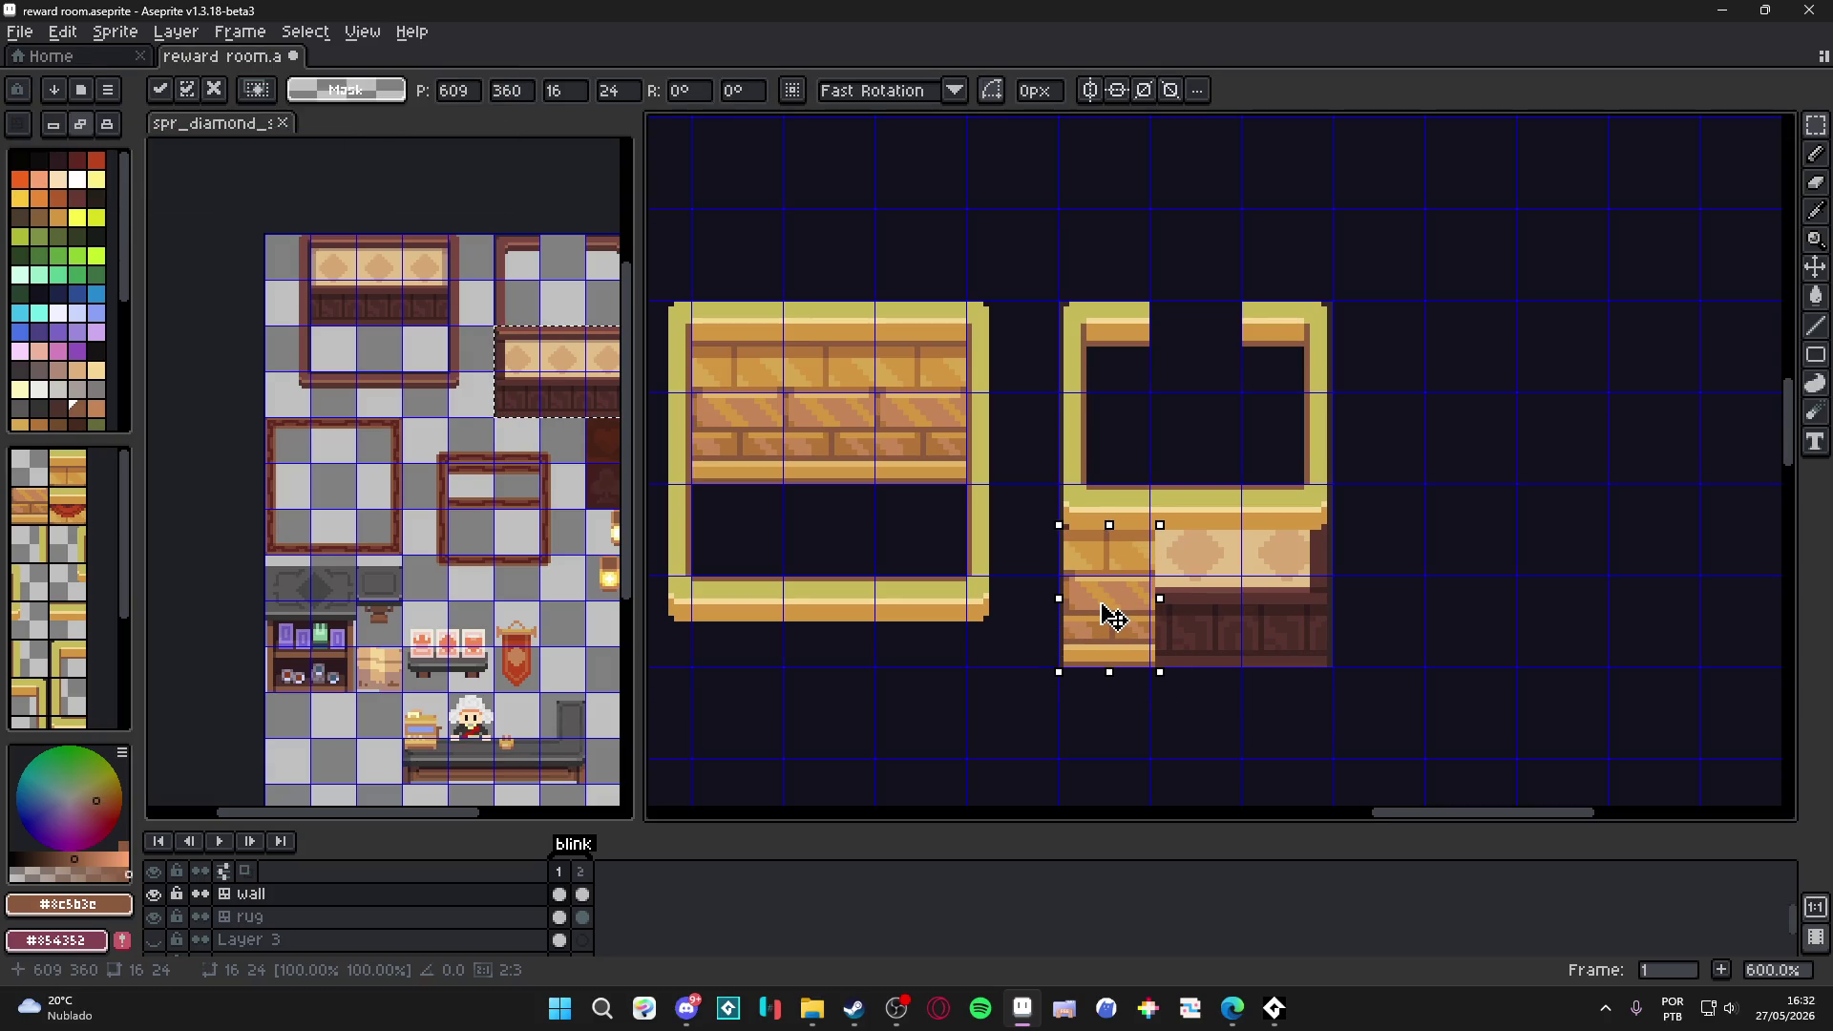
Nudge the floating brick piece one pixel left and drop it in place.
key("Left")
key("ctrl+d")
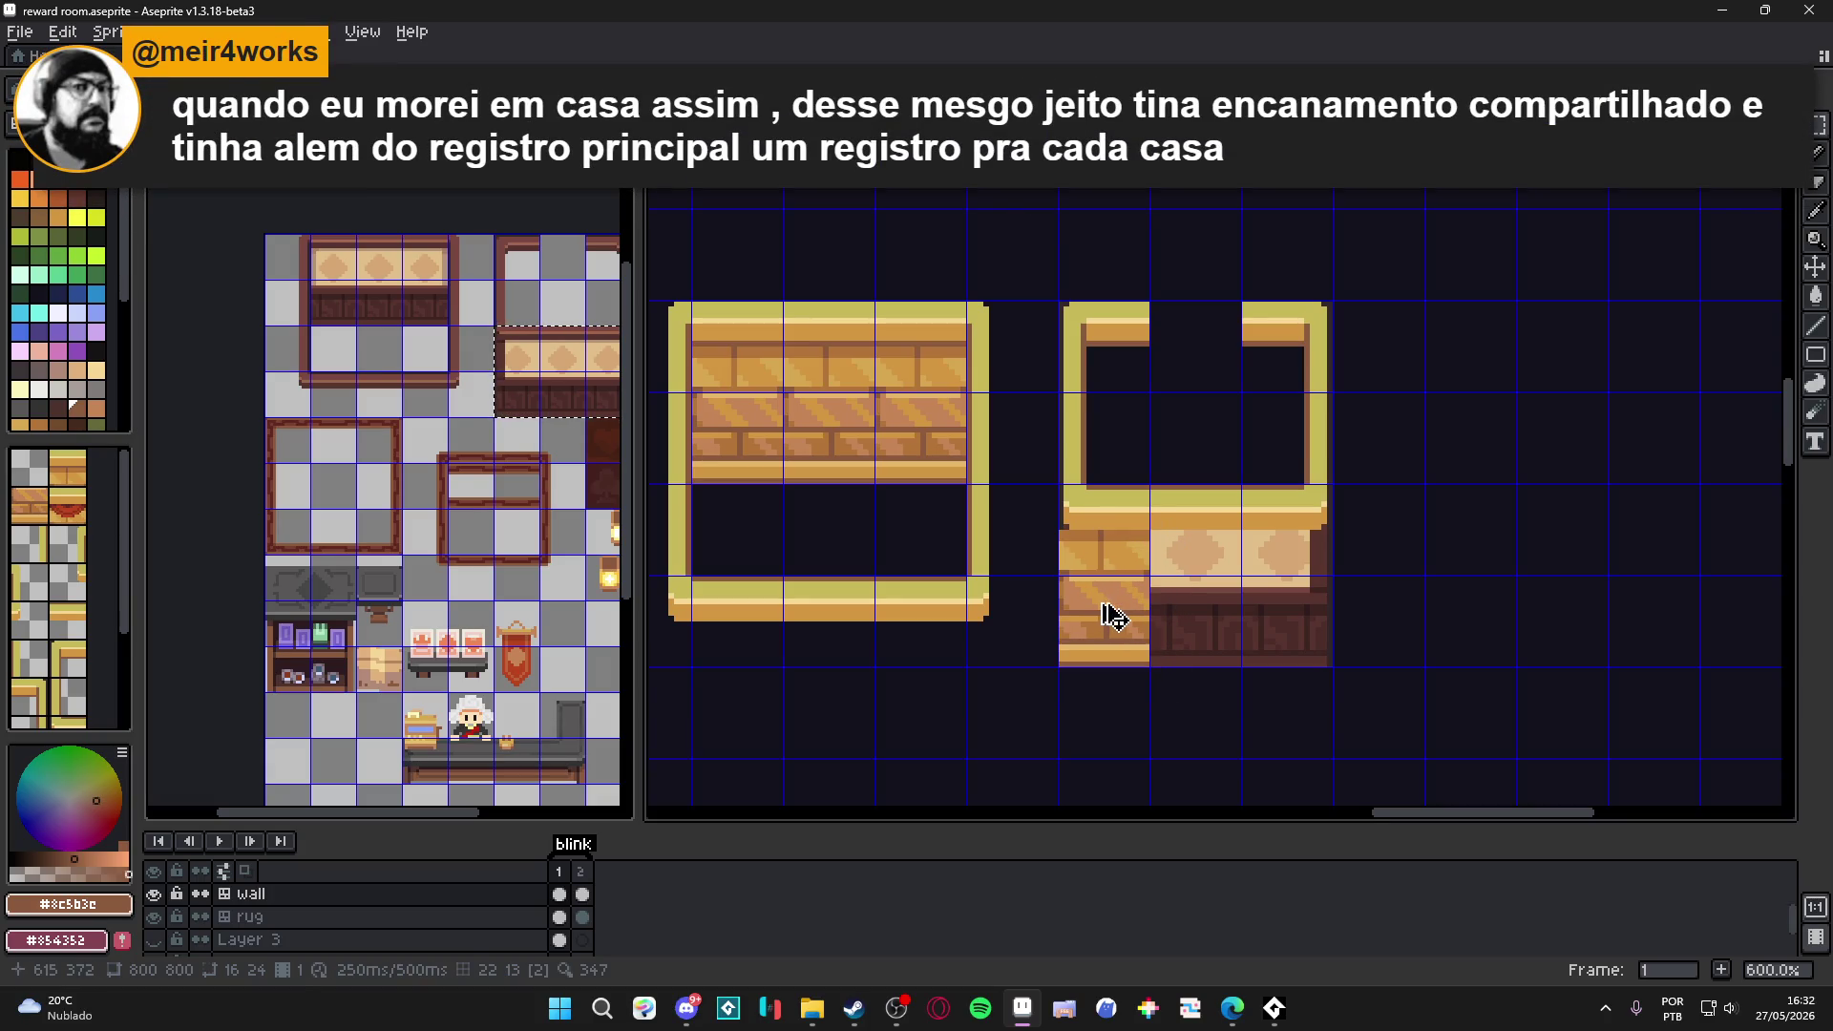
scroll(1078, 544, "up", 4)
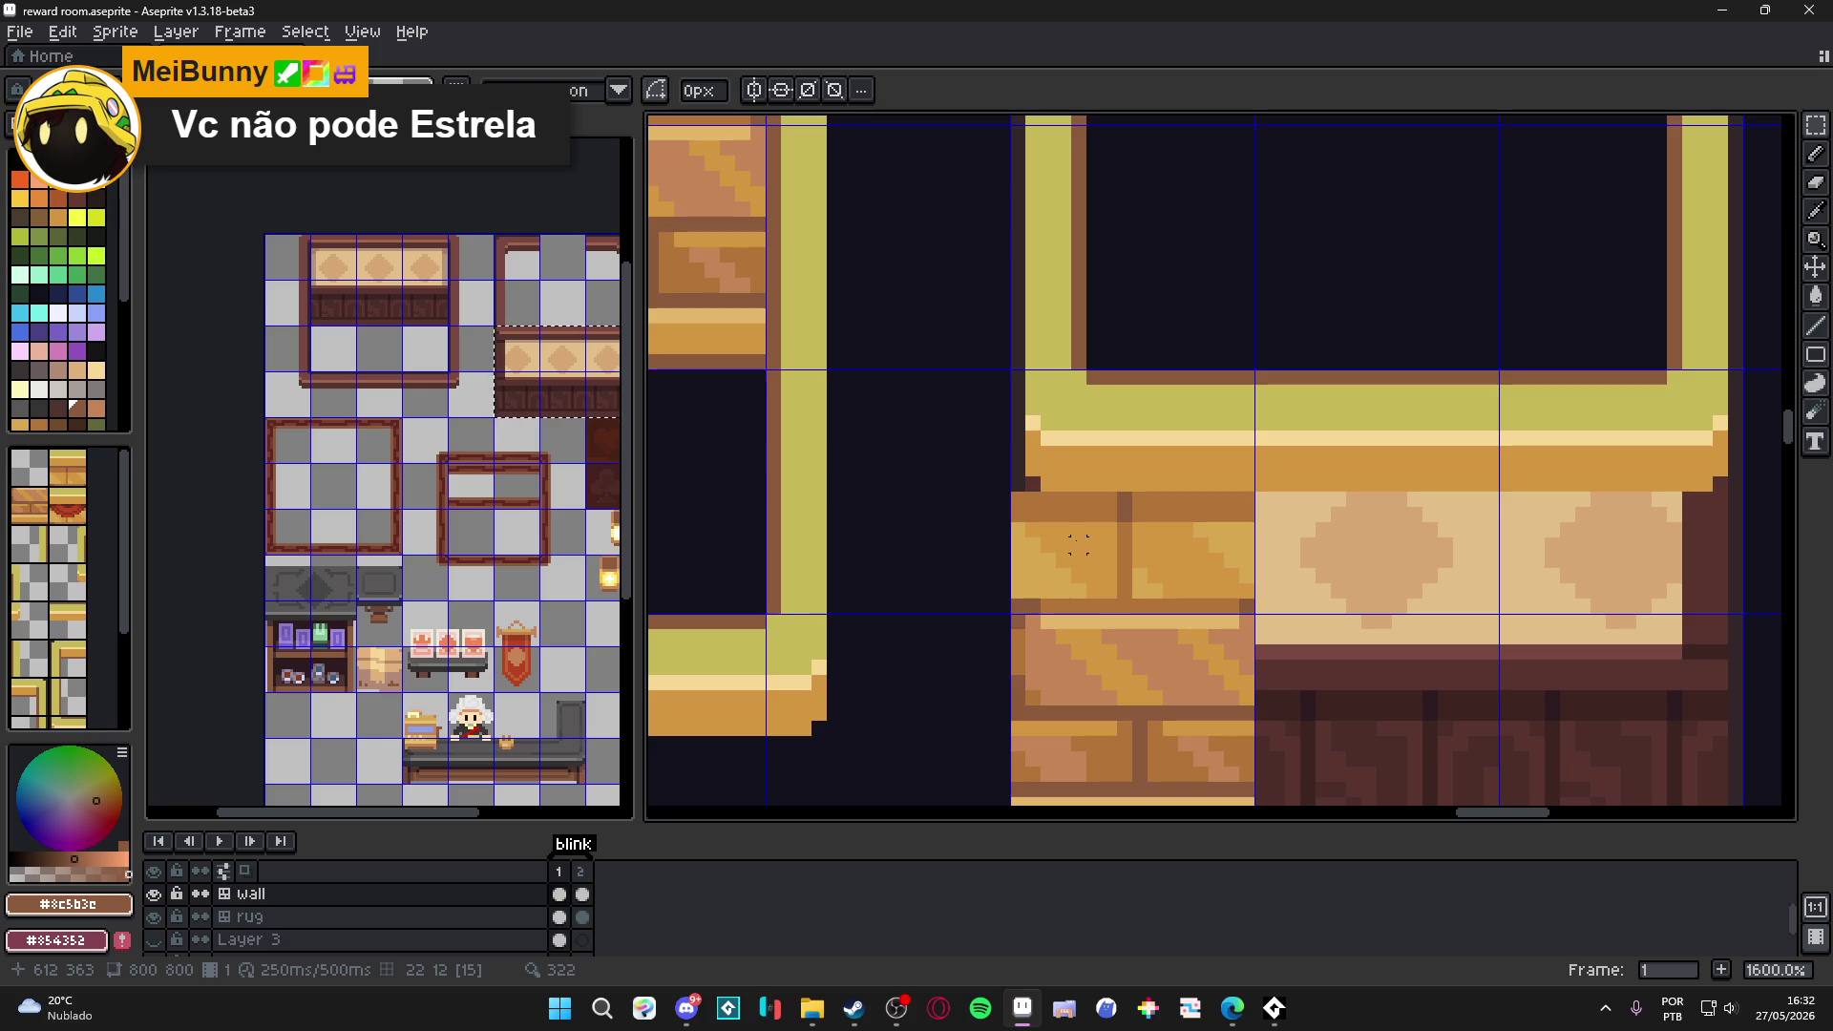
scroll(1078, 544, "down", 3)
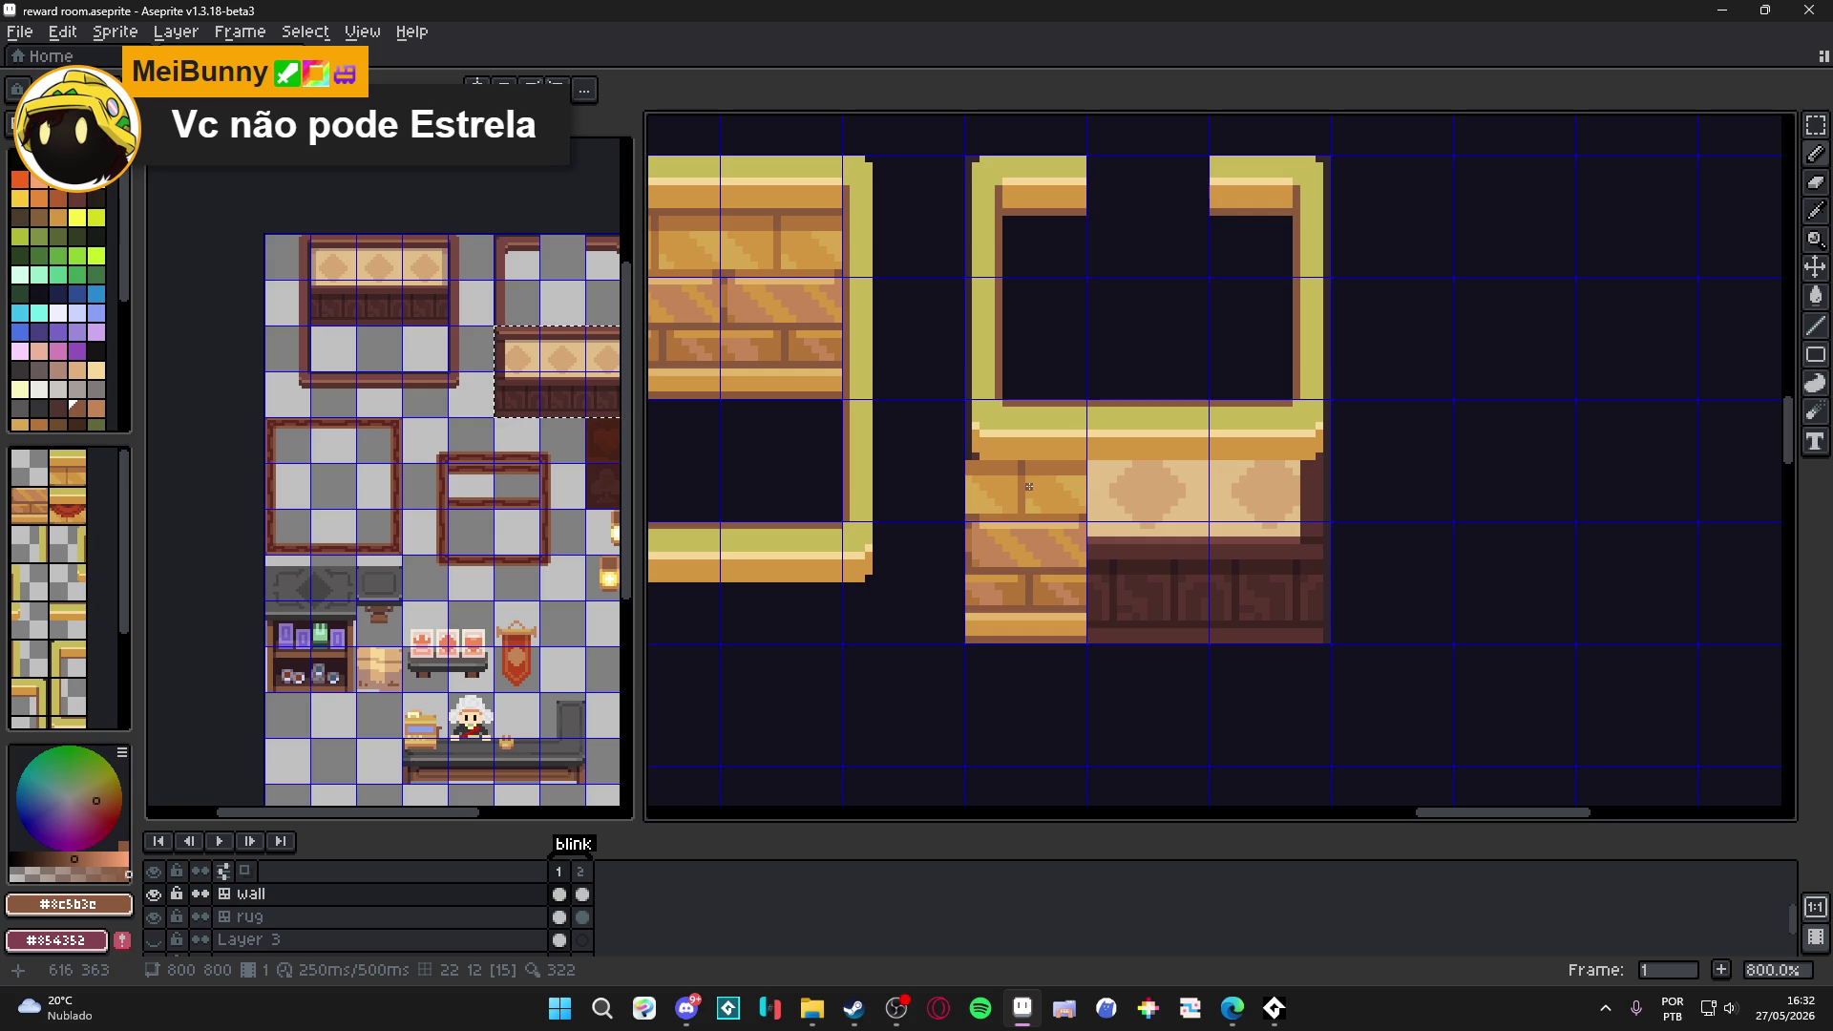
Paste the copied brick piece over the lower wall area and commit it.
key("ctrl+v")
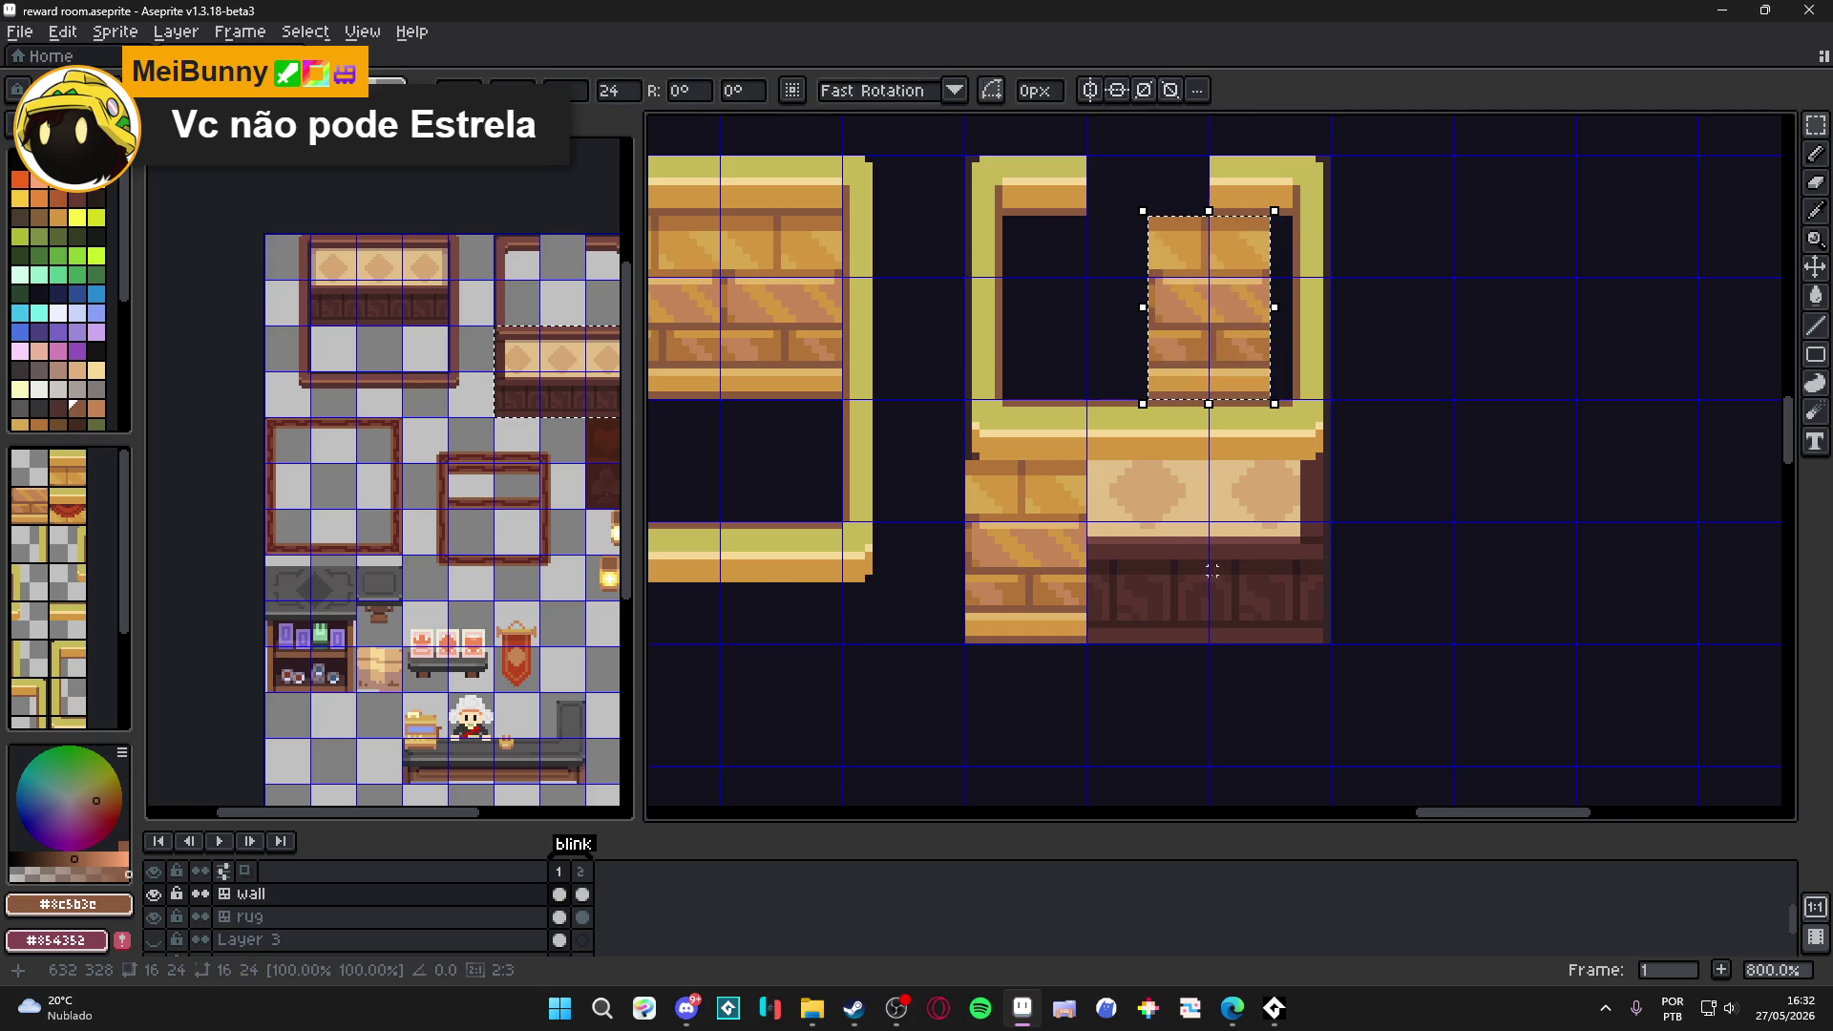
mouse_move(1232, 369)
left_mouse_down()
mouse_move(1184, 621)
mouse_move(1161, 609)
mouse_move(1215, 601)
mouse_move(1248, 376)
mouse_move(1314, 567)
mouse_move(1298, 611)
left_mouse_up()
key("Return")
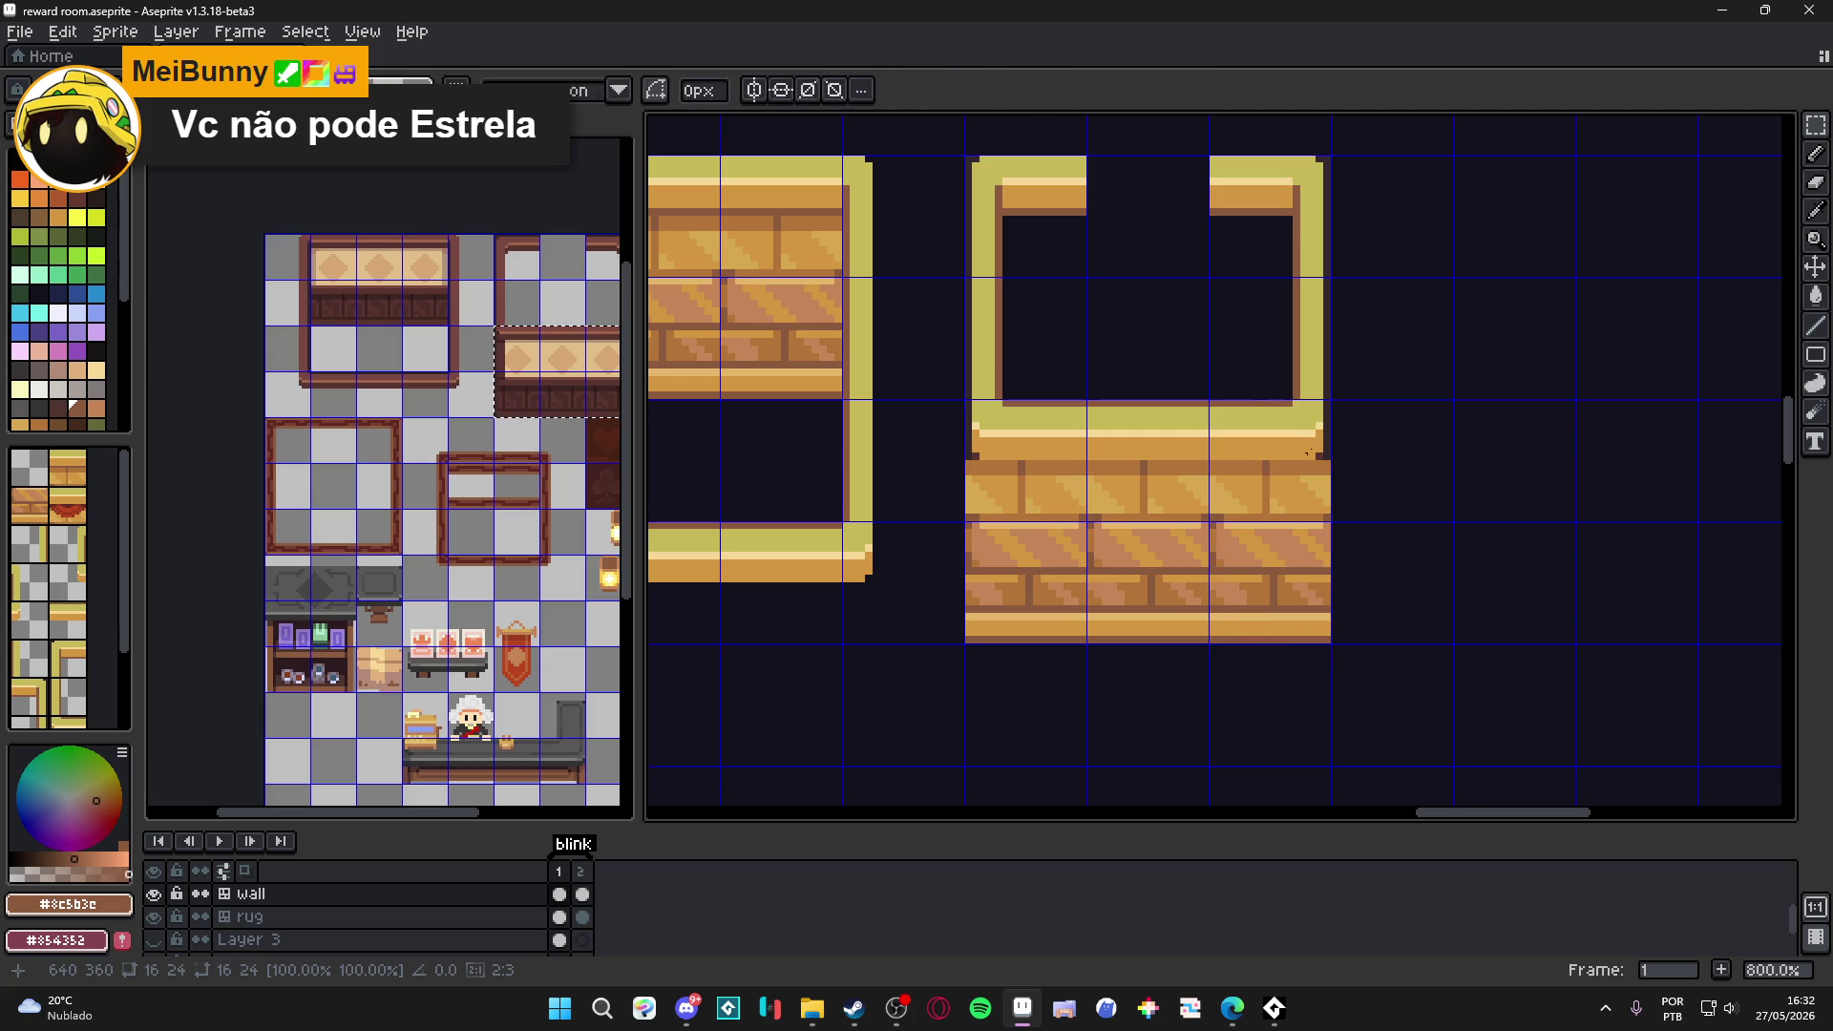
Take the wall frame's yellow as the Pencil's drawing colour.
key("b")
left_click(1325, 472, "alt")
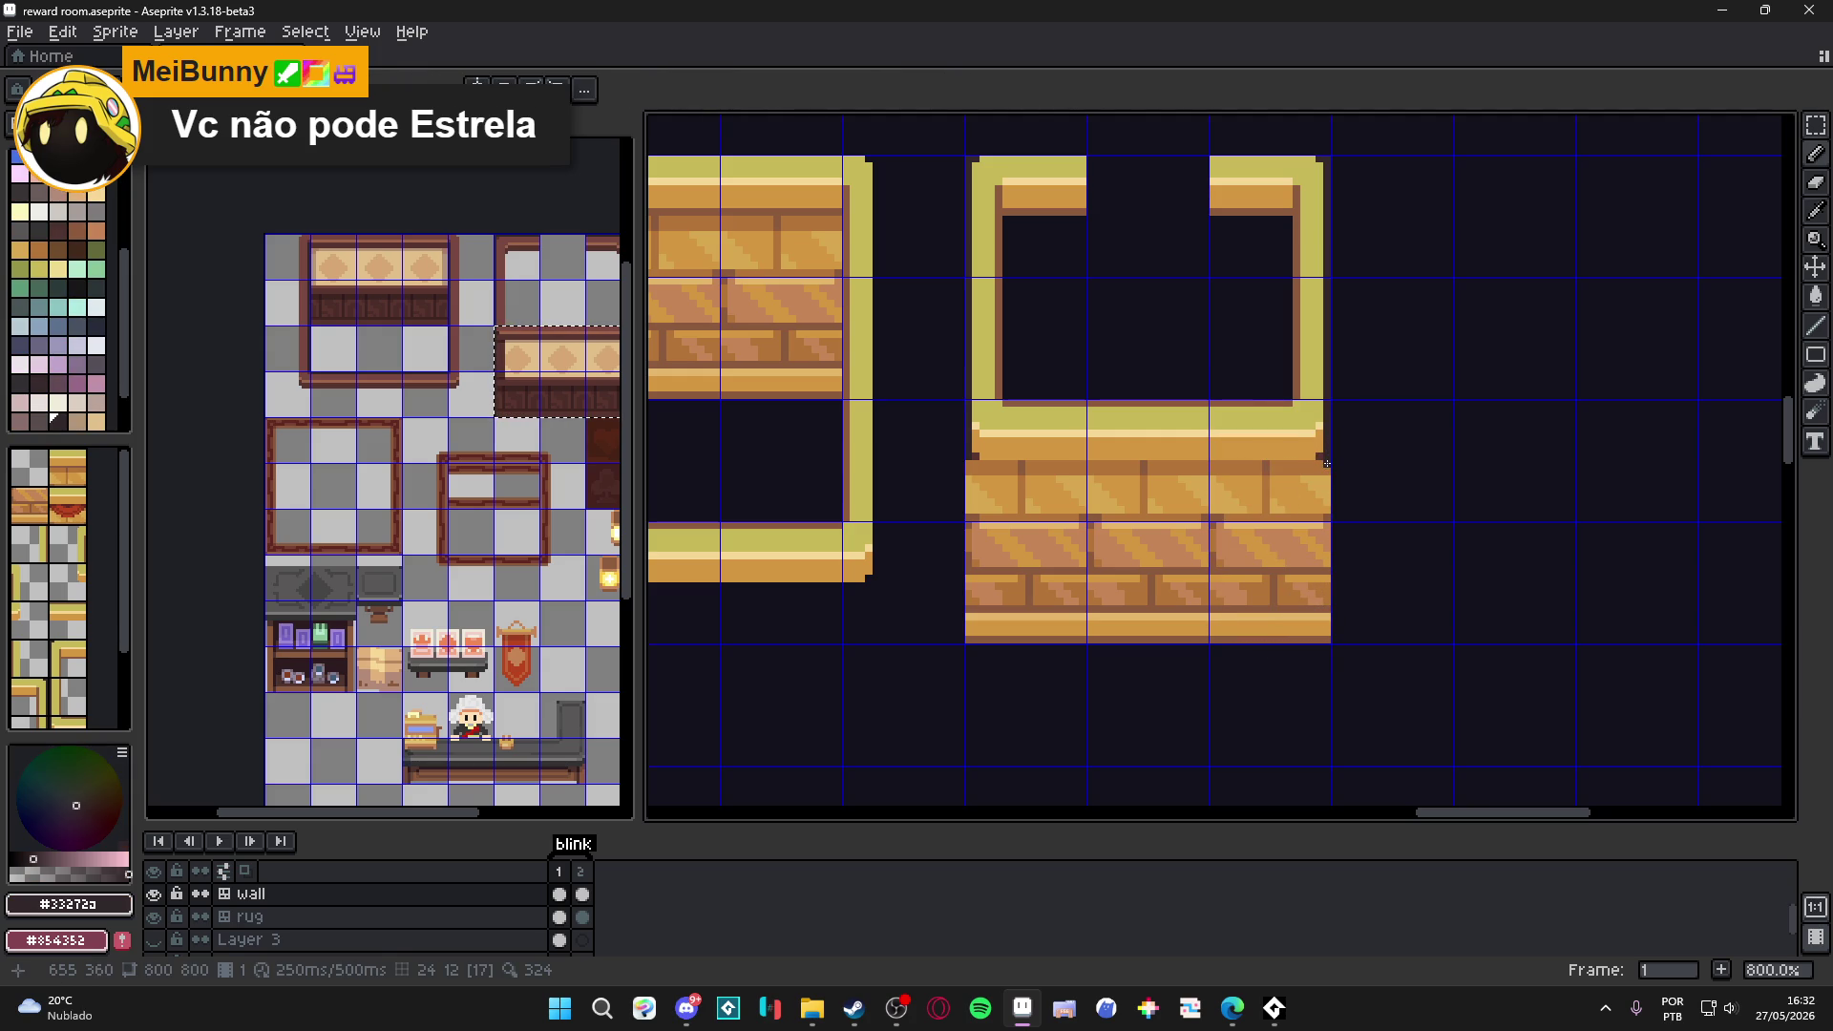
left_click(990, 421, "alt")
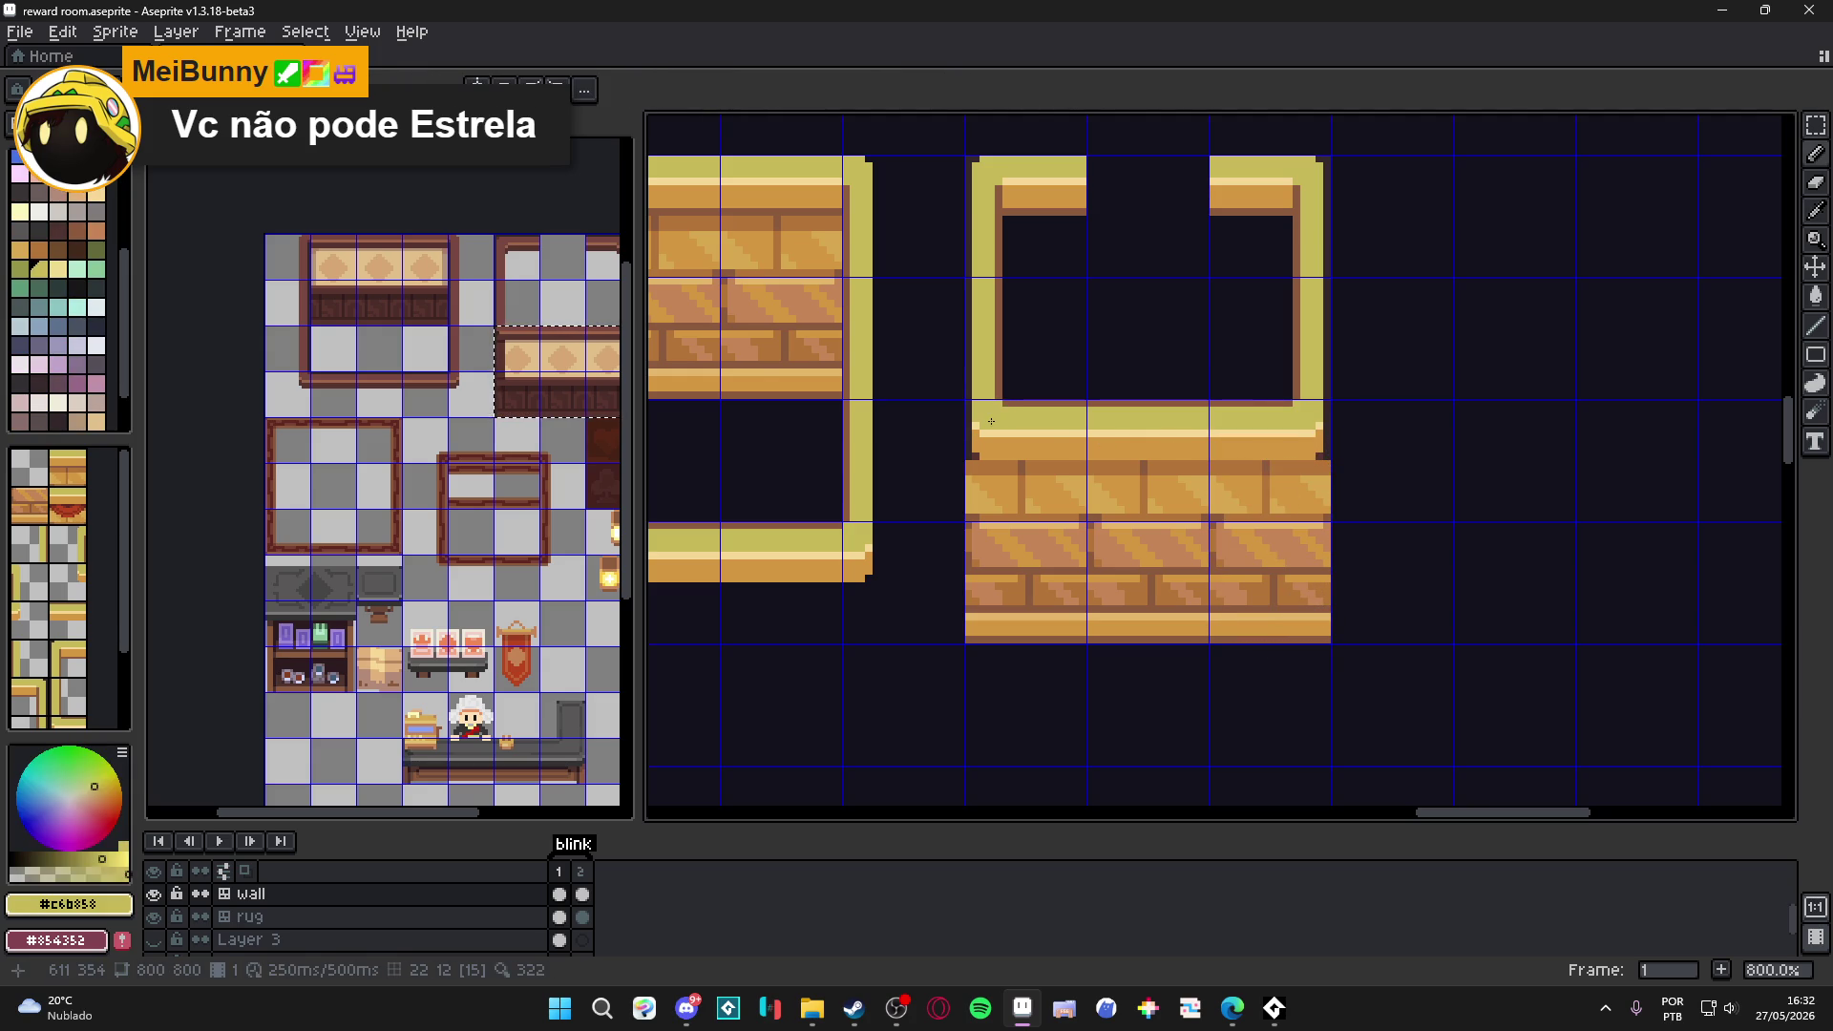
scroll(992, 417, "up", 3)
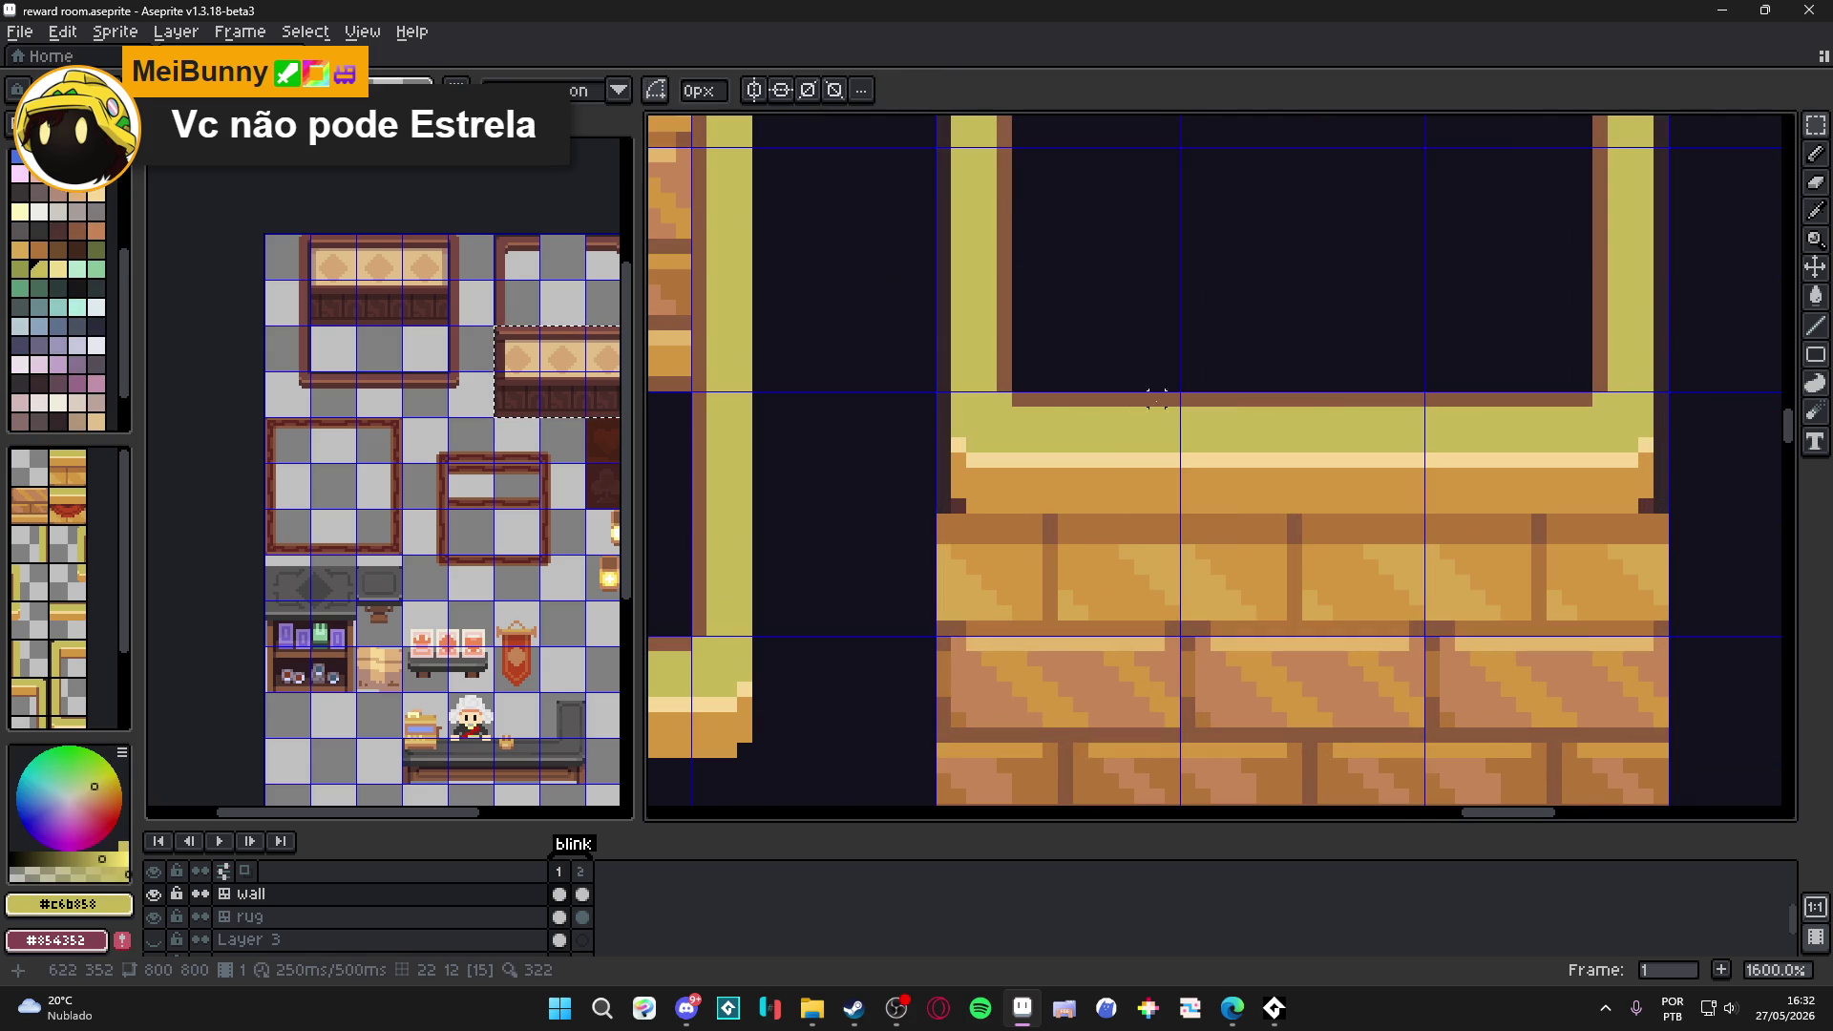
scroll(1189, 415, "down", 3)
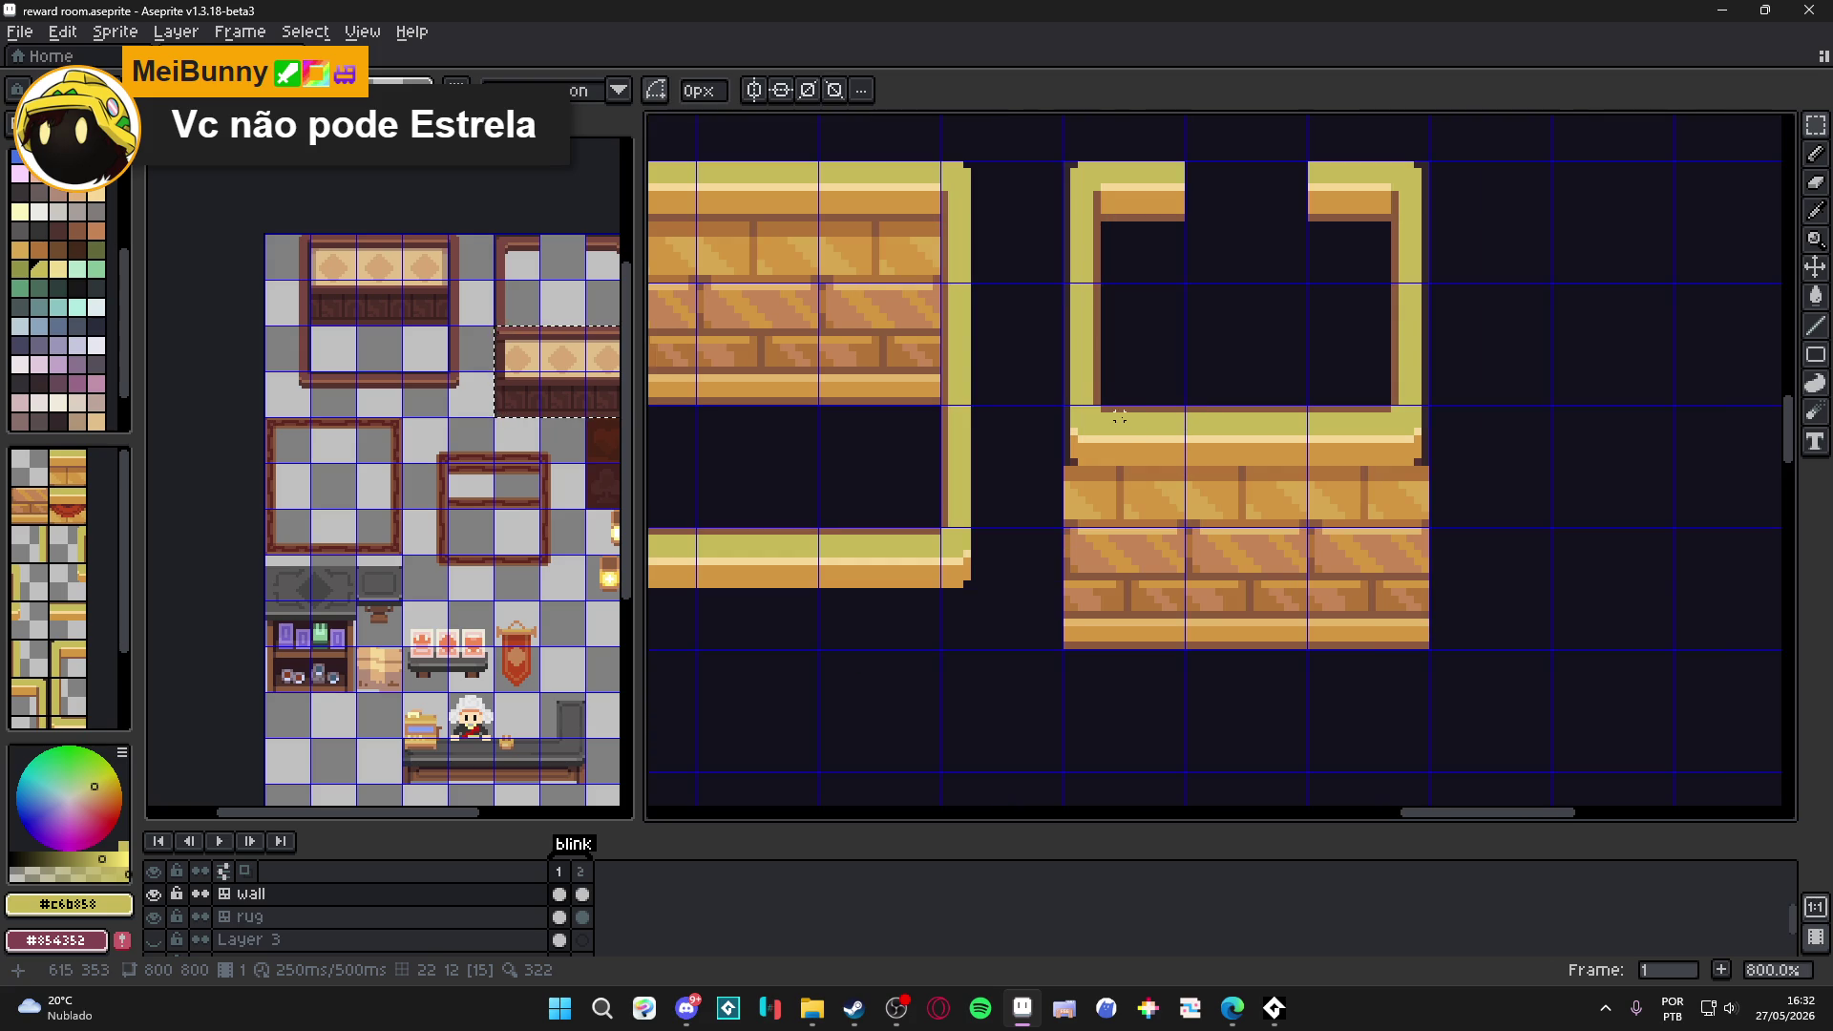
left_click_drag(1119, 172, 1156, 229)
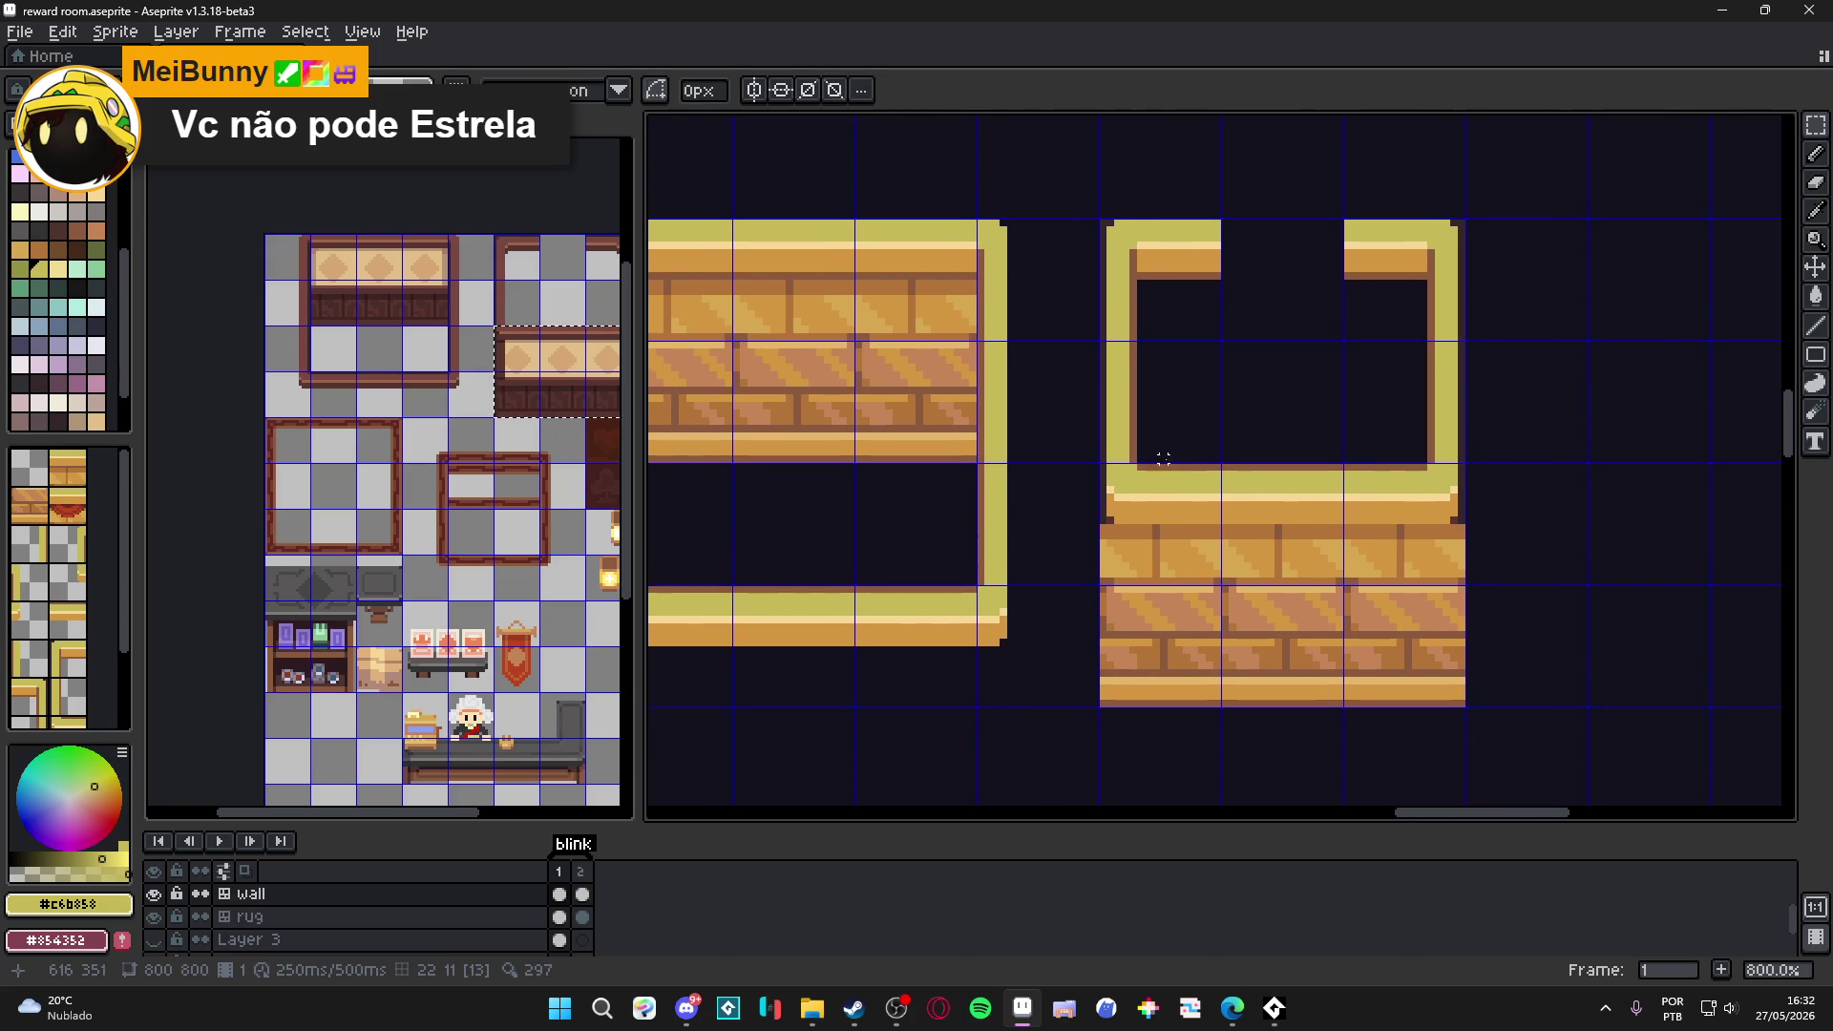
scroll(1162, 498, "down", 1)
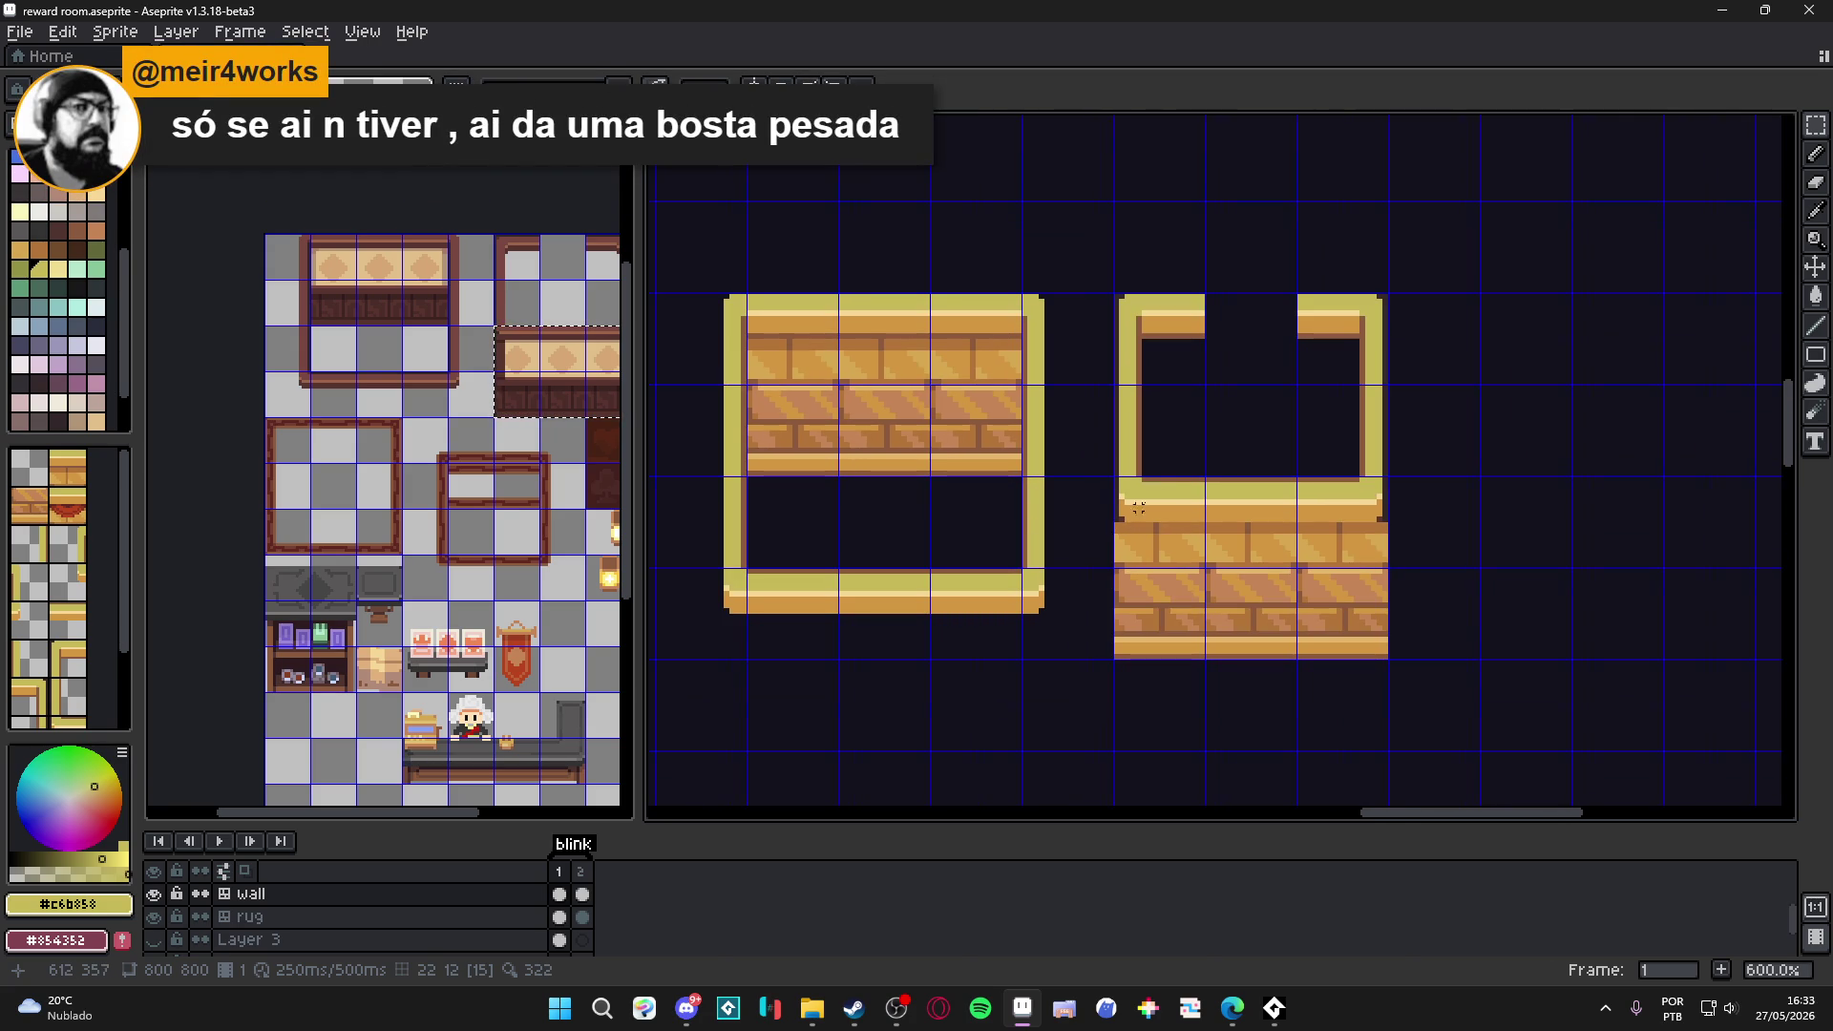
scroll(1081, 554, "up", 5)
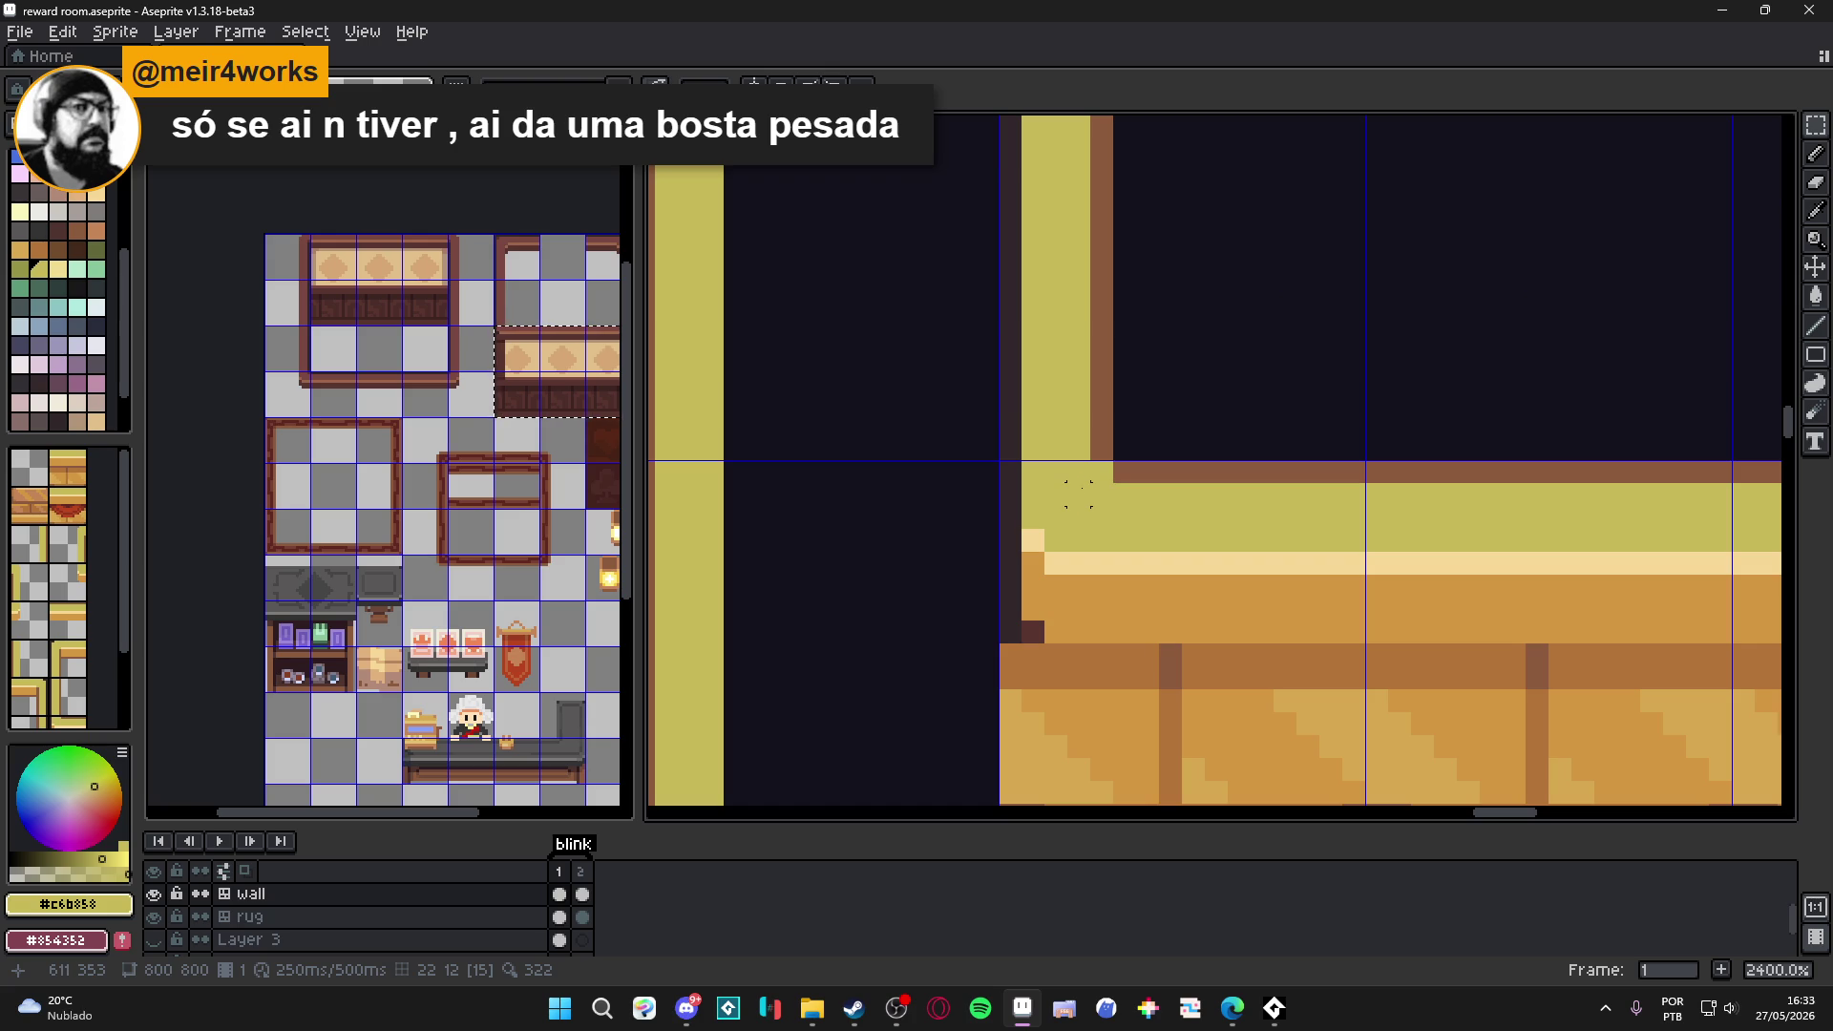
Select a small 3x3 patch at the open frame's lower-left inner corner.
left_click_drag(1045, 483, 1158, 553)
left_click_drag(1113, 481, 1181, 550)
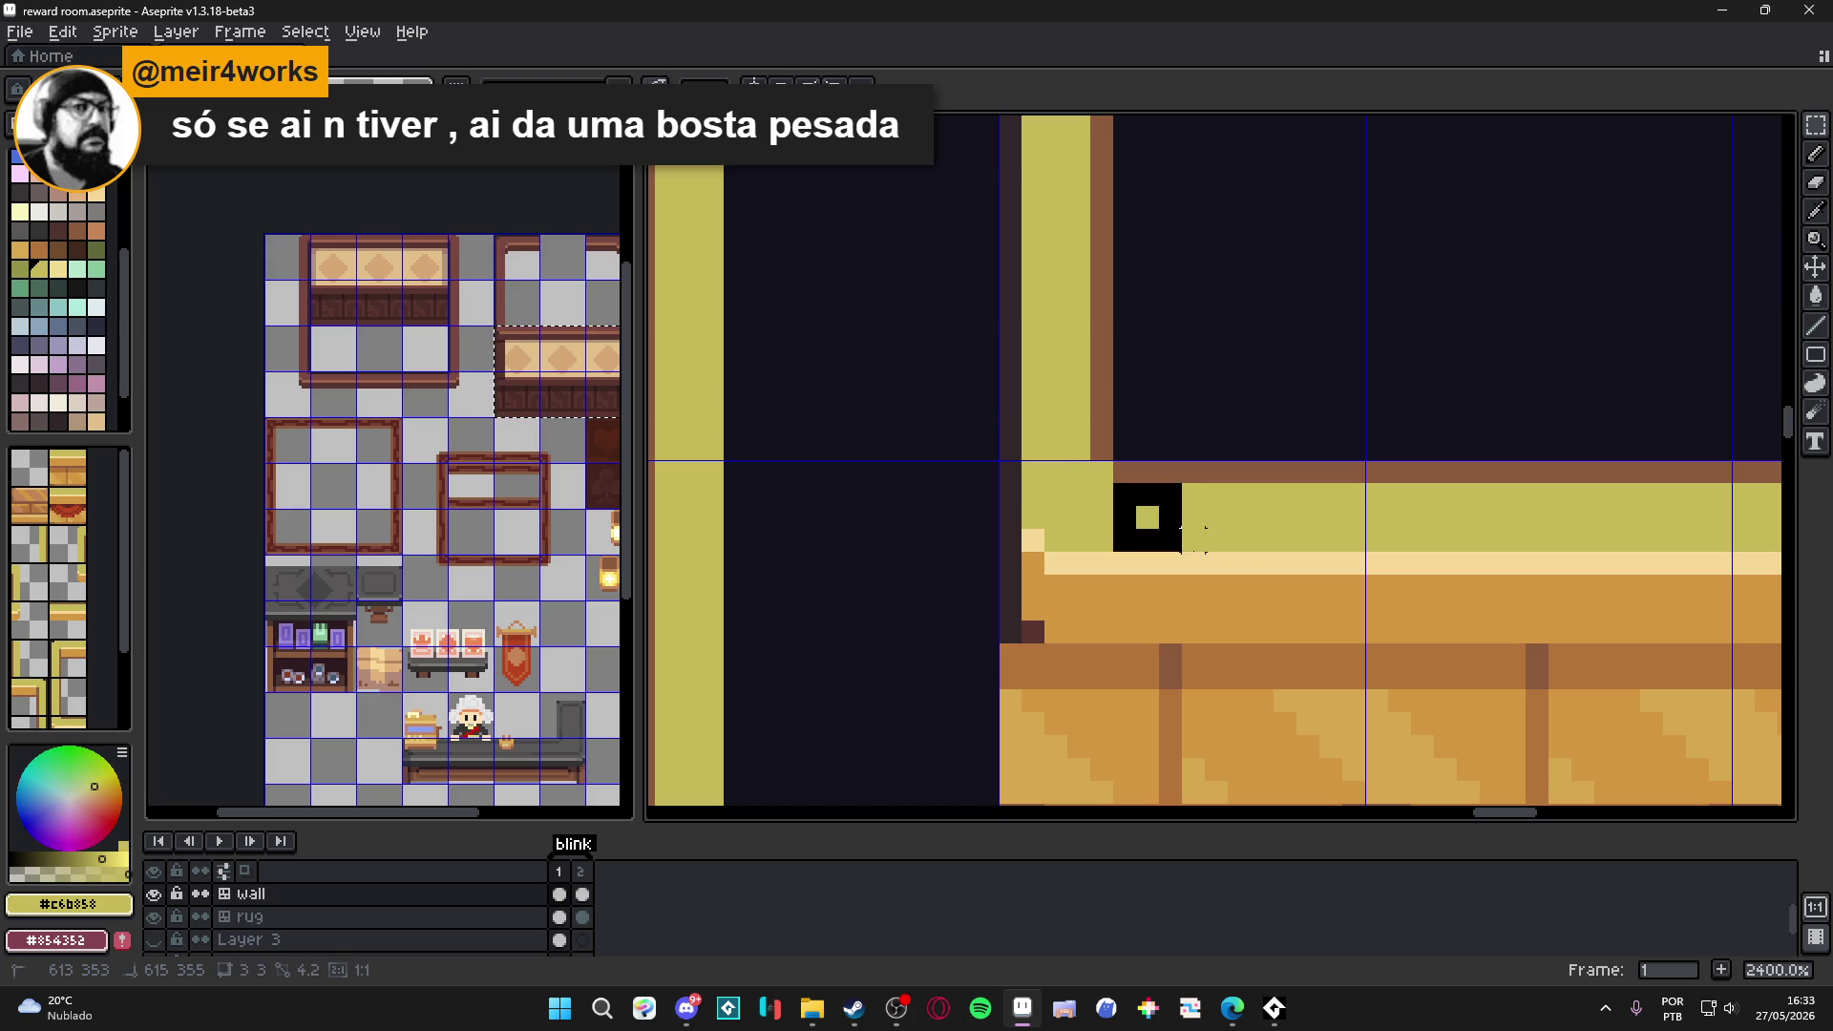
scroll(1186, 549, "down", 4)
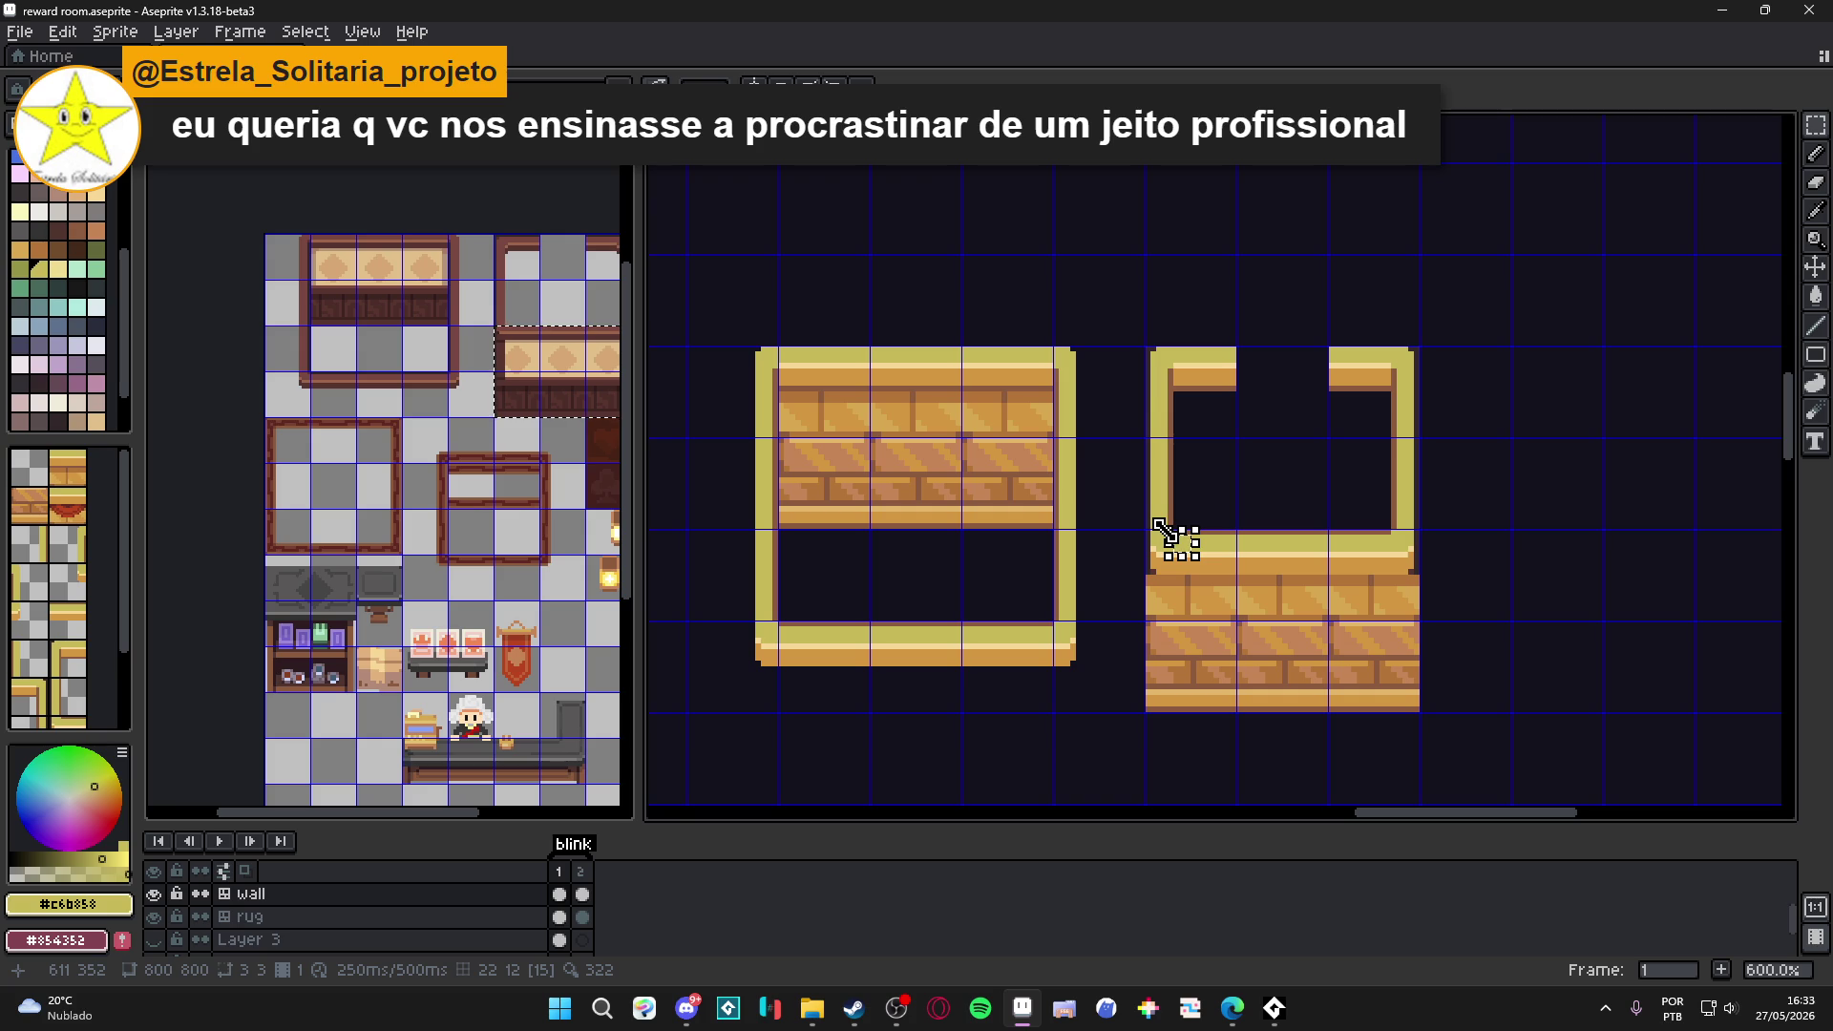
scroll(1167, 534, "up", 4)
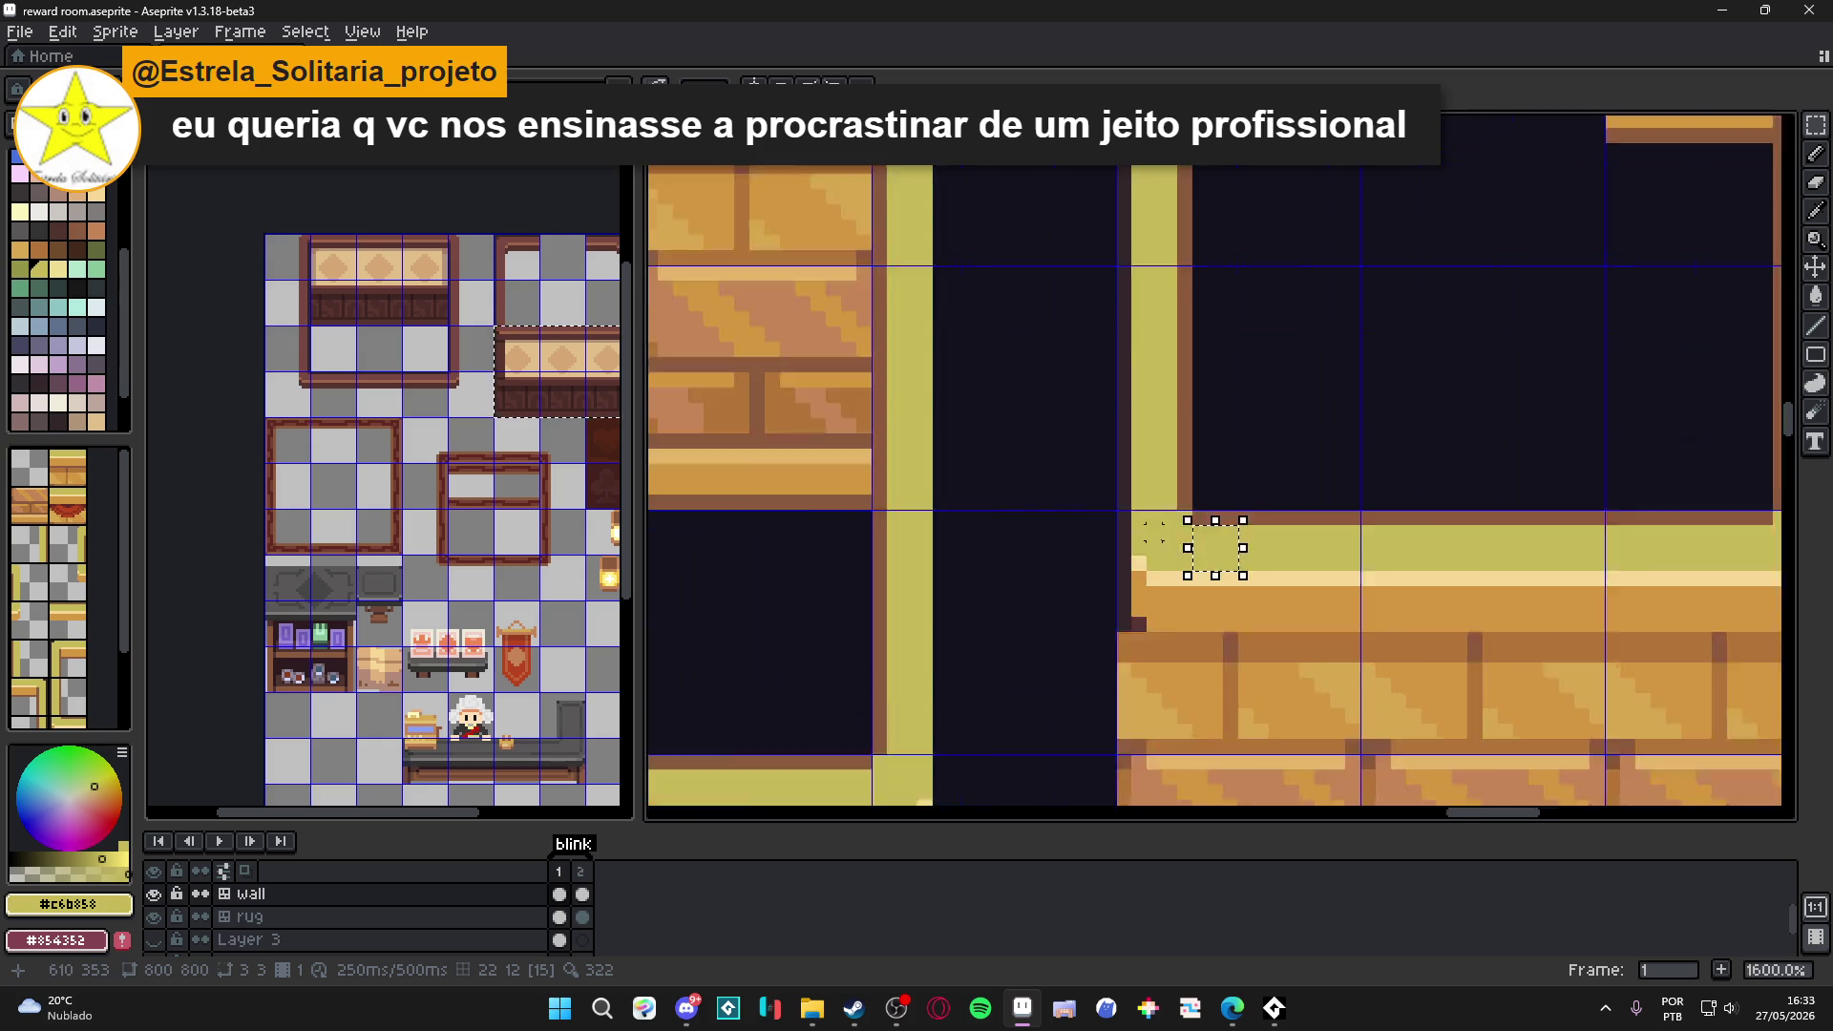
scroll(1183, 552, "down", 6)
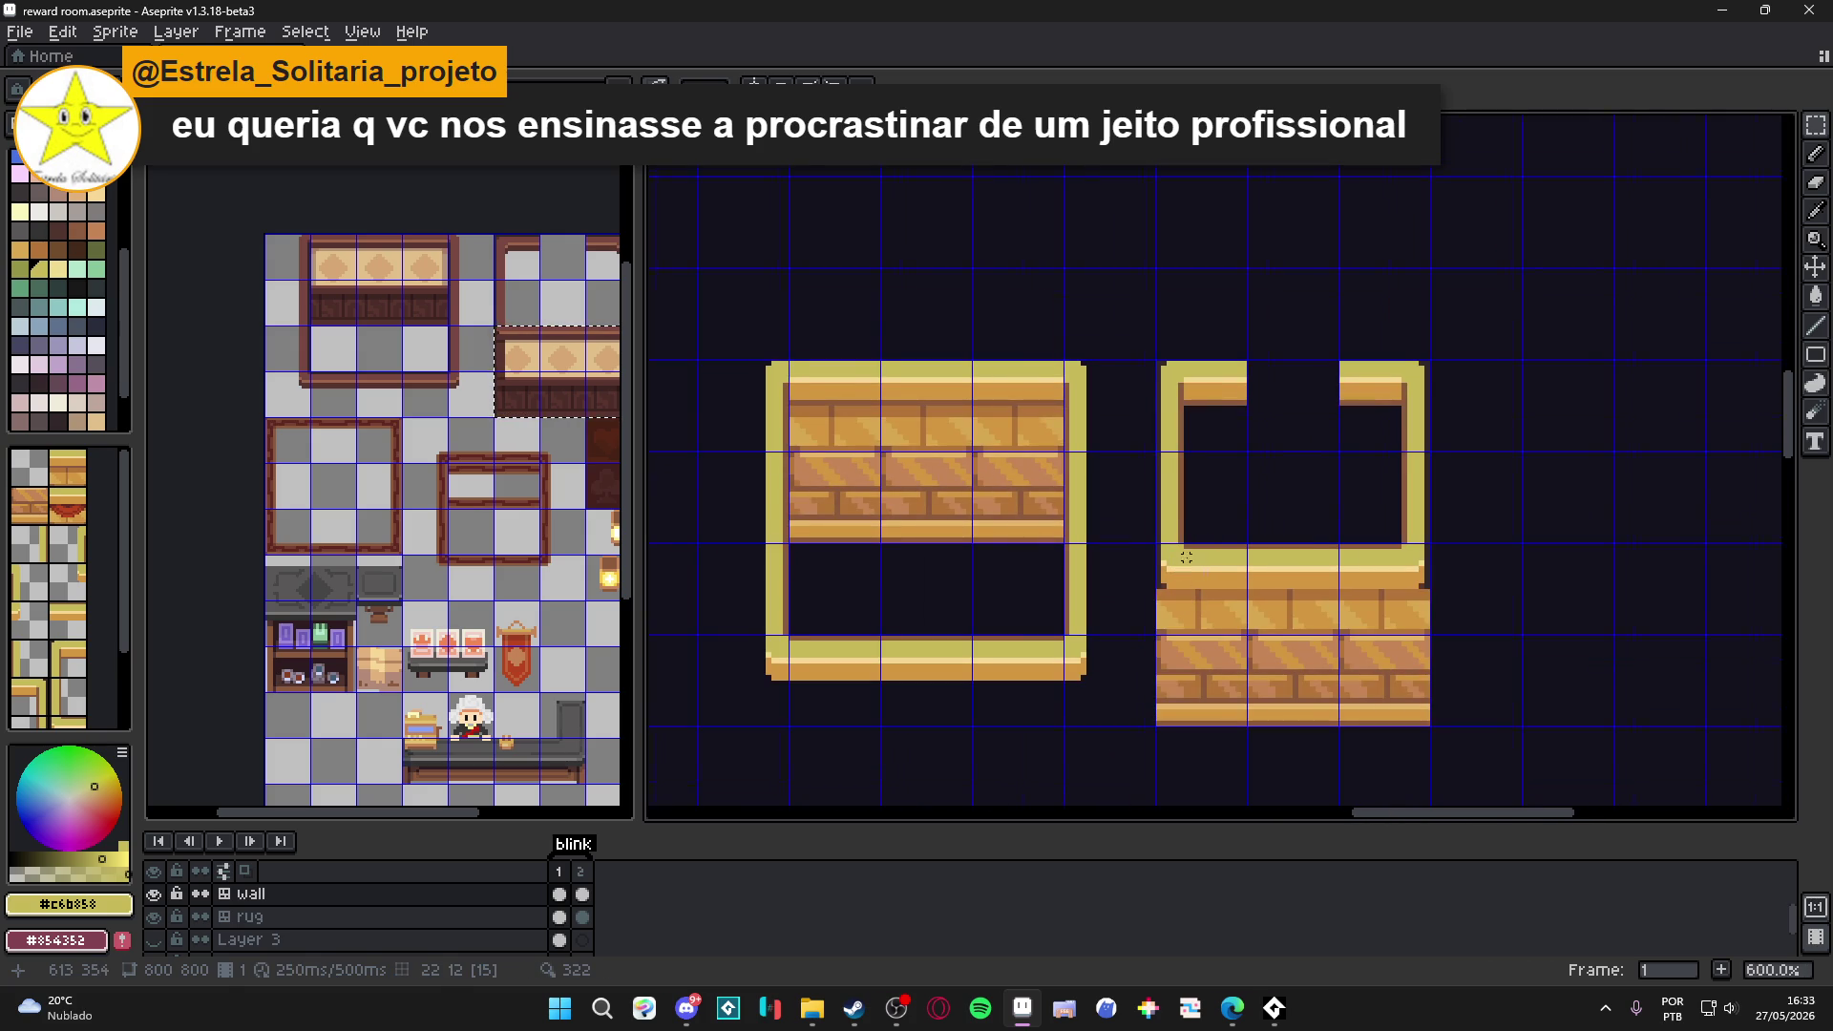
scroll(1189, 549, "up", 8)
scroll(1184, 536, "down", 5)
mouse_move(1185, 535)
left_mouse_down()
mouse_move(1253, 580)
mouse_move(1207, 569)
left_mouse_up()
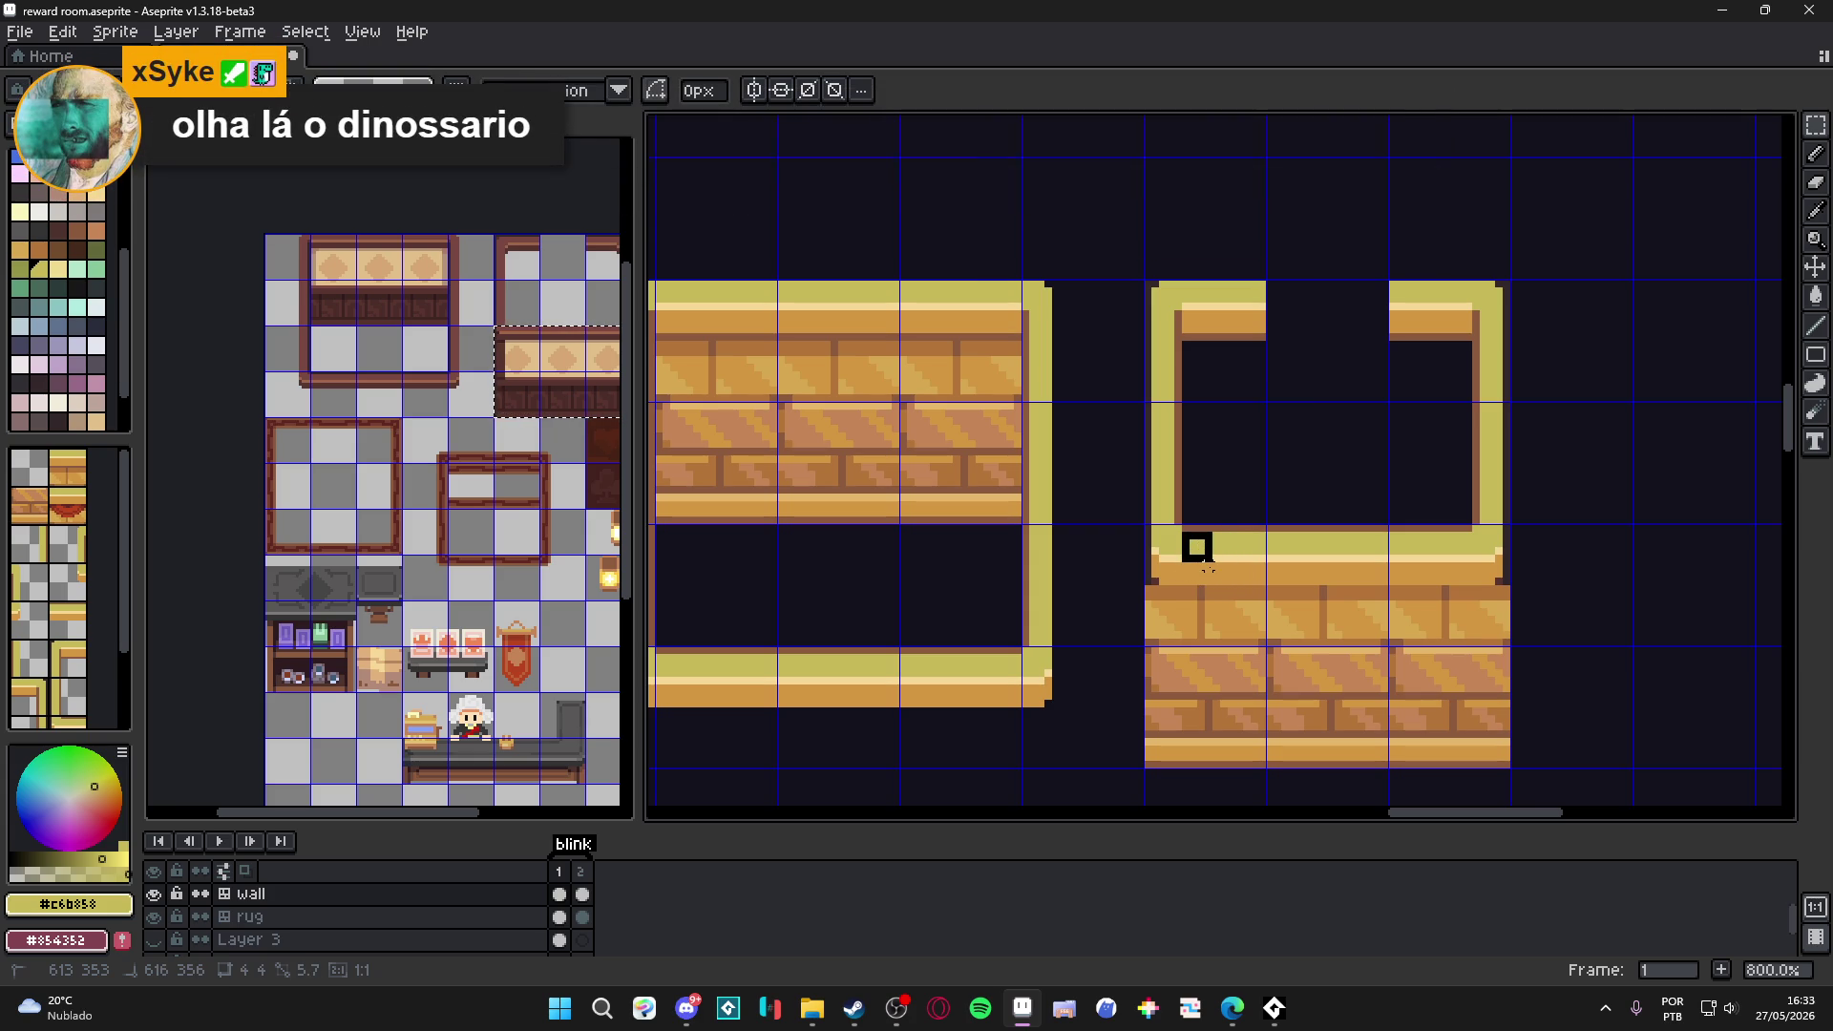
Drop the corner rectangle and sample an orange brick as the foreground colour.
left_click_drag(1207, 569, 1200, 556)
scroll(1203, 561, "down", 2)
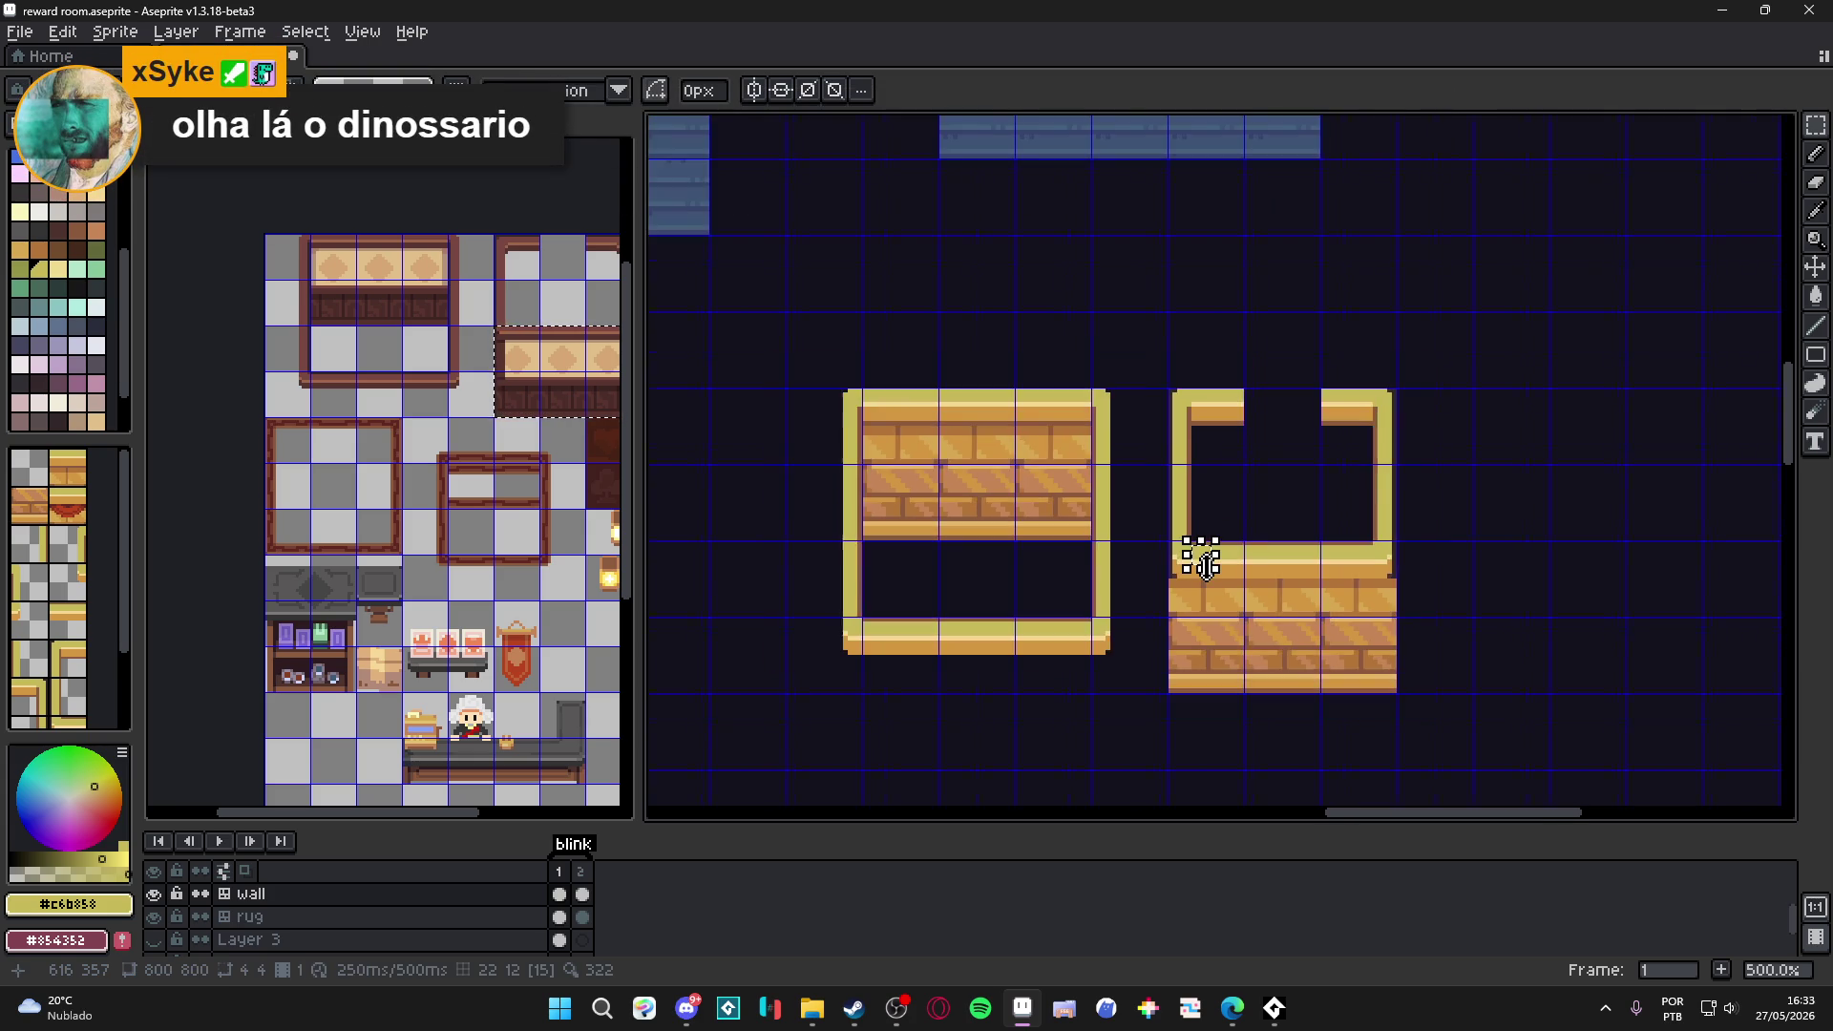
scroll(1206, 567, "up", 2)
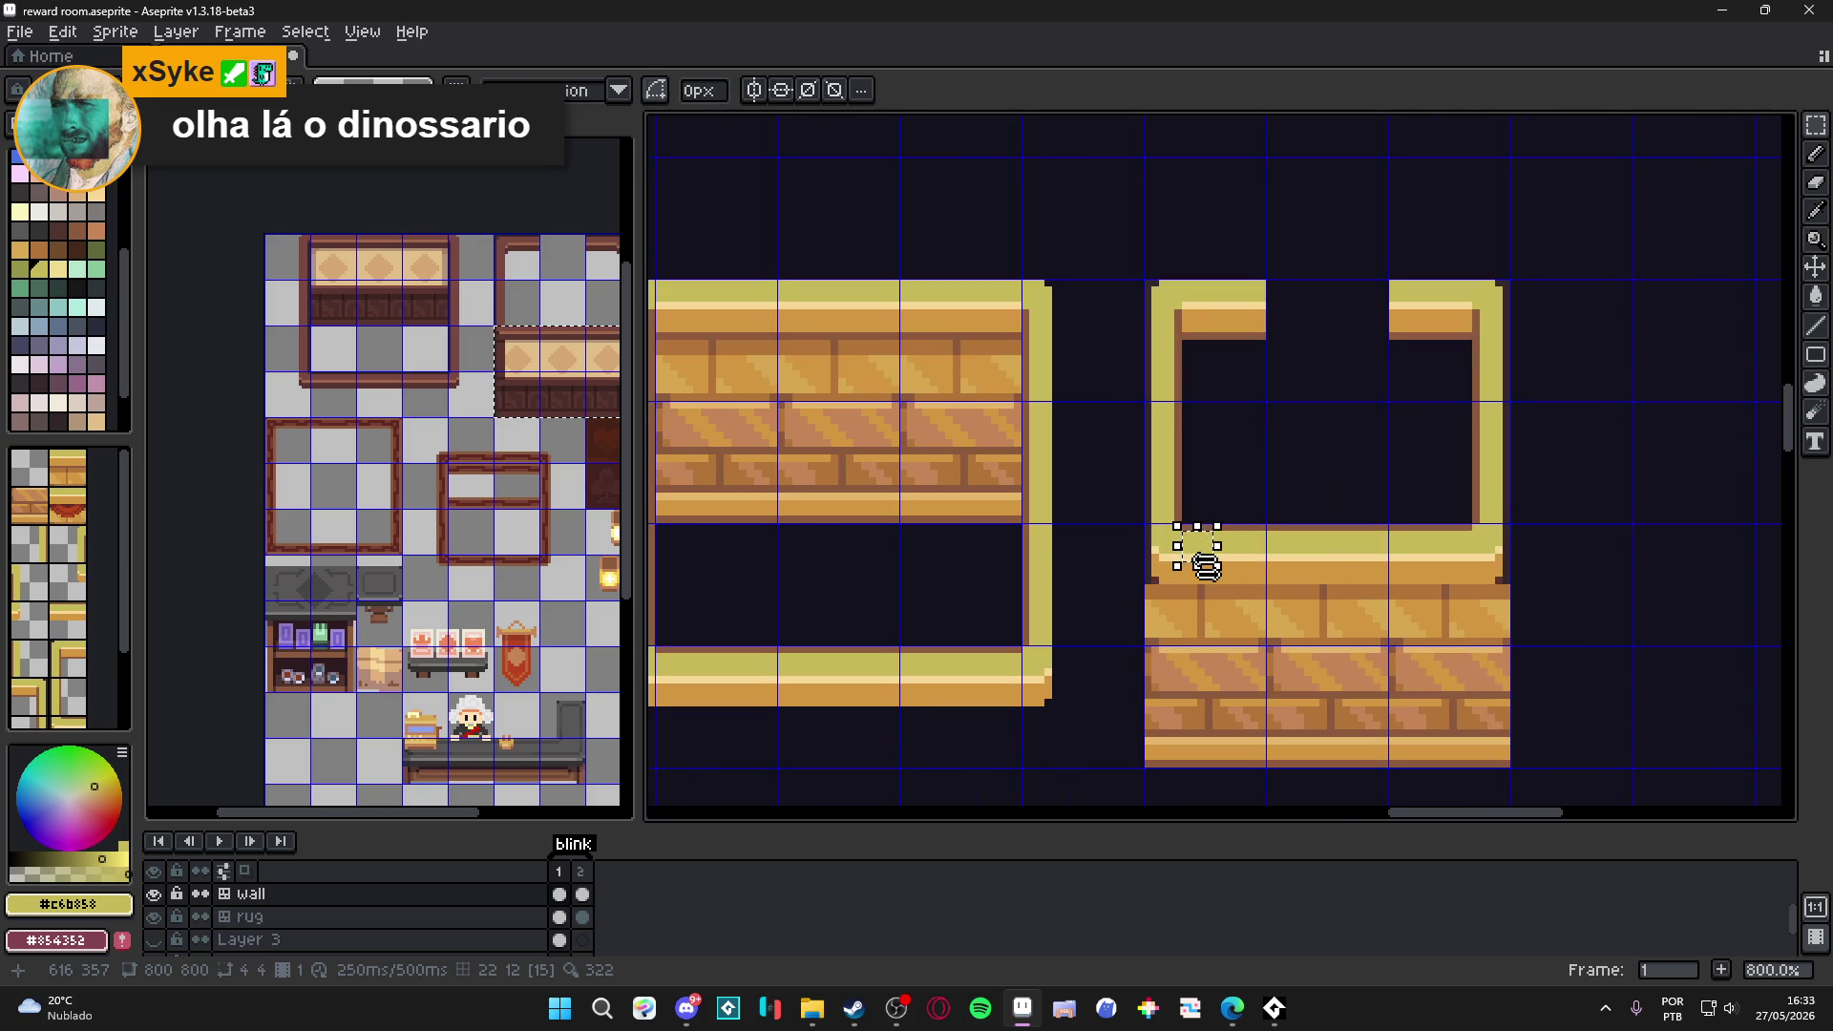
scroll(1184, 568, "down", 1)
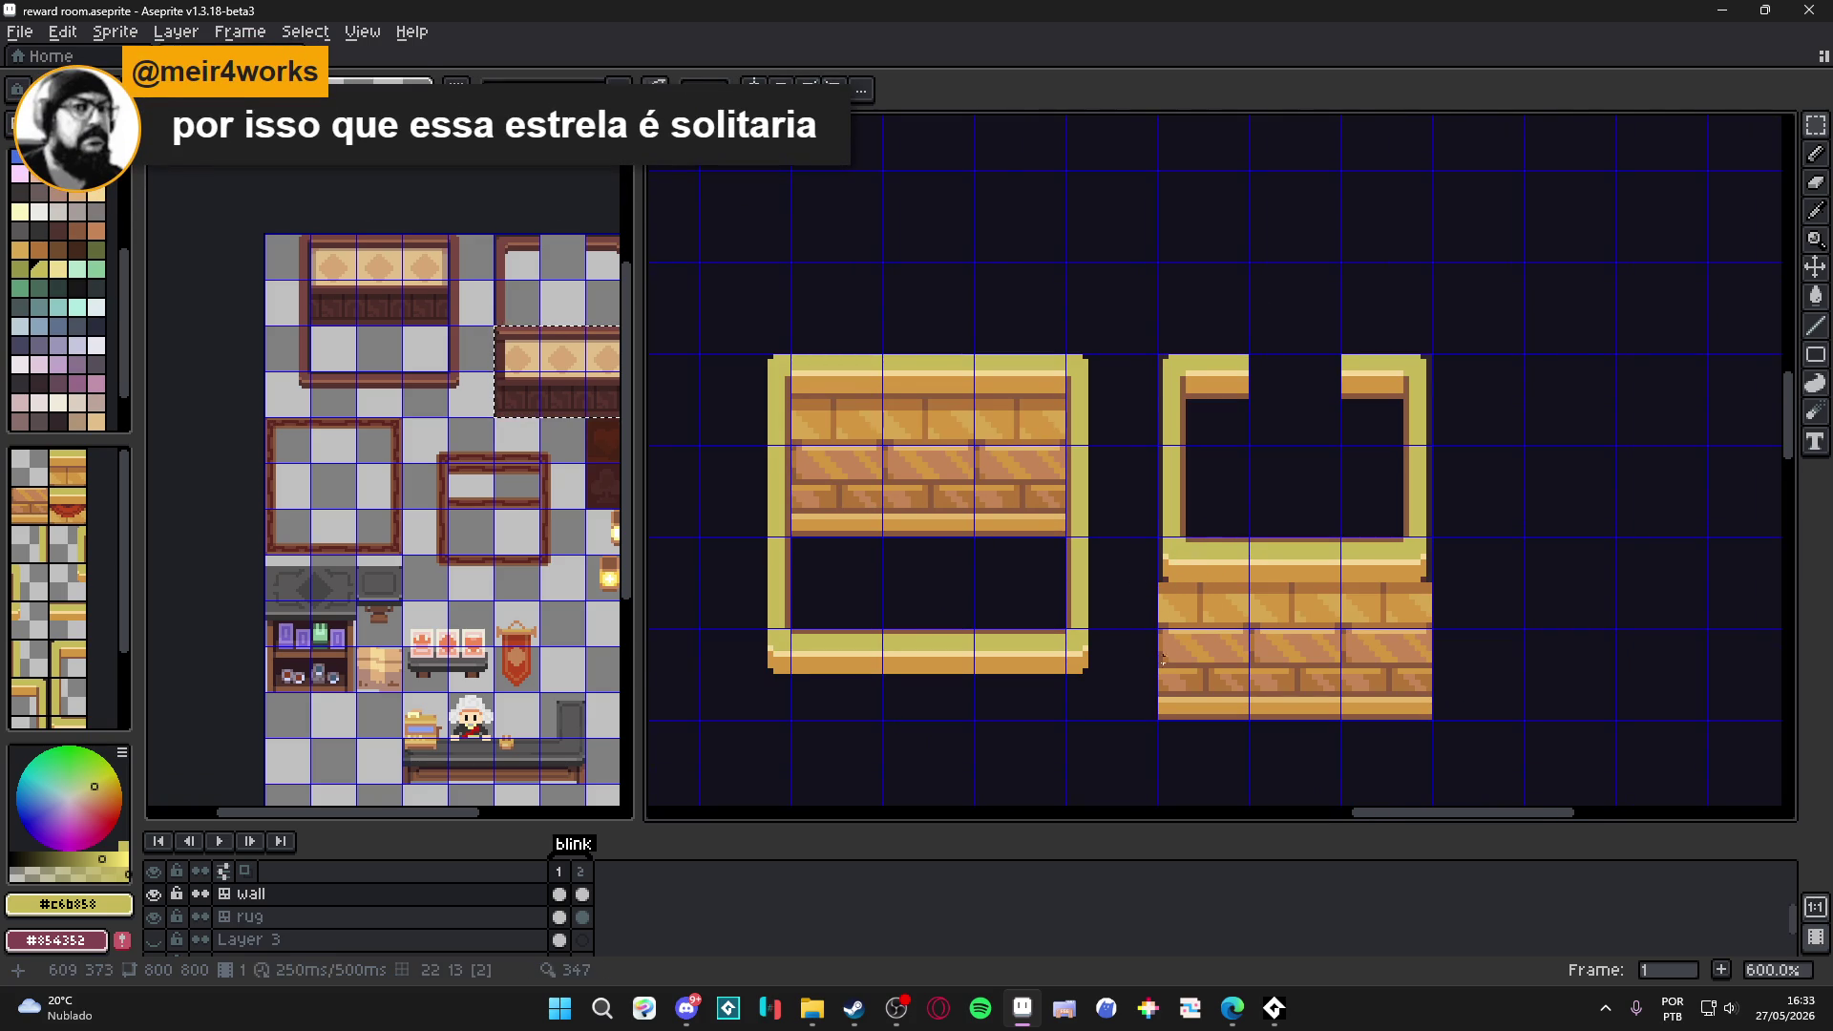
scroll(1165, 674, "up", 1)
left_click(1186, 700, "alt")
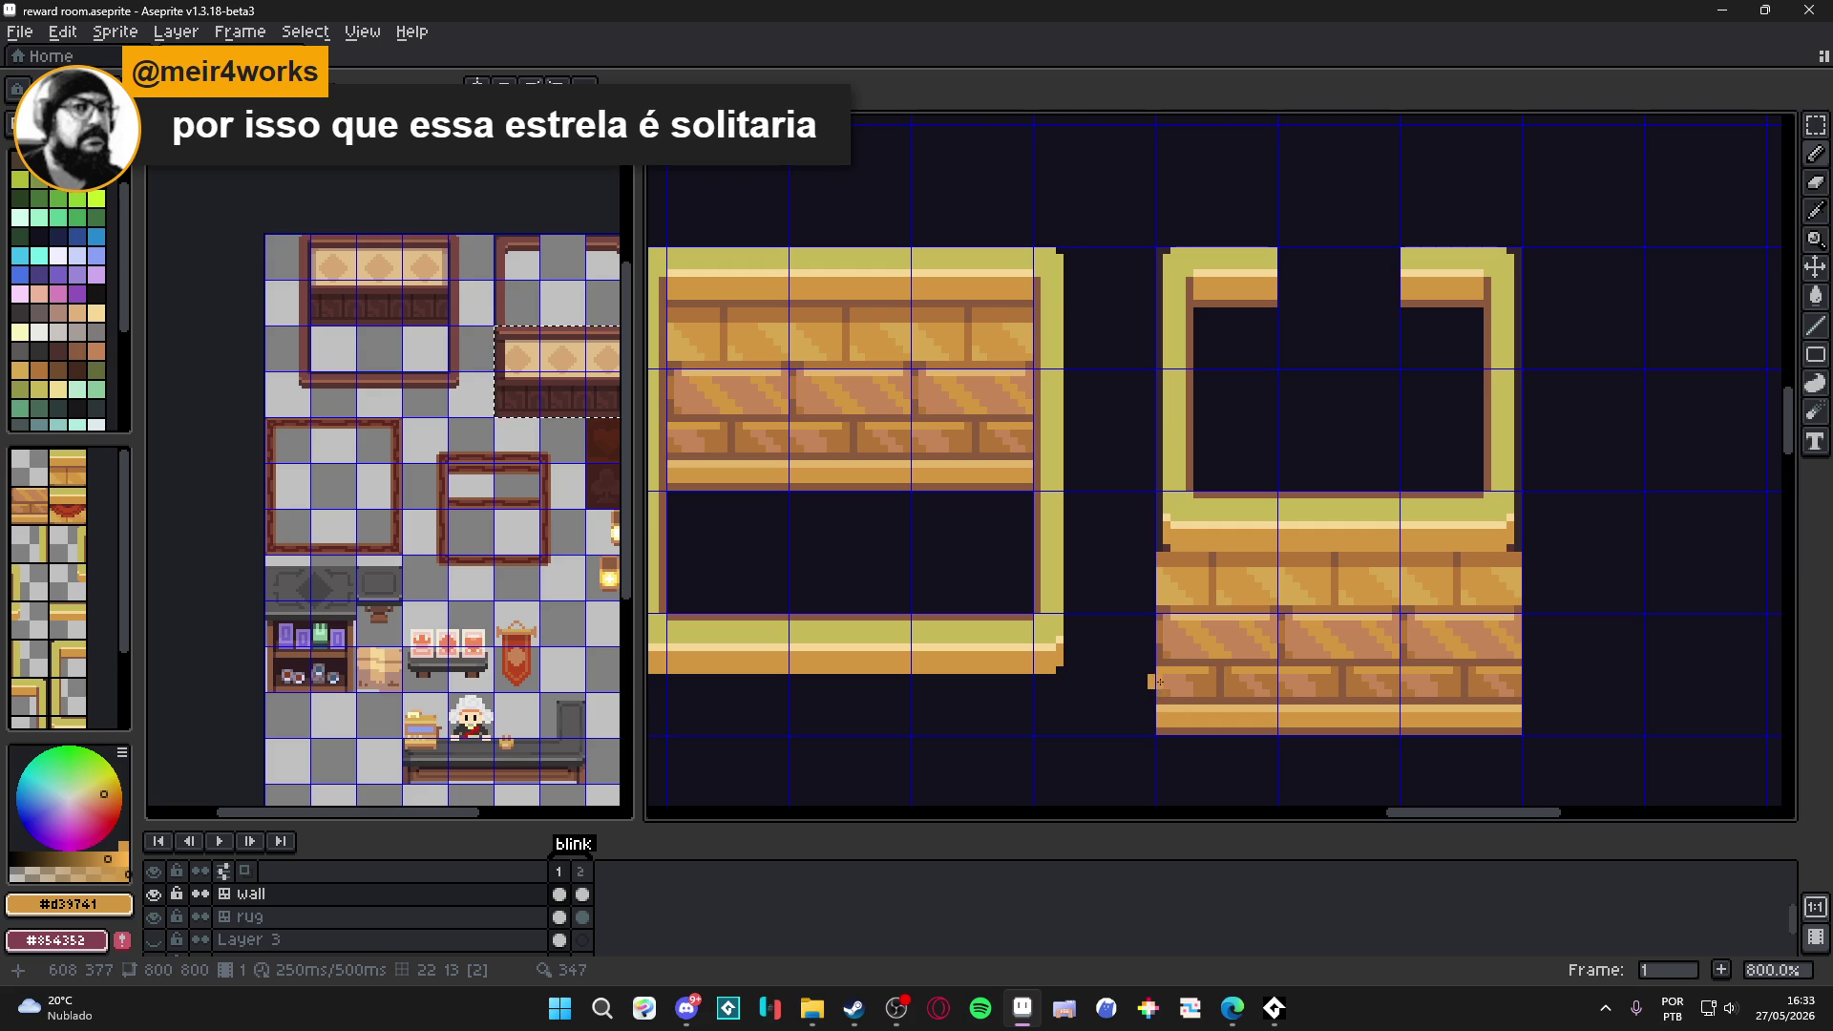
scroll(1155, 675, "down", 2)
scroll(1156, 675, "down", 3)
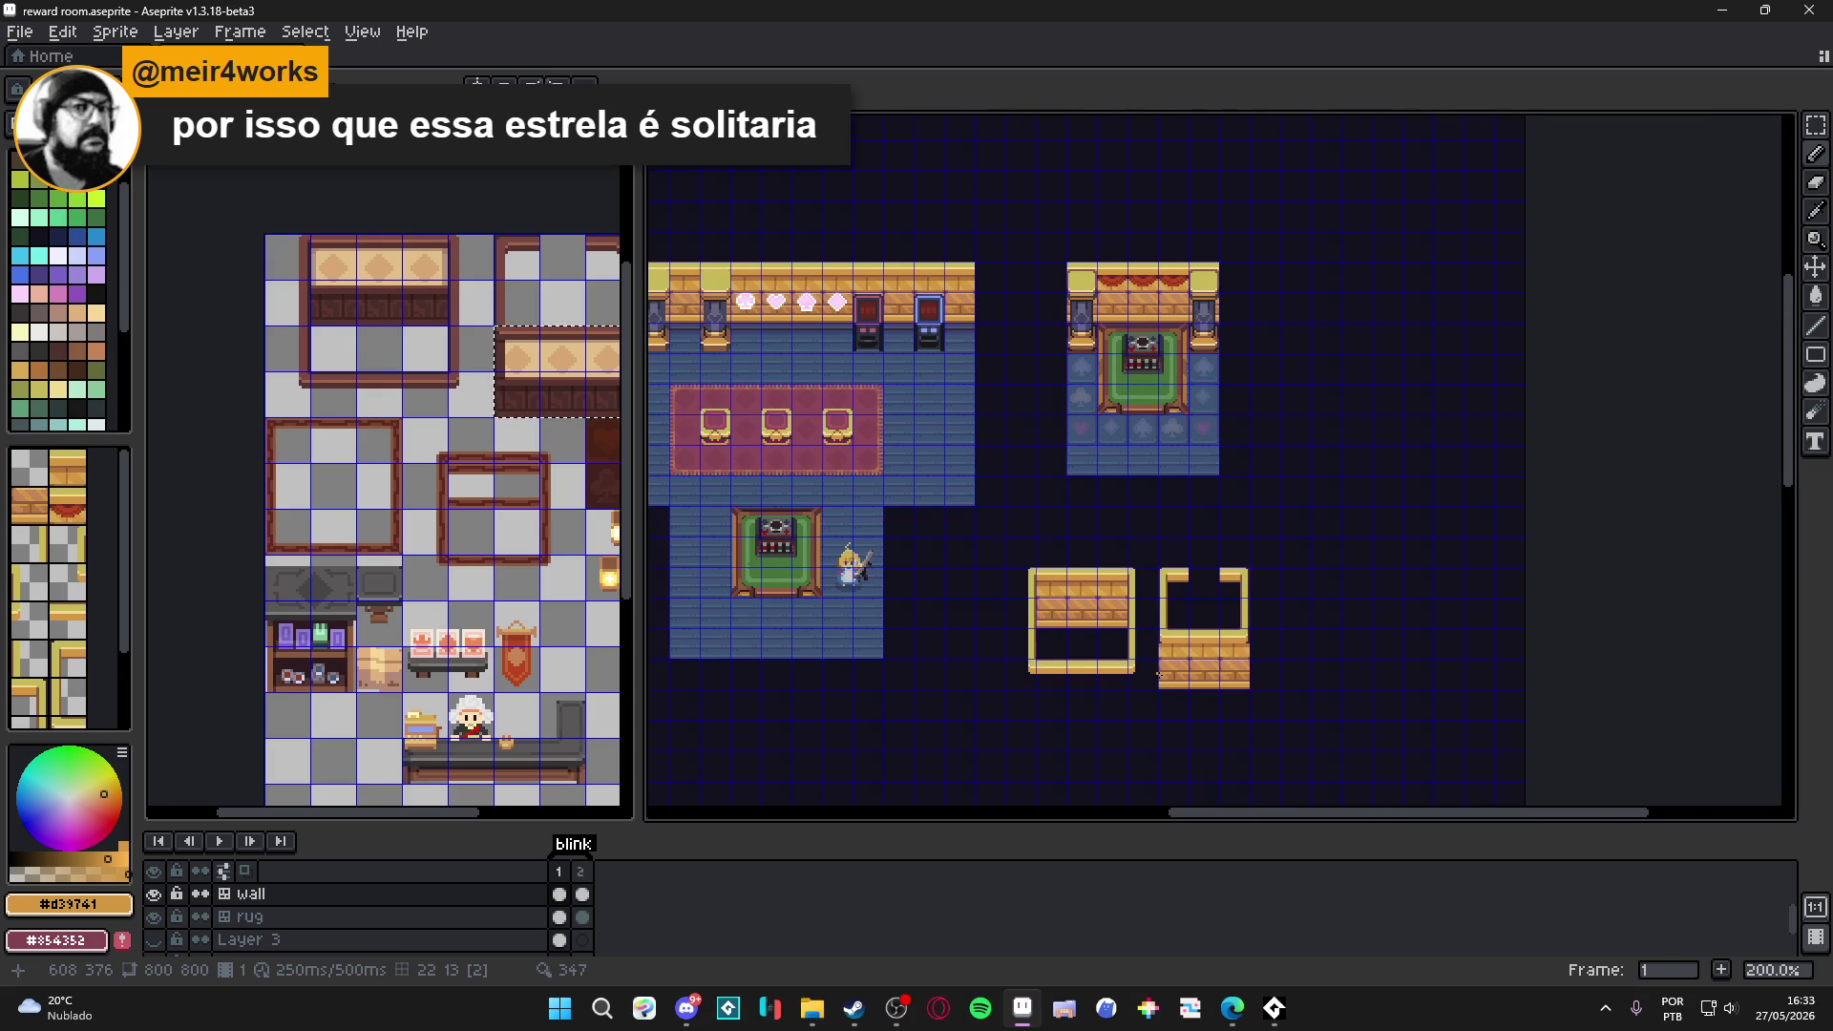
scroll(1159, 676, "up", 5)
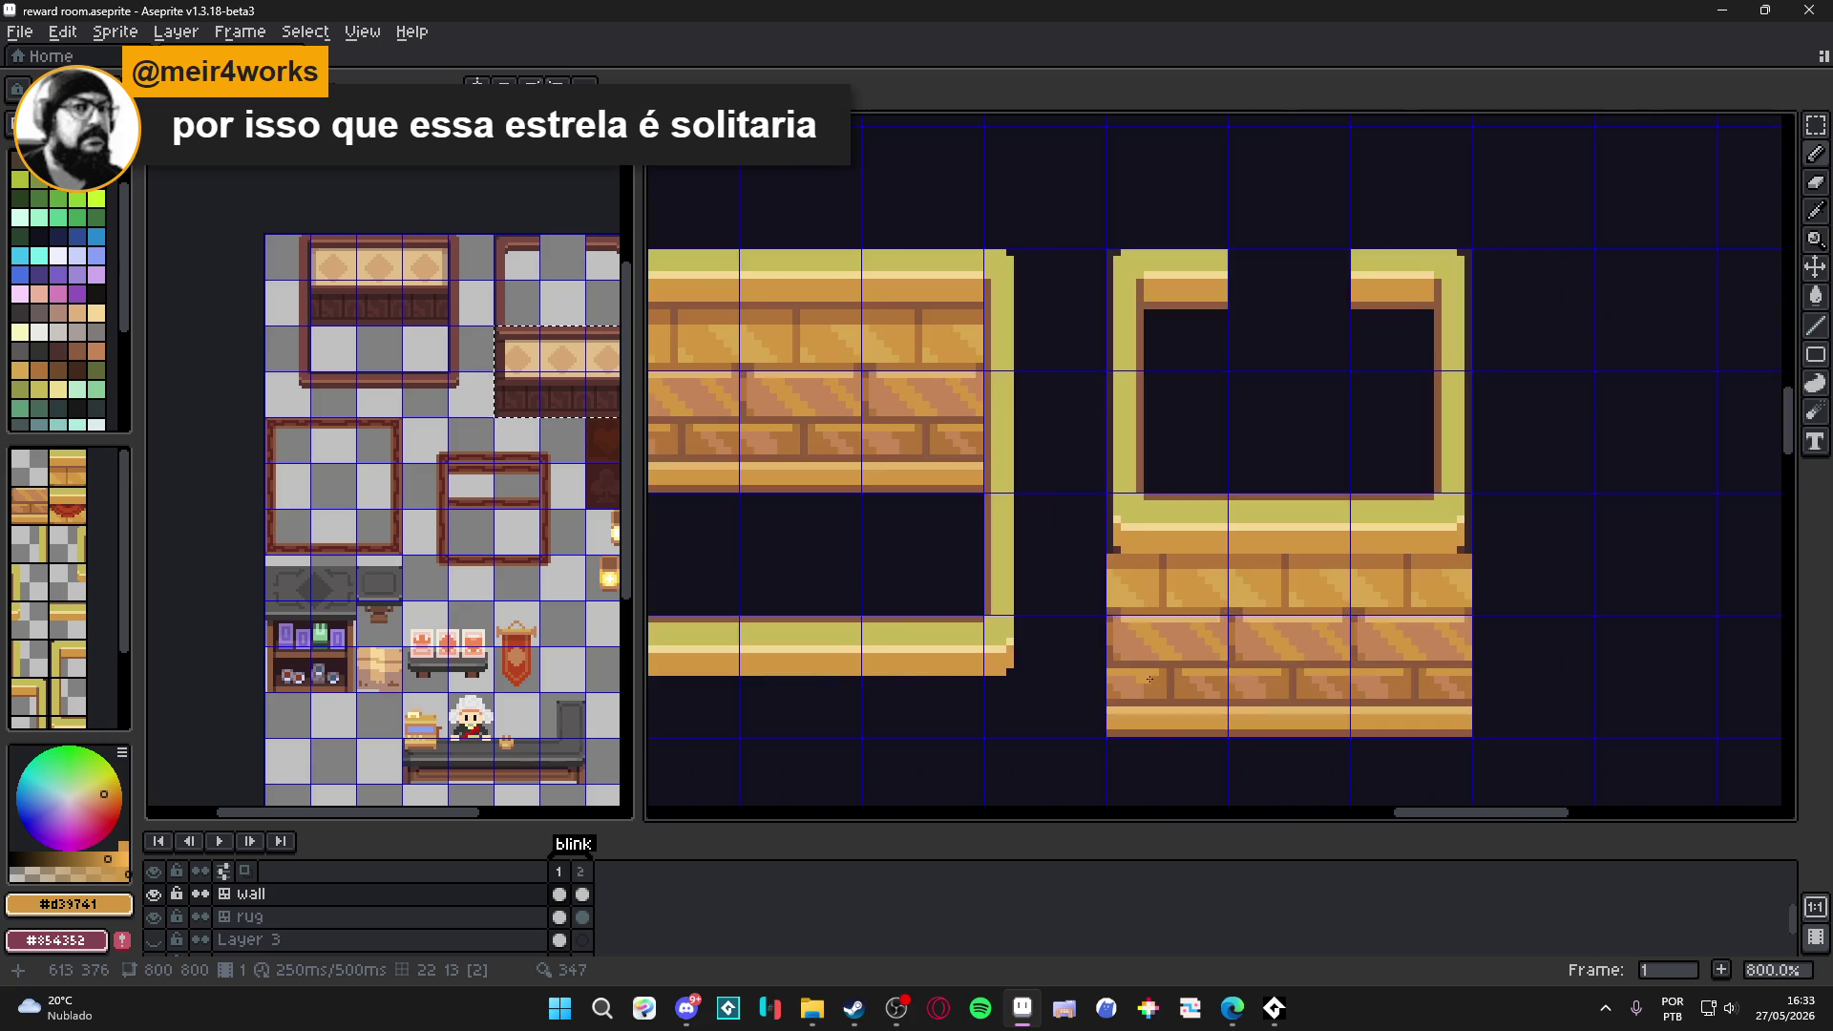
scroll(1124, 693, "up", 2)
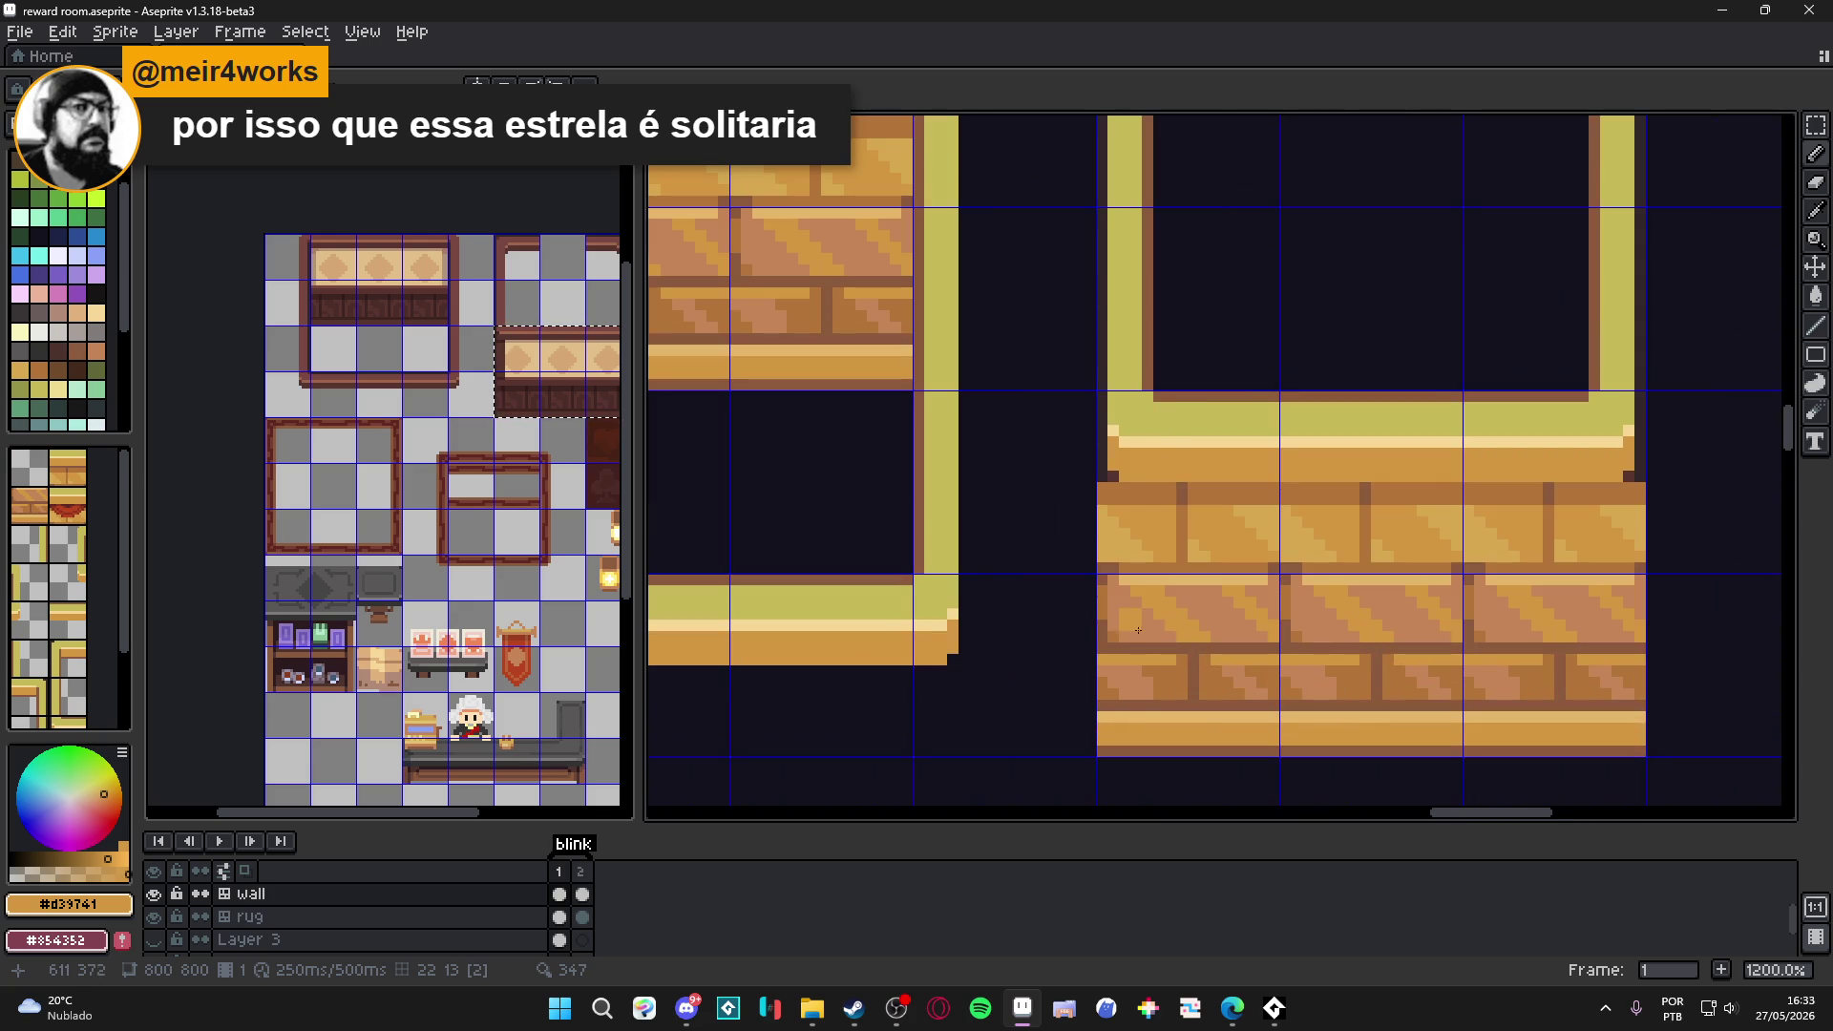
Paint a light orange patch on the lower-left brick, correcting its placement.
left_click(1089, 735)
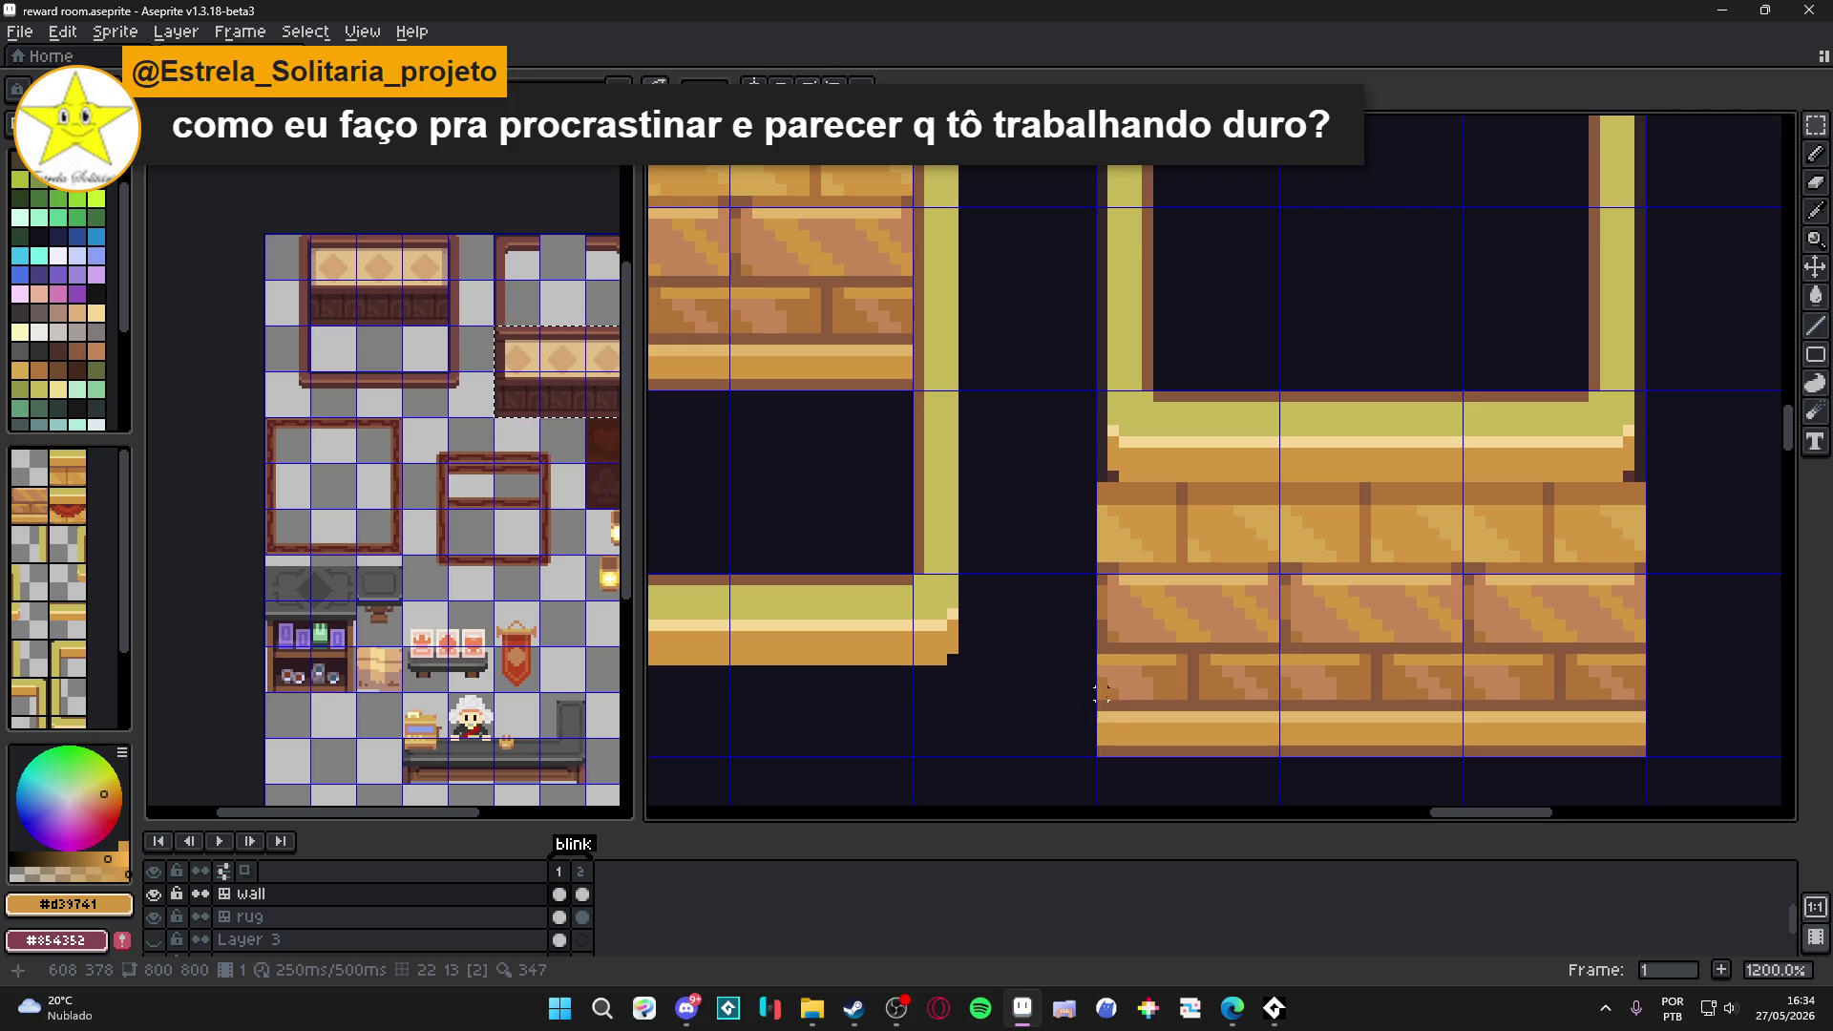
mouse_move(1102, 741)
left_mouse_down()
mouse_move(1158, 705)
mouse_move(1113, 725)
left_mouse_up()
left_click(1110, 755)
key("b")
left_click(1127, 680)
key("ctrl+z")
left_click(1112, 682)
key("ctrl+z")
left_click(1111, 688)
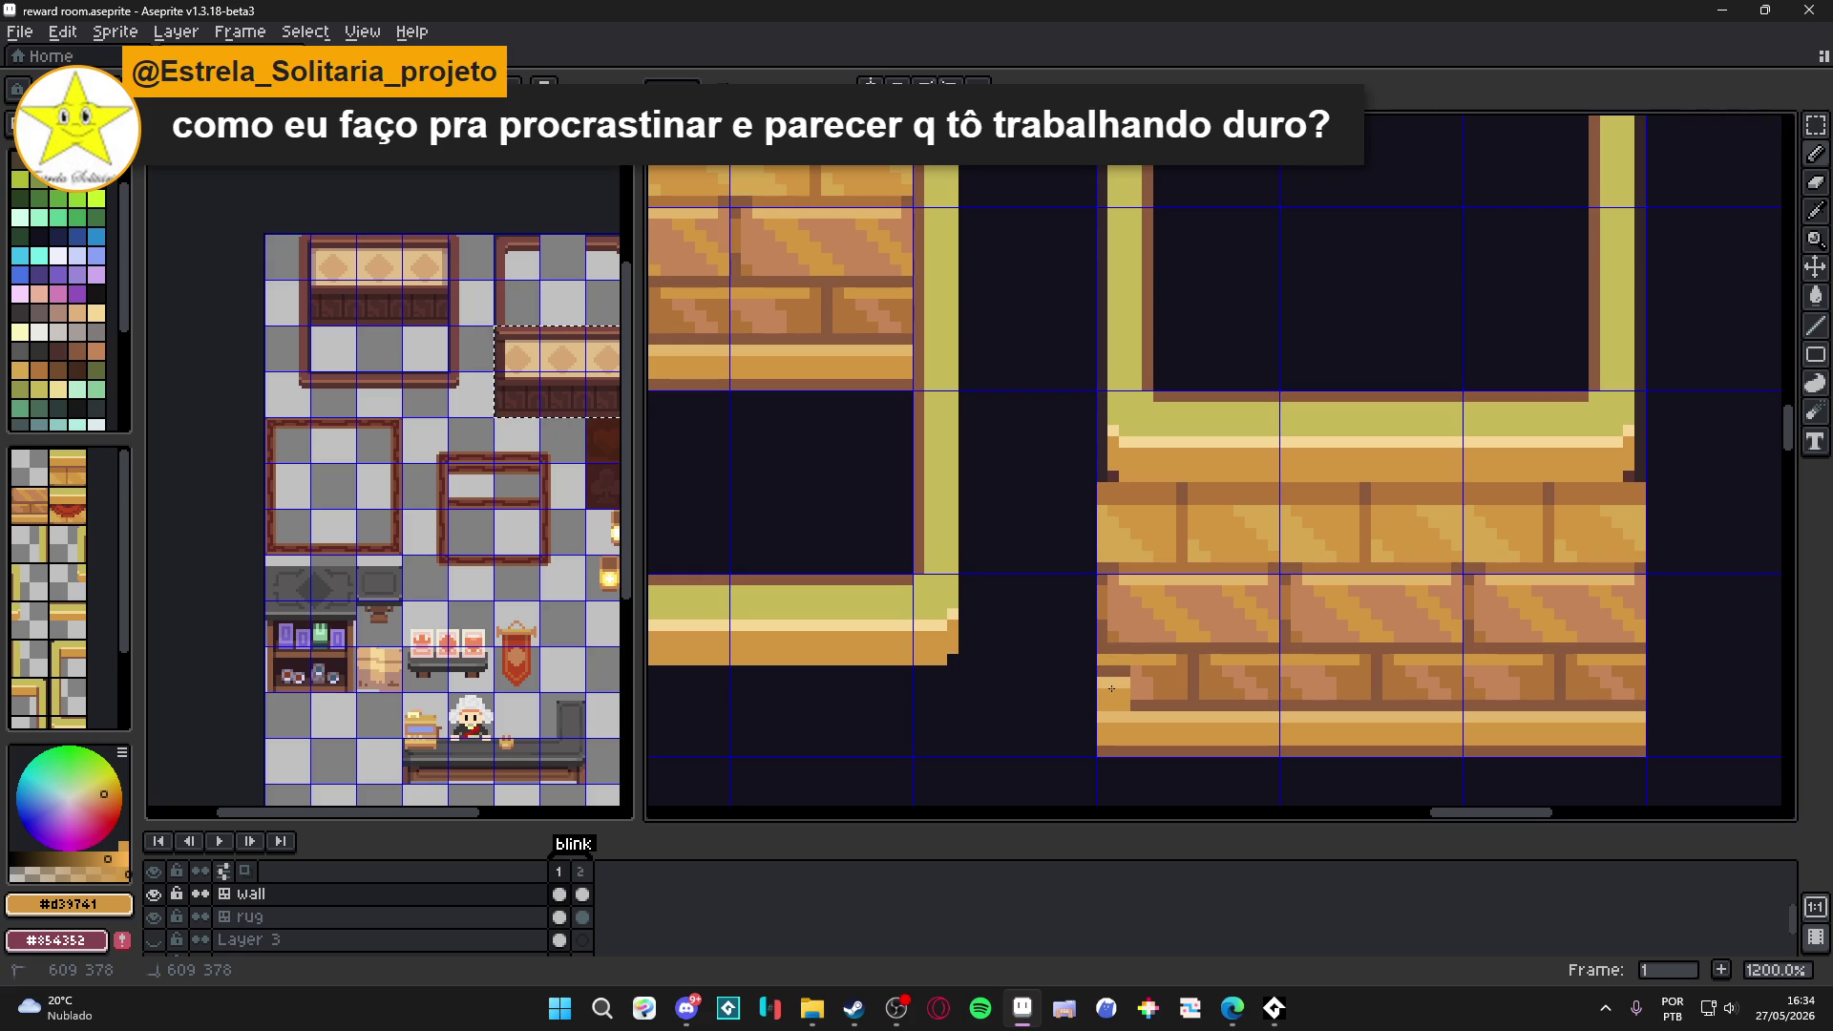
key("ctrl+z")
left_click(1110, 670)
Draw a light orange highlight line up the left brick column.
mouse_move(1113, 670)
left_mouse_down()
mouse_move(1109, 482)
mouse_move(1109, 516)
left_mouse_up()
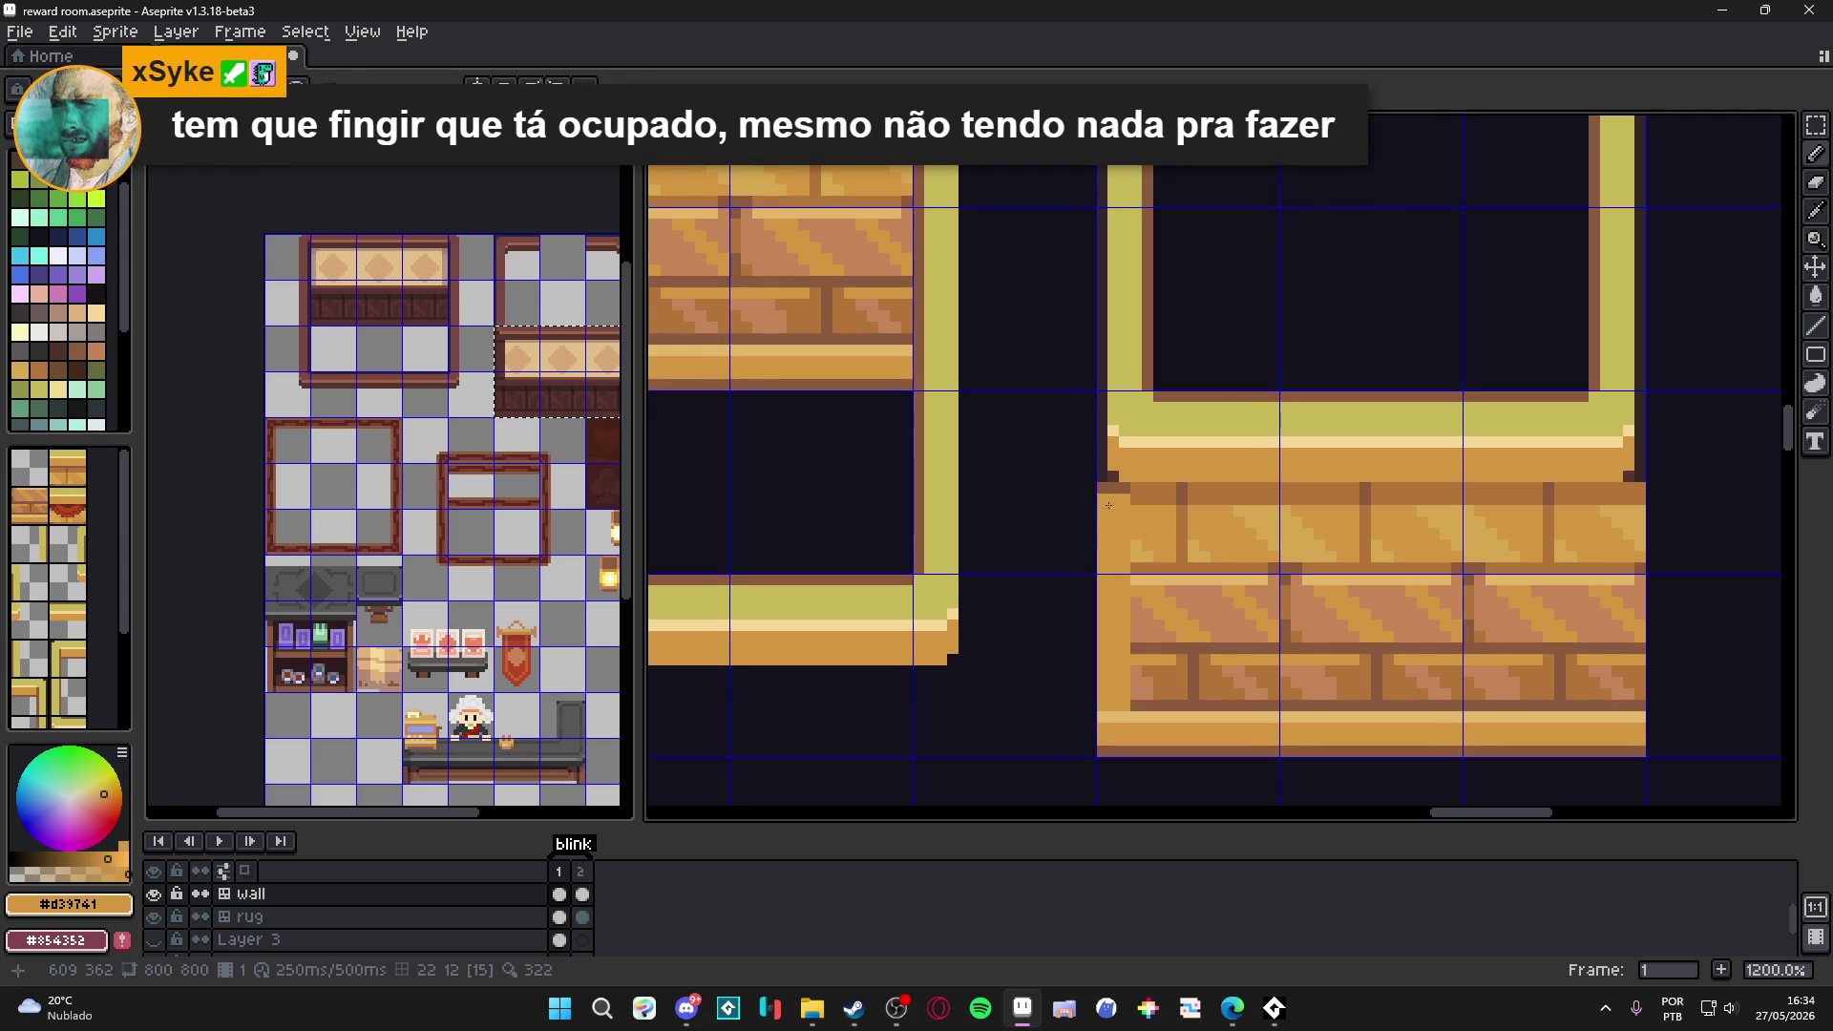
scroll(1118, 468, "down", 3)
scroll(1096, 505, "up", 3)
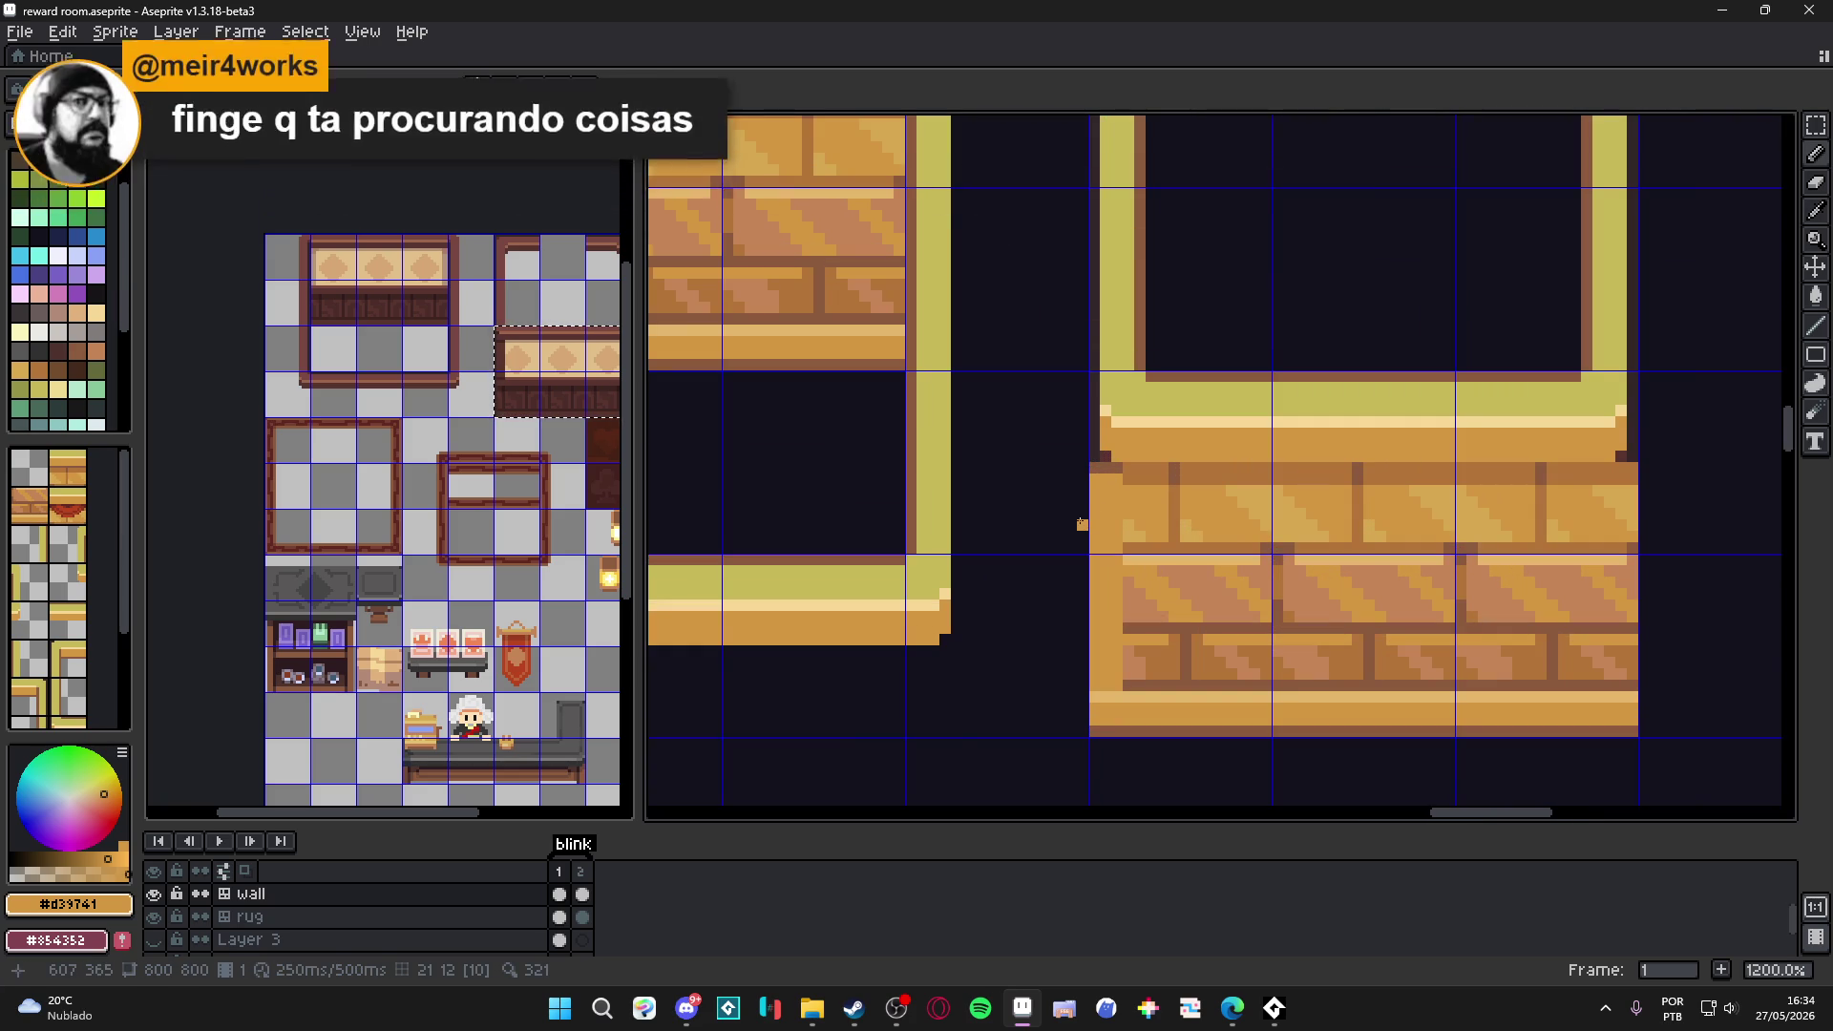
scroll(1088, 575, "down", 3)
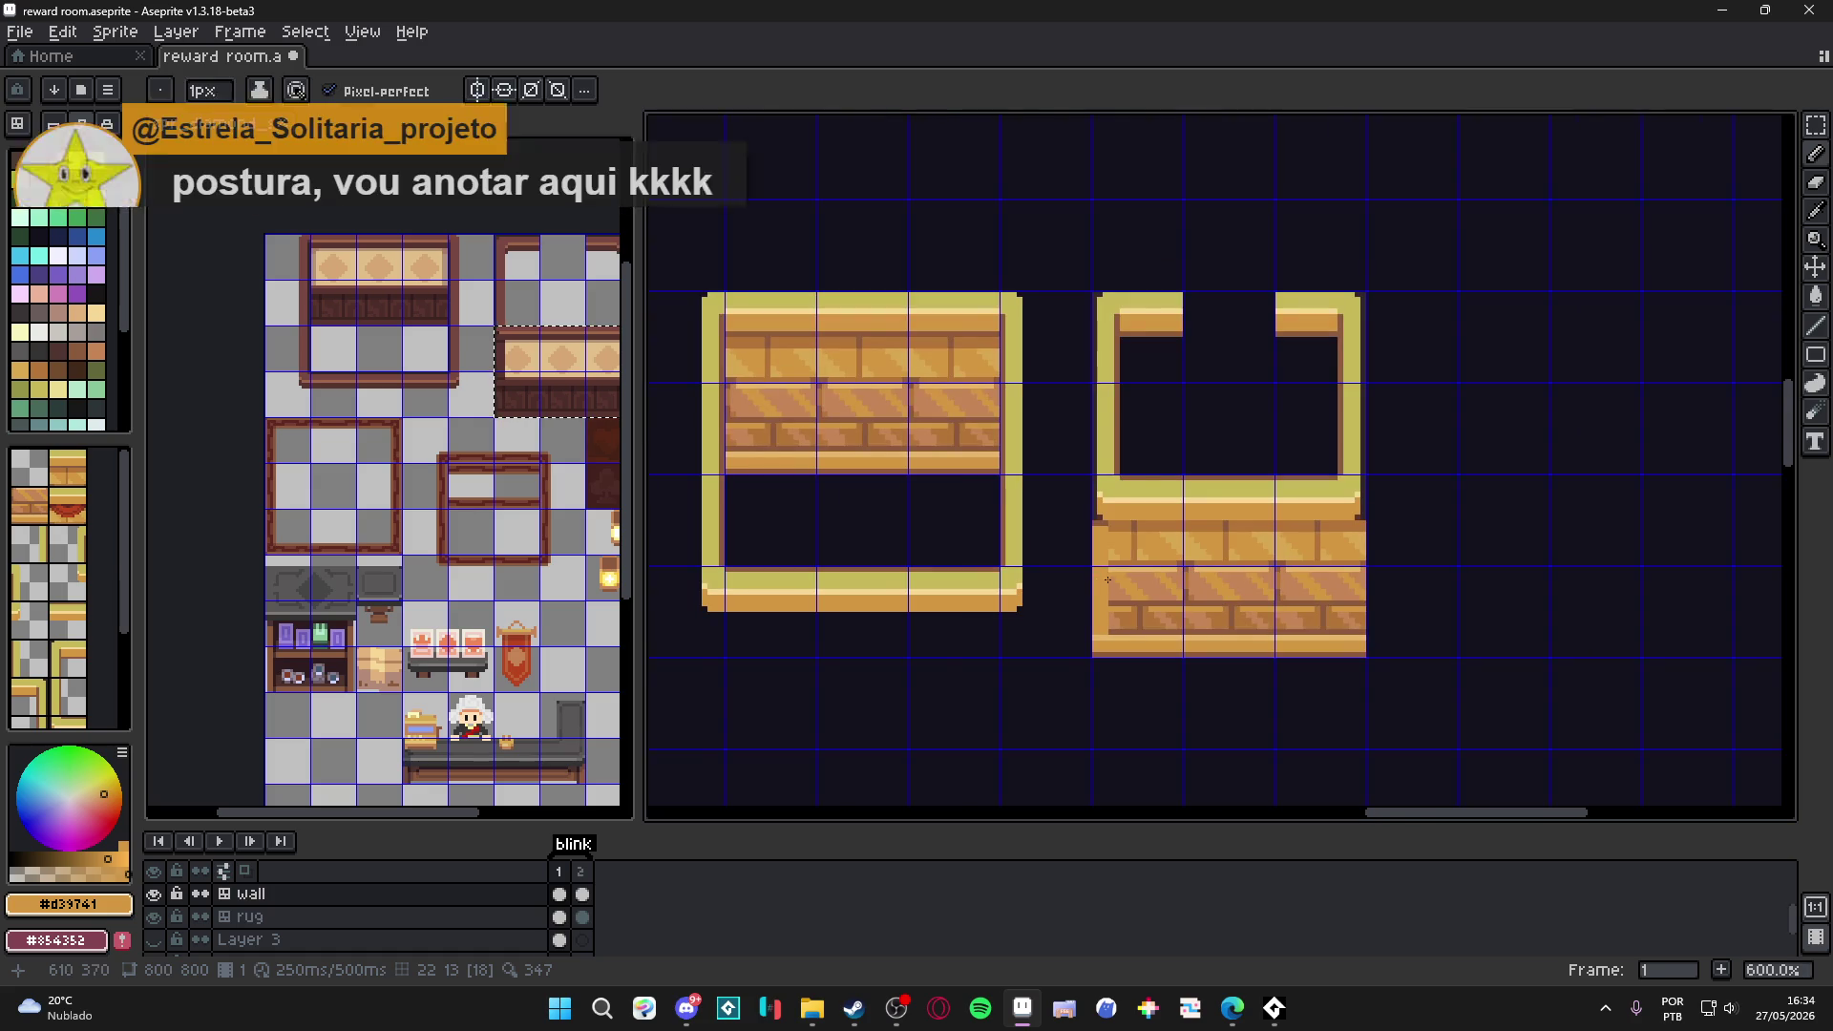
Pick dark #33272a and outline the wall piece's left edge, removing a stray pixel.
scroll(1513, 544, "up", 3)
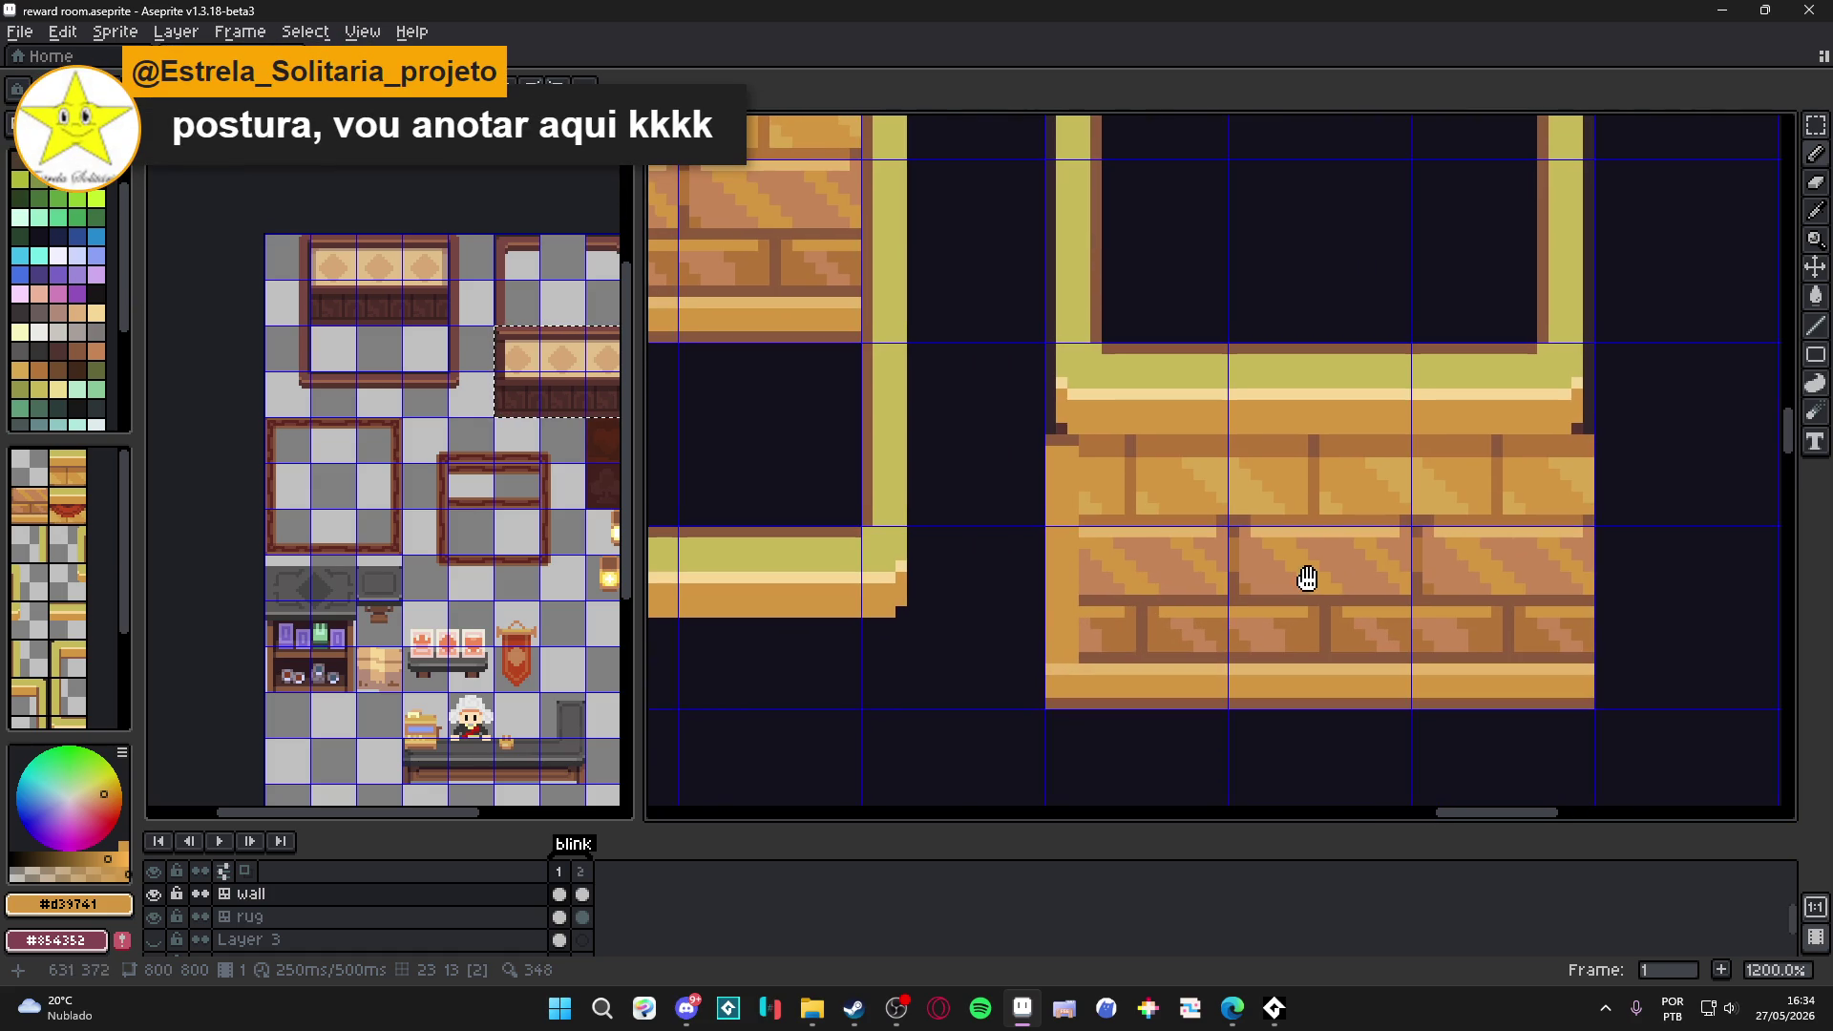
key("m")
mouse_move(1140, 619)
left_mouse_down()
mouse_move(1077, 619)
mouse_move(1014, 577)
mouse_move(1021, 441)
mouse_move(1041, 430)
left_mouse_up()
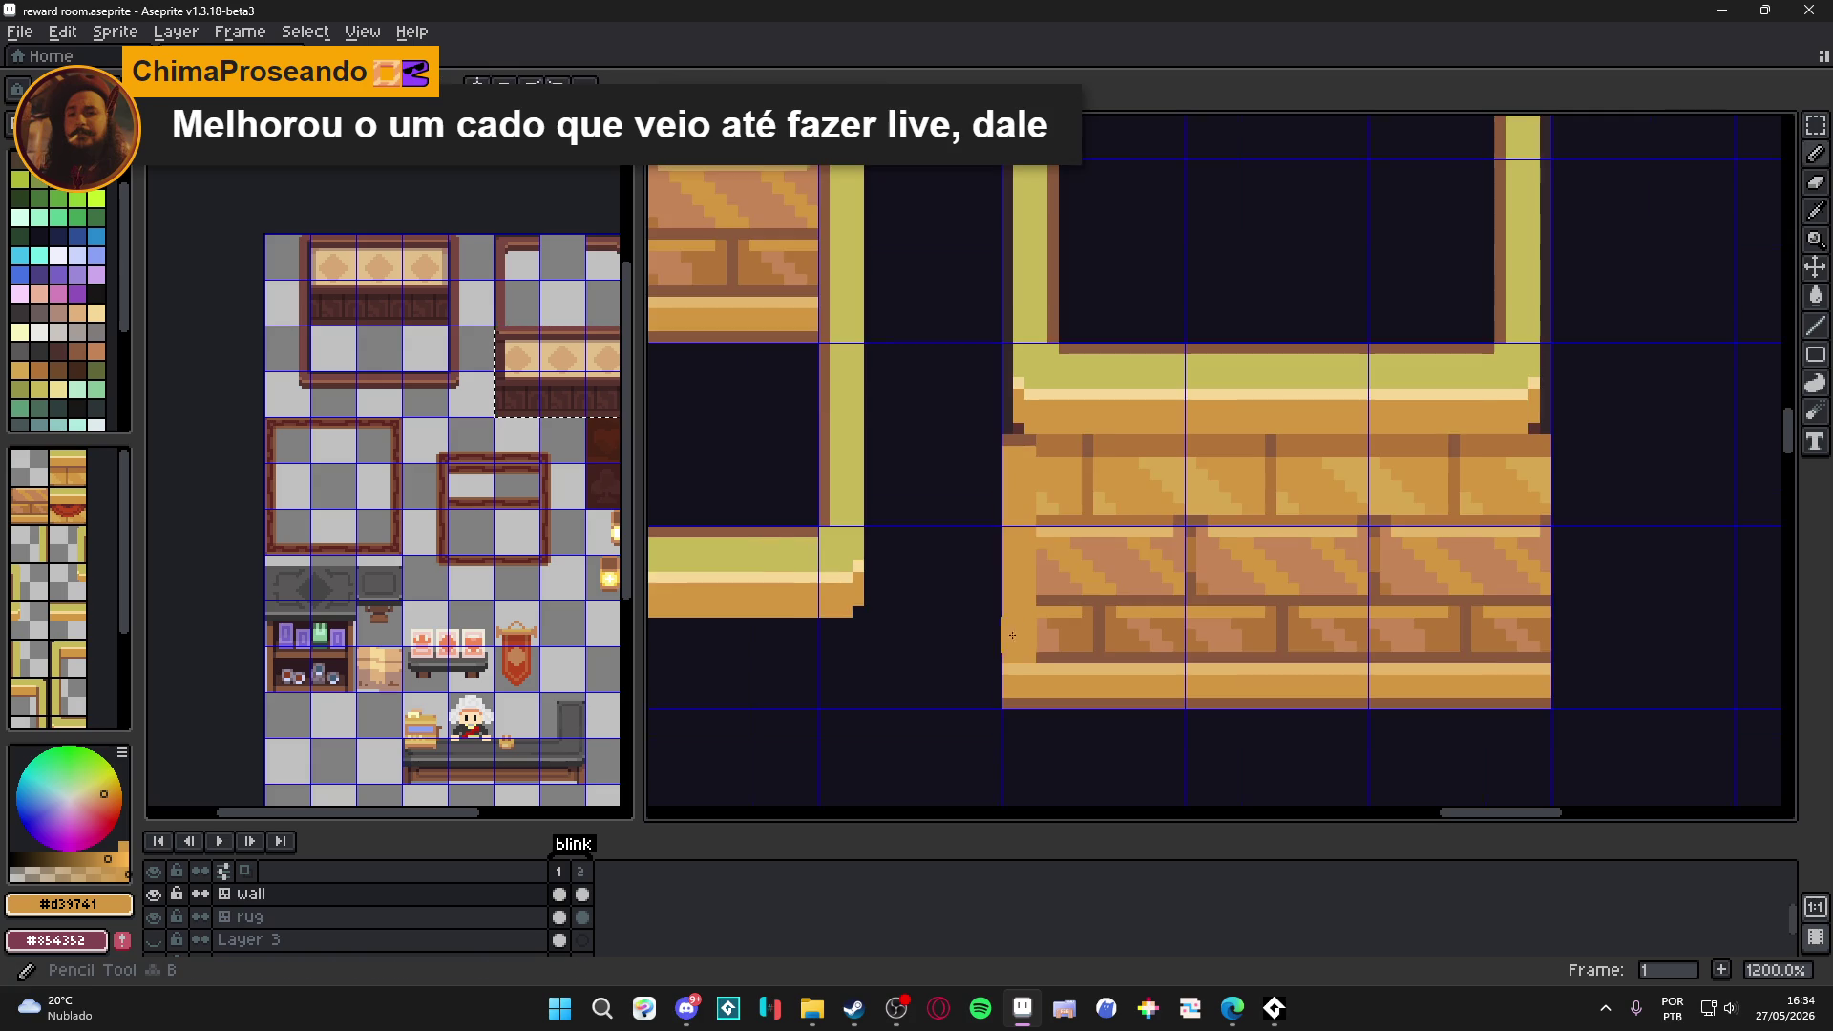
scroll(1016, 634, "up", 1)
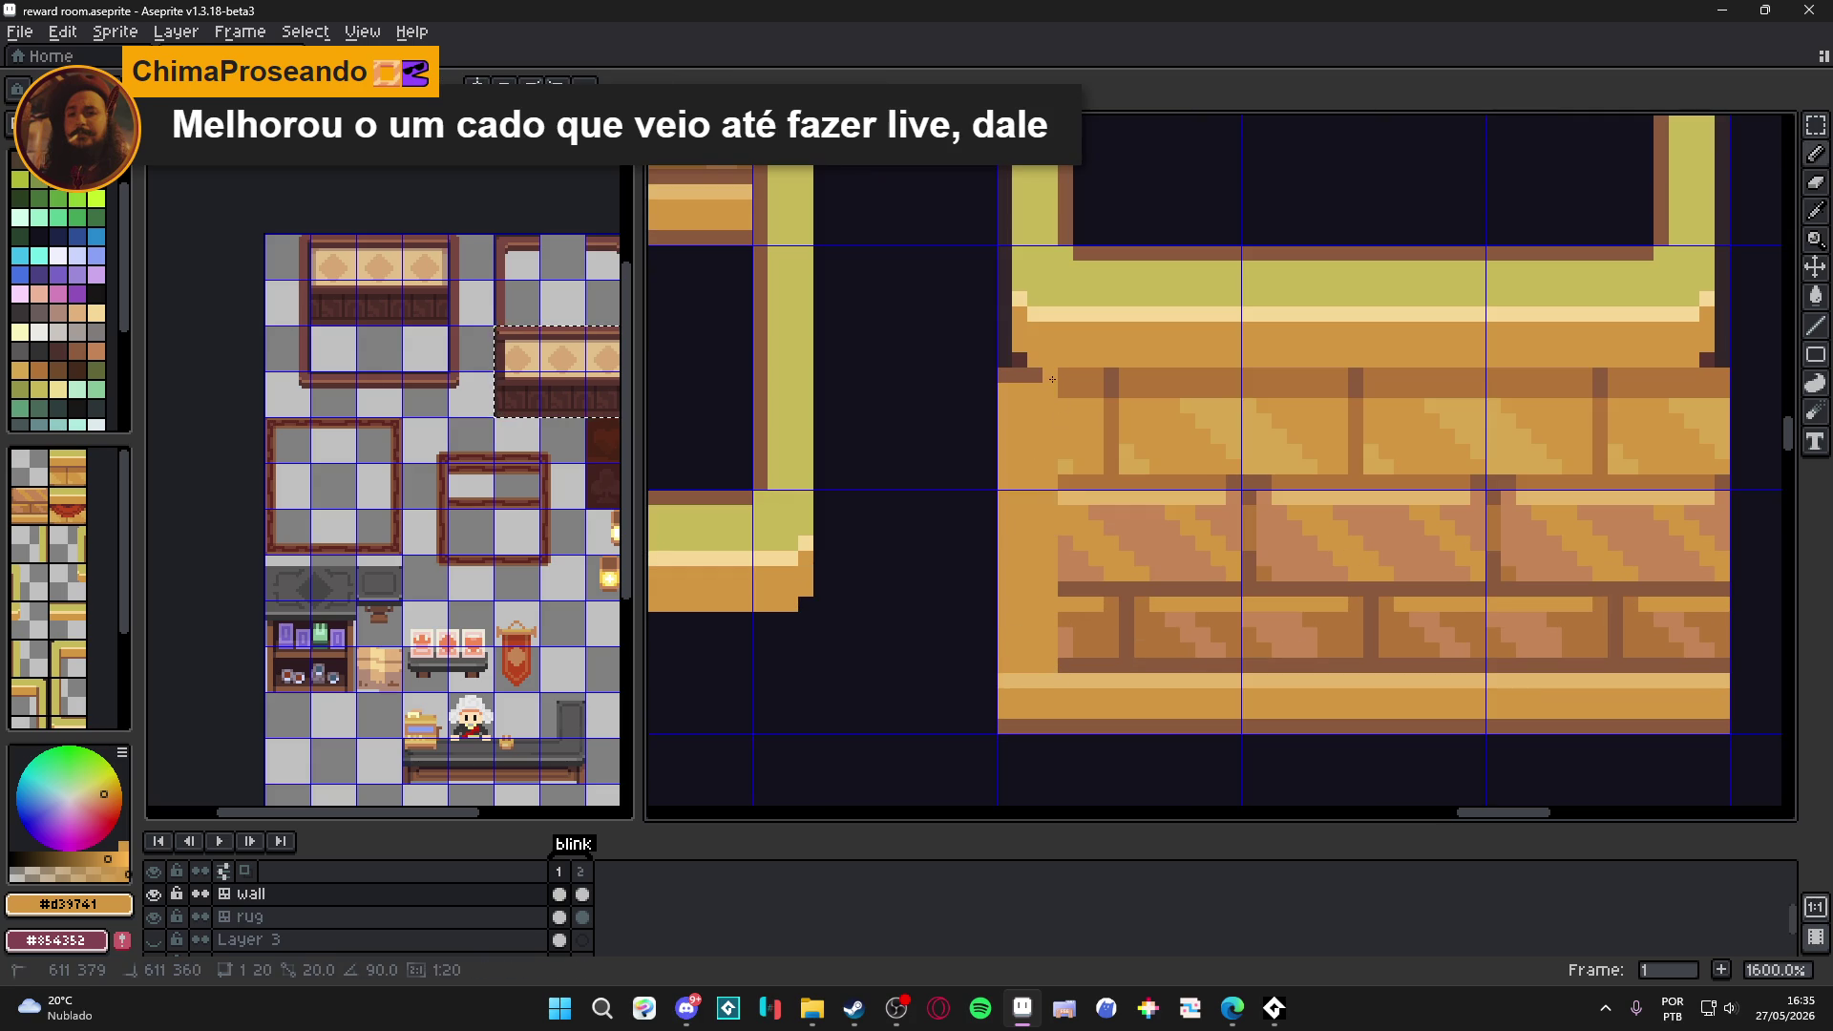
key("super")
left_click(1064, 8)
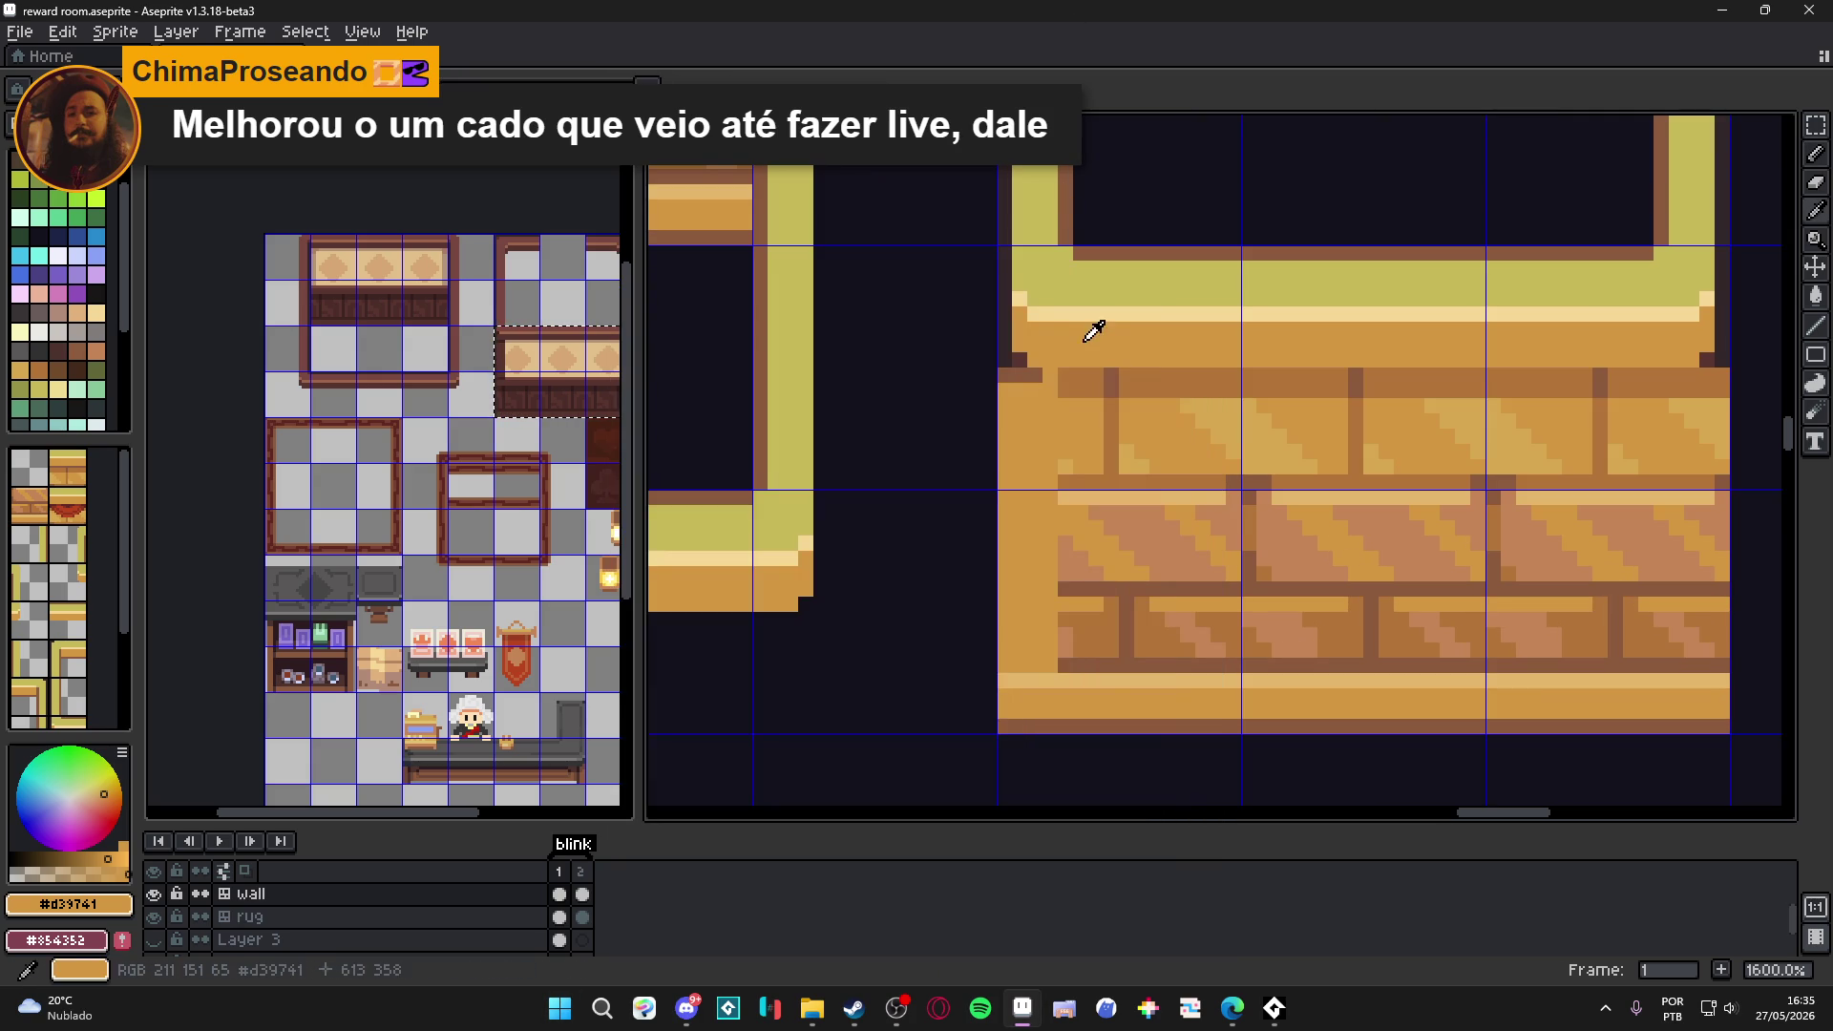
left_click(1012, 364, "alt")
left_click(1005, 377, "alt")
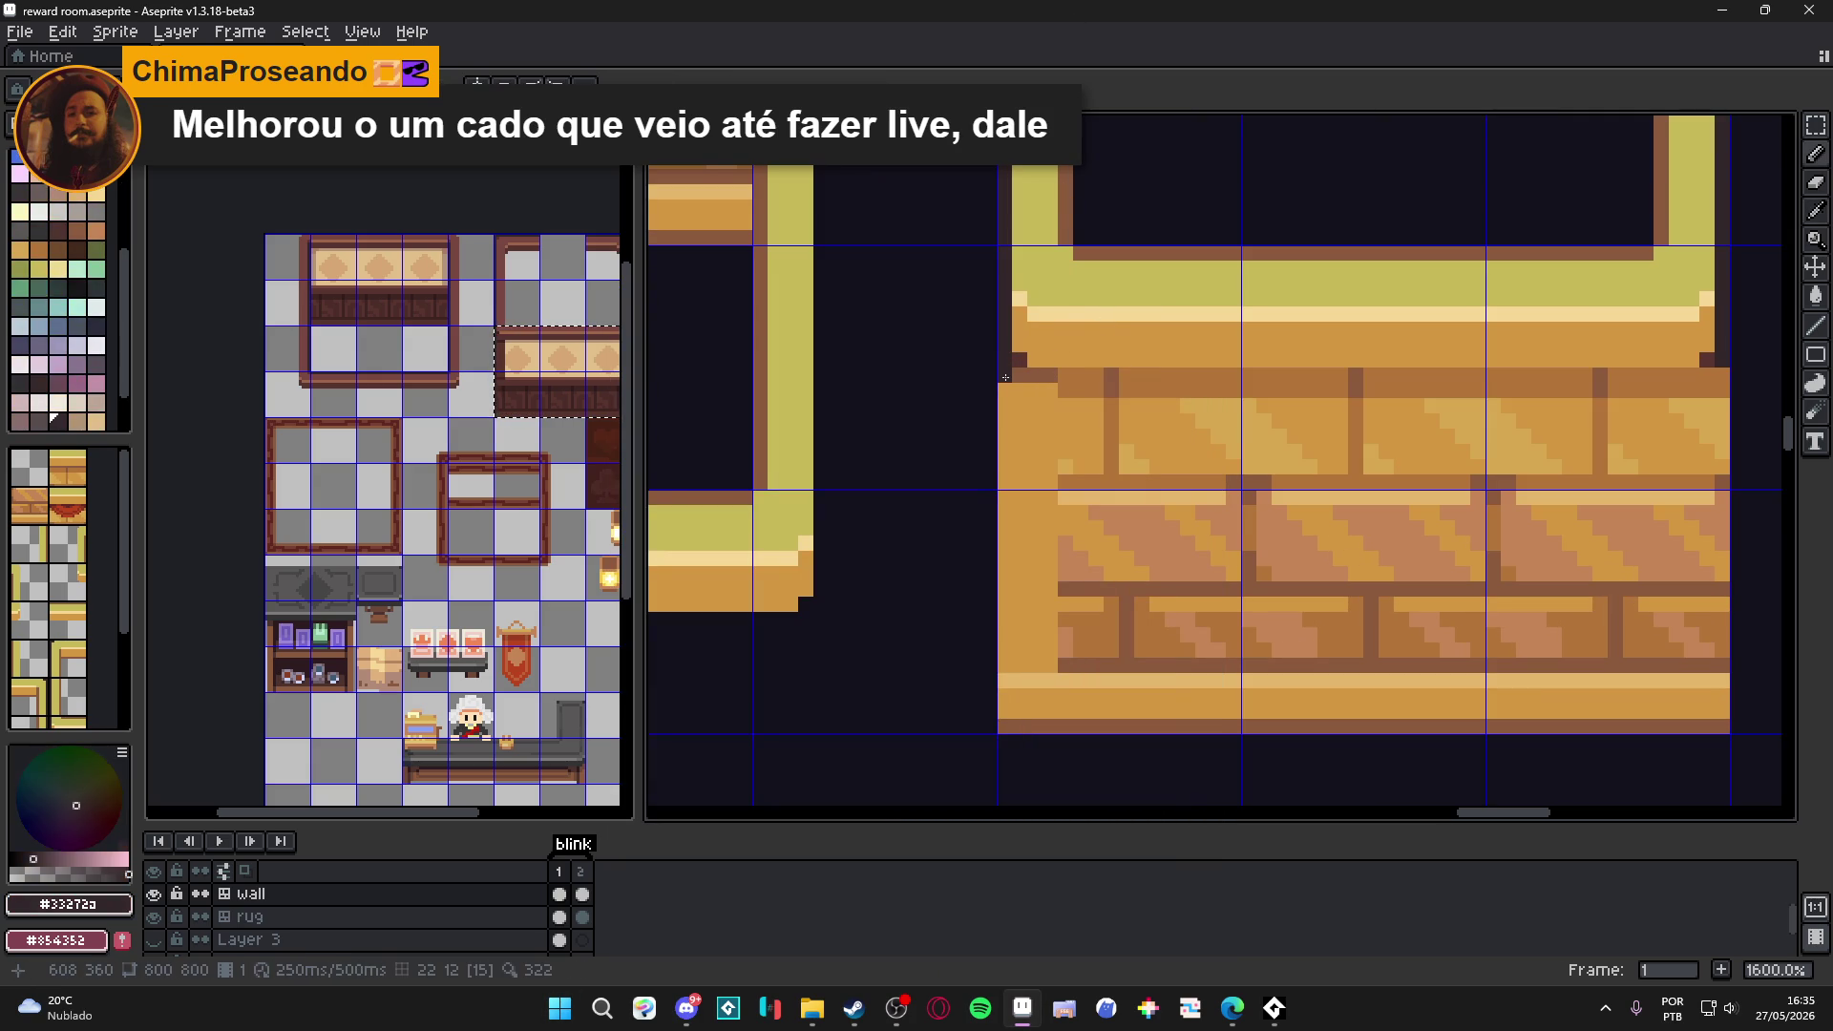
left_click(1006, 668, "shift")
left_click(1038, 689)
key("ctrl+z")
Draw a brown #8c5b3c row along the wall piece's bottom edge.
left_click(1064, 725, "alt")
left_click_drag(1050, 680, 1014, 680)
scroll(1014, 680, "down", 4)
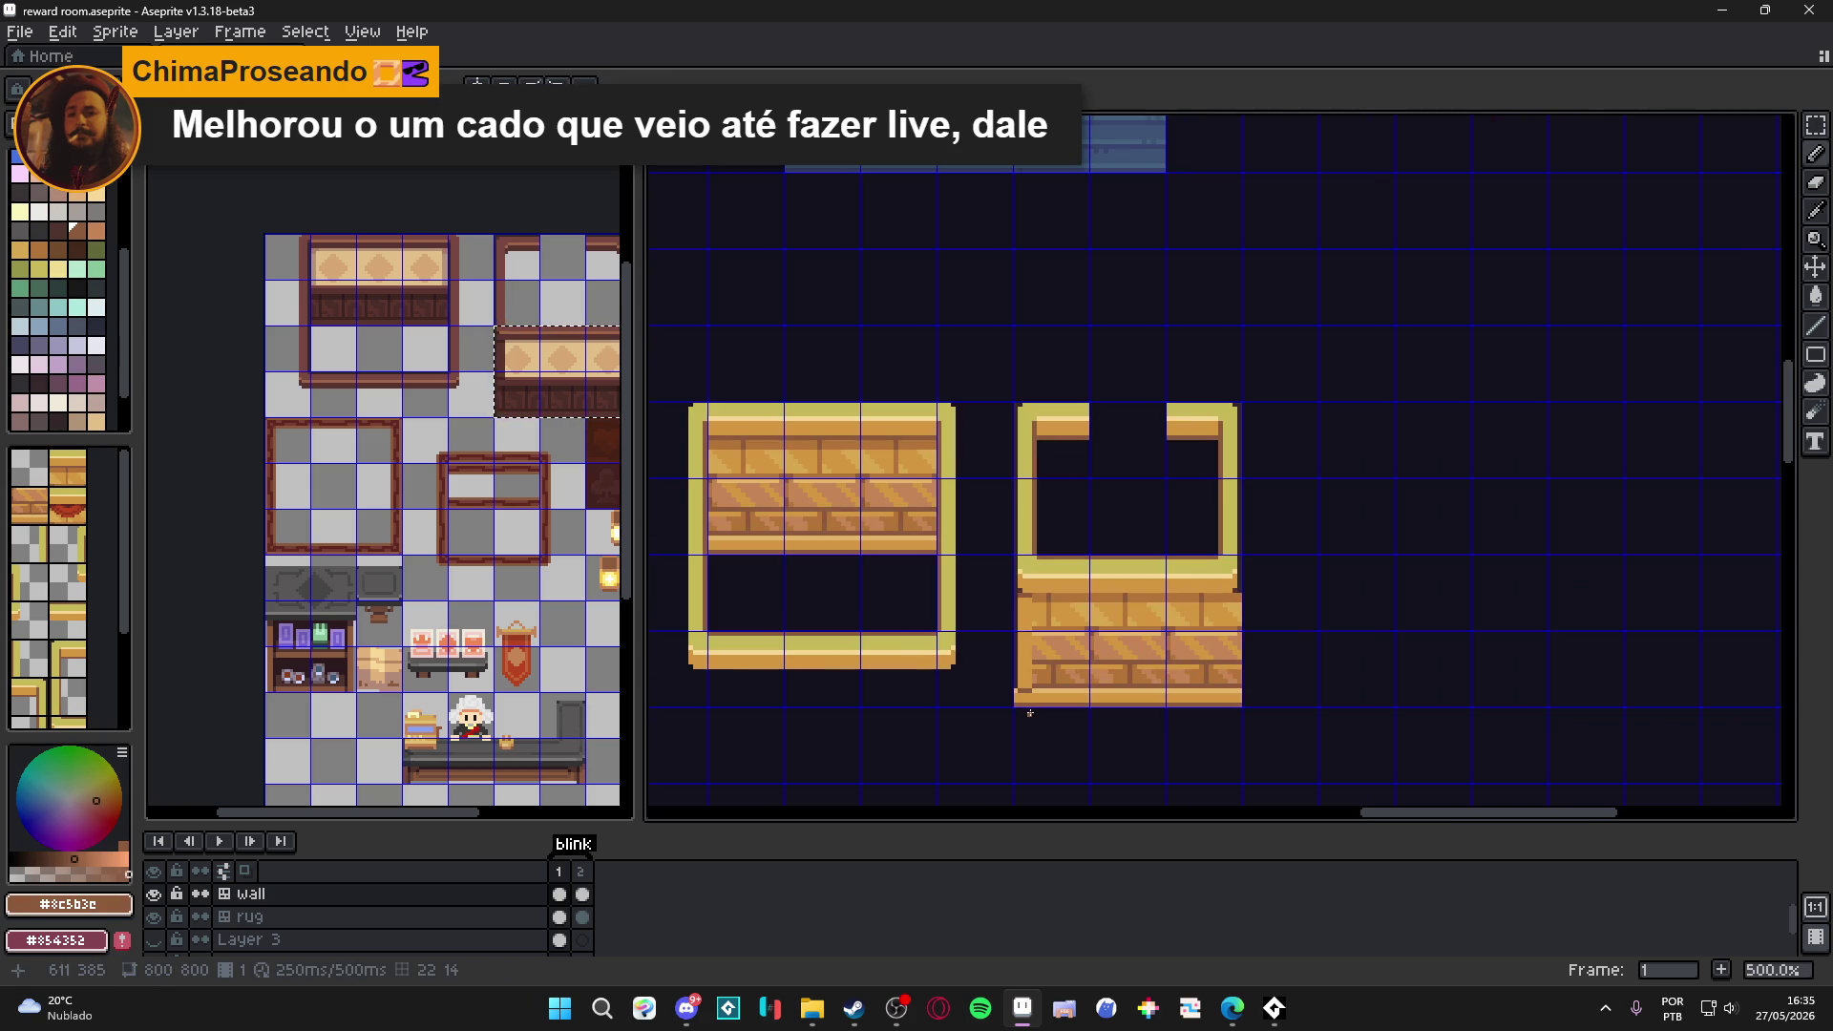
scroll(471, 417, "up", 3)
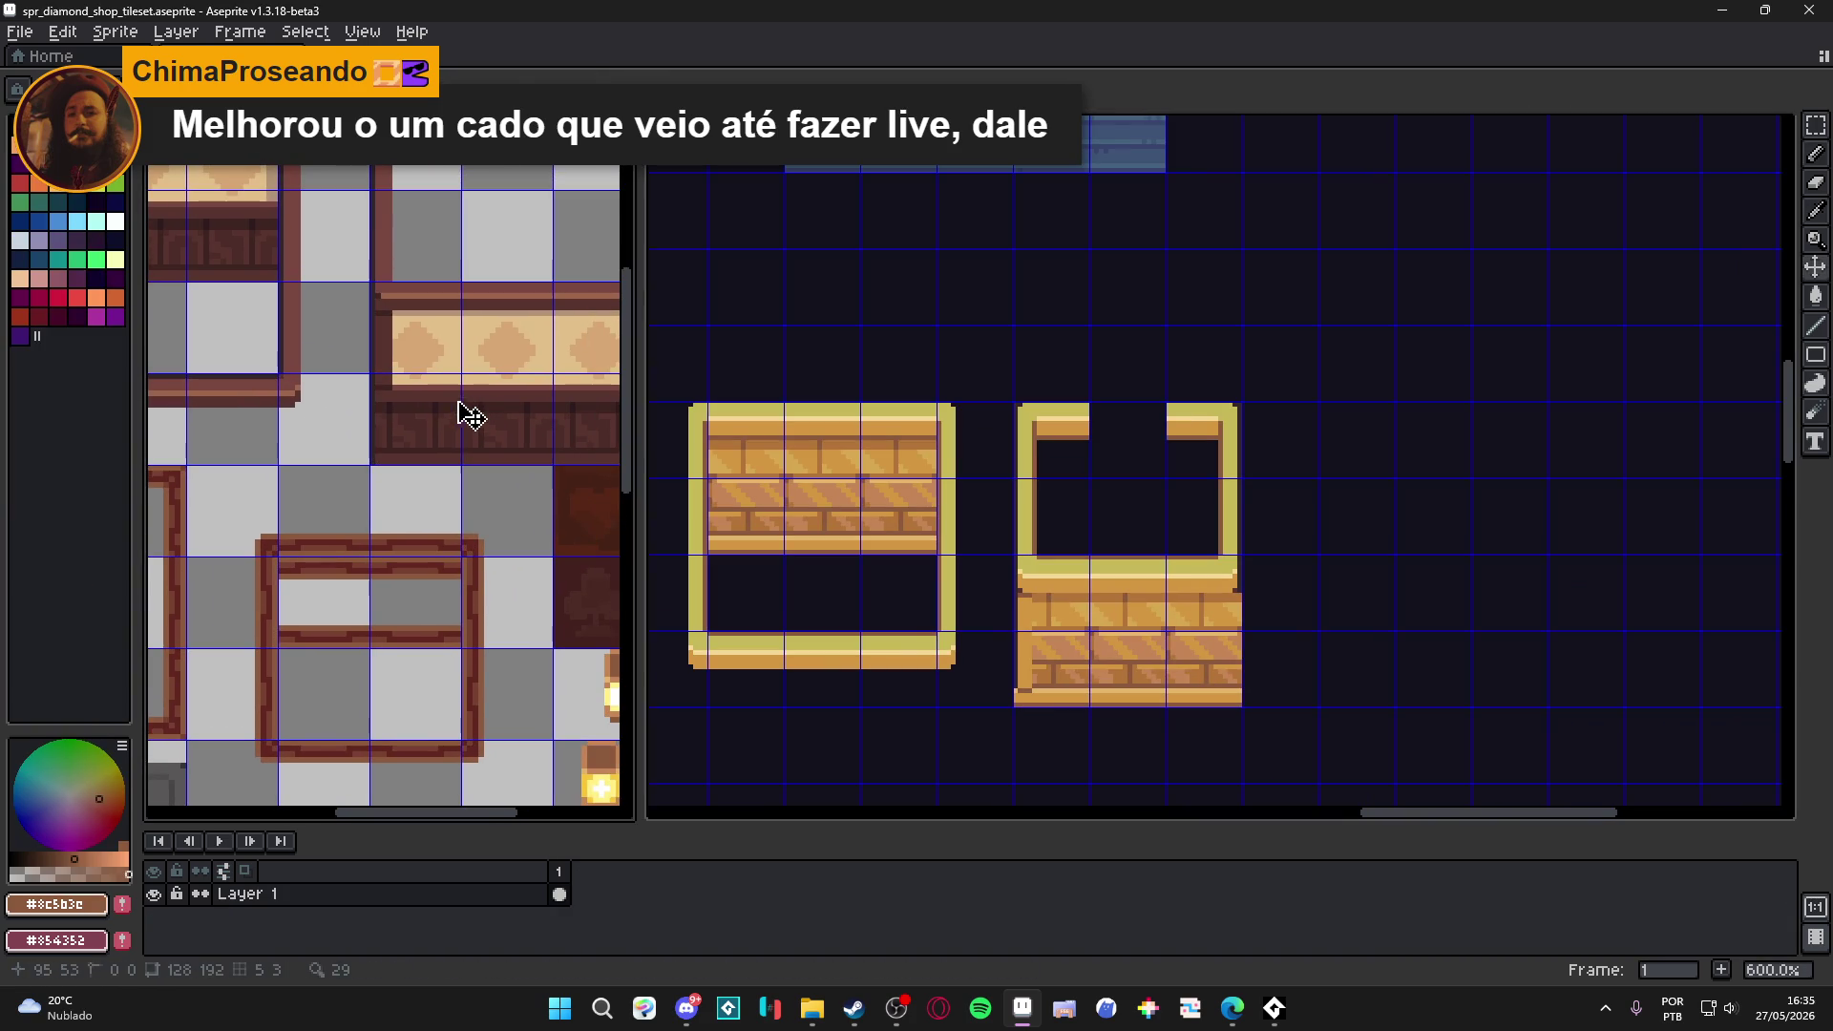
scroll(1016, 716, "up", 5)
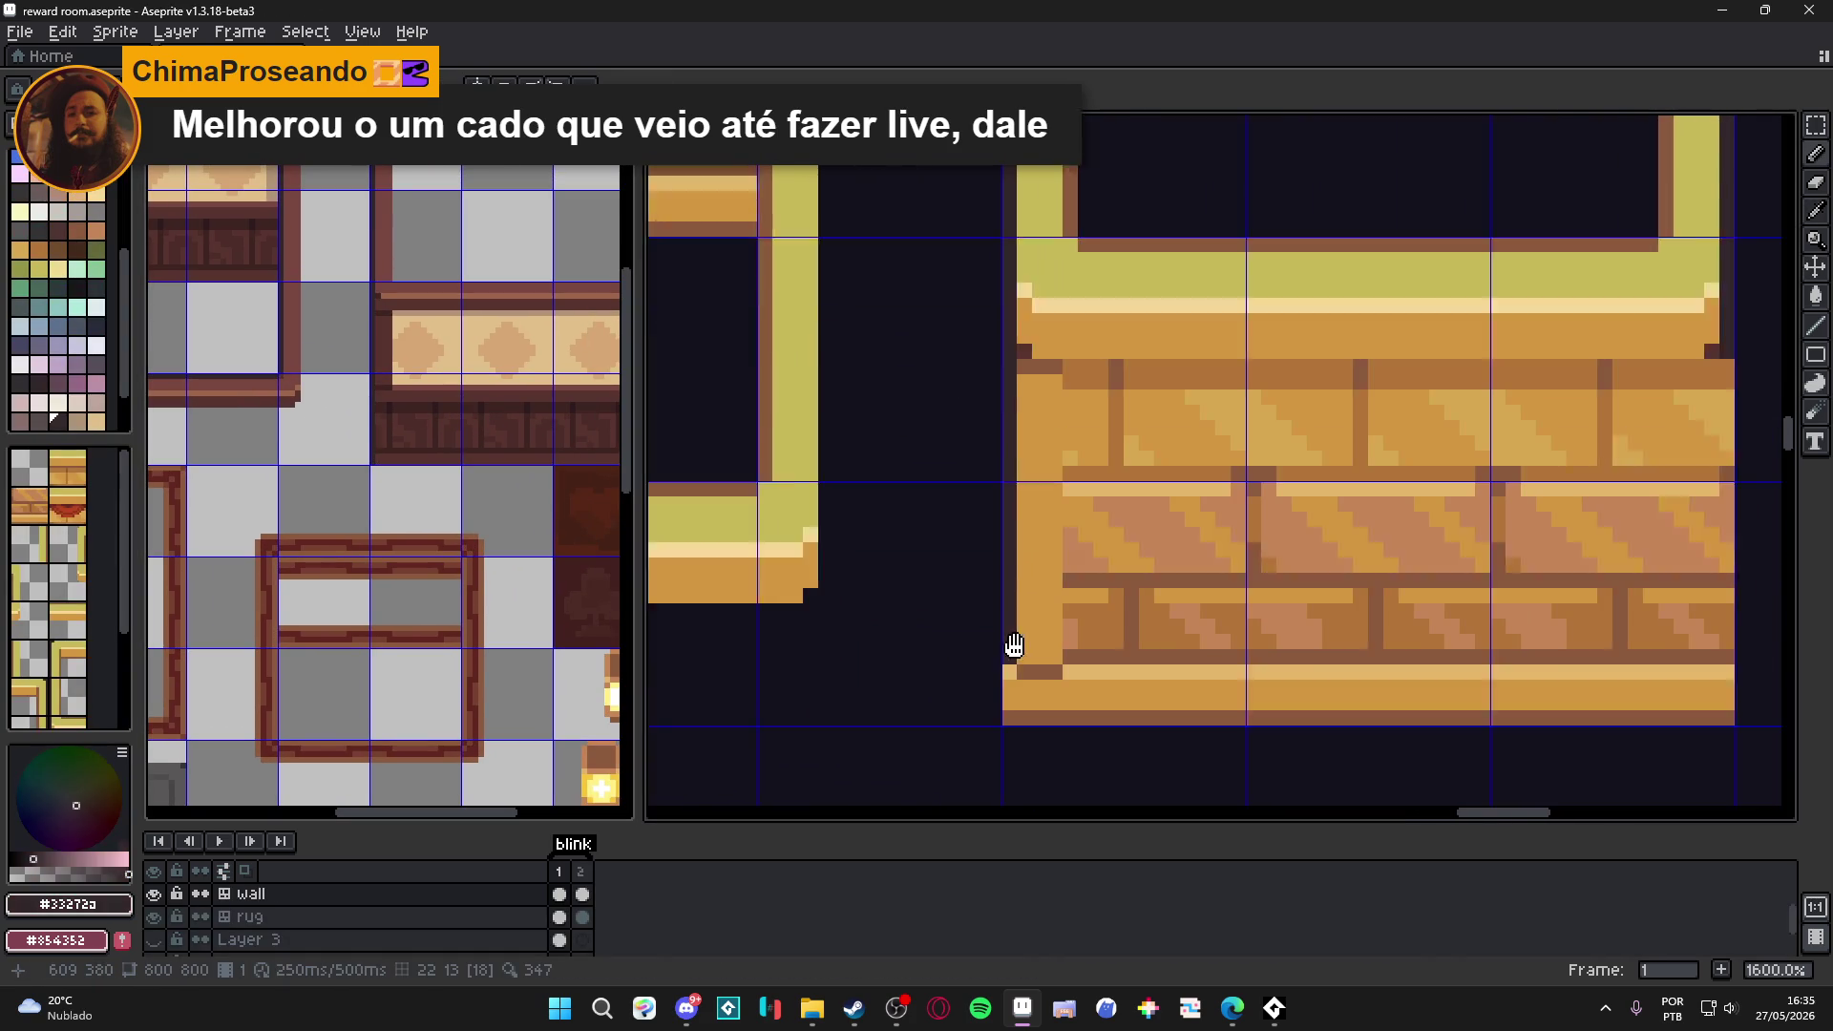
Darken the wall piece's bottom-left corner with #33272a.
left_click_drag(1015, 567, 1022, 616)
left_click(1062, 567, "alt")
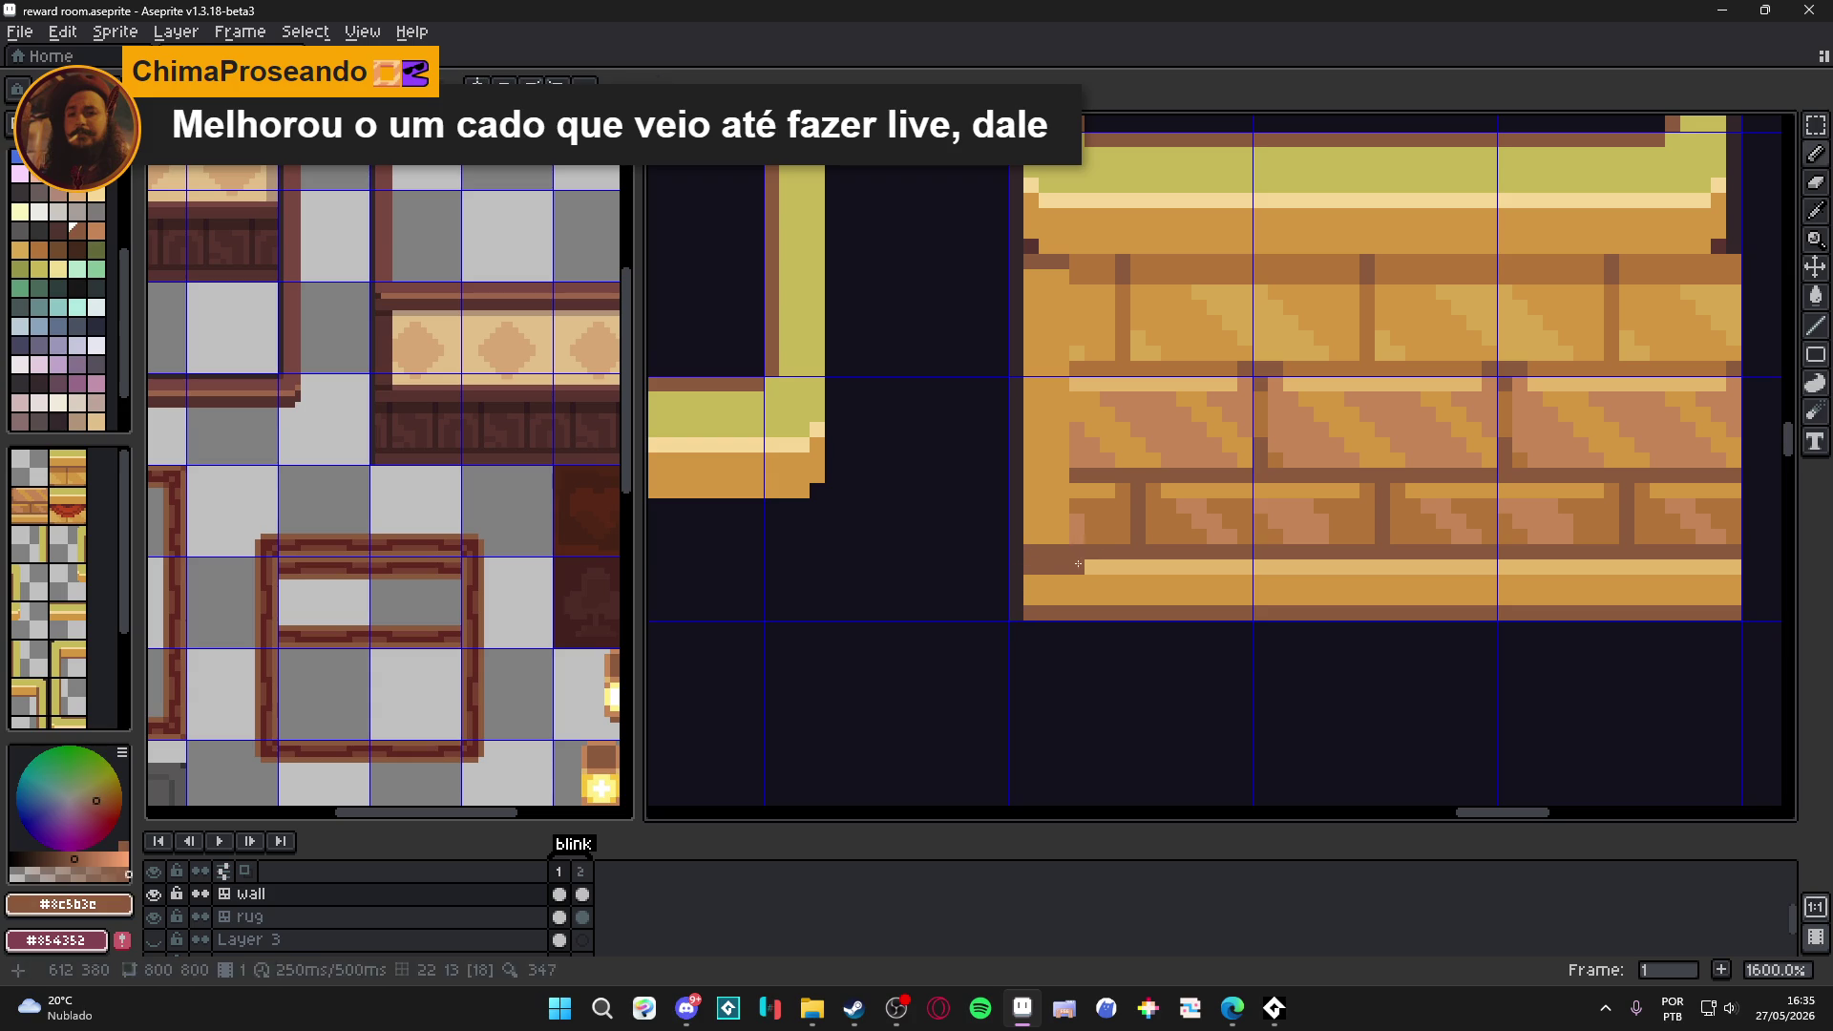
left_click(1019, 532, "alt")
left_click(1056, 550)
Redraw the left seam as a straight dark vertical line and drop the selection.
mouse_move(1078, 537)
left_mouse_down()
mouse_move(1053, 306)
mouse_move(1077, 258)
left_mouse_up()
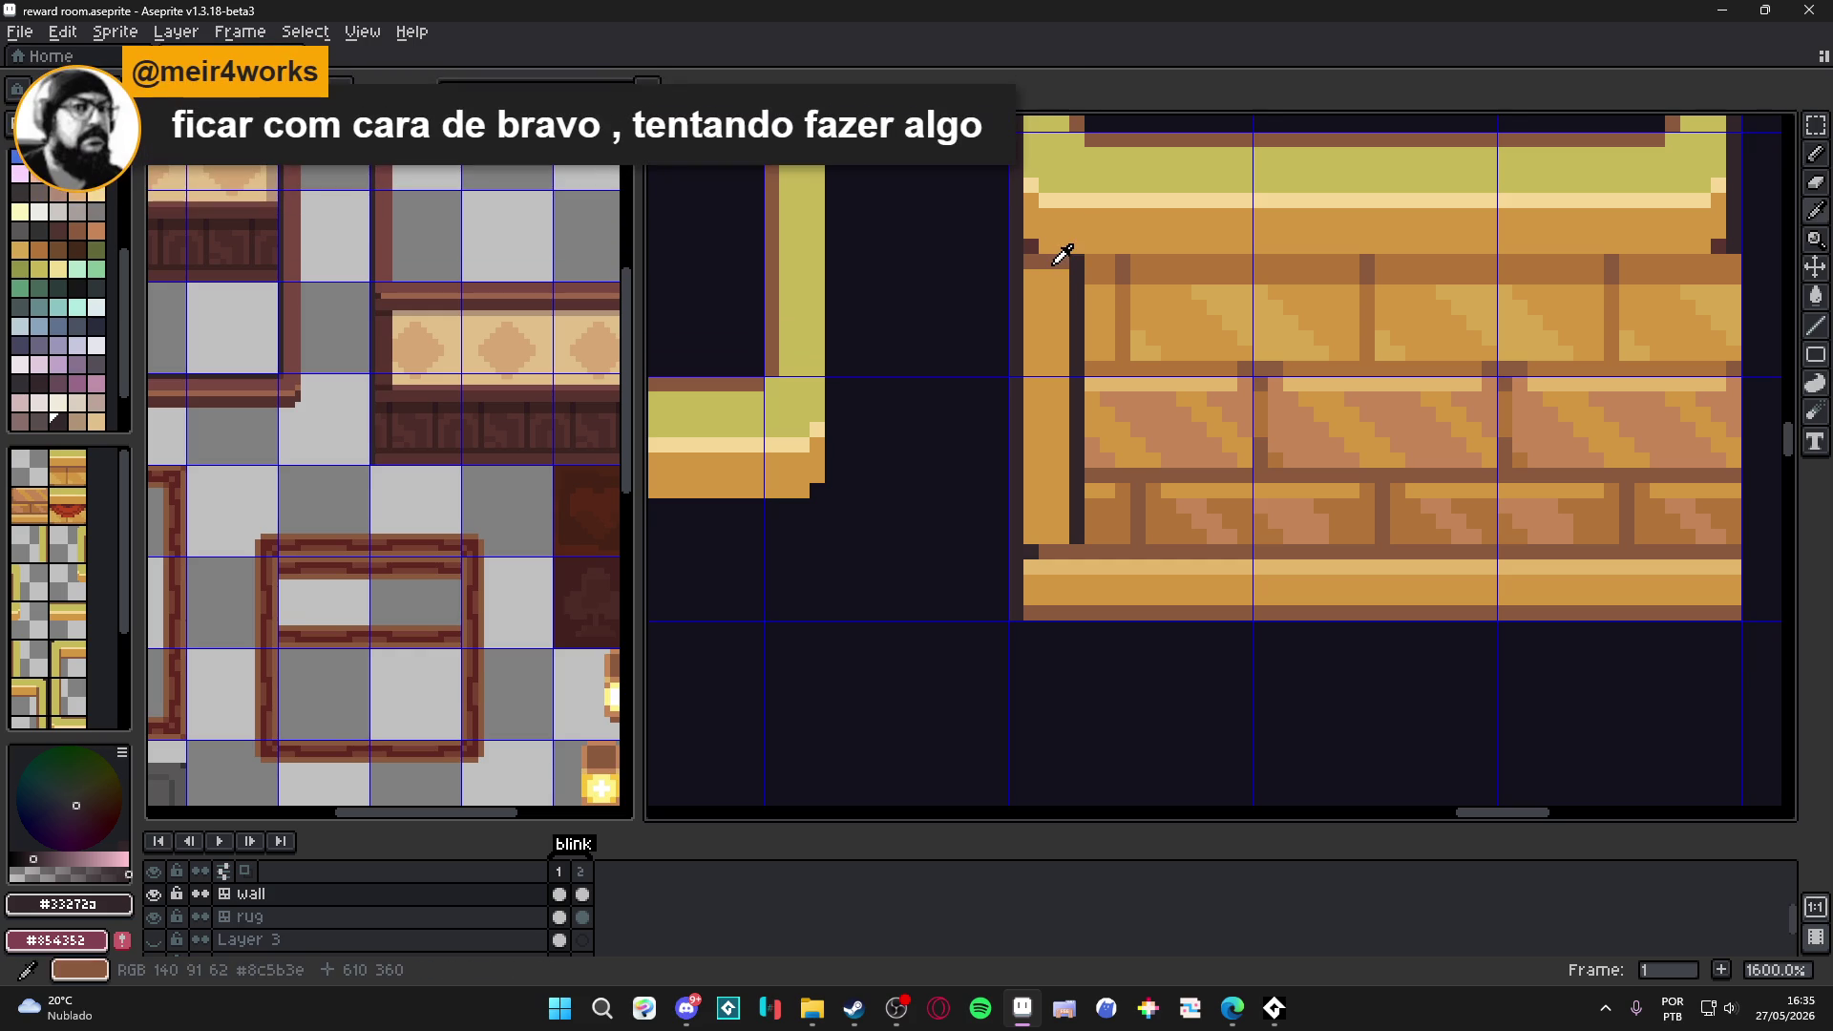
left_click(1050, 270, "alt")
scroll(1050, 270, "down", 3)
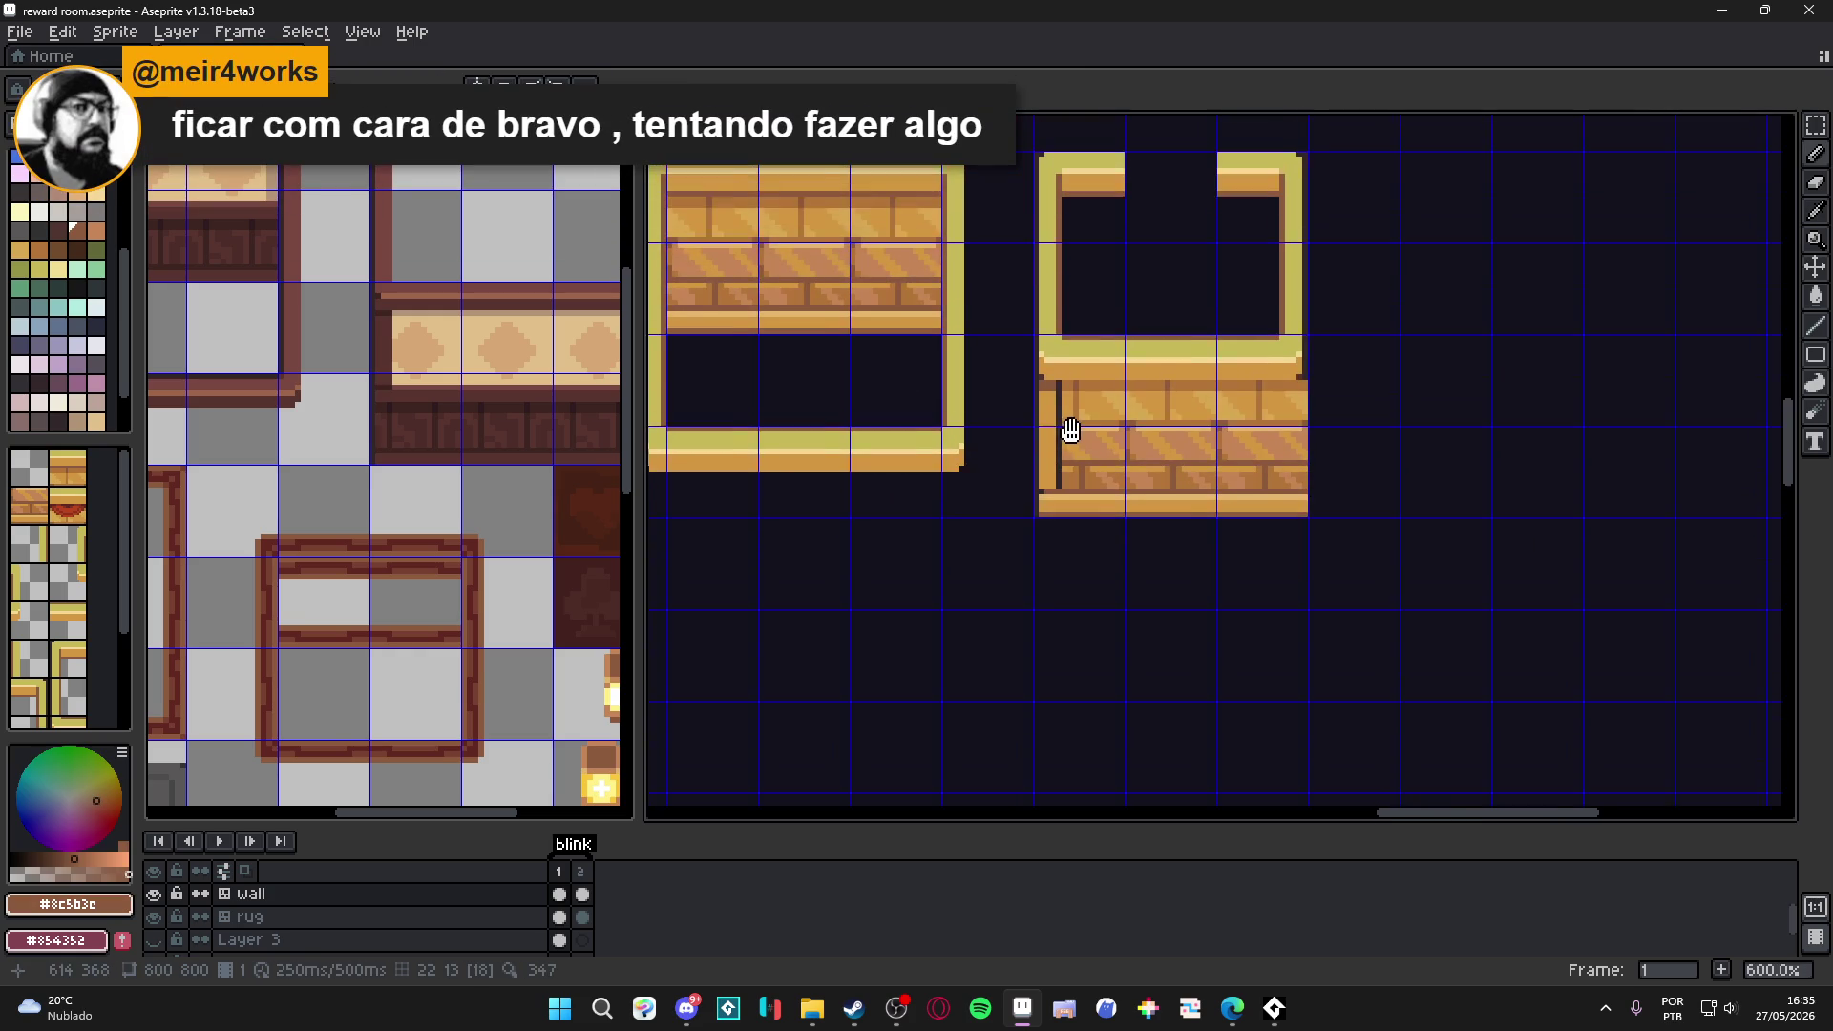
scroll(1070, 432, "up", 1)
scroll(1099, 588, "down", 2)
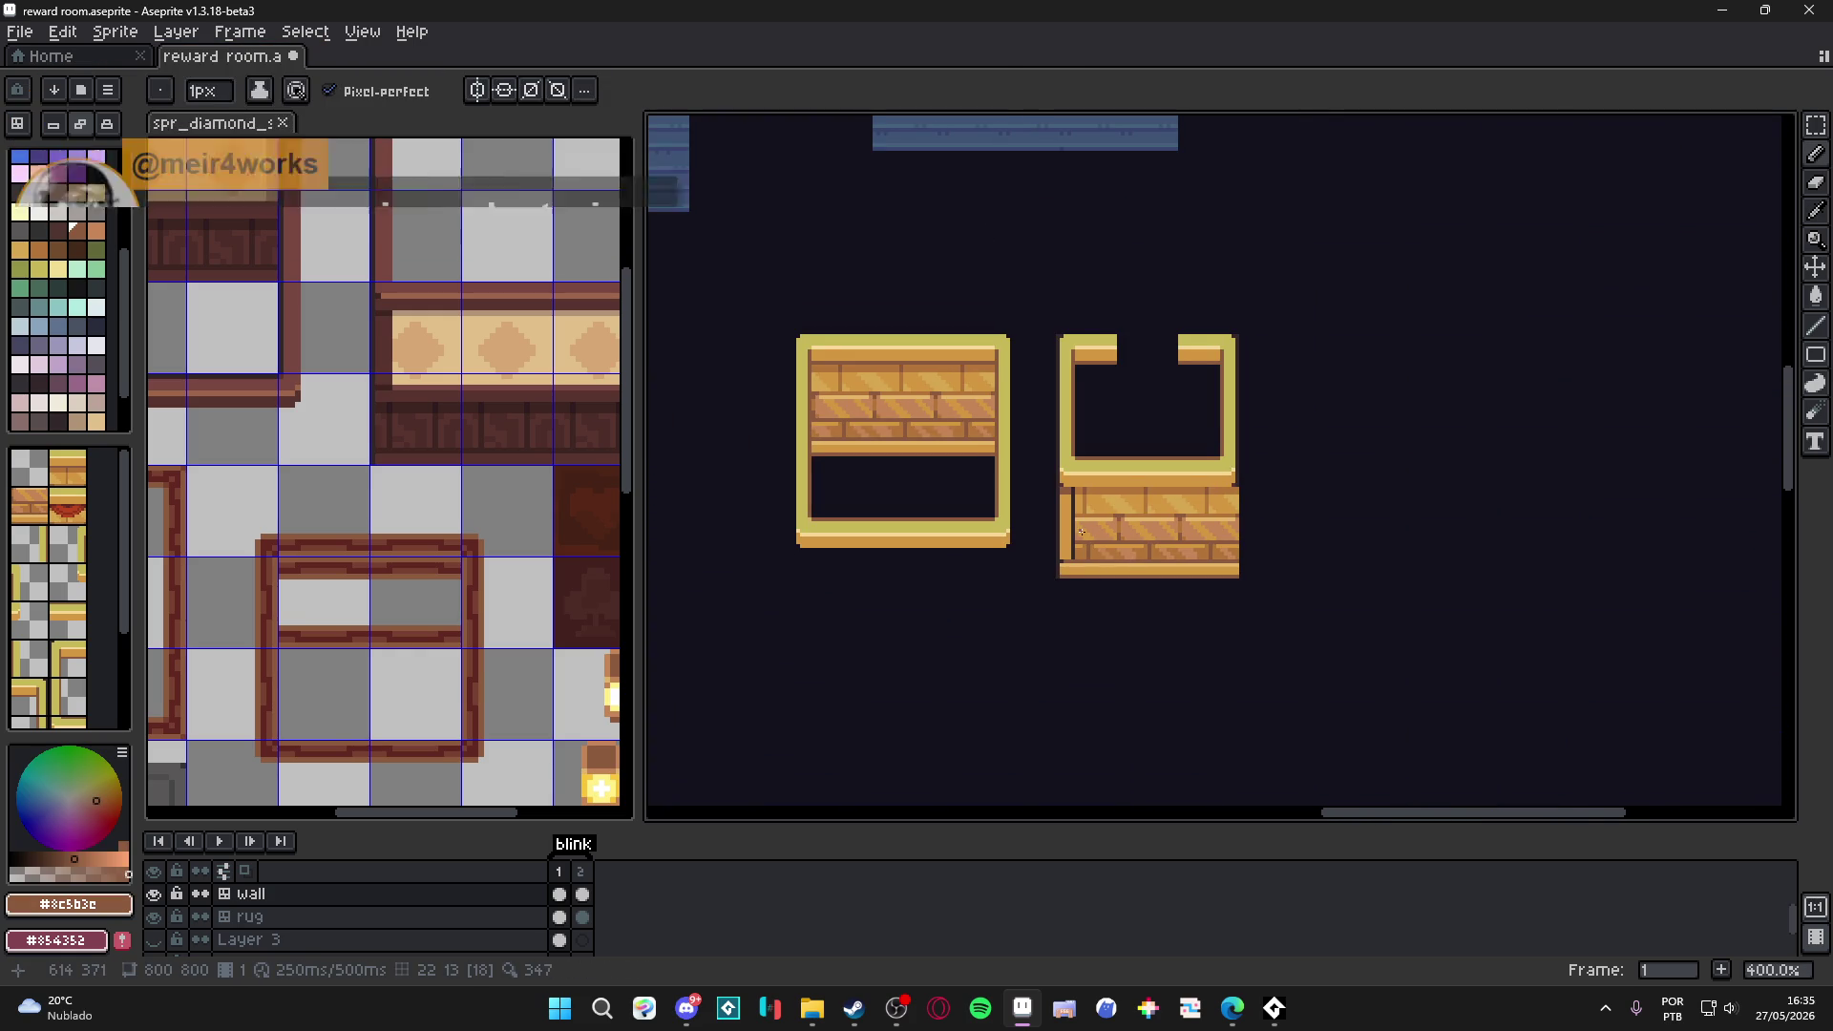
scroll(1082, 533, "up", 5)
left_click_drag(1062, 598, 1064, 417)
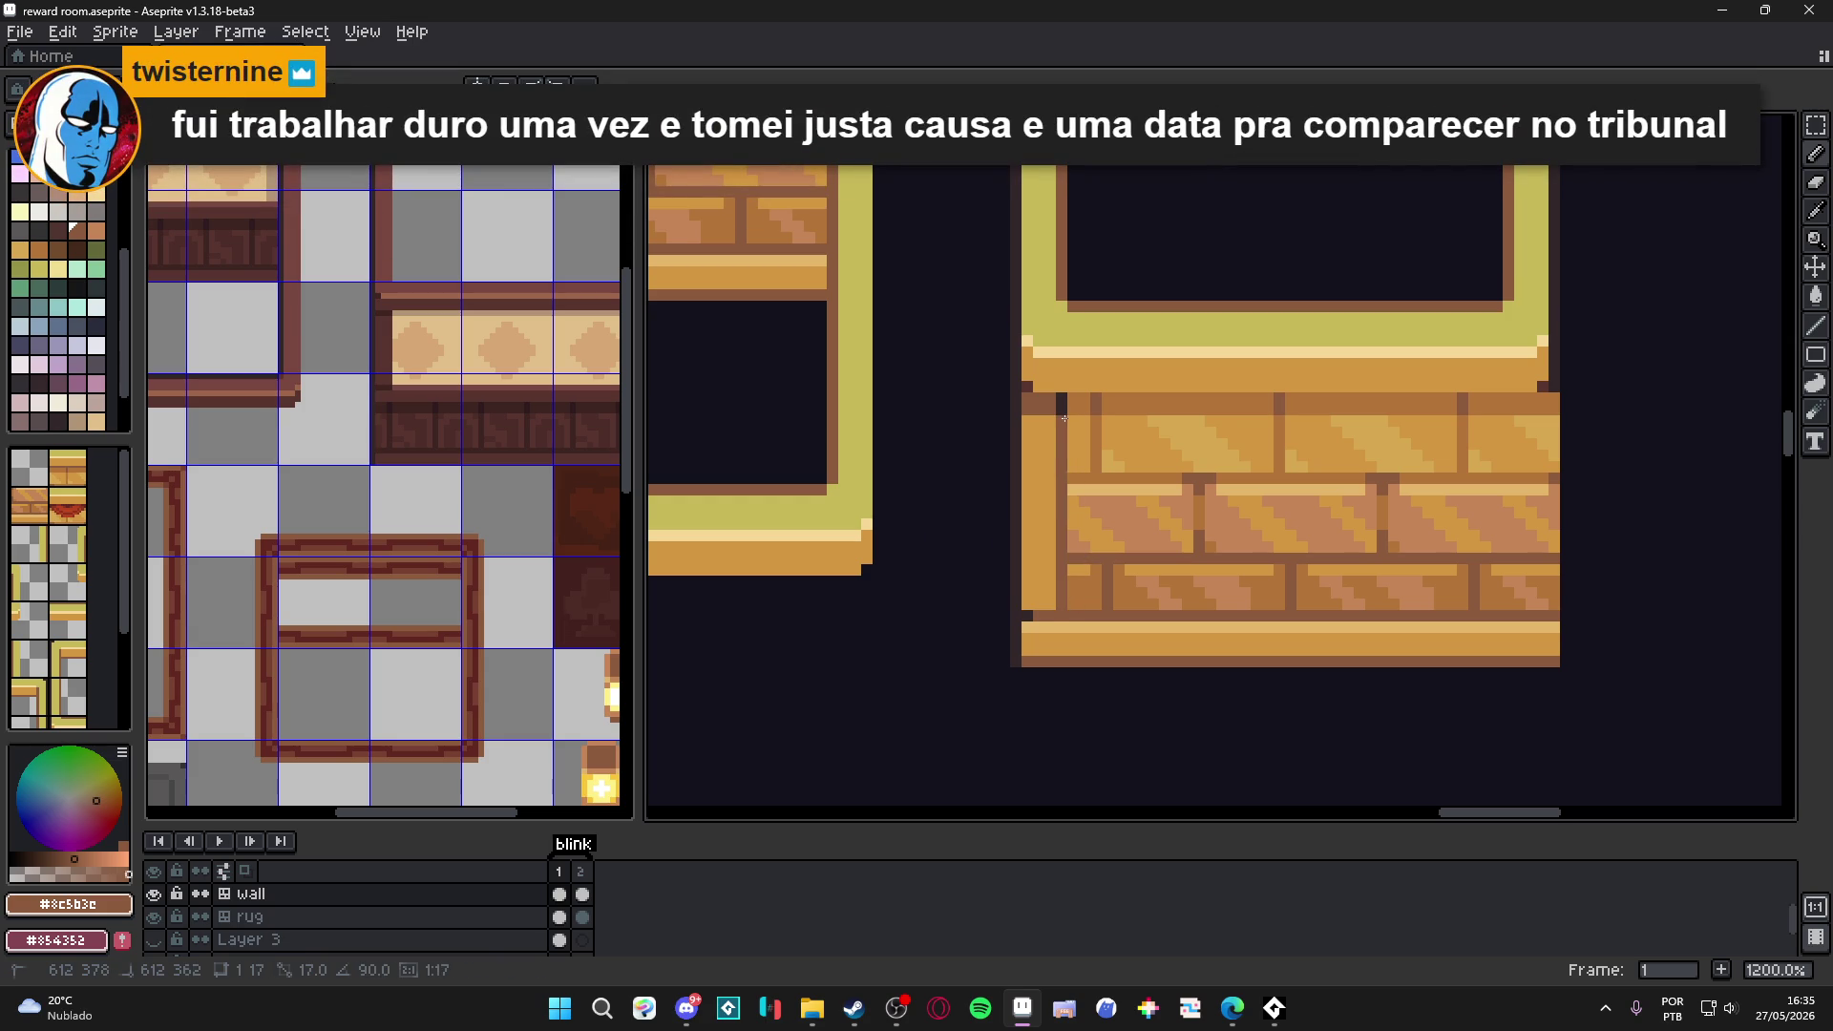
scroll(1065, 417, "down", 6)
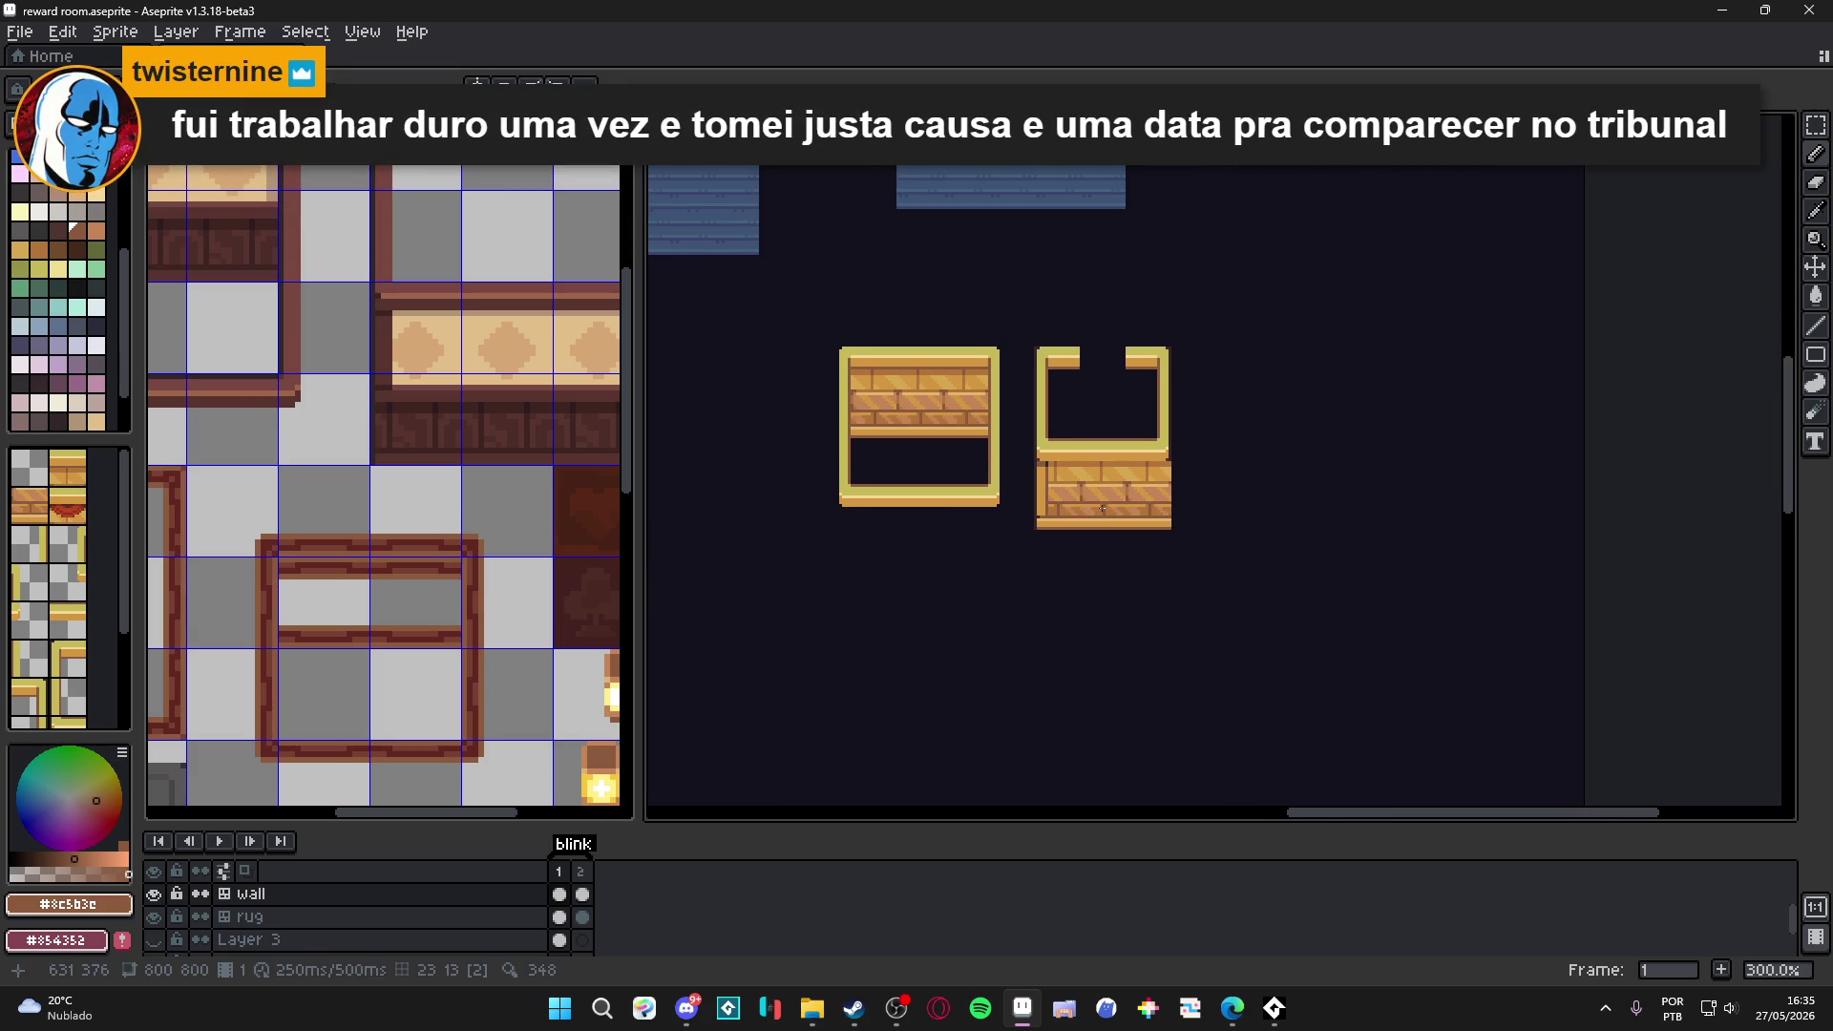
left_click_drag(1102, 508, 1066, 528)
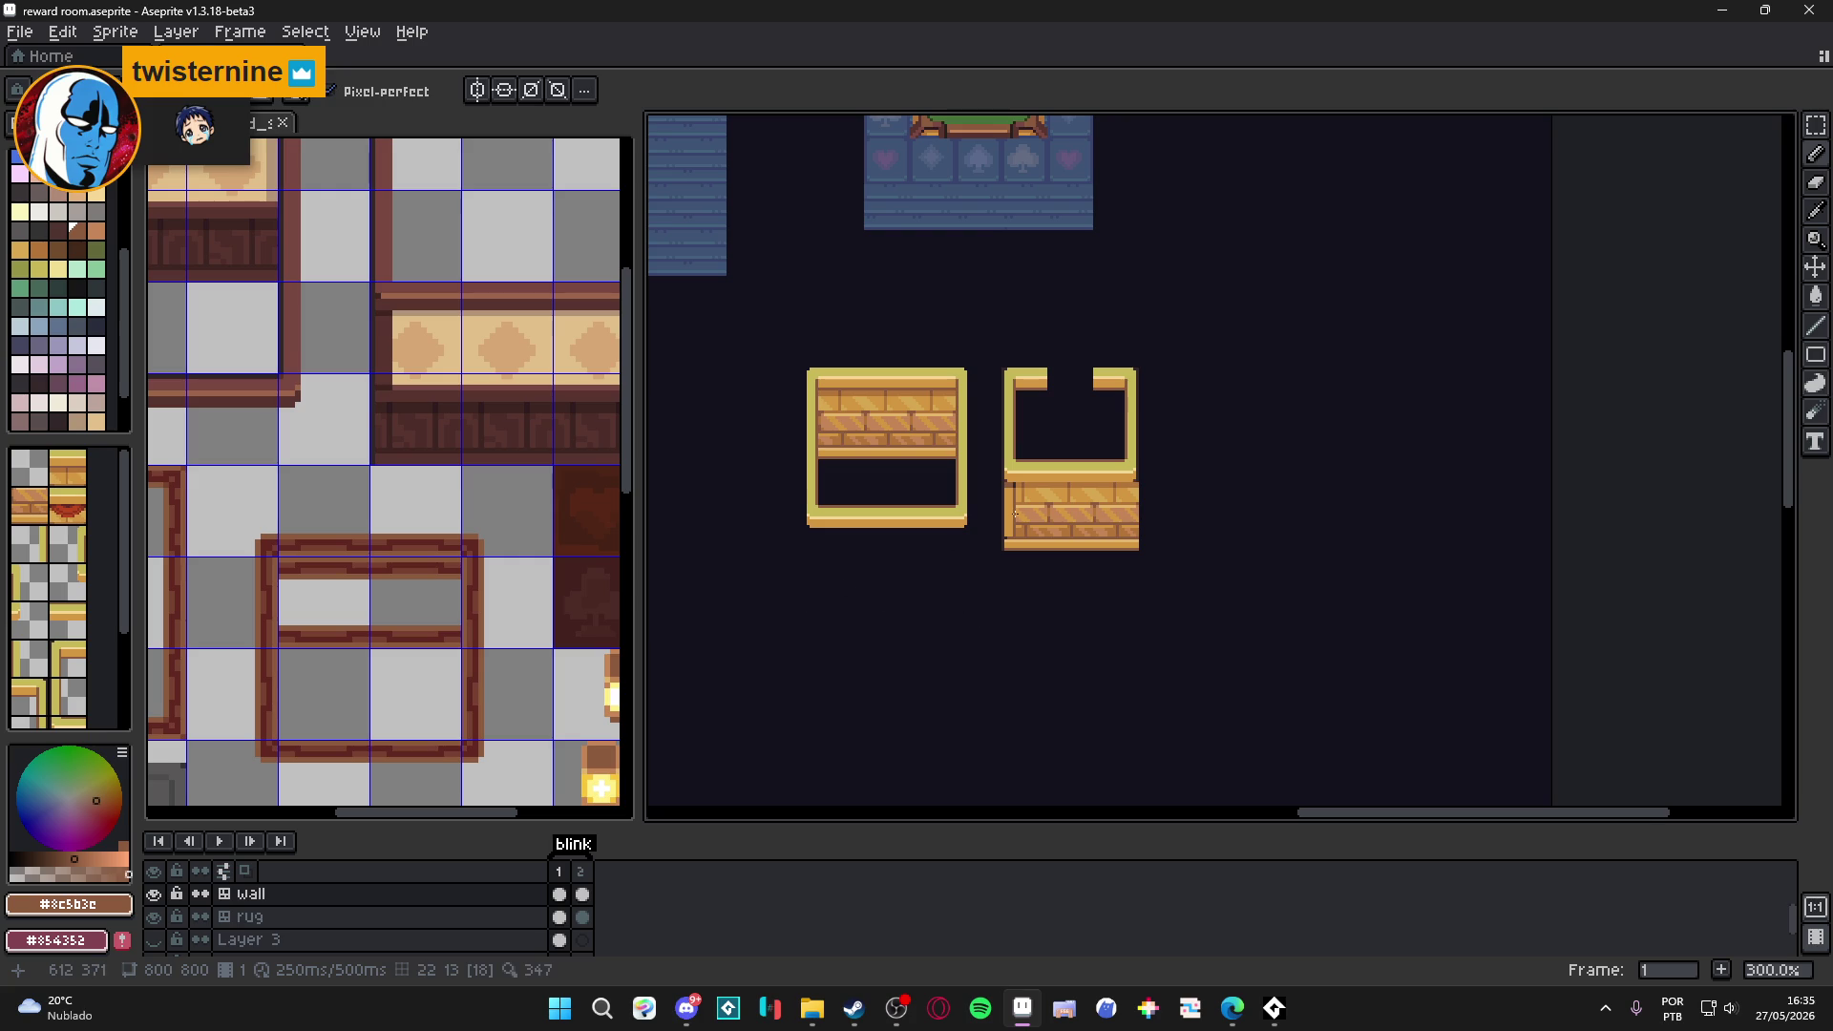
scroll(1018, 523, "up", 4)
key("v")
key("ctrl+d")
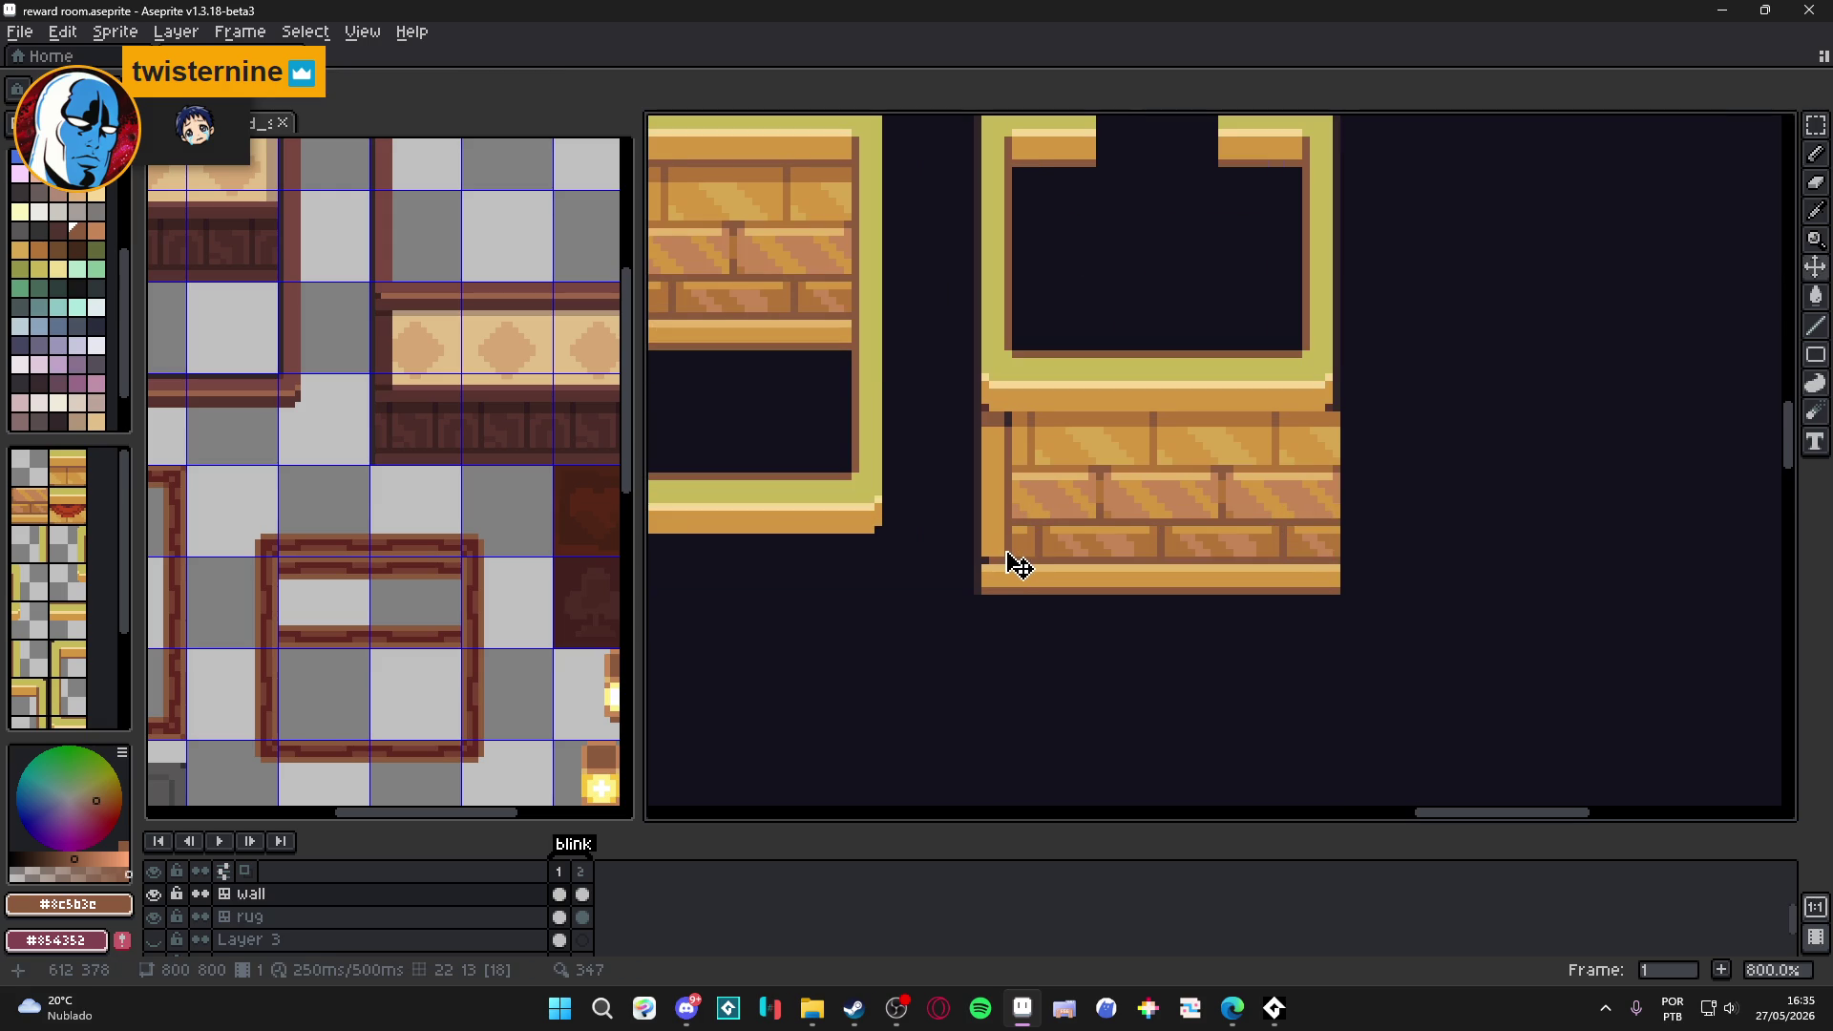
Place a copy of the left edge column at the brick section's right end.
scroll(1018, 564, "up", 1)
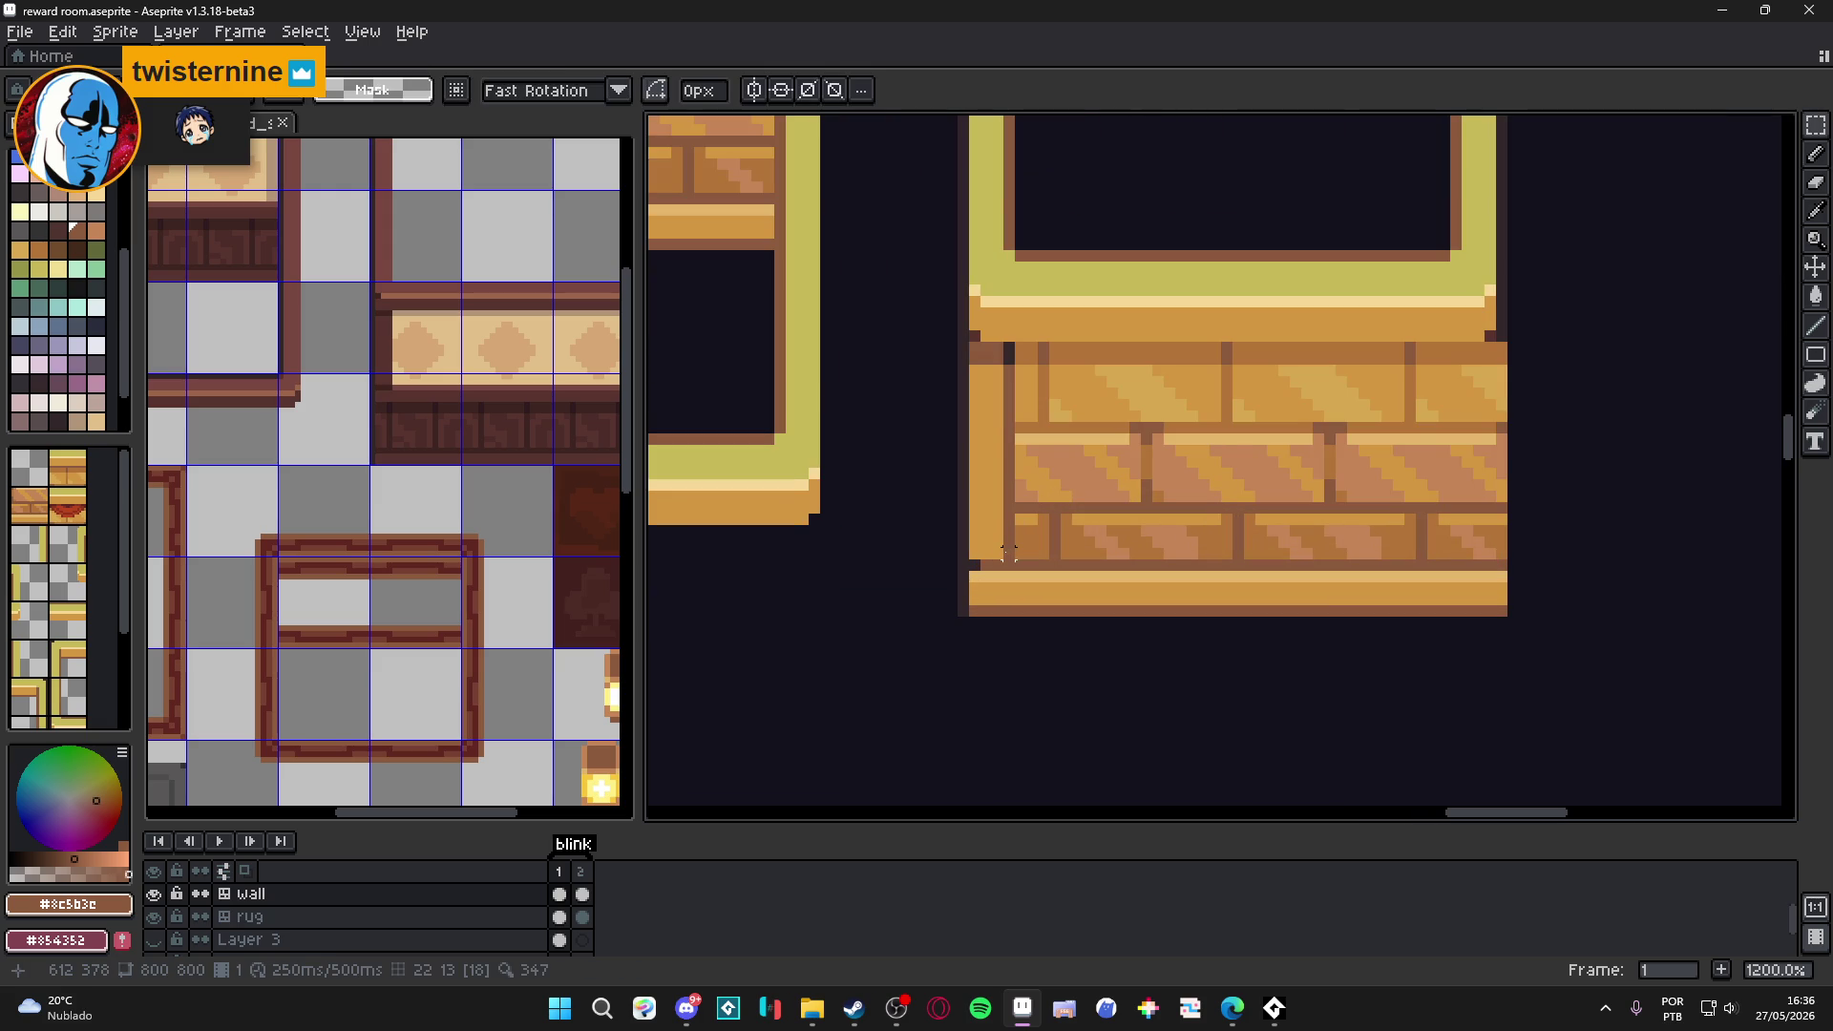
mouse_move(1008, 553)
left_mouse_down()
mouse_move(957, 340)
mouse_move(1542, 369)
mouse_move(1493, 381)
left_mouse_up()
left_click(975, 361)
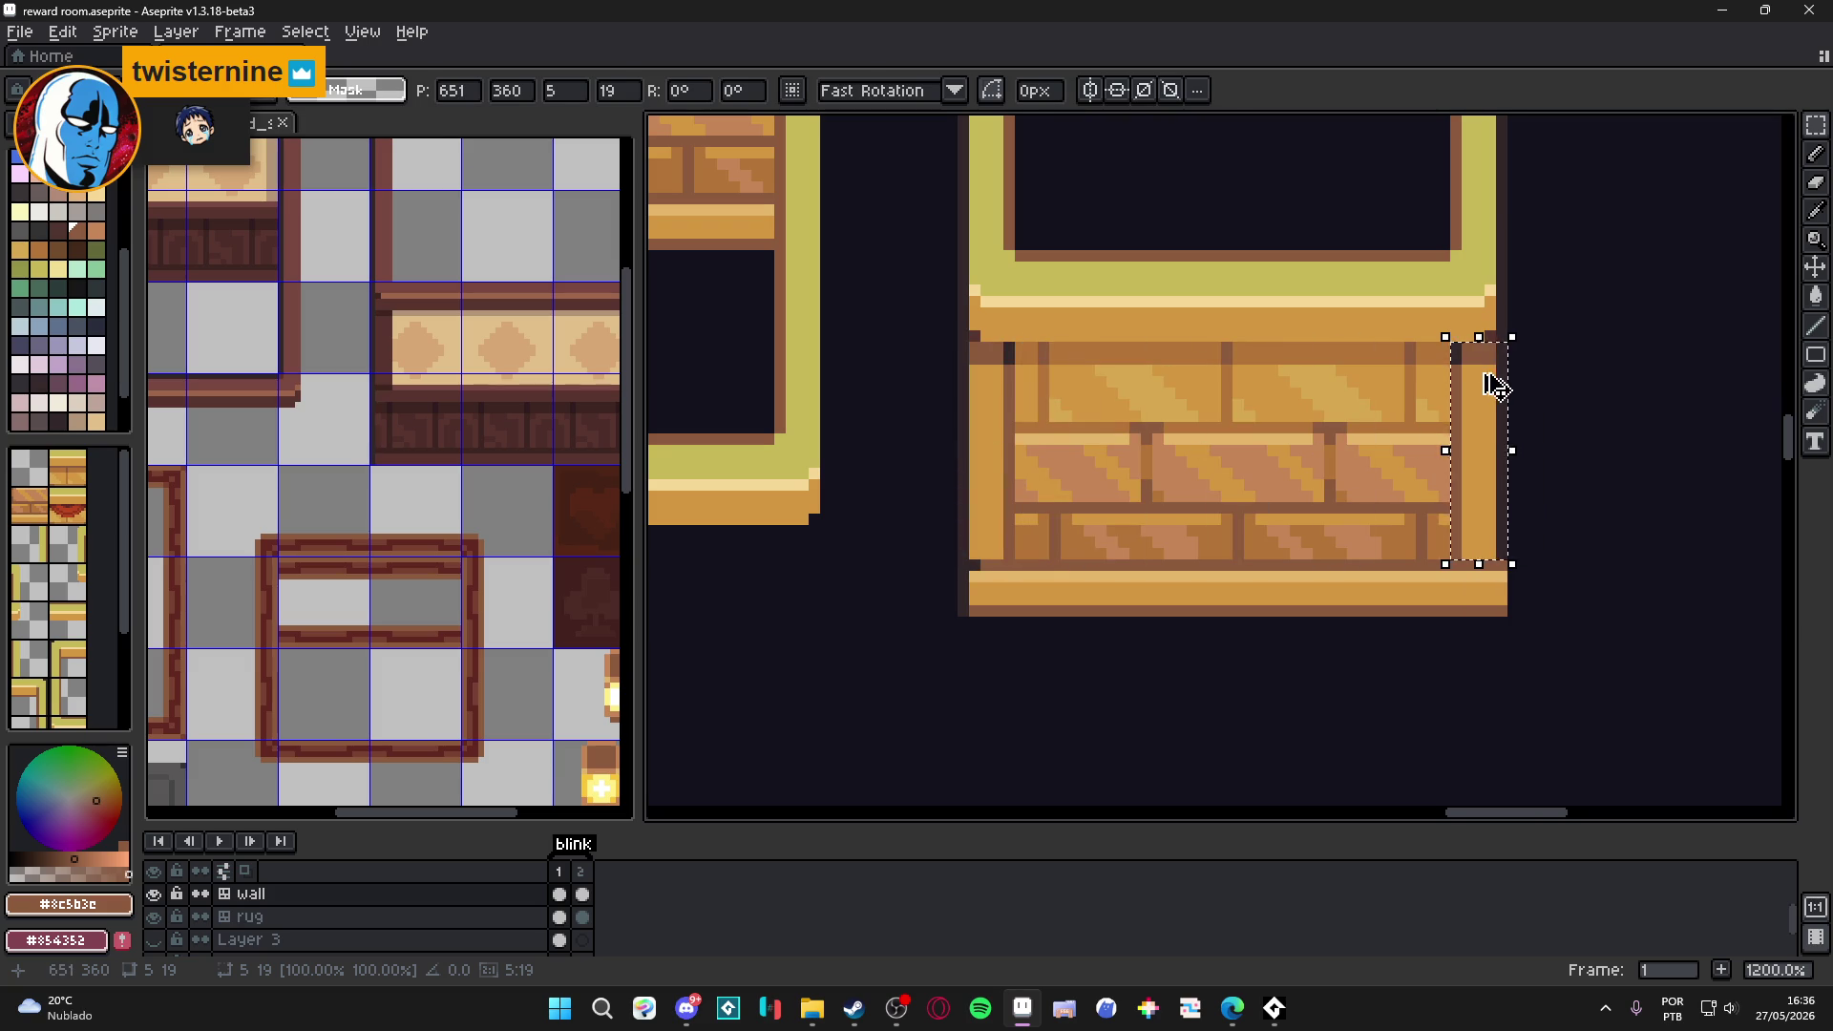
key("Return")
scroll(1482, 420, "down", 3)
scroll(1482, 420, "down", 2)
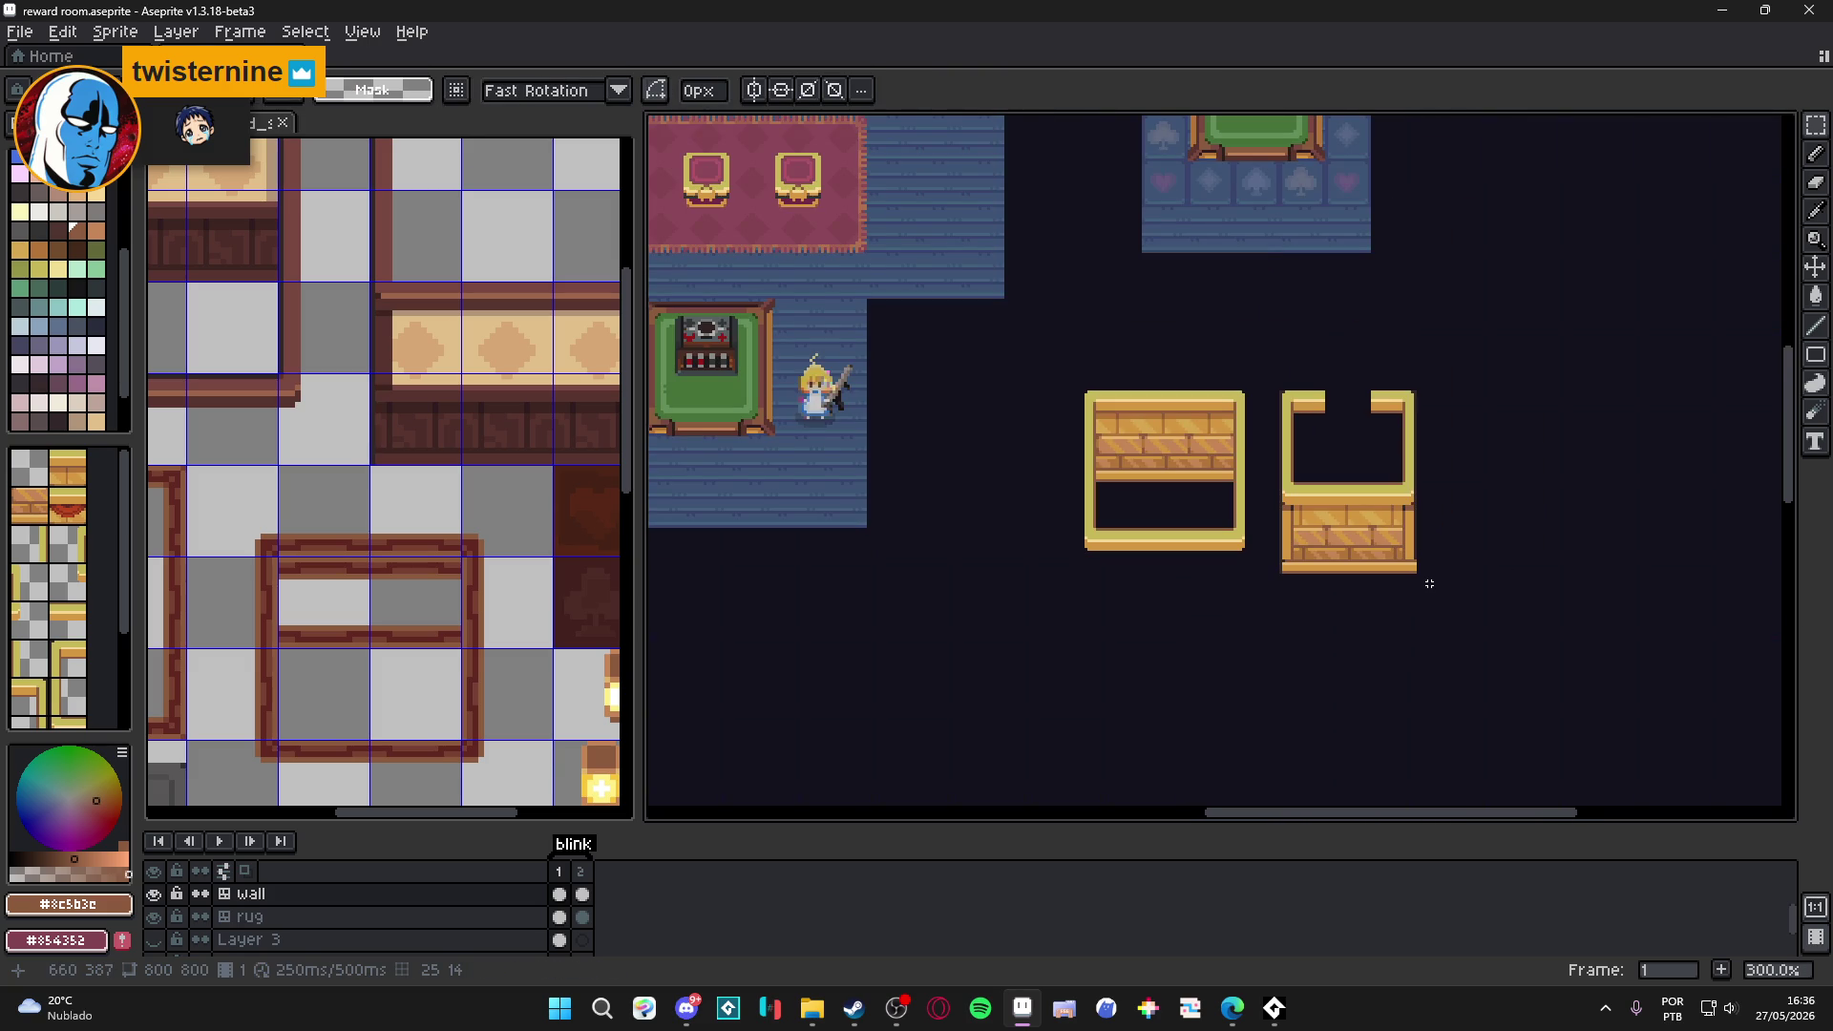
Switch to the Pencil and pick the dark outline colour #33272a from the wall.
scroll(1429, 583, "up", 9)
key("b")
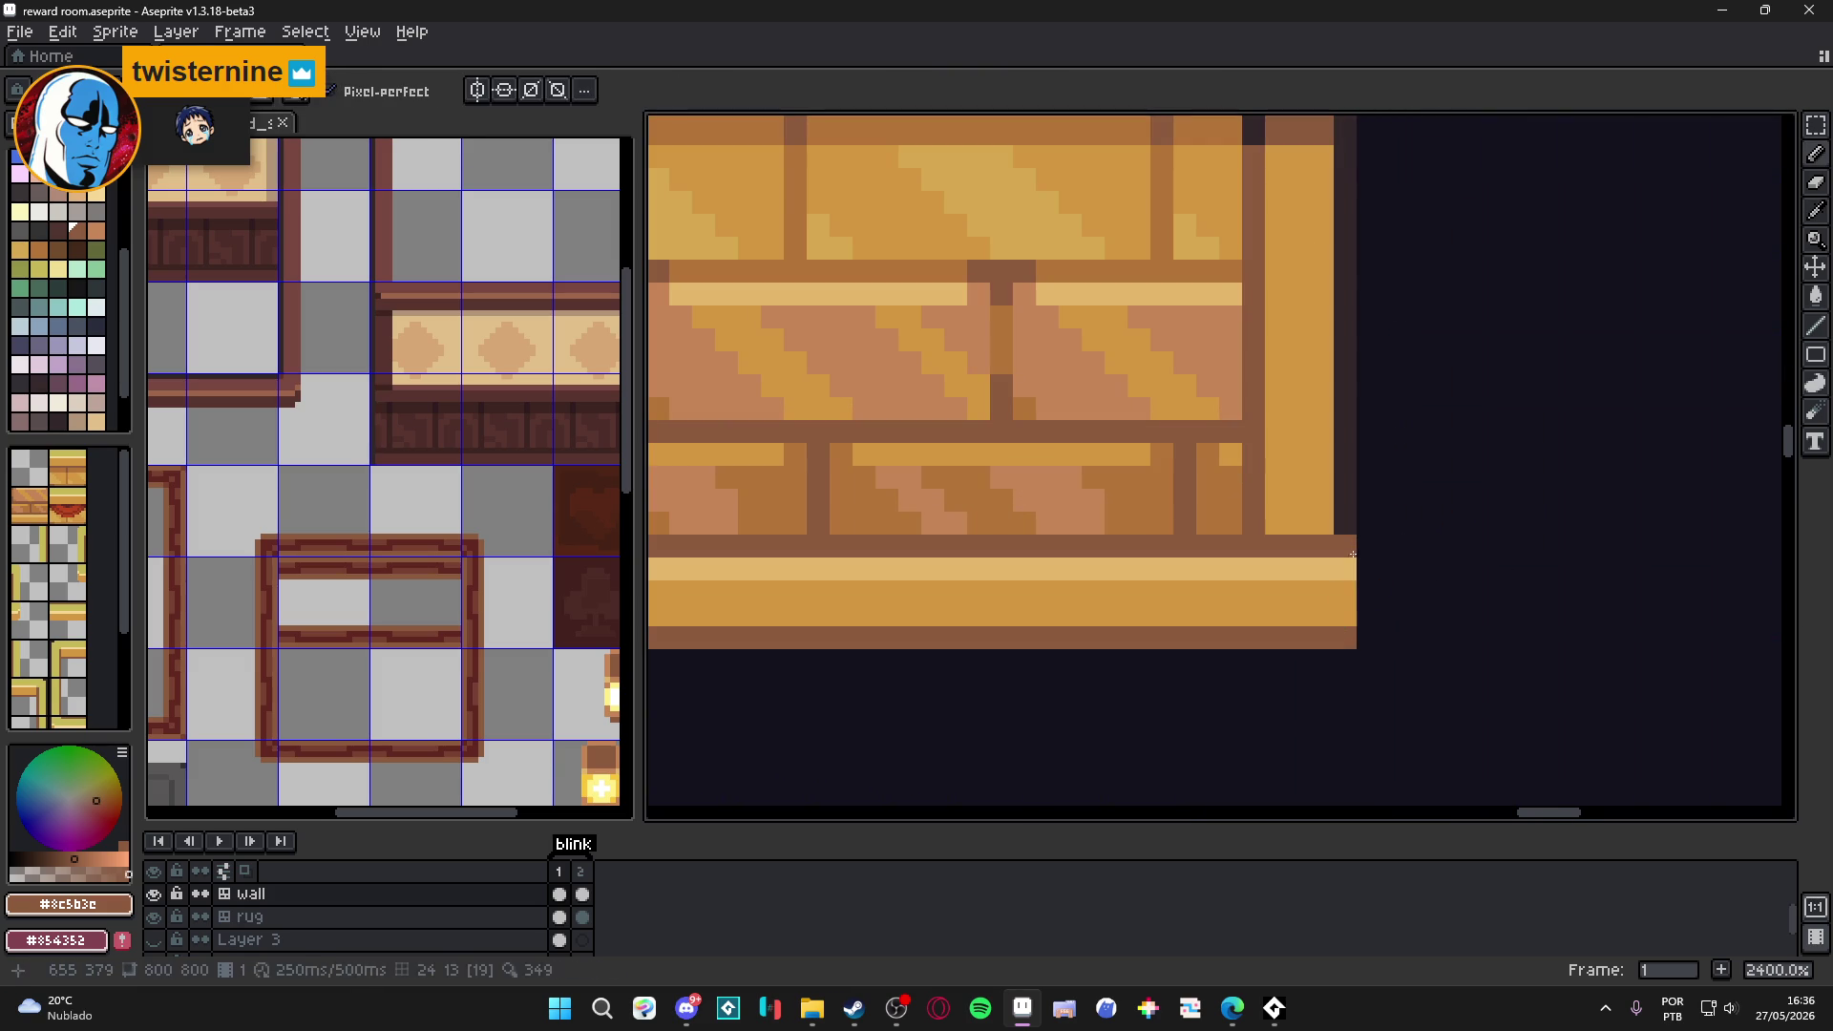
scroll(1350, 611, "down", 6)
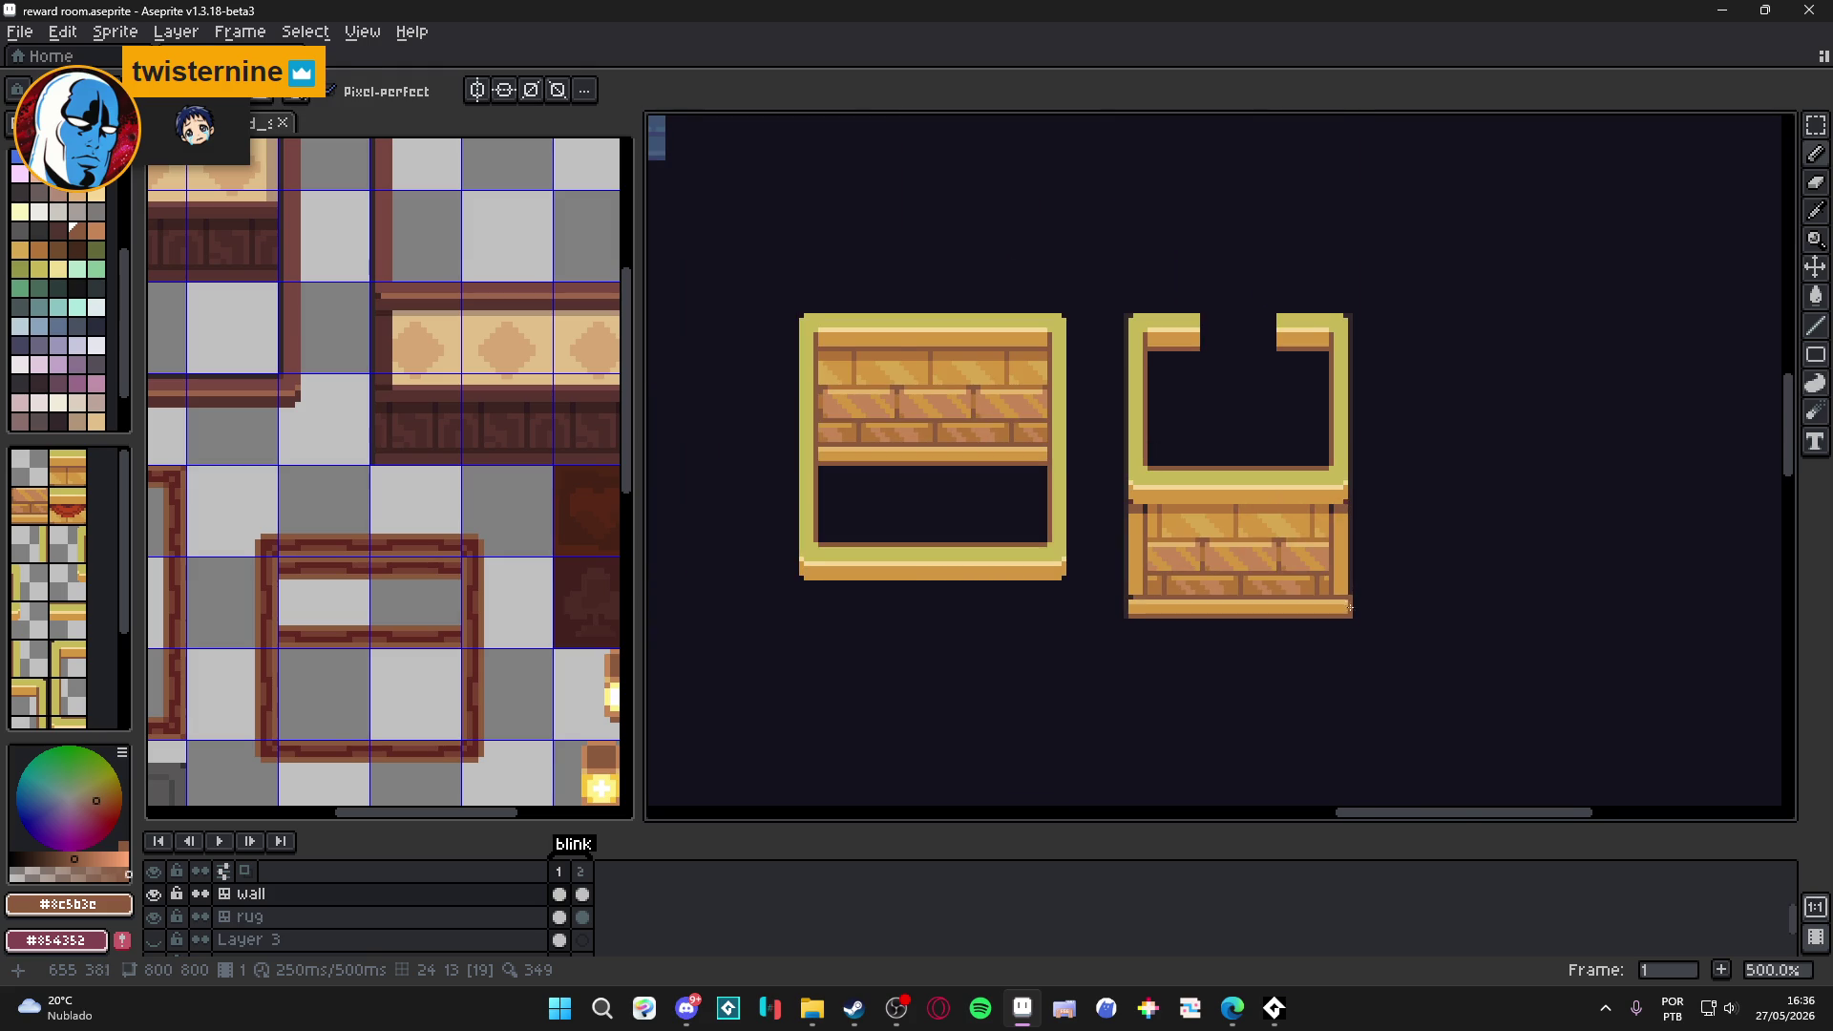
scroll(1351, 610, "up", 4)
left_click(1347, 593, "alt")
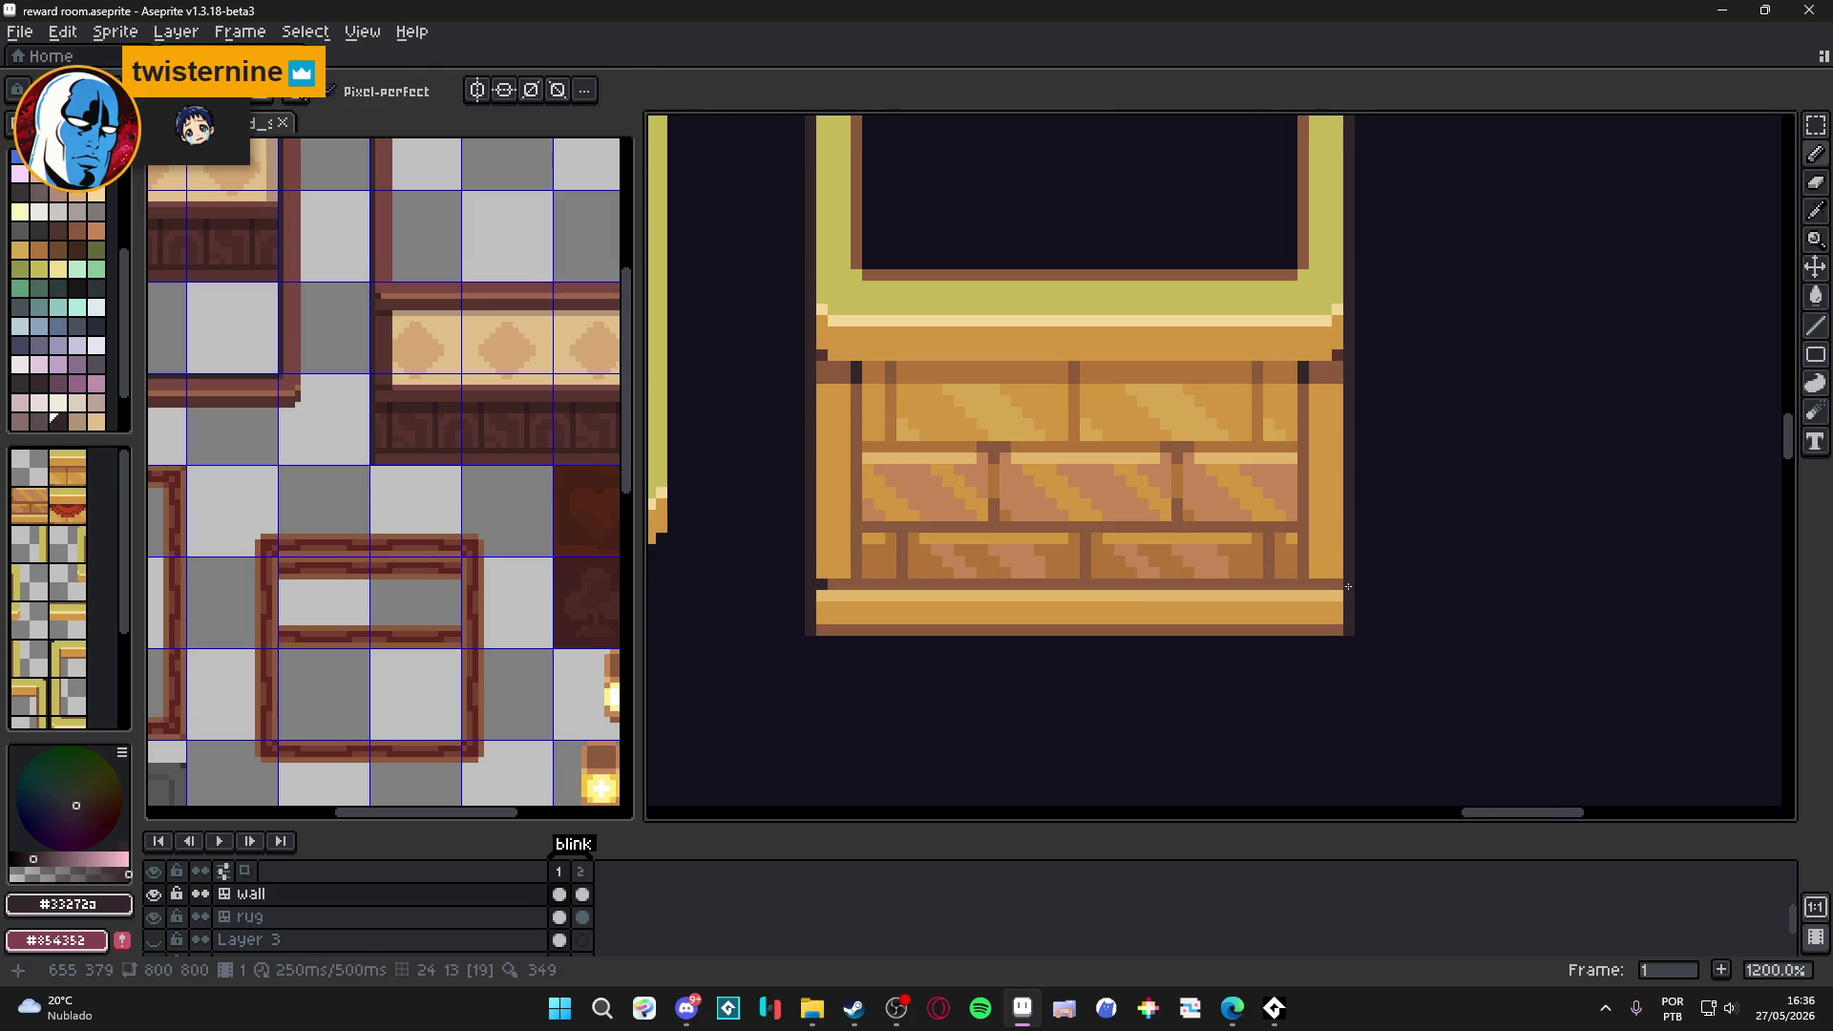
scroll(1336, 611, "down", 5)
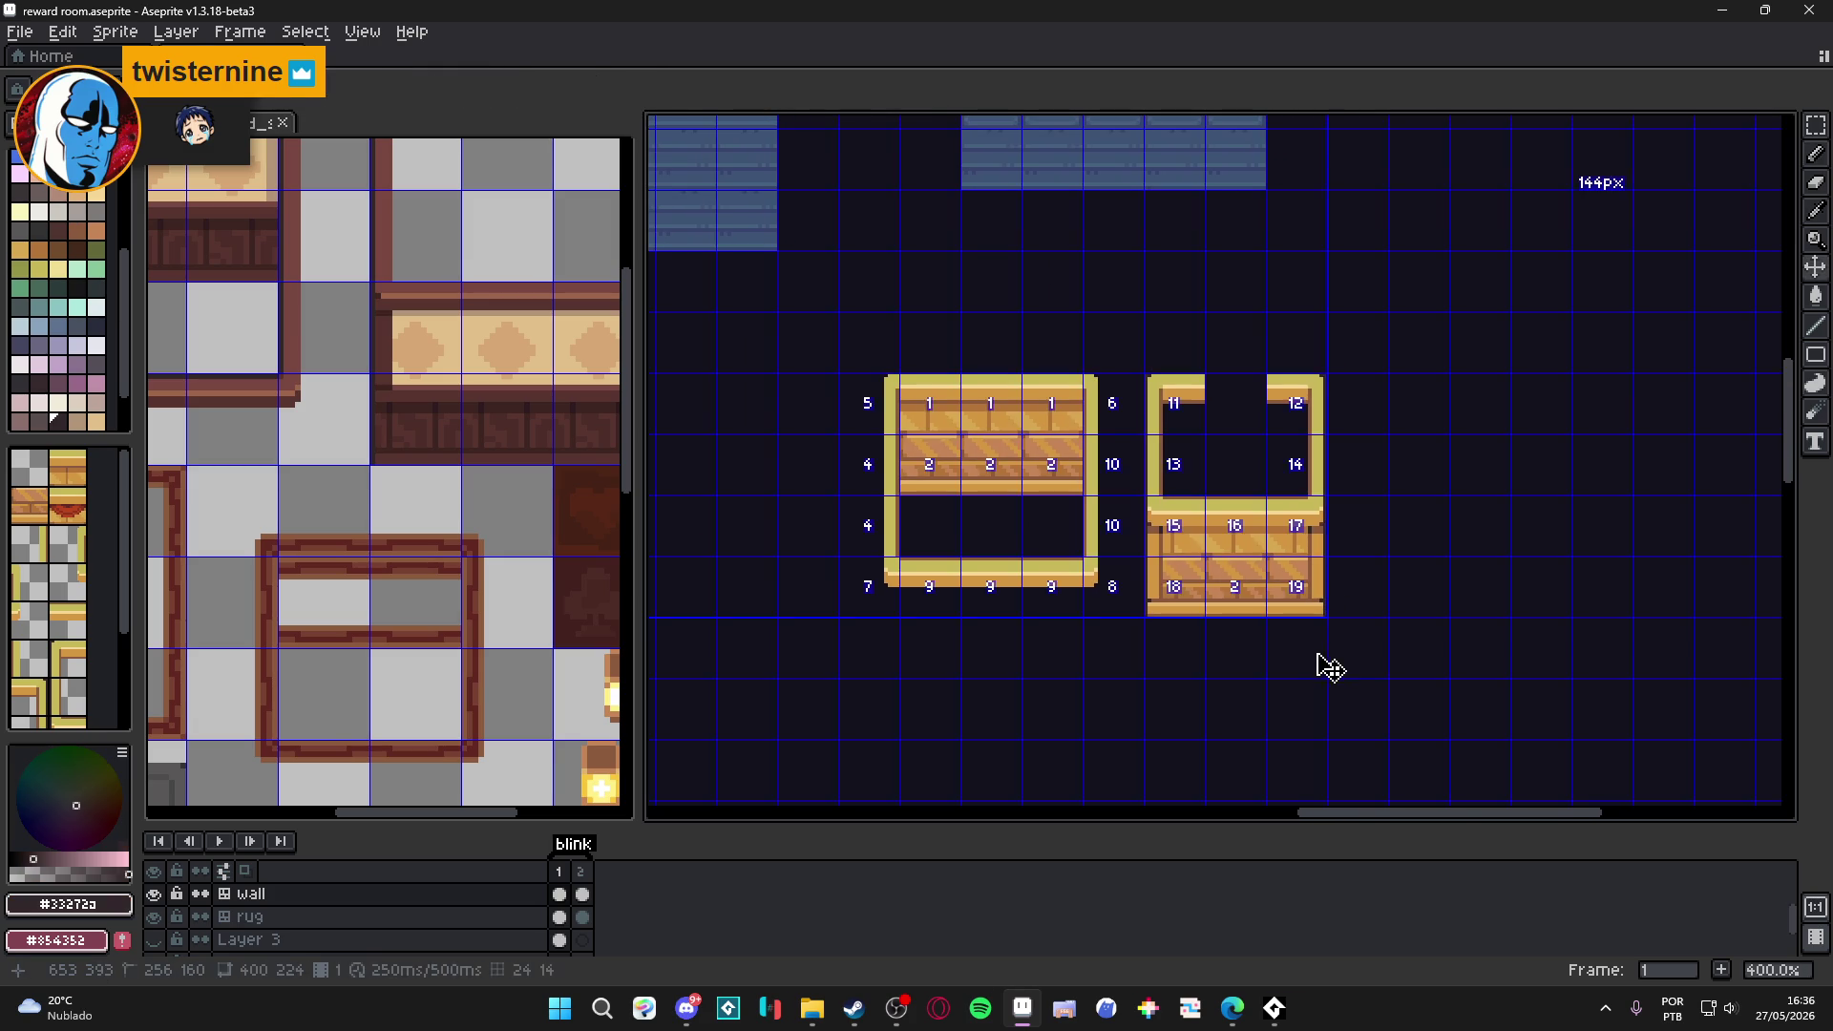
scroll(1322, 659, "down", 2)
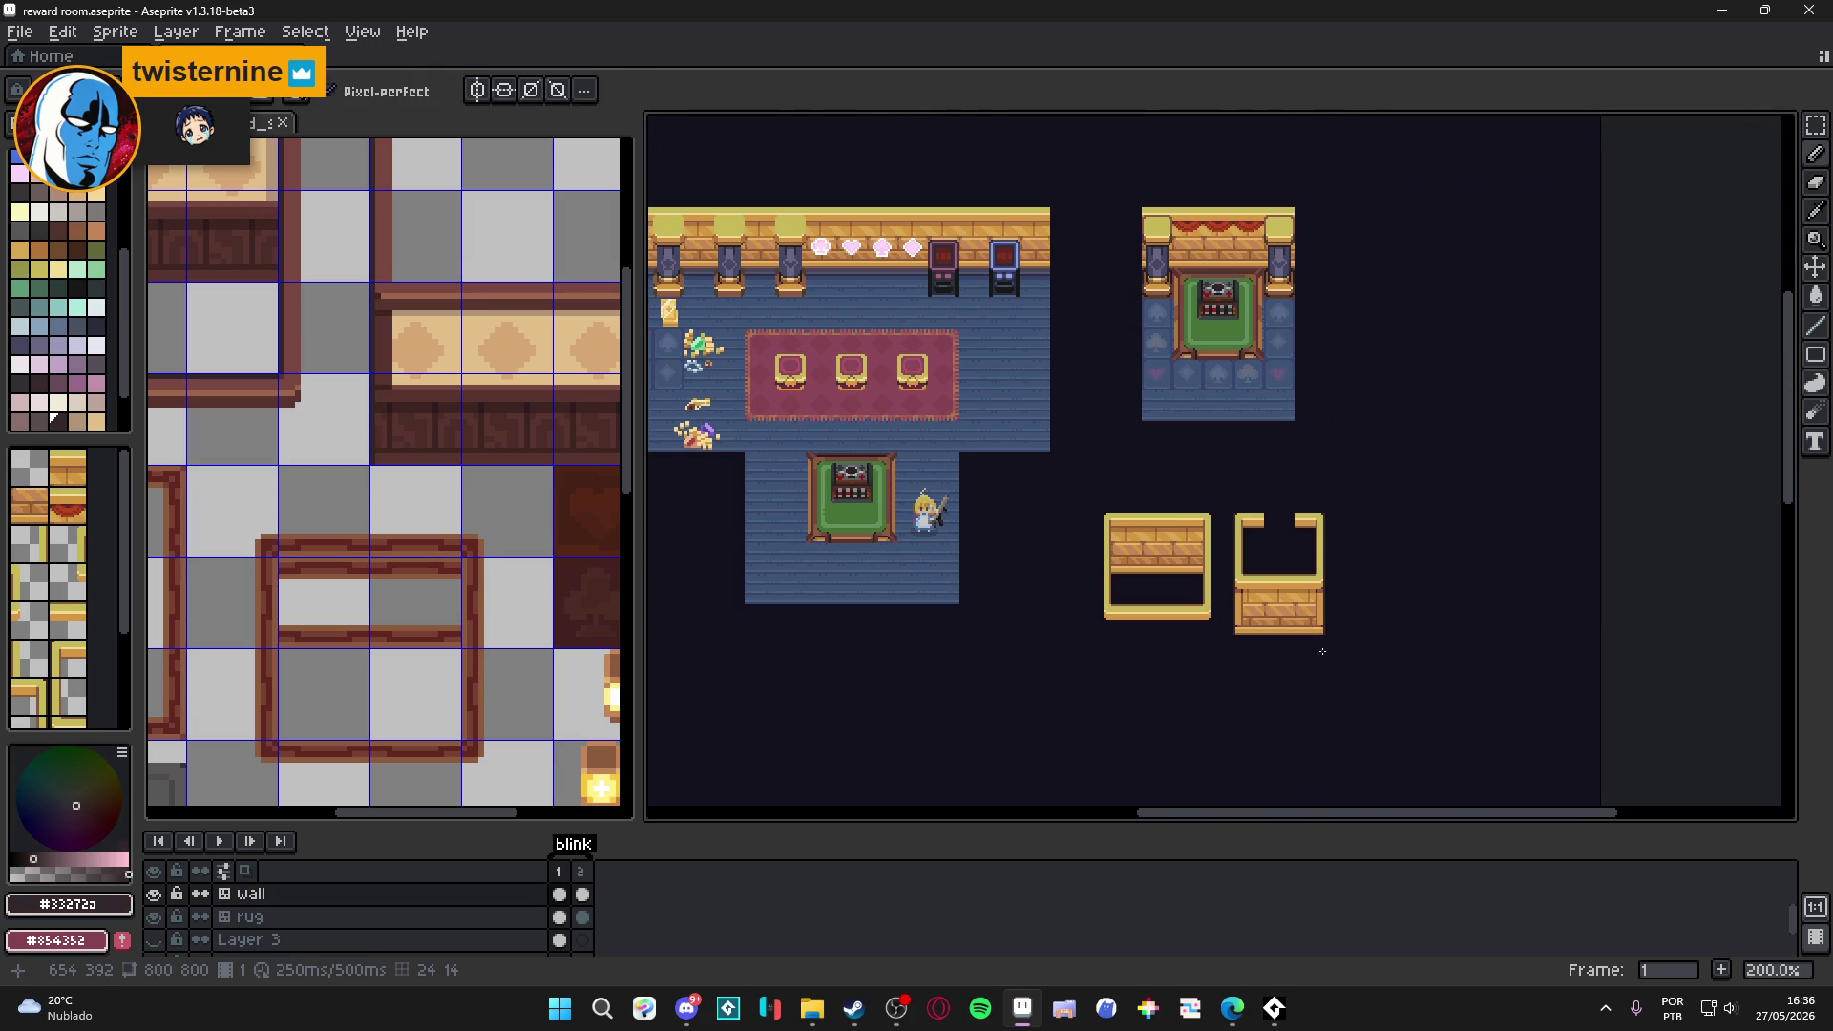
scroll(1322, 651, "up", 2)
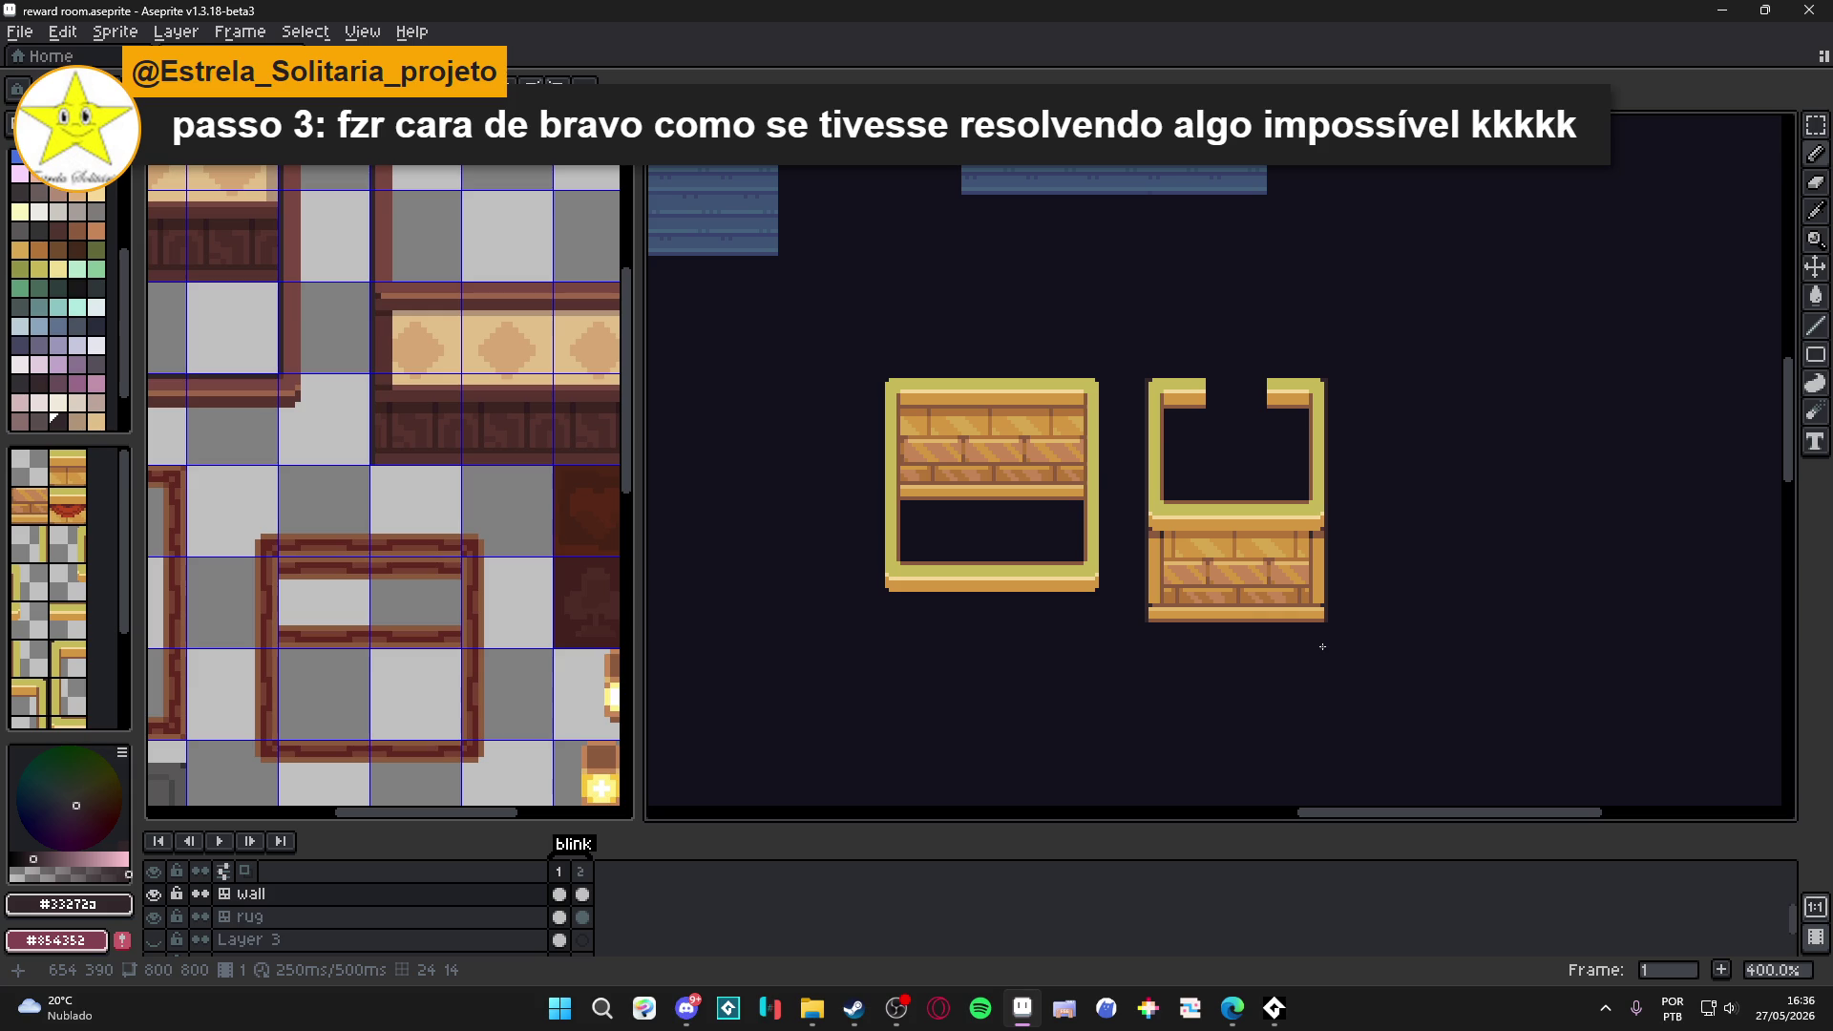
left_click(1232, 1008)
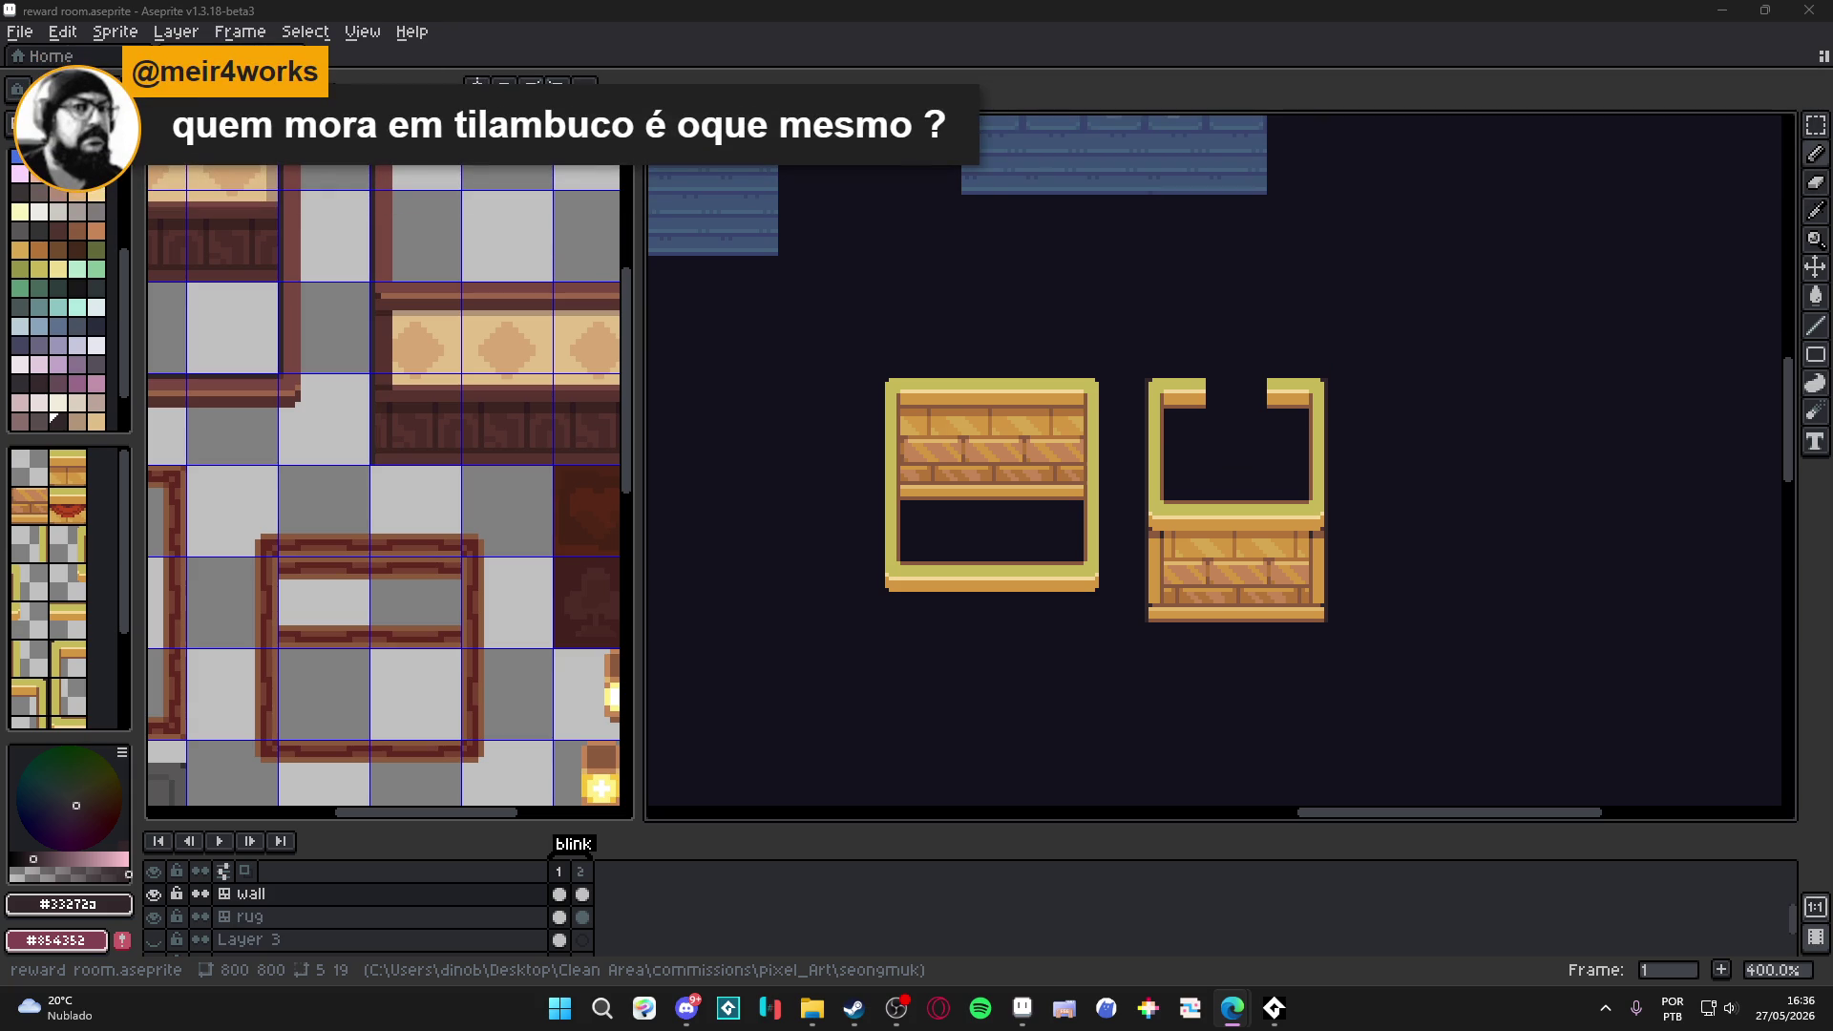
scroll(382, 477, "down", 1)
scroll(772, 435, "up", 1)
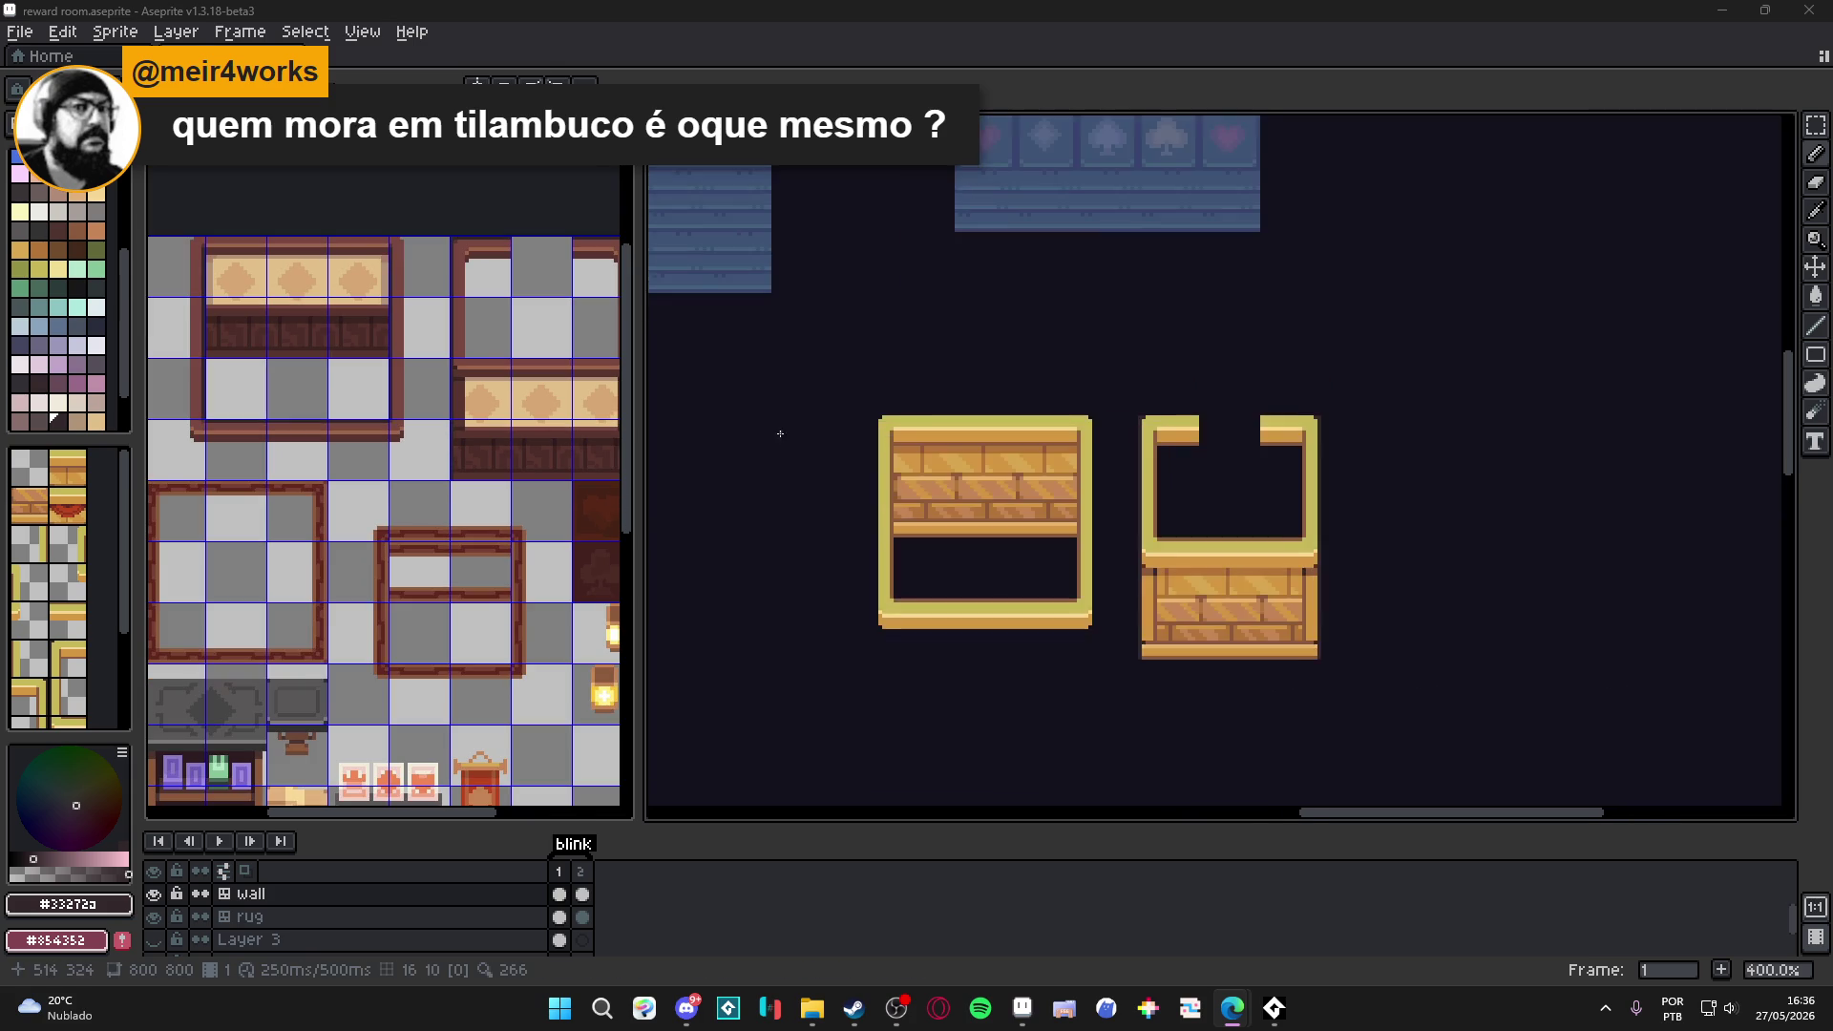
Show the 16px grid and make the floor layer the active layer.
scroll(772, 435, "down", 4)
scroll(867, 247, "up", 8)
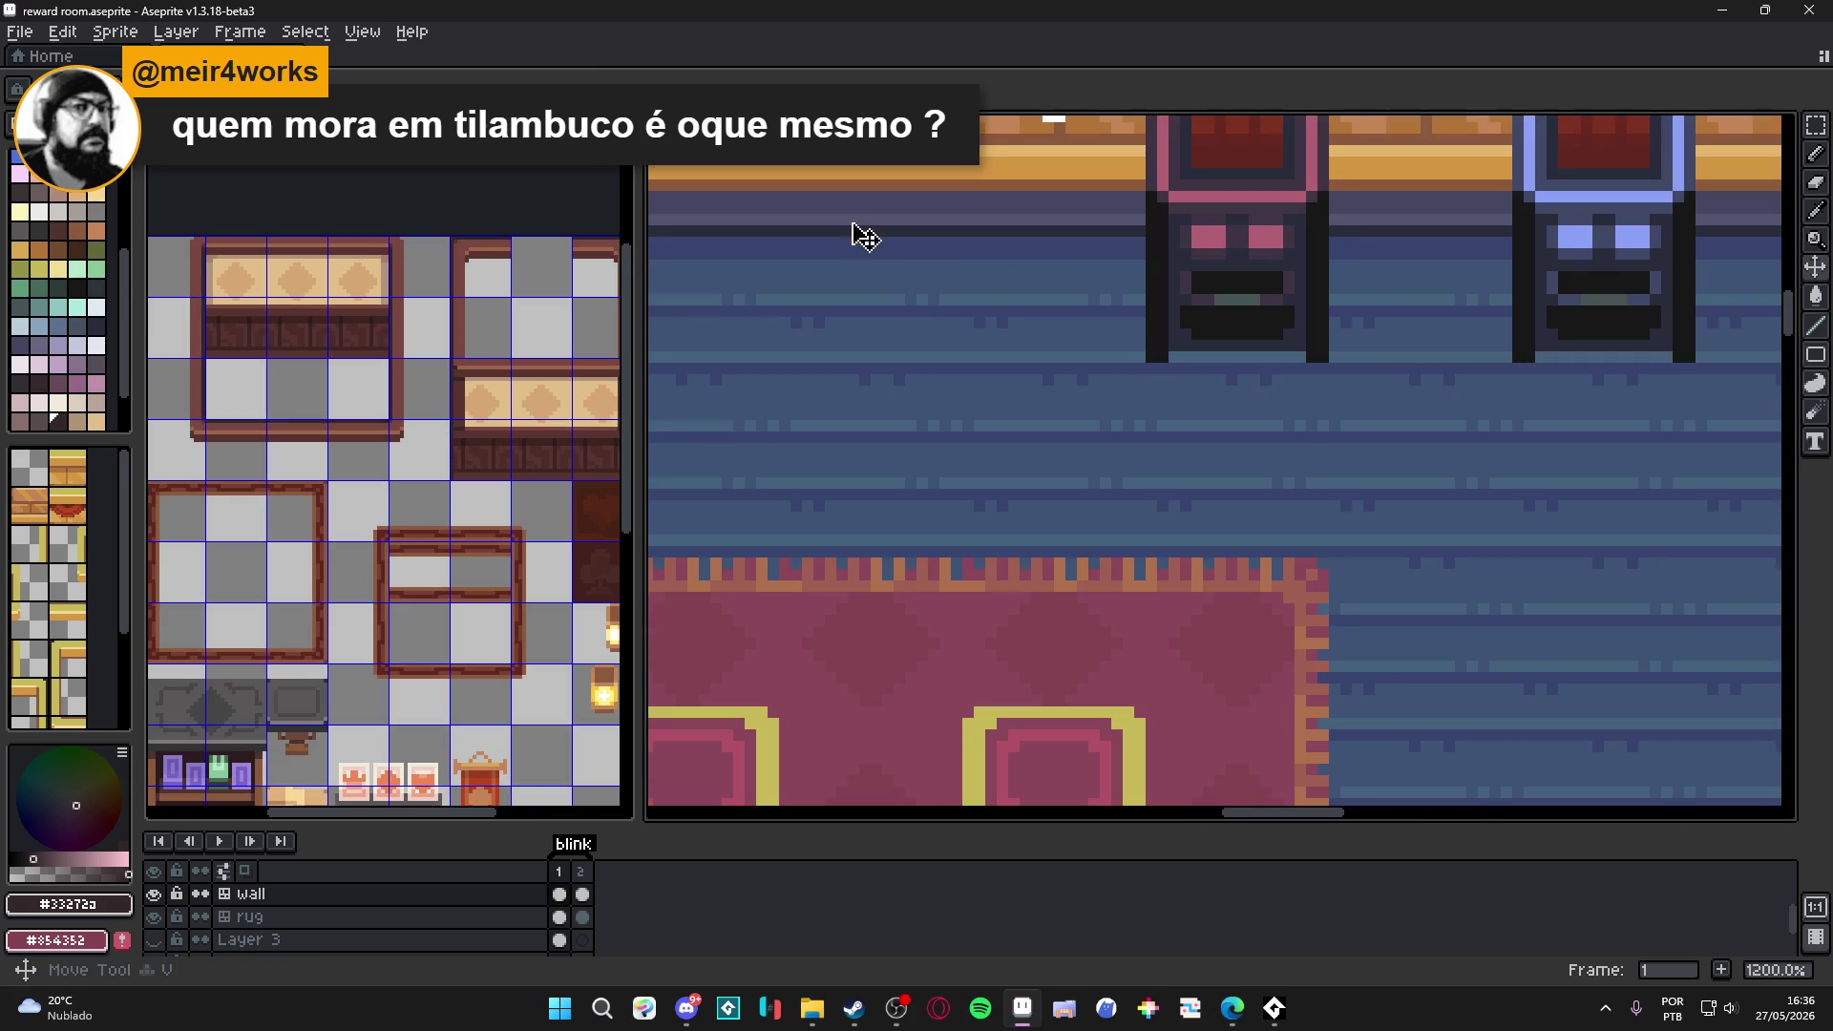
key("ctrl+apostrophe")
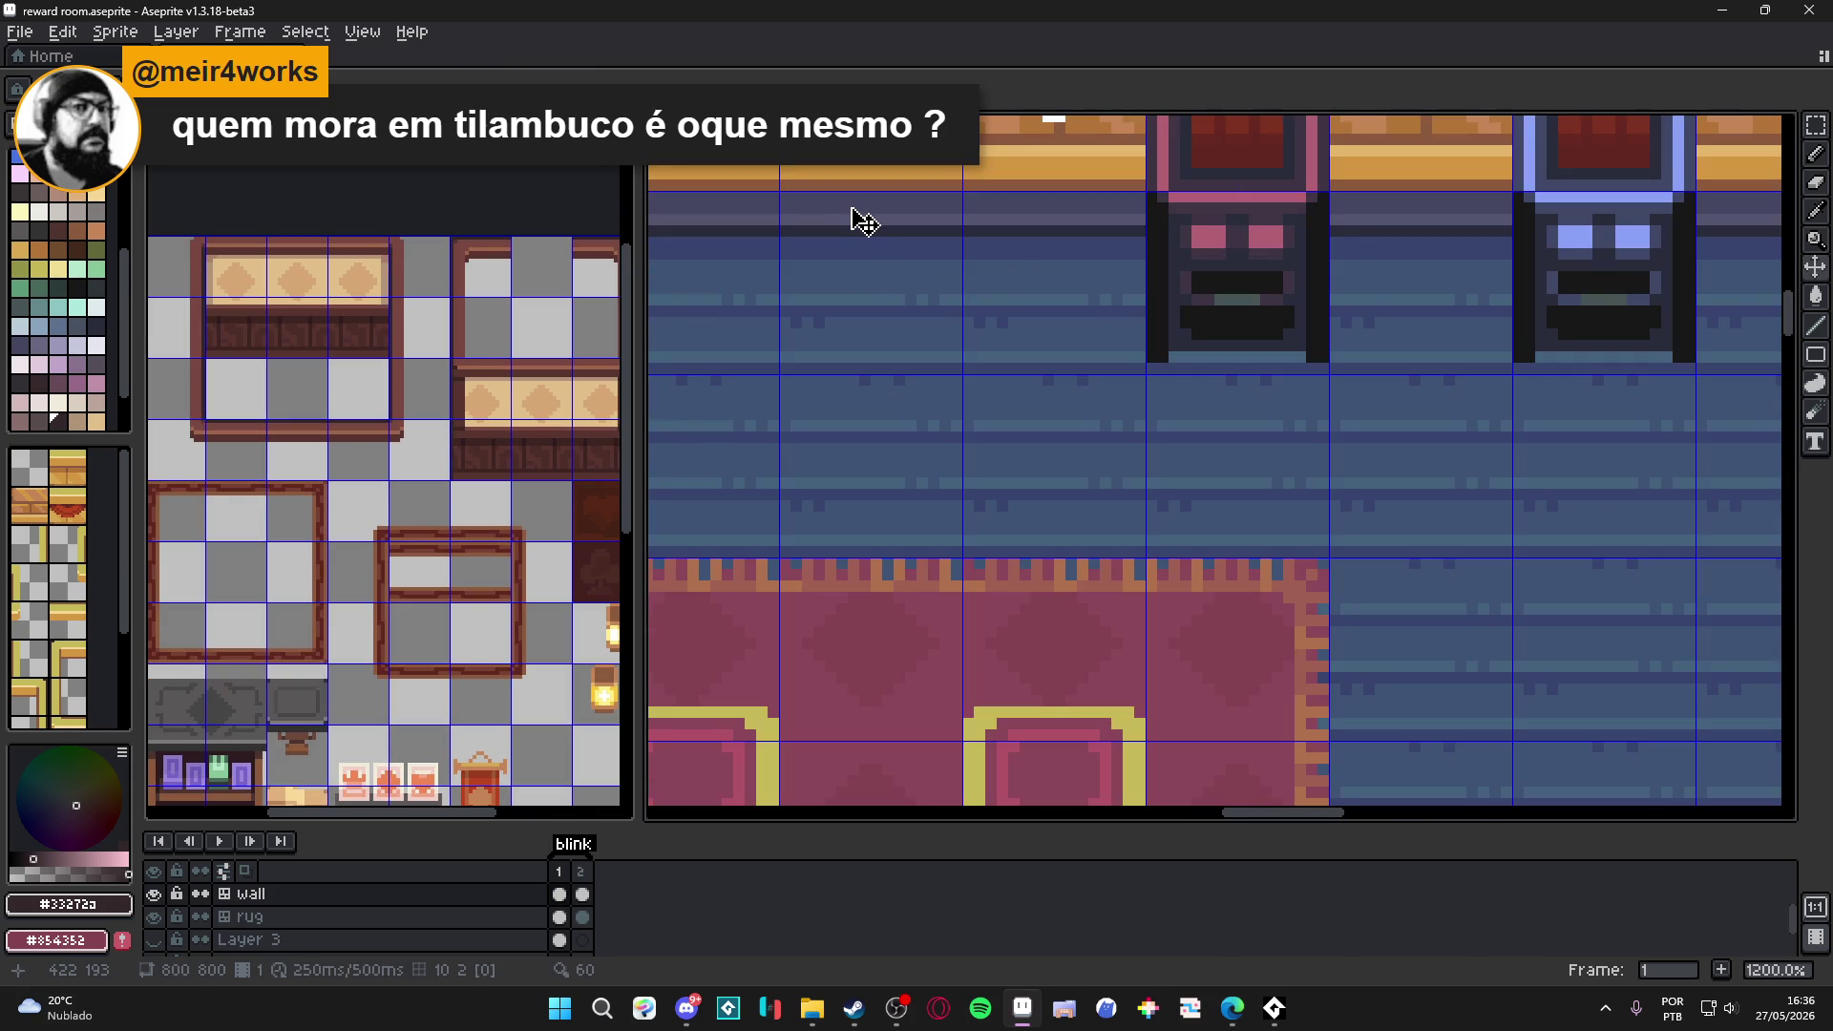
left_click(863, 221, "ctrl")
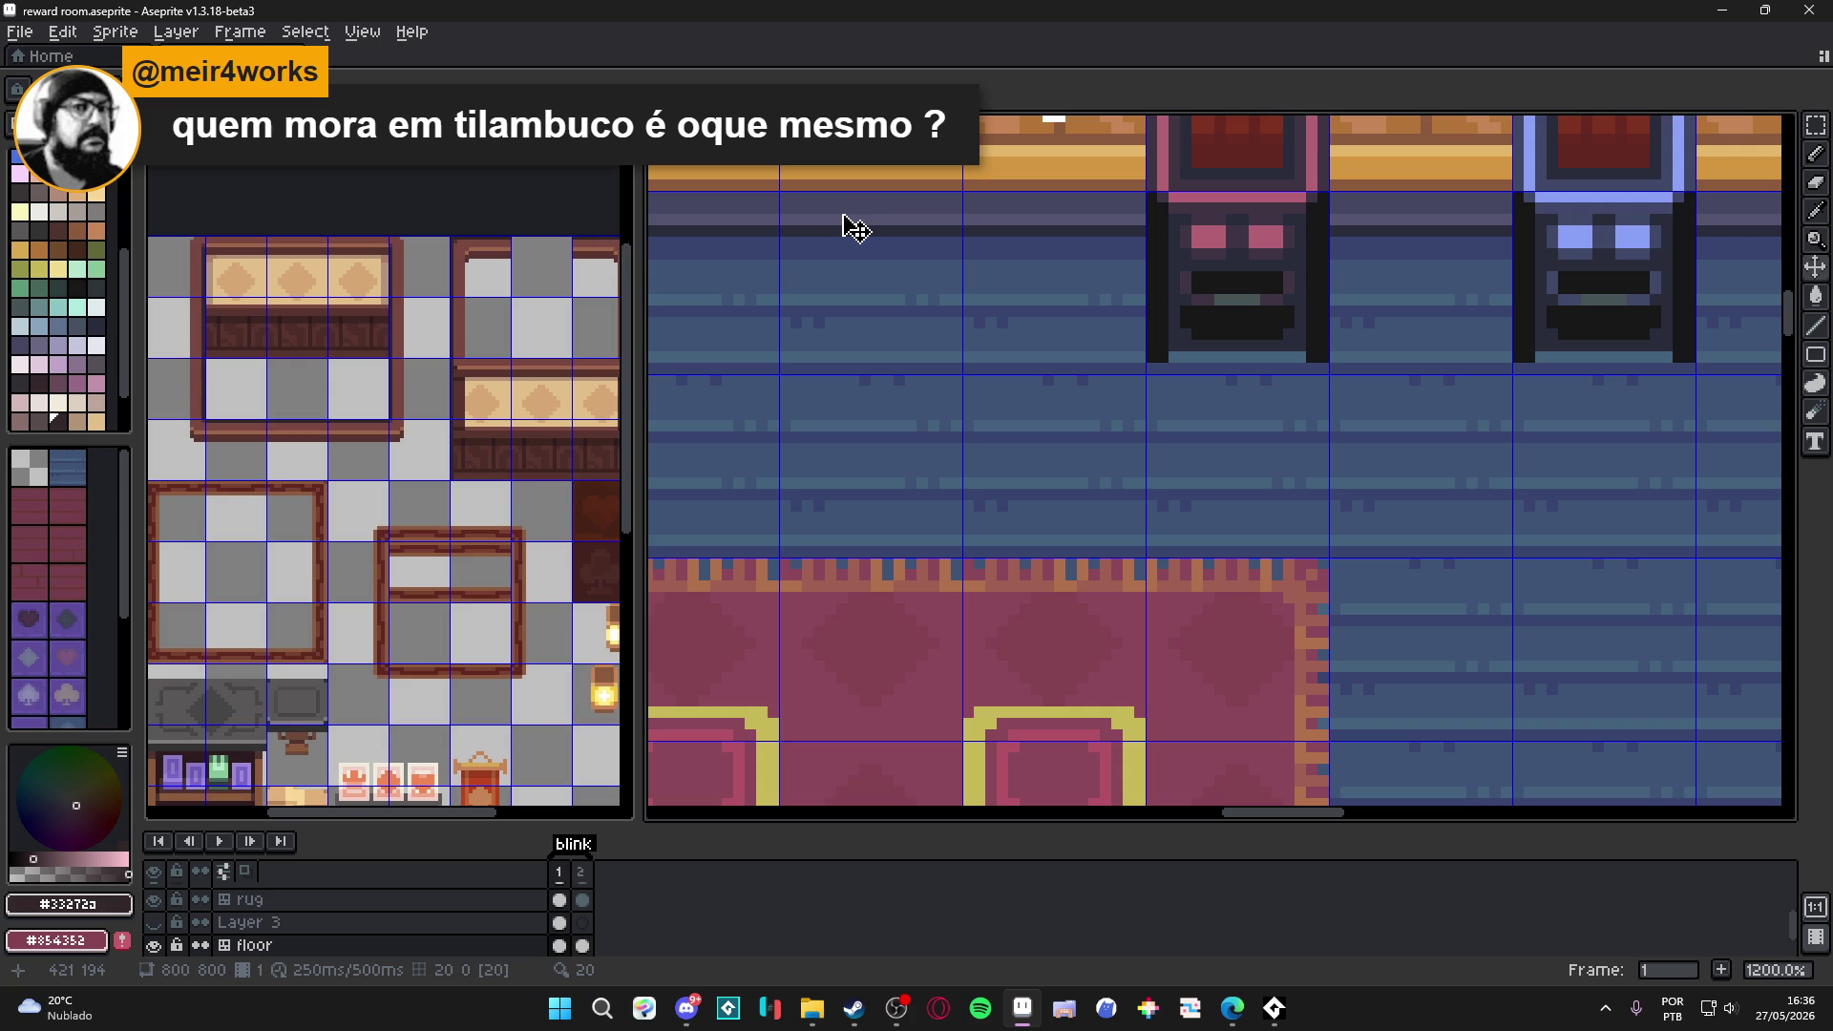
scroll(790, 233, "up", 1)
mouse_move(790, 233)
left_mouse_down()
mouse_move(888, 197)
mouse_move(1024, 188)
left_mouse_up()
scroll(1037, 203, "down", 5)
left_click(1052, 237)
Paste the copied 16×6 strip near the wooden counters.
scroll(1037, 226, "up", 3)
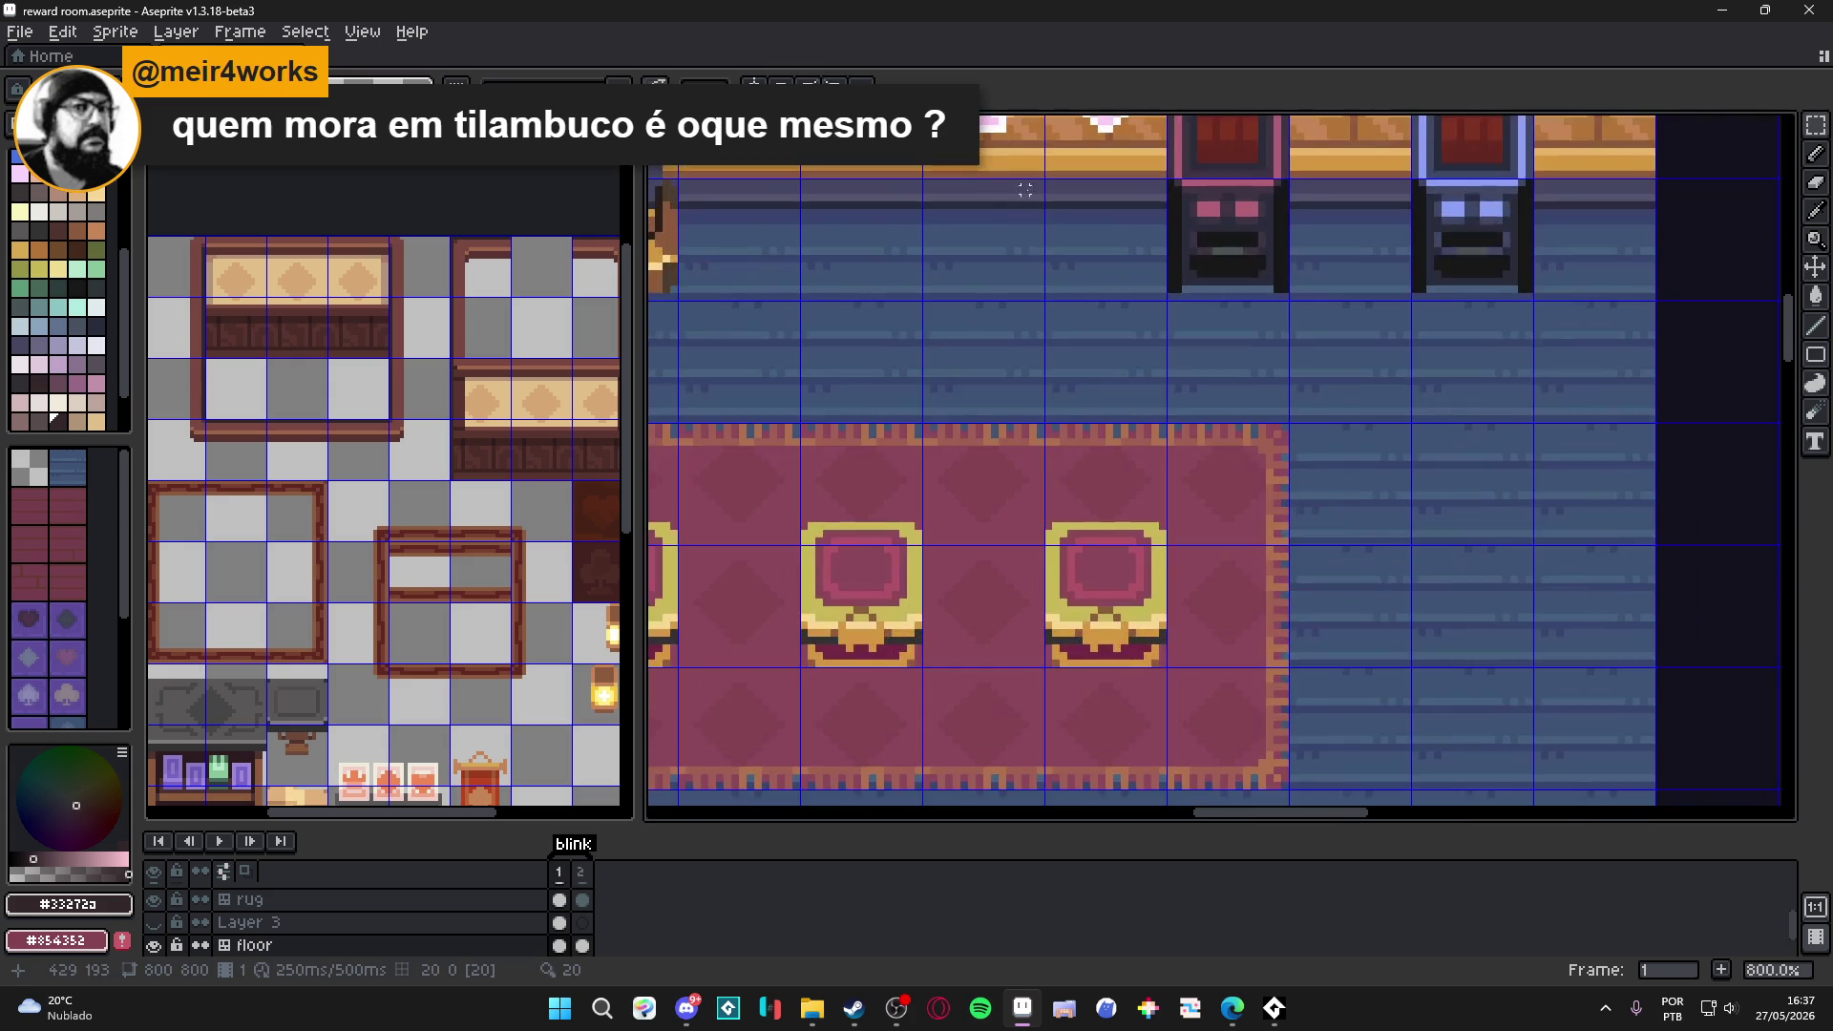
scroll(1003, 189, "up", 2)
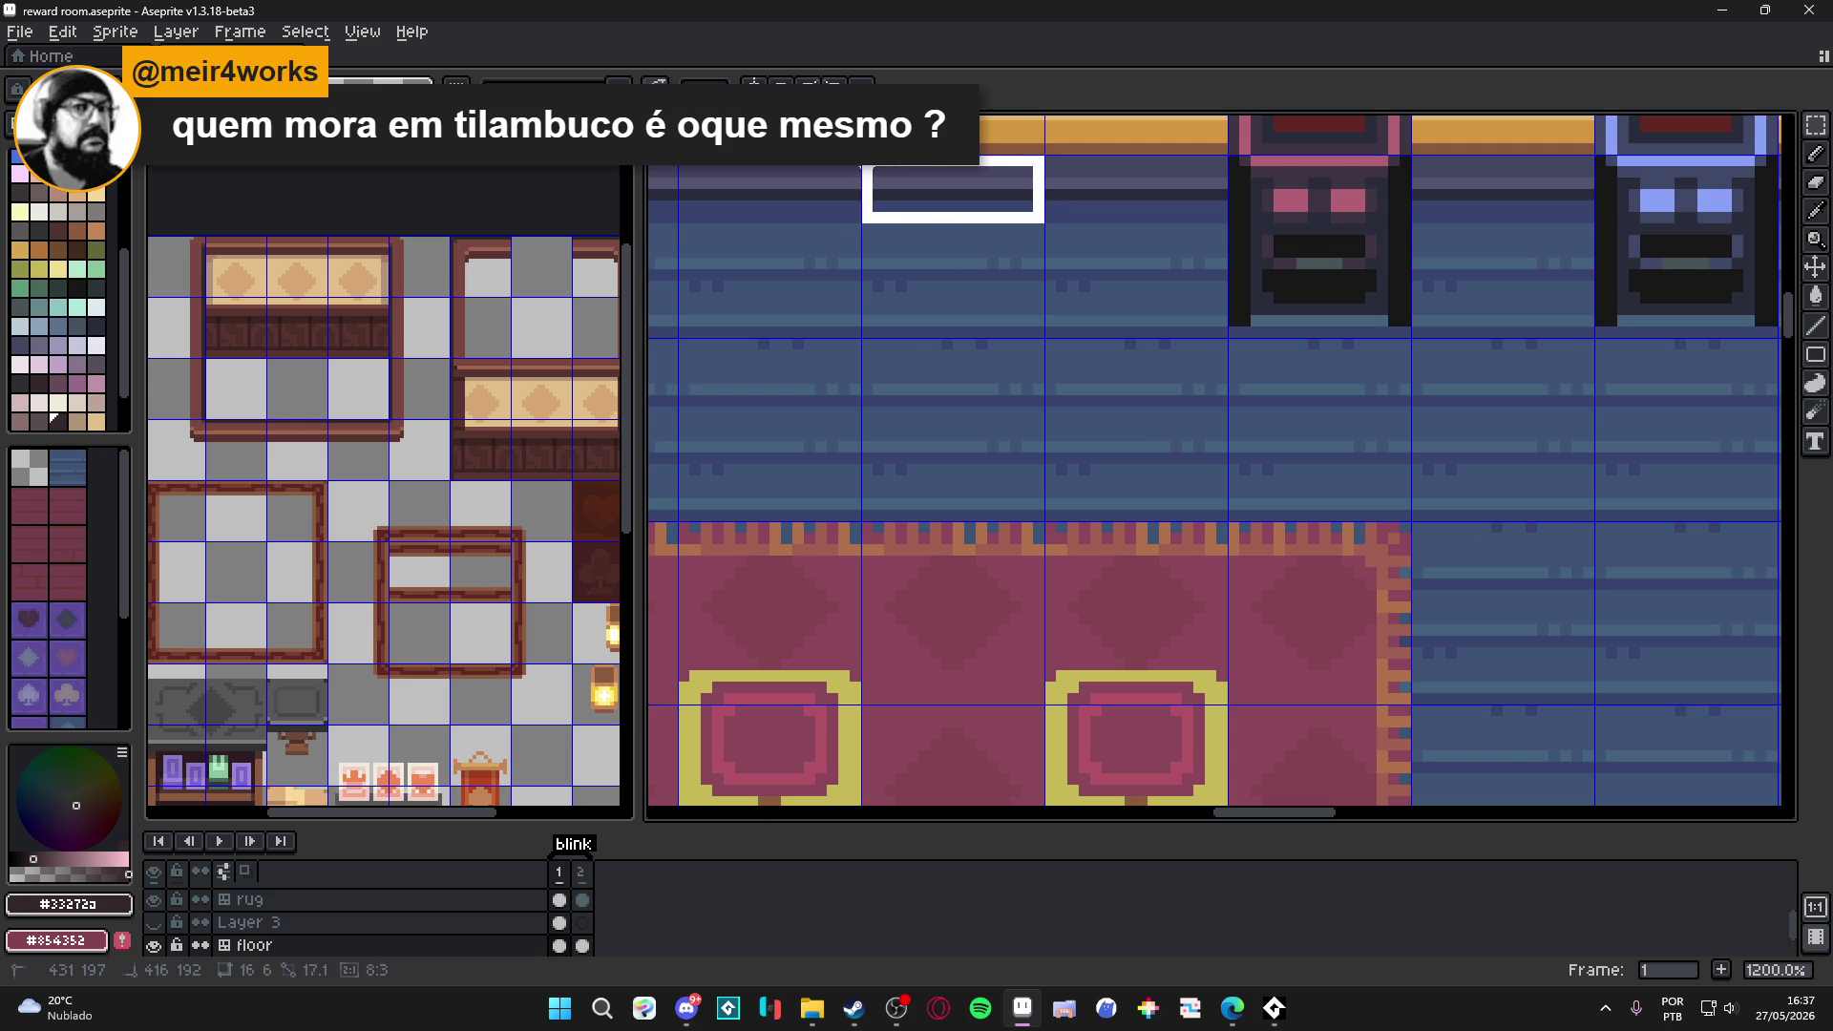
scroll(885, 224, "down", 4)
scroll(884, 224, "down", 2)
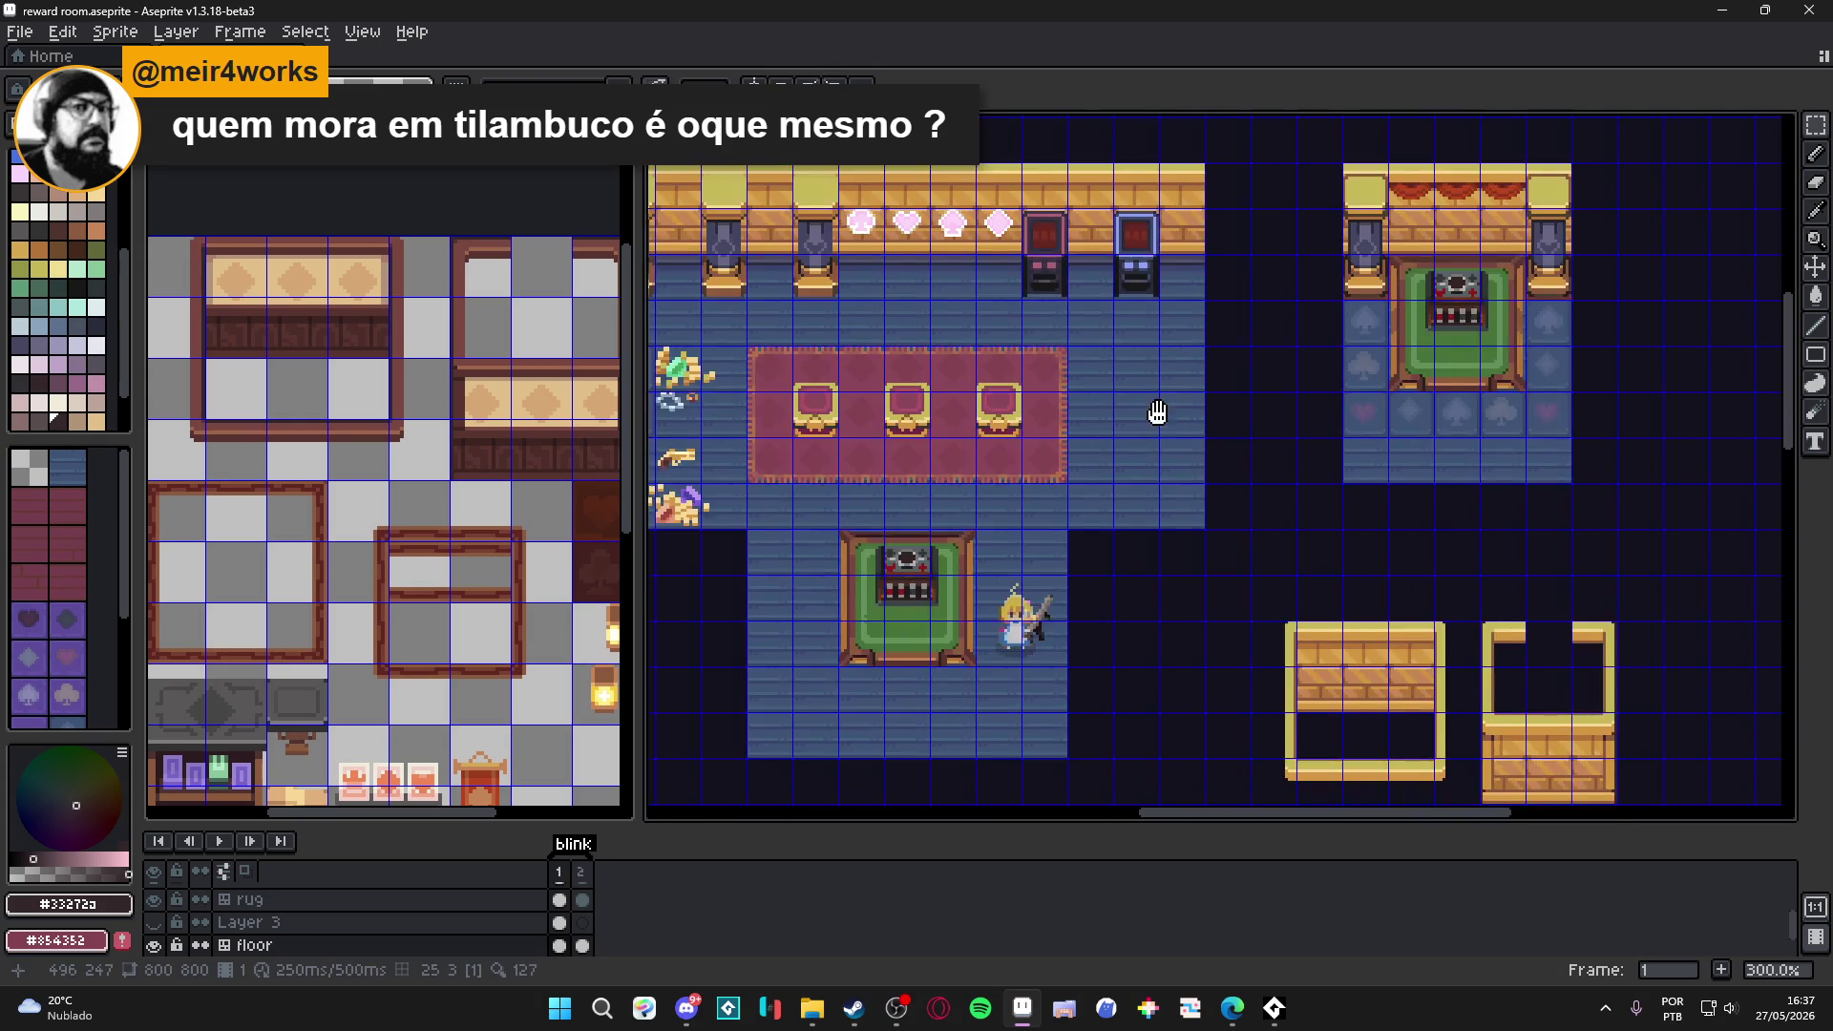
scroll(1116, 456, "right", 6)
scroll(1116, 456, "up", 4)
key("ctrl+v")
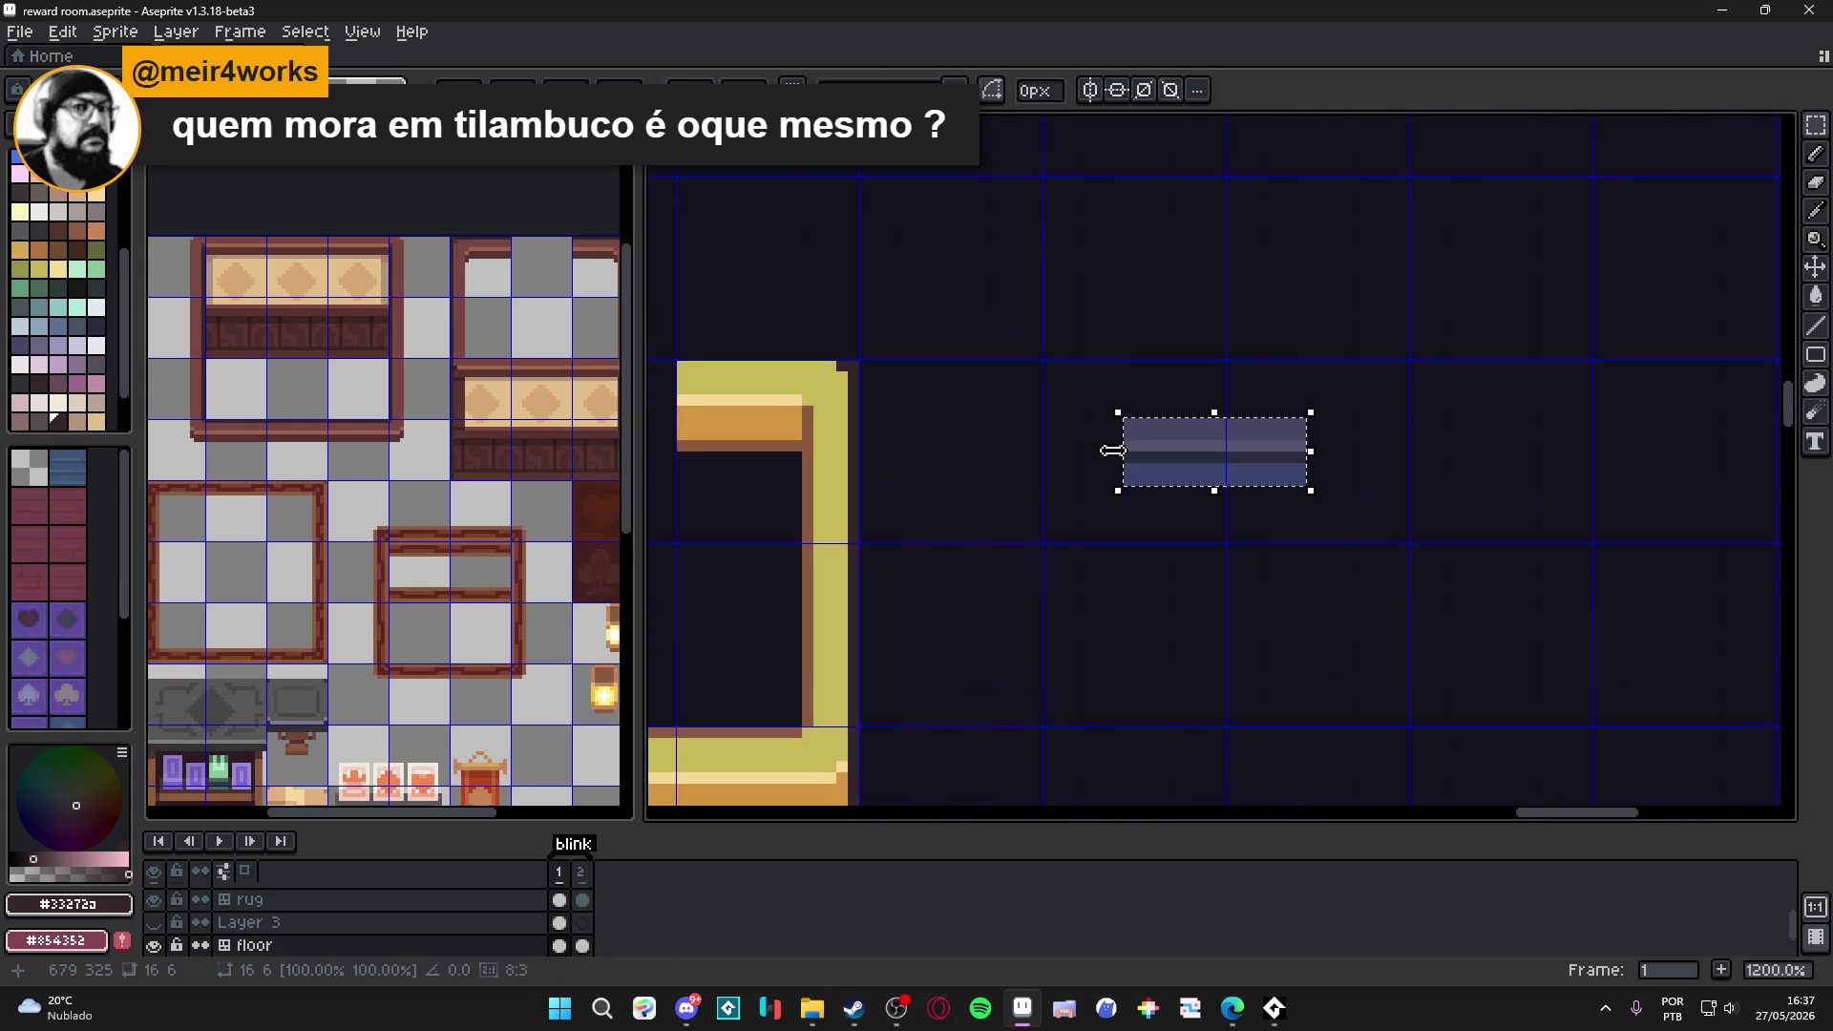
Place the pasted strip in the empty space beside the counter.
scroll(1116, 456, "right", 2)
left_click_drag(1096, 524, 1218, 459)
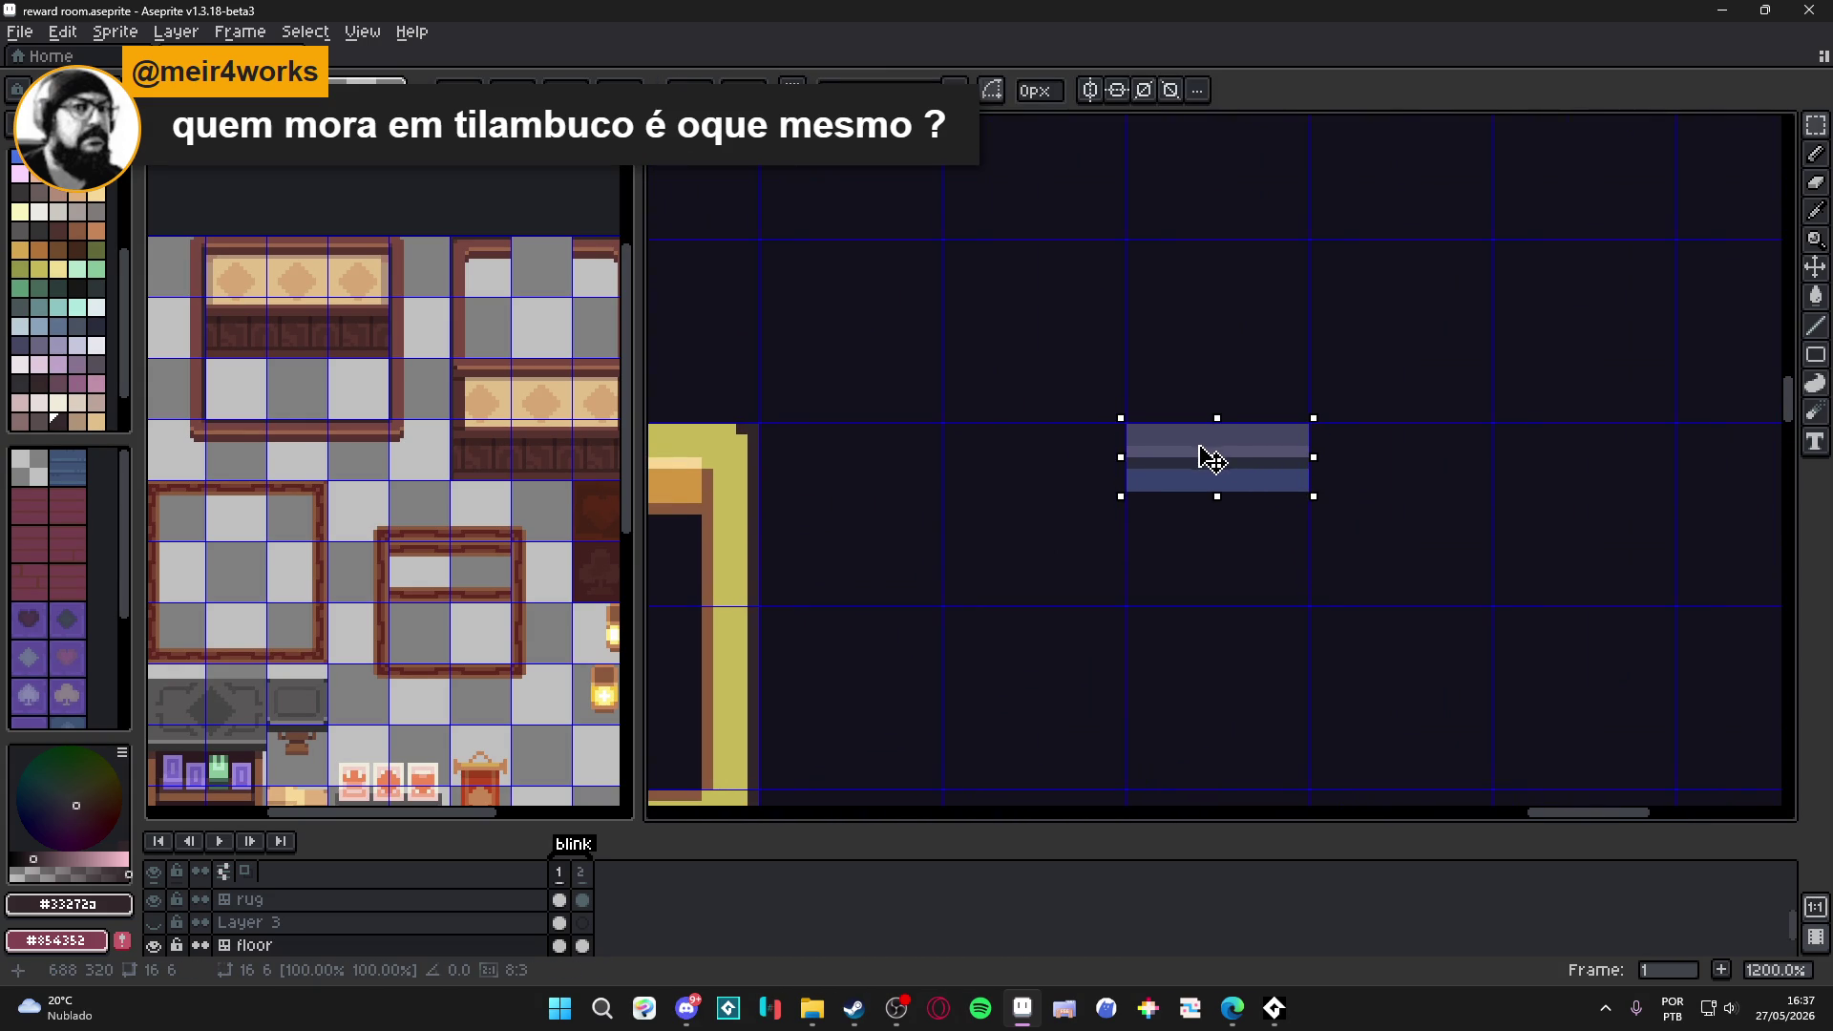
scroll(1211, 458, "down", 3)
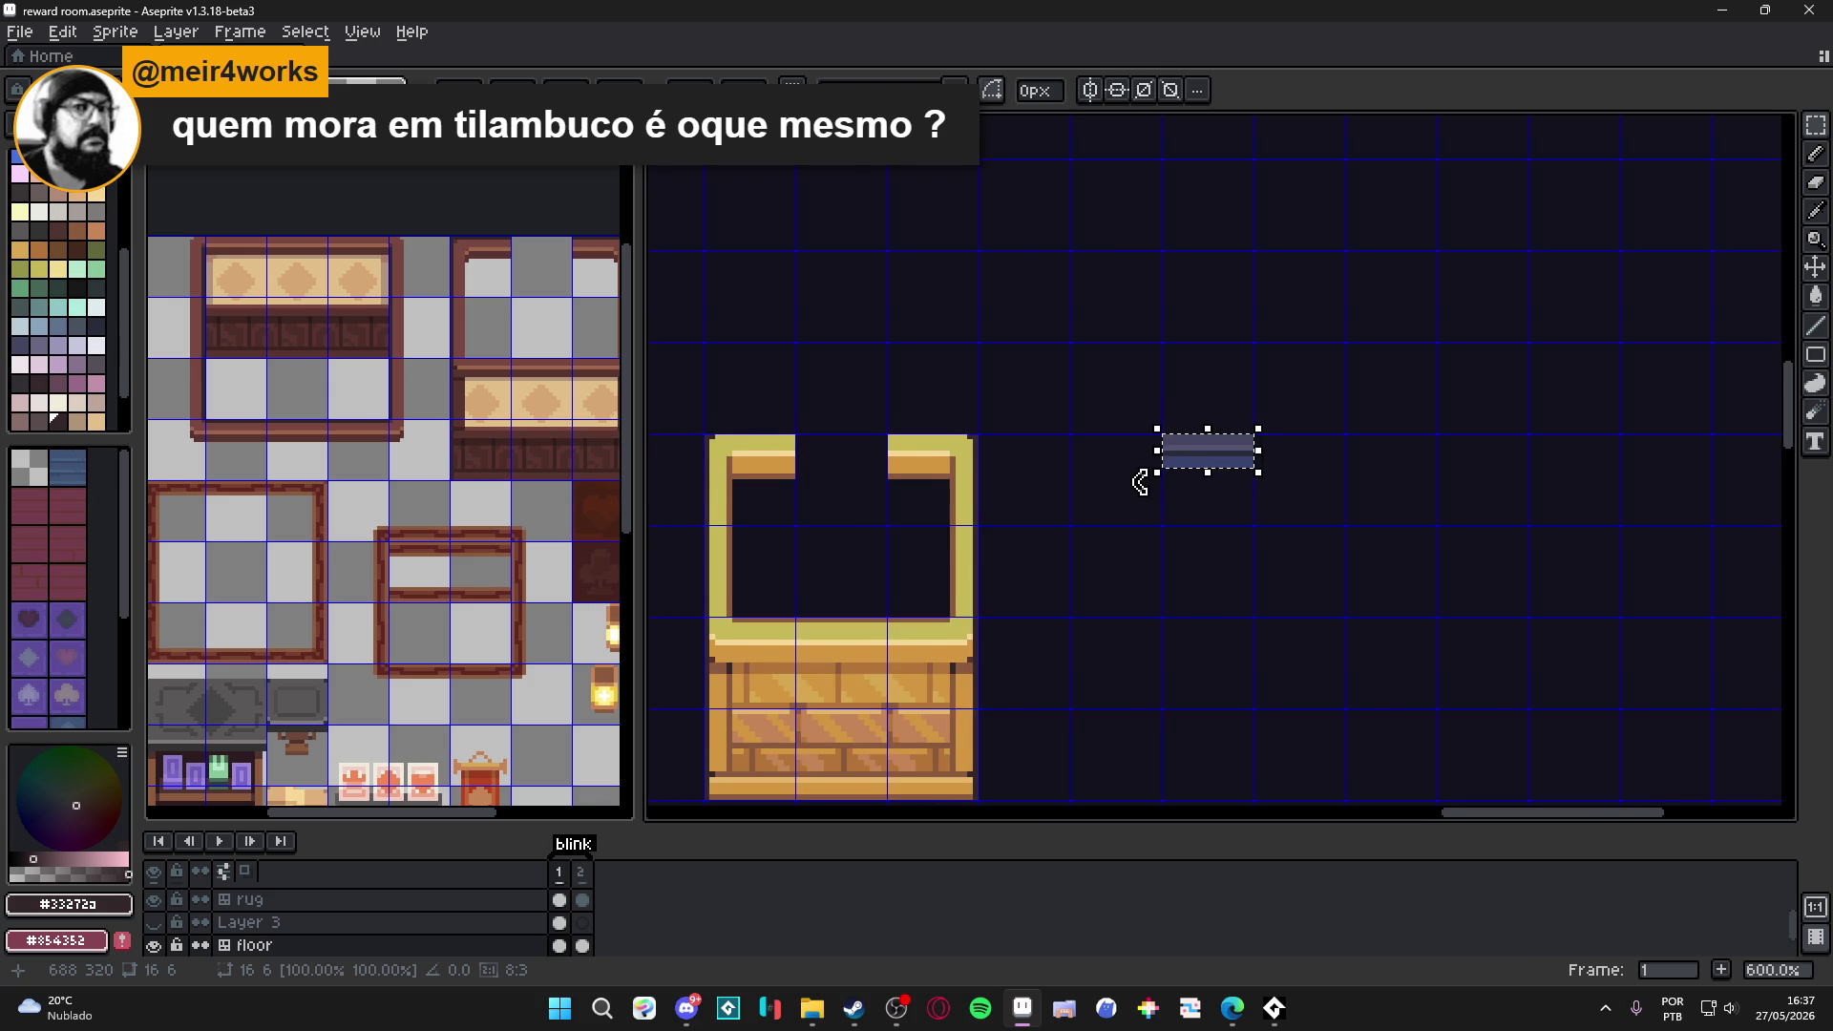
scroll(1199, 482, "up", 1)
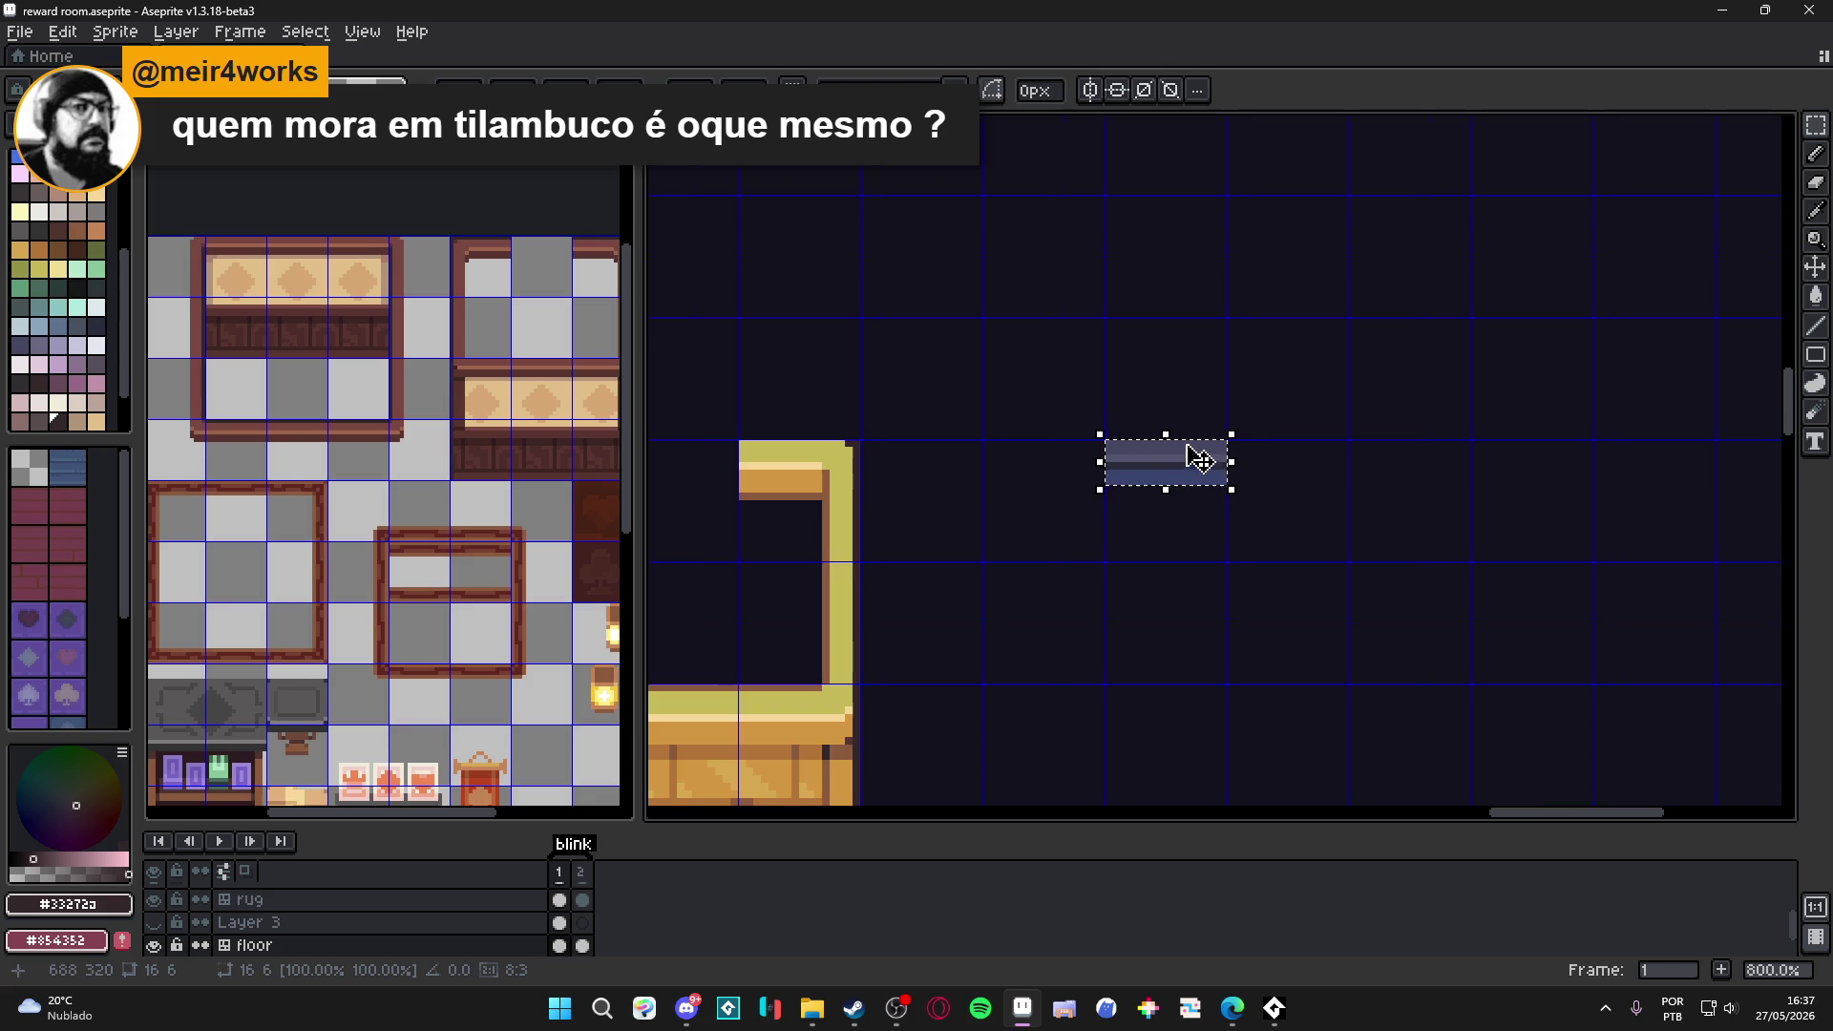
scroll(1199, 460, "up", 1)
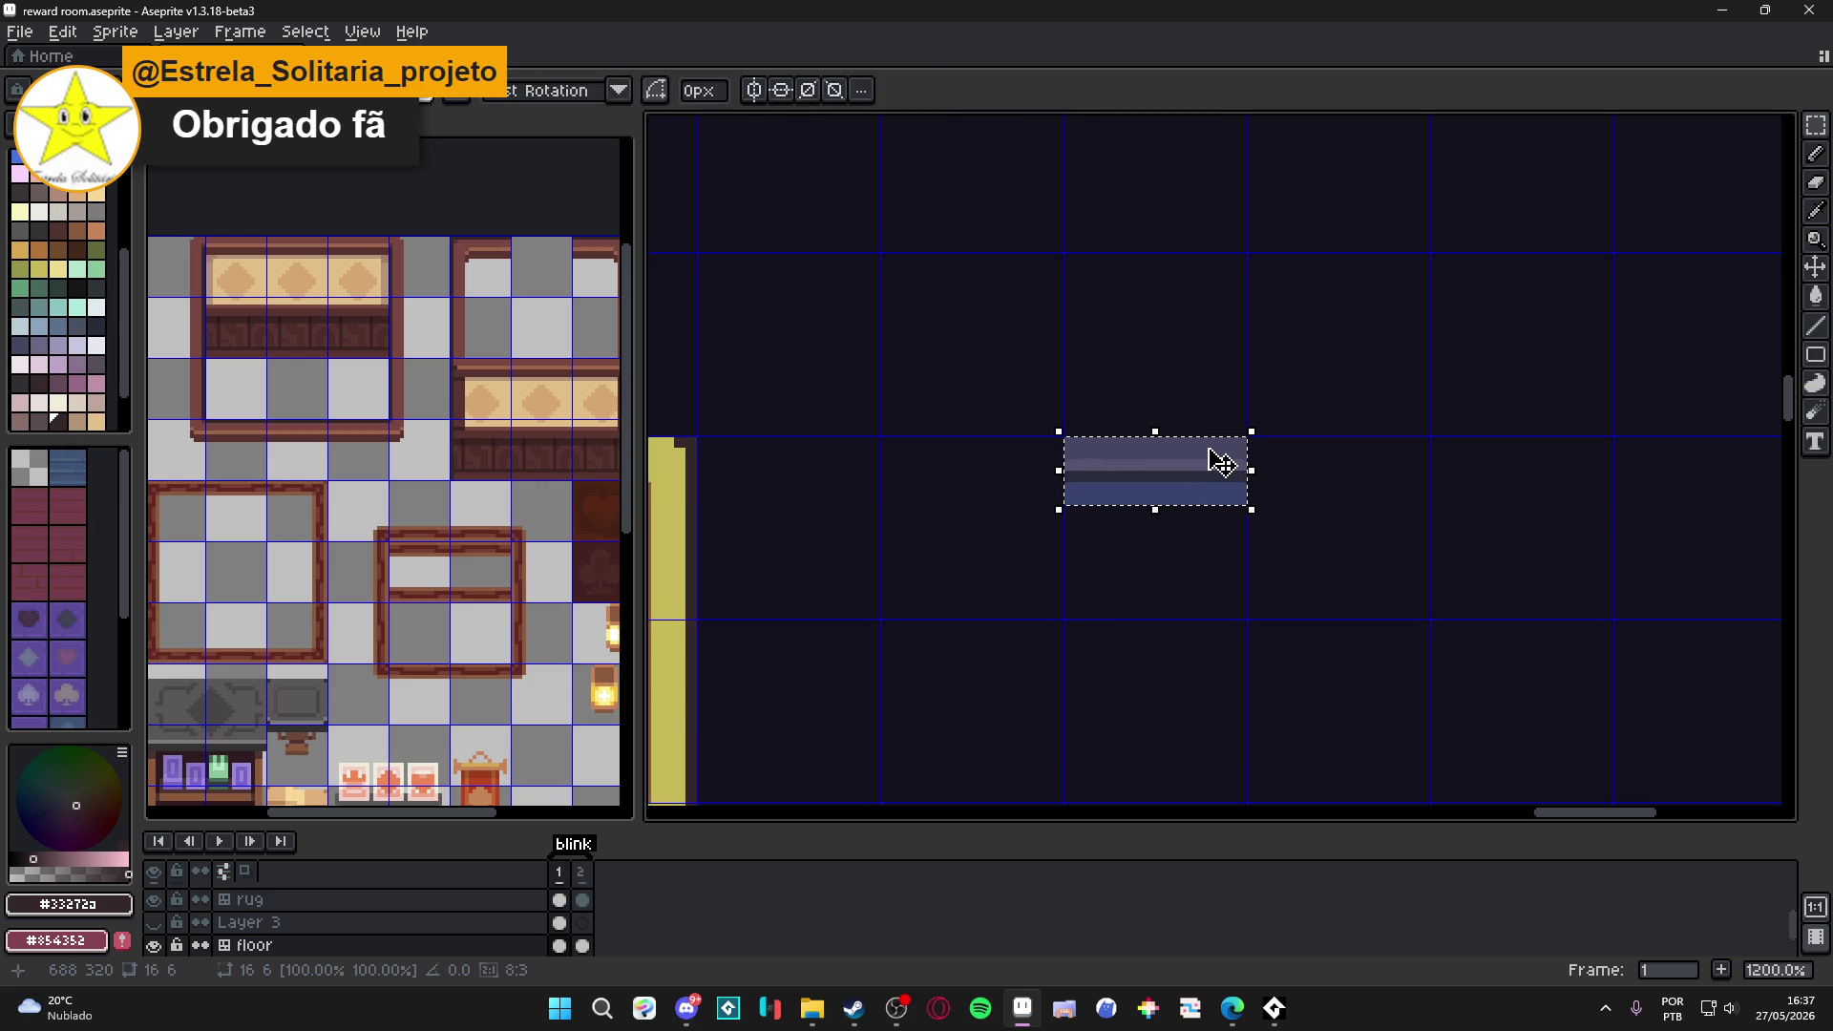
Duplicate the strip left and right into a three-cell top bar.
key("shift+Left")
key("Return")
key("ctrl+v")
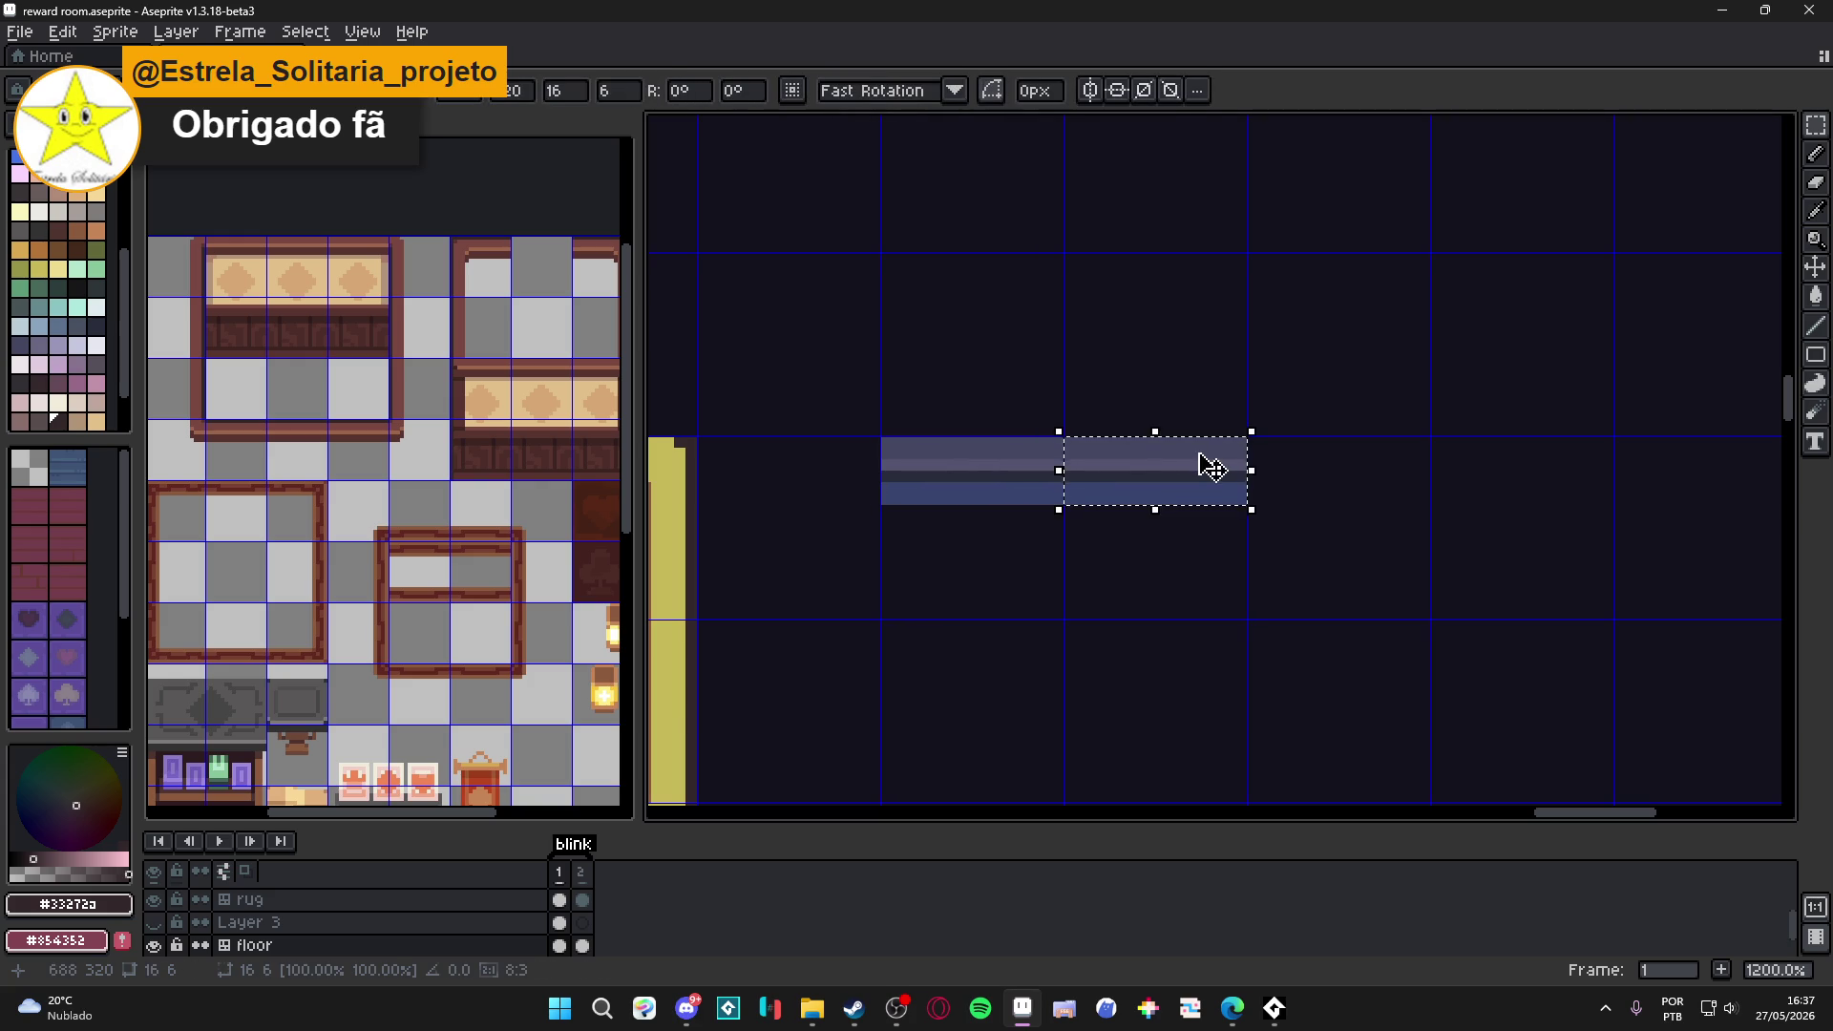
key("shift+Right")
key("Return")
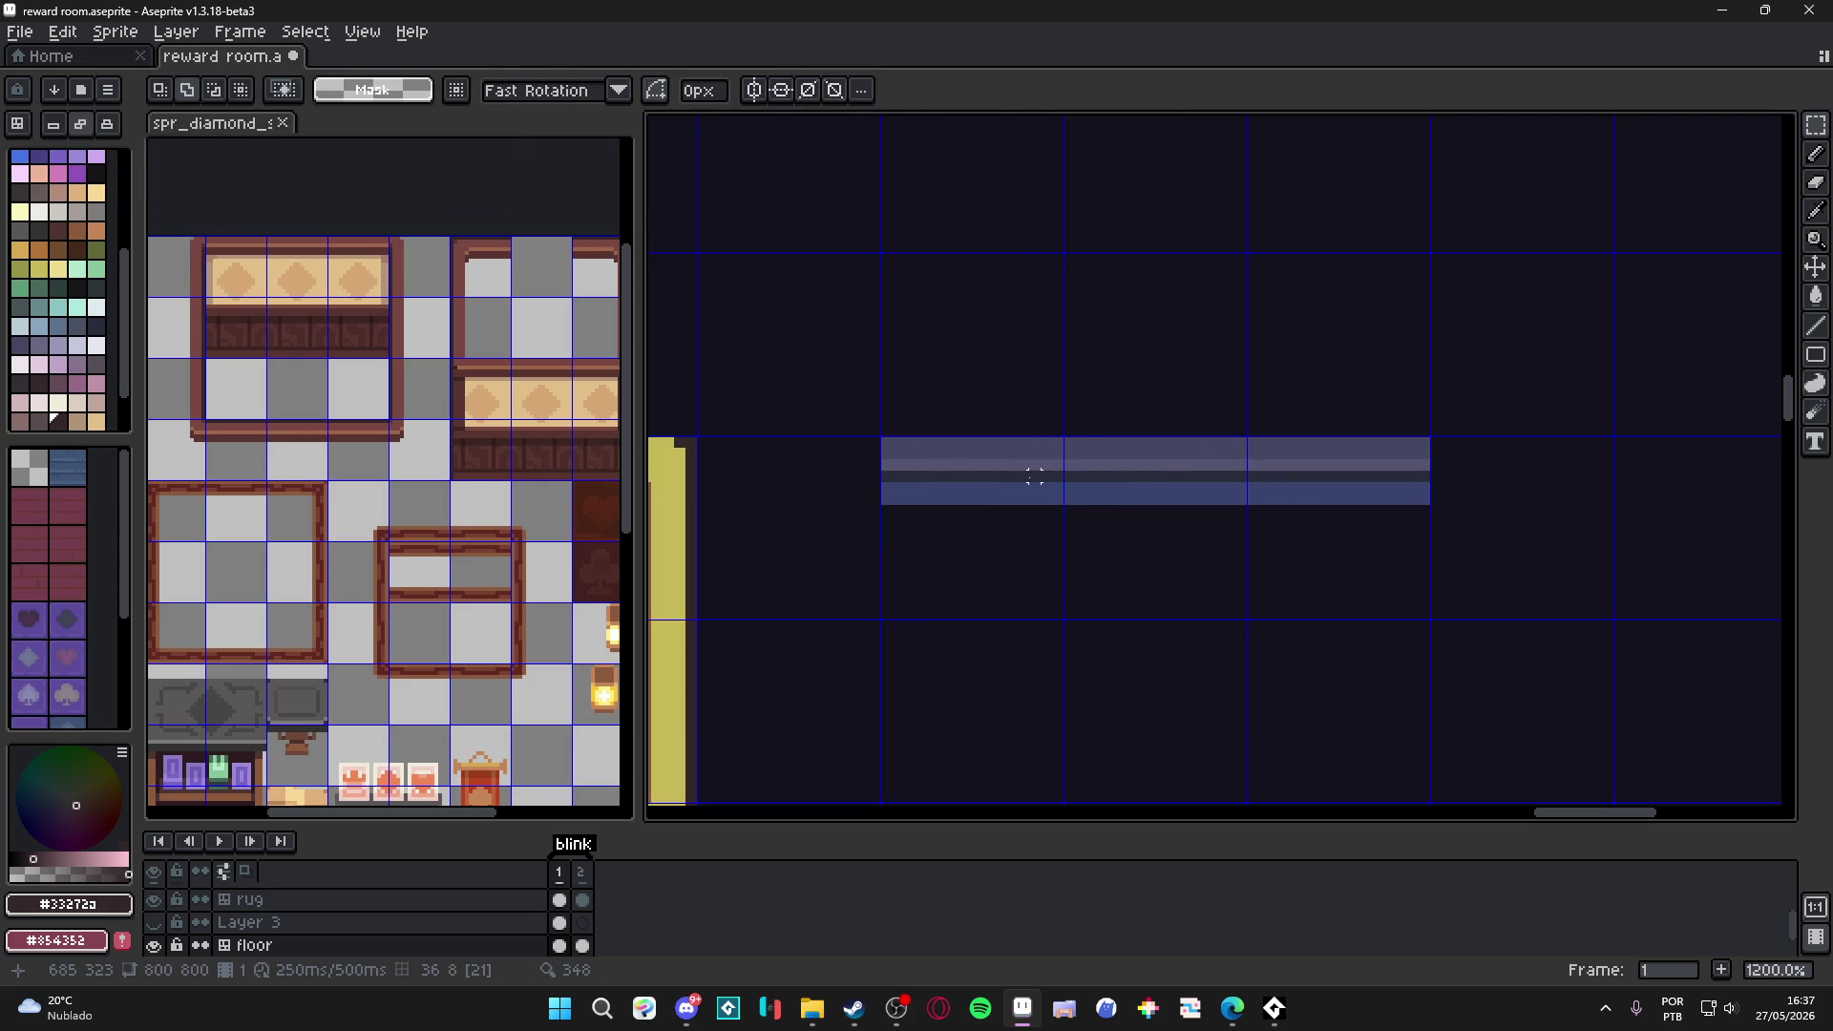
Rotate a copy 90° into the corner's left leg and pick the bar's #464762.
key("ctrl+v")
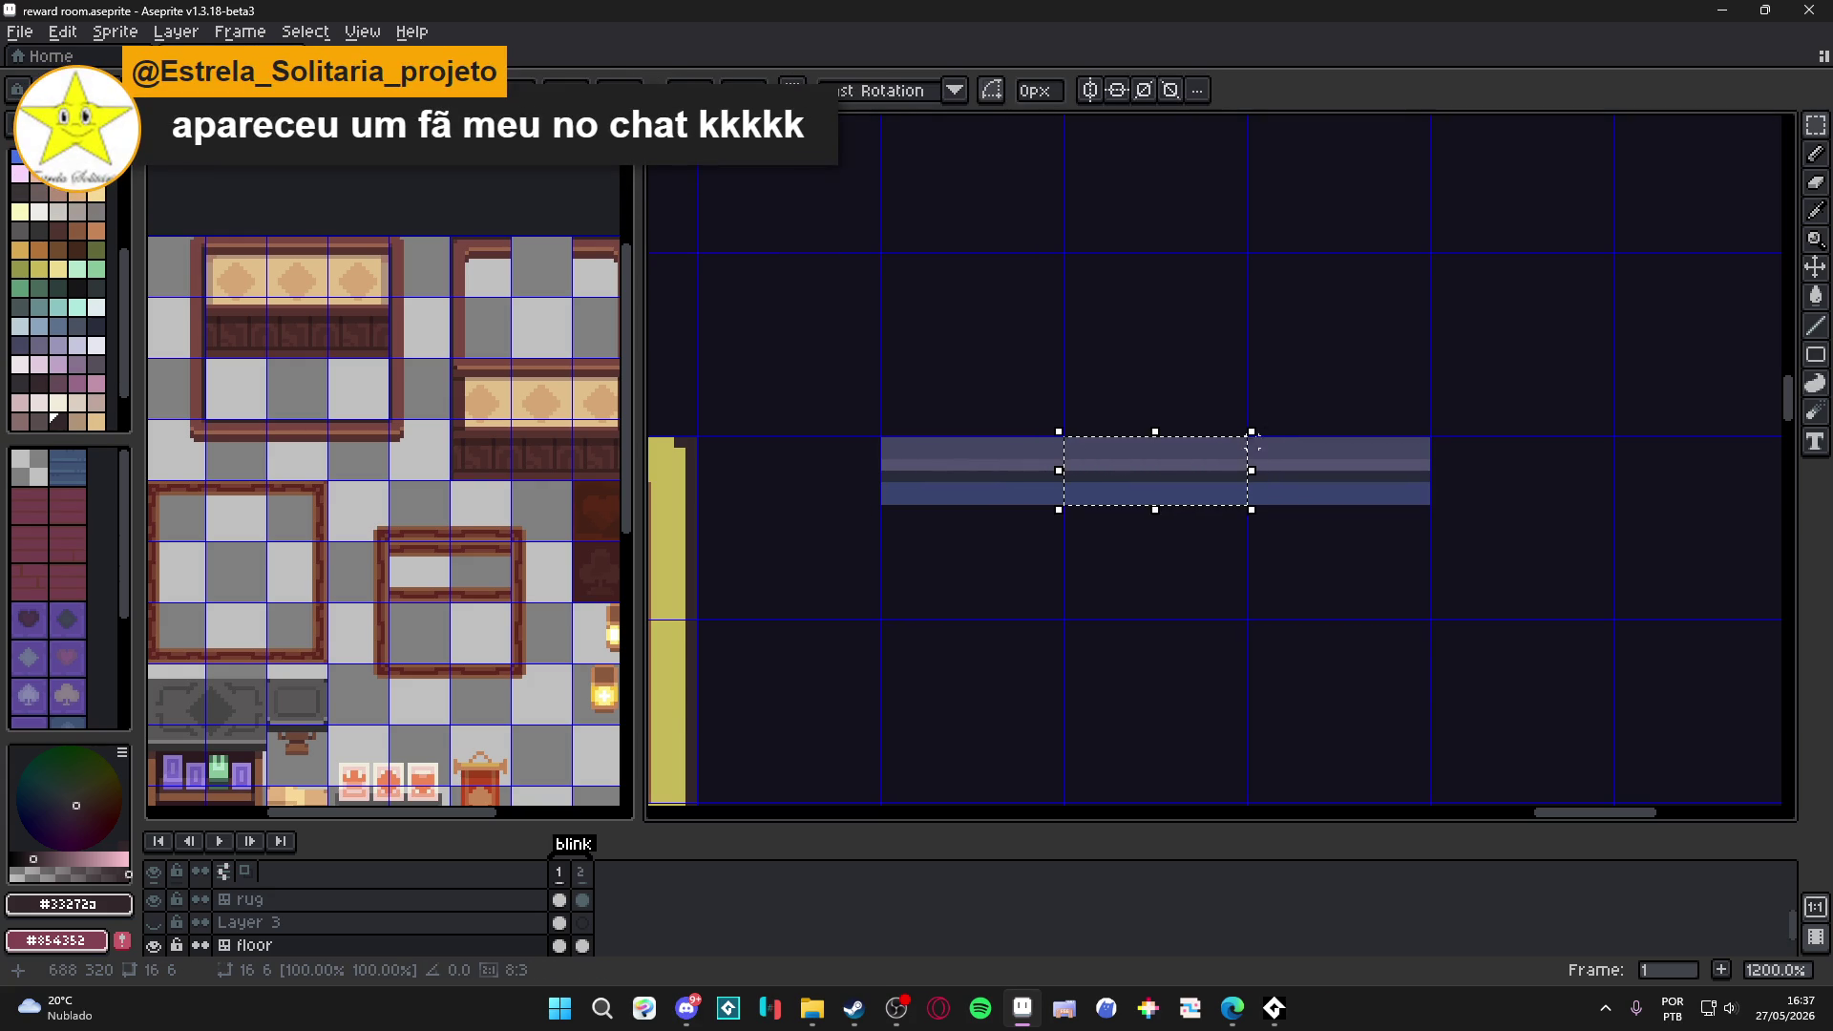
mouse_move(1268, 421)
left_mouse_down()
mouse_move(1097, 335)
mouse_move(961, 479)
mouse_move(930, 460)
mouse_move(1014, 481)
mouse_move(895, 474)
left_mouse_up()
key("u")
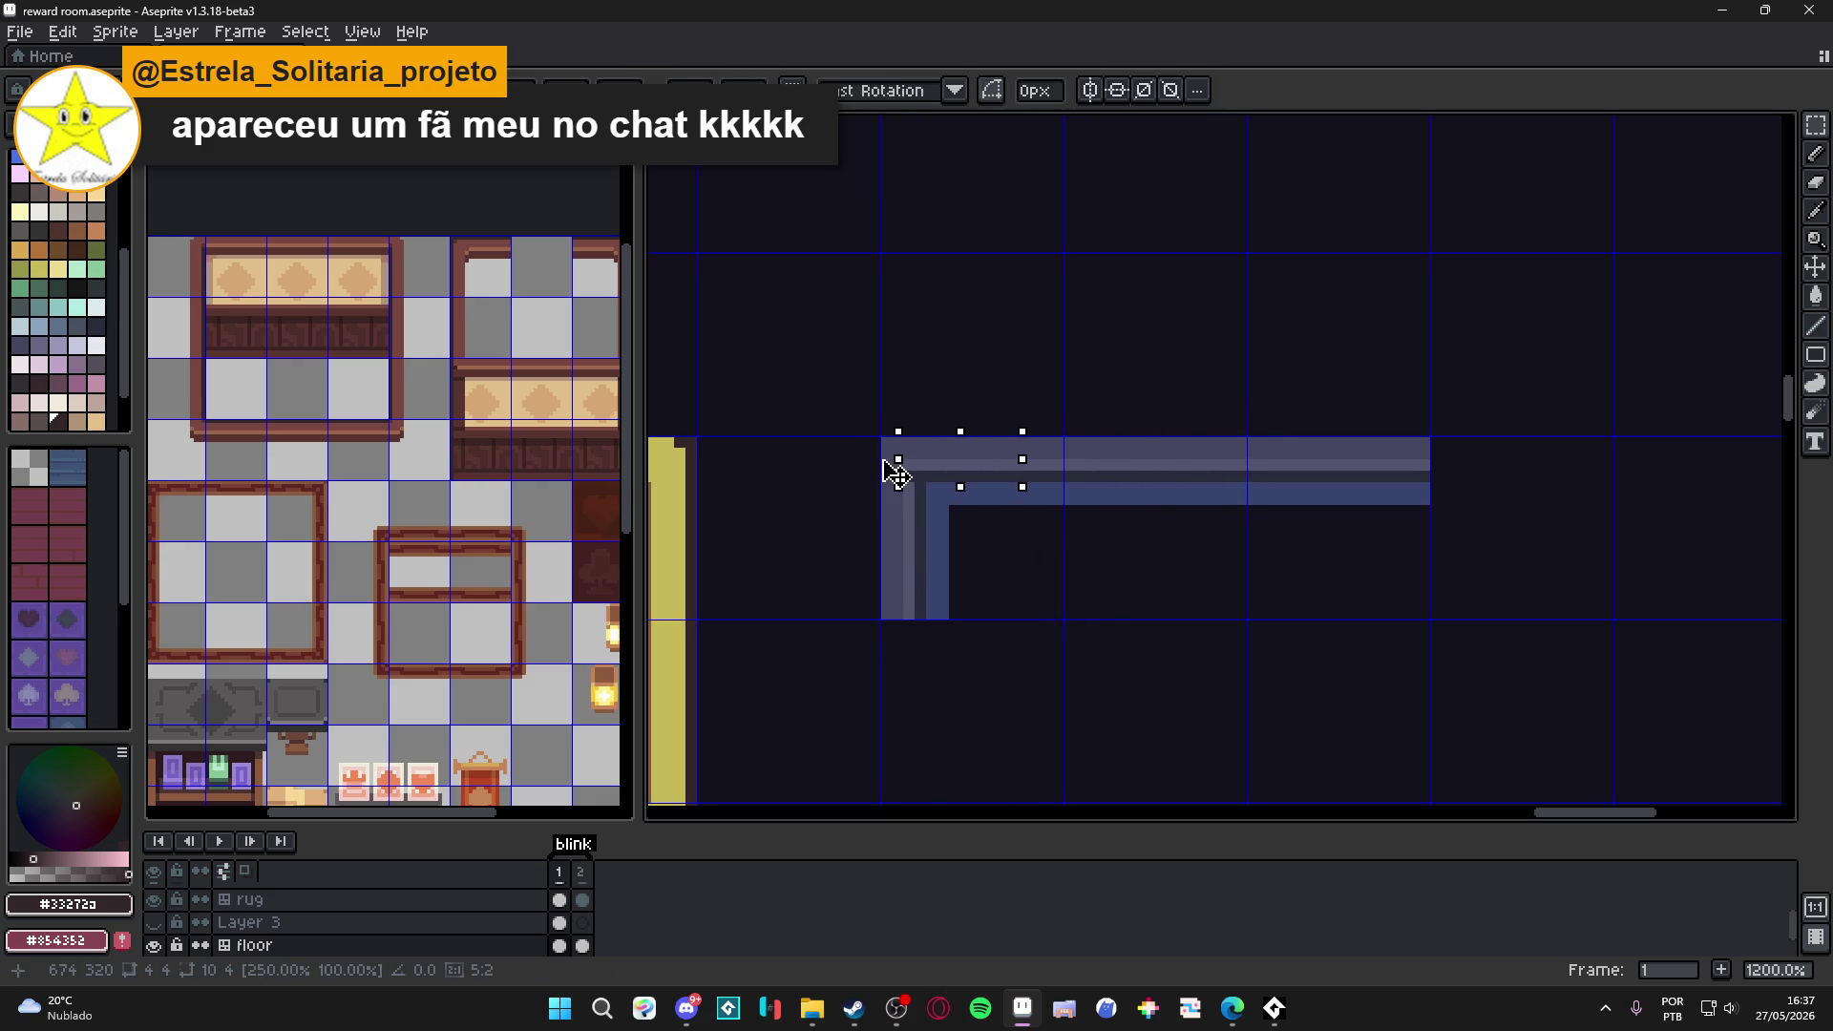
key("Return")
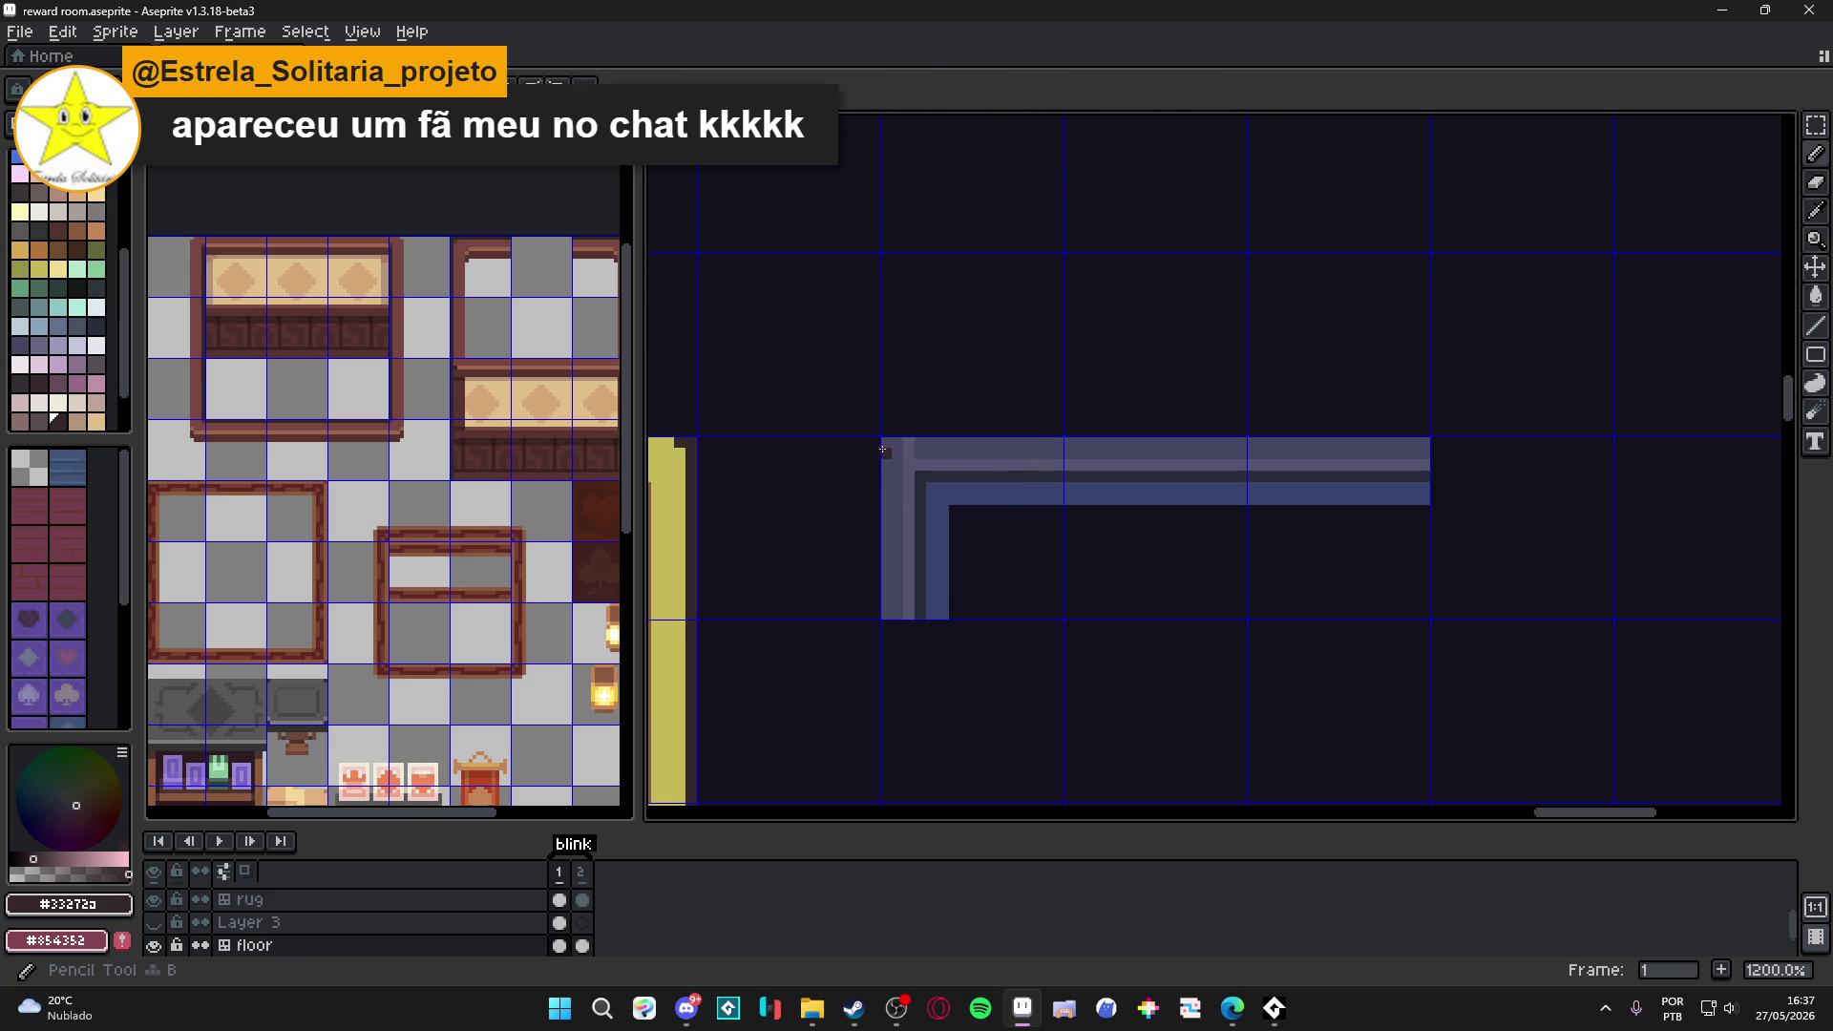
left_click(916, 448, "alt")
left_click_drag(916, 448, 908, 454)
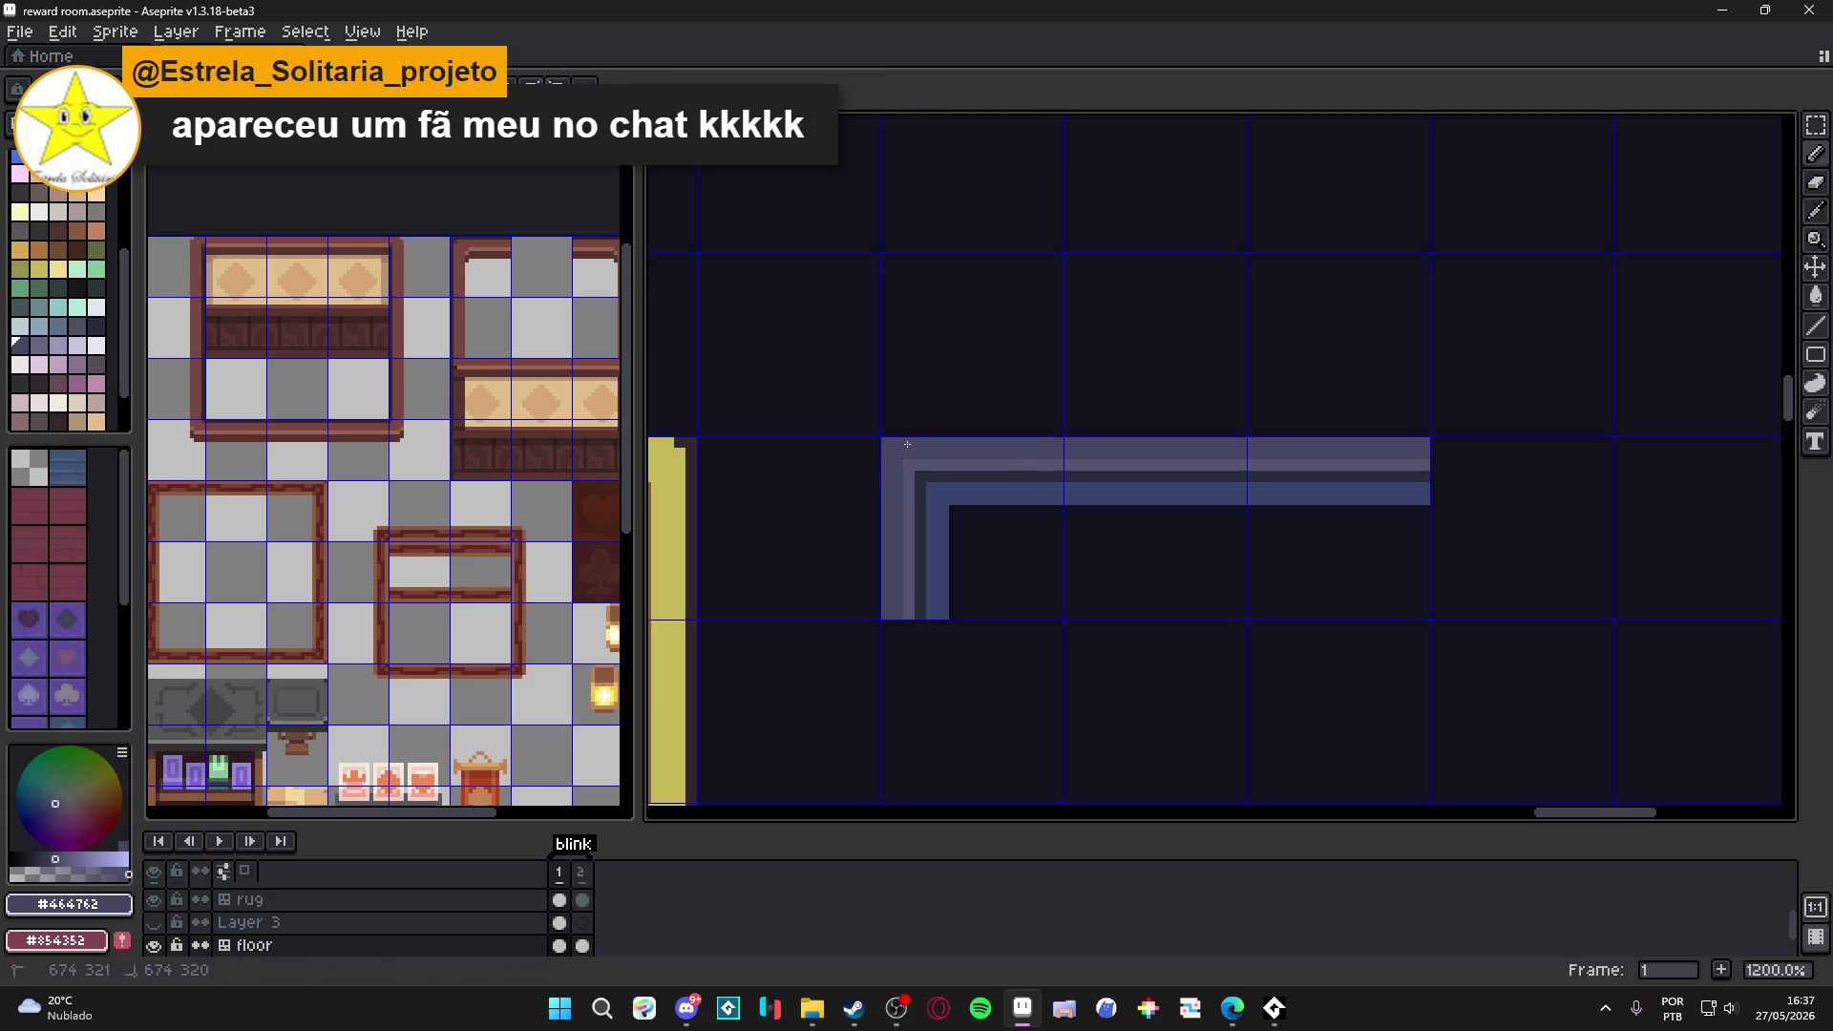
scroll(926, 496, "down", 5)
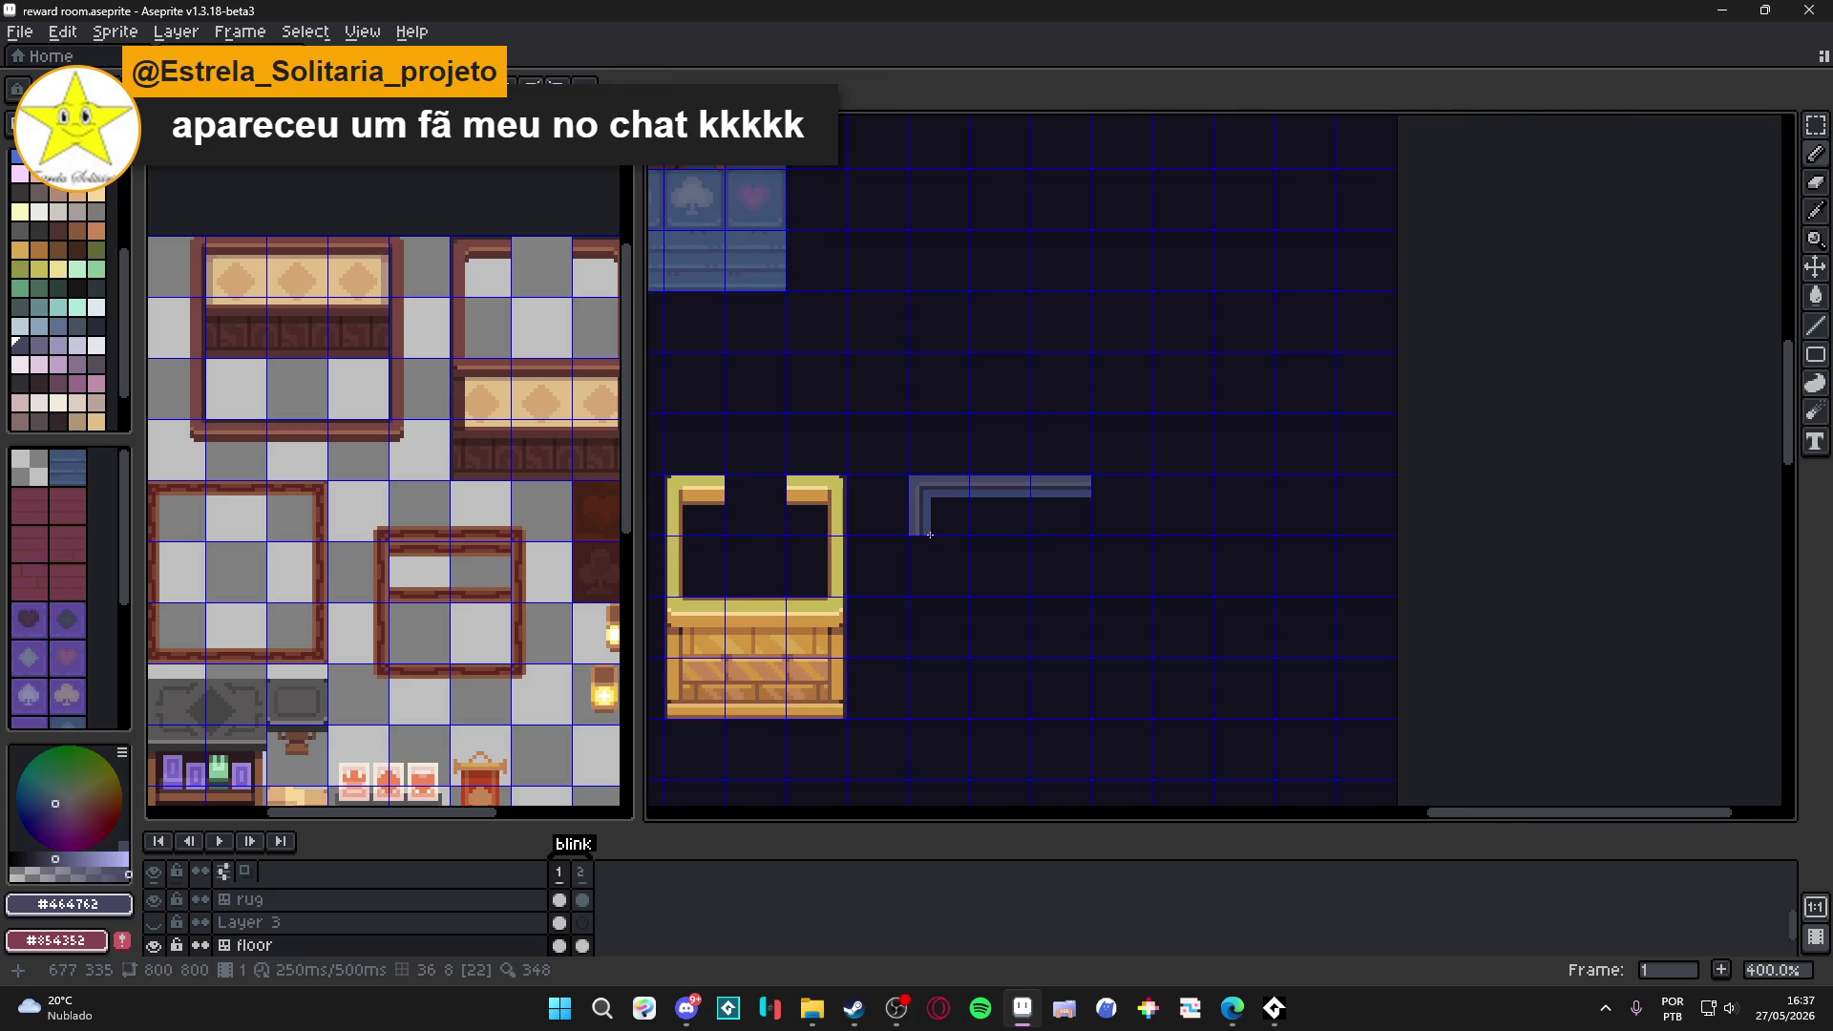
Copy the horizontal blue-grey bar, rotate the copy upright and attach it under the left end as an L corner.
key("ctrl+Tab")
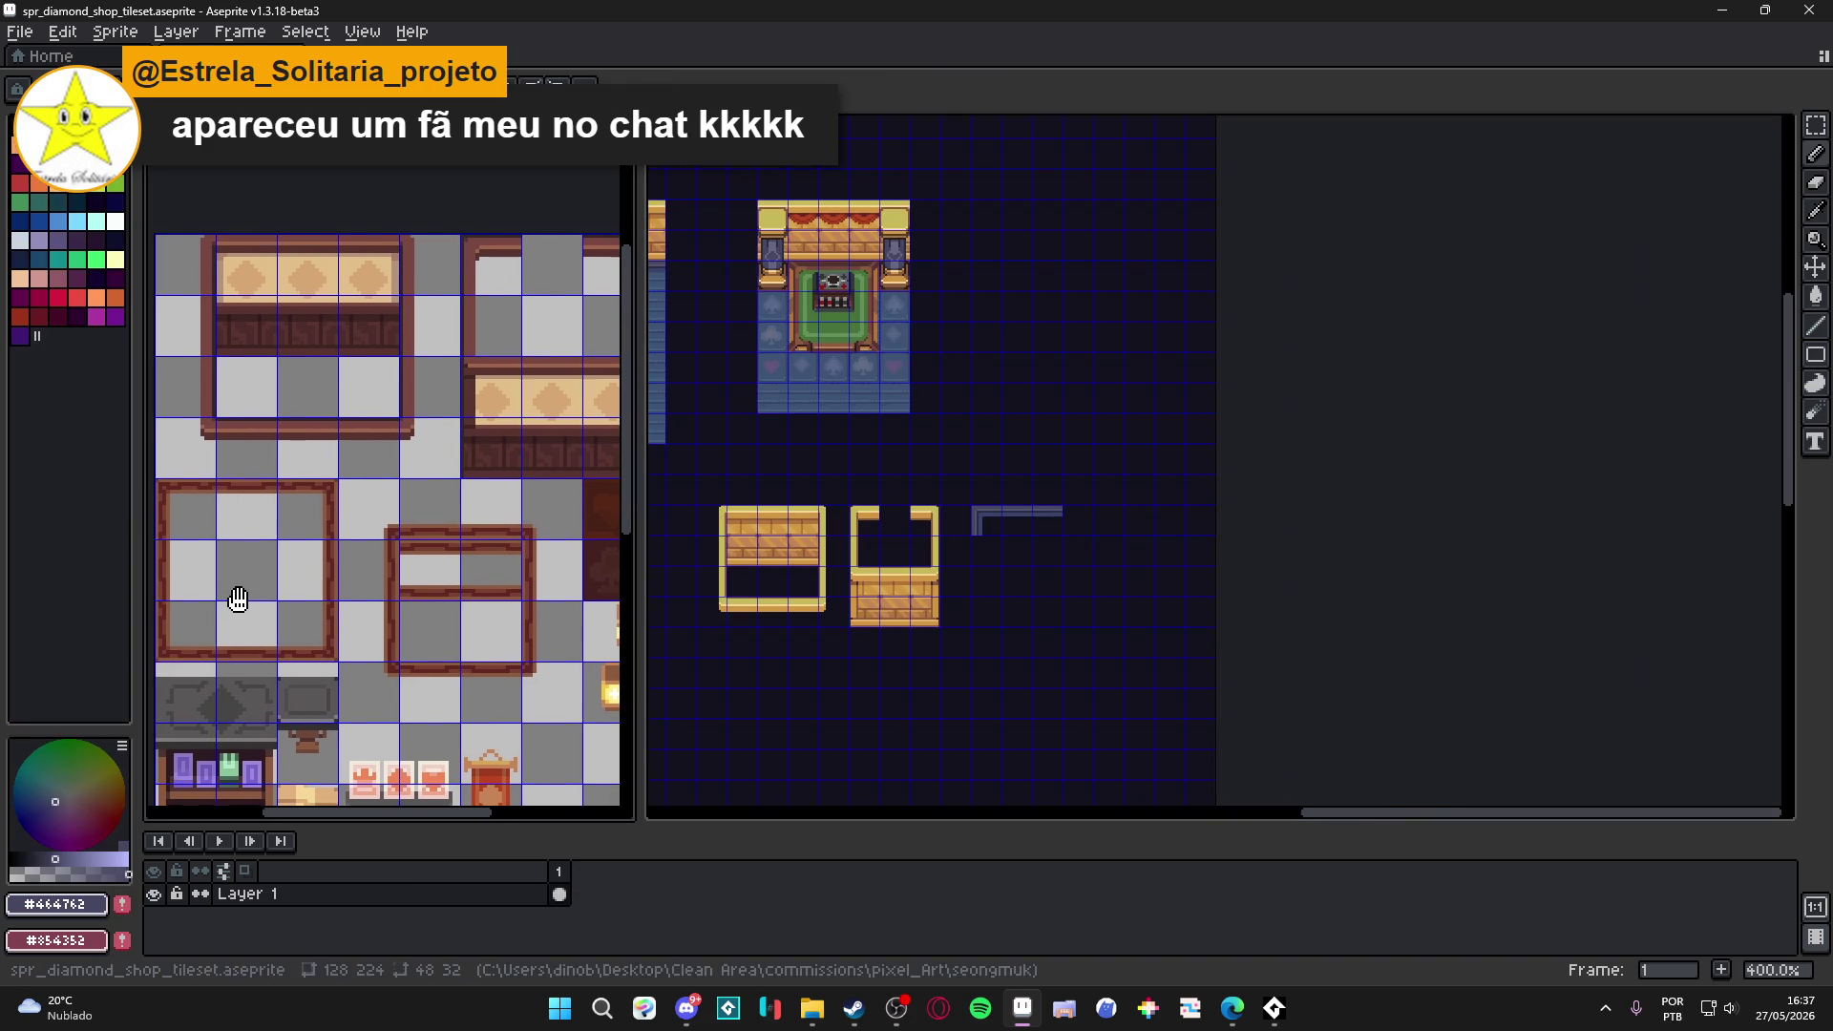
key("ctrl+Tab")
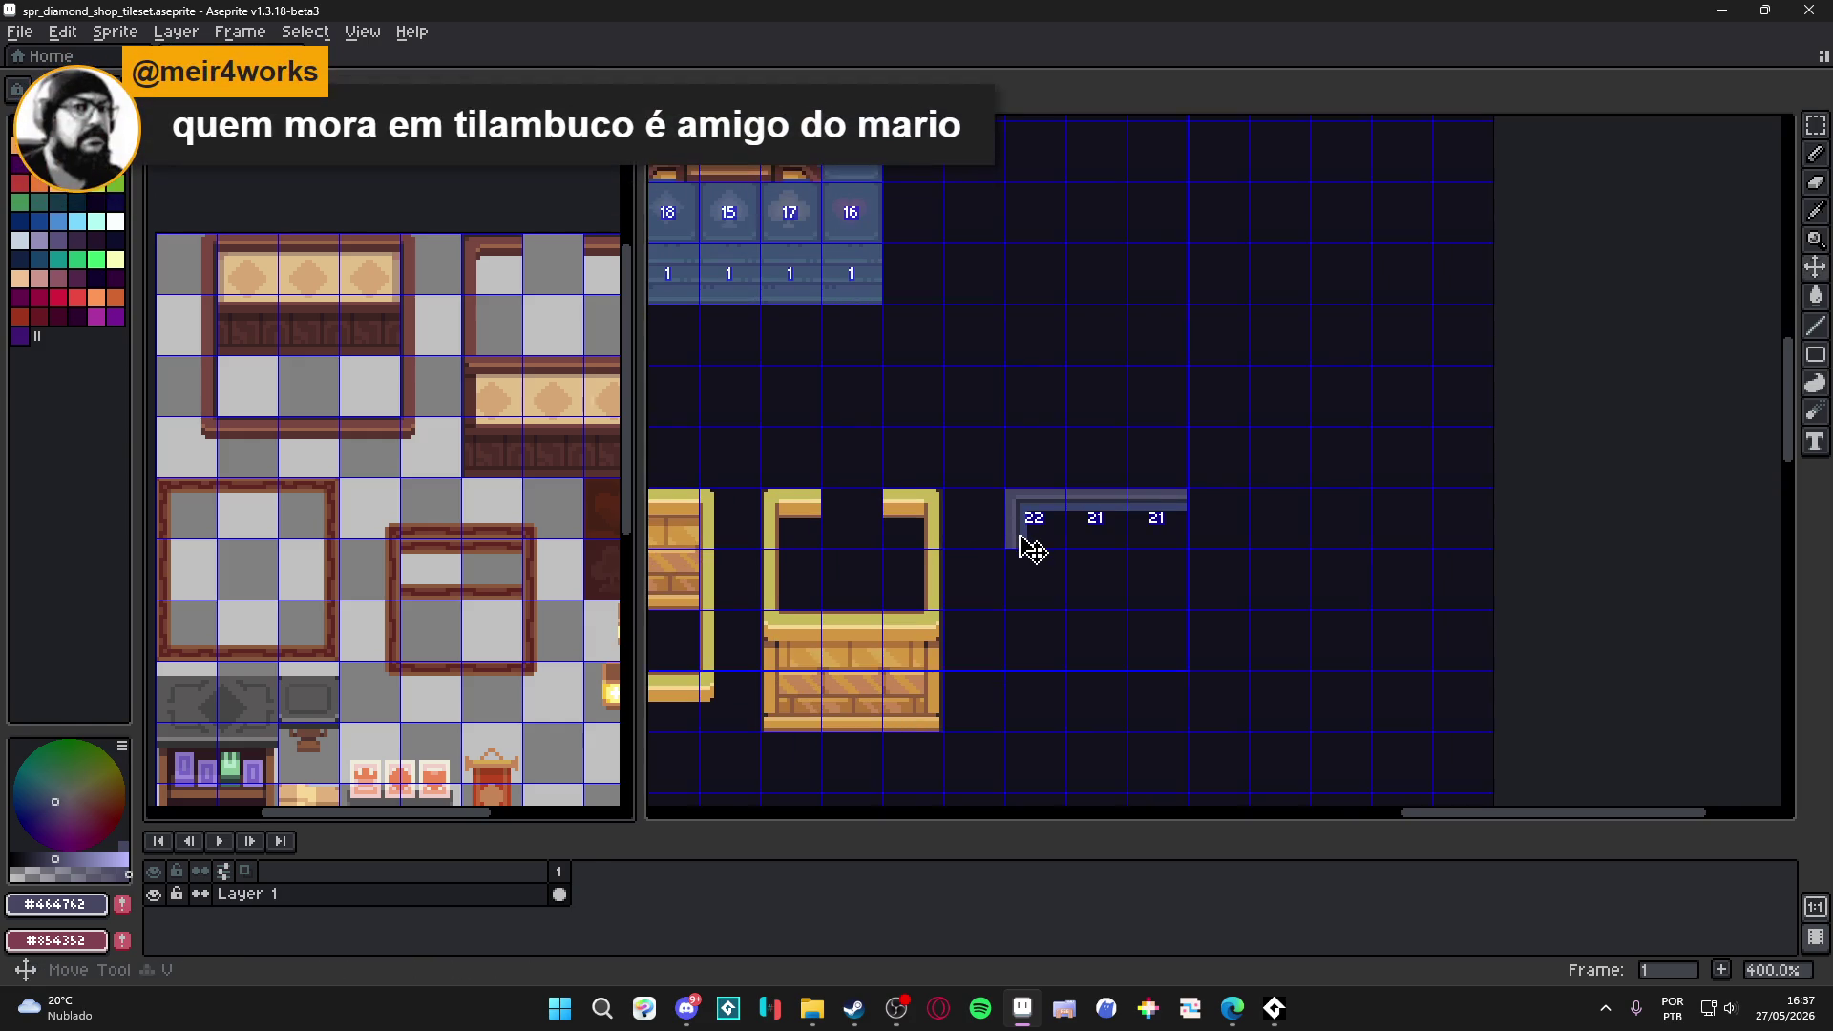
scroll(1029, 549, "up", 1)
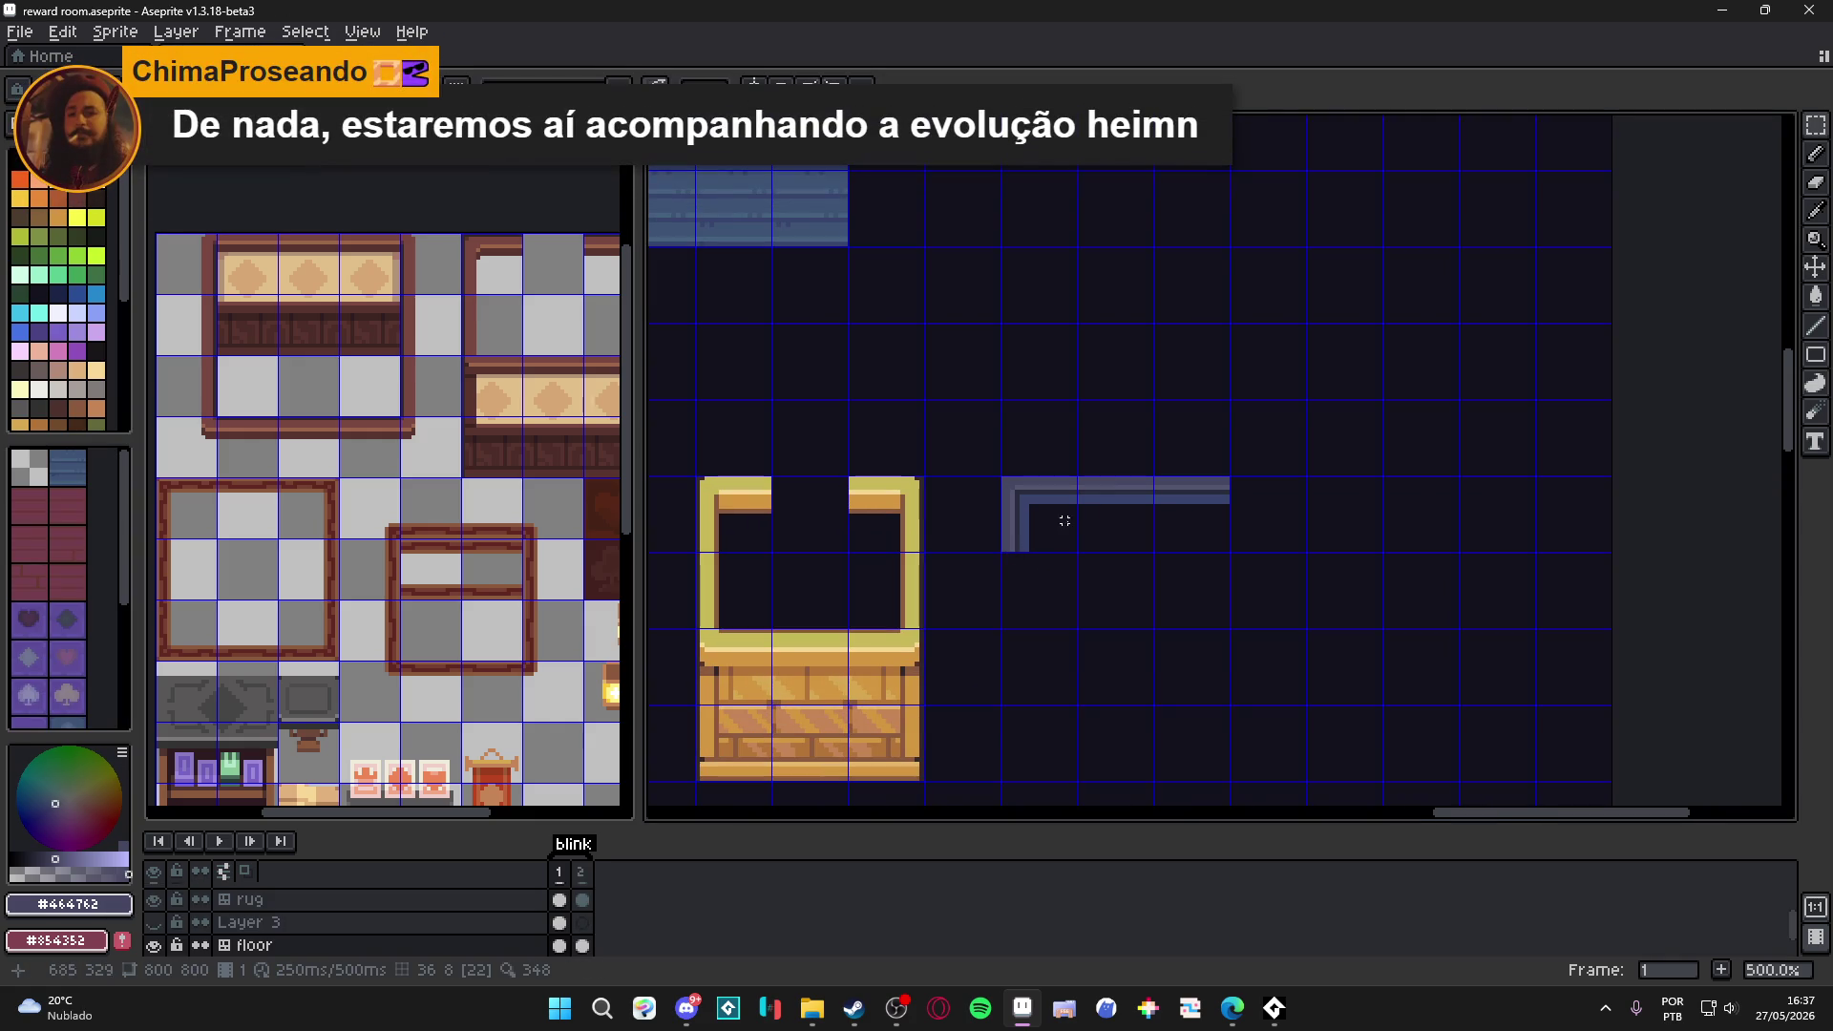
left_click_drag(1078, 476, 1230, 552)
key("ctrl+c")
key("ctrl+v")
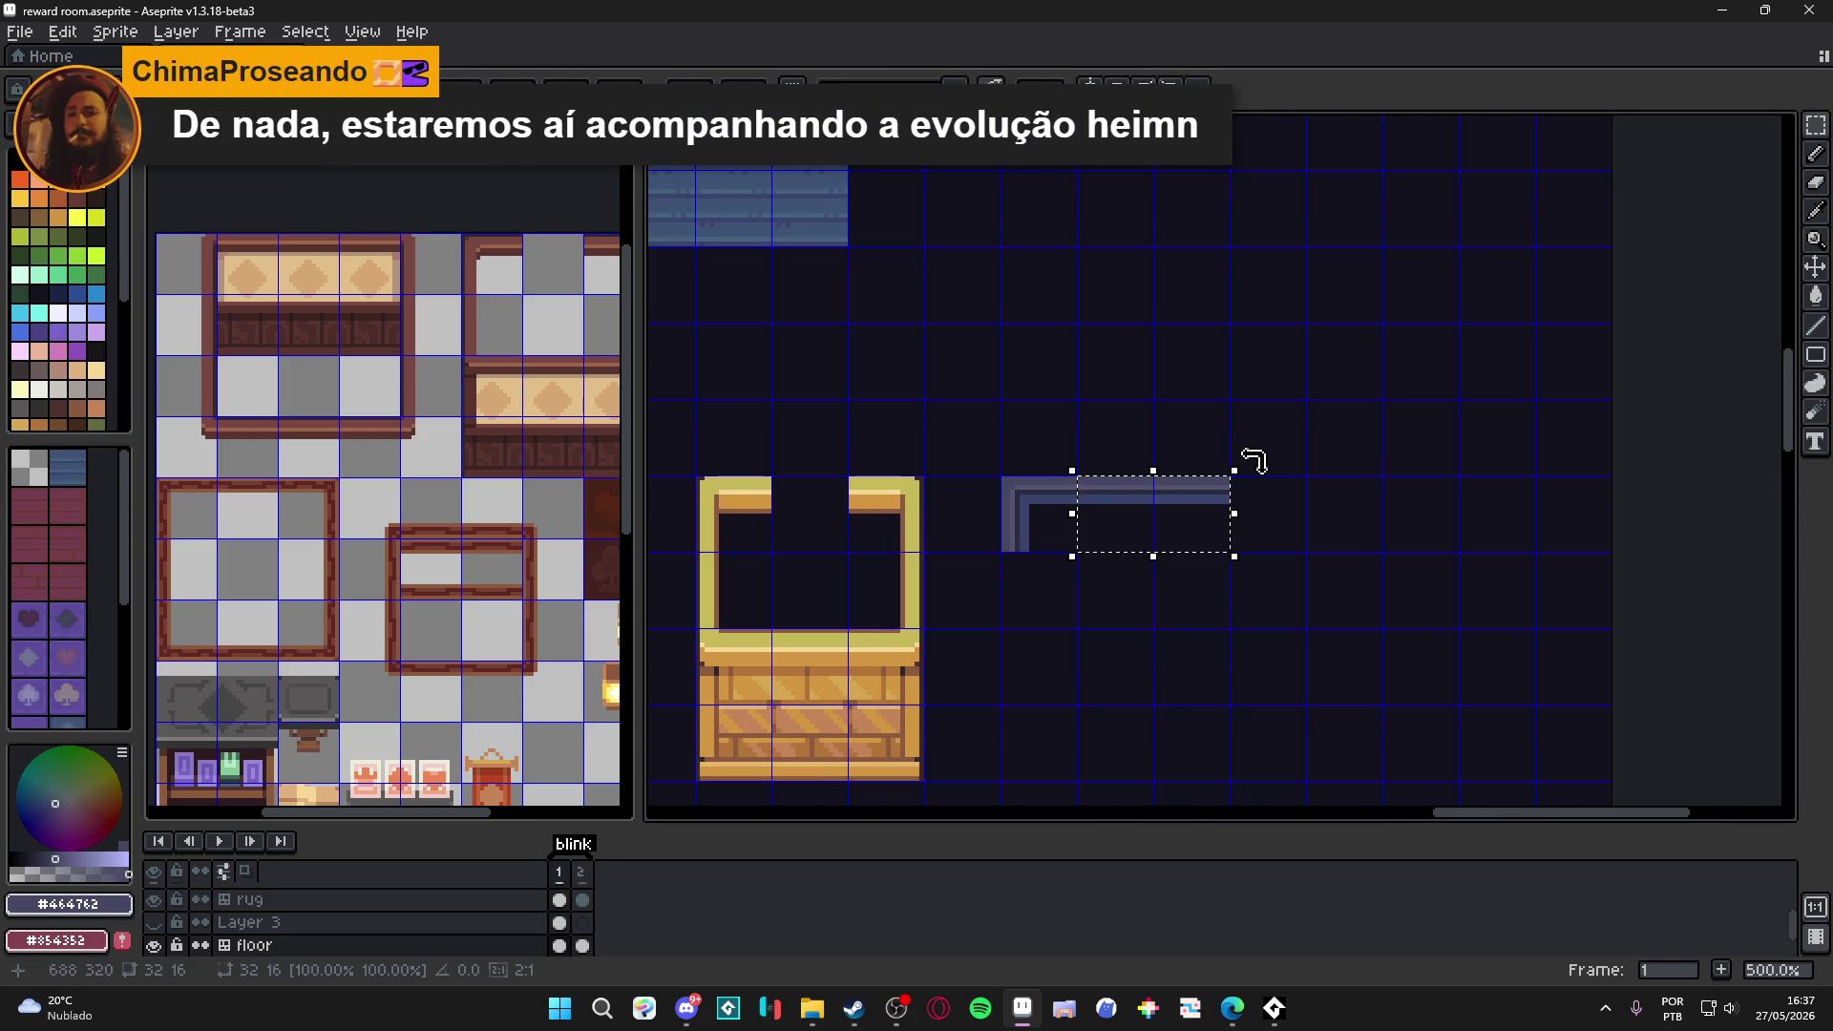
left_click_drag(1248, 458, 1105, 381)
left_click_drag(1146, 454, 1031, 573)
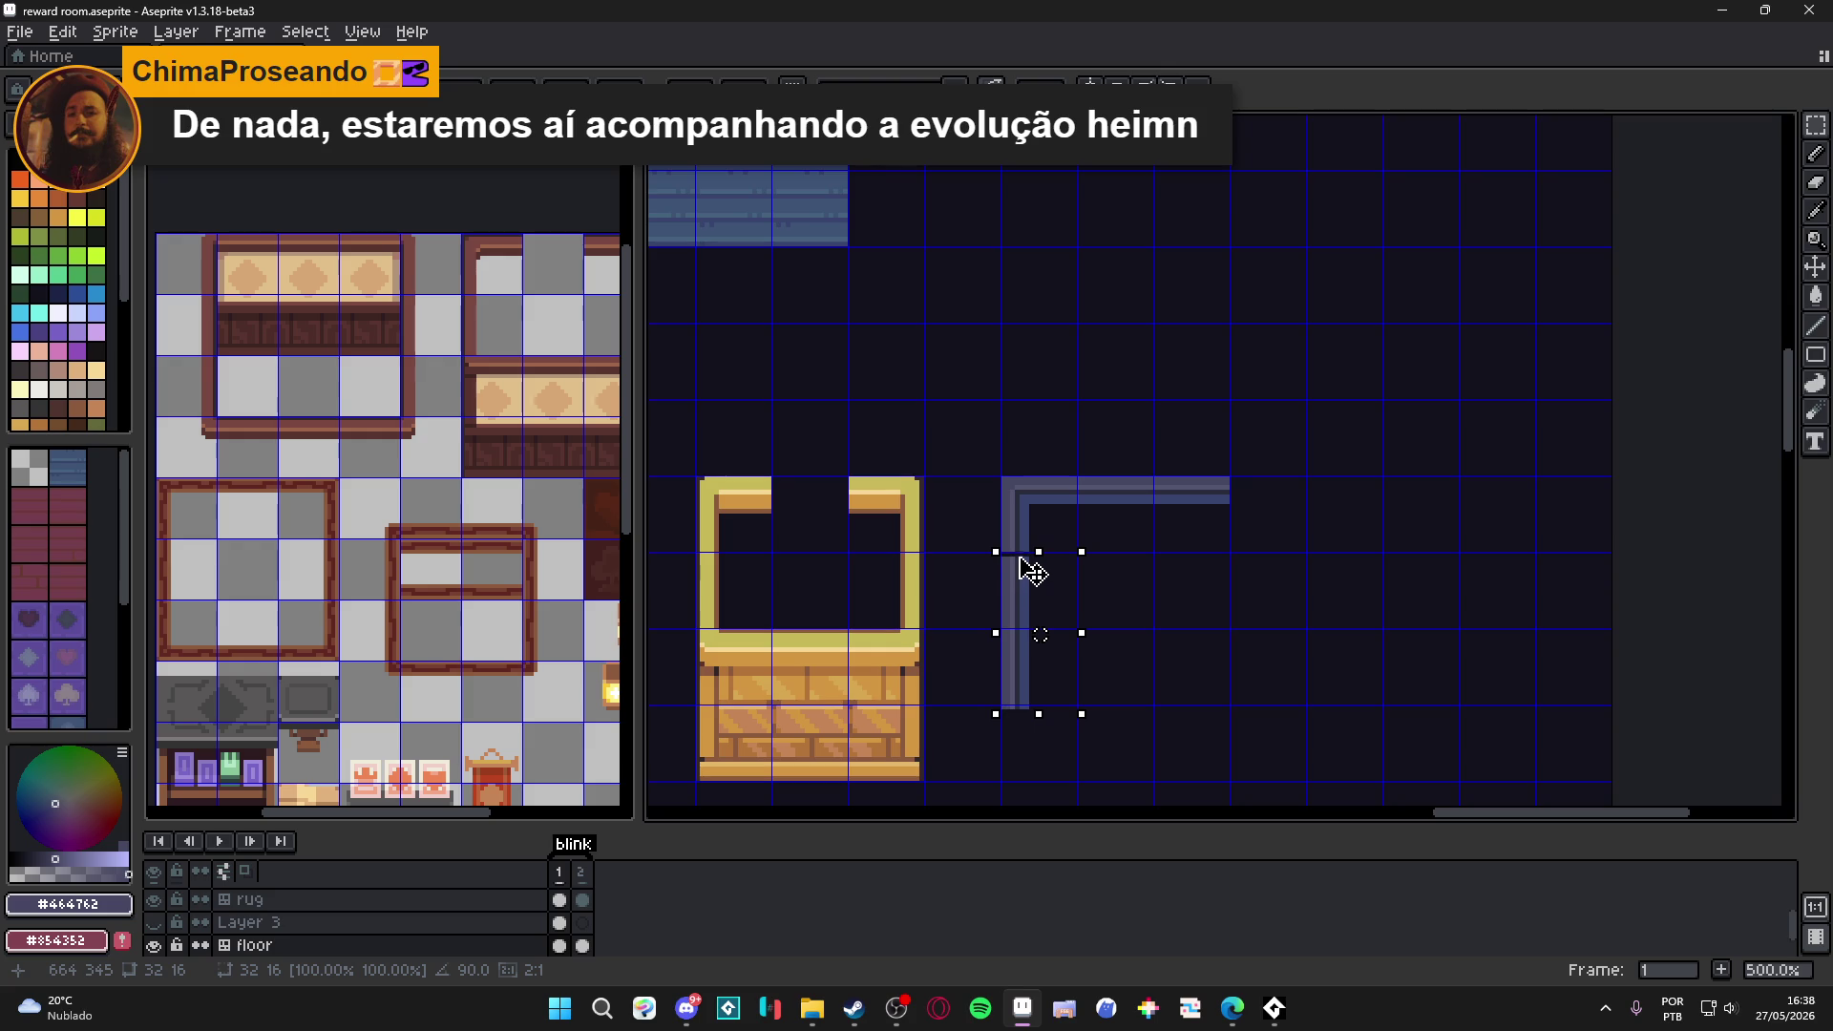
left_click(1007, 515)
Duplicate the L corner, flipped horizontally and vertically, to close the square frame.
left_click_drag(1016, 506, 1174, 655)
key("ctrl+c")
key("ctrl+v")
key("shift+h")
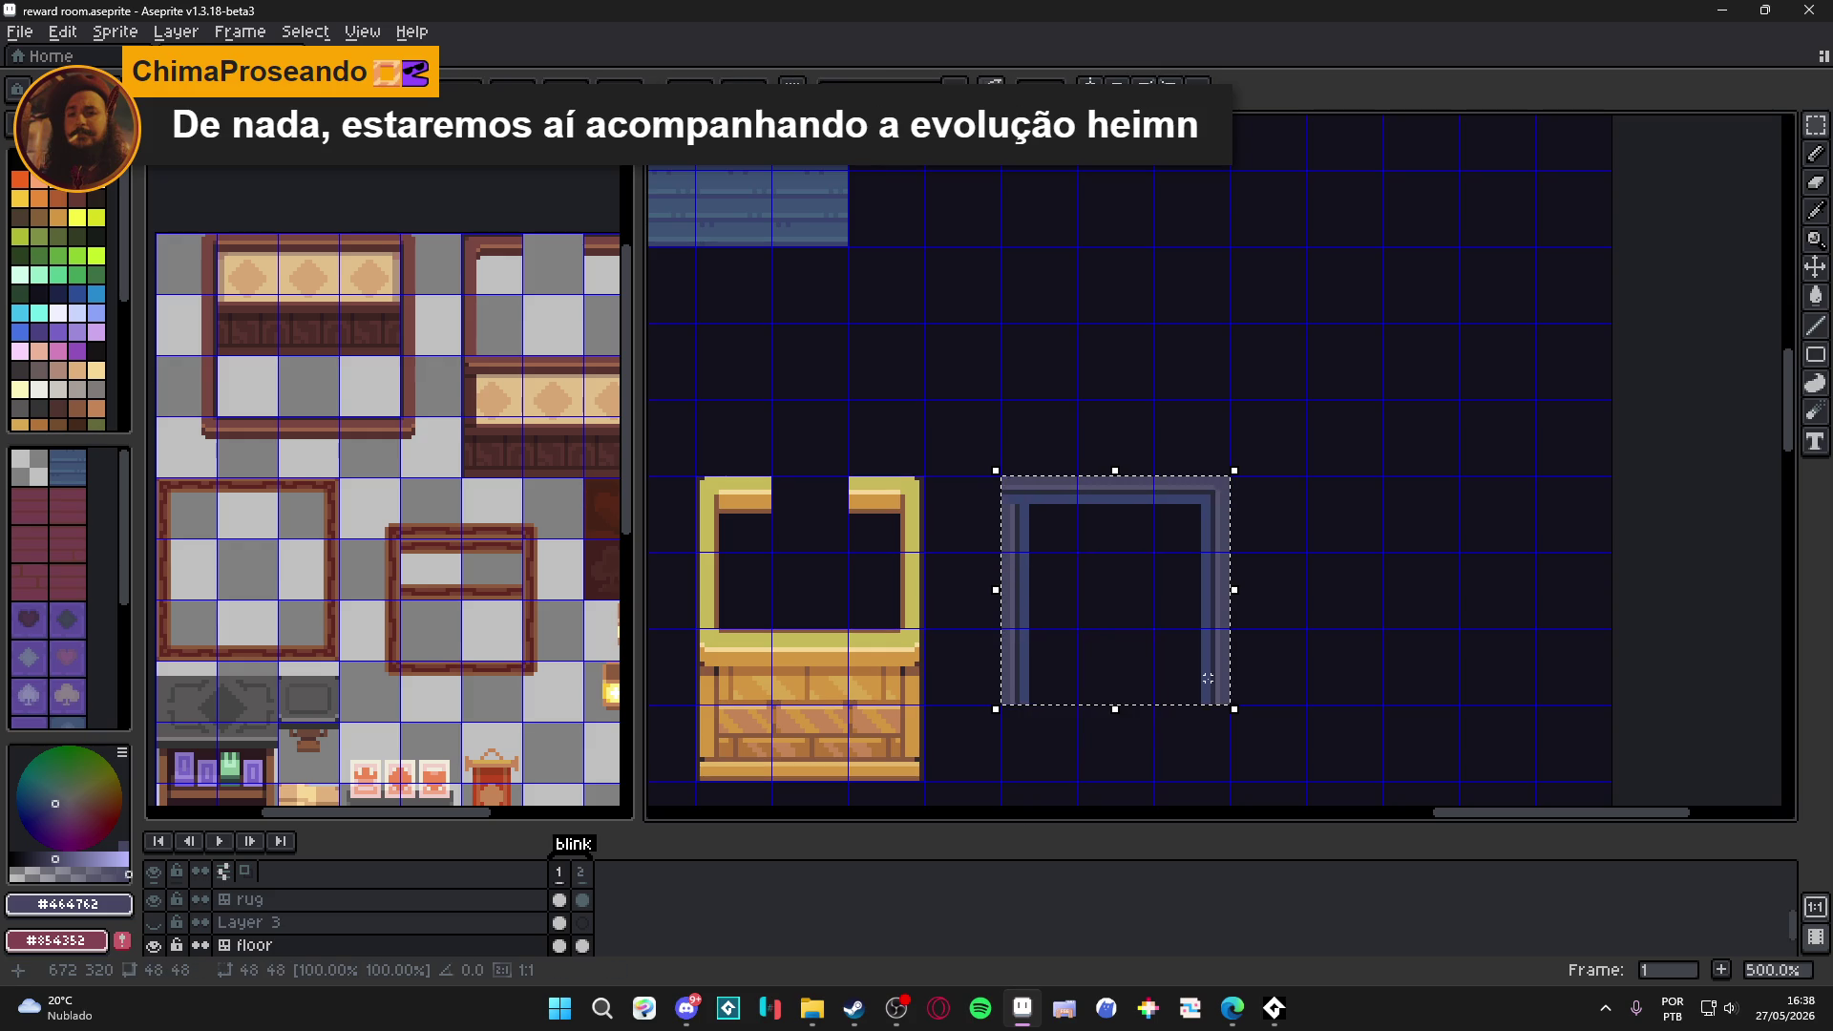
key("shift+v")
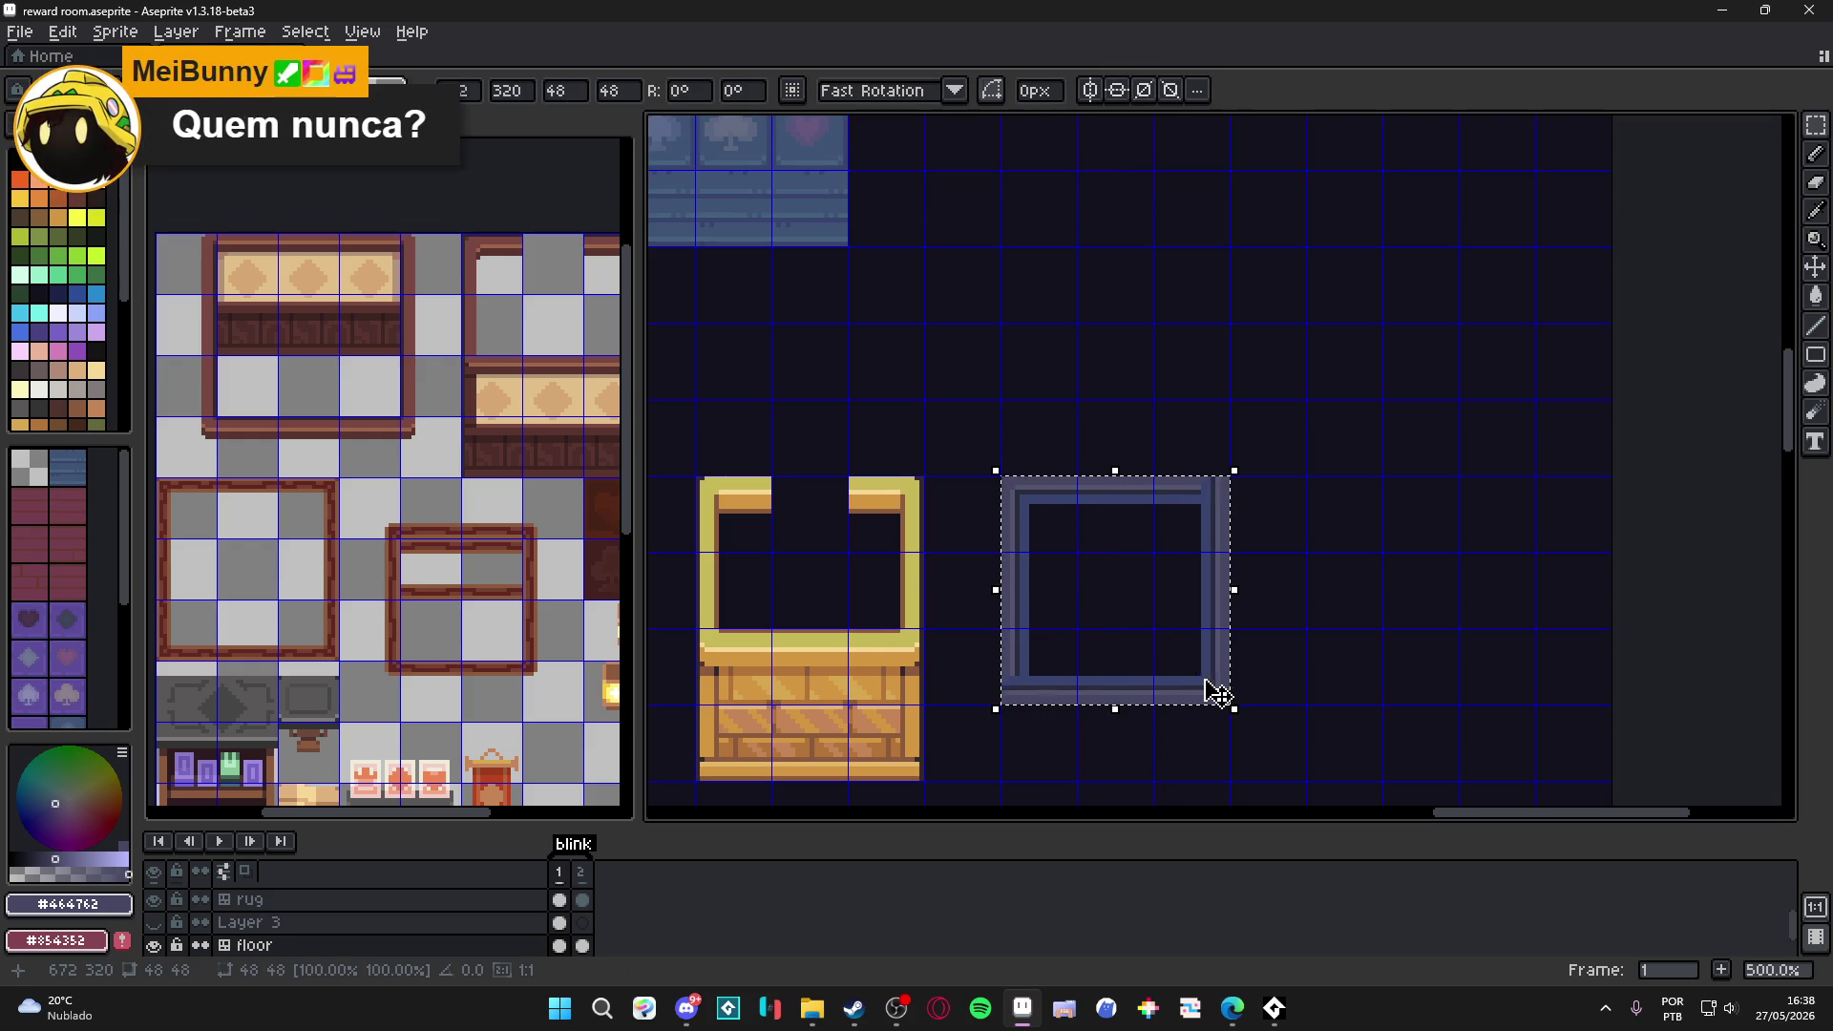
key("Return")
Step a corner-tile selection around the frame's four corners, then deselect.
left_click_drag(1000, 476, 1077, 552)
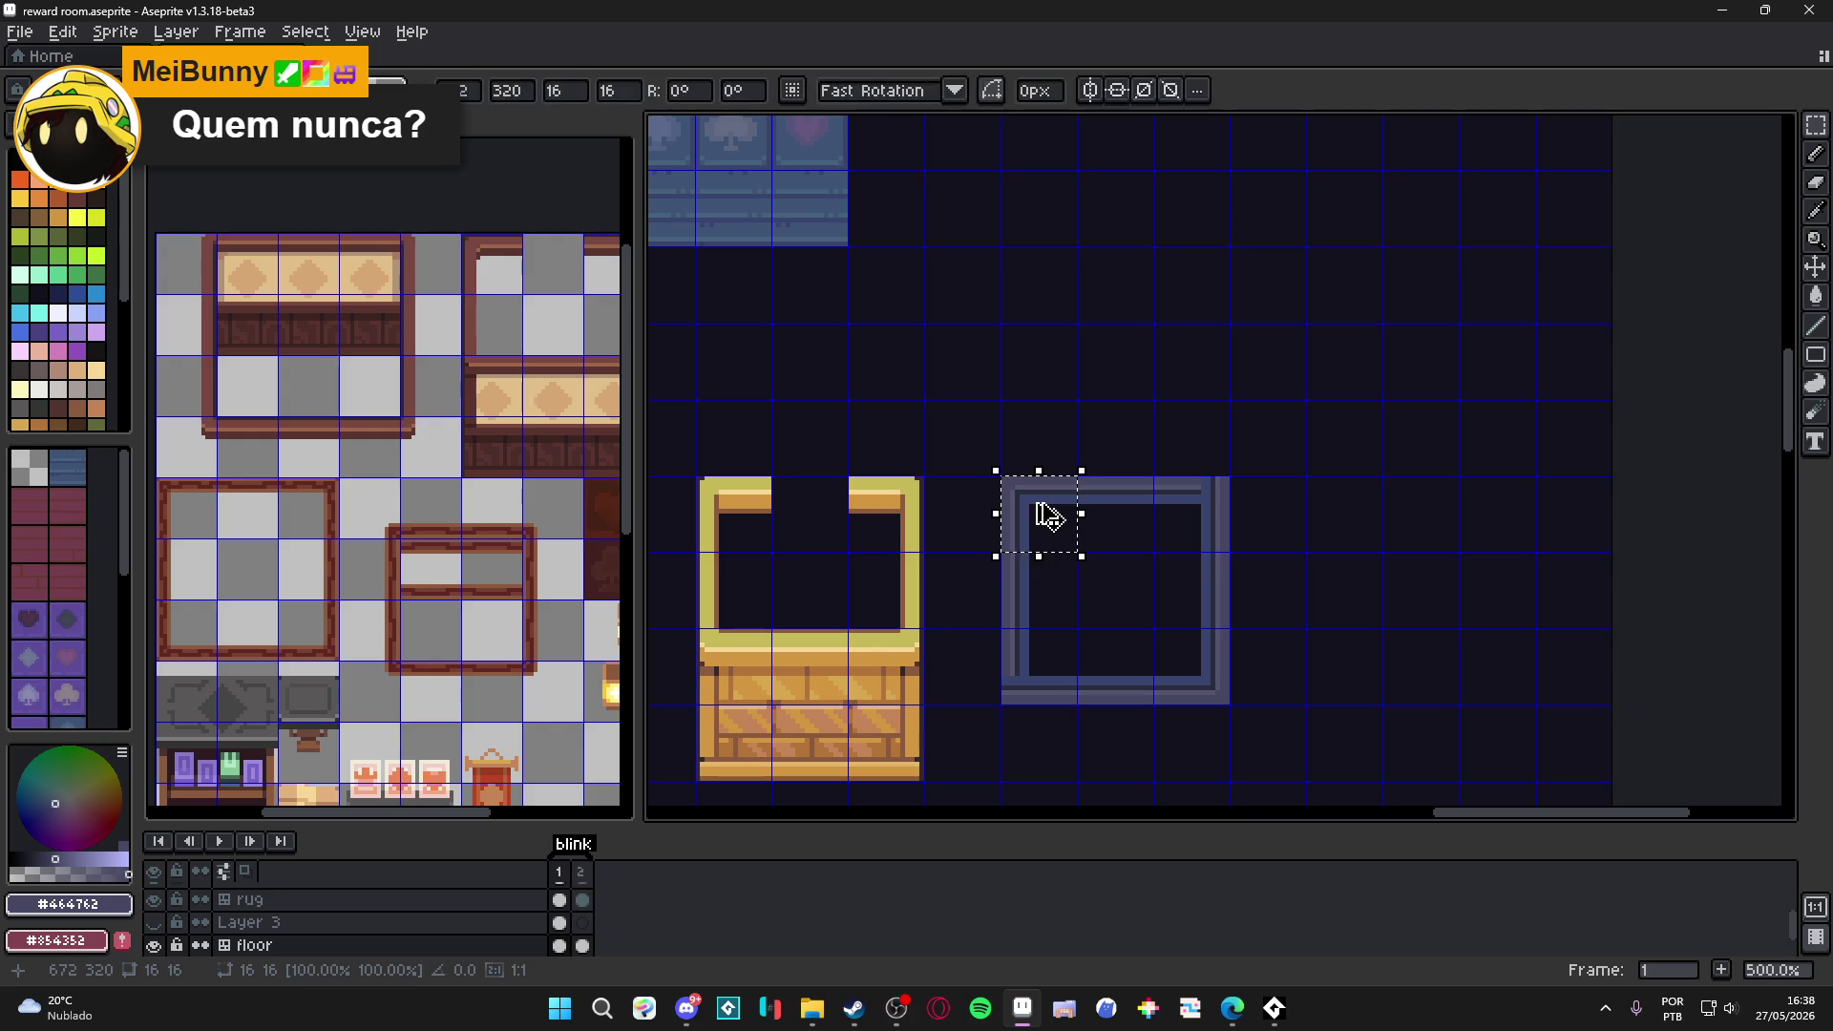
key("shift+Down")
key("shift+Down")
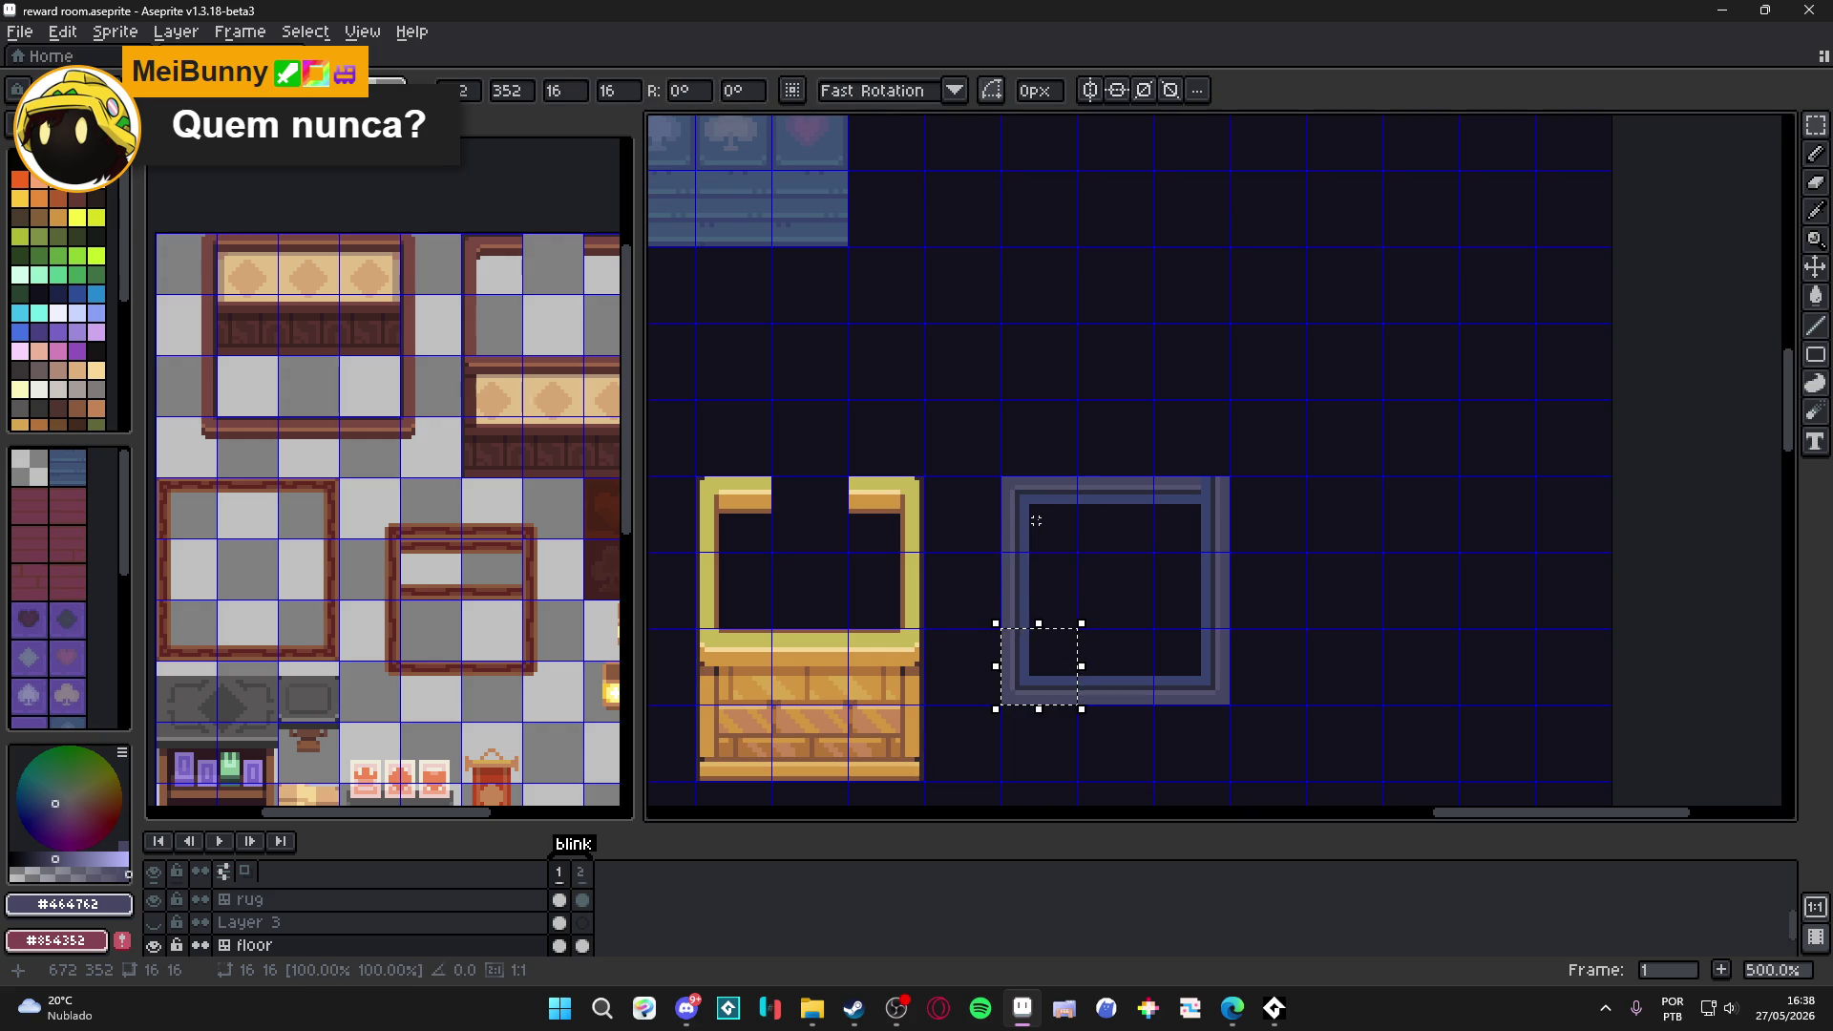
key("Return")
left_click_drag(1153, 628, 1232, 679)
left_click(1234, 680)
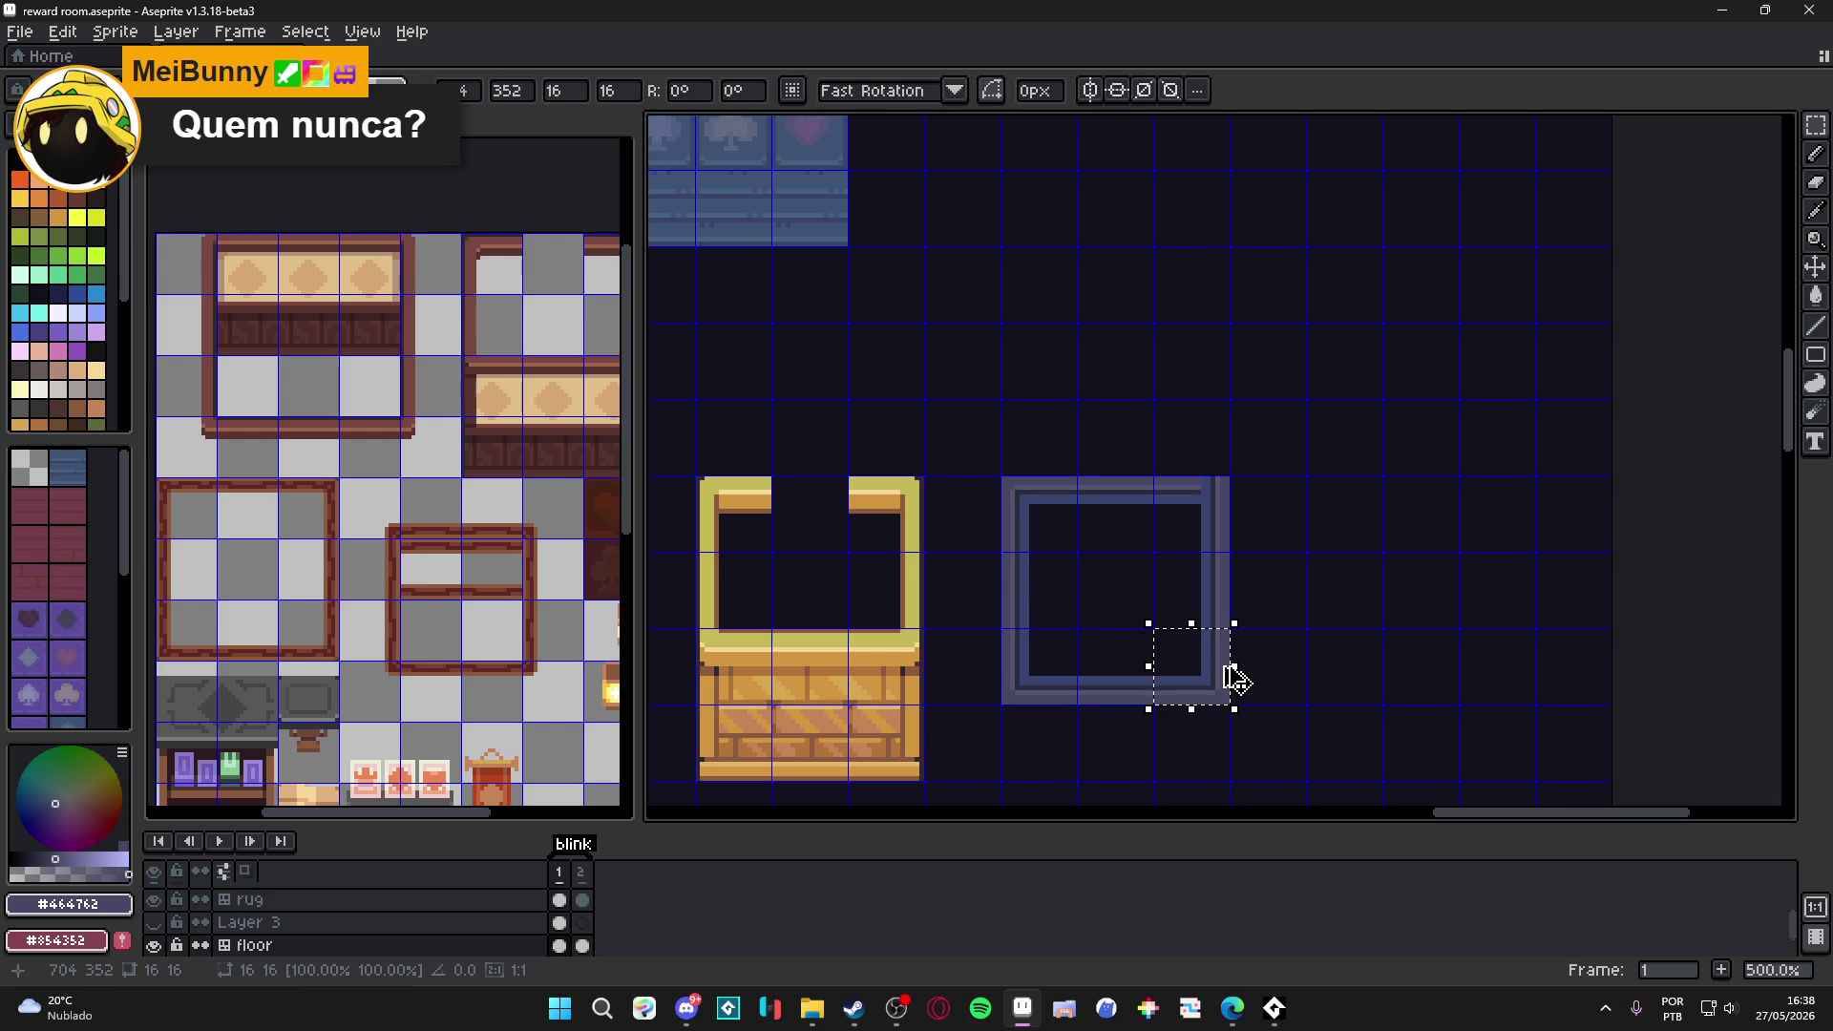
key("shift+Up")
key("shift+Up")
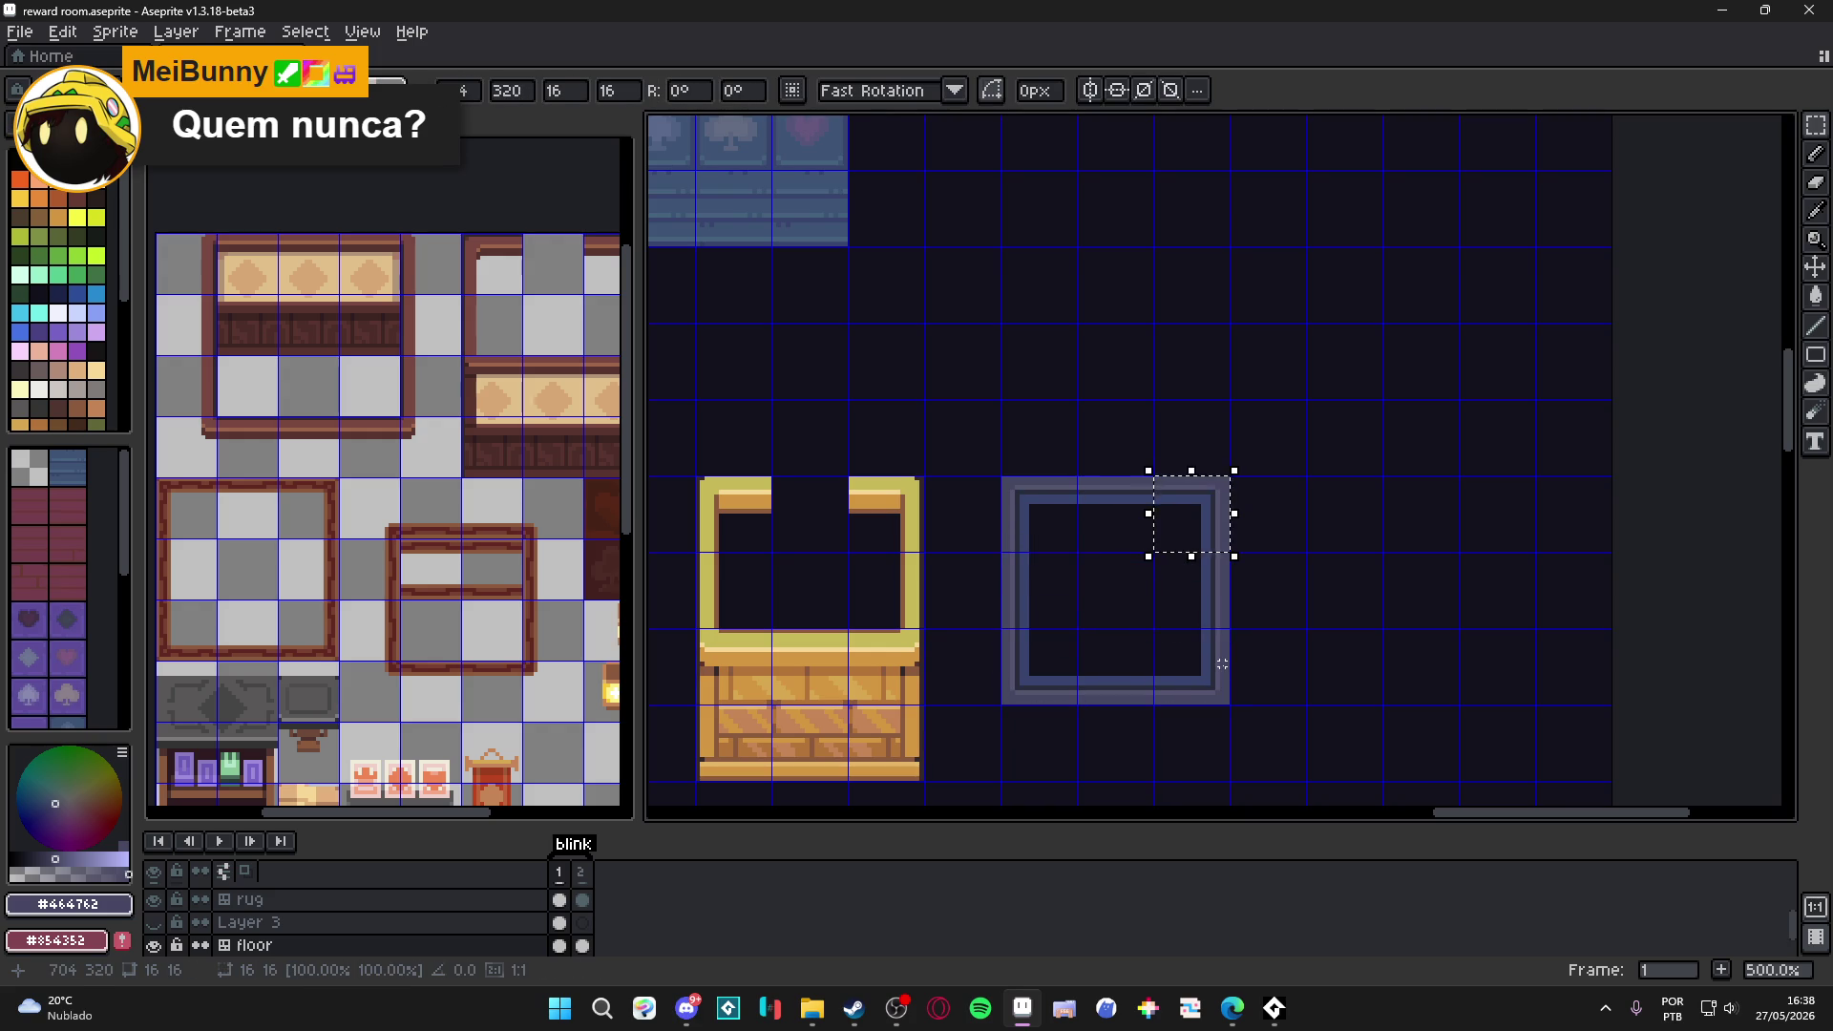
key("ctrl+d")
scroll(1198, 667, "down", 2)
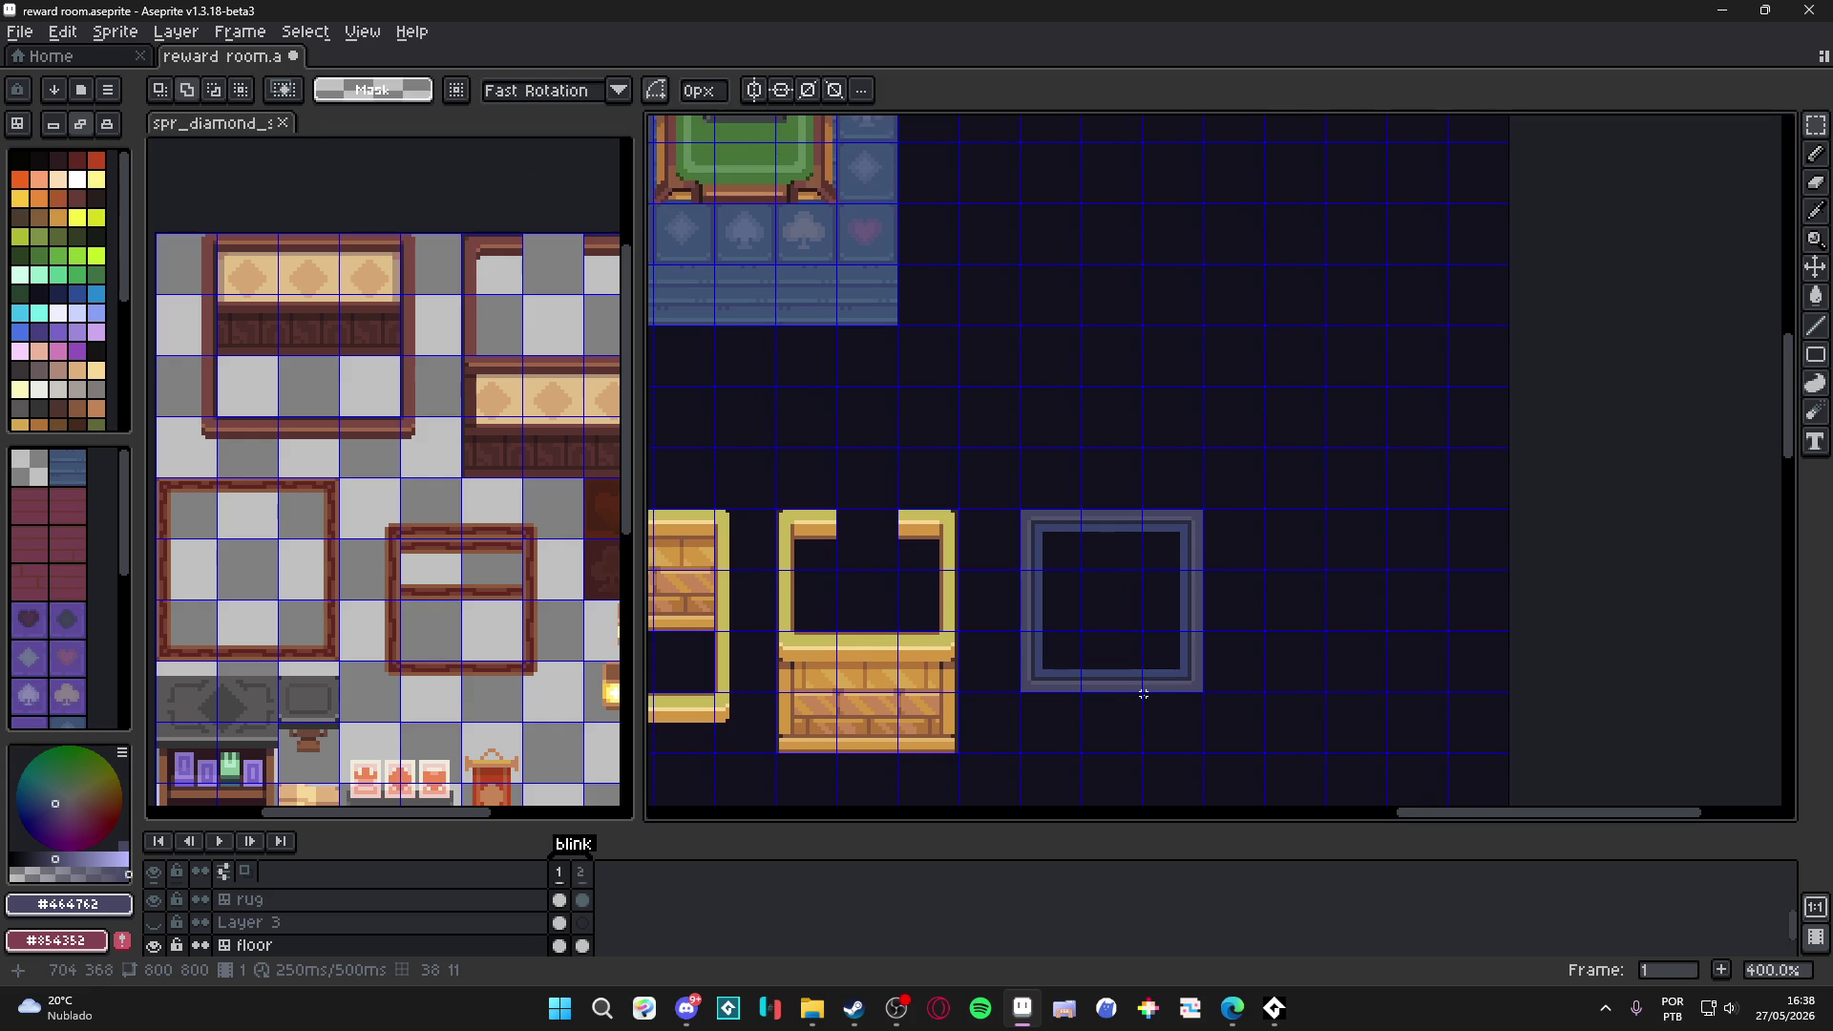
Save the reward room and paste a 16x16 copy at the blue frame's lower-right.
key("ctrl+s")
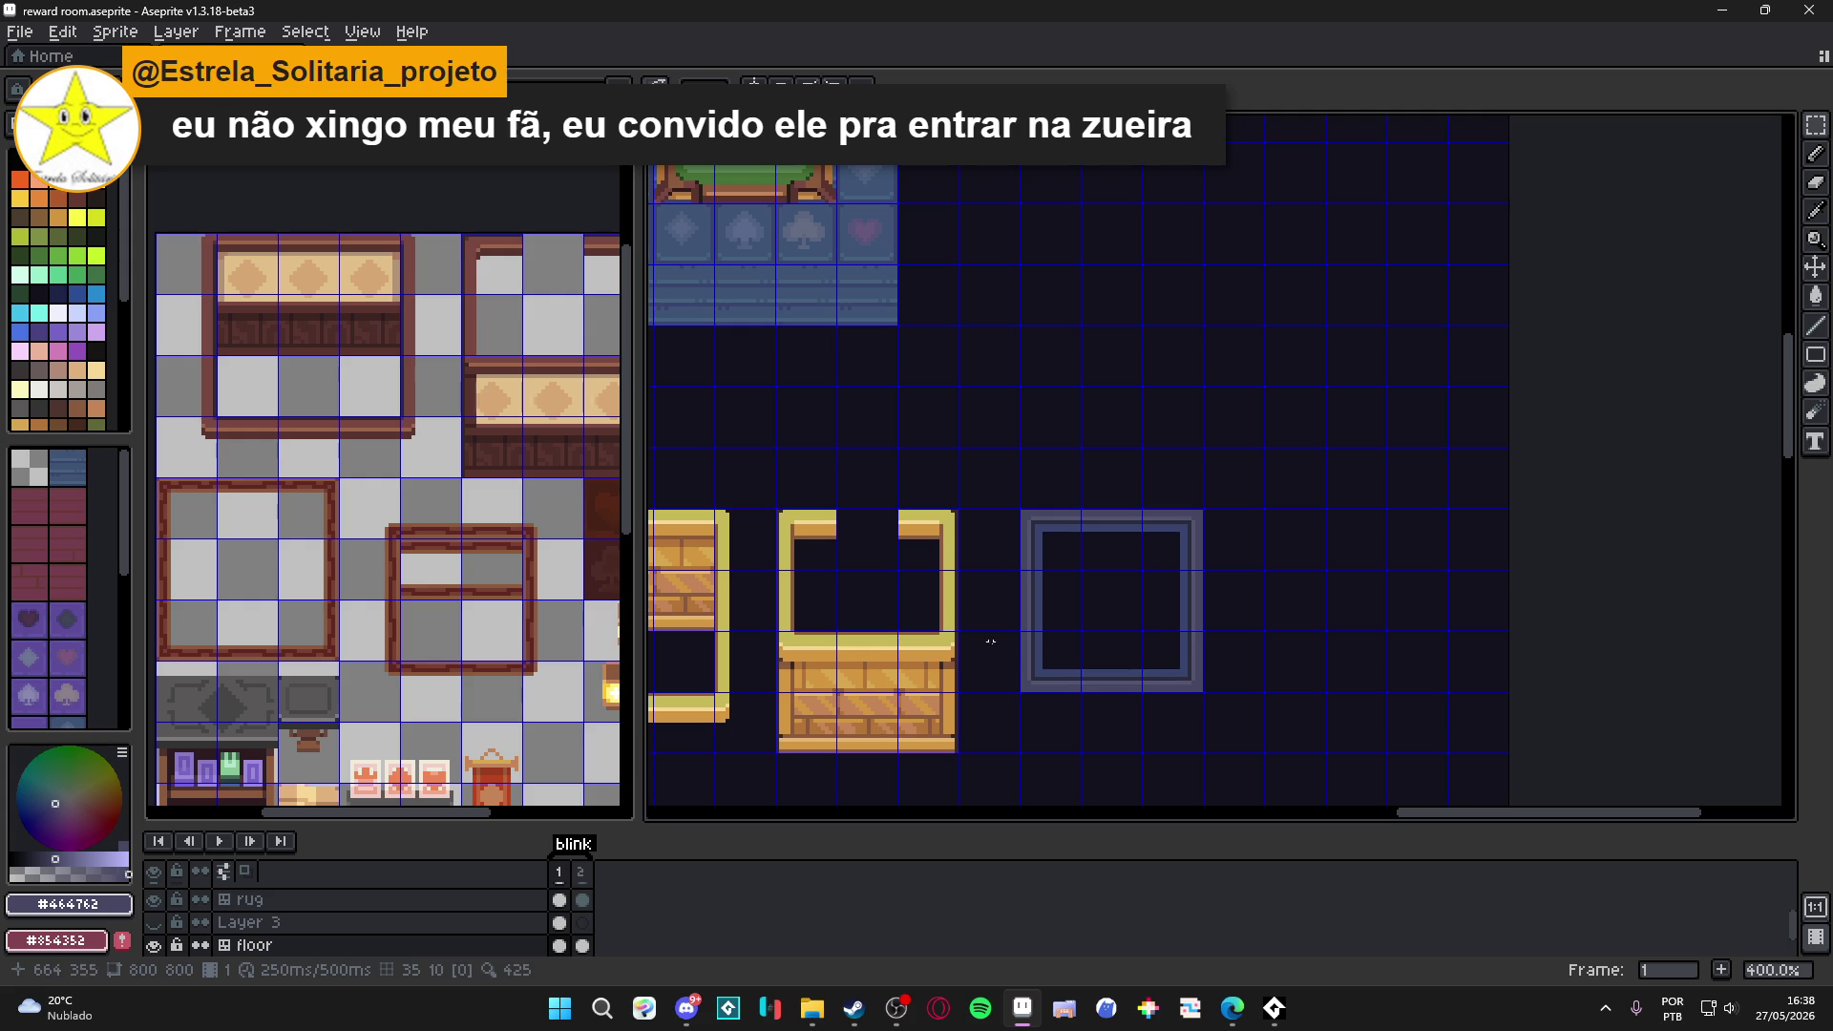
scroll(1088, 601, "right", 1)
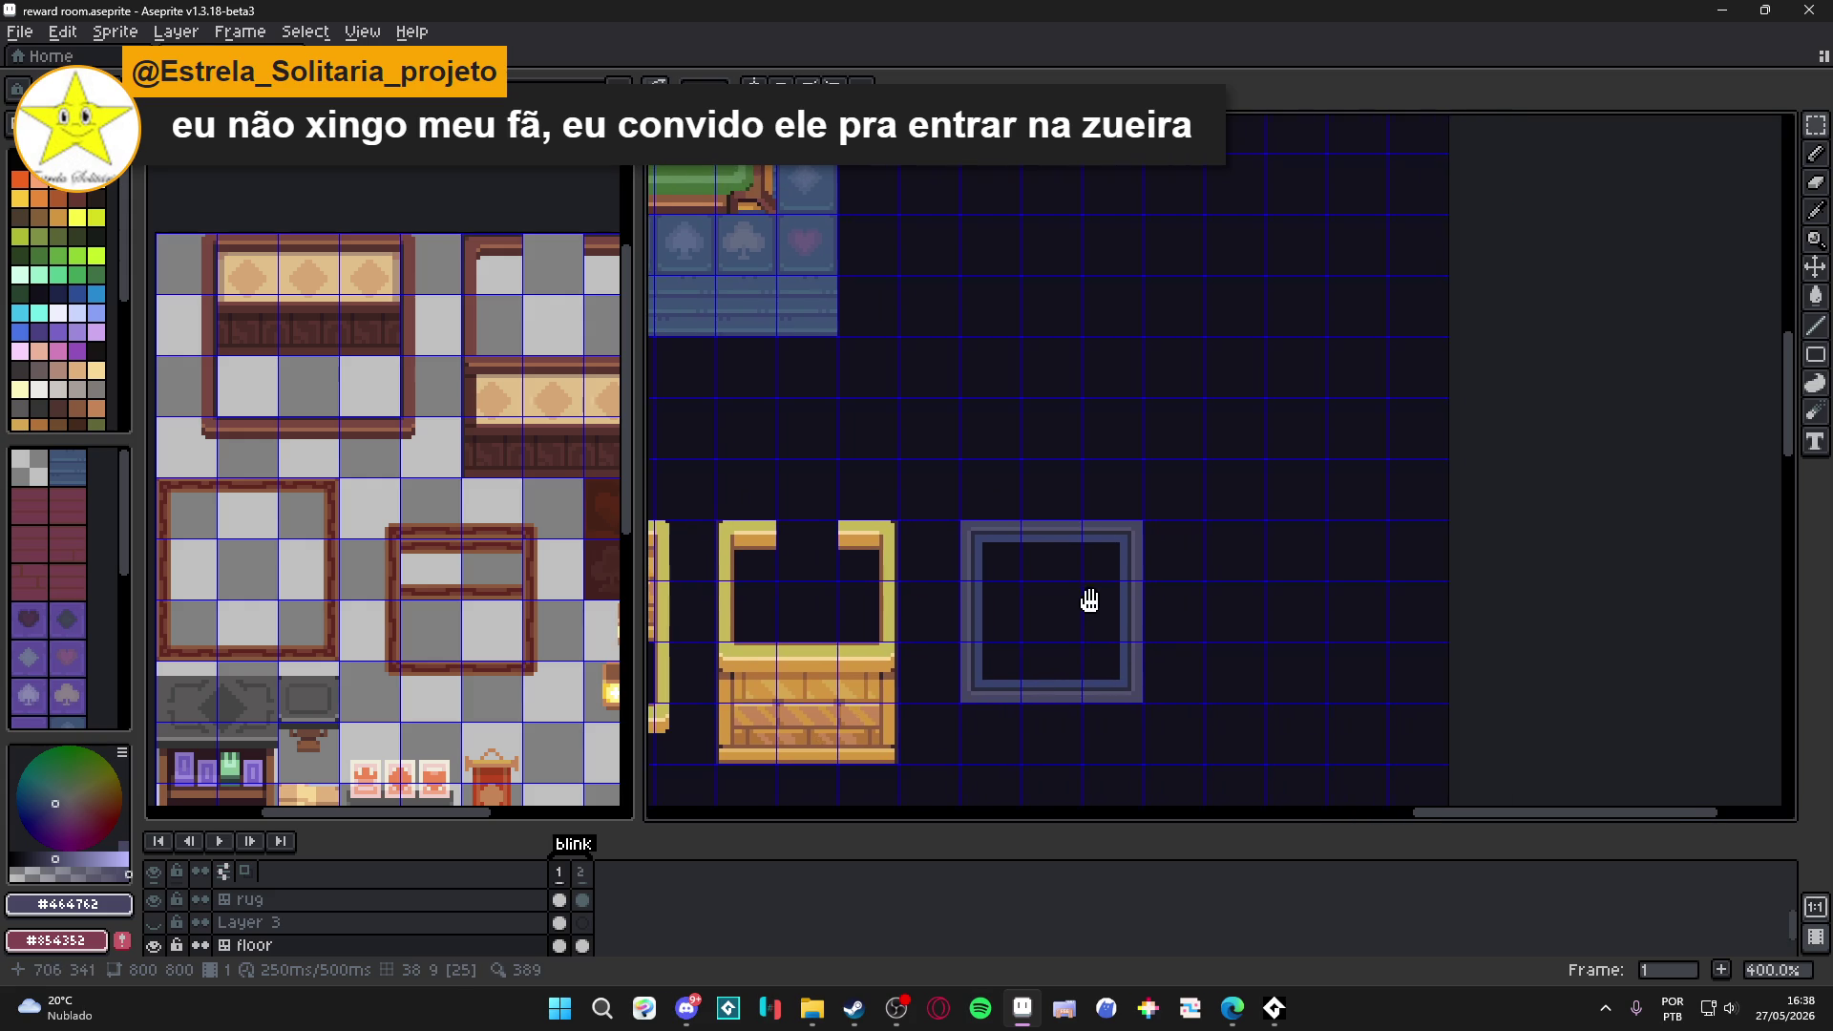
scroll(1160, 581, "up", 2)
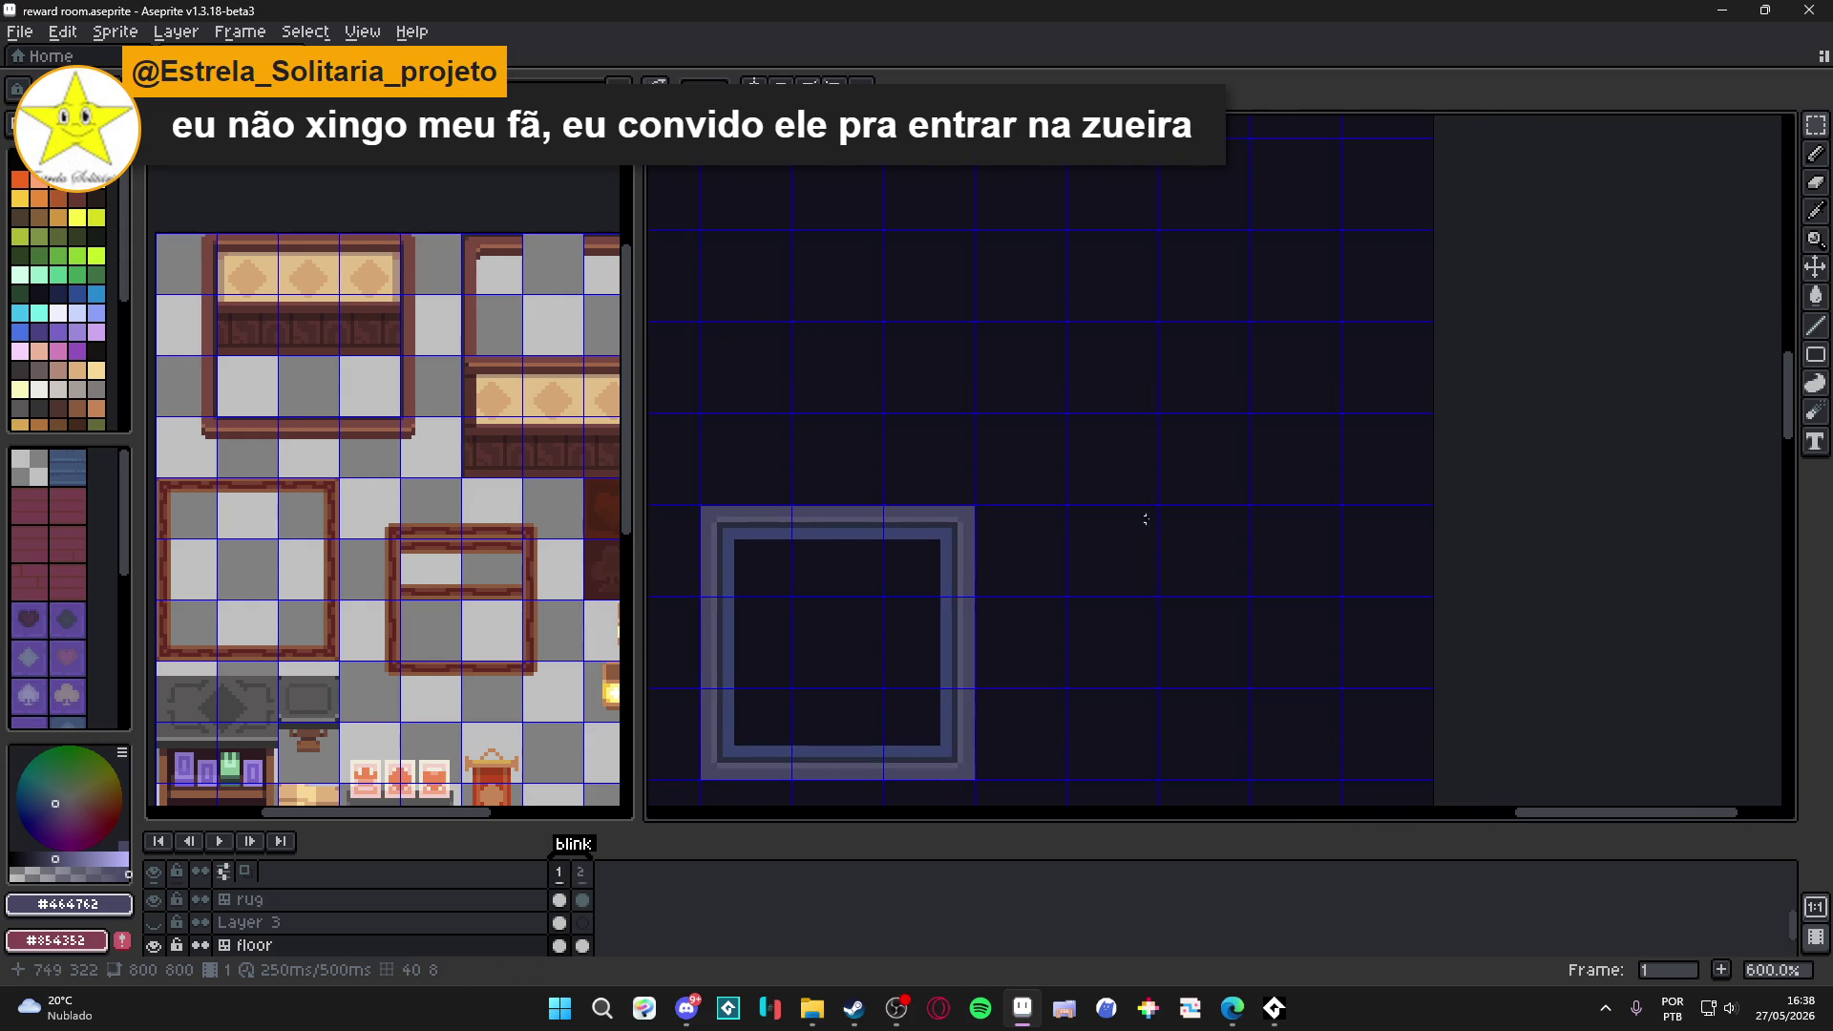
left_click_drag(1138, 519, 1084, 528)
key("ctrl+v")
left_click(781, 537)
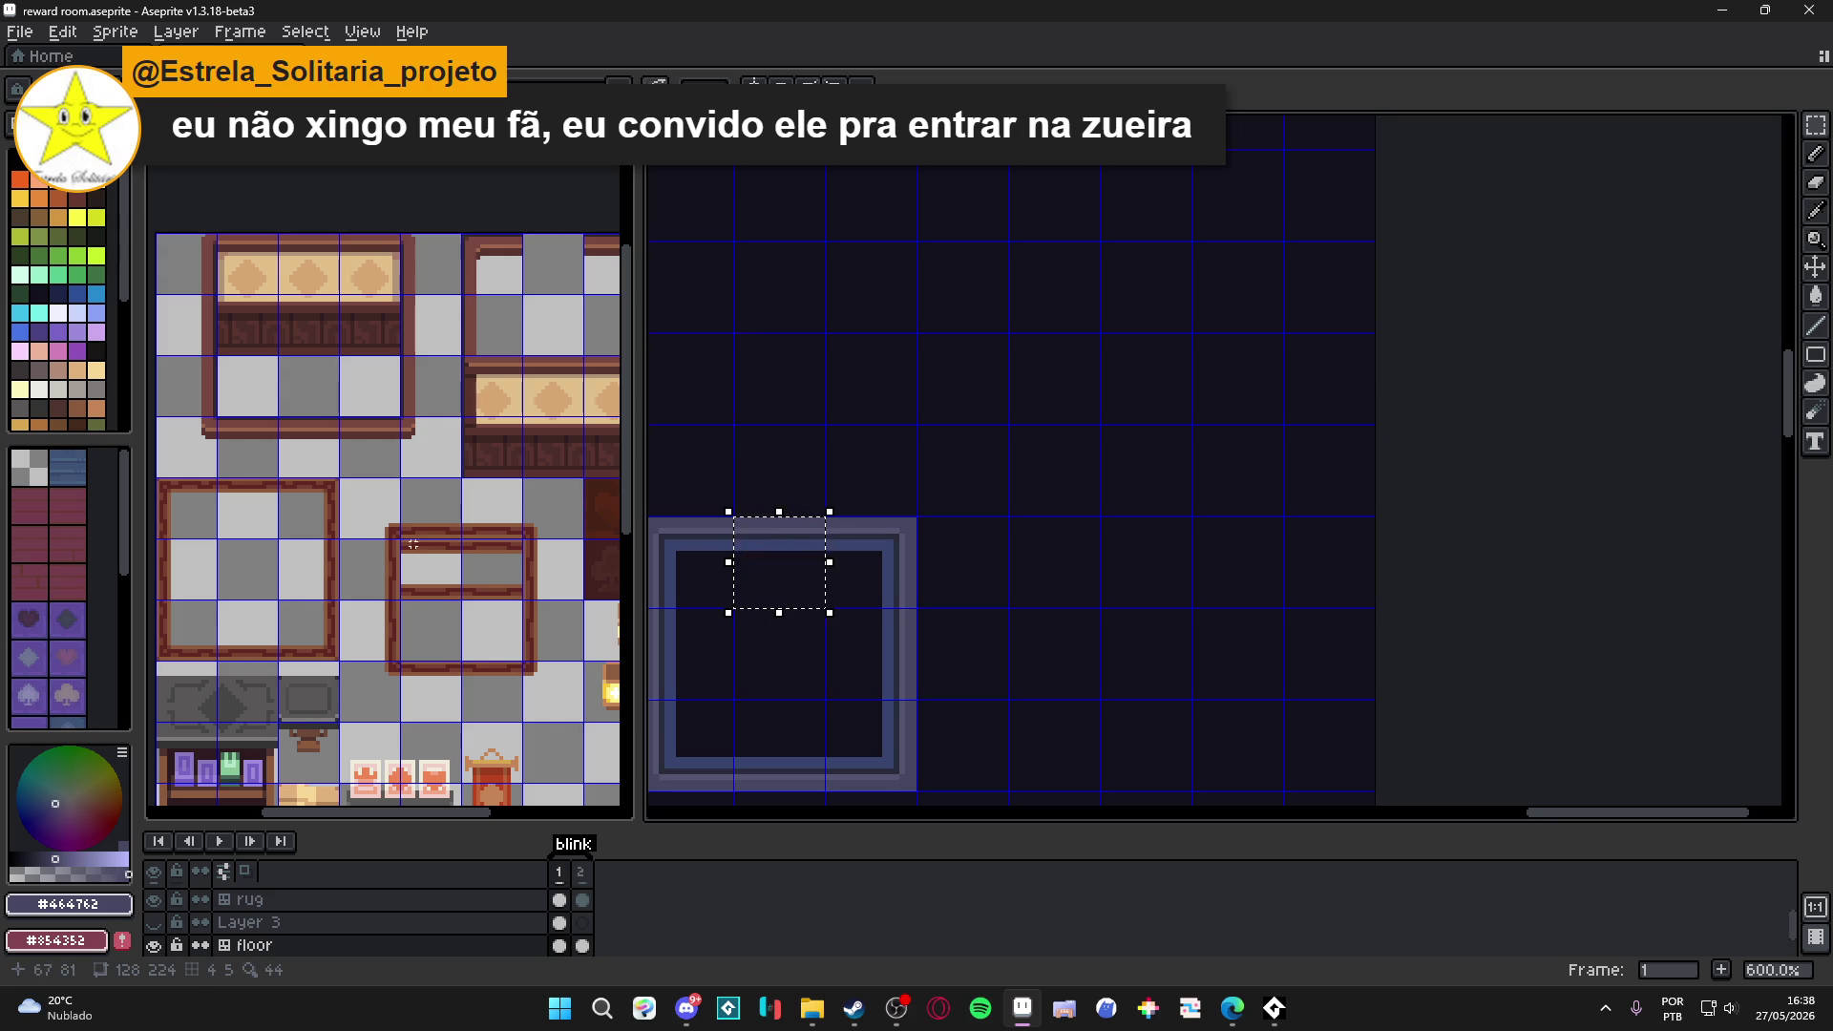
Clear the selection on the rug frame with the counters and card table in view.
scroll(1045, 545, "down", 3)
left_click_drag(861, 544, 1043, 509)
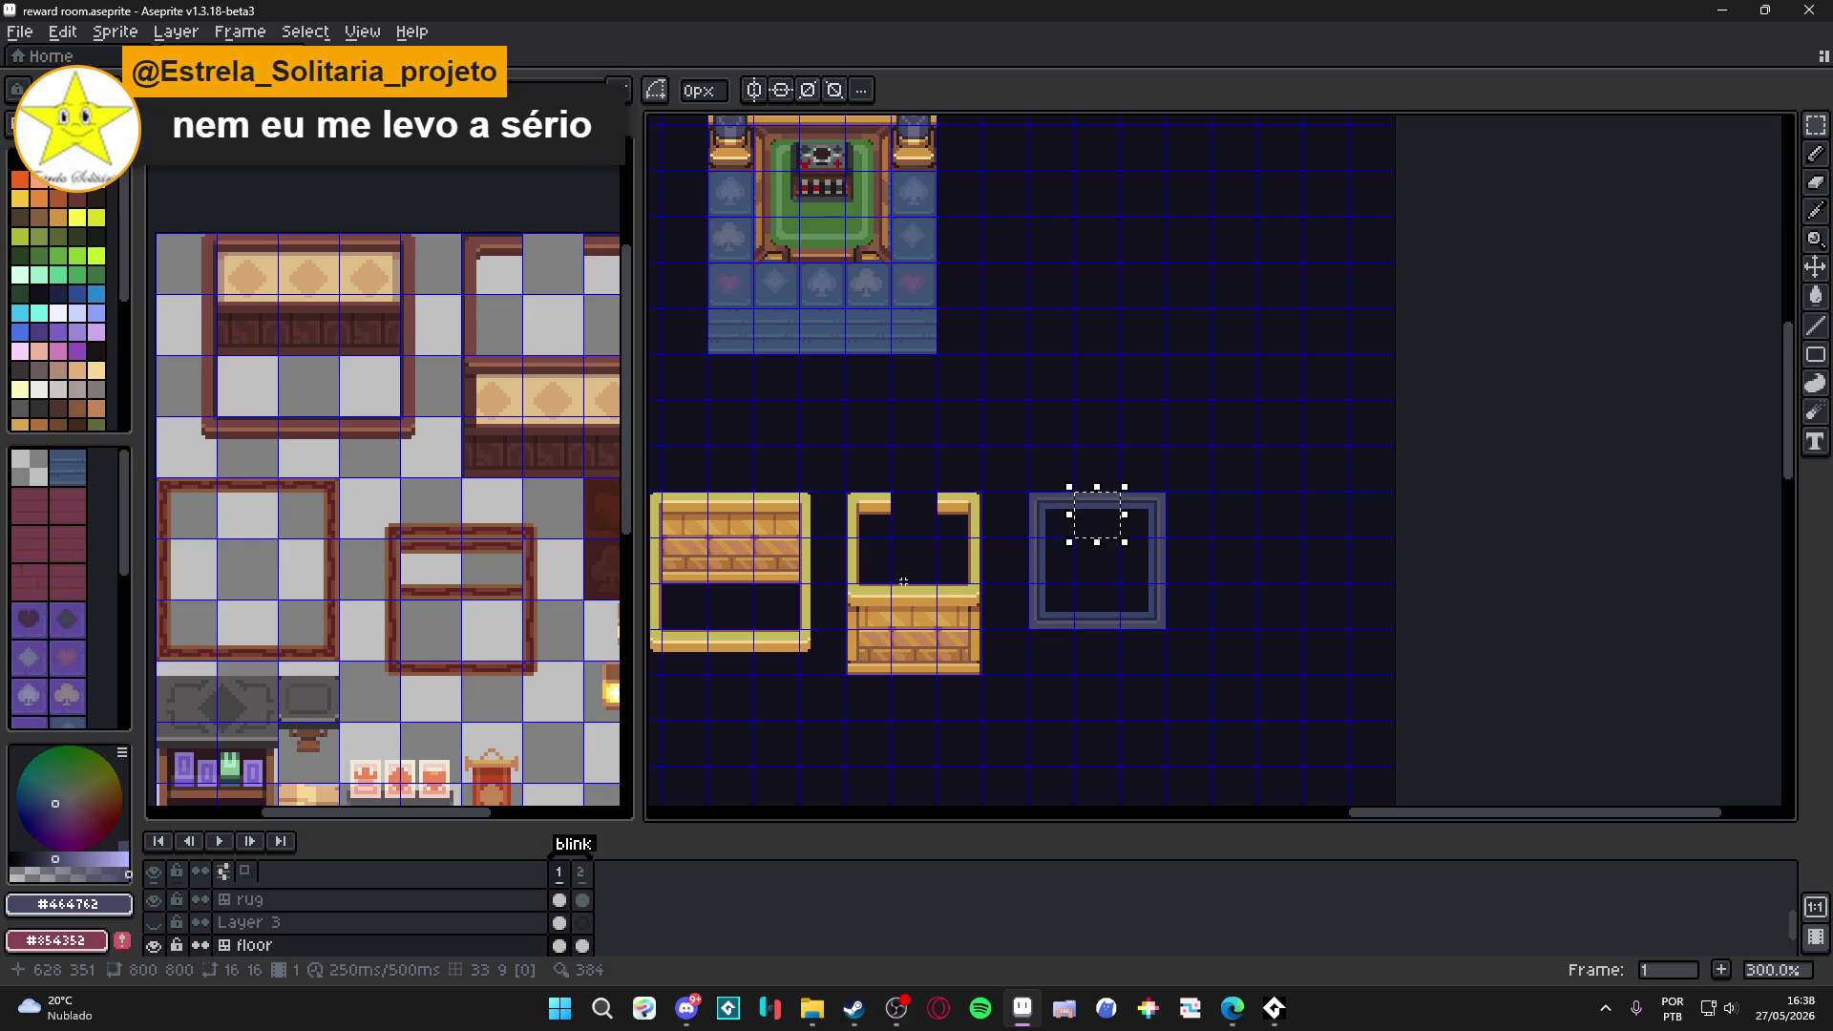
left_click(1046, 638)
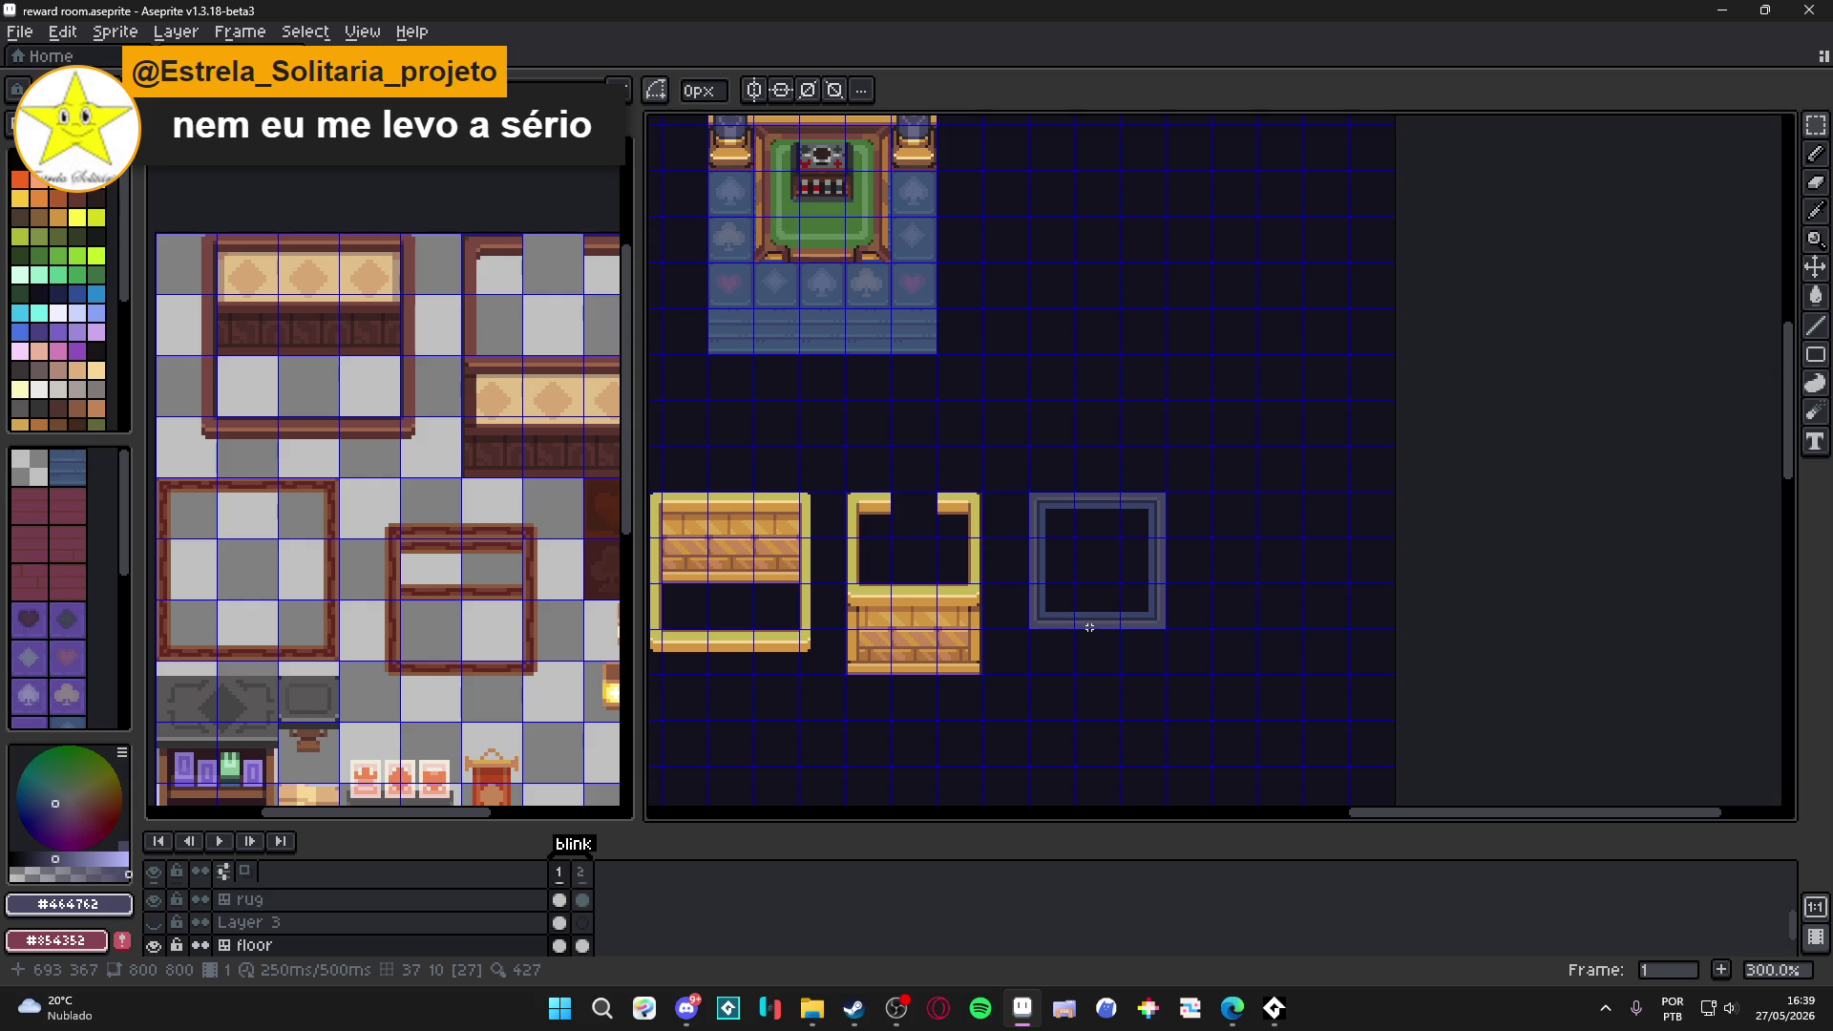
mouse_move(1095, 624)
left_mouse_down()
mouse_move(1280, 695)
mouse_move(1440, 790)
mouse_move(1469, 622)
mouse_move(1429, 584)
left_mouse_up()
Look over the shop tileset reference, then bring up the seongmuk folder in File Explorer.
scroll(477, 573, "down", 5)
scroll(477, 573, "up", 3)
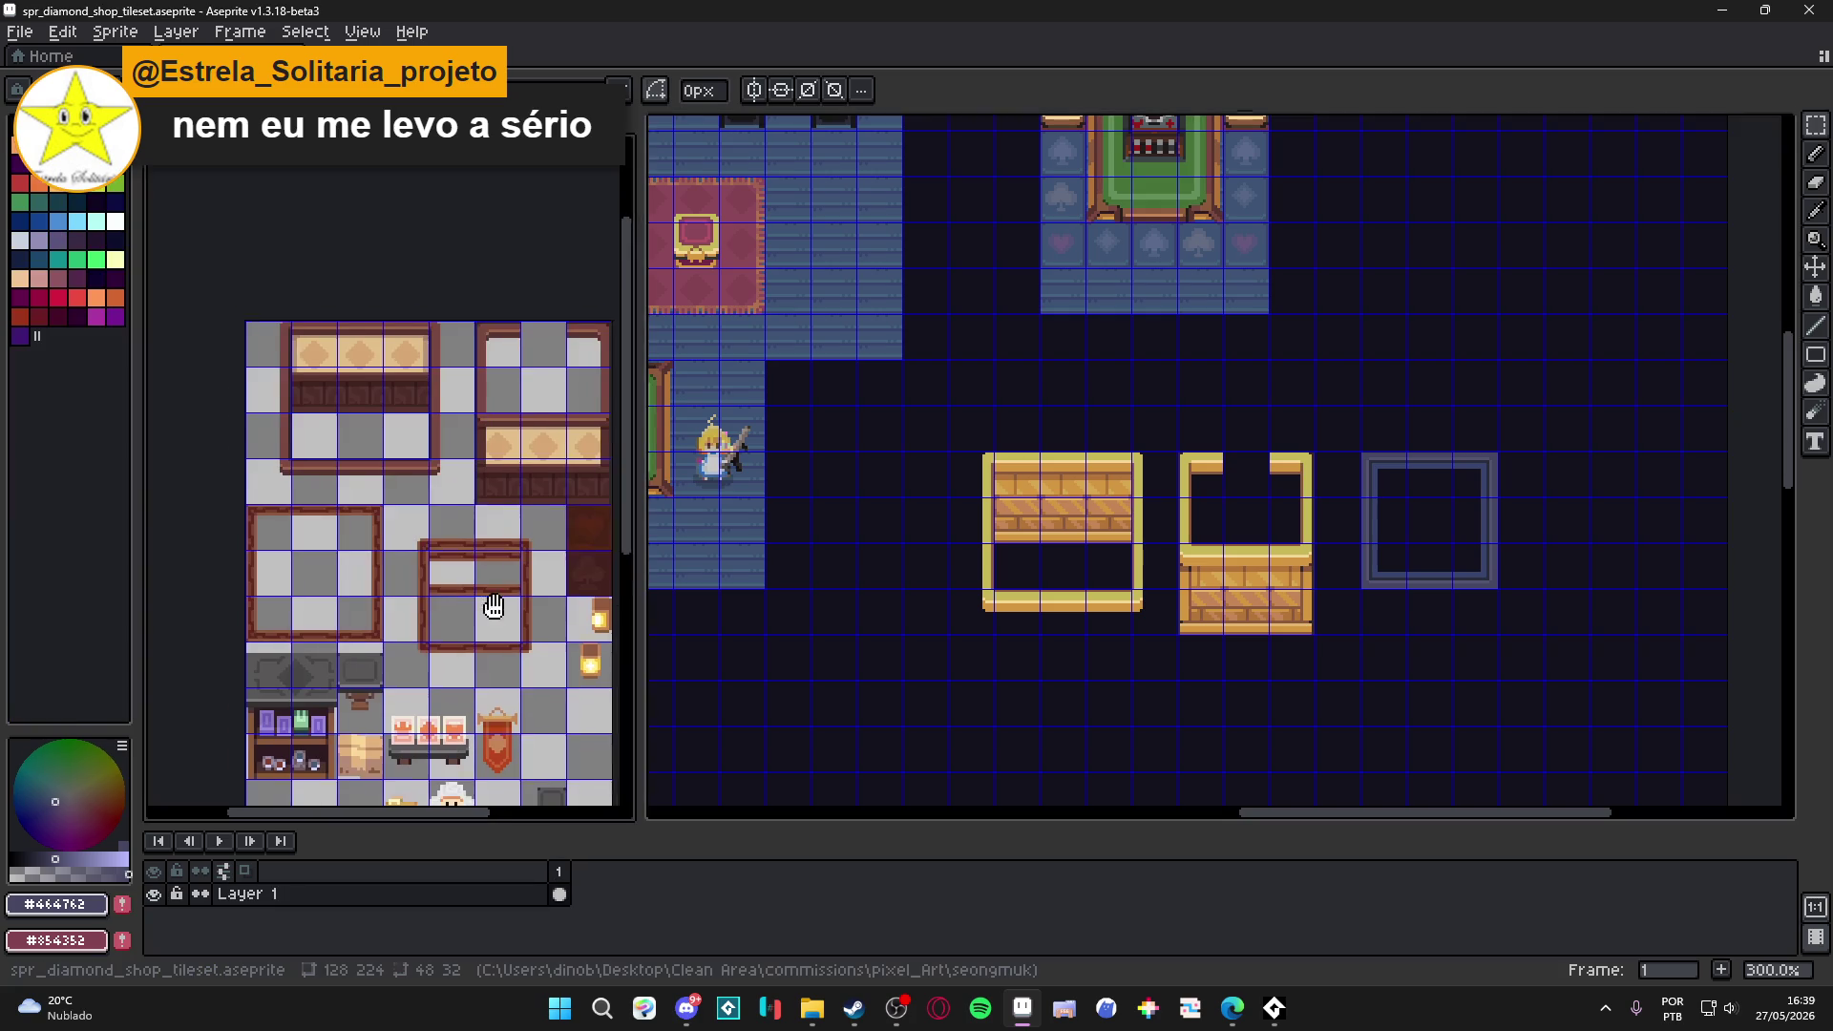
left_click_drag(478, 573, 412, 454)
left_click_drag(1439, 560, 1280, 669)
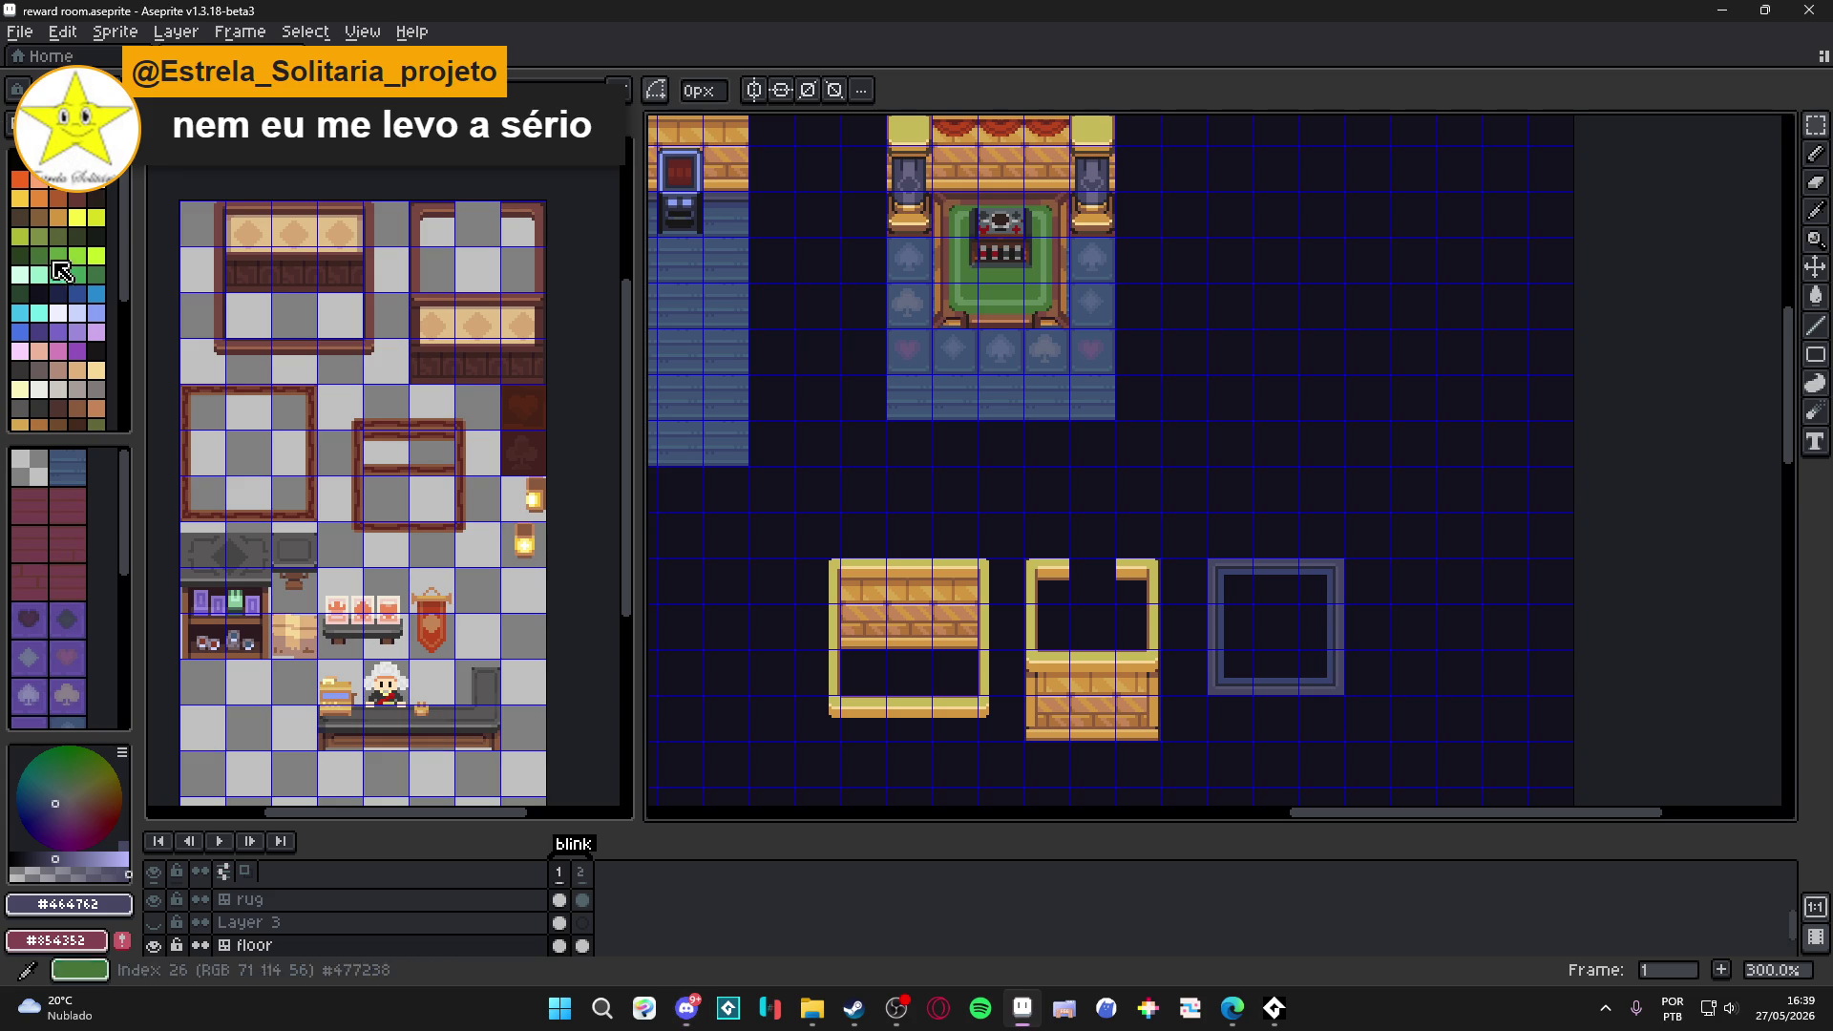
left_click(811, 1007)
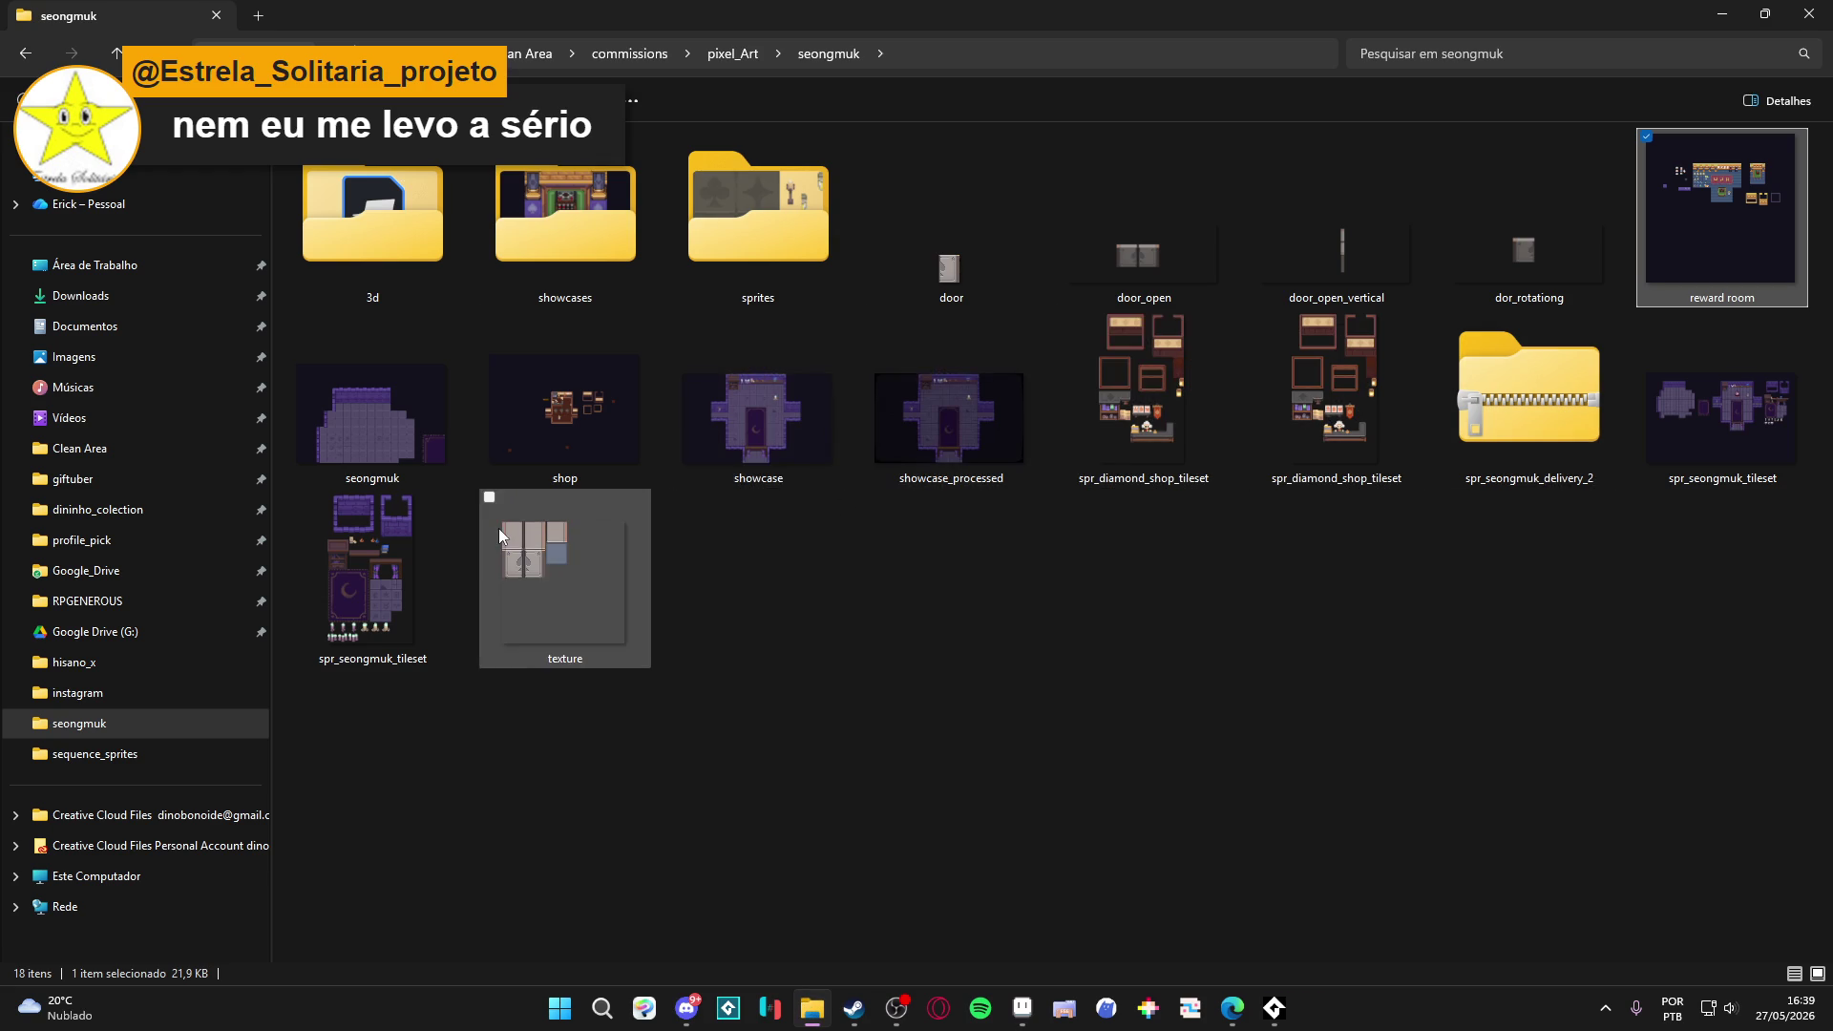
Open shop.aseprite from the seongmuk folder and bring Aseprite back to the front.
double_click(621, 417)
scroll(1241, 434, "up", 4)
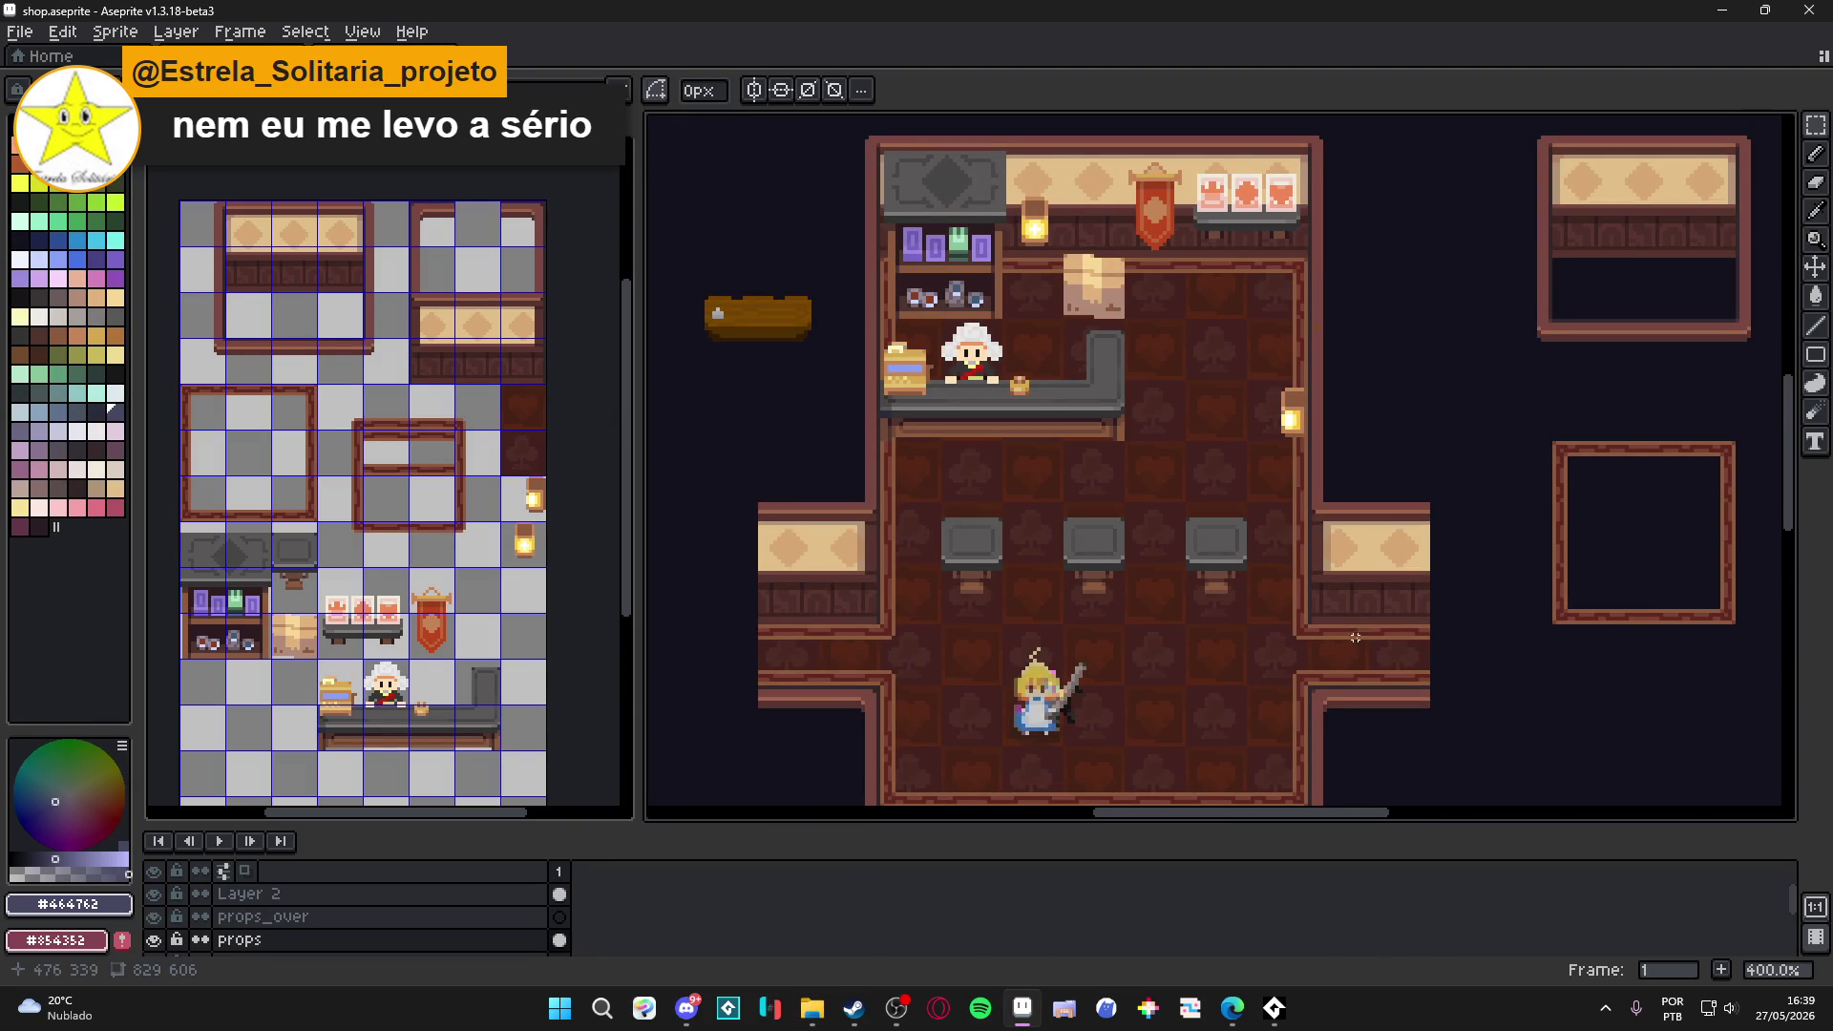
key("alt+Tab")
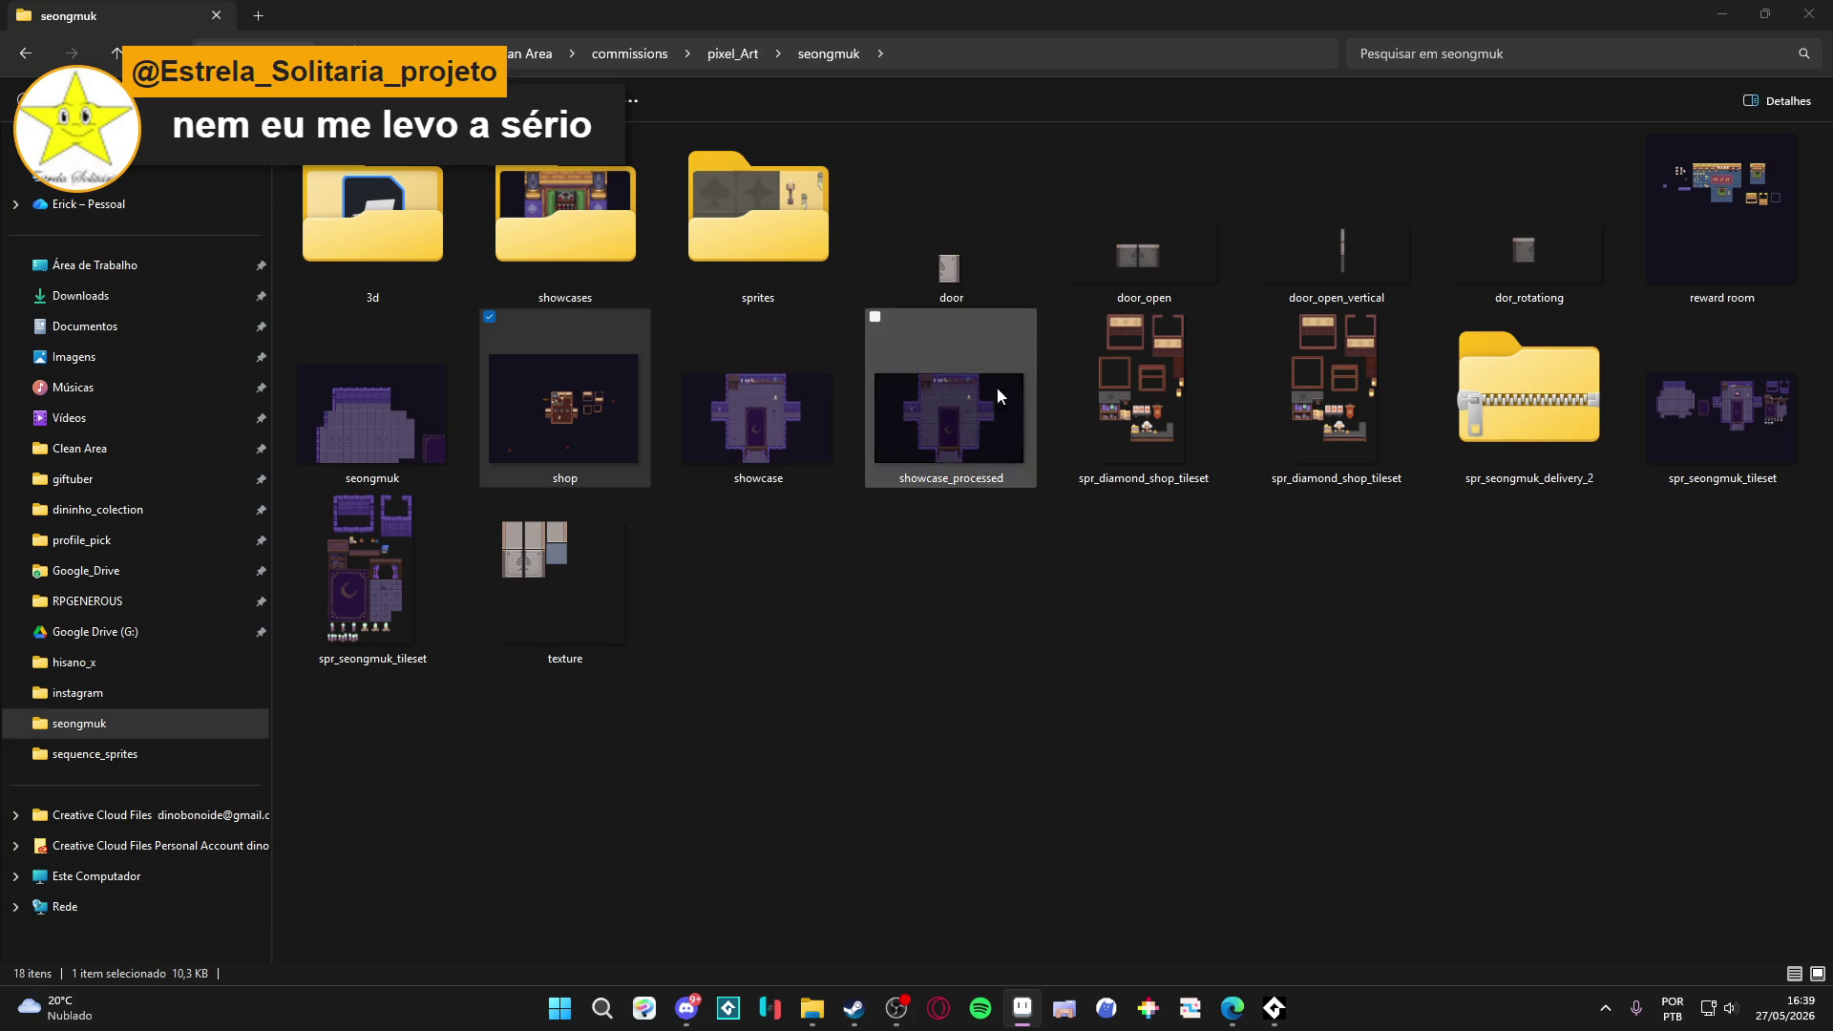
key("super+d")
left_click(1026, 1025)
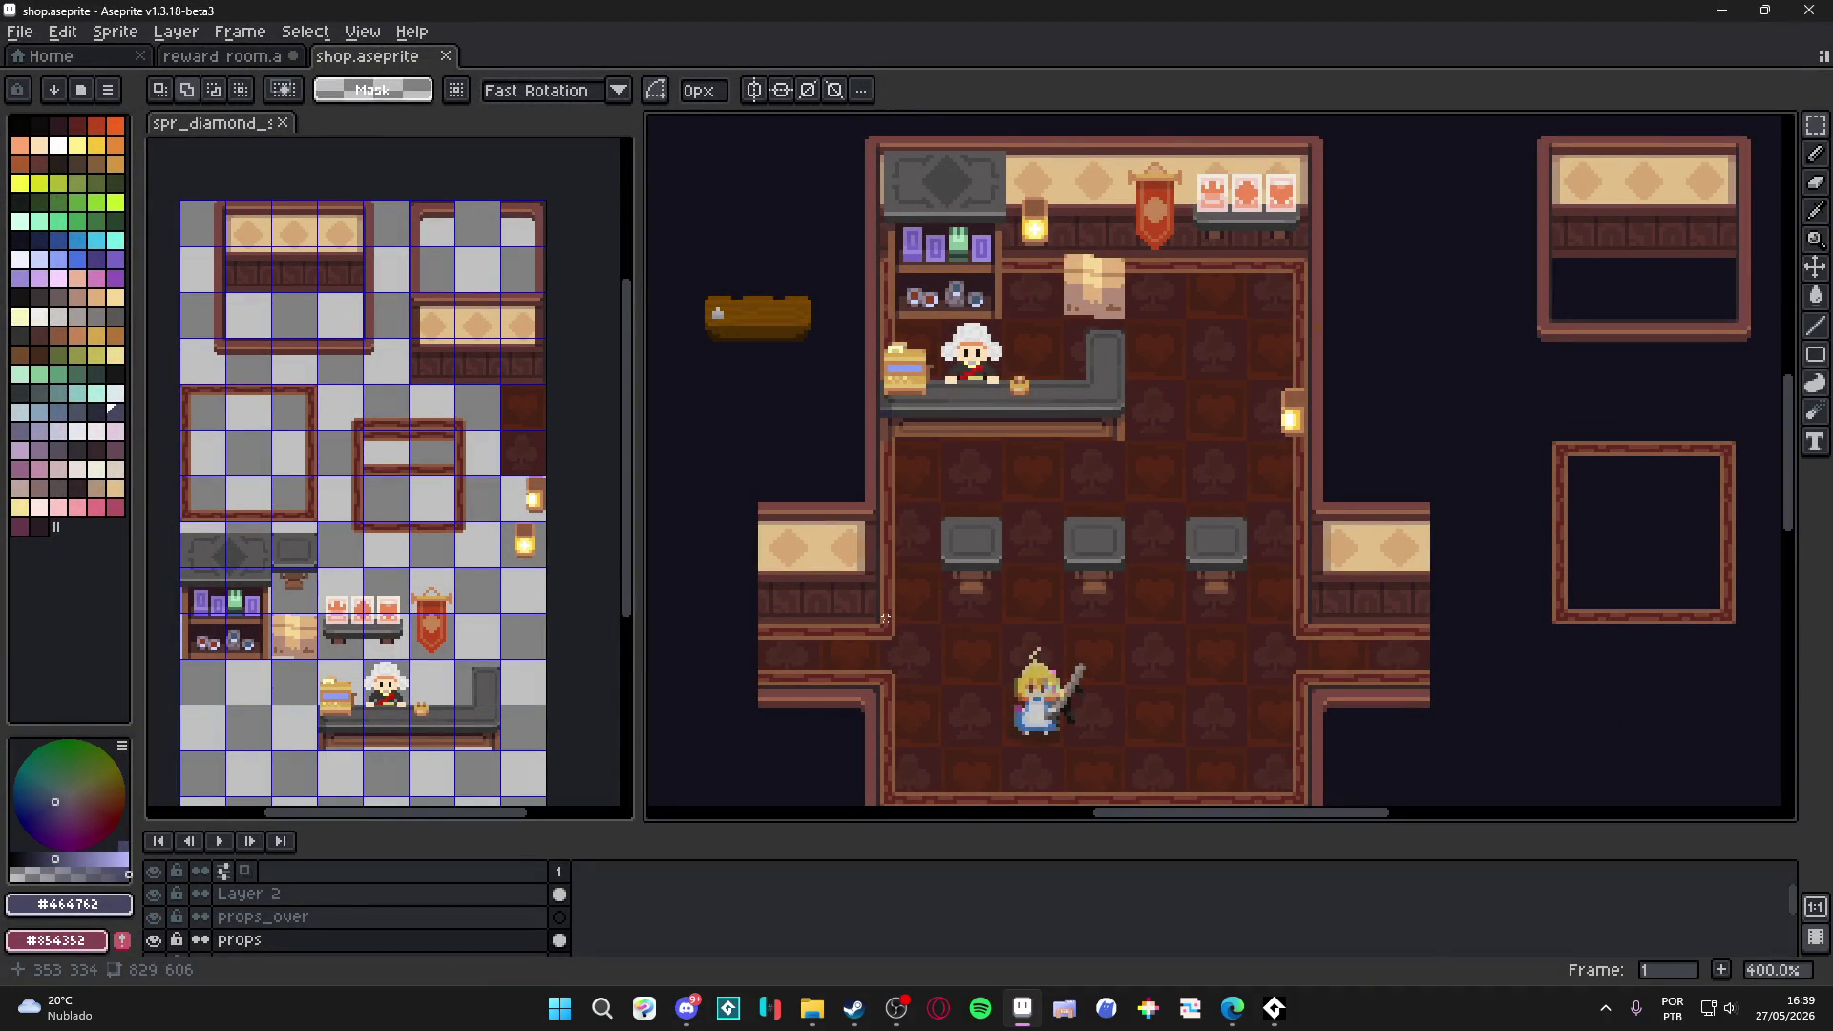
Compare the shop and reward room sprites, ending on reward room near the blue rug frame.
left_click(244, 58)
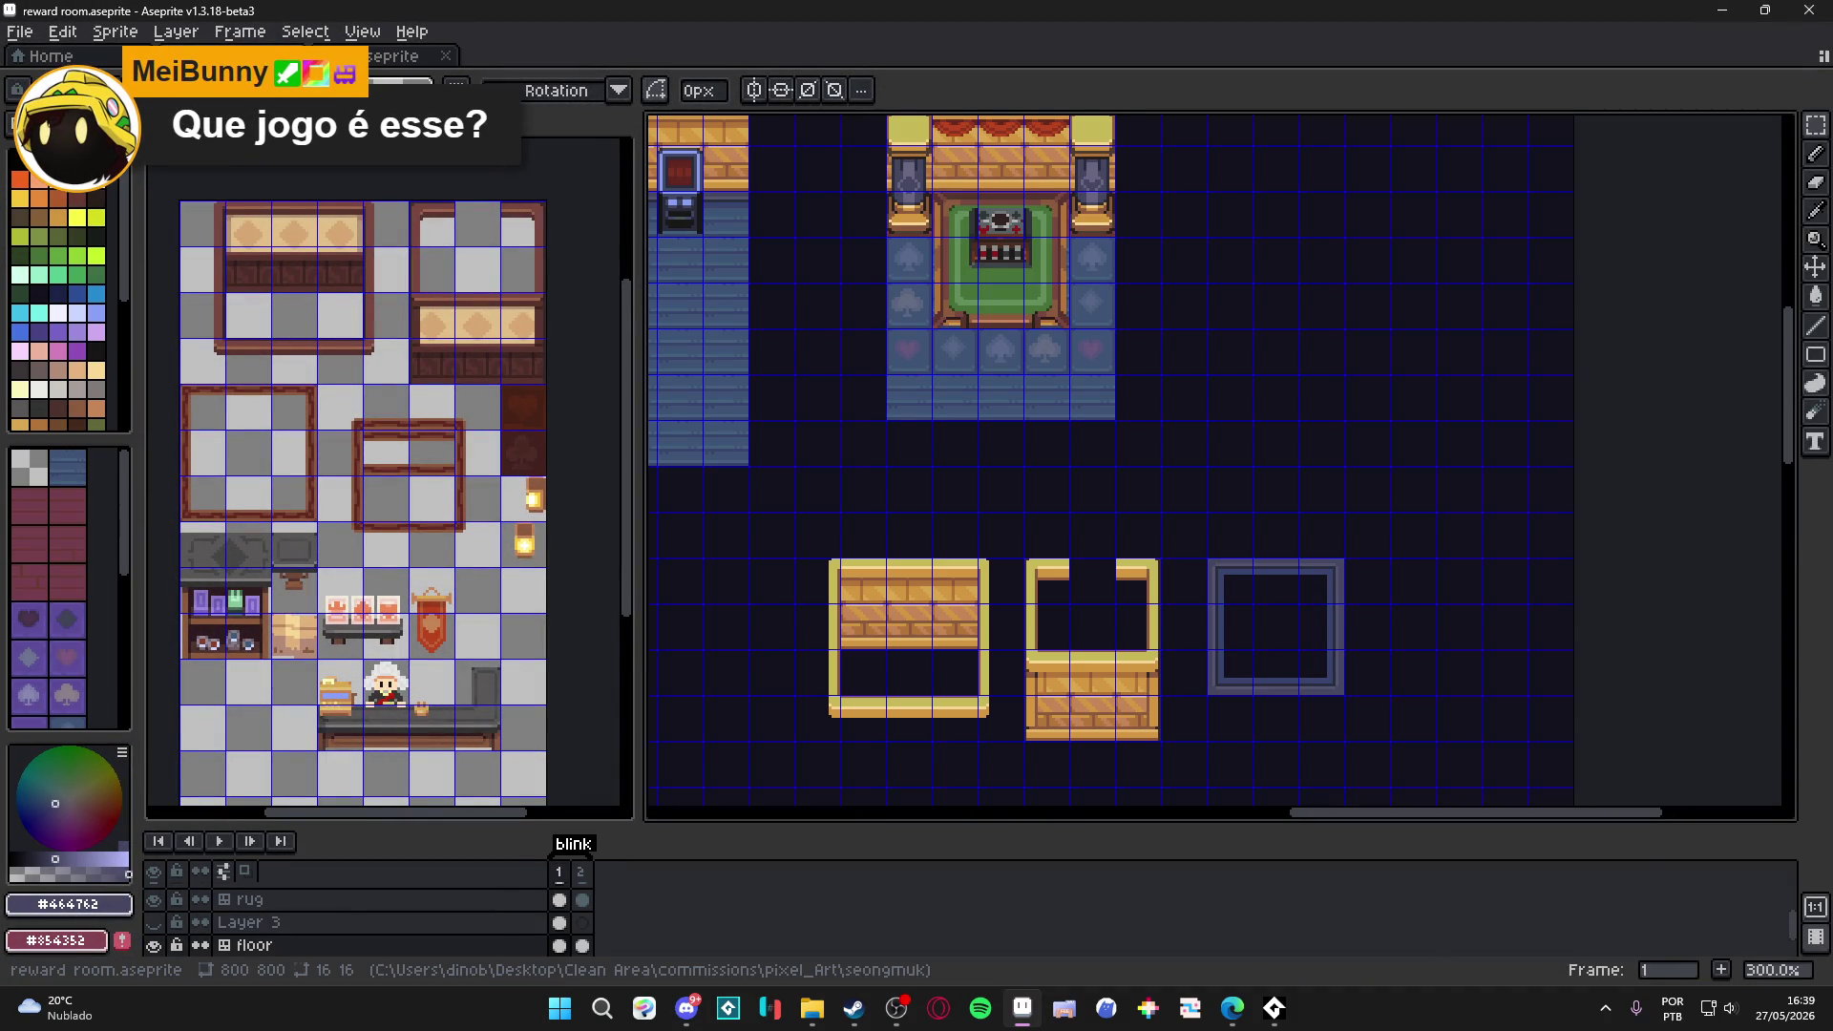
key("ctrl+Tab")
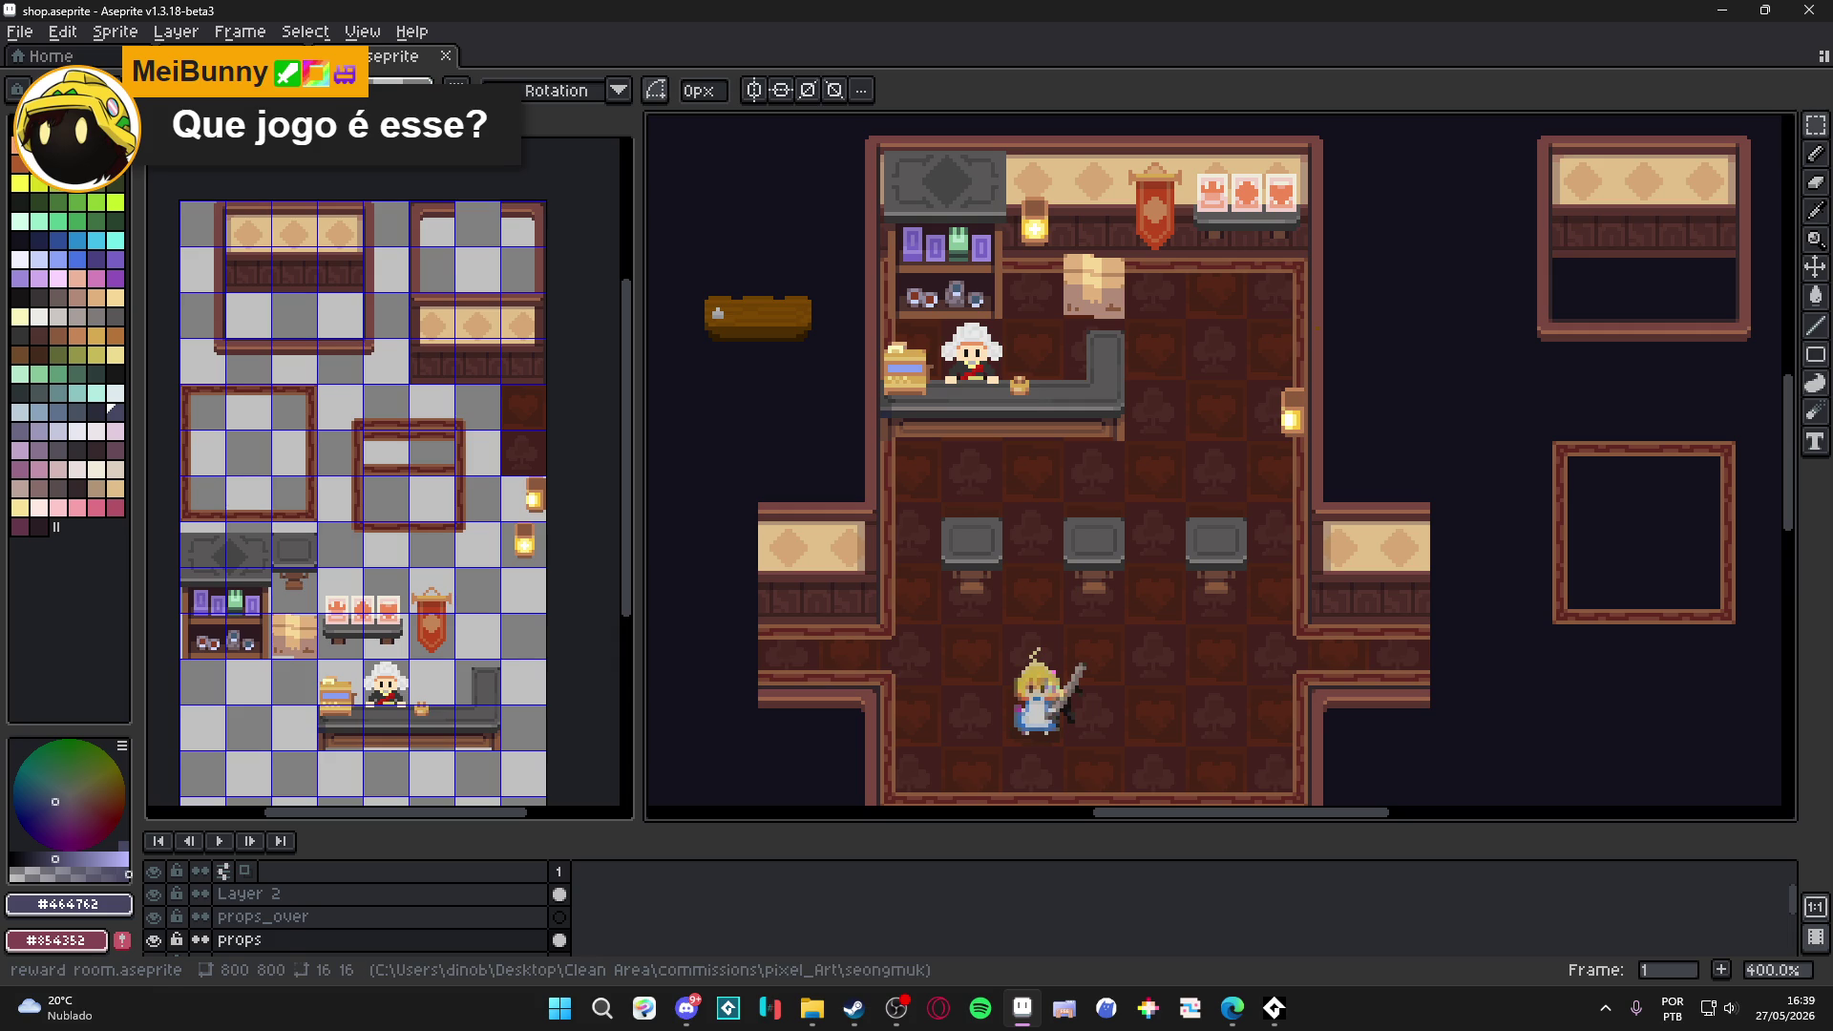
left_click(245, 57)
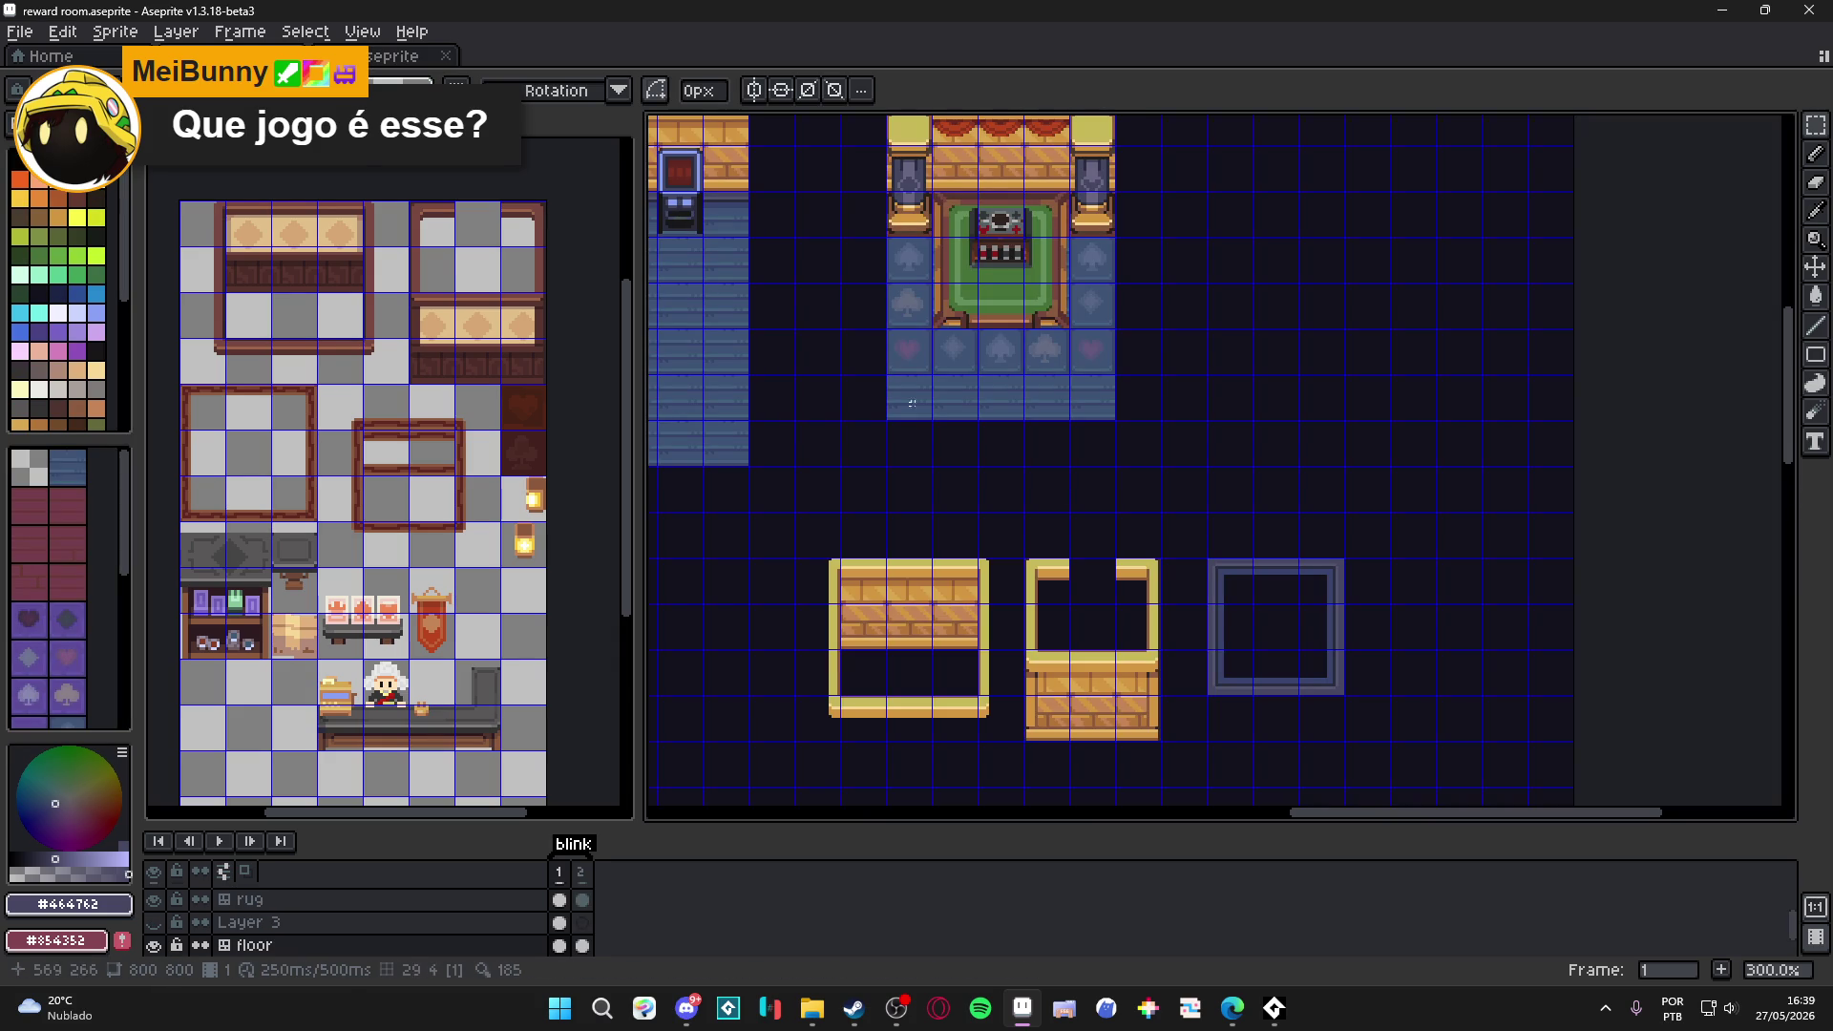
left_click_drag(1290, 624, 1068, 544)
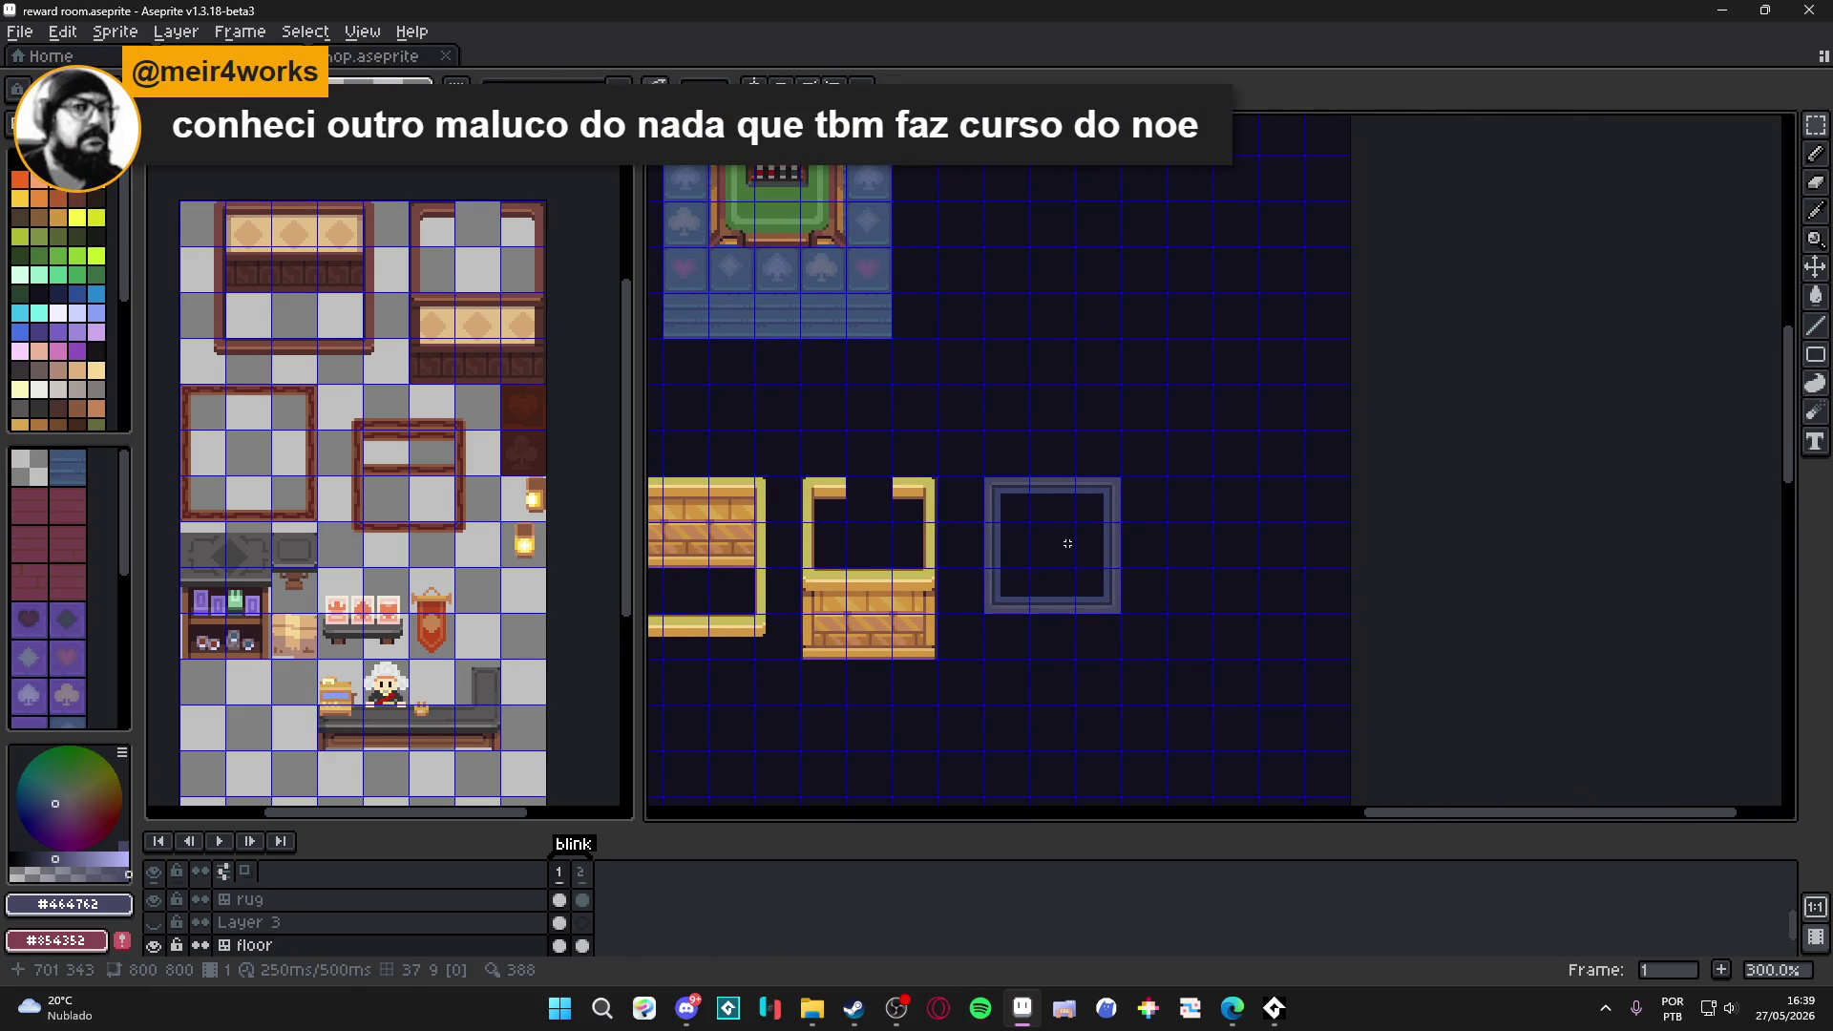
Select one rug top-border tile, cancel a trial rotation, and copy it up-right of the rug.
left_click_drag(1043, 544, 904, 557)
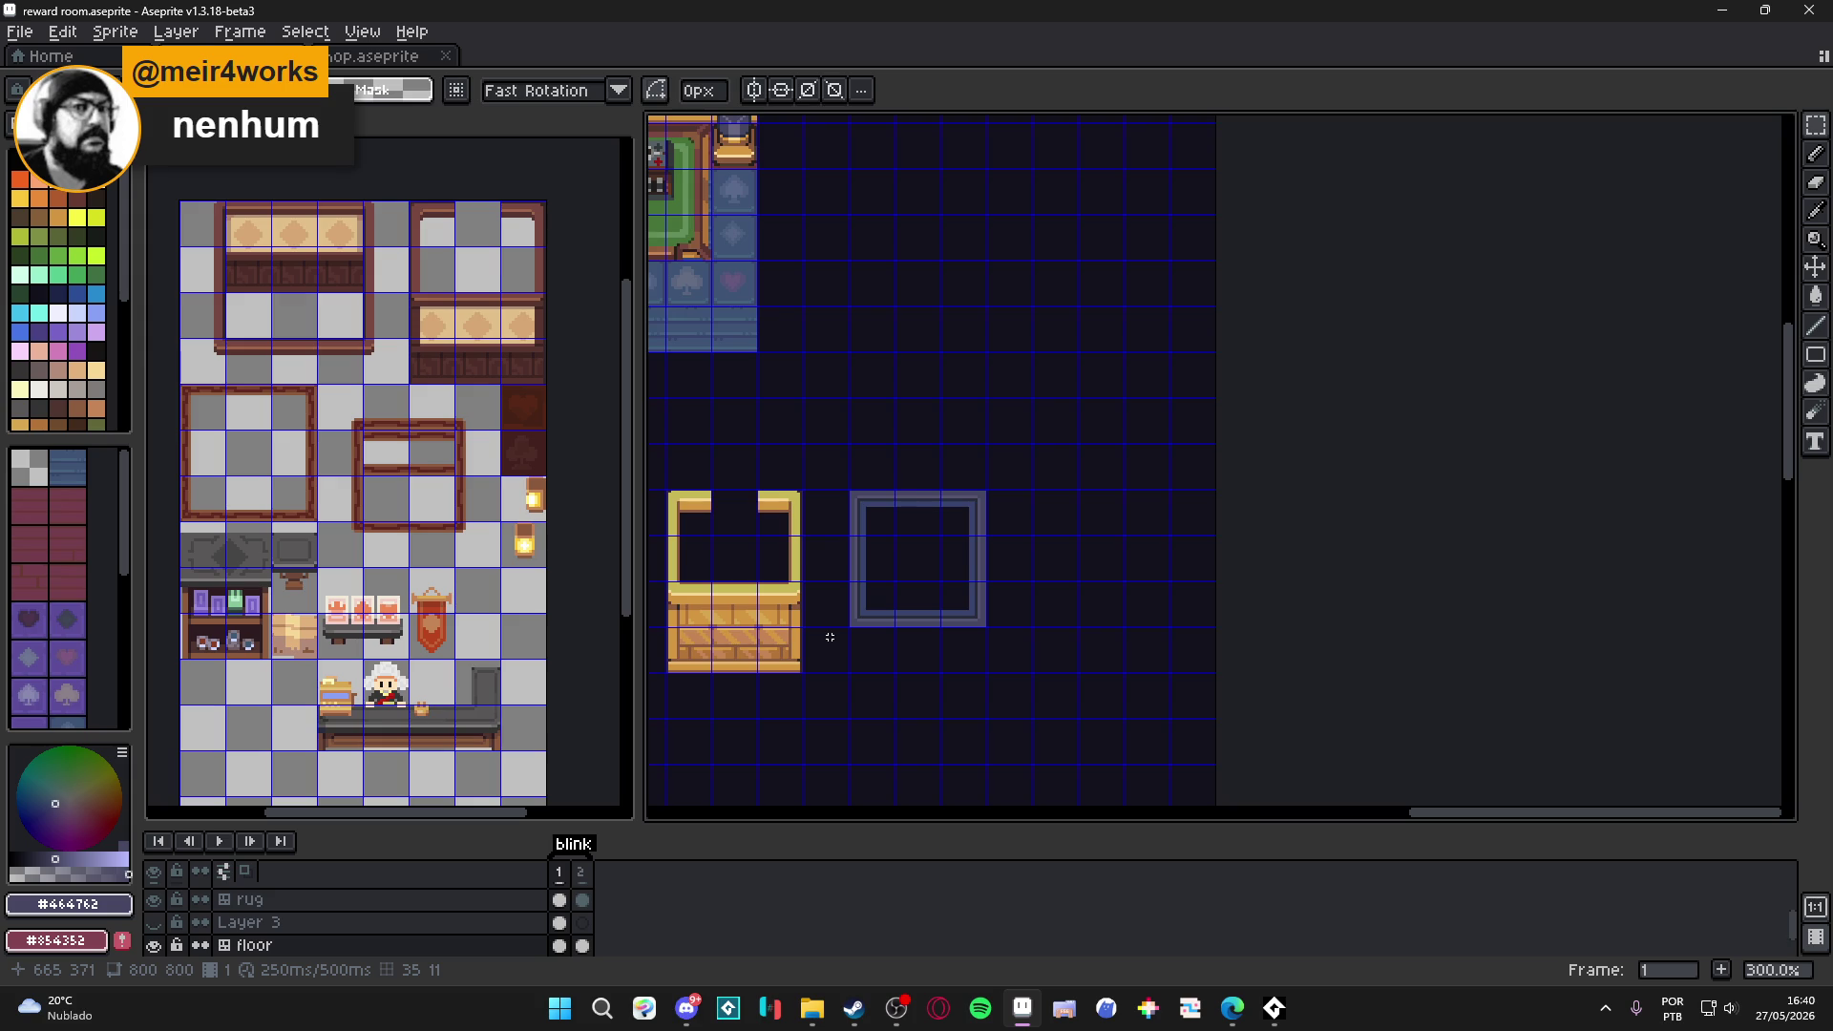
scroll(967, 582, "up", 3)
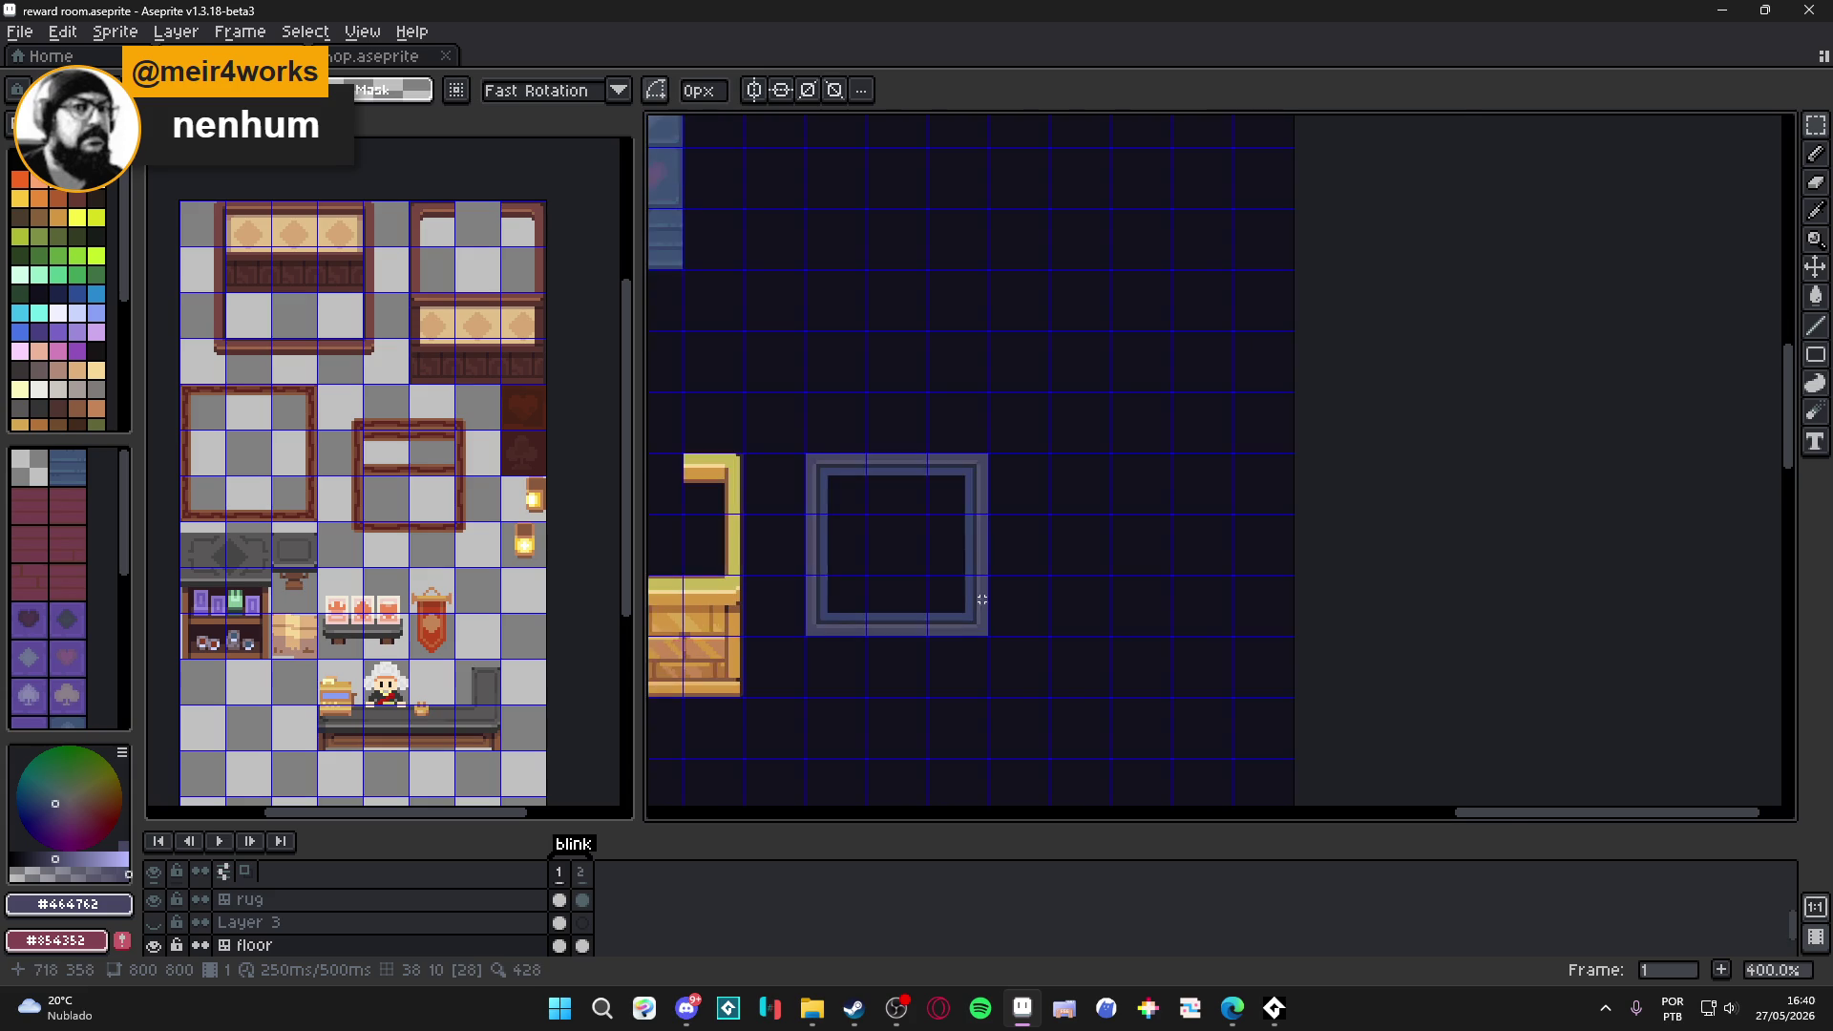
left_click(848, 445)
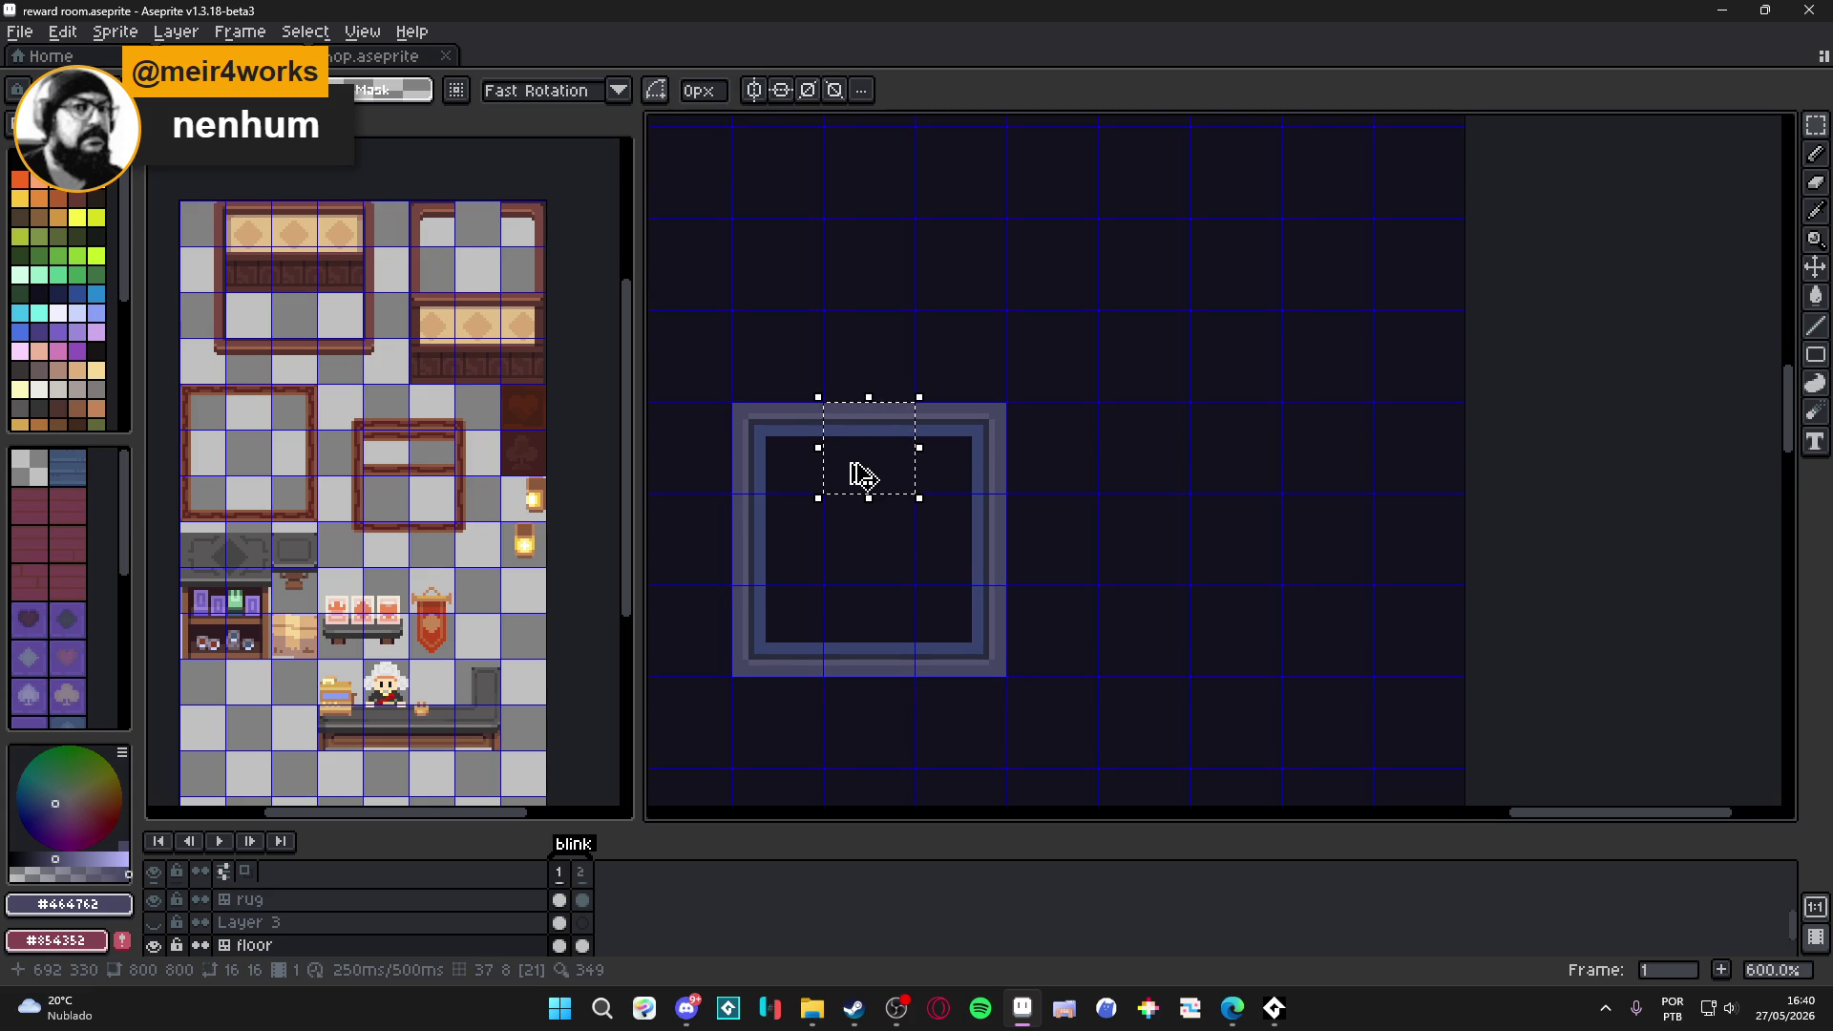
mouse_move(925, 381)
left_mouse_down()
mouse_move(814, 544)
mouse_move(787, 528)
left_mouse_up()
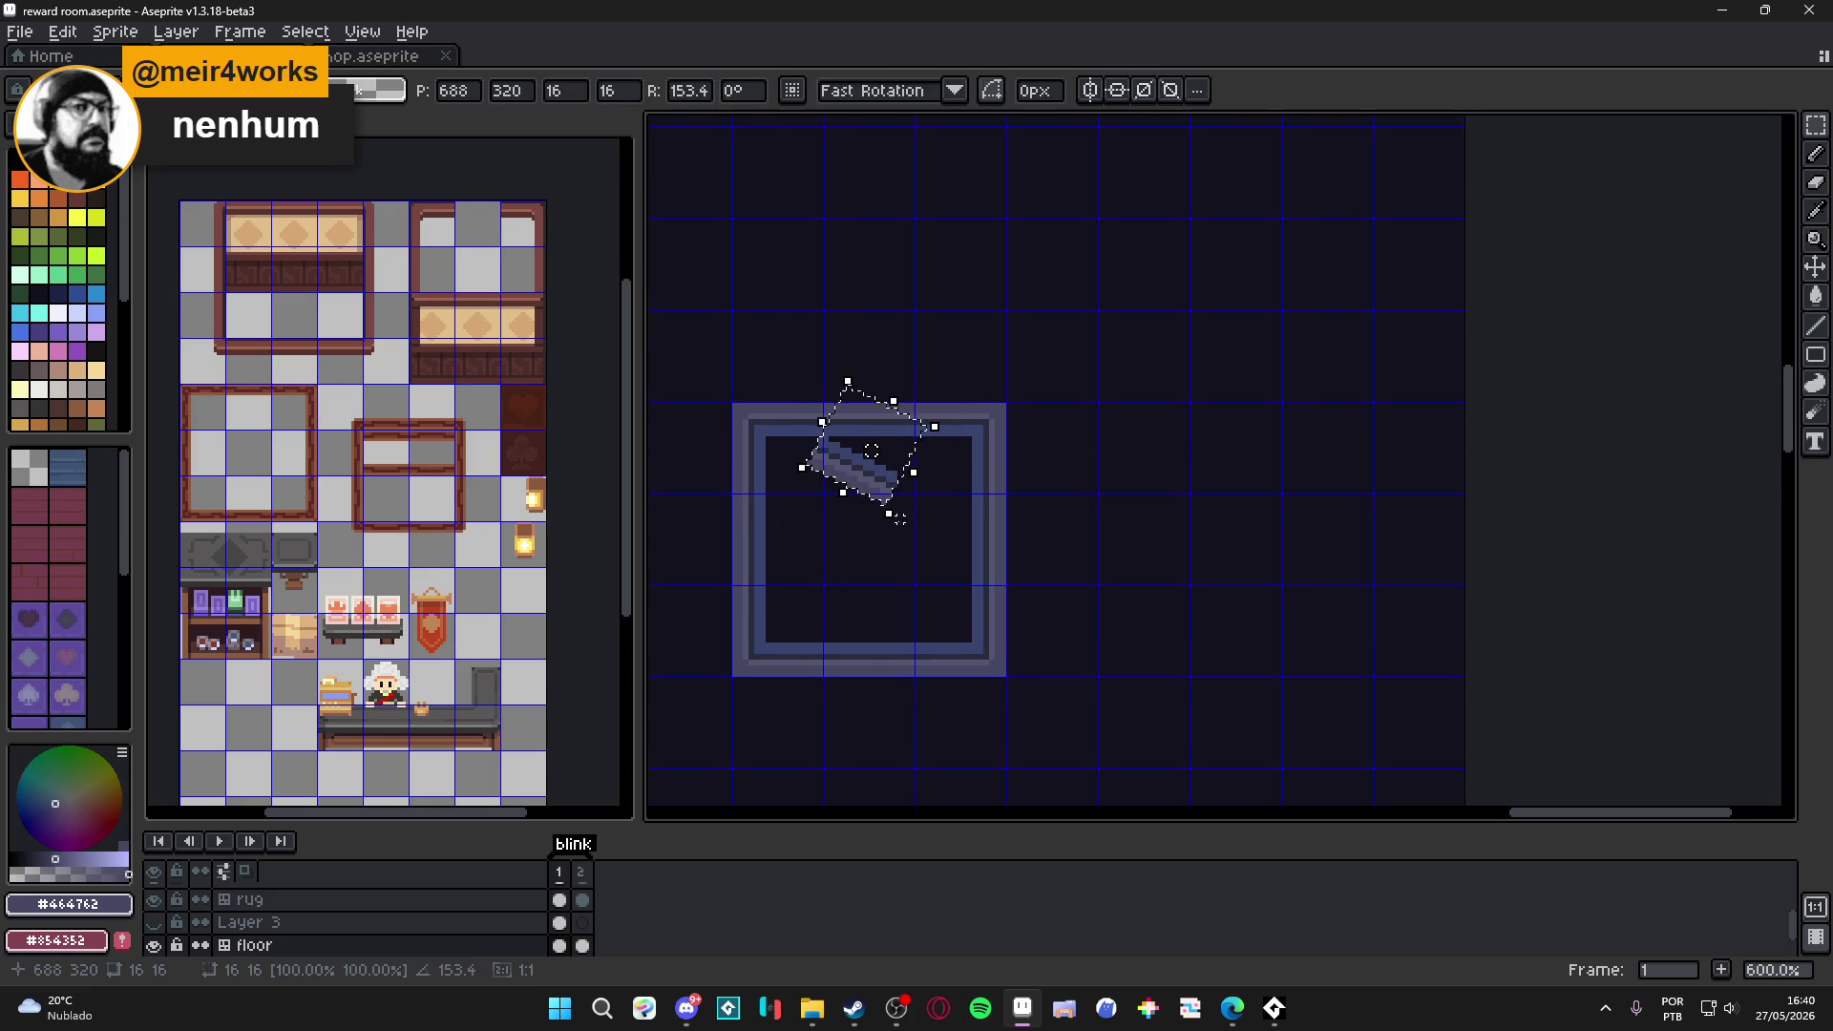
key("Escape")
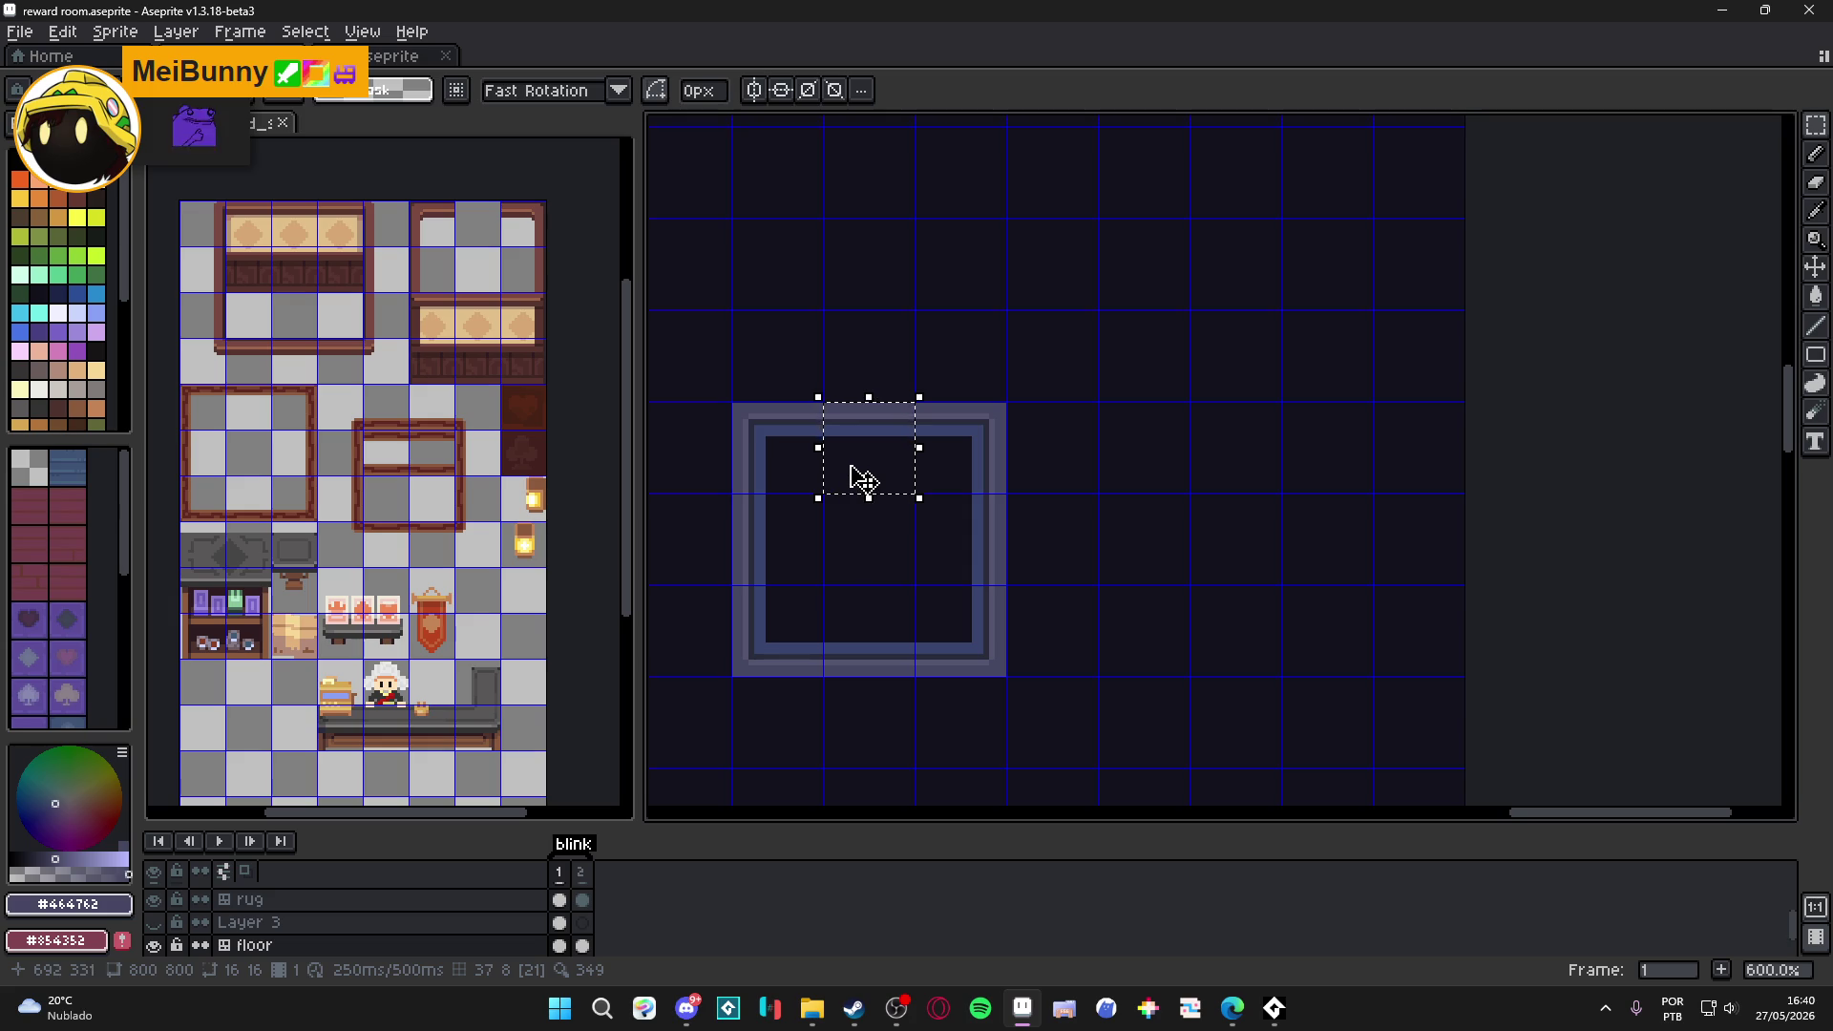
left_click(859, 475)
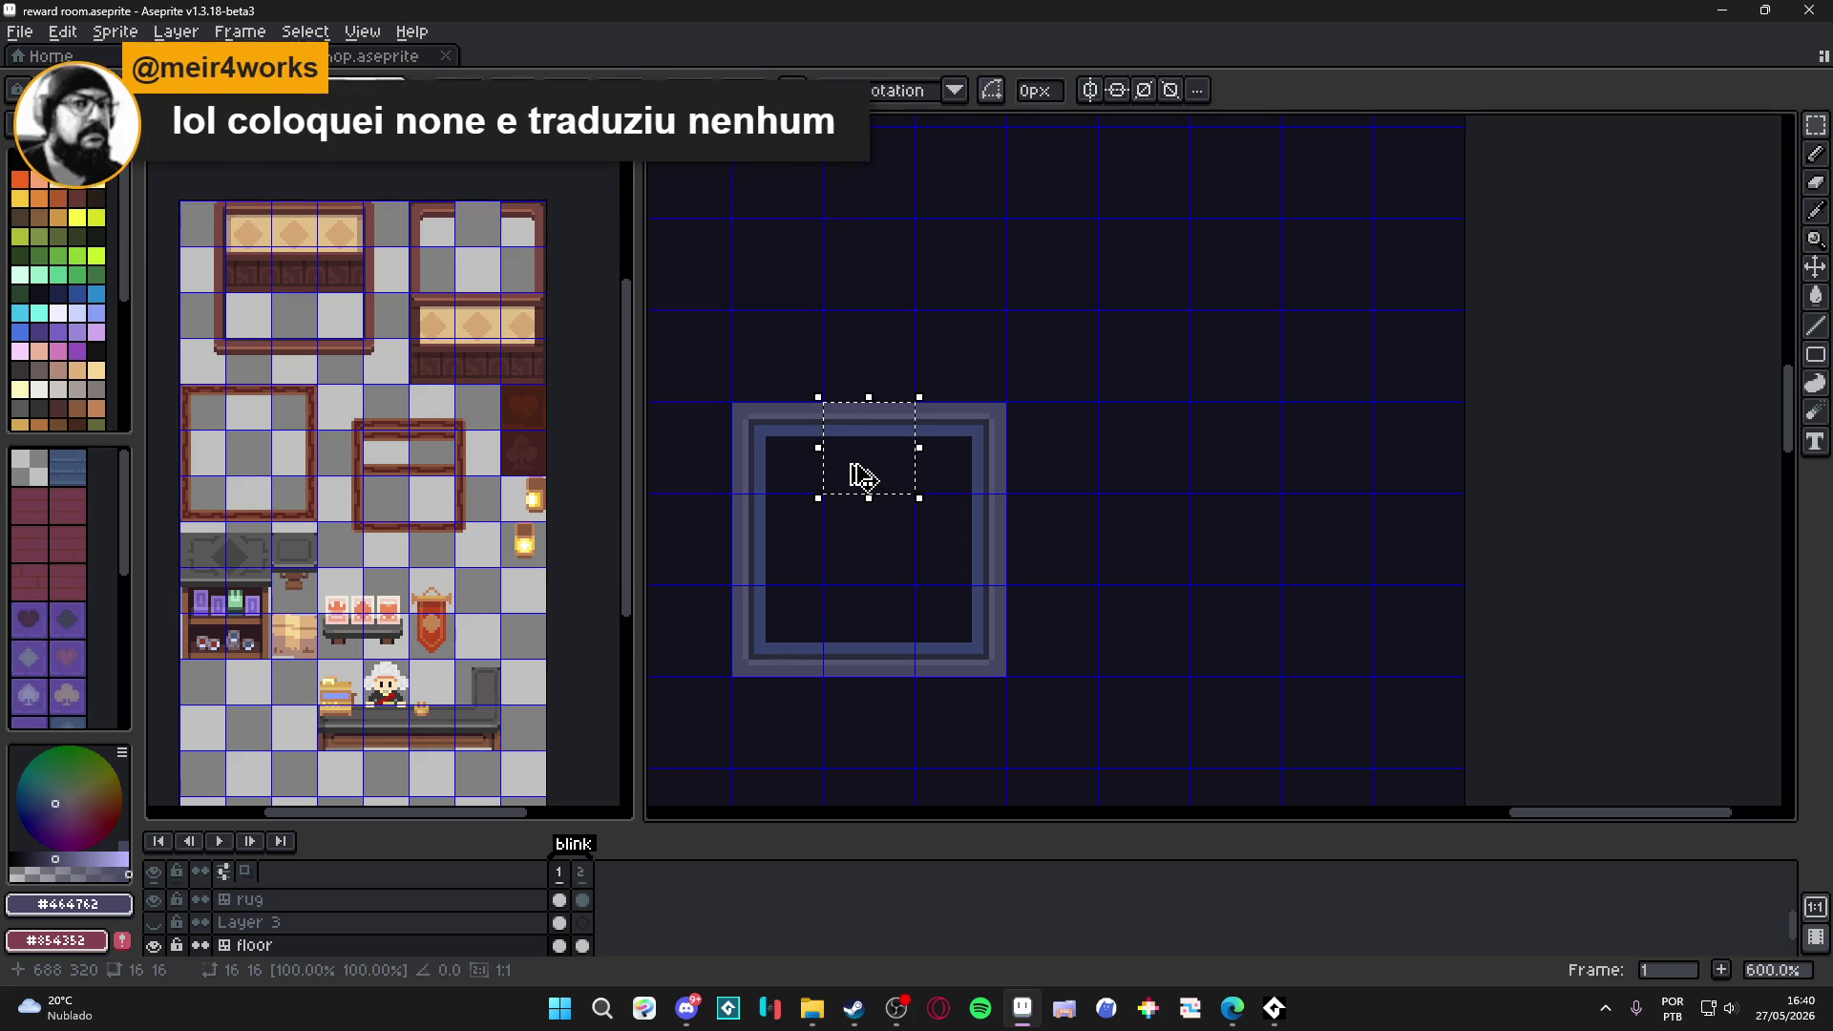
mouse_move(848, 461)
left_mouse_down()
mouse_move(851, 483)
mouse_move(892, 480)
mouse_move(1193, 399)
mouse_move(1129, 379)
mouse_move(1118, 395)
left_mouse_up()
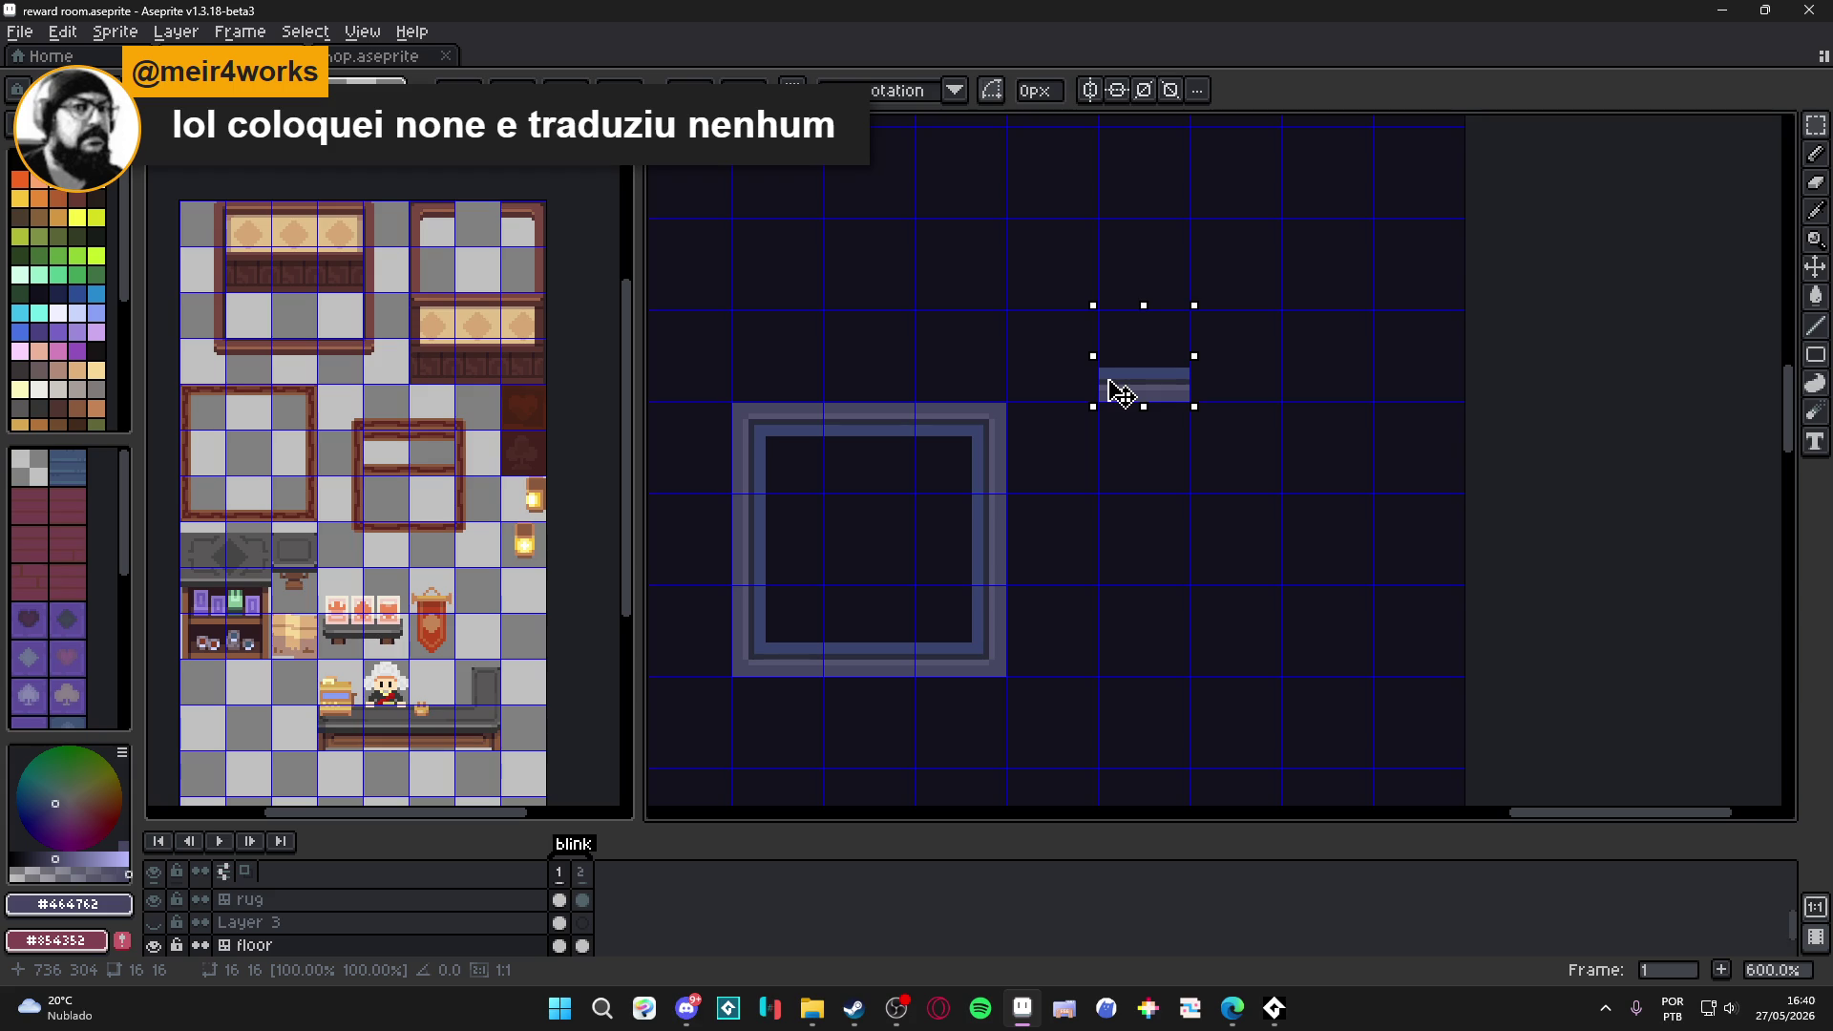
scroll(1119, 394, "right", 2)
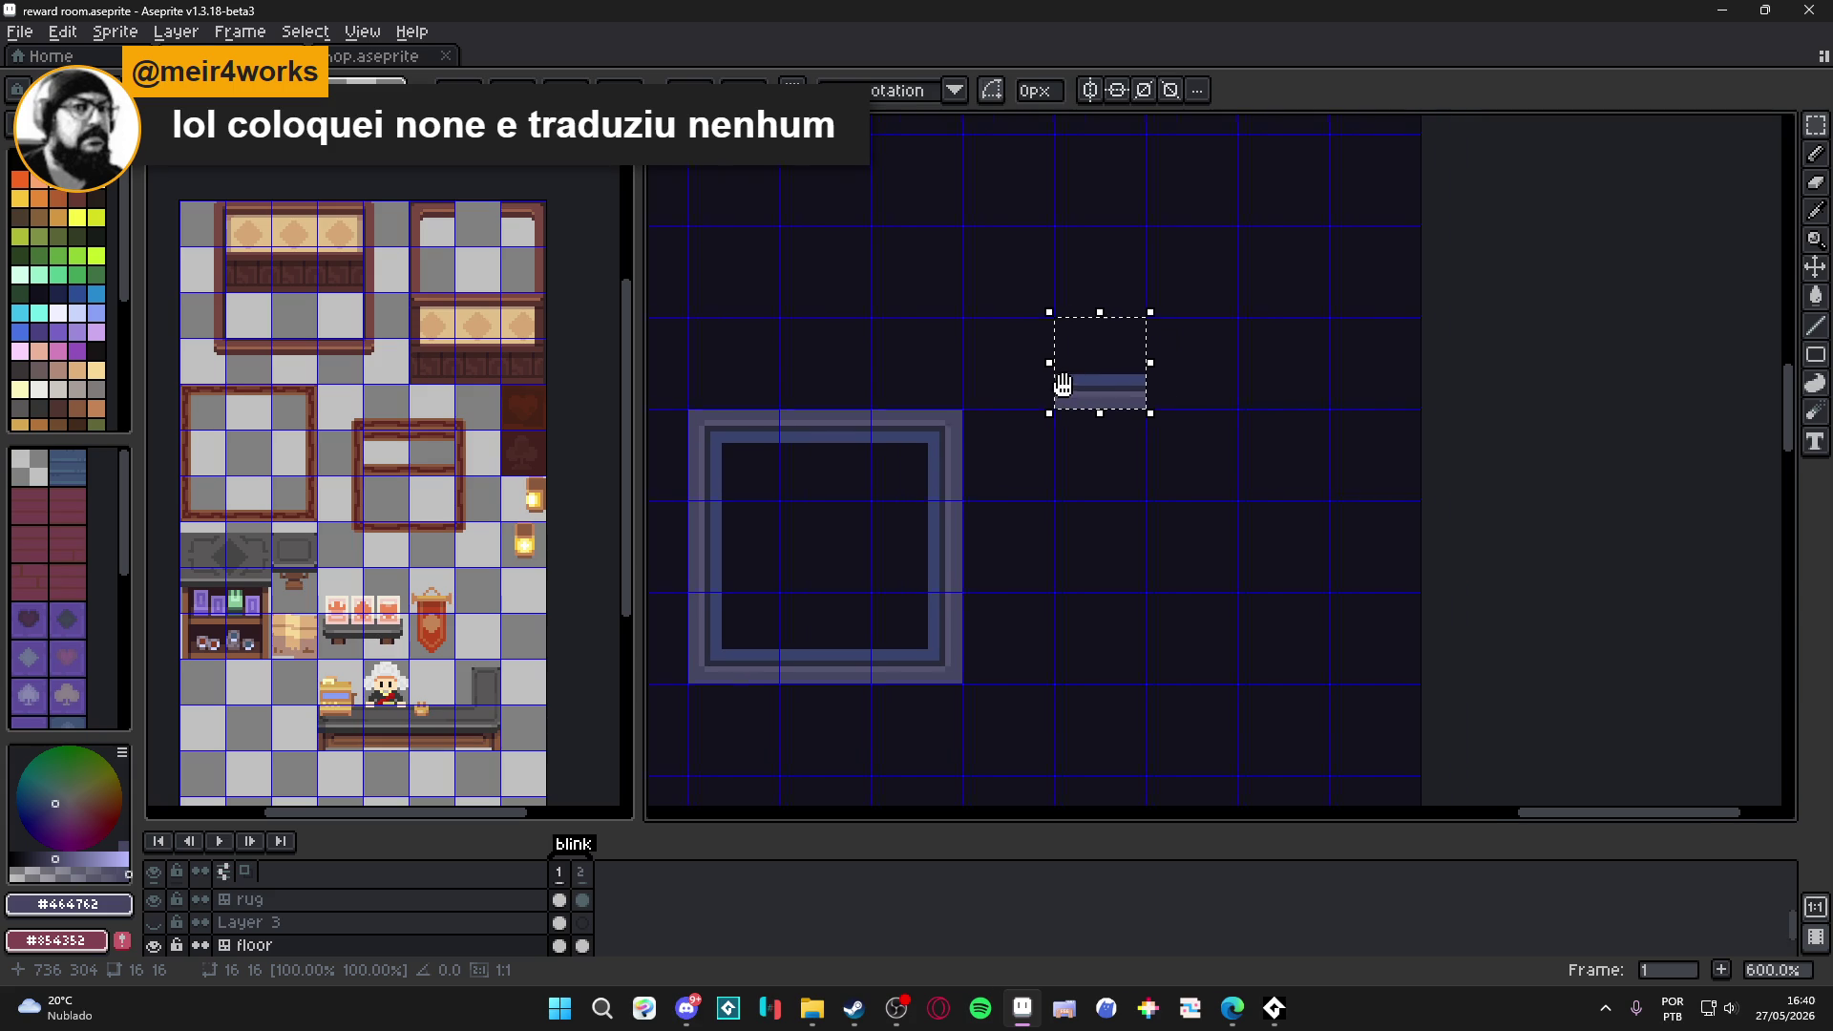
Lengthen the copied bar to two tiles and set an upright copy as the left side.
left_click_drag(1129, 397, 1223, 384)
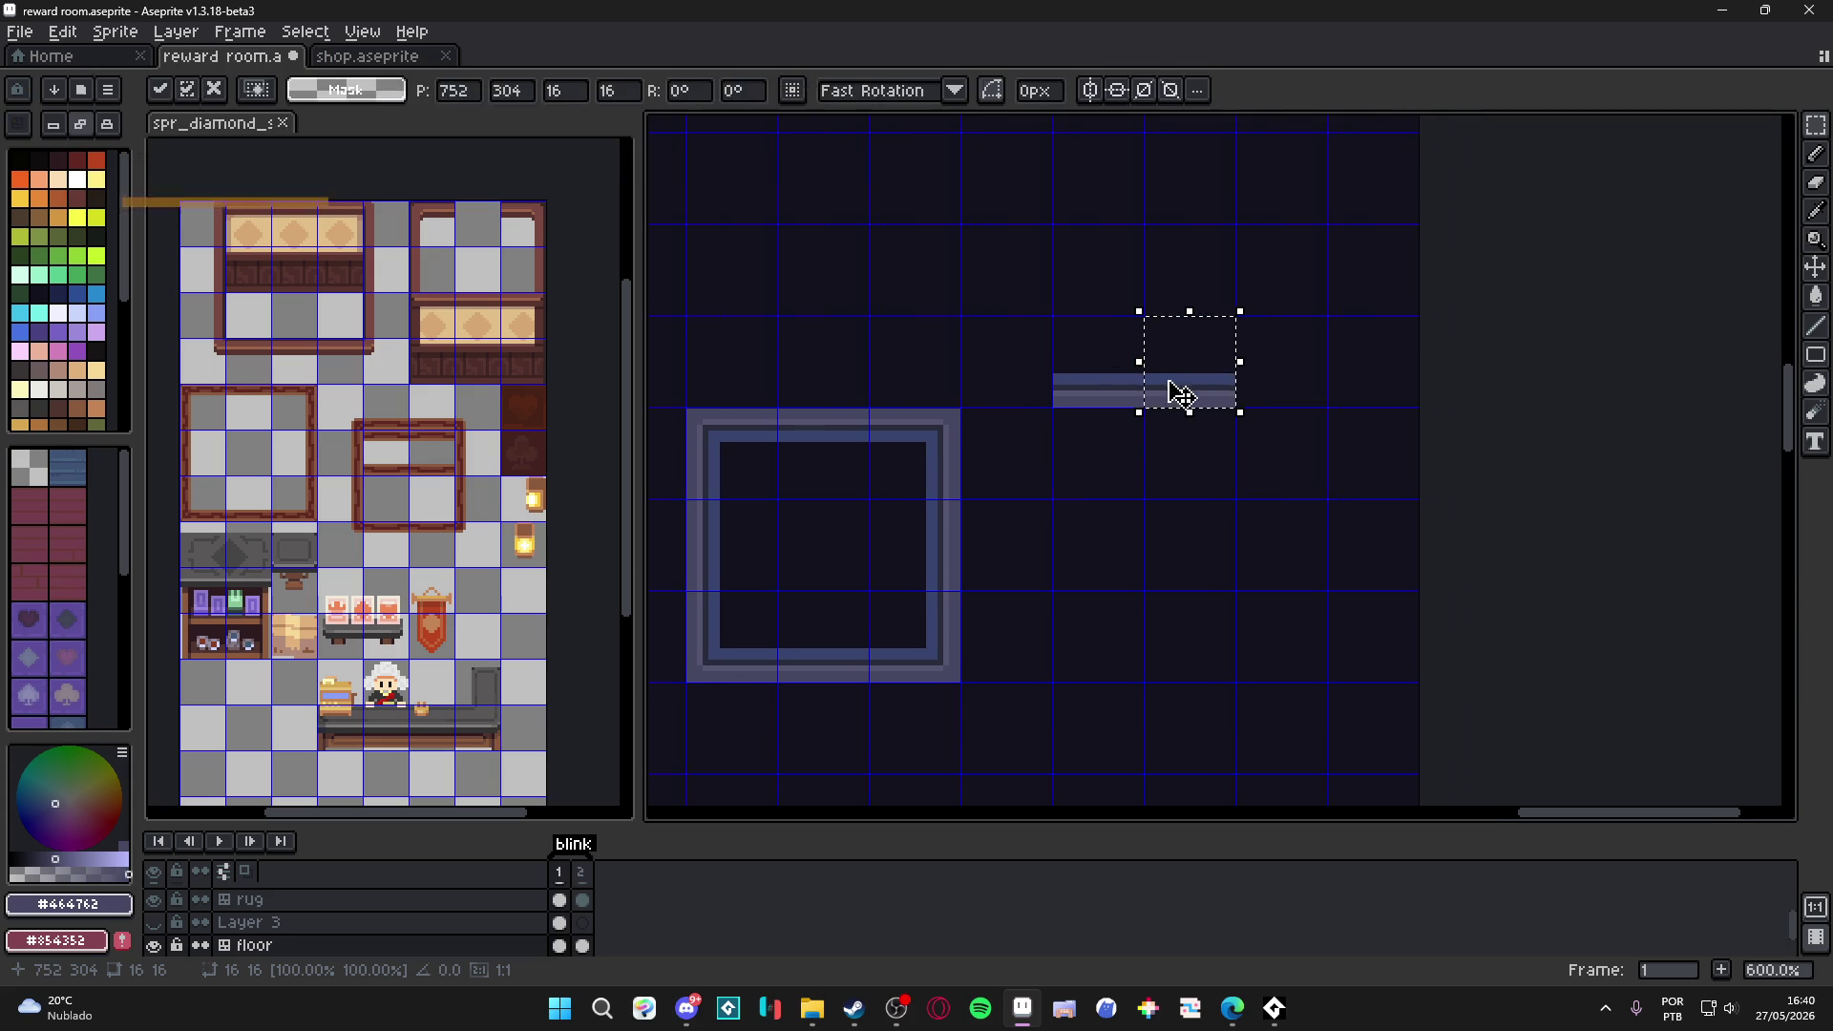
left_click(1092, 388)
mouse_move(1051, 409)
left_mouse_down()
mouse_move(1240, 315)
mouse_move(1015, 209)
left_mouse_up()
mouse_move(1181, 299)
left_mouse_down()
mouse_move(1035, 376)
mouse_move(1035, 450)
mouse_move(1044, 437)
left_mouse_up()
key("ctrl+d")
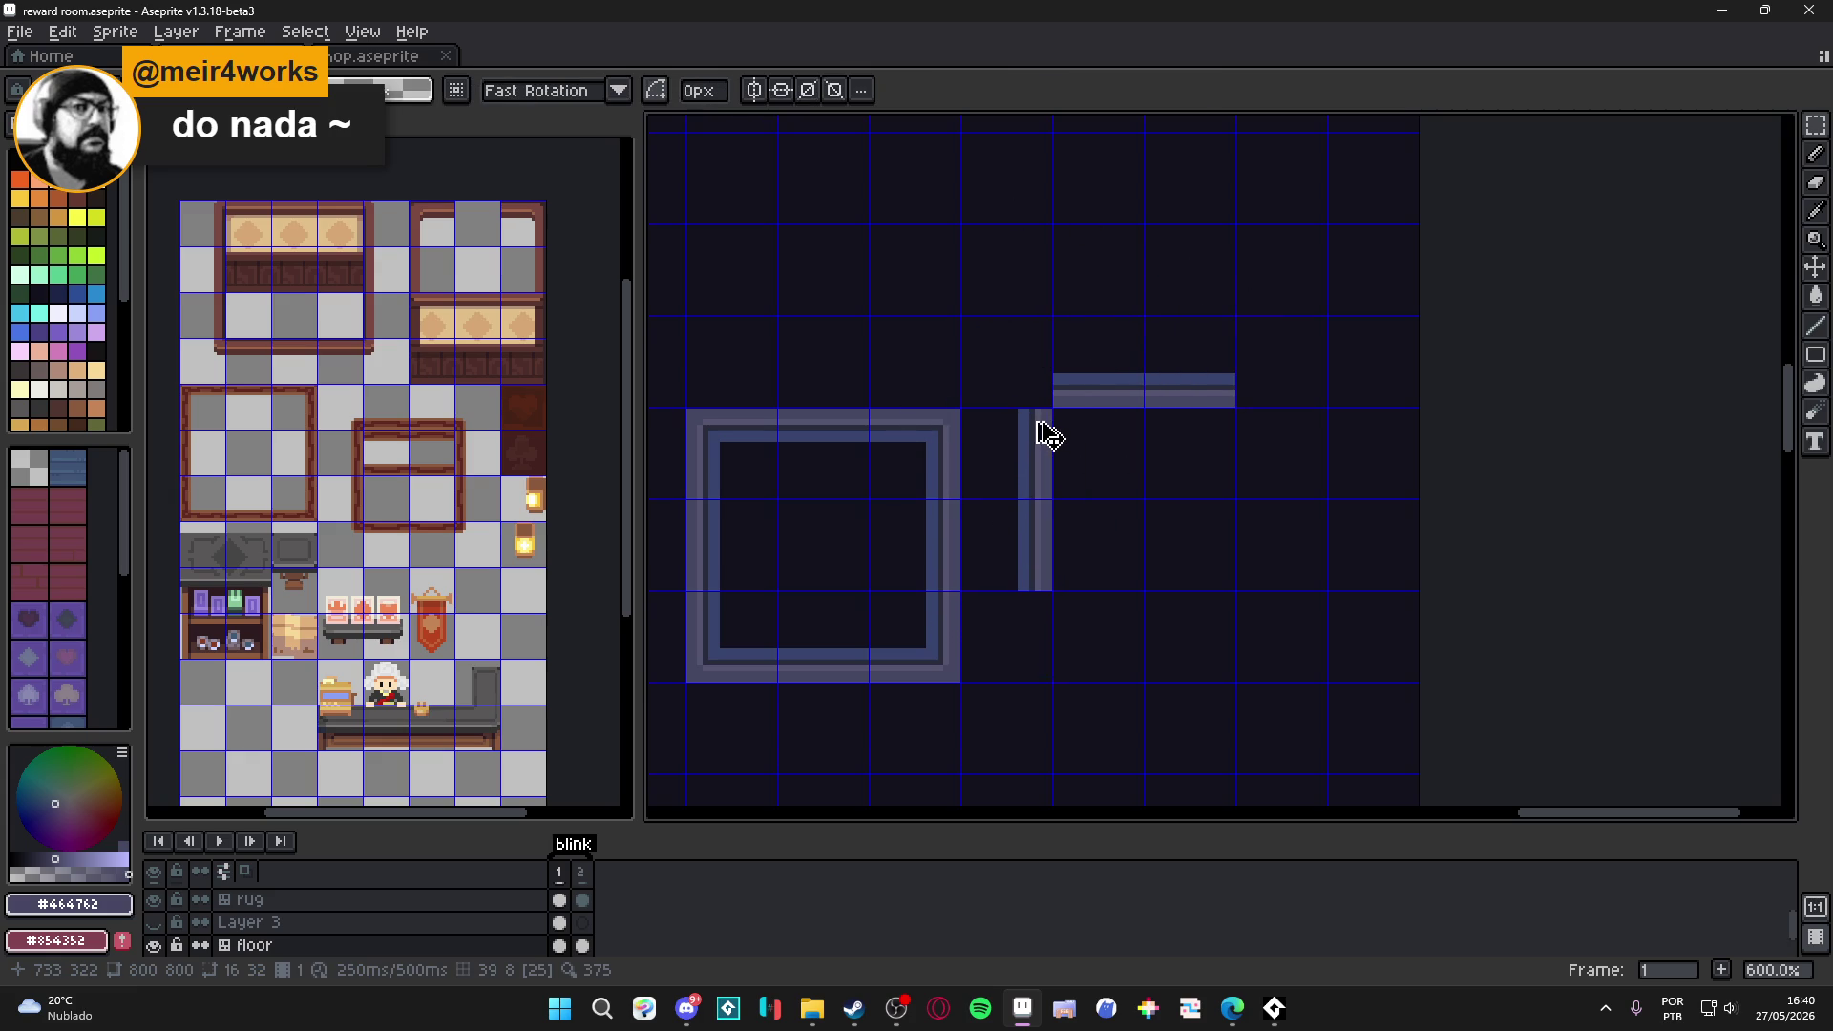
Duplicate the left vertical bar three tiles right to form the right side.
left_click_drag(1014, 480, 1010, 551)
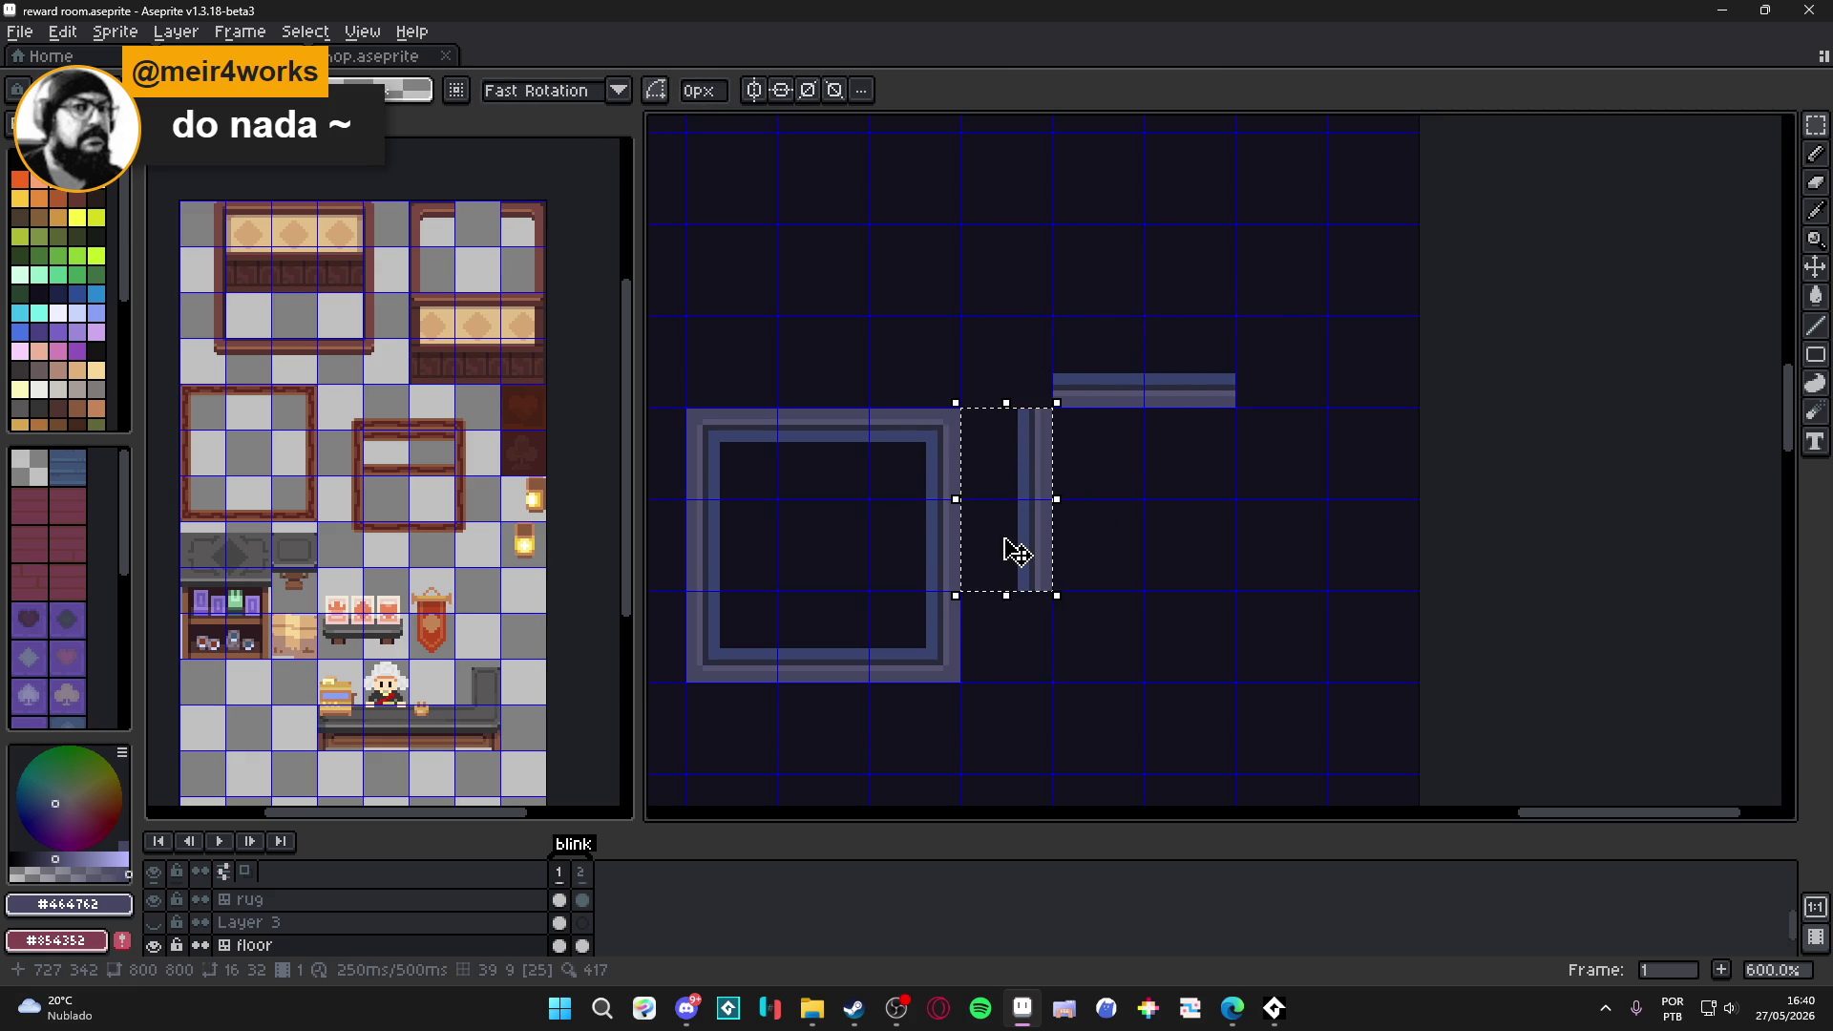
key("shift+h")
key("Right")
key("Right")
key("Right")
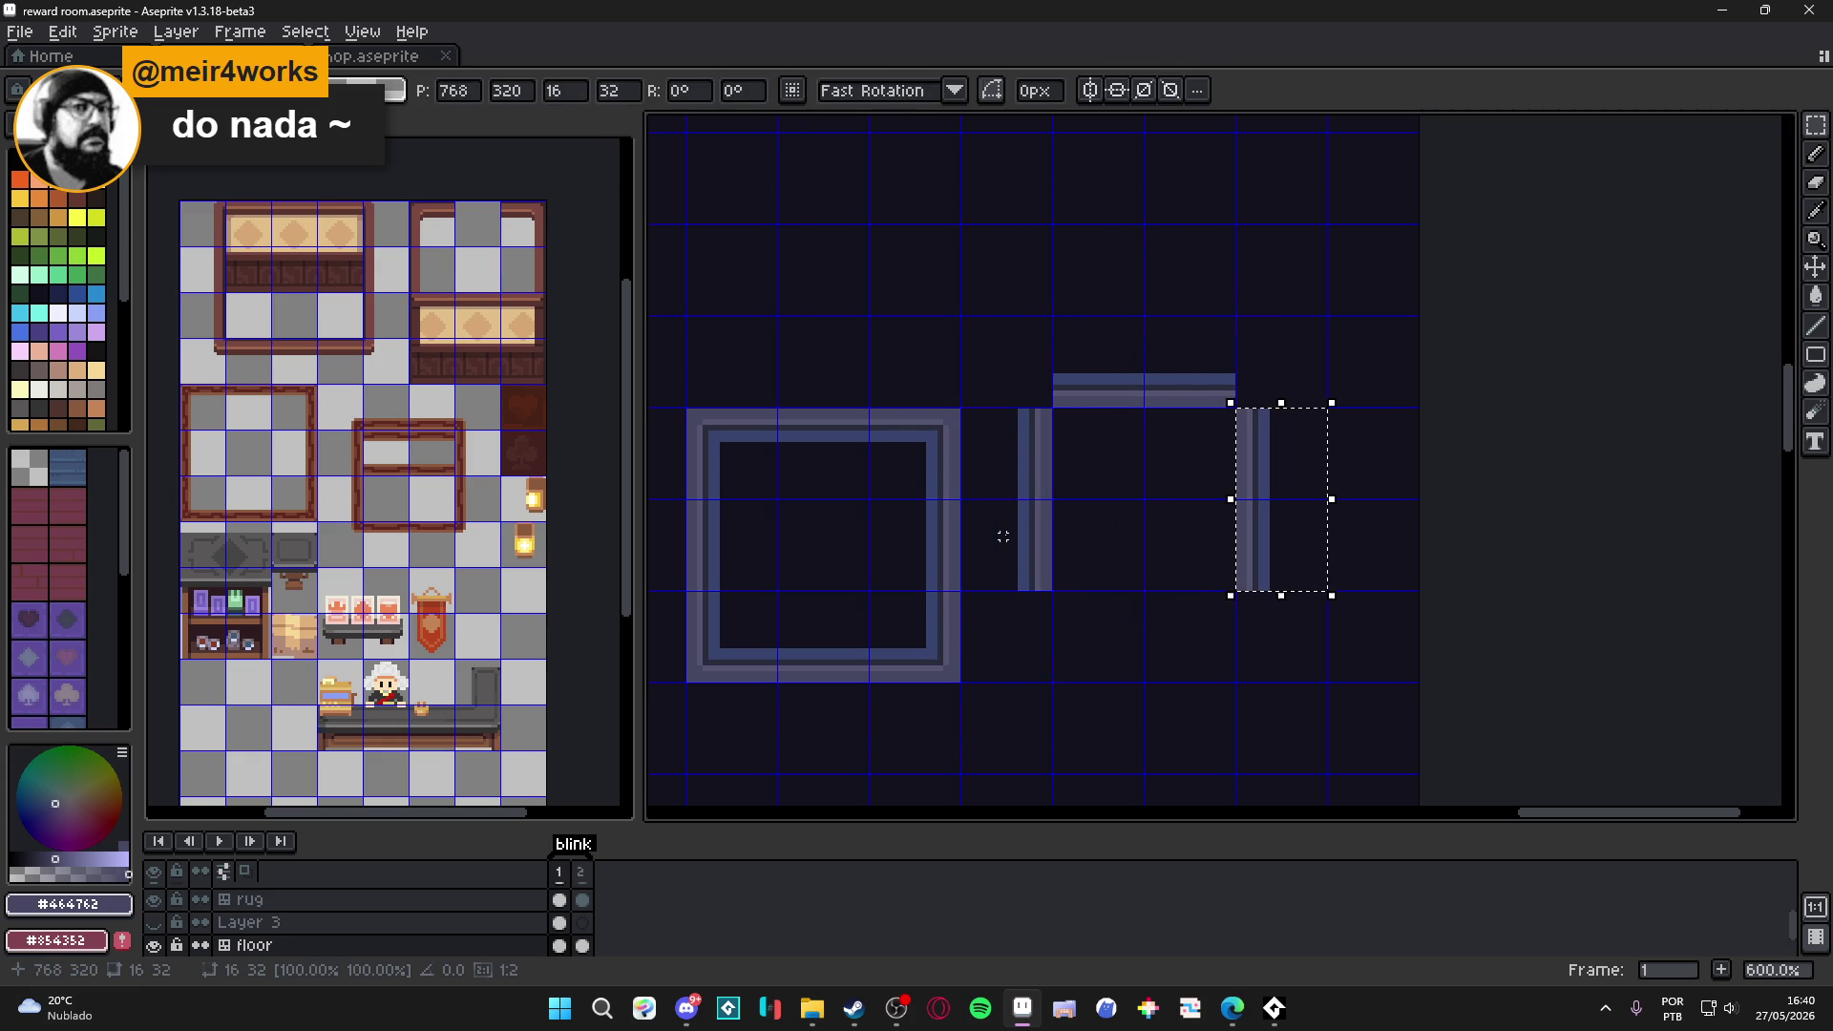
key("Return")
Copy the top bar down as the bottom side and stretch its left end leftward.
left_click_drag(1095, 393, 1231, 320)
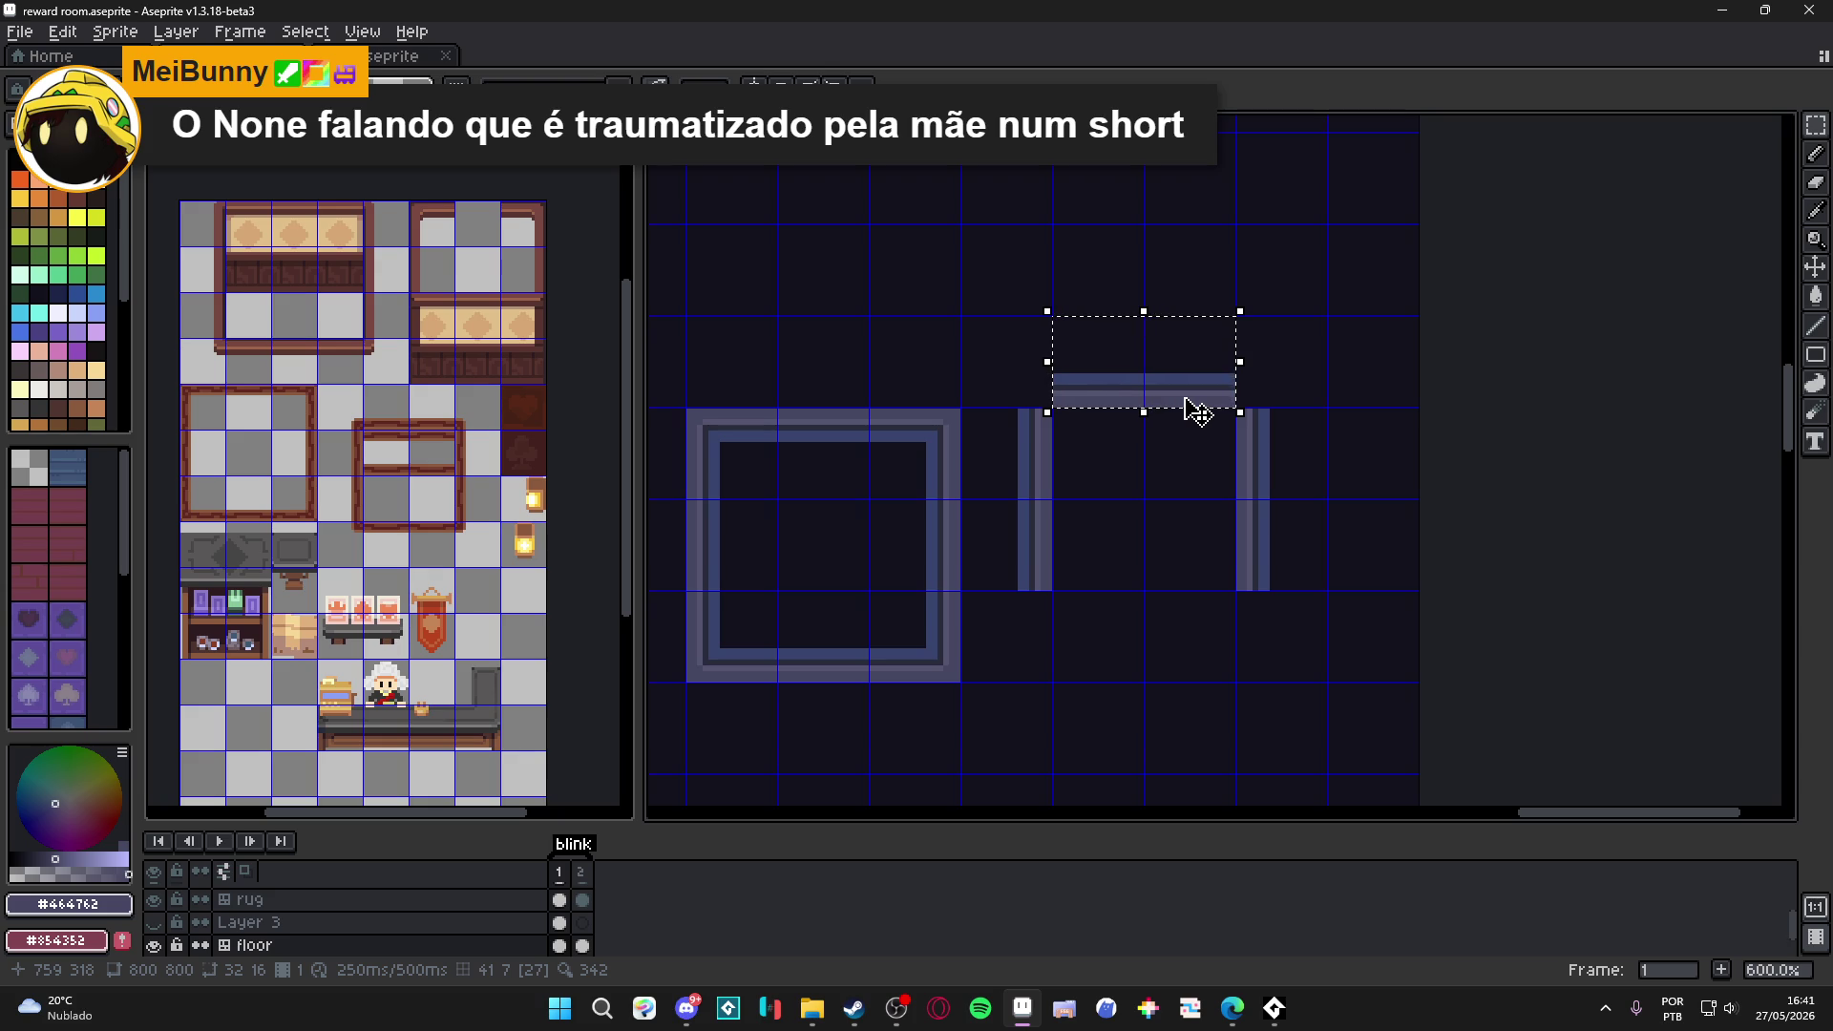
key("ctrl+v")
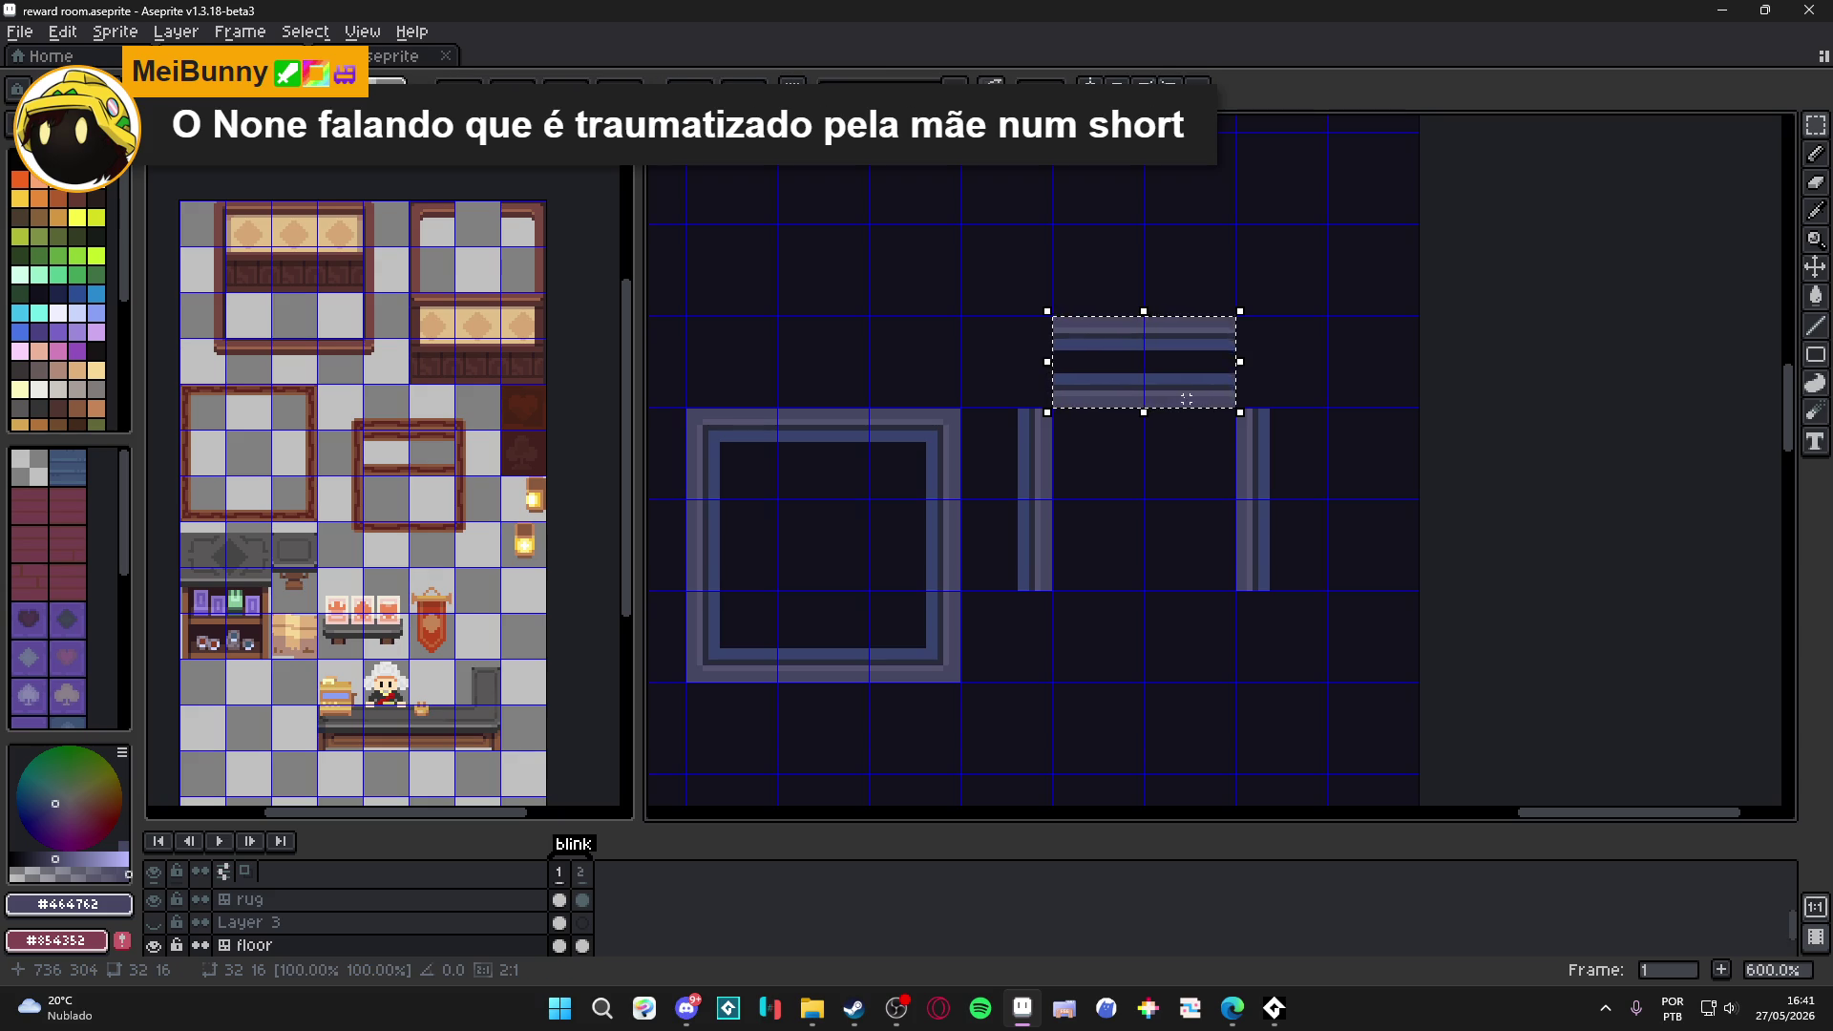
key("shift+Down")
key("shift+Down")
key("shift+Down")
left_click(1072, 501)
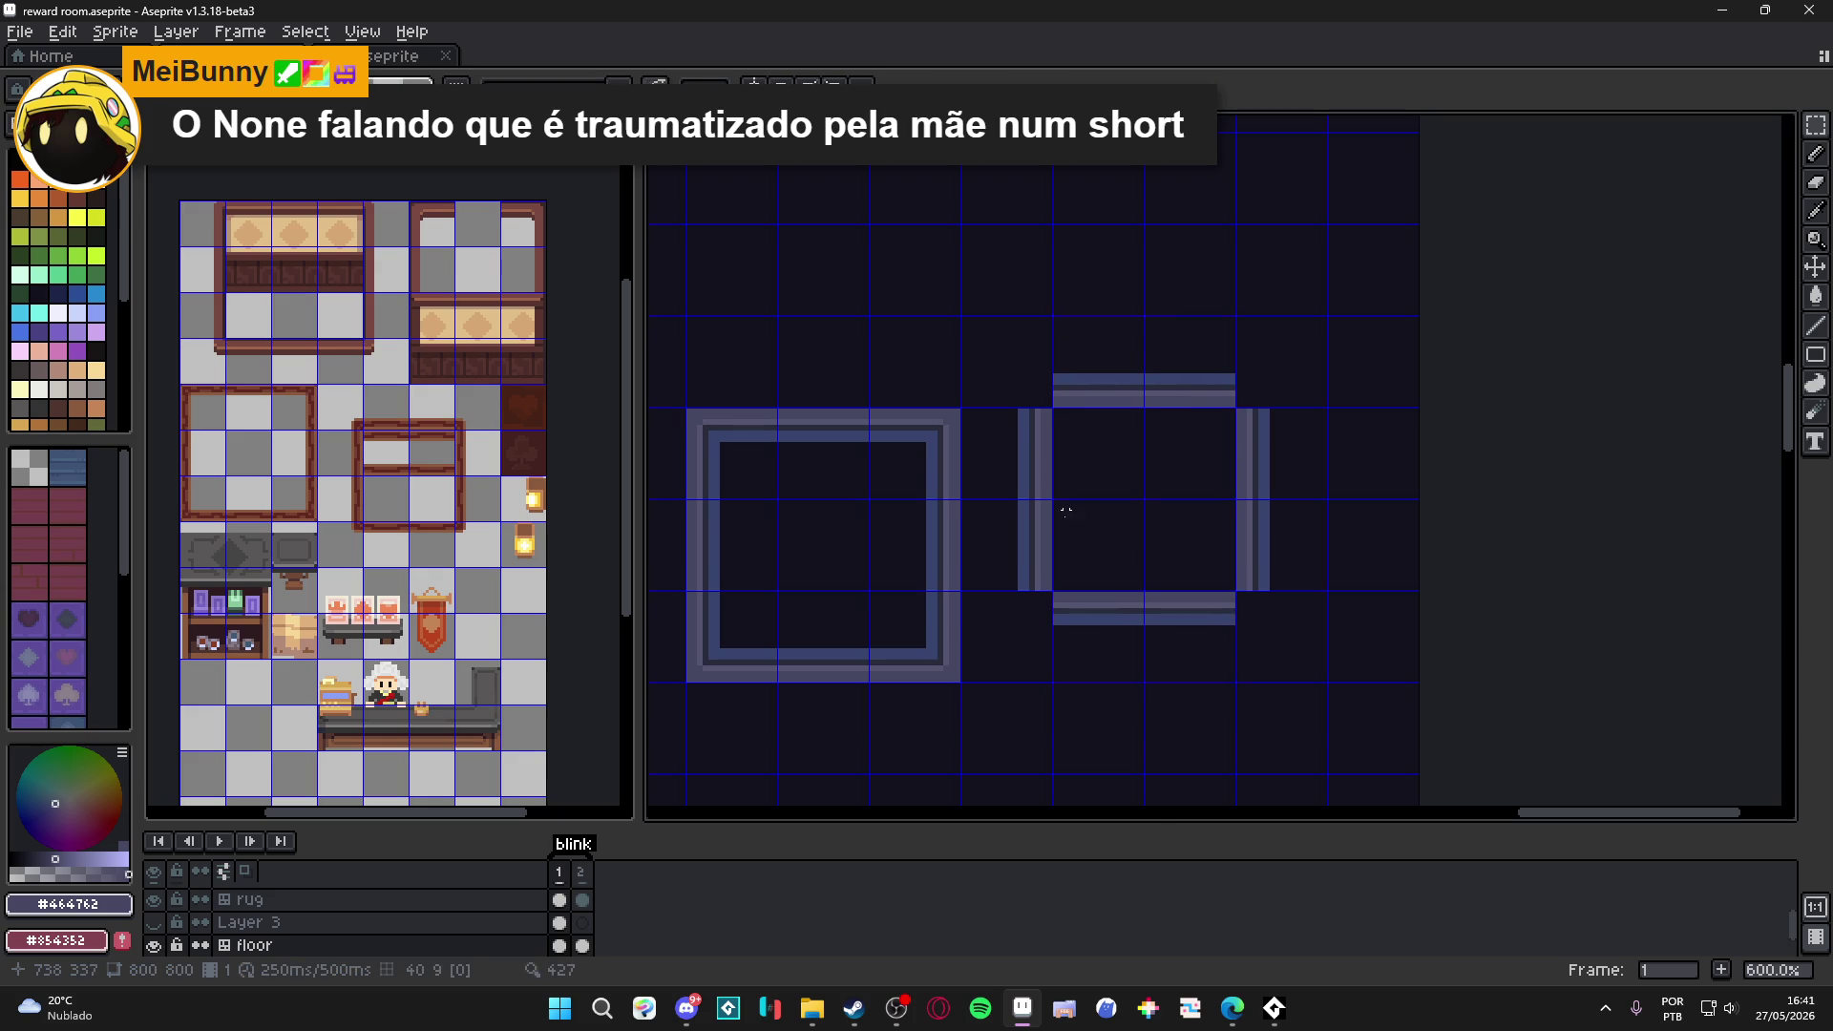
scroll(1054, 611, "up", 4)
mouse_move(1043, 562)
left_mouse_down()
mouse_move(1069, 654)
mouse_move(1093, 657)
mouse_move(933, 627)
left_mouse_up()
Commit the stretched bar and pencil in the light stripe pixels at the lower-left corner.
scroll(1299, 603, "right", 3)
key("ctrl+d")
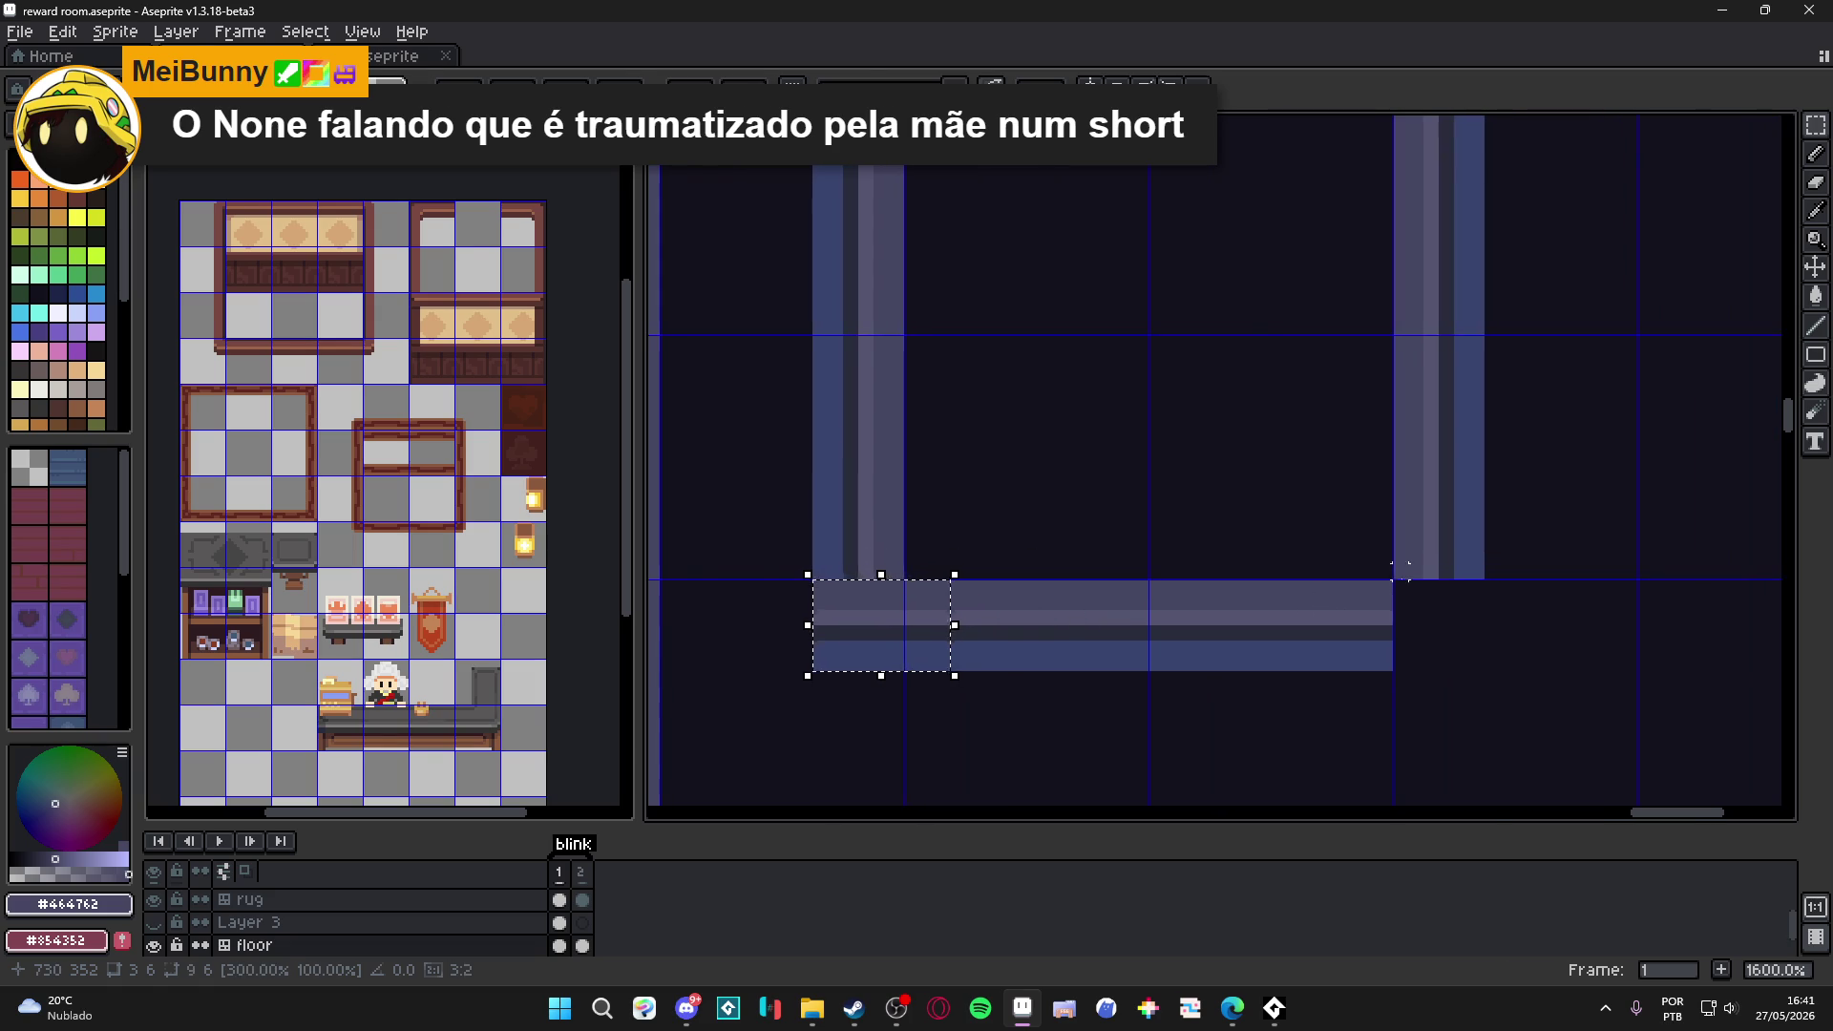
key("b")
scroll(862, 586, "up", 2)
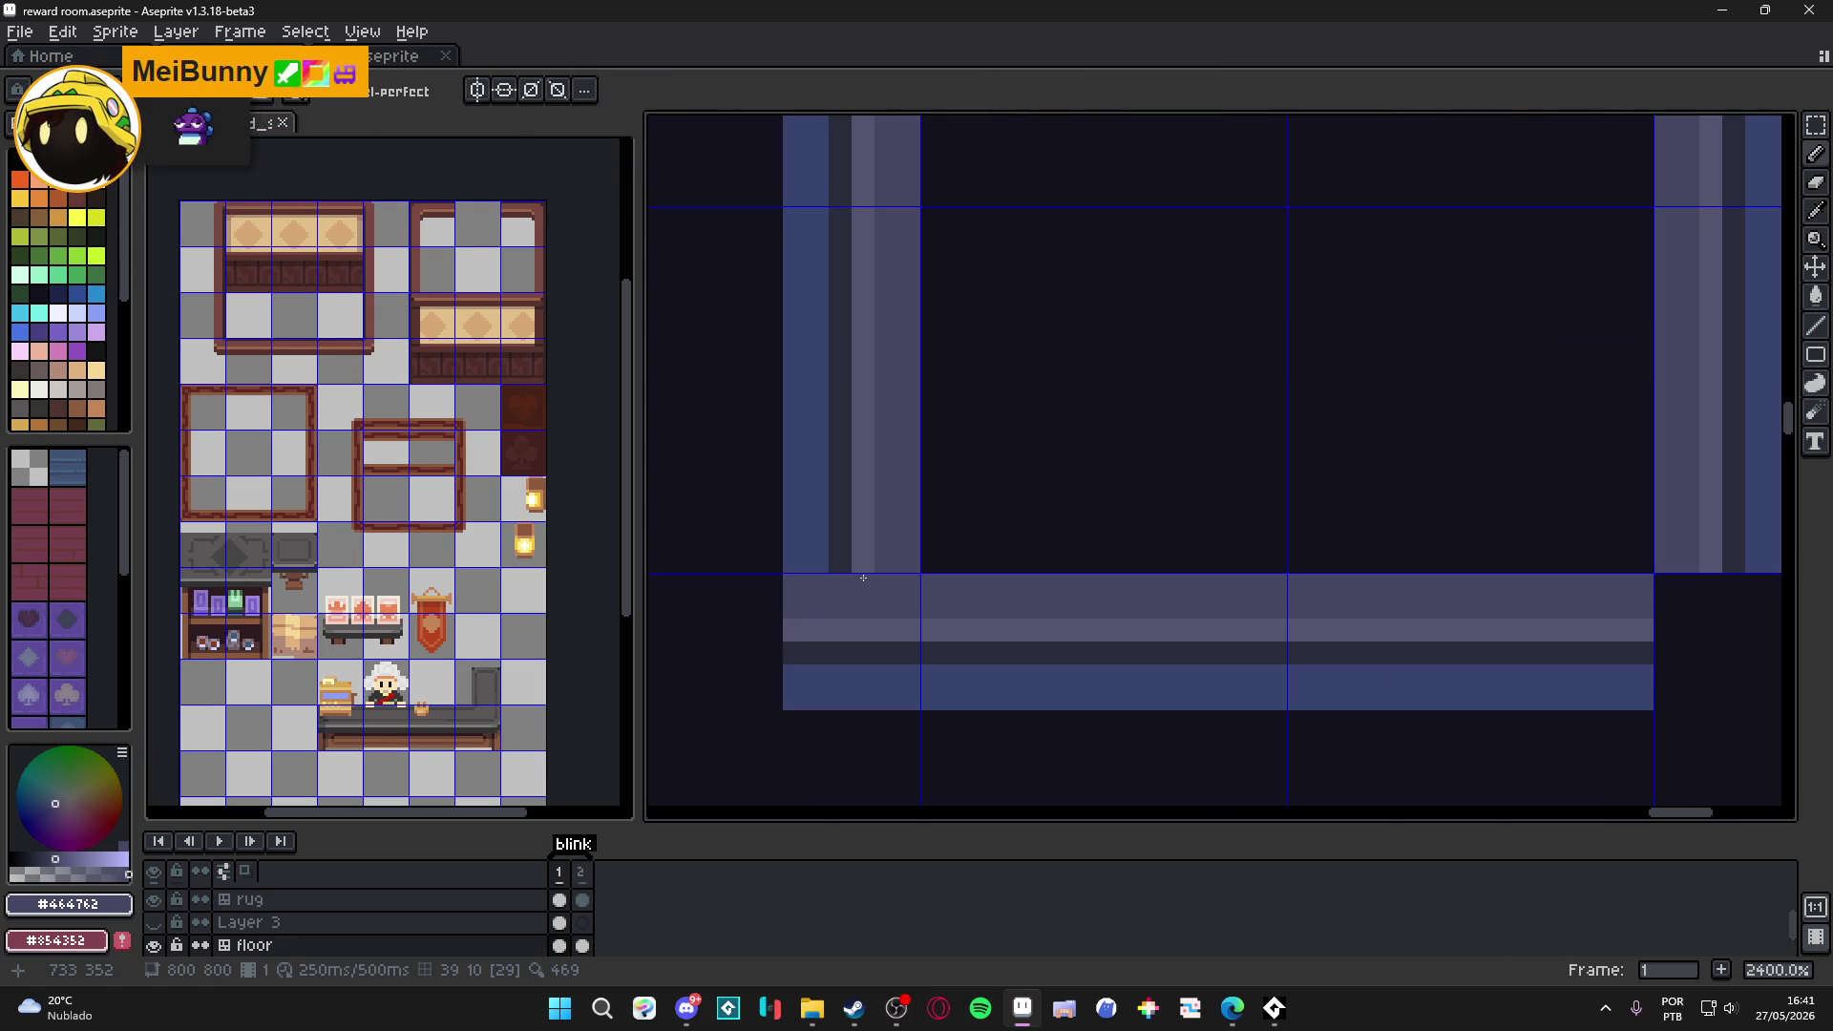
scroll(863, 577, "up", 1)
left_click(866, 557, "alt")
left_click(859, 616)
left_click(854, 587)
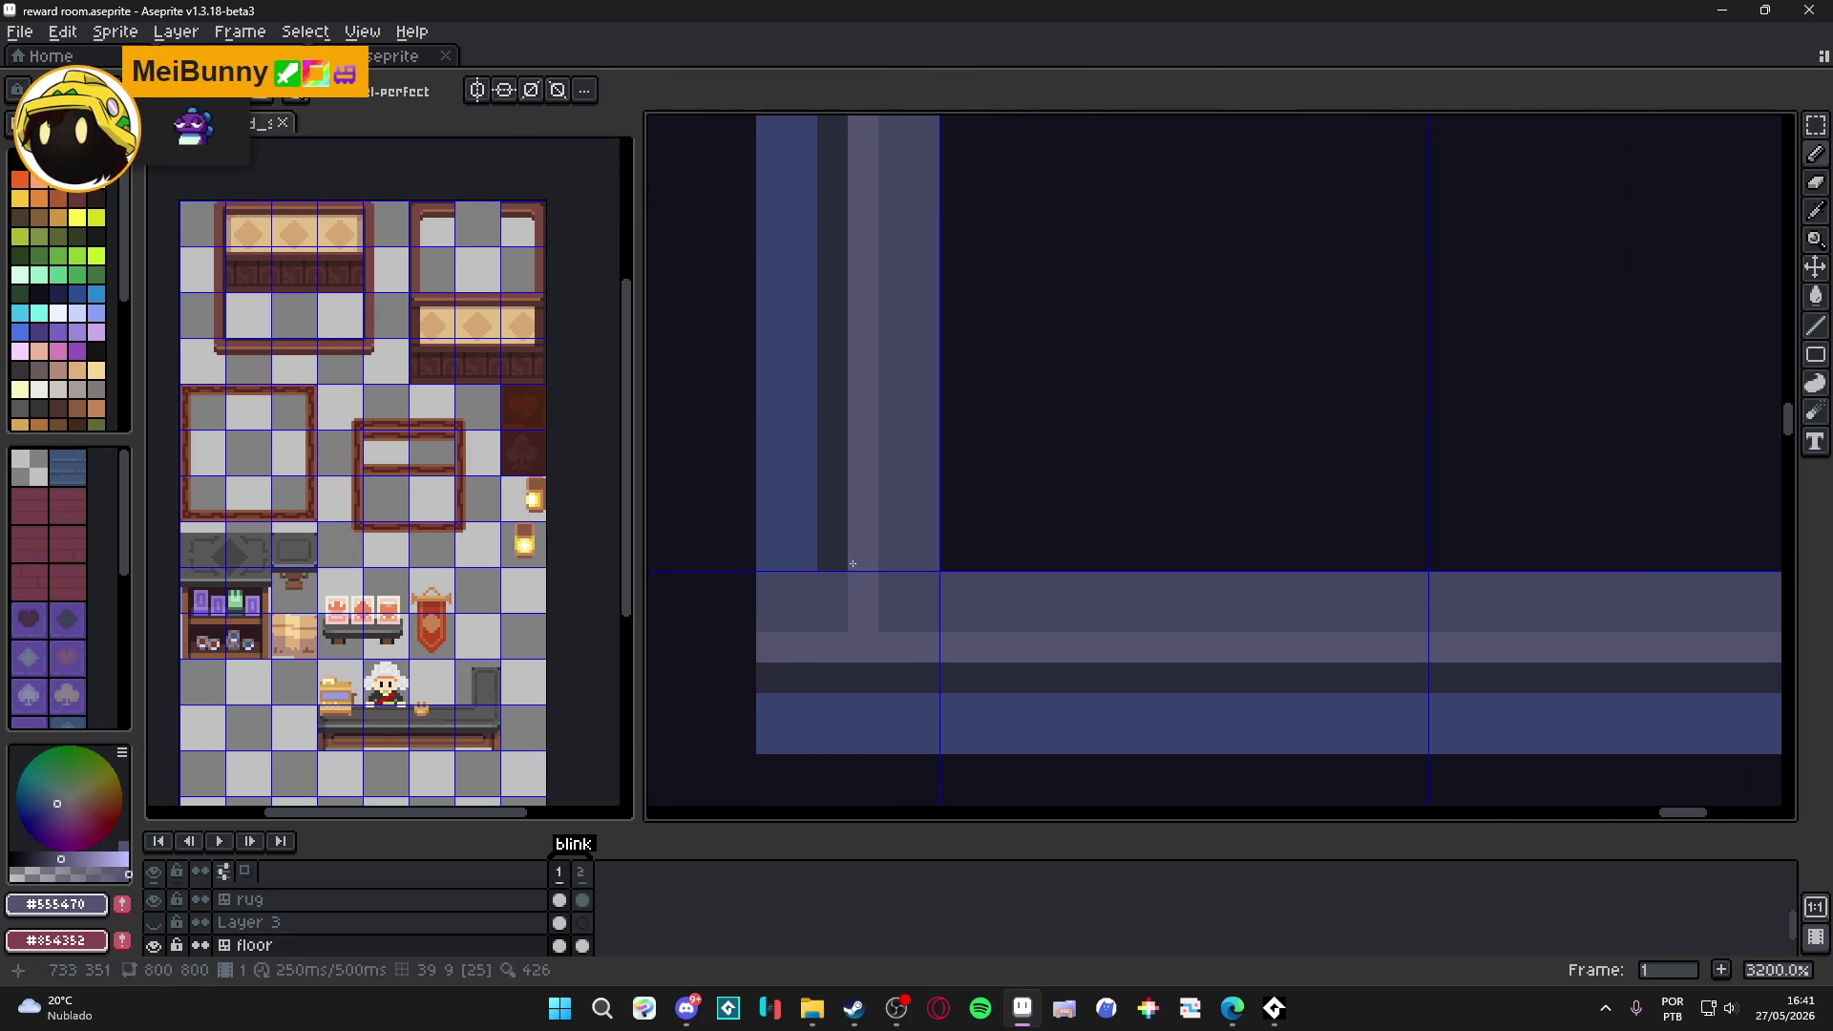
Paint the dark and blue stripe pixels into the corner, then zoom out to both frames.
left_click(832, 554, "alt")
left_click_drag(831, 601, 831, 647)
left_click(789, 556, "alt")
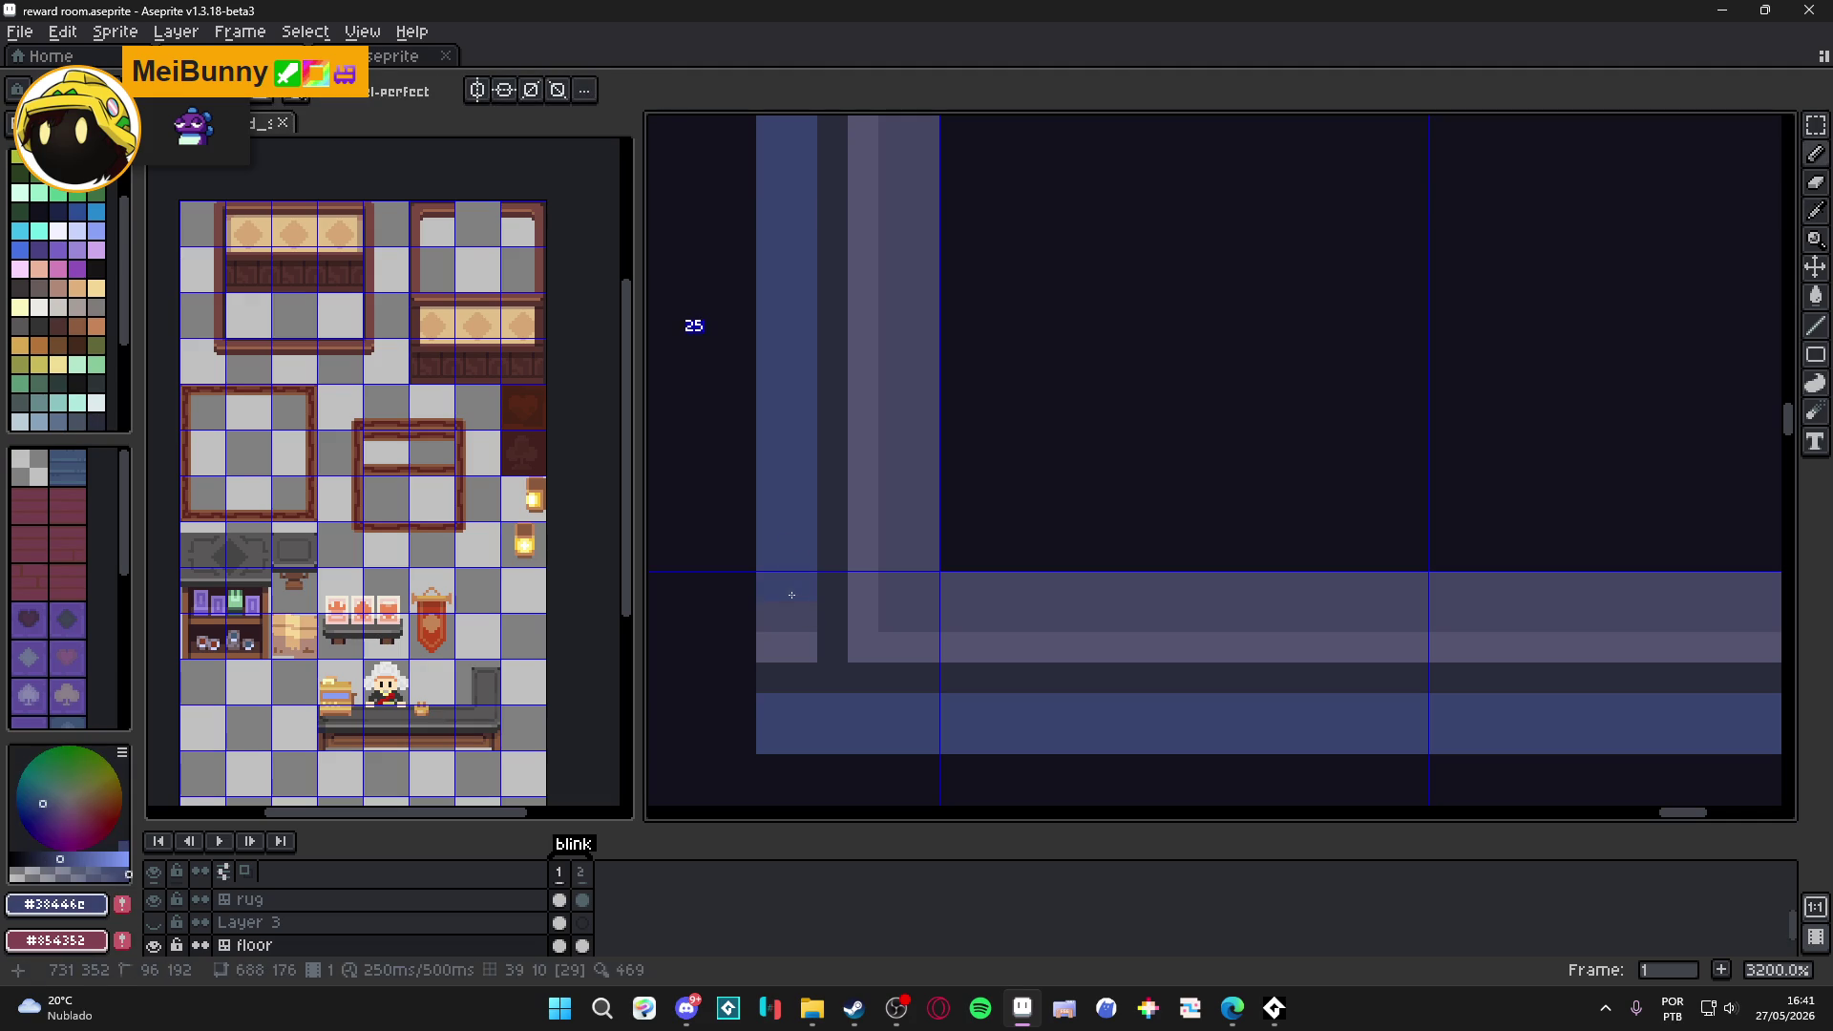
left_click(790, 668)
left_click(831, 676)
scroll(840, 670, "down", 6)
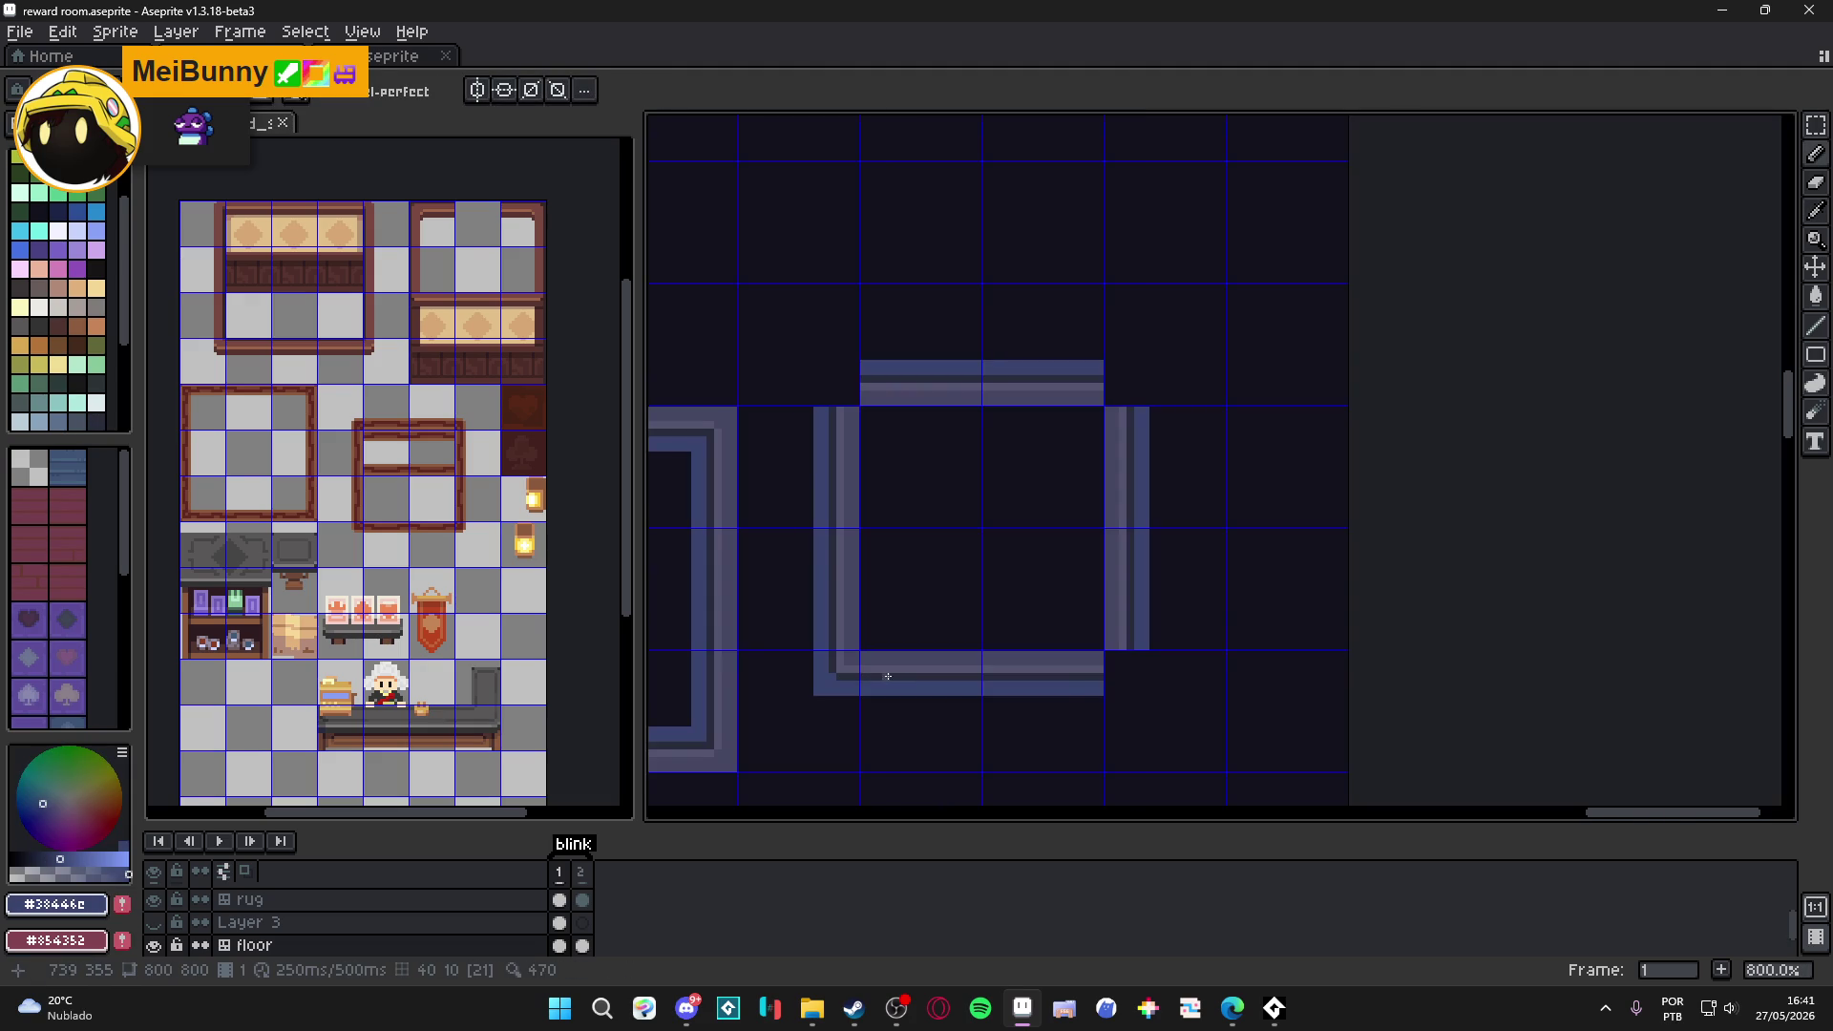
scroll(908, 669, "down", 1)
left_click_drag(1004, 601, 1085, 572)
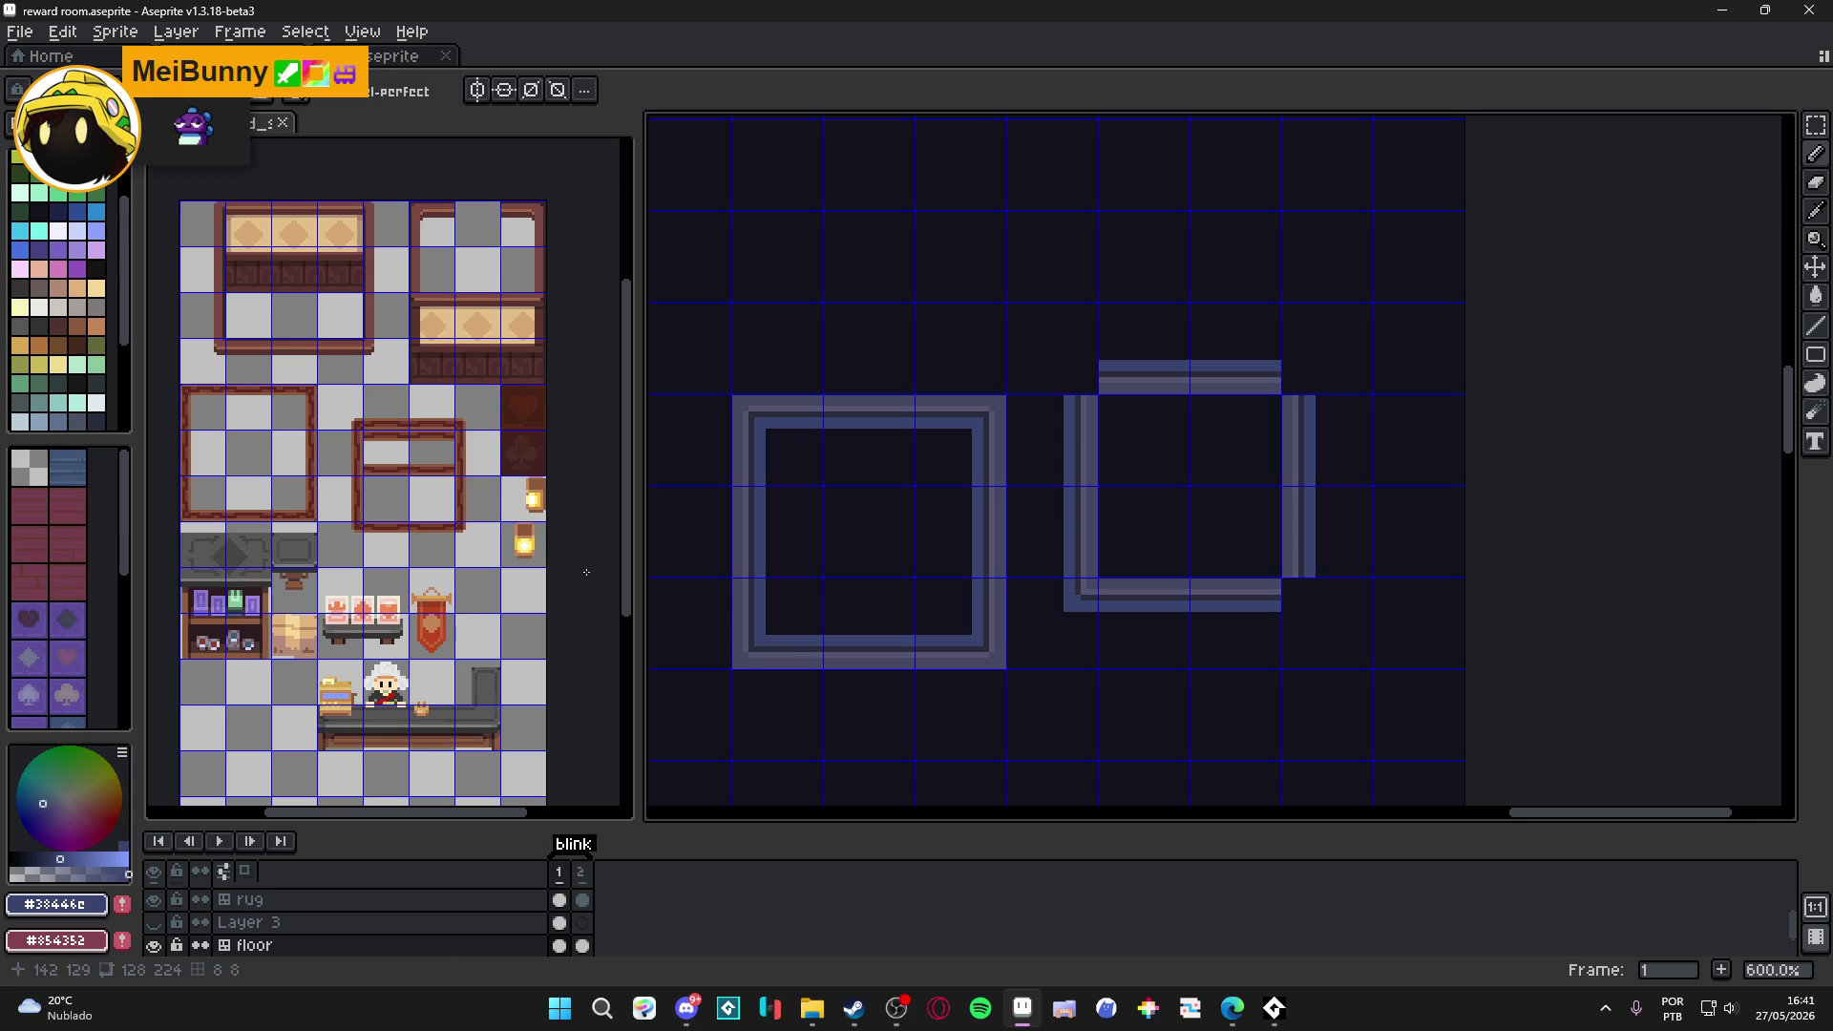
Sample the #464762 frame colour and draw a straight line along the lower border row.
scroll(851, 483, "down", 3)
mouse_move(851, 483)
left_mouse_down()
mouse_move(1312, 785)
mouse_move(1073, 294)
left_mouse_up()
scroll(1073, 294, "up", 6)
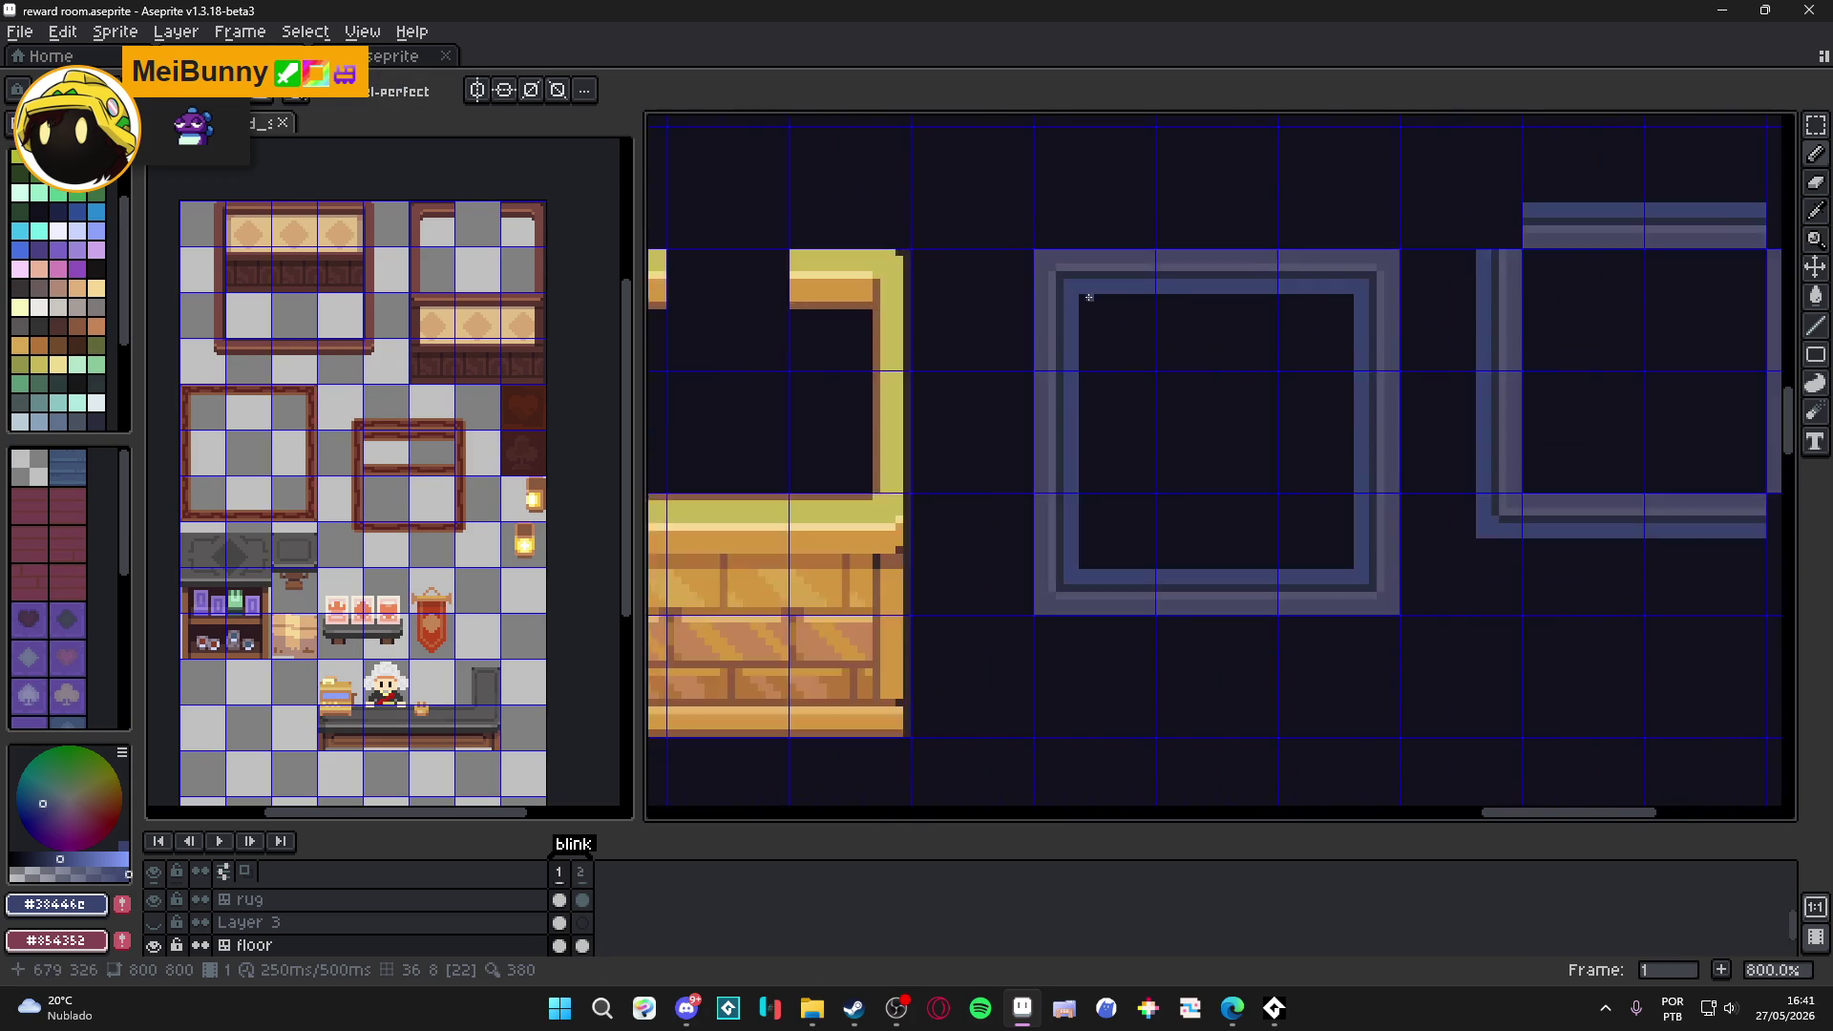
key("i")
left_click(1012, 258)
scroll(1012, 257, "down", 2)
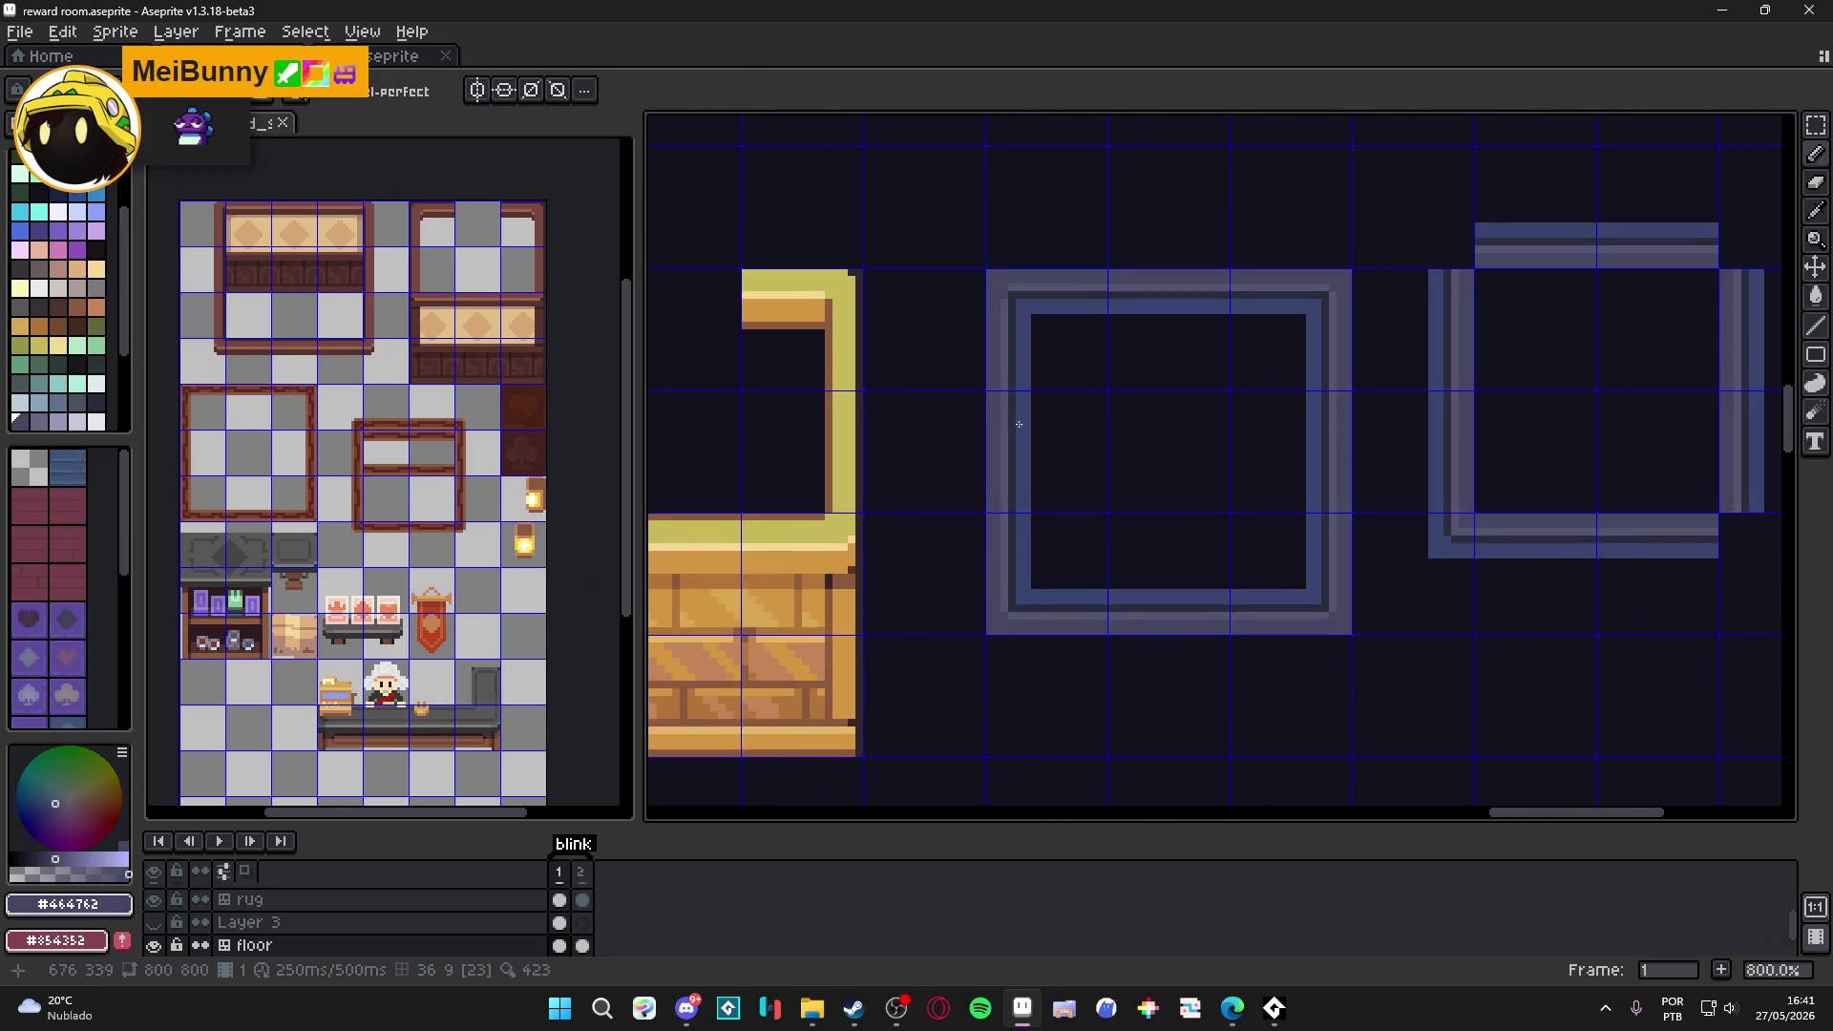
scroll(982, 608, "up", 2)
left_click(999, 599, "shift")
left_click(1014, 613)
left_click(1629, 616, "shift")
Check the room's top border and save the sprite.
left_click_drag(1629, 616, 1521, 797)
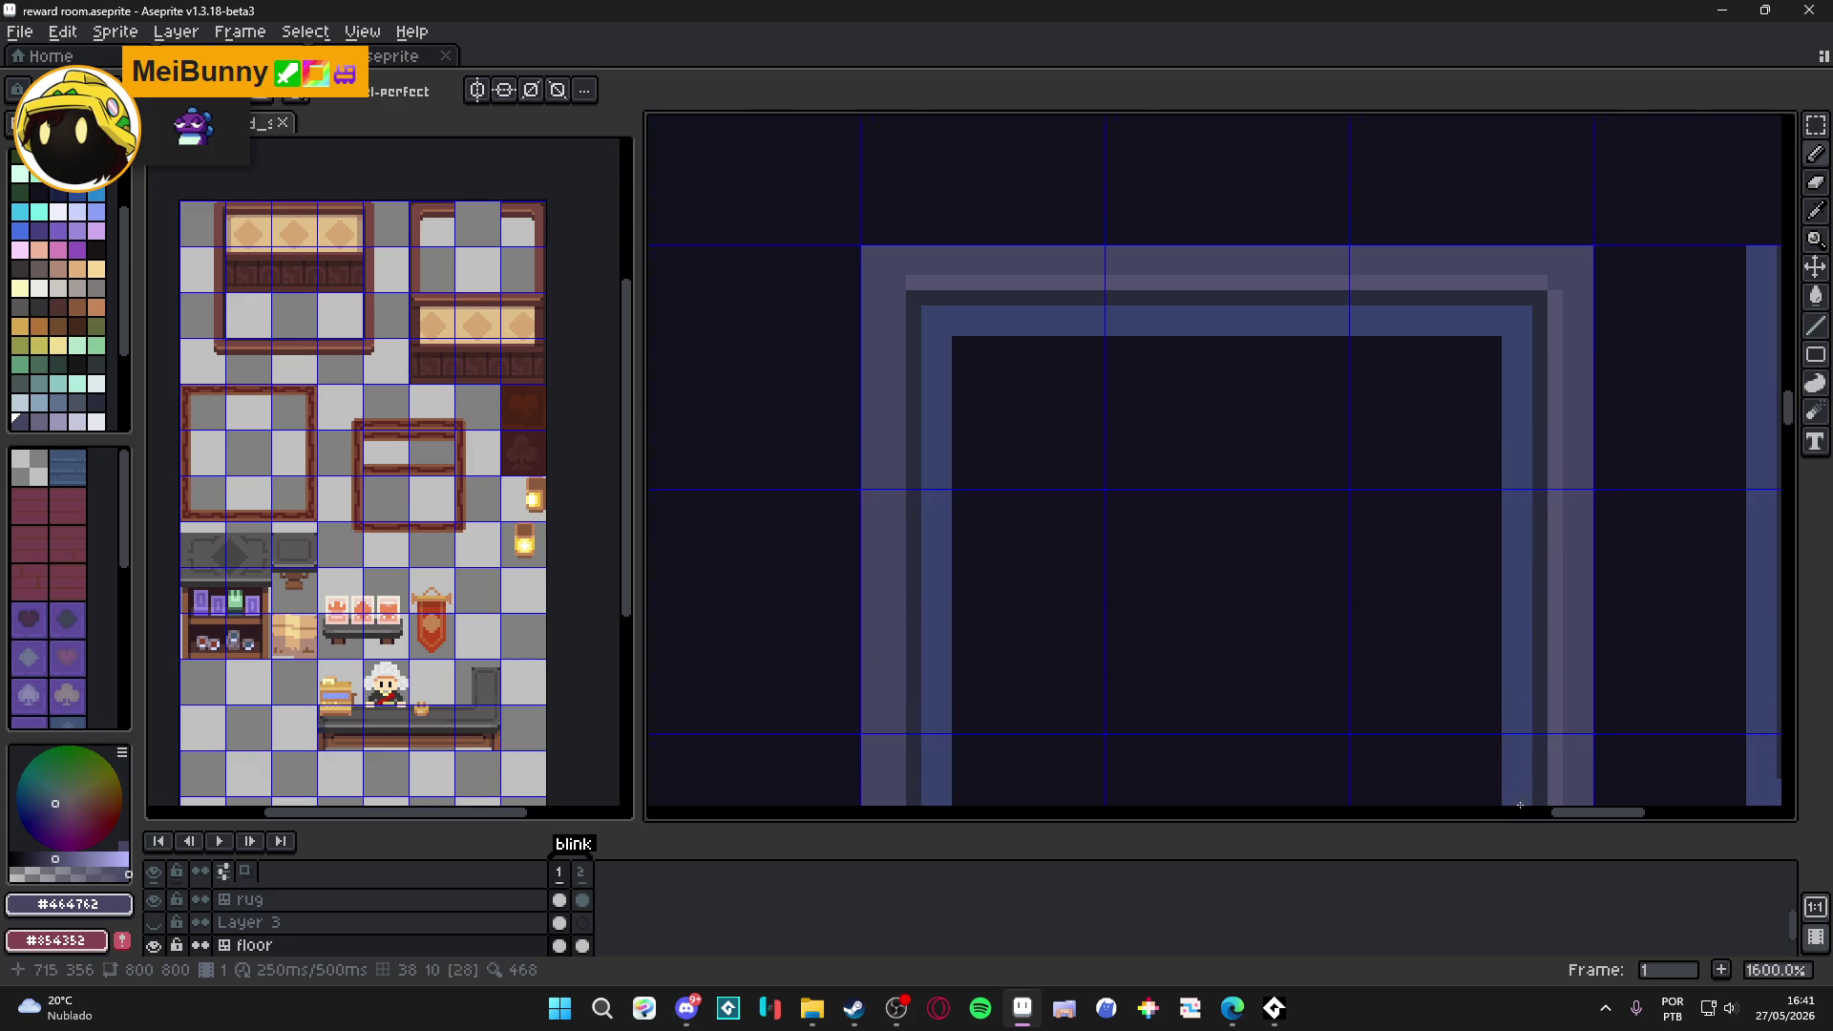
scroll(1552, 315, "down", 3)
scroll(1177, 420, "up", 1)
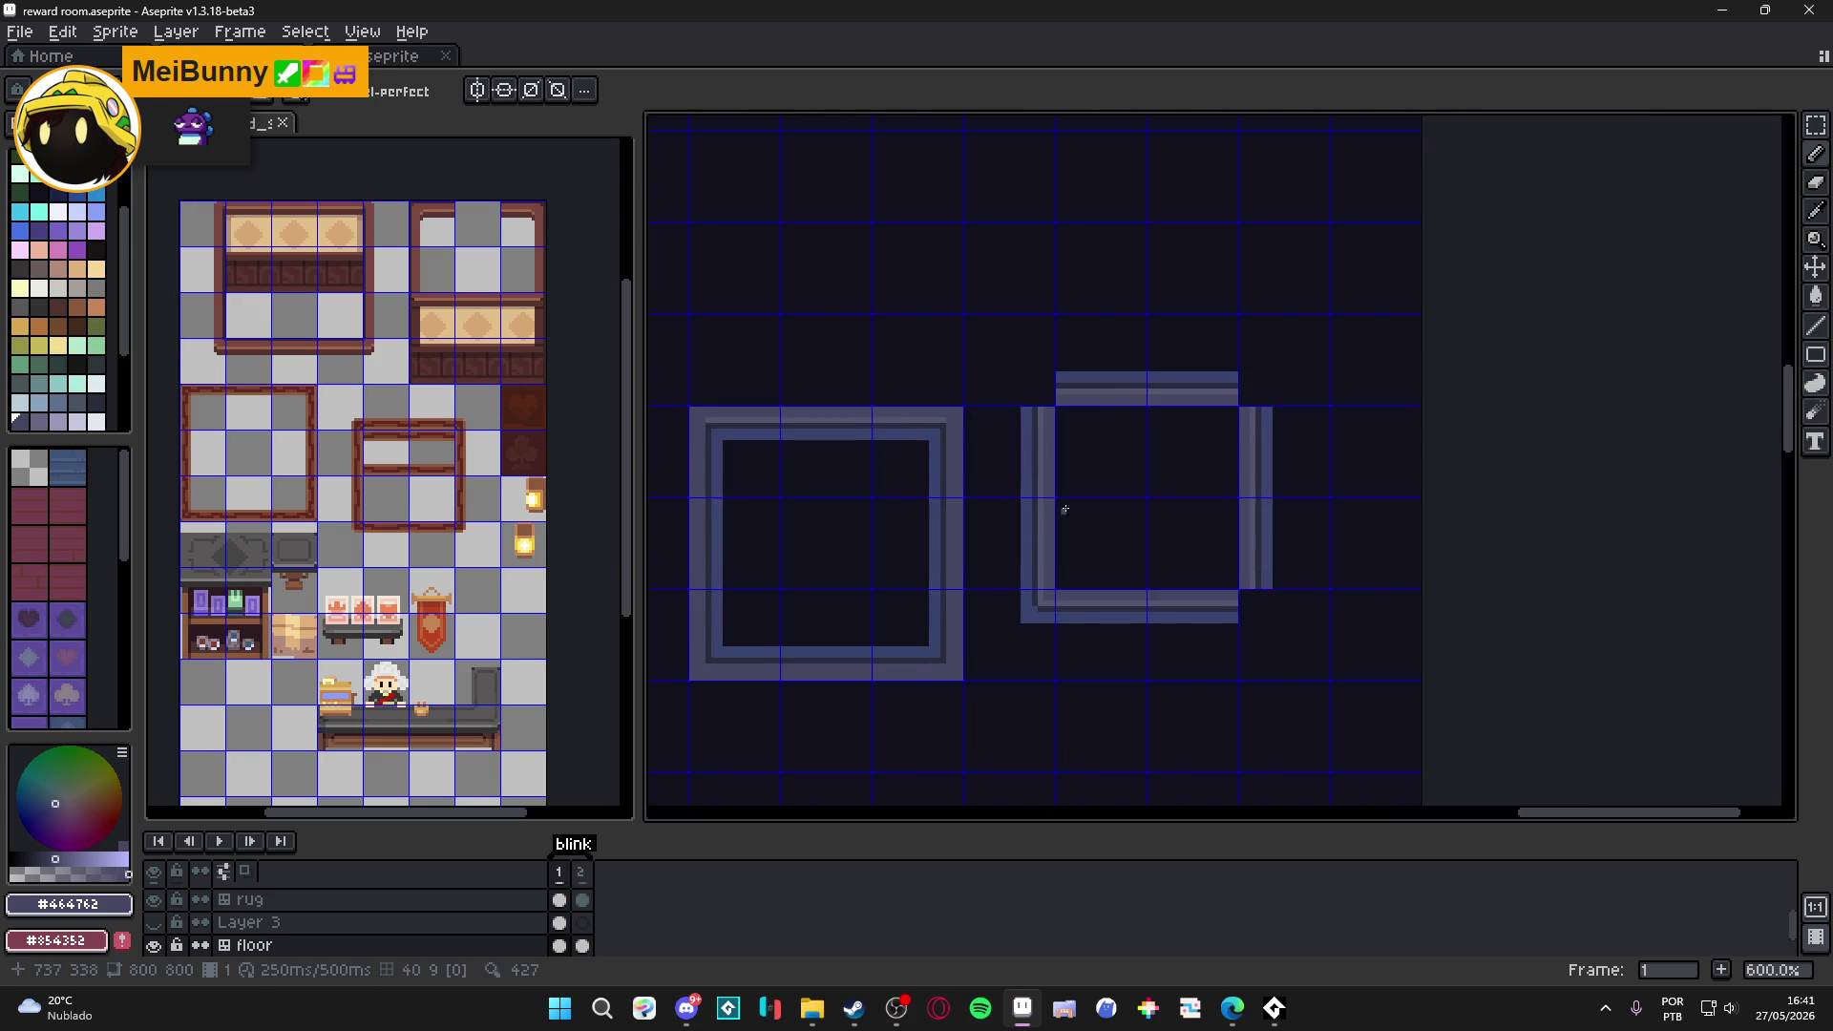
scroll(1032, 611, "up", 2)
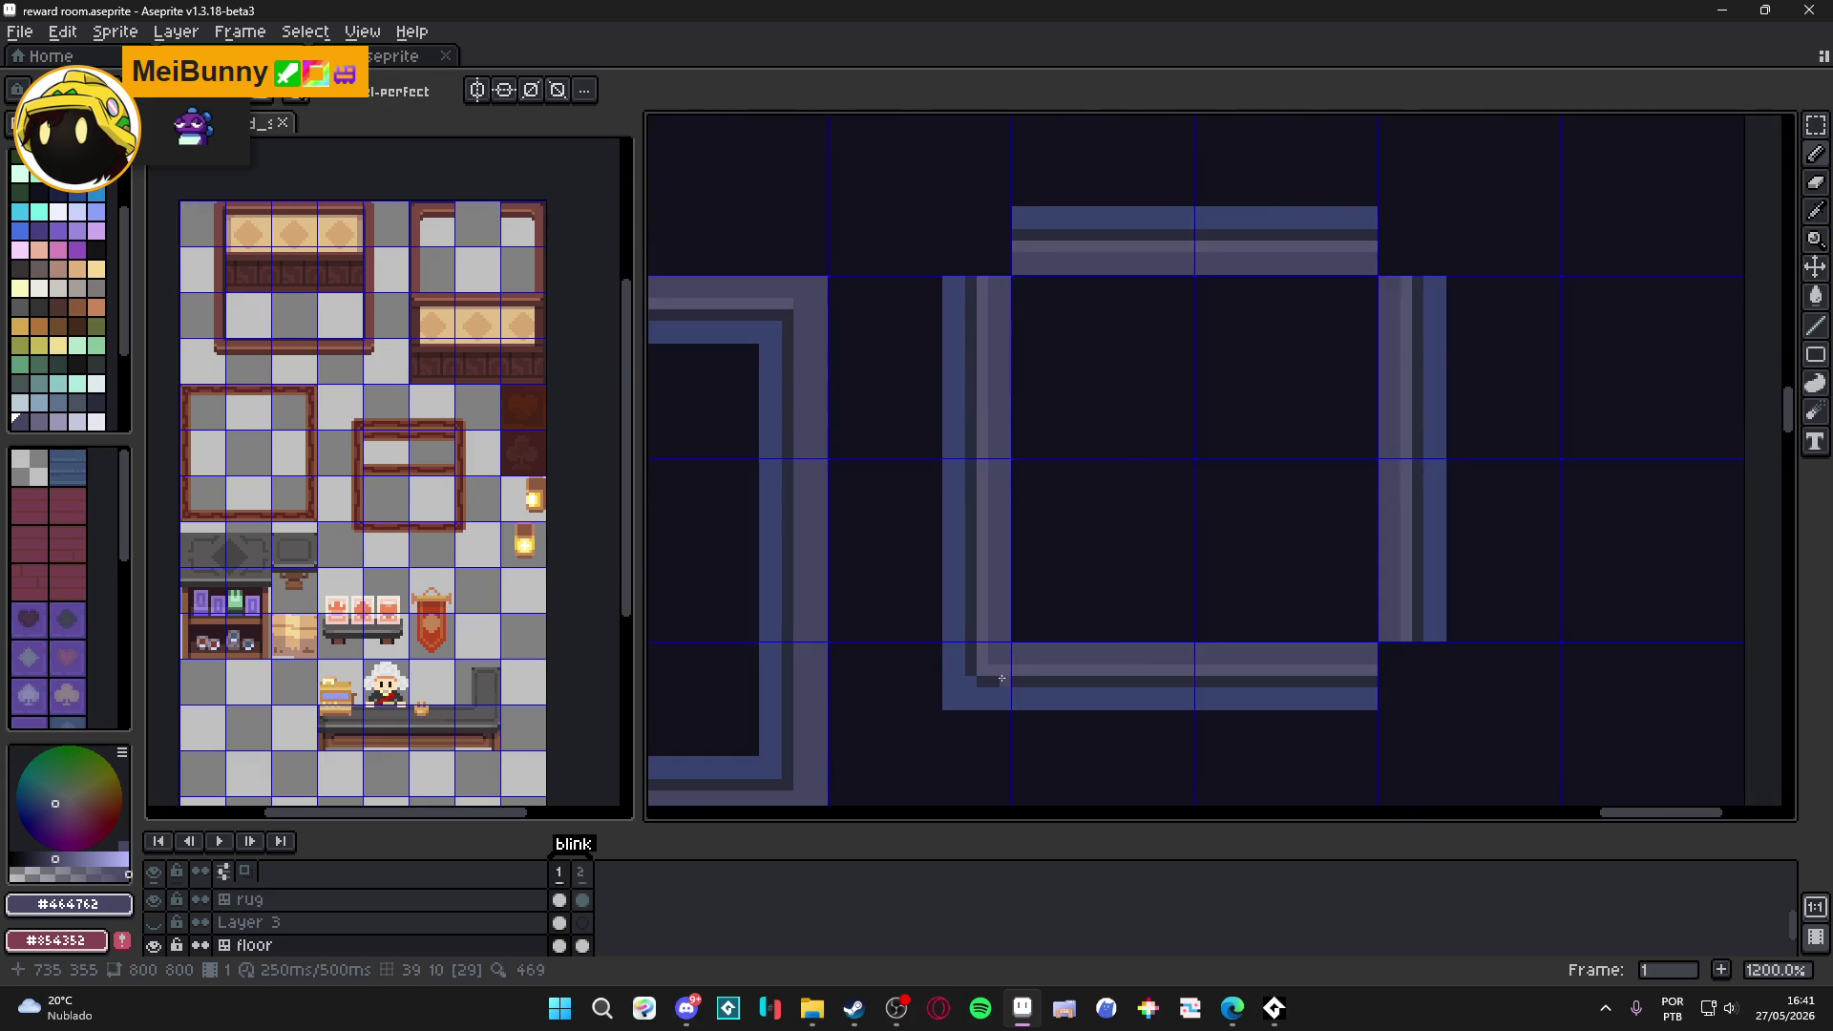
scroll(989, 599, "down", 2)
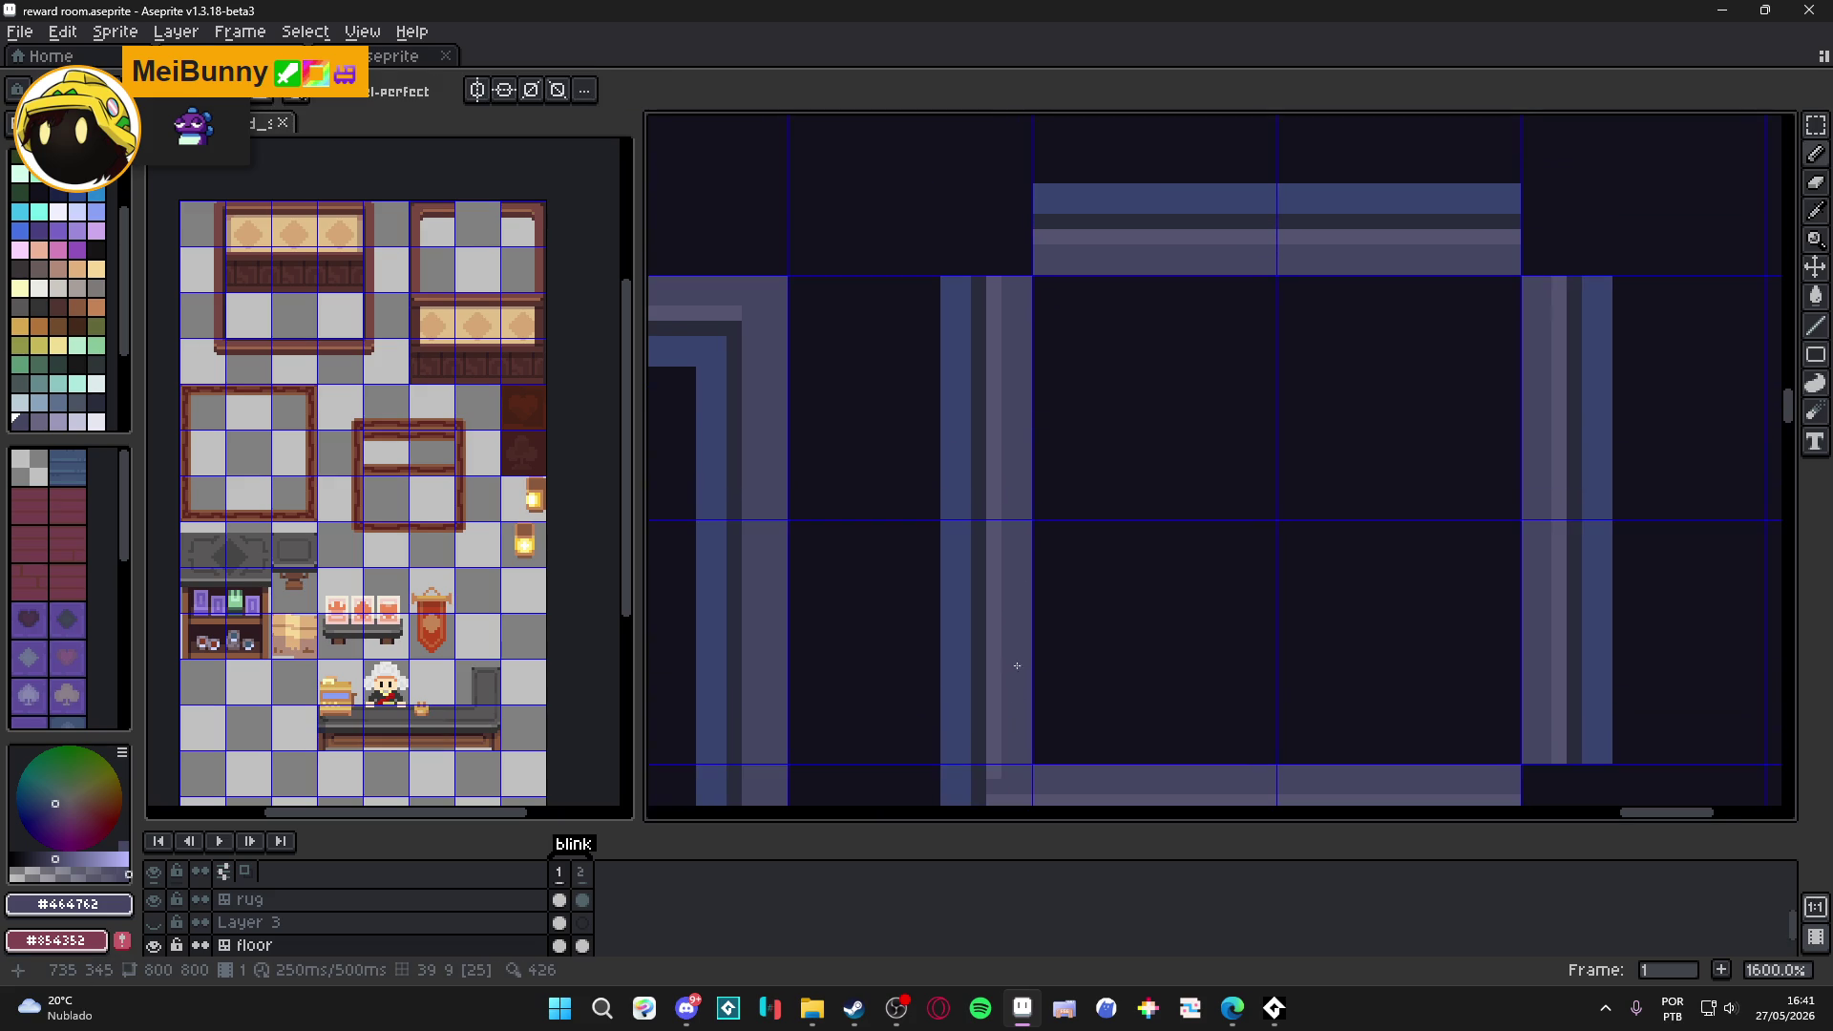
scroll(993, 268, "up", 2)
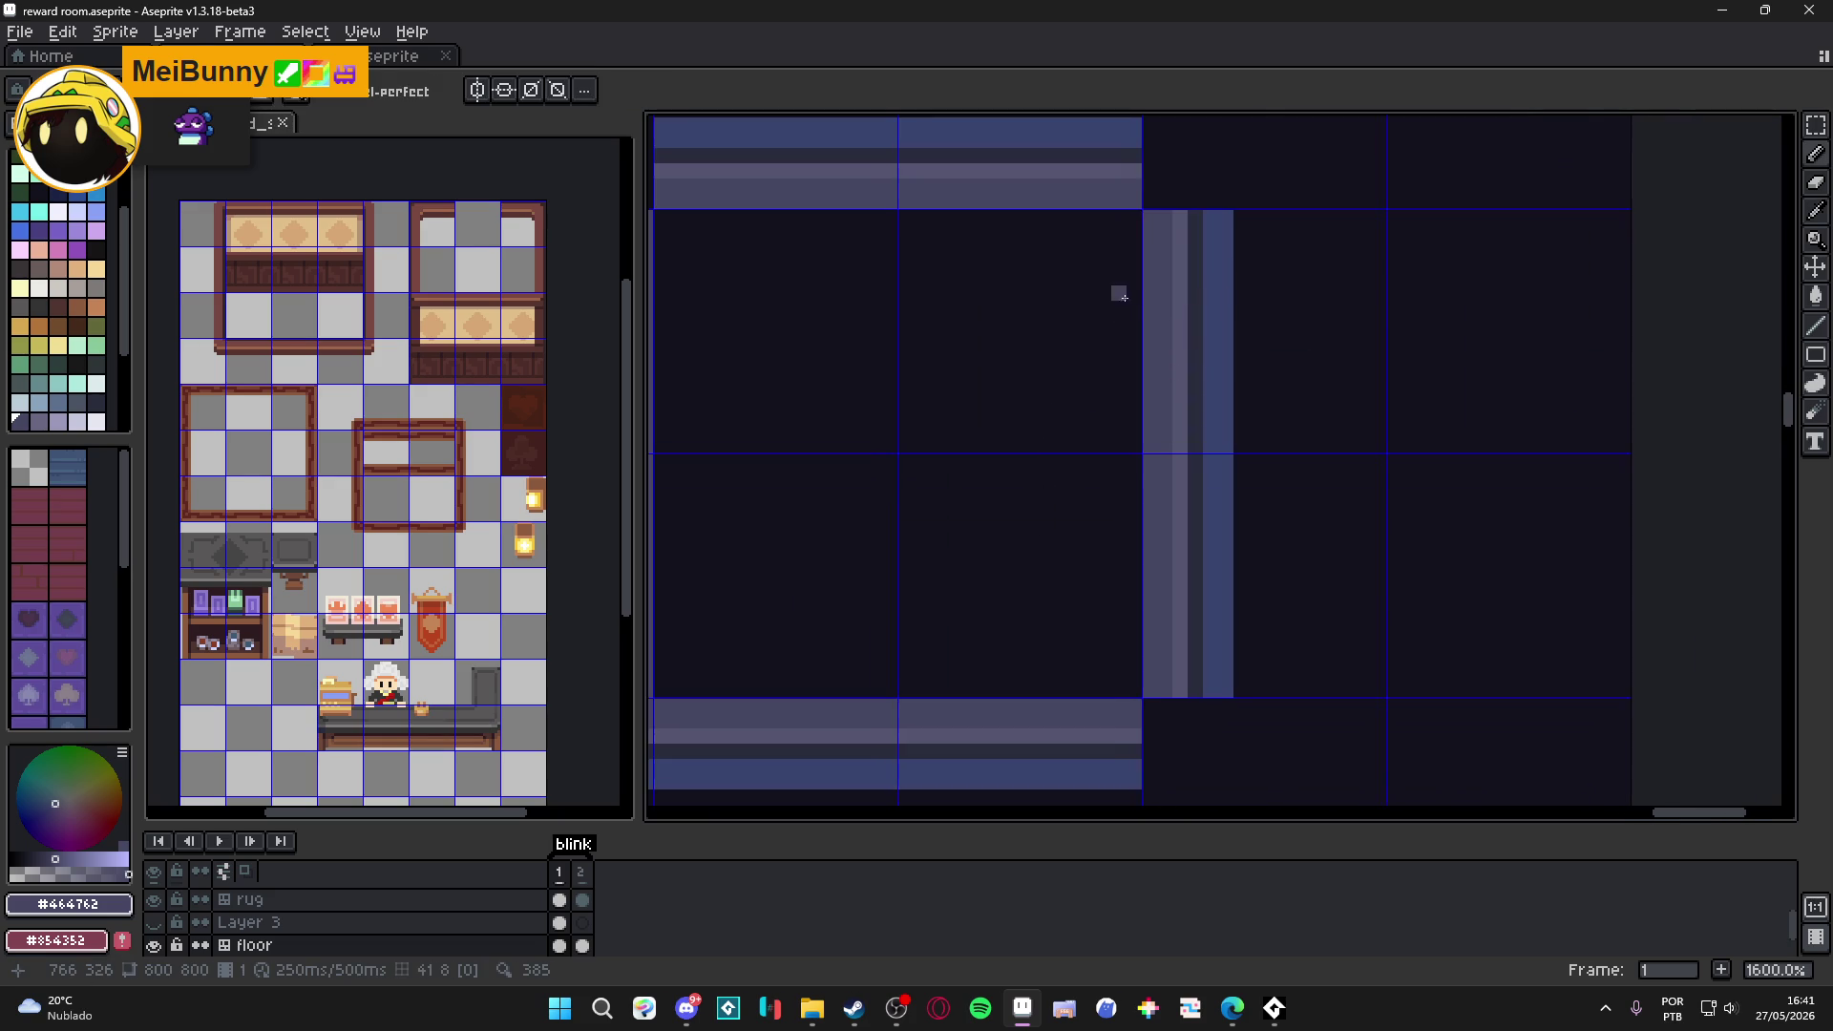
scroll(1048, 519, "down", 1)
scroll(1113, 307, "up", 1)
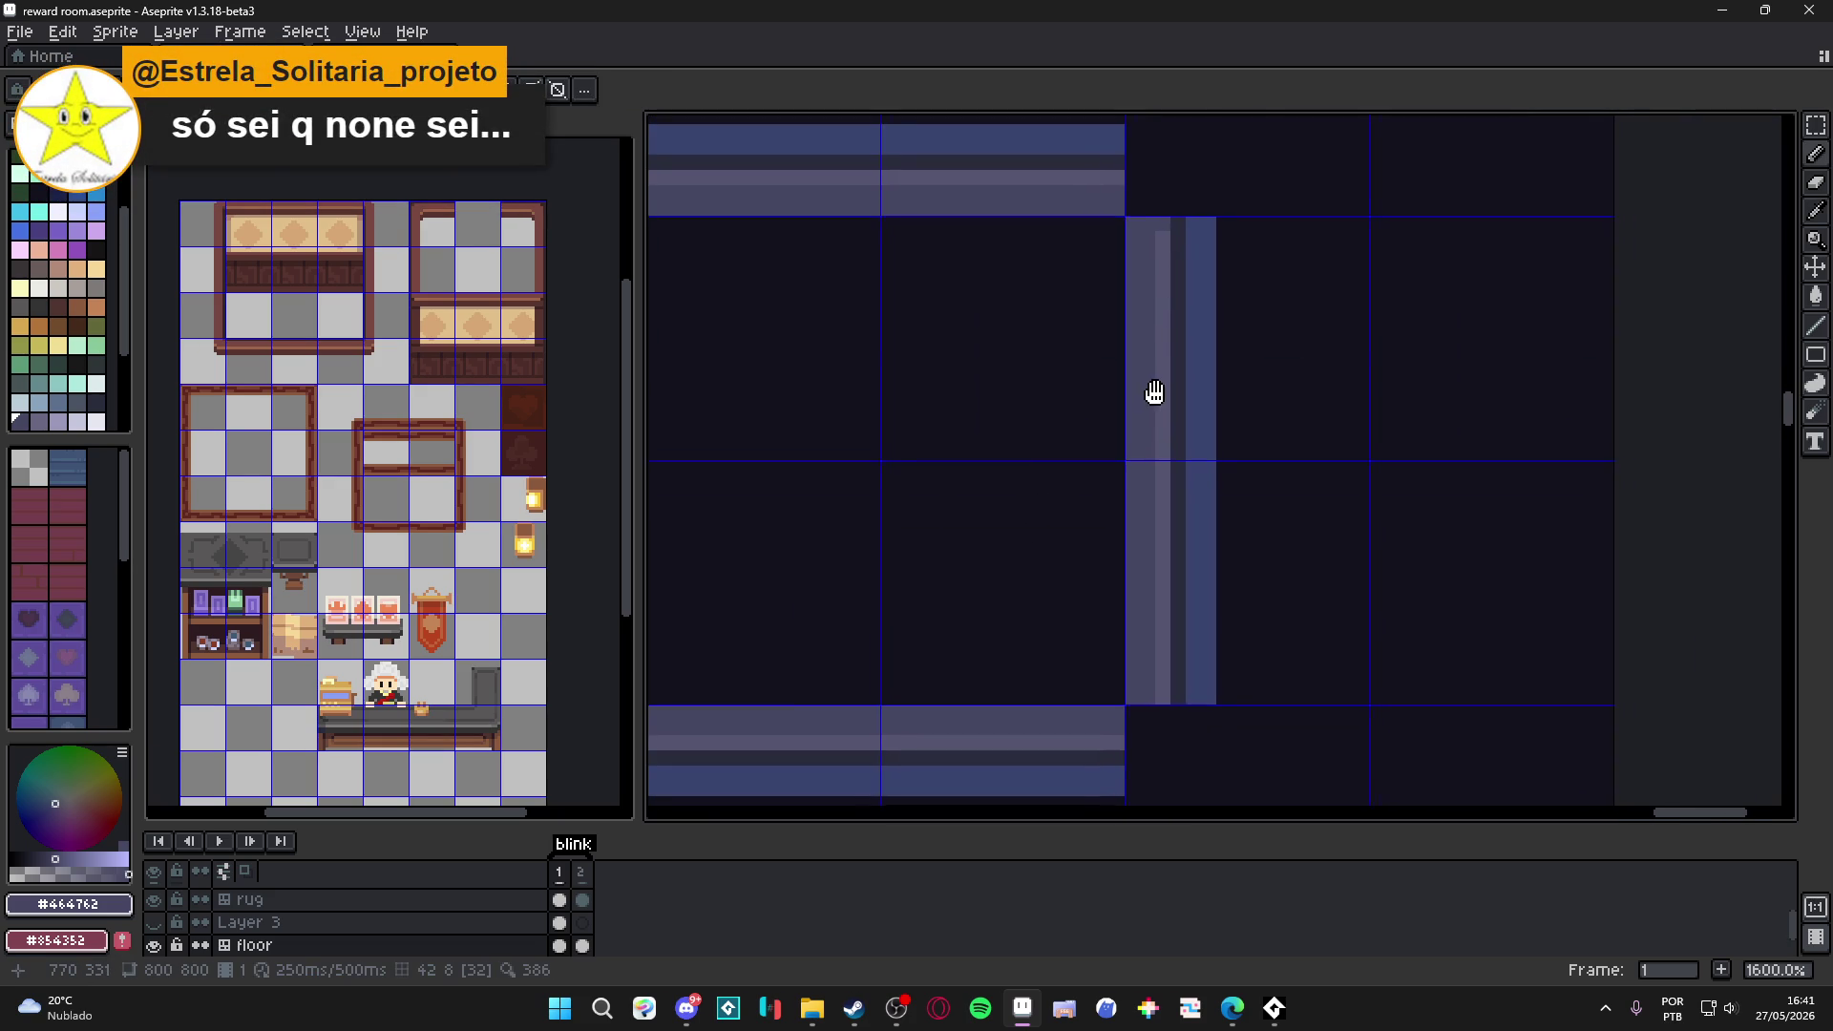
key("ctrl+s")
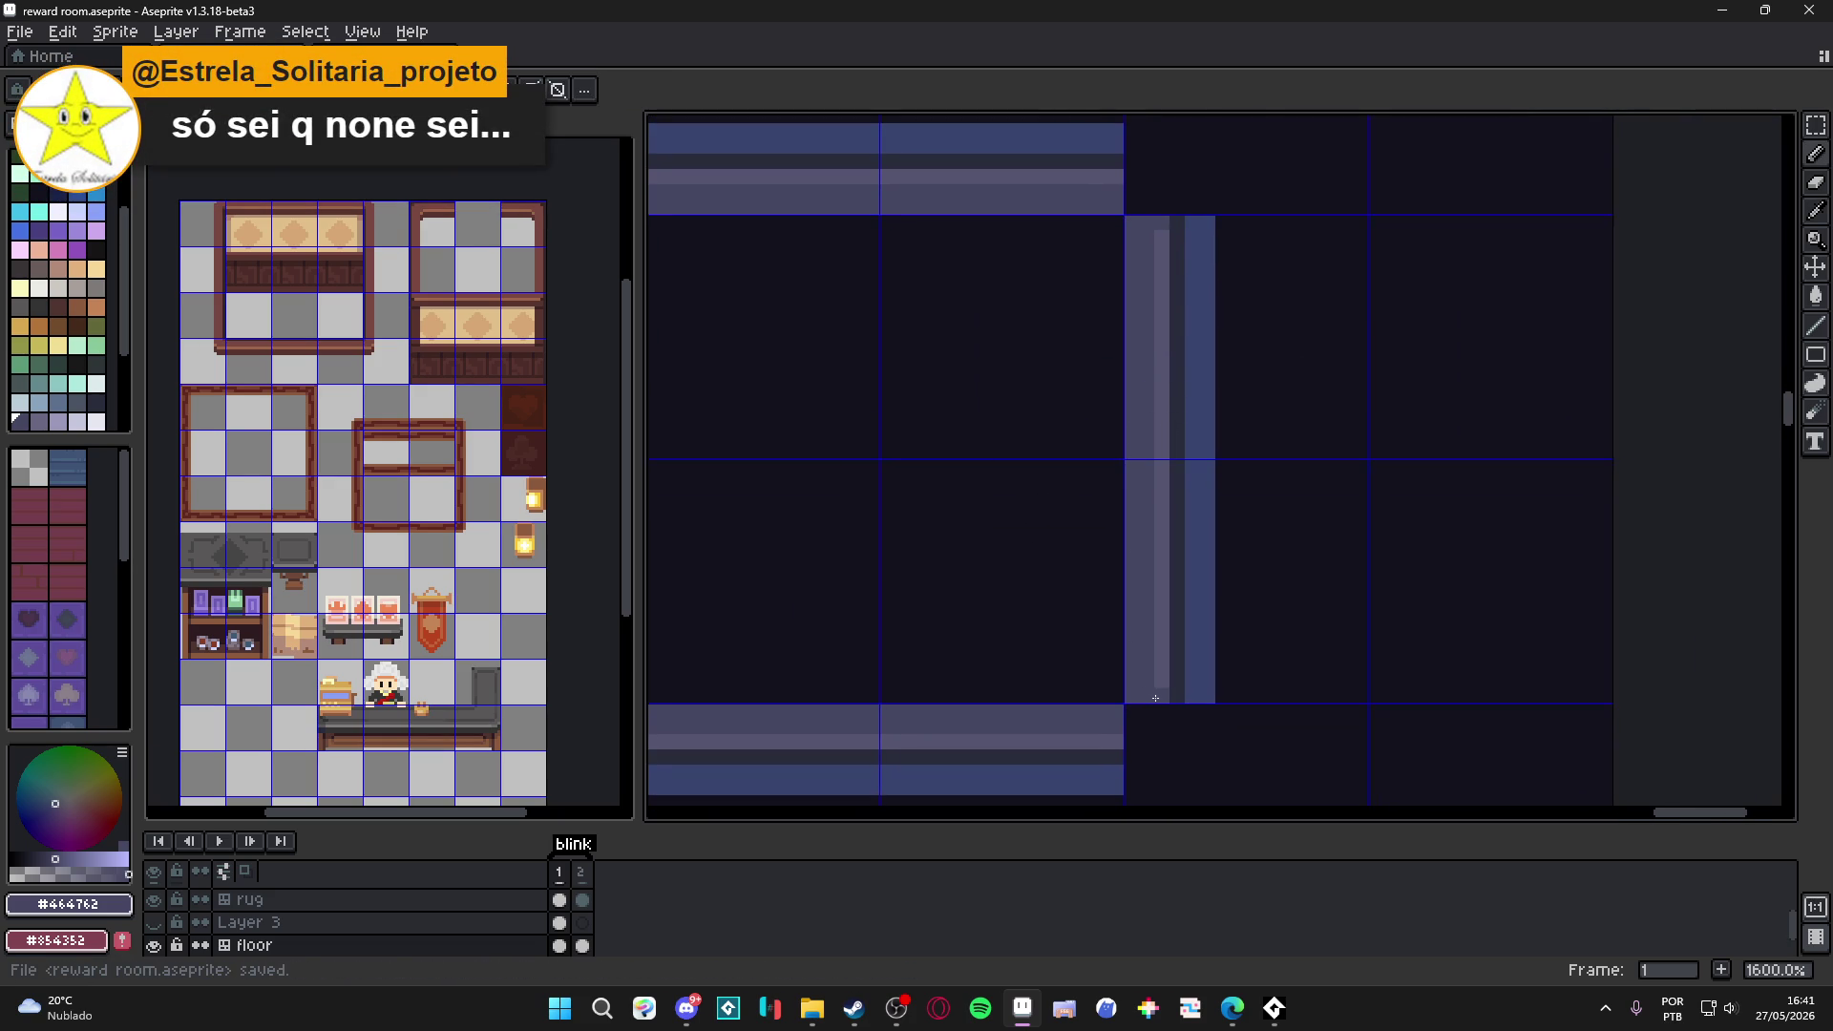
Stretch the second frame's top bar rightward over the right pillar and commit.
mouse_move(1126, 512)
left_mouse_down()
mouse_move(1138, 568)
mouse_move(1125, 339)
mouse_move(1149, 483)
mouse_move(1150, 381)
left_mouse_up()
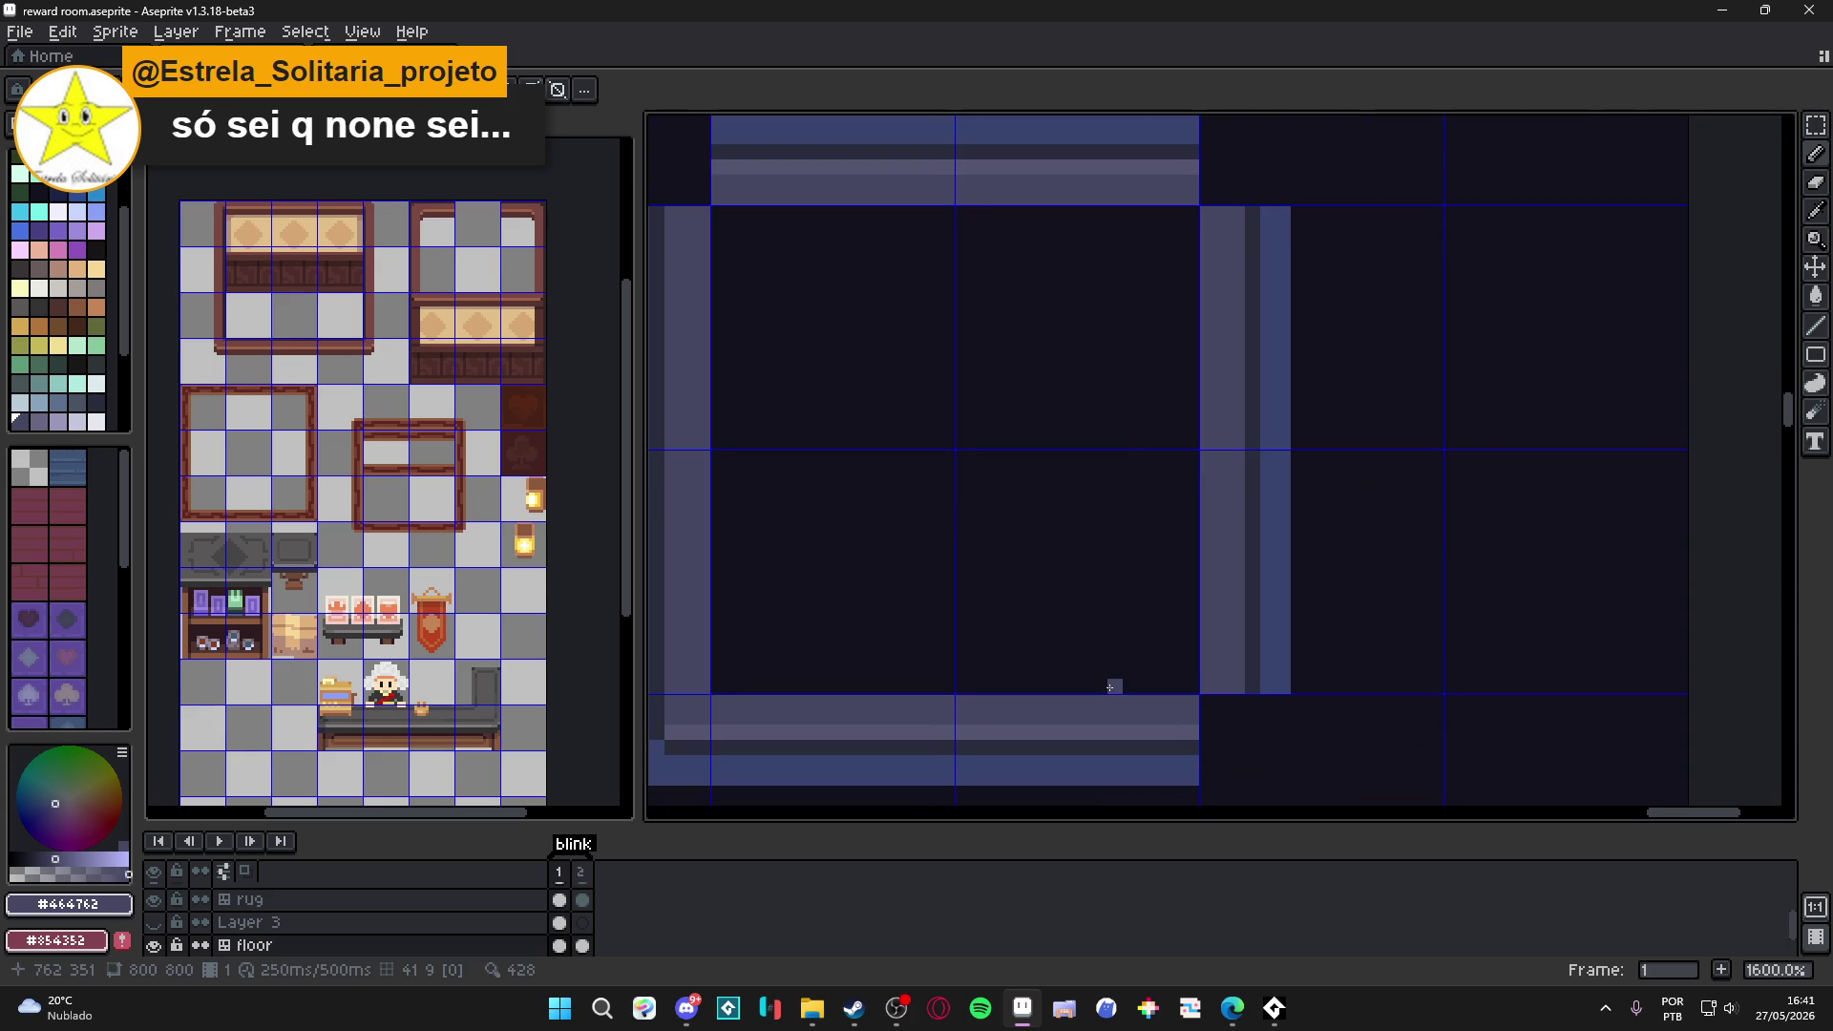
left_click_drag(986, 286, 1060, 509)
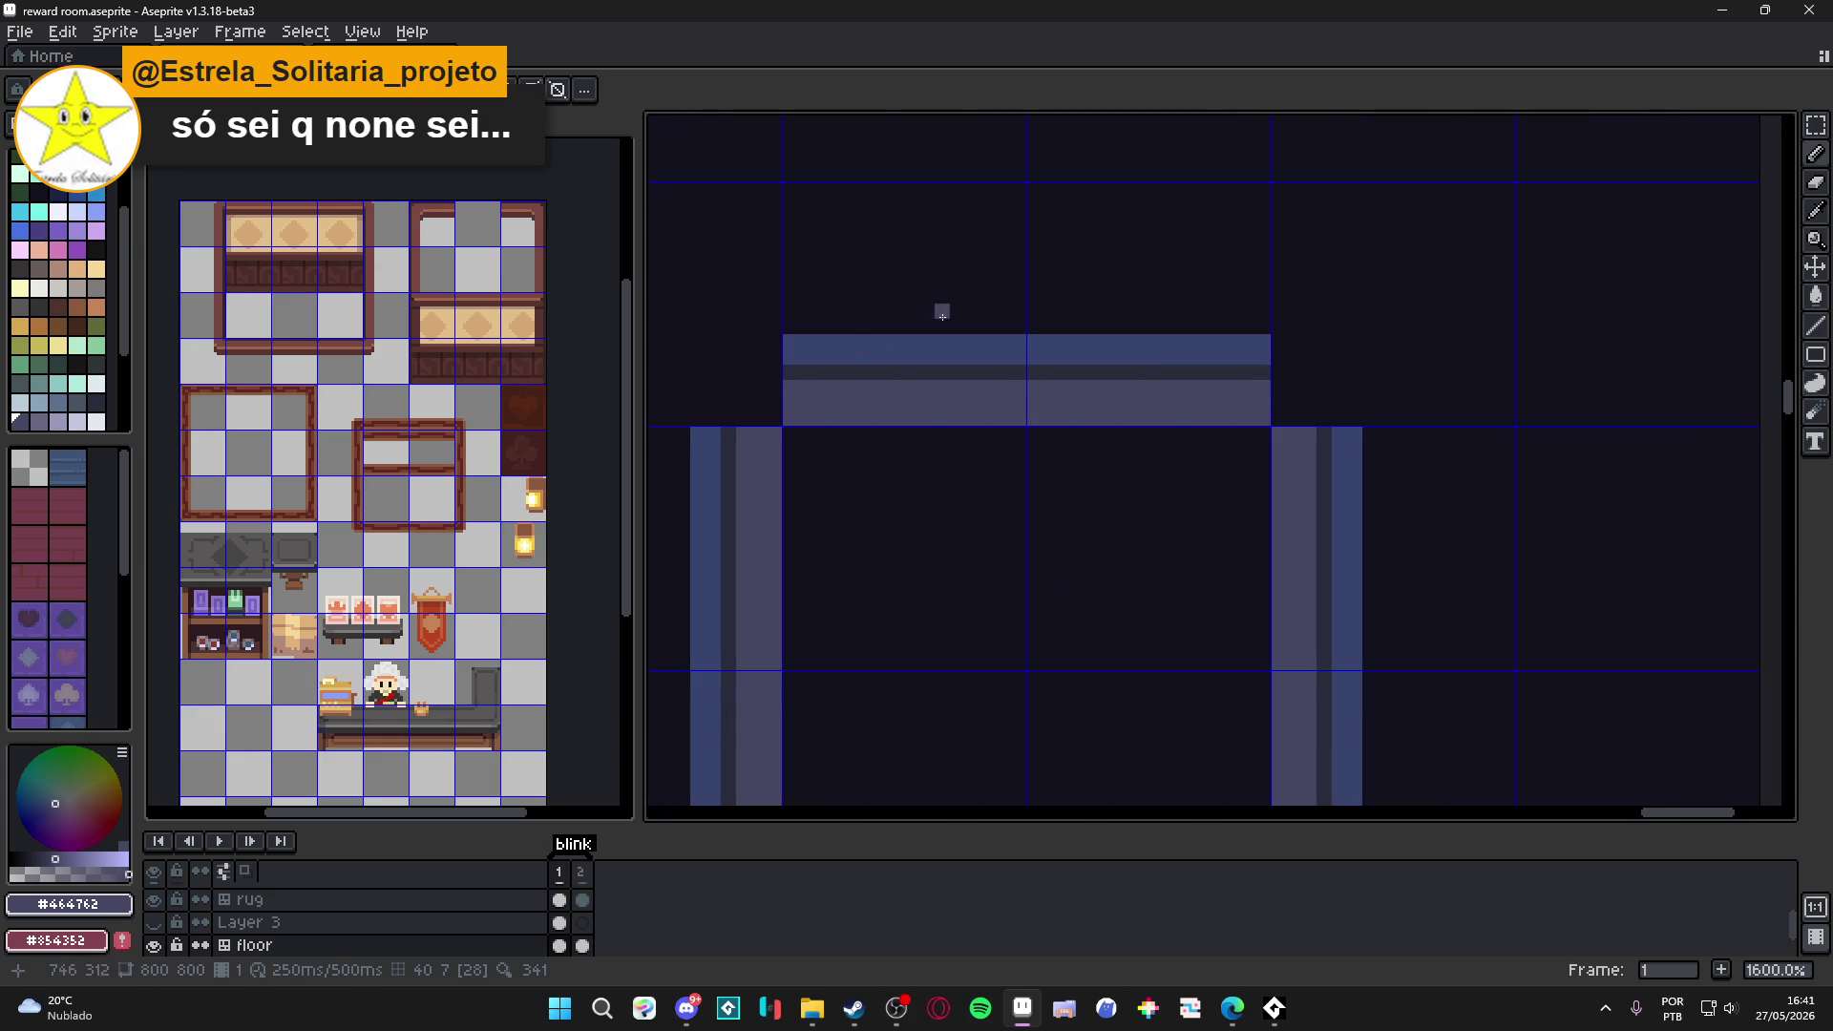
key("m")
left_click_drag(1273, 332, 1204, 429)
left_click_drag(1275, 382, 1374, 392)
key("b")
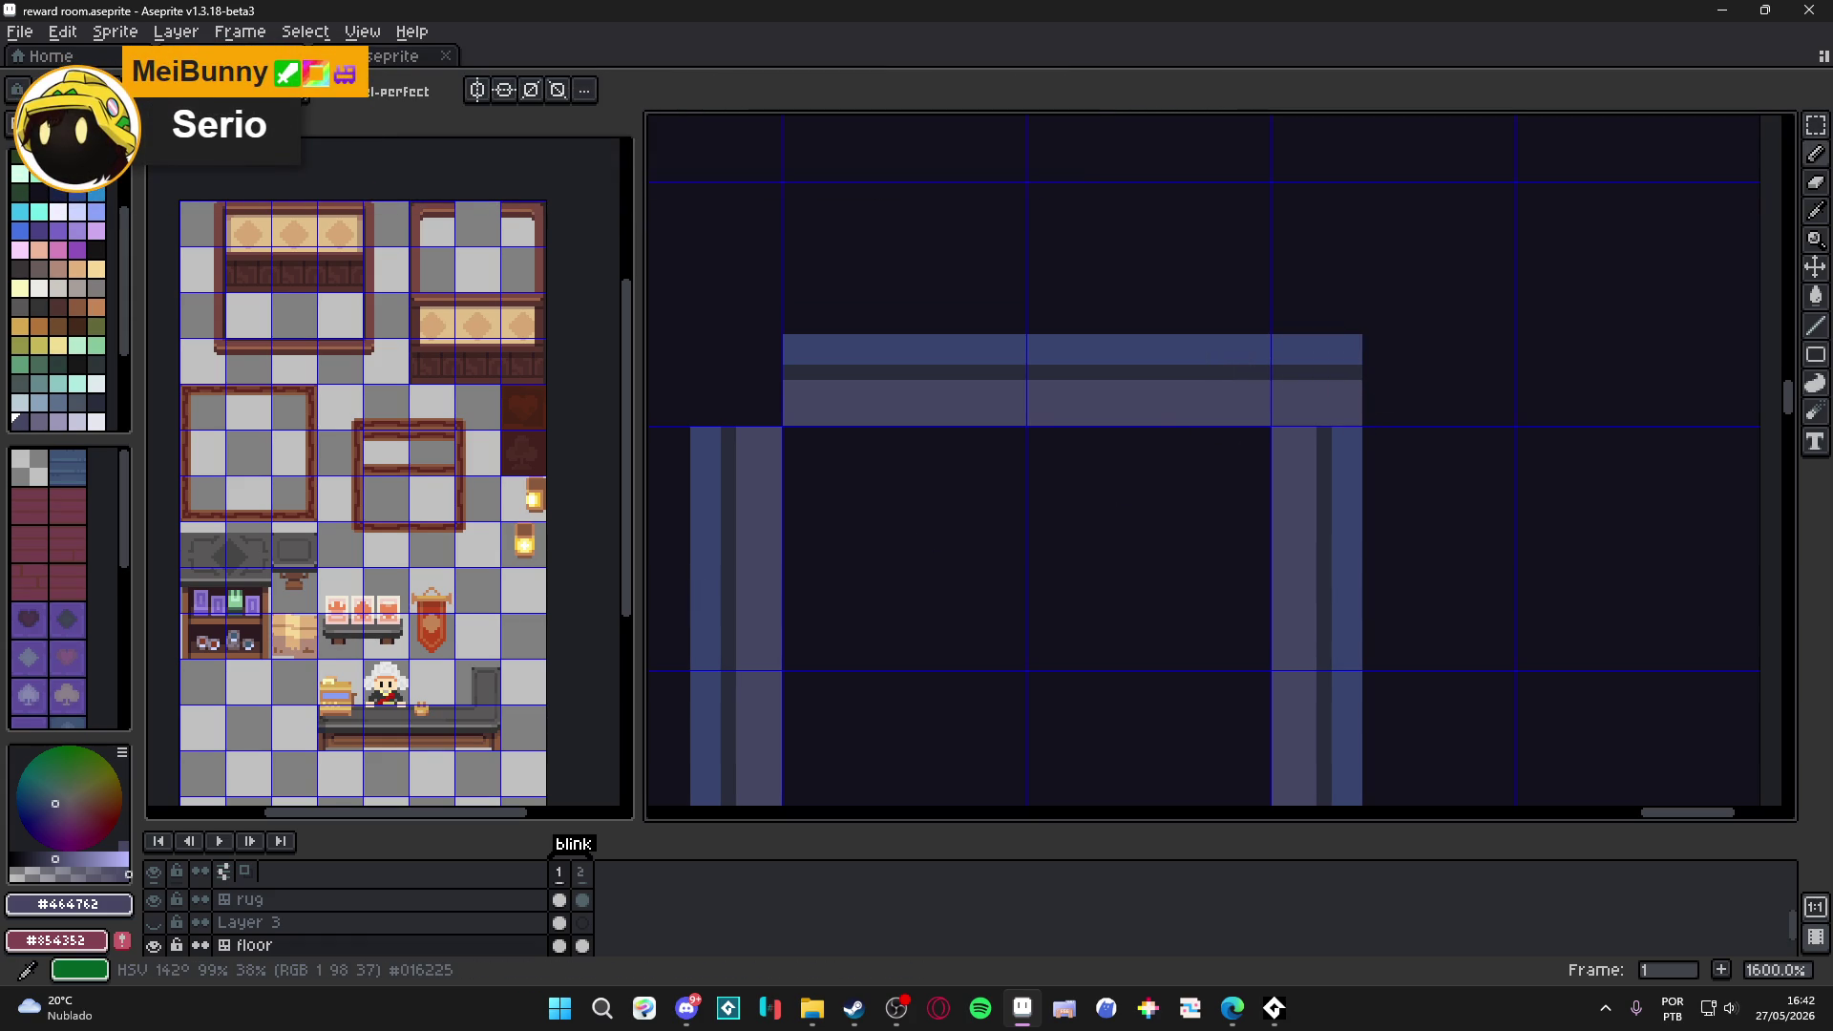
Adjust the system volume, stop and minimize the audio player, and switch to the browser.
key("XF86AudioLowerVolume")
key("XF86AudioRaiseVolume")
key("XF86AudioRaiseVolume")
key("XF86AudioRaiseVolume")
left_click(1287, 1008)
key("space")
left_click(1458, 144)
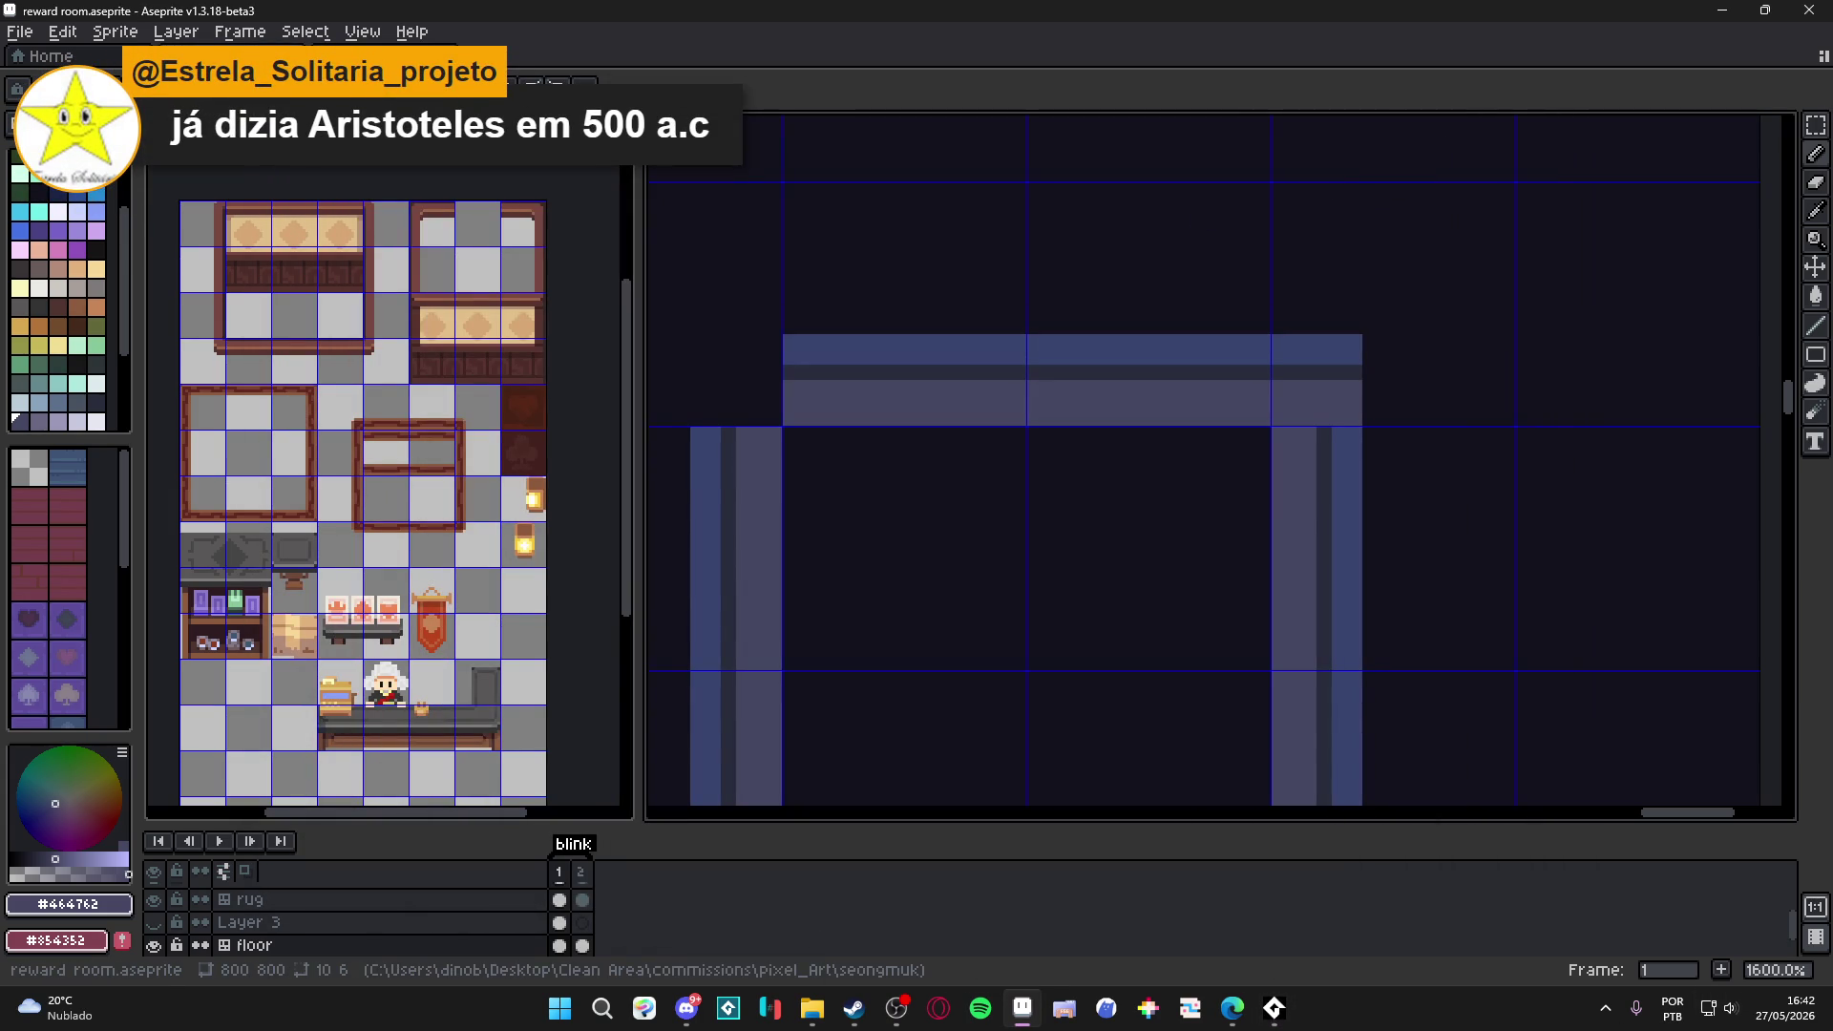
key("alt+Tab")
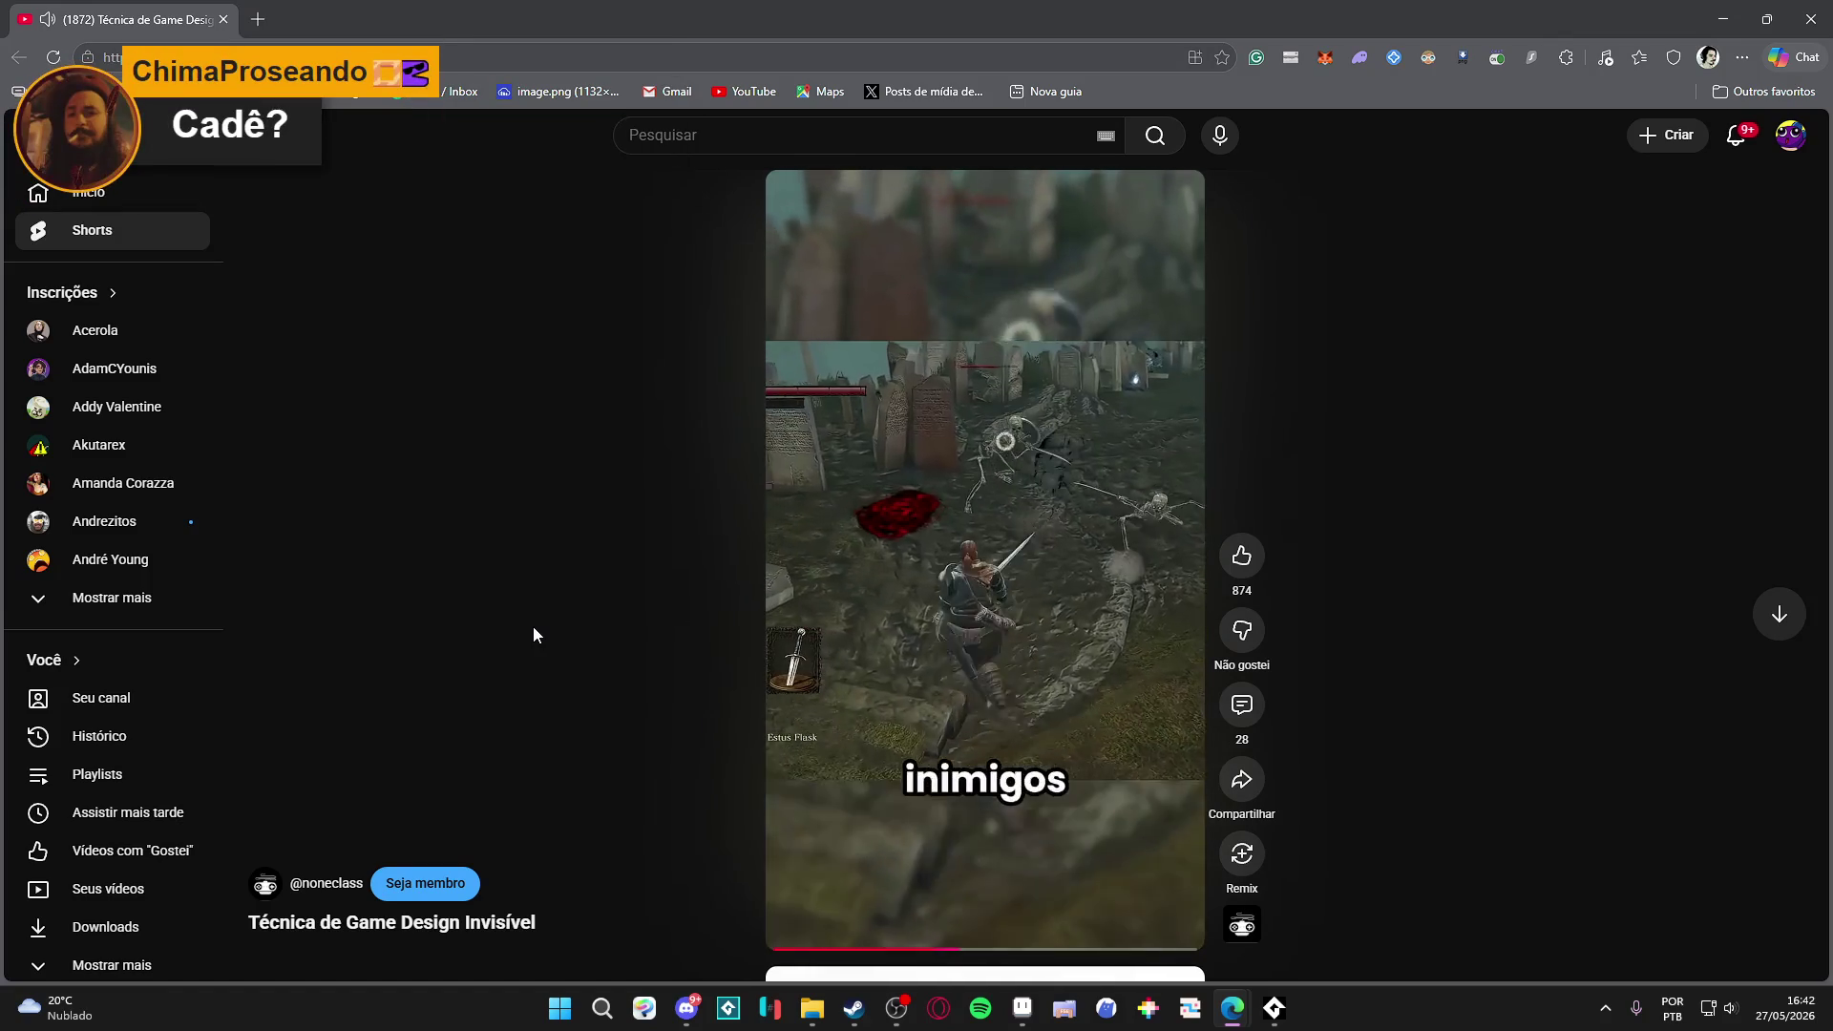
Pause the 'Técnica de Game Design Invisível' Short and close the browser.
left_click(1004, 632)
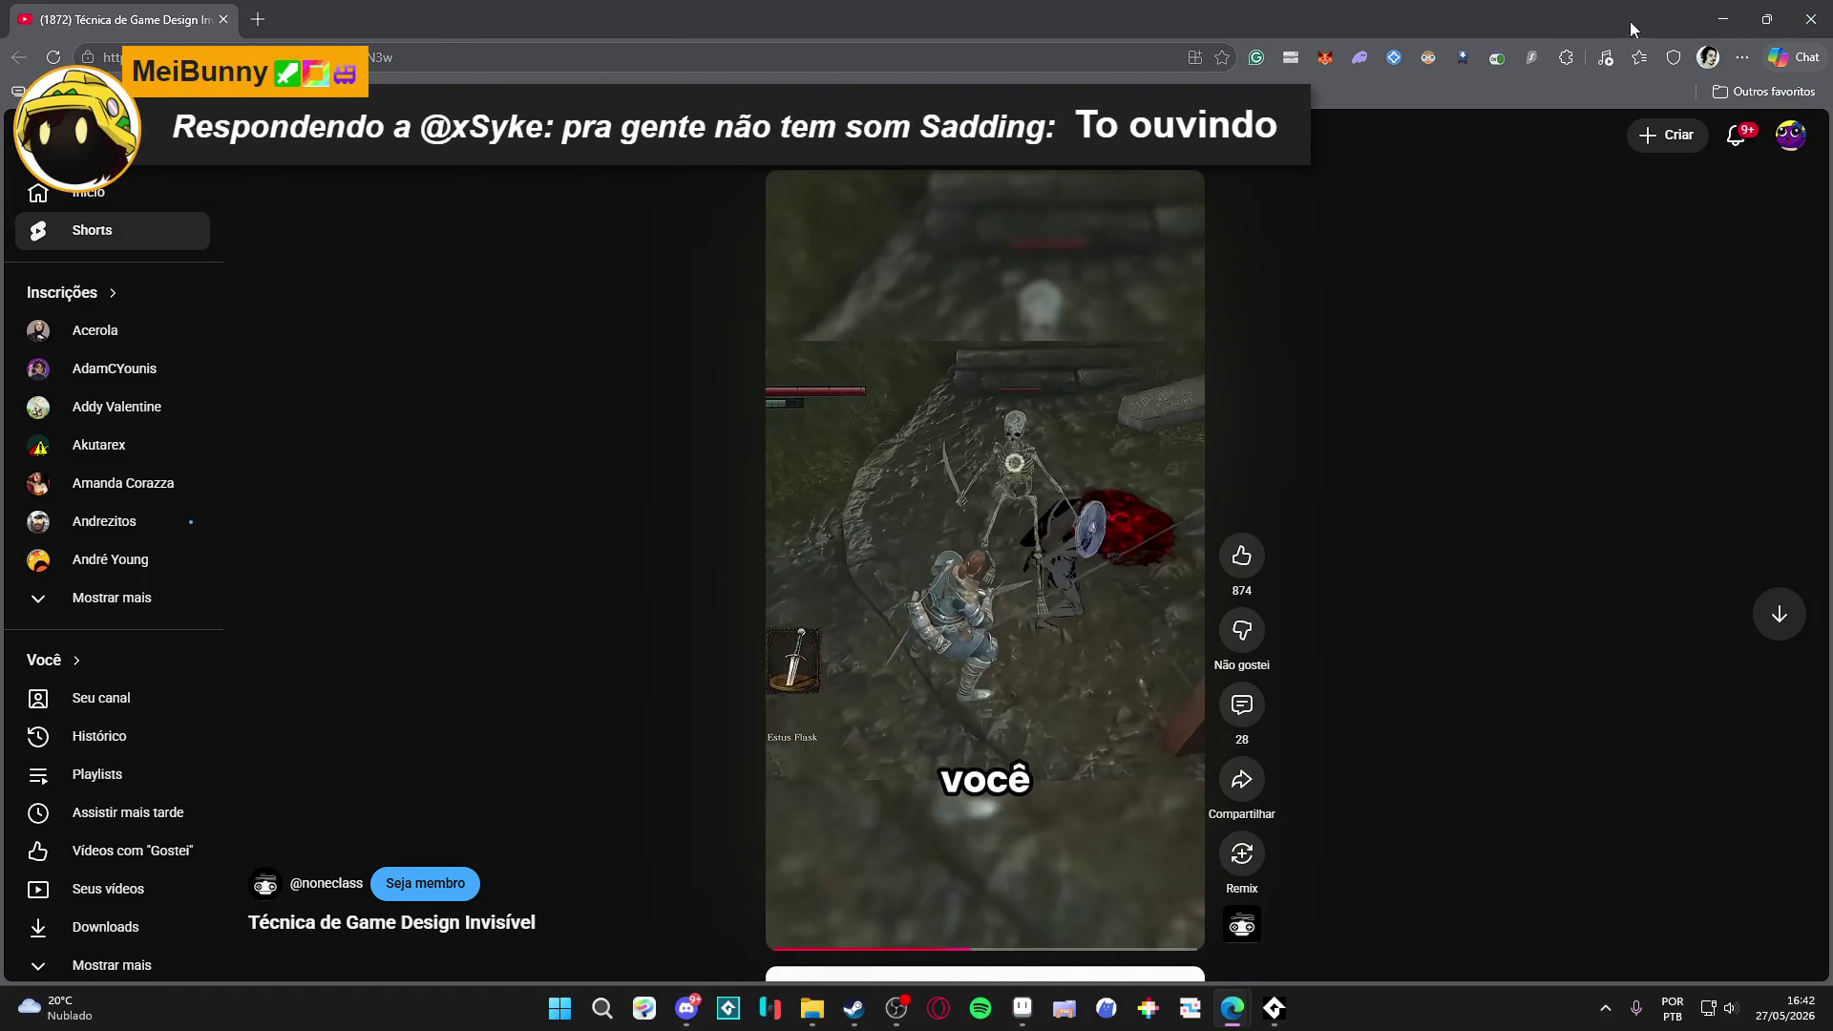
mouse_move(1141, 412)
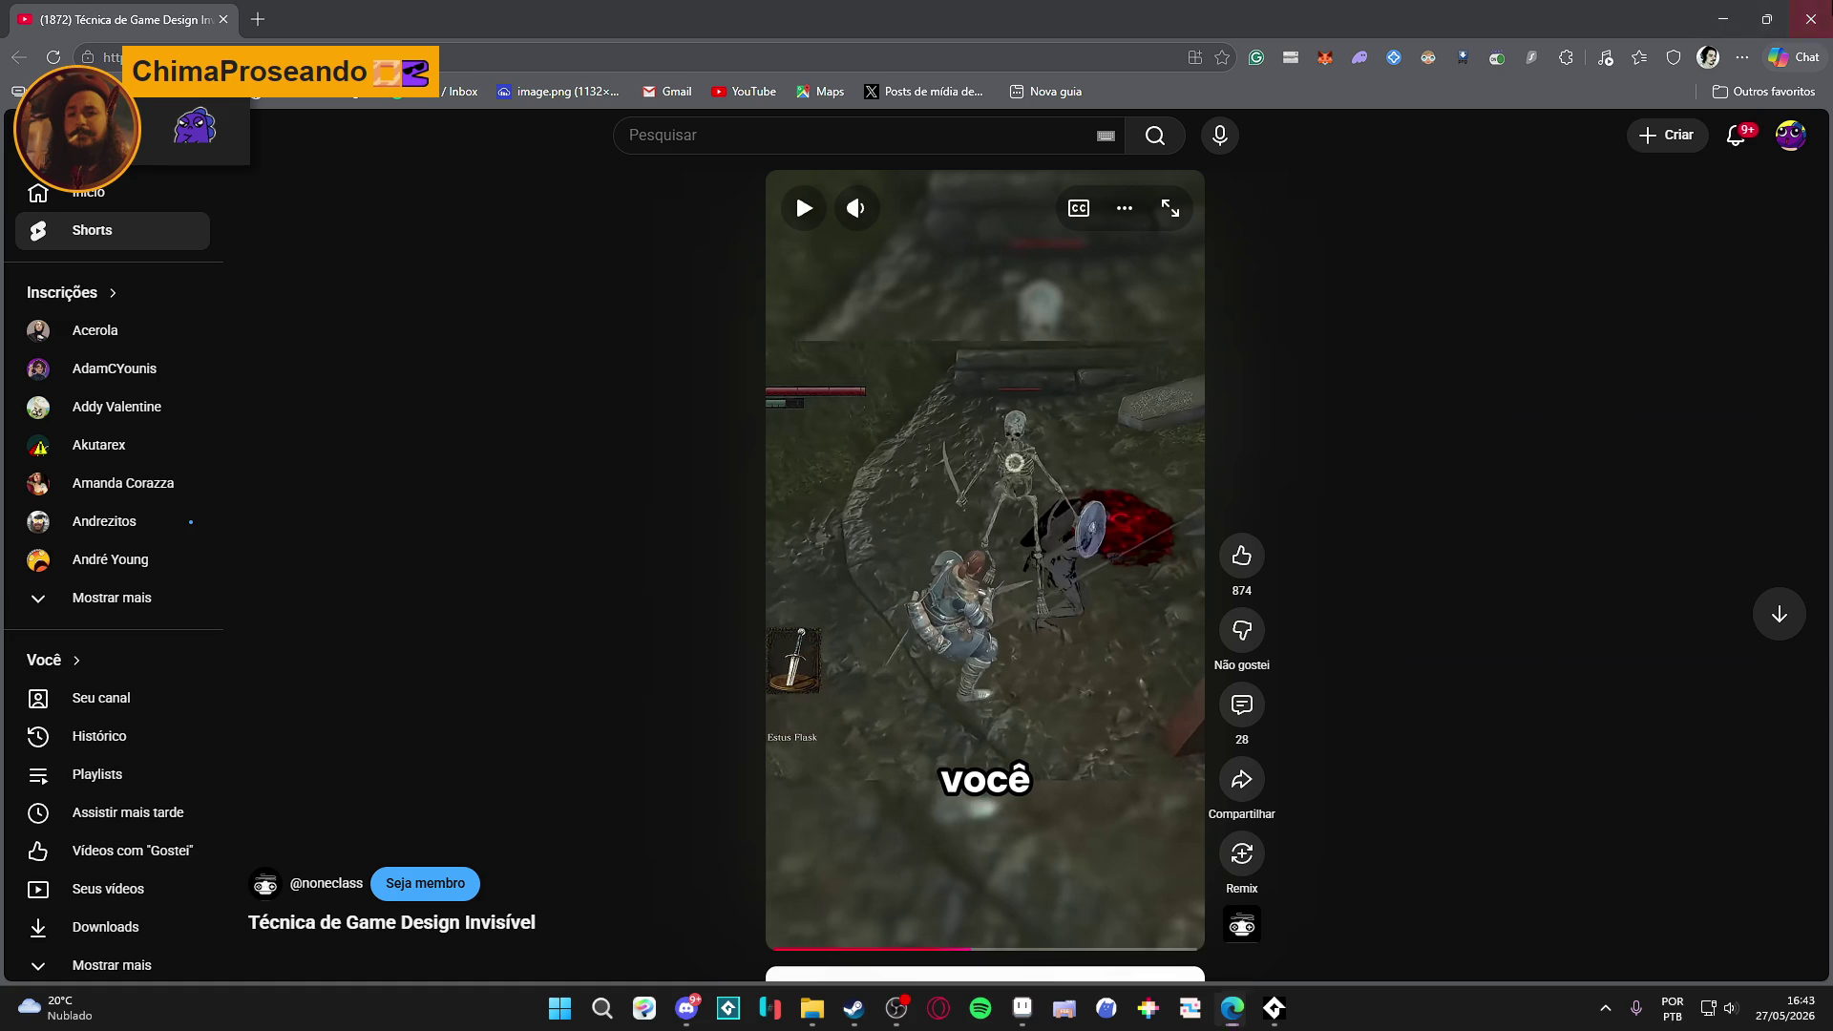
left_click(1812, 17)
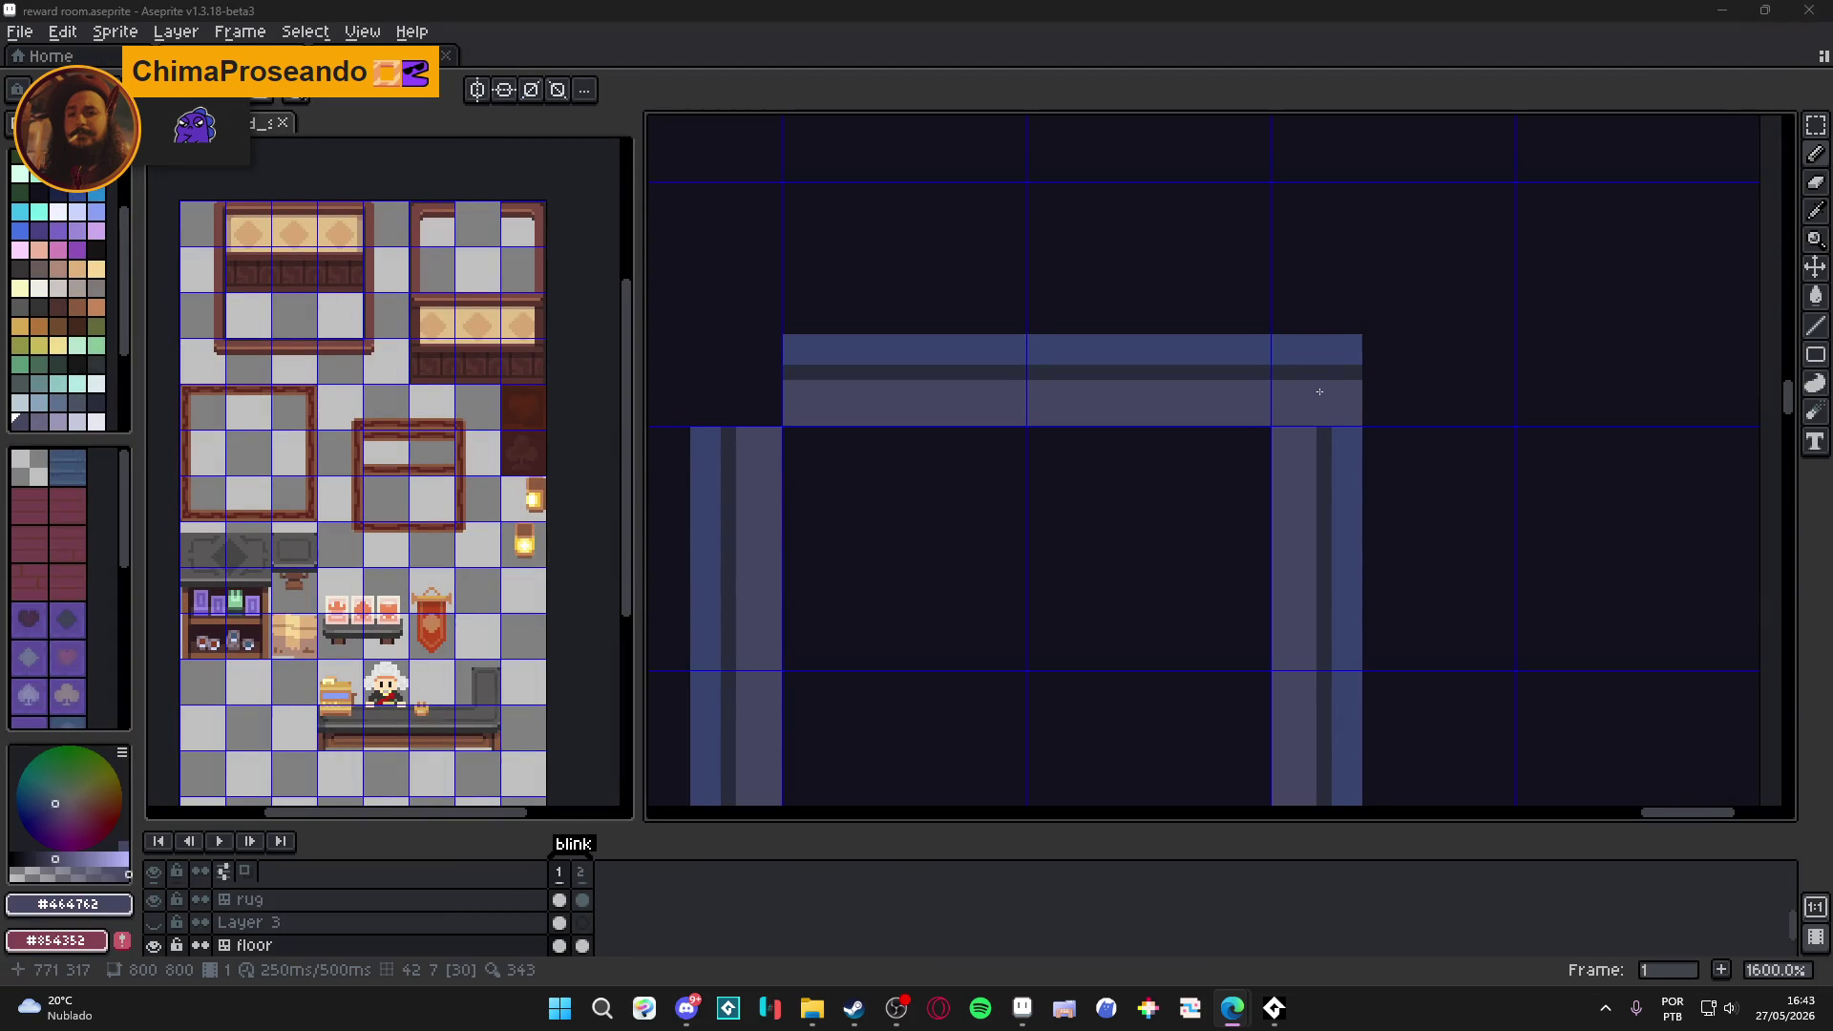
Extend the second frame's dark column up into the top beam.
scroll(1350, 420, "up", 2)
left_click(1309, 487, "alt")
left_click_drag(1311, 430, 1311, 368)
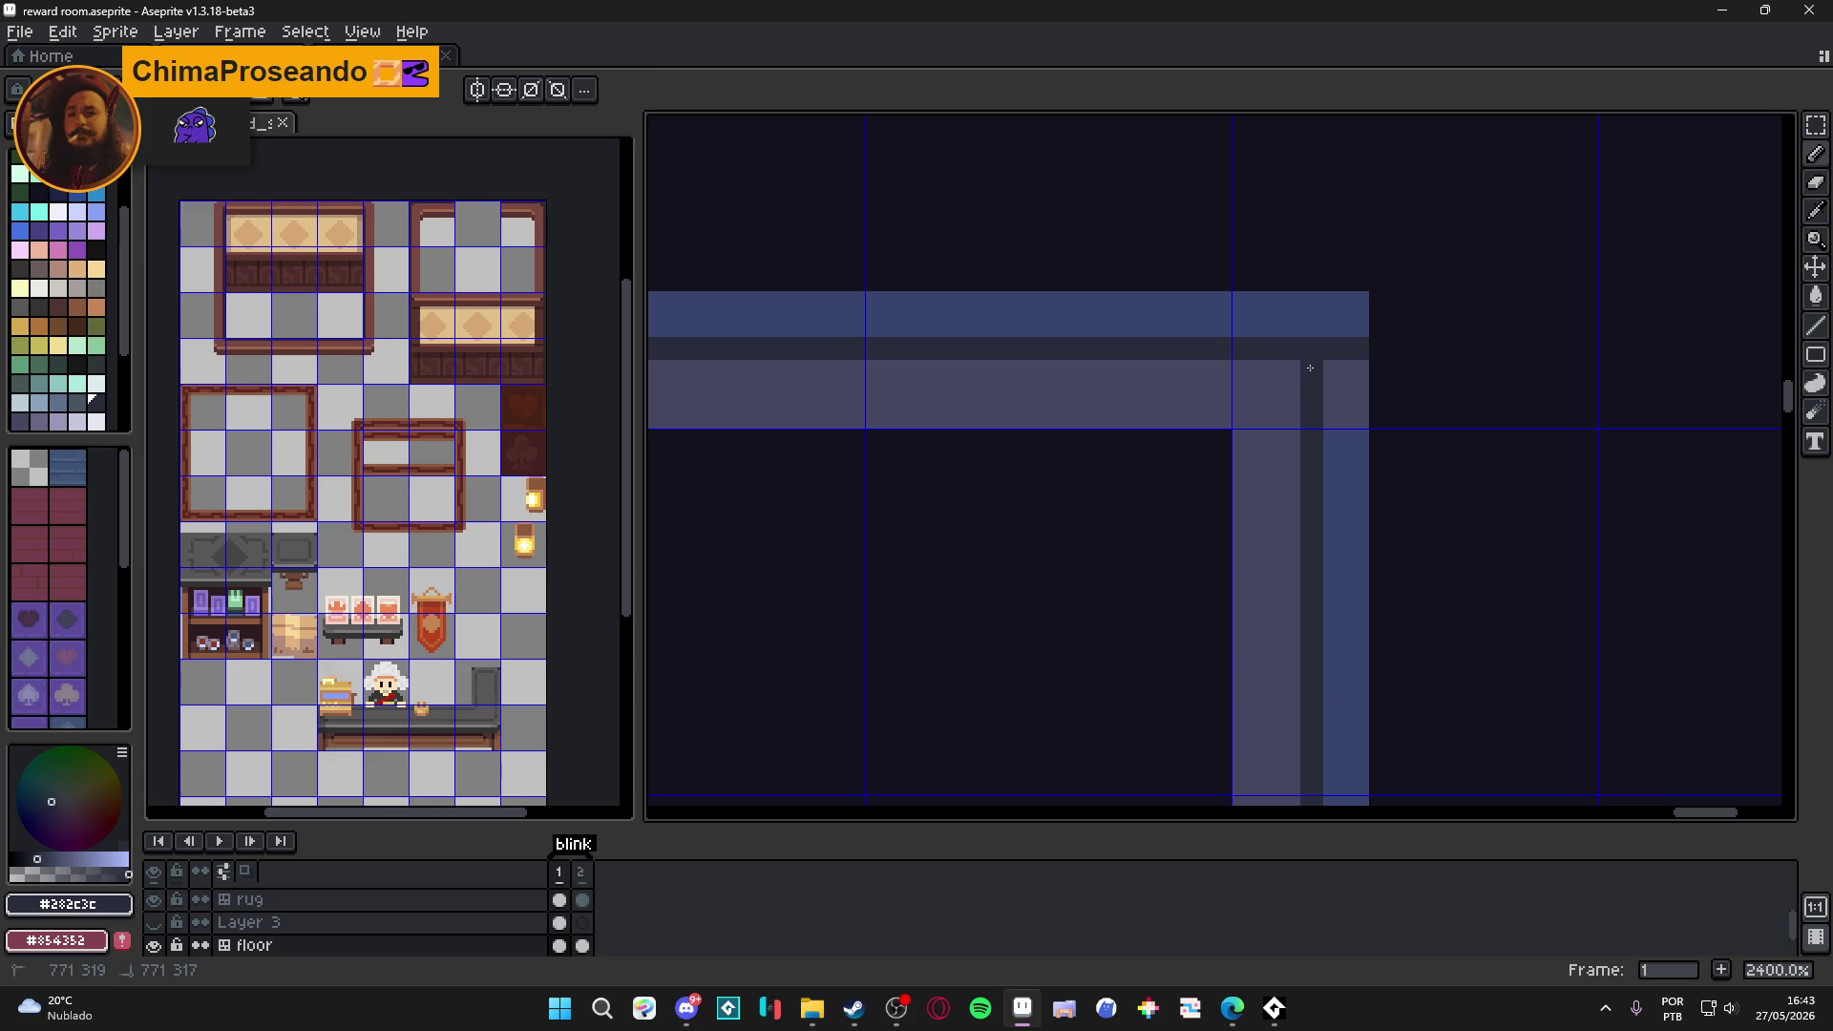
left_click(1363, 425, "alt")
key("m")
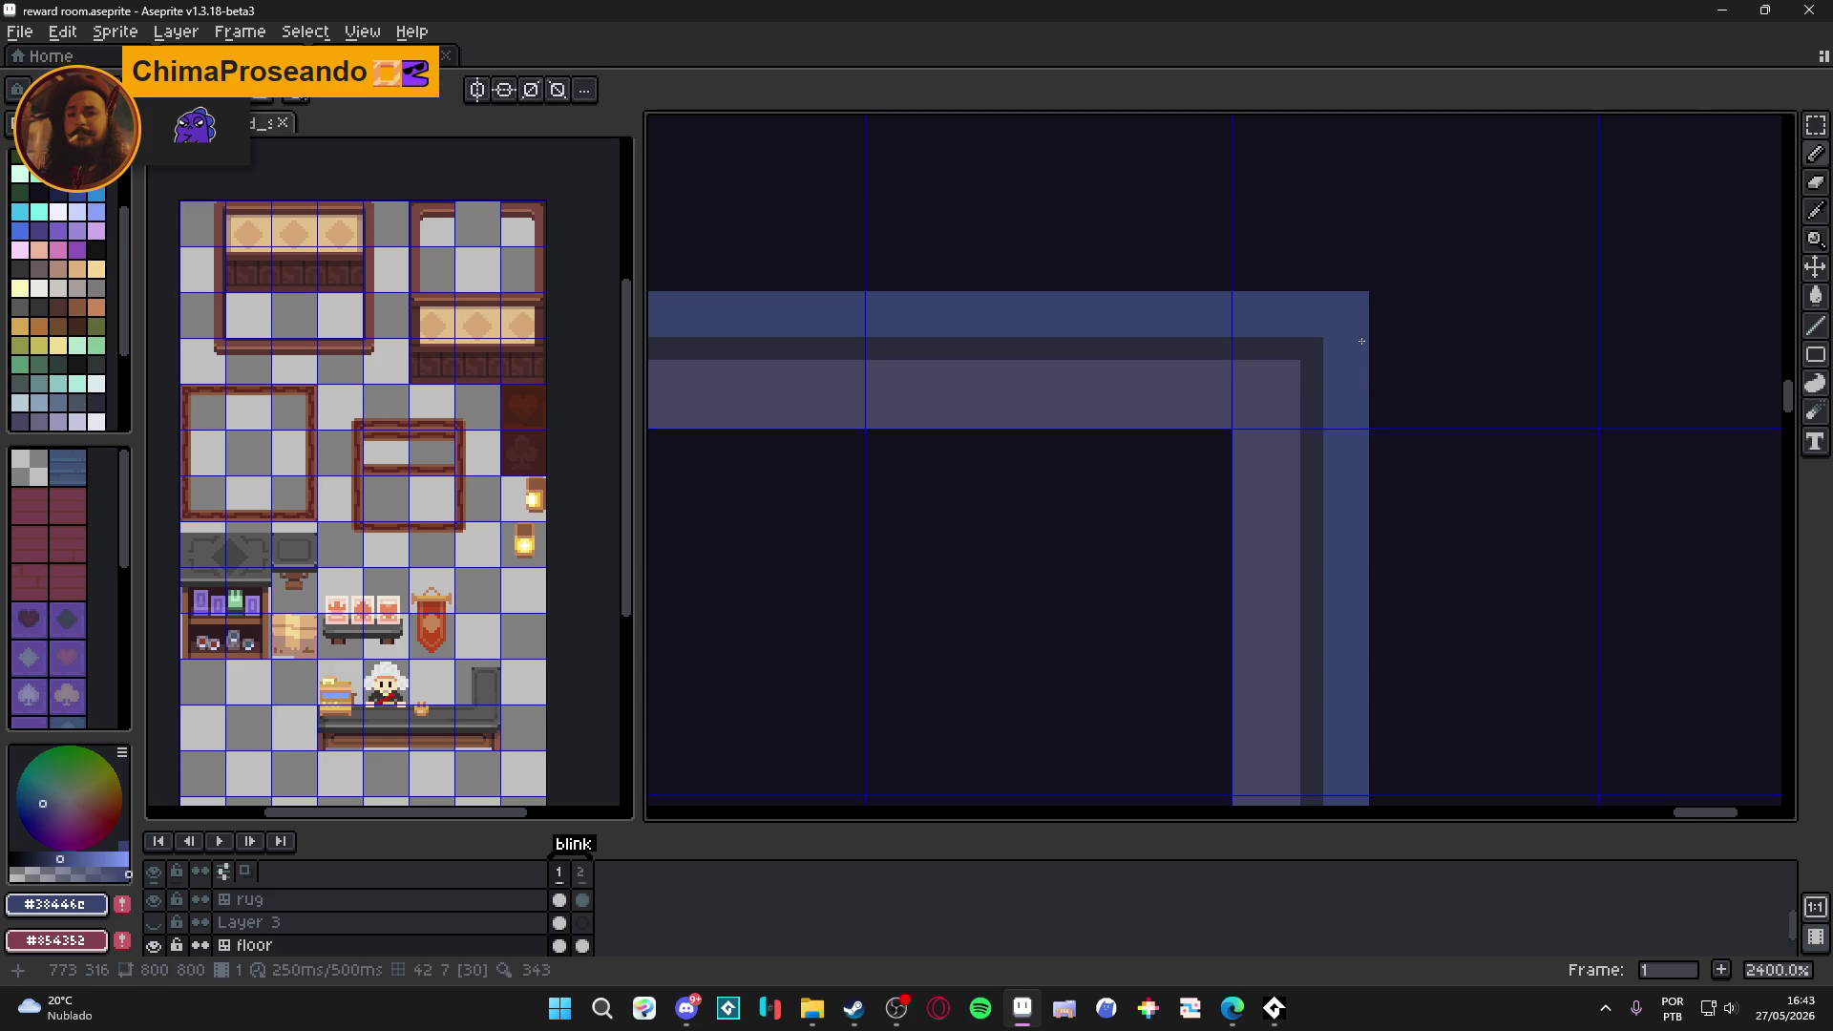
scroll(1363, 336, "down", 3)
scroll(948, 362, "up", 3)
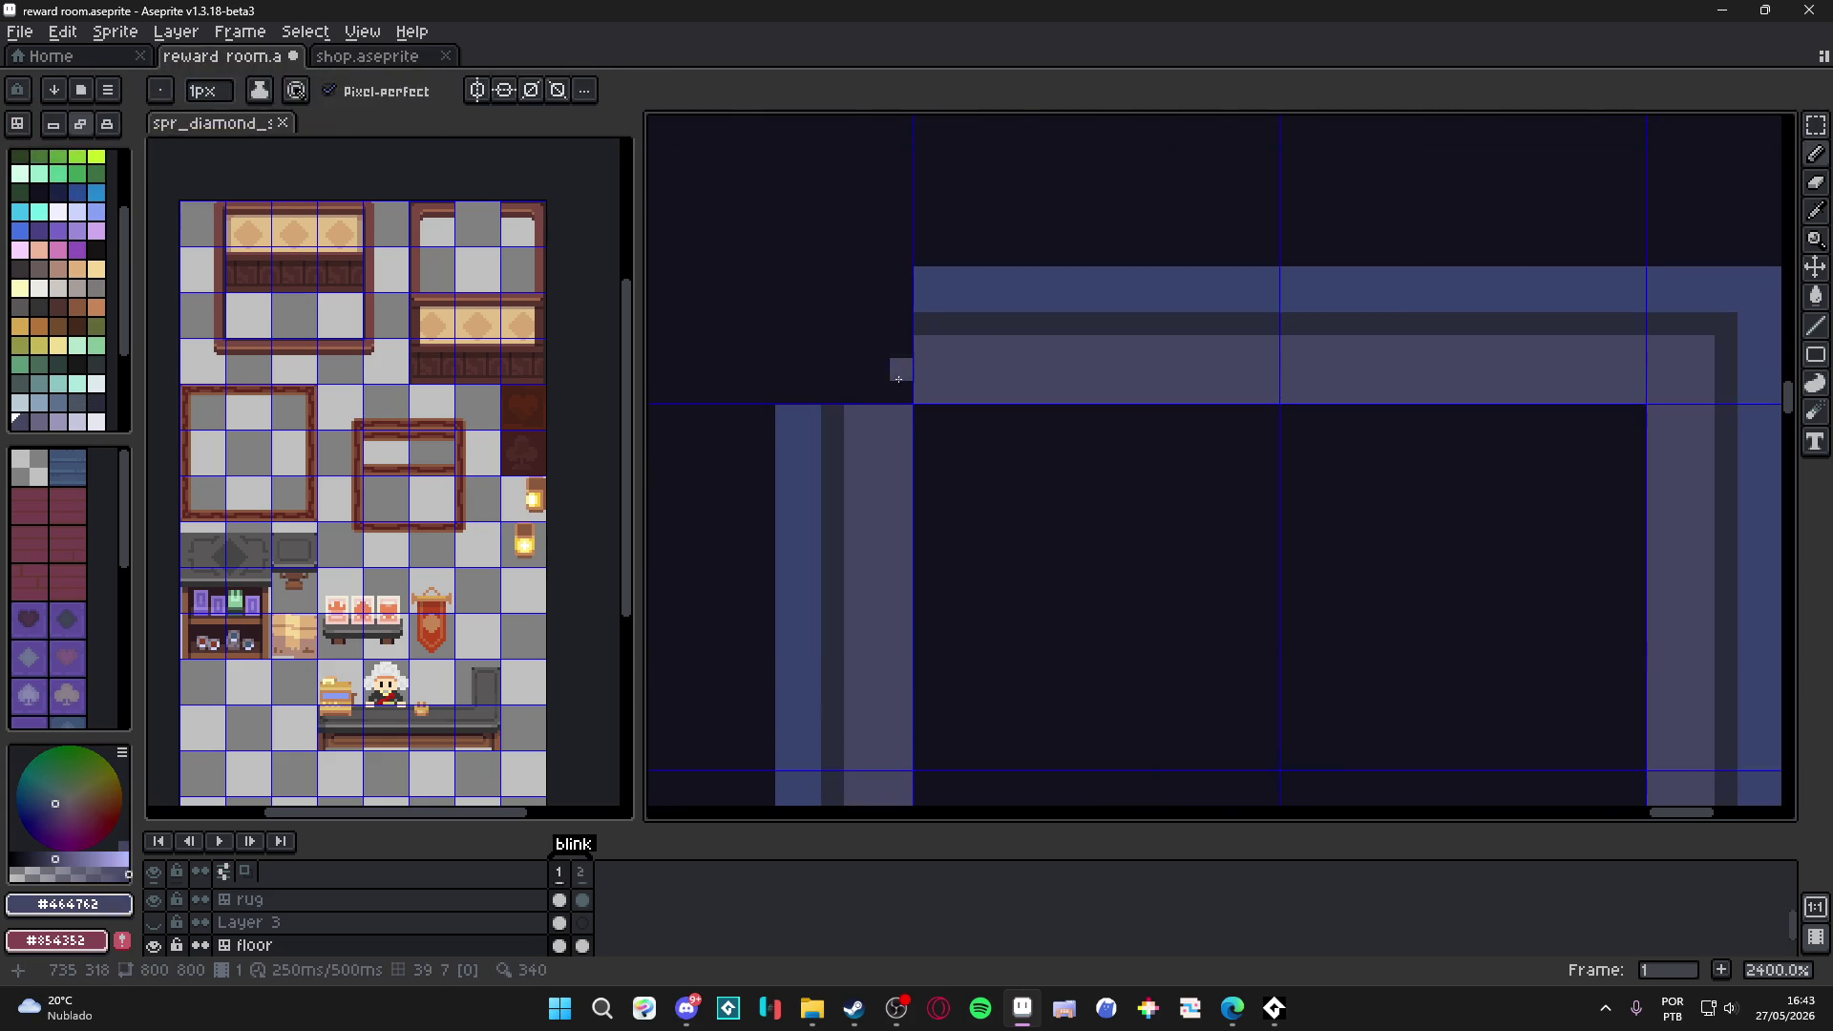
key("b")
Fill the top-left corner with #464762 and #282c3c pixels and extend the top blue band left.
left_click(948, 362, "alt")
mouse_move(888, 383)
left_mouse_down()
mouse_move(855, 347)
mouse_move(886, 399)
left_mouse_up()
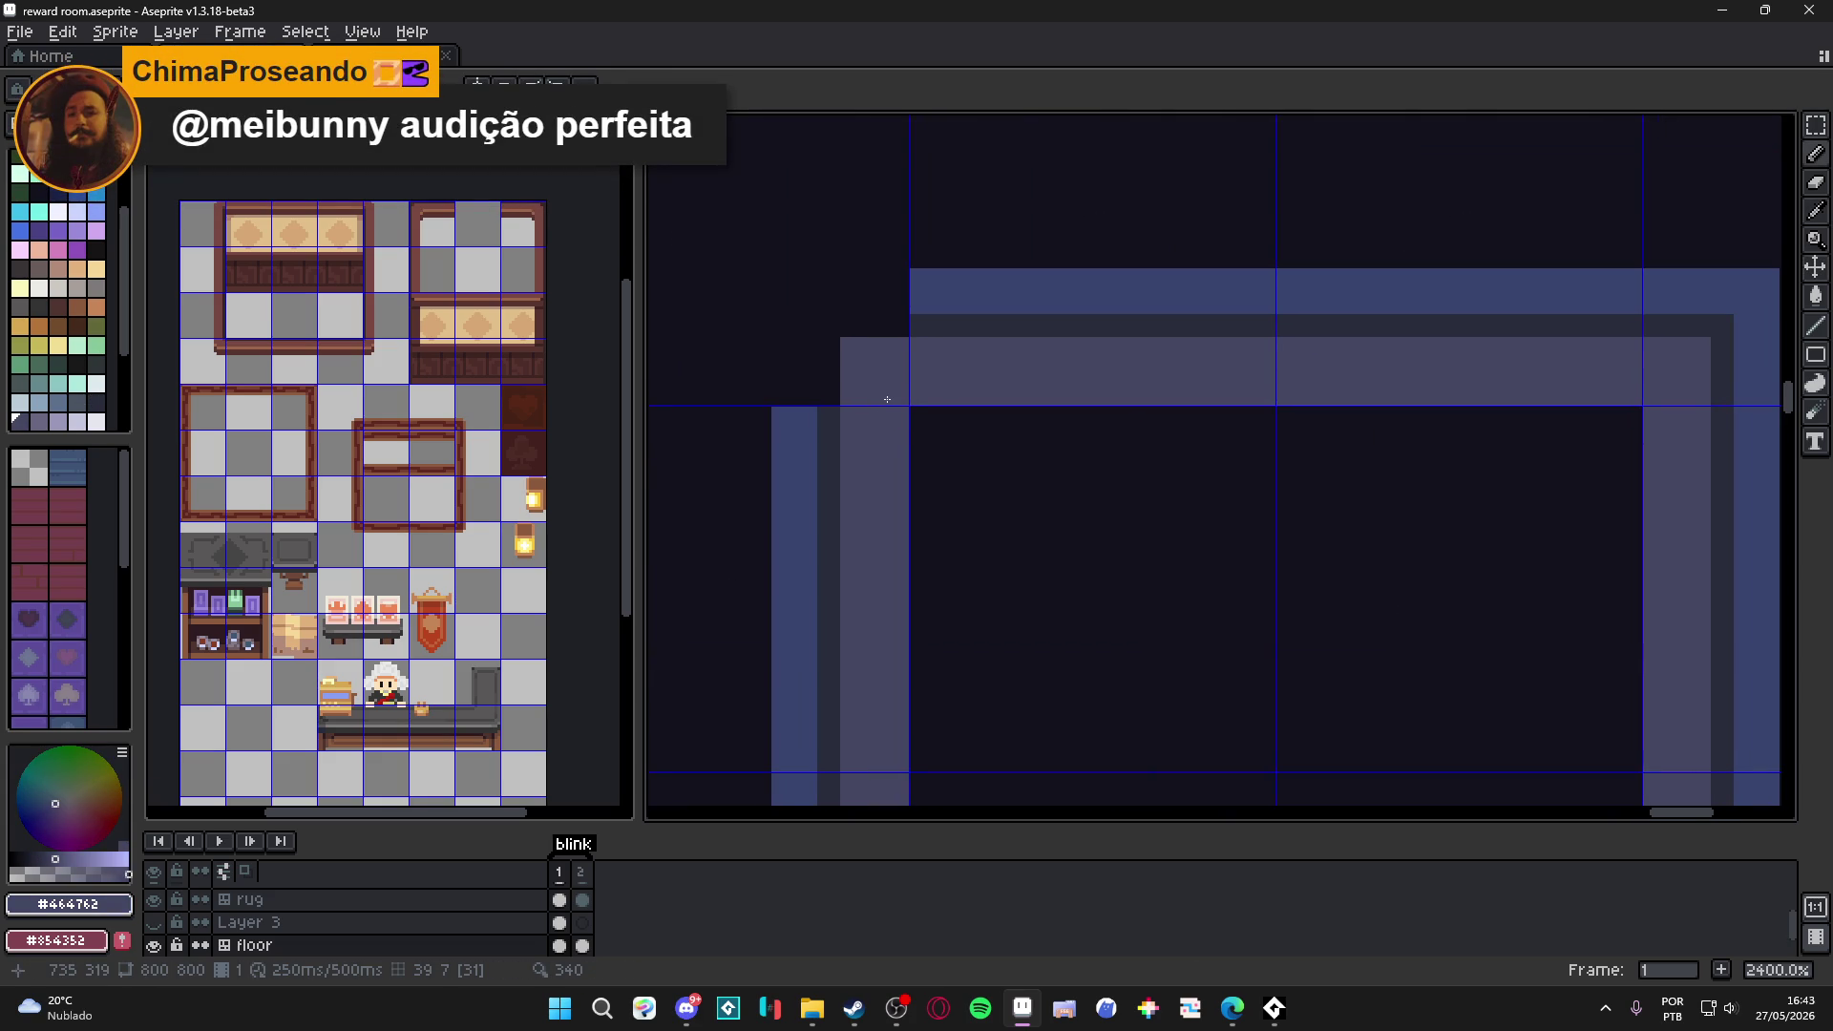
left_click(818, 458, "alt")
left_click(829, 410, "alt")
mouse_move(828, 395)
left_mouse_down()
mouse_move(837, 327)
mouse_move(875, 286)
mouse_move(773, 343)
mouse_move(797, 396)
left_mouse_up()
left_click(928, 291, "alt")
Paint light purple, dark and #555470 stripe pixels into the bottom-right corner.
scroll(799, 389, "down", 4)
scroll(1098, 644, "up", 5)
left_click(859, 630, "alt")
mouse_move(907, 602)
left_mouse_down()
mouse_move(907, 659)
mouse_move(958, 648)
mouse_move(1043, 583)
mouse_move(1043, 649)
mouse_move(1018, 685)
mouse_move(1043, 659)
mouse_move(911, 707)
mouse_move(1002, 738)
left_mouse_up()
left_click(1239, 213, "alt")
scroll(1030, 668, "down", 4)
scroll(882, 695, "up", 3)
left_click(882, 695, "alt")
left_click(972, 707)
Add #282c3c pixels along the bottom row and extend the blue band right and up the side.
left_click(954, 740, "alt")
left_click(911, 738)
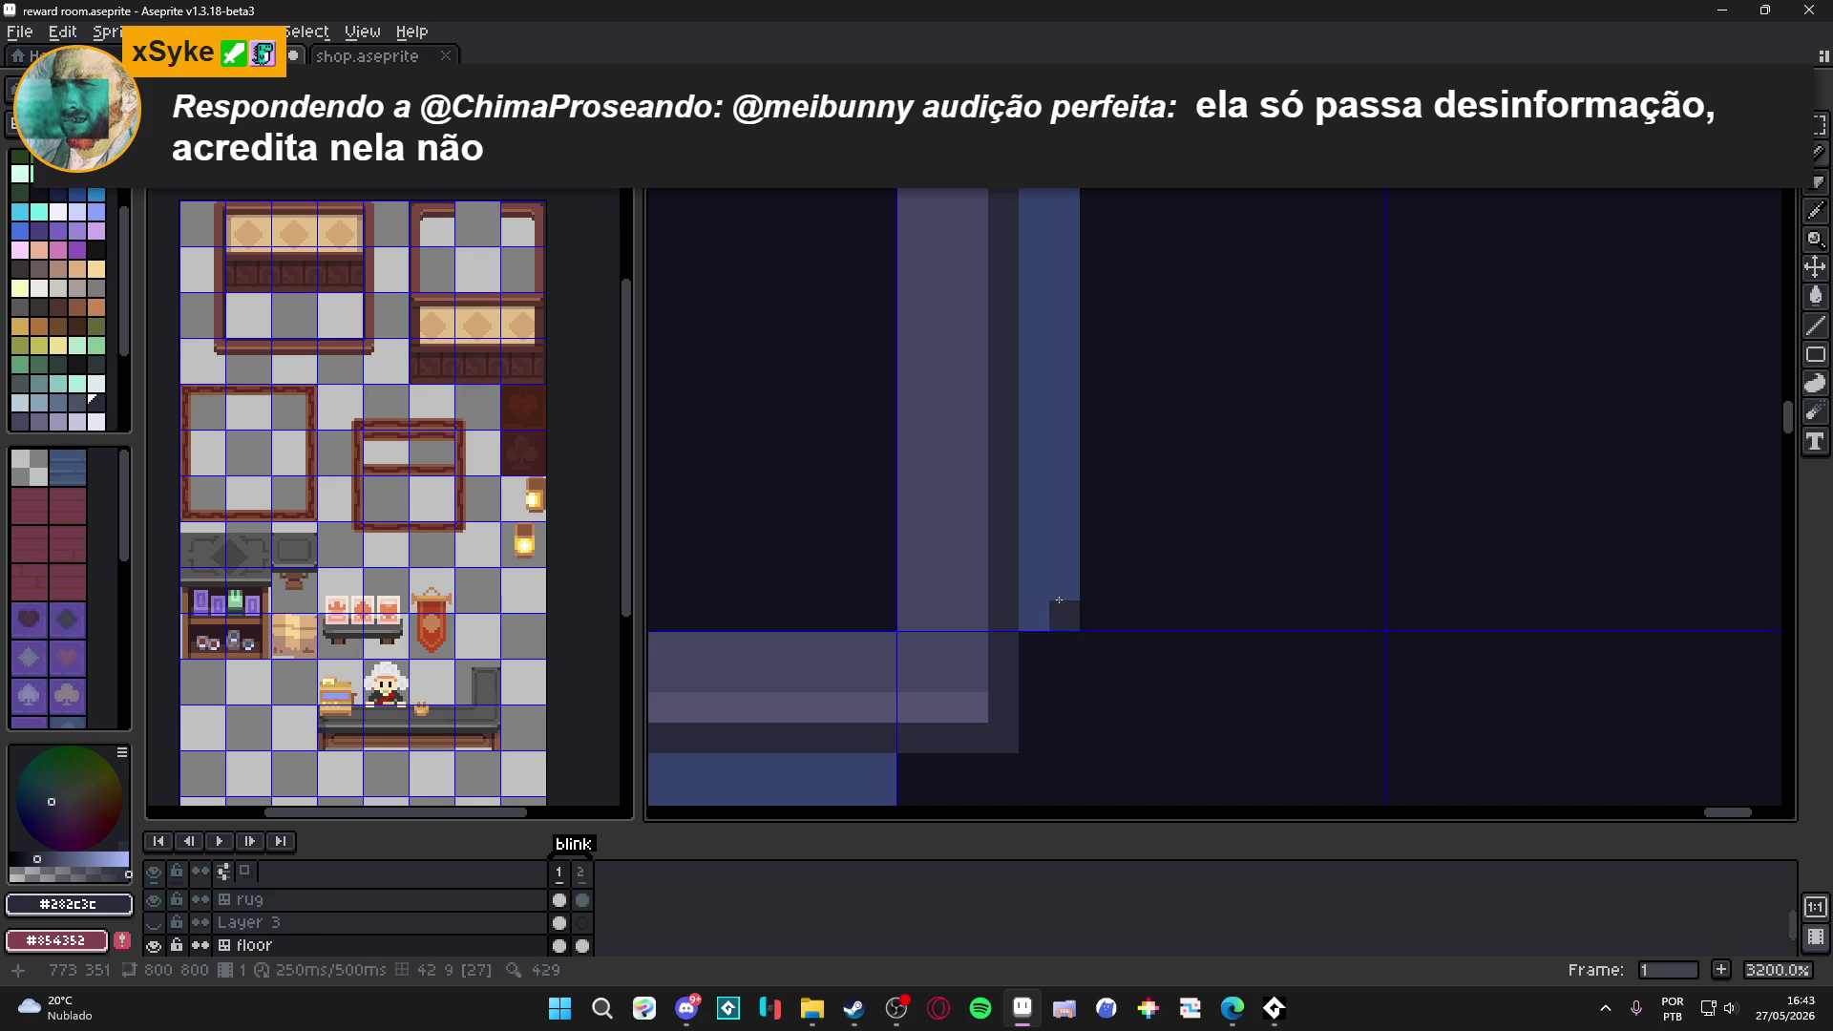
left_click(1064, 614, "alt")
left_click(1071, 657)
scroll(1065, 573, "down", 3)
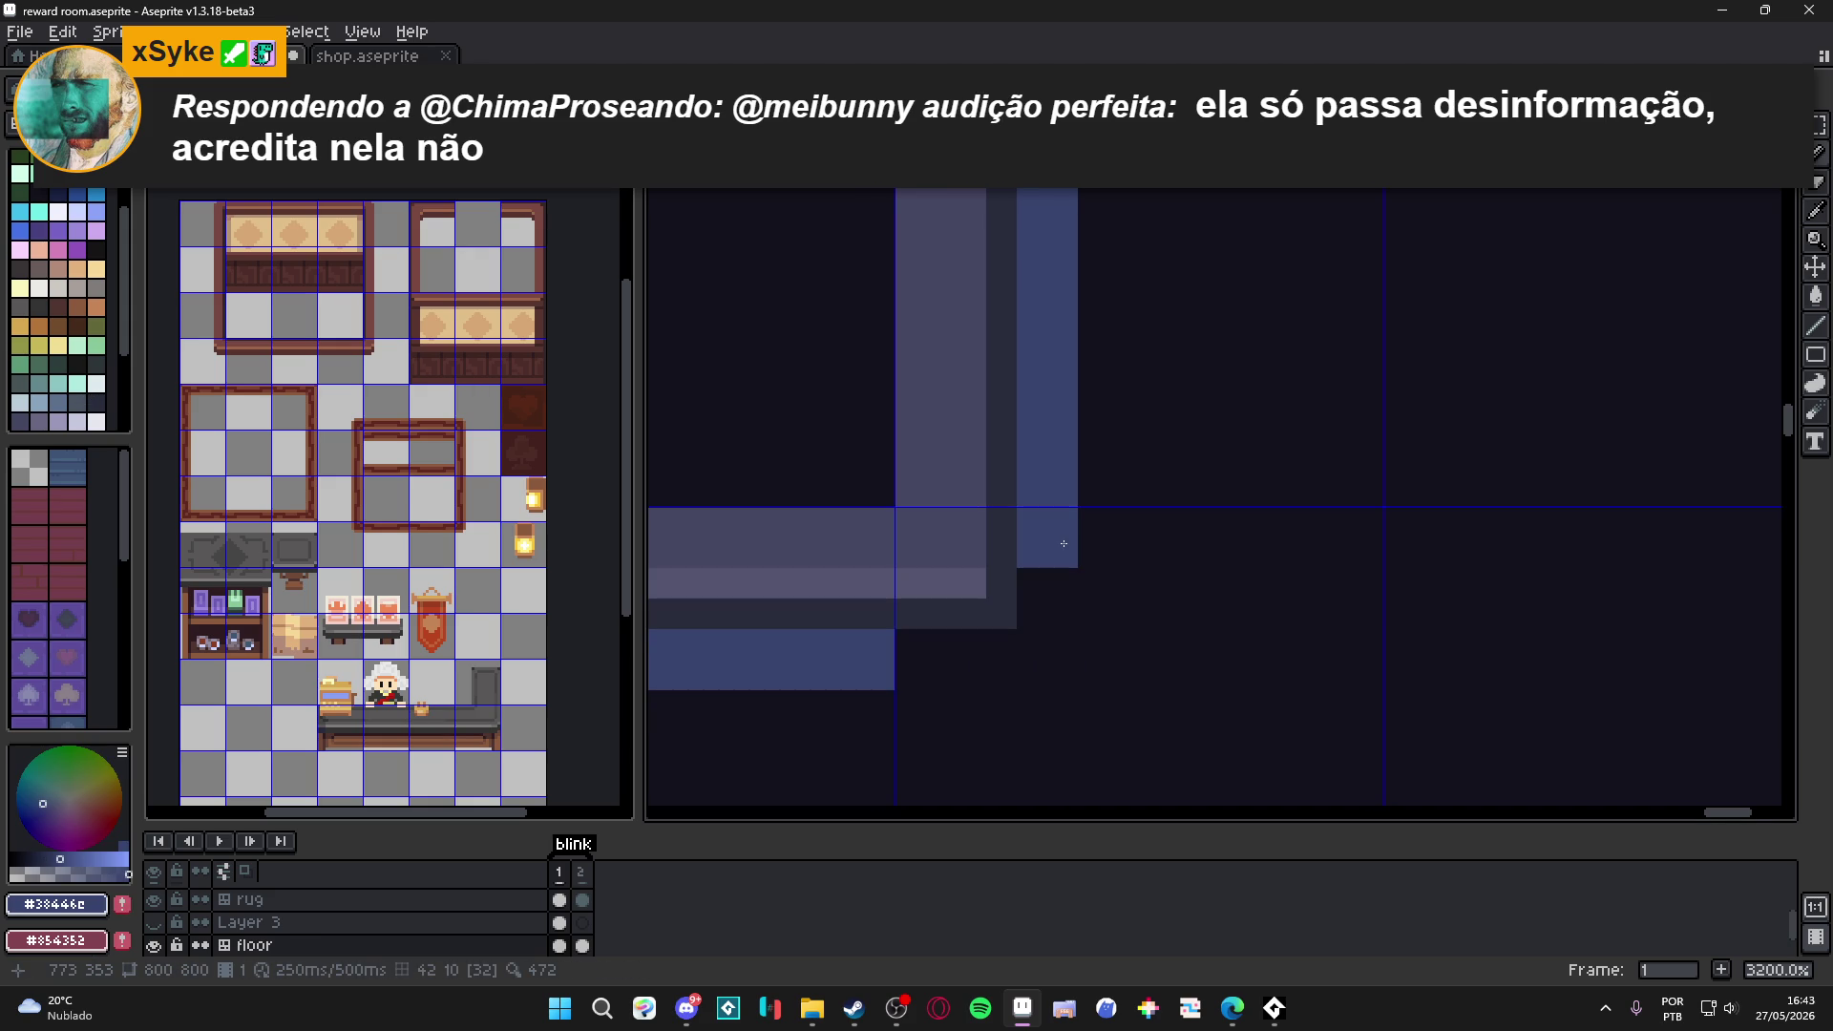
mouse_move(911, 659)
left_mouse_down()
mouse_move(1067, 659)
mouse_move(1064, 600)
left_mouse_up()
scroll(1063, 601, "down", 5)
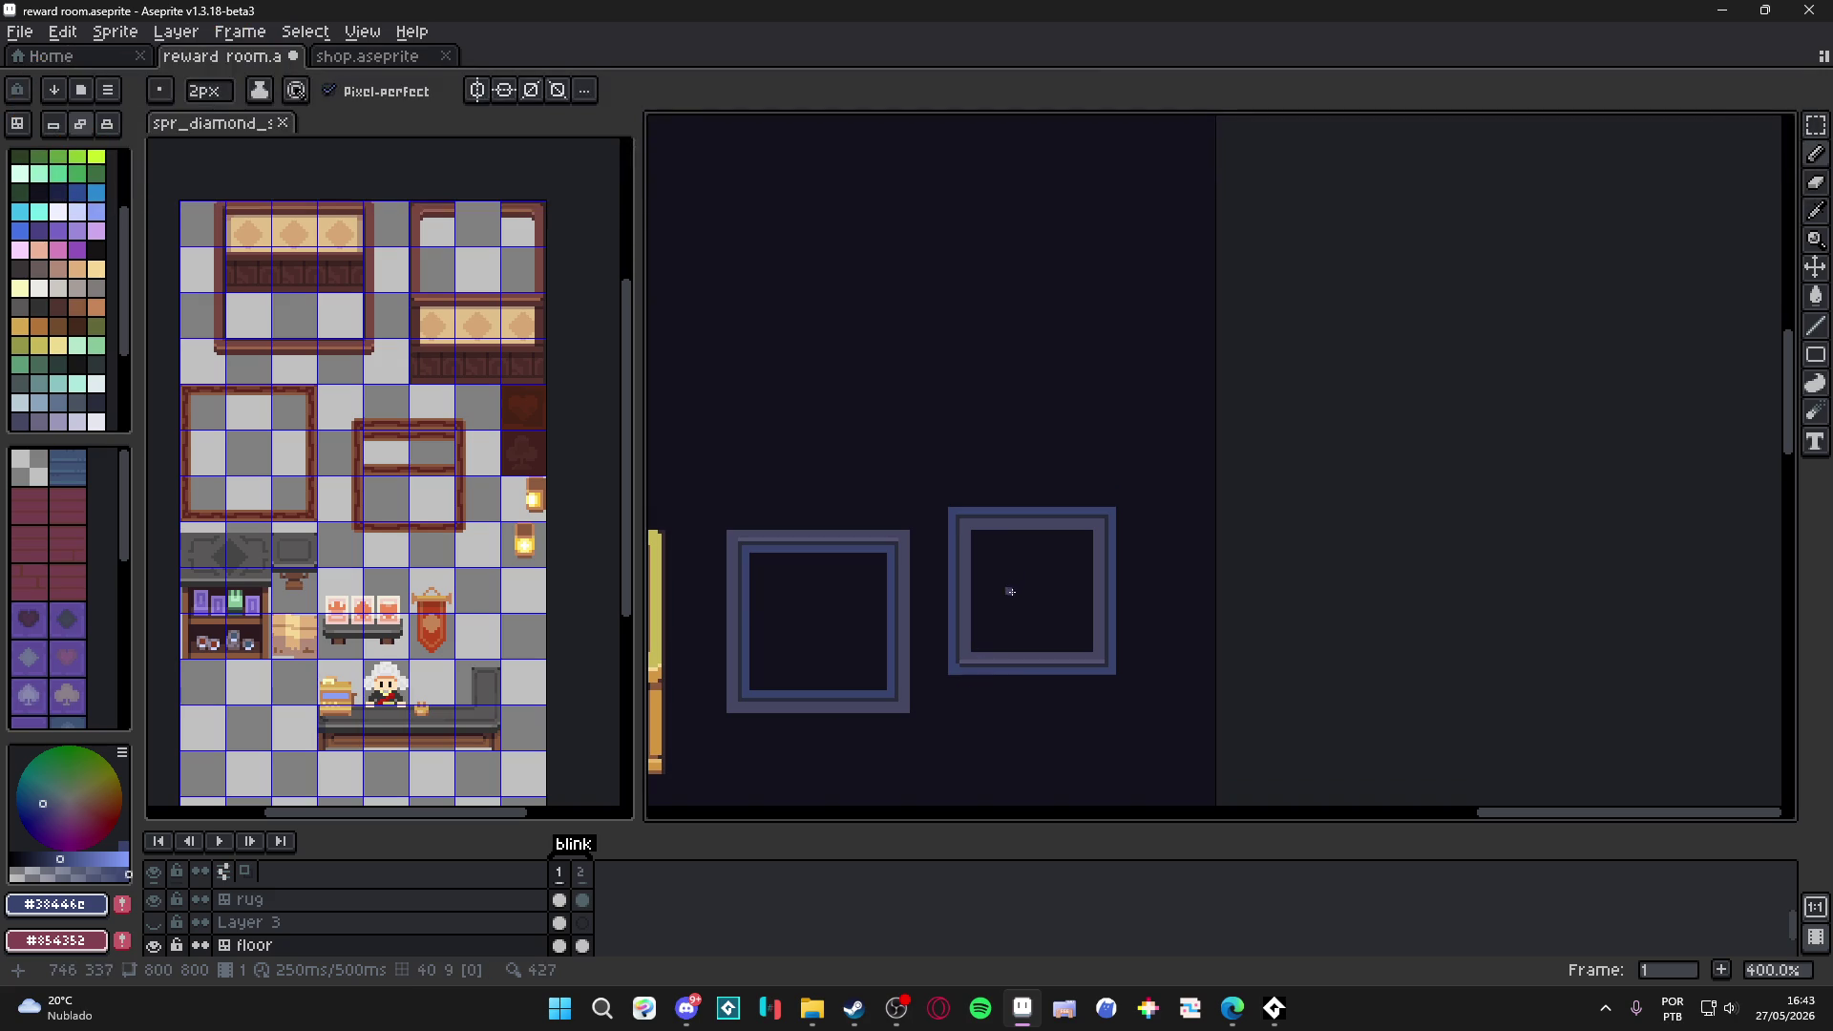
With the tile grid shown, select the frame's top bar and nudge it down into the frame.
scroll(987, 529, "up", 2)
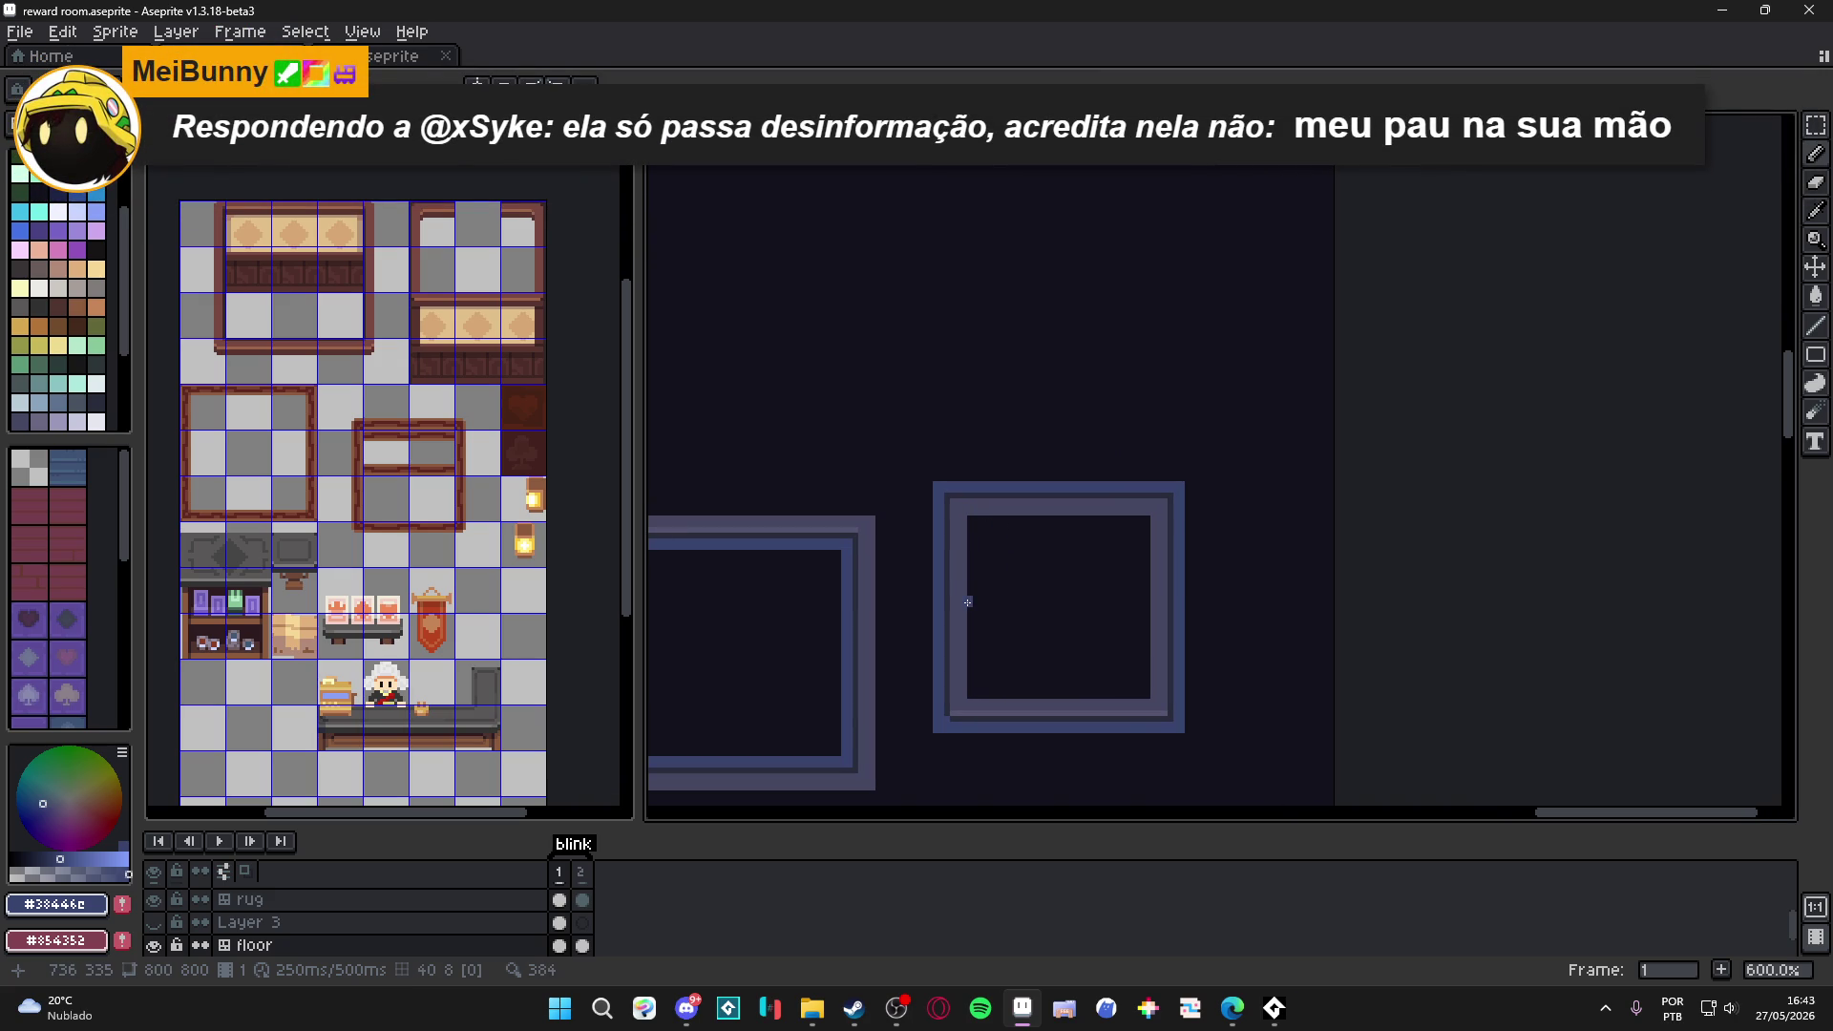
key("Tab")
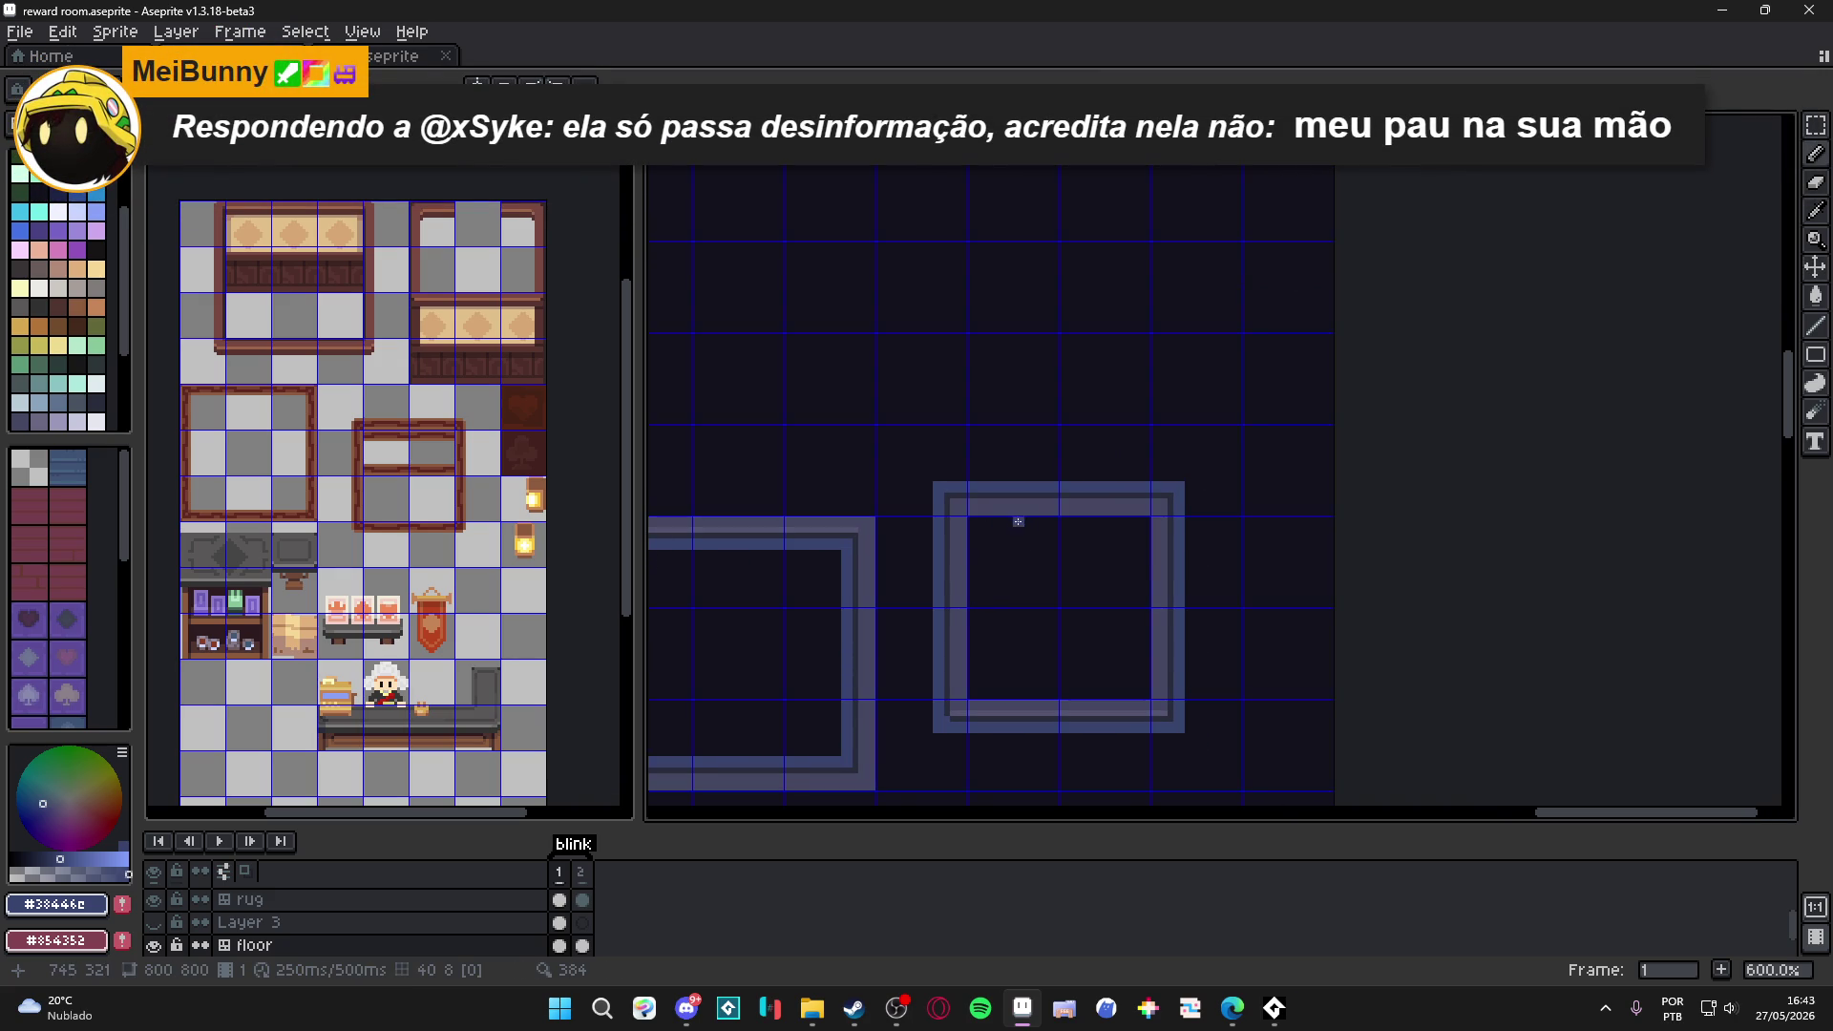
key("m")
scroll(1011, 514, "up", 3)
left_click_drag(1010, 512, 1157, 507)
scroll(1150, 458, "down", 1)
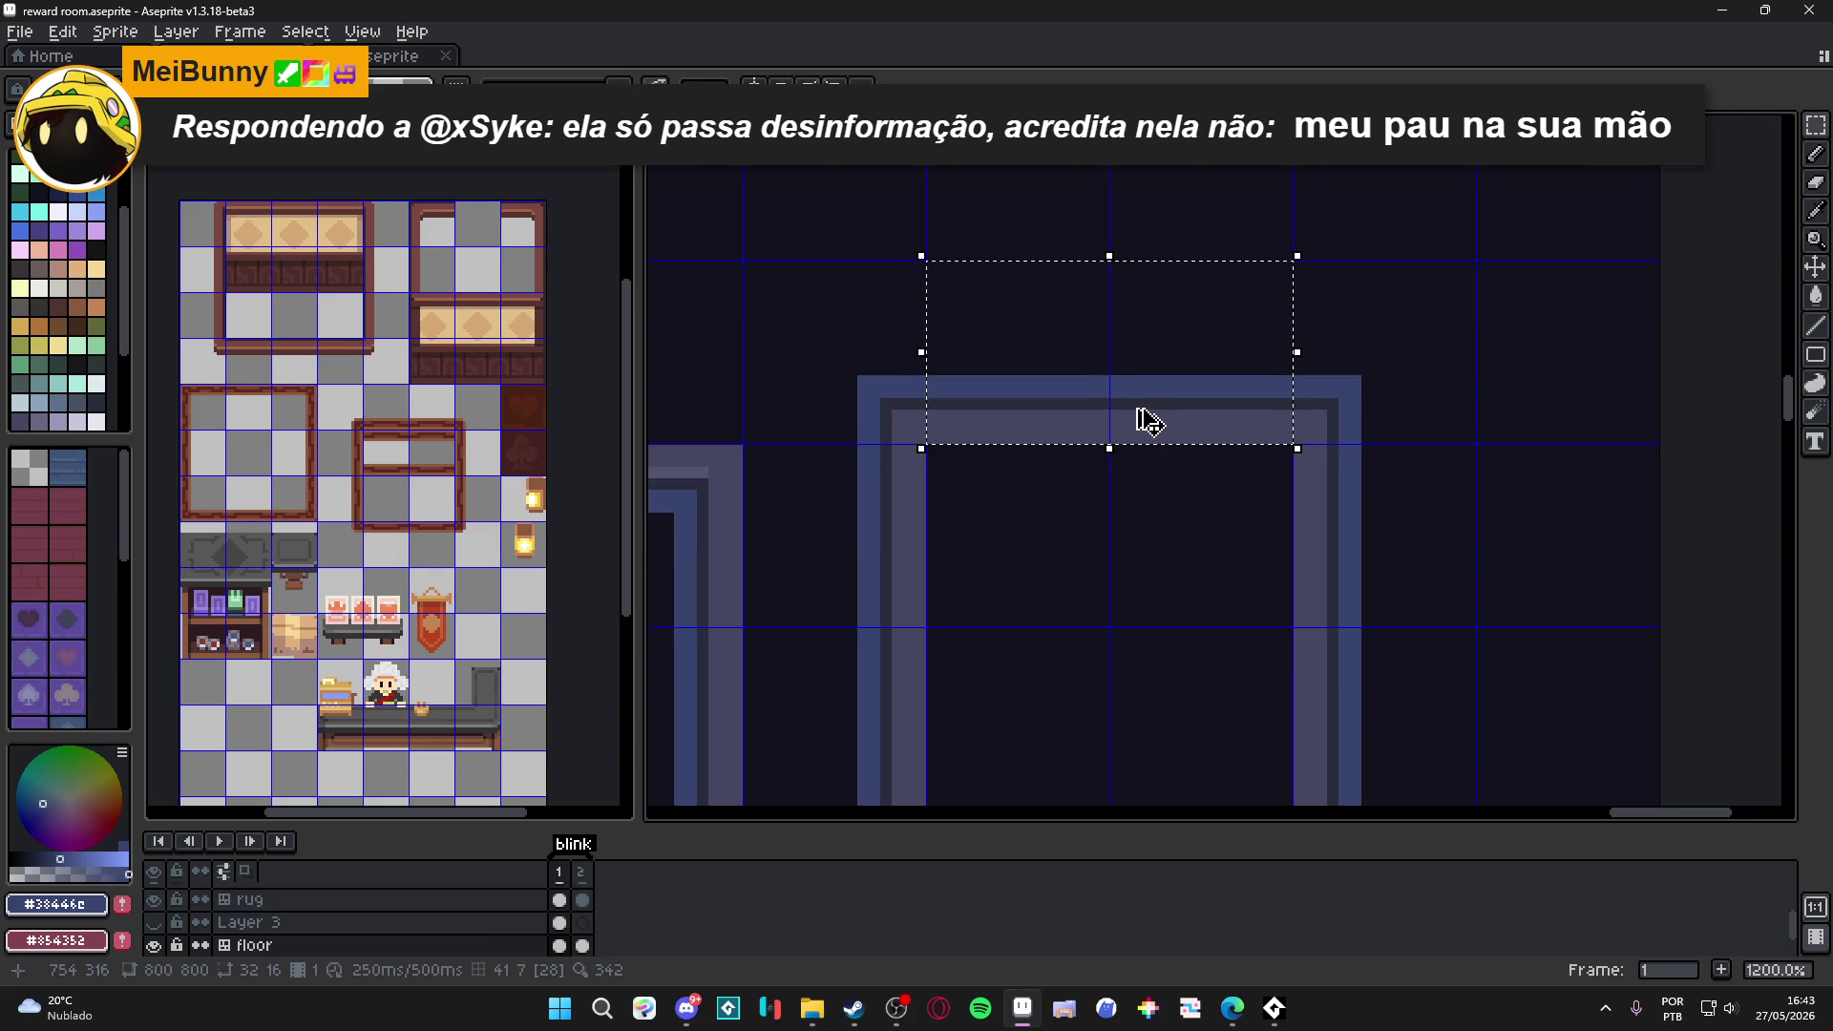
key("Down")
key("Down")
key("Down")
key("Down")
key("Up")
key("Up")
key("ctrl+d")
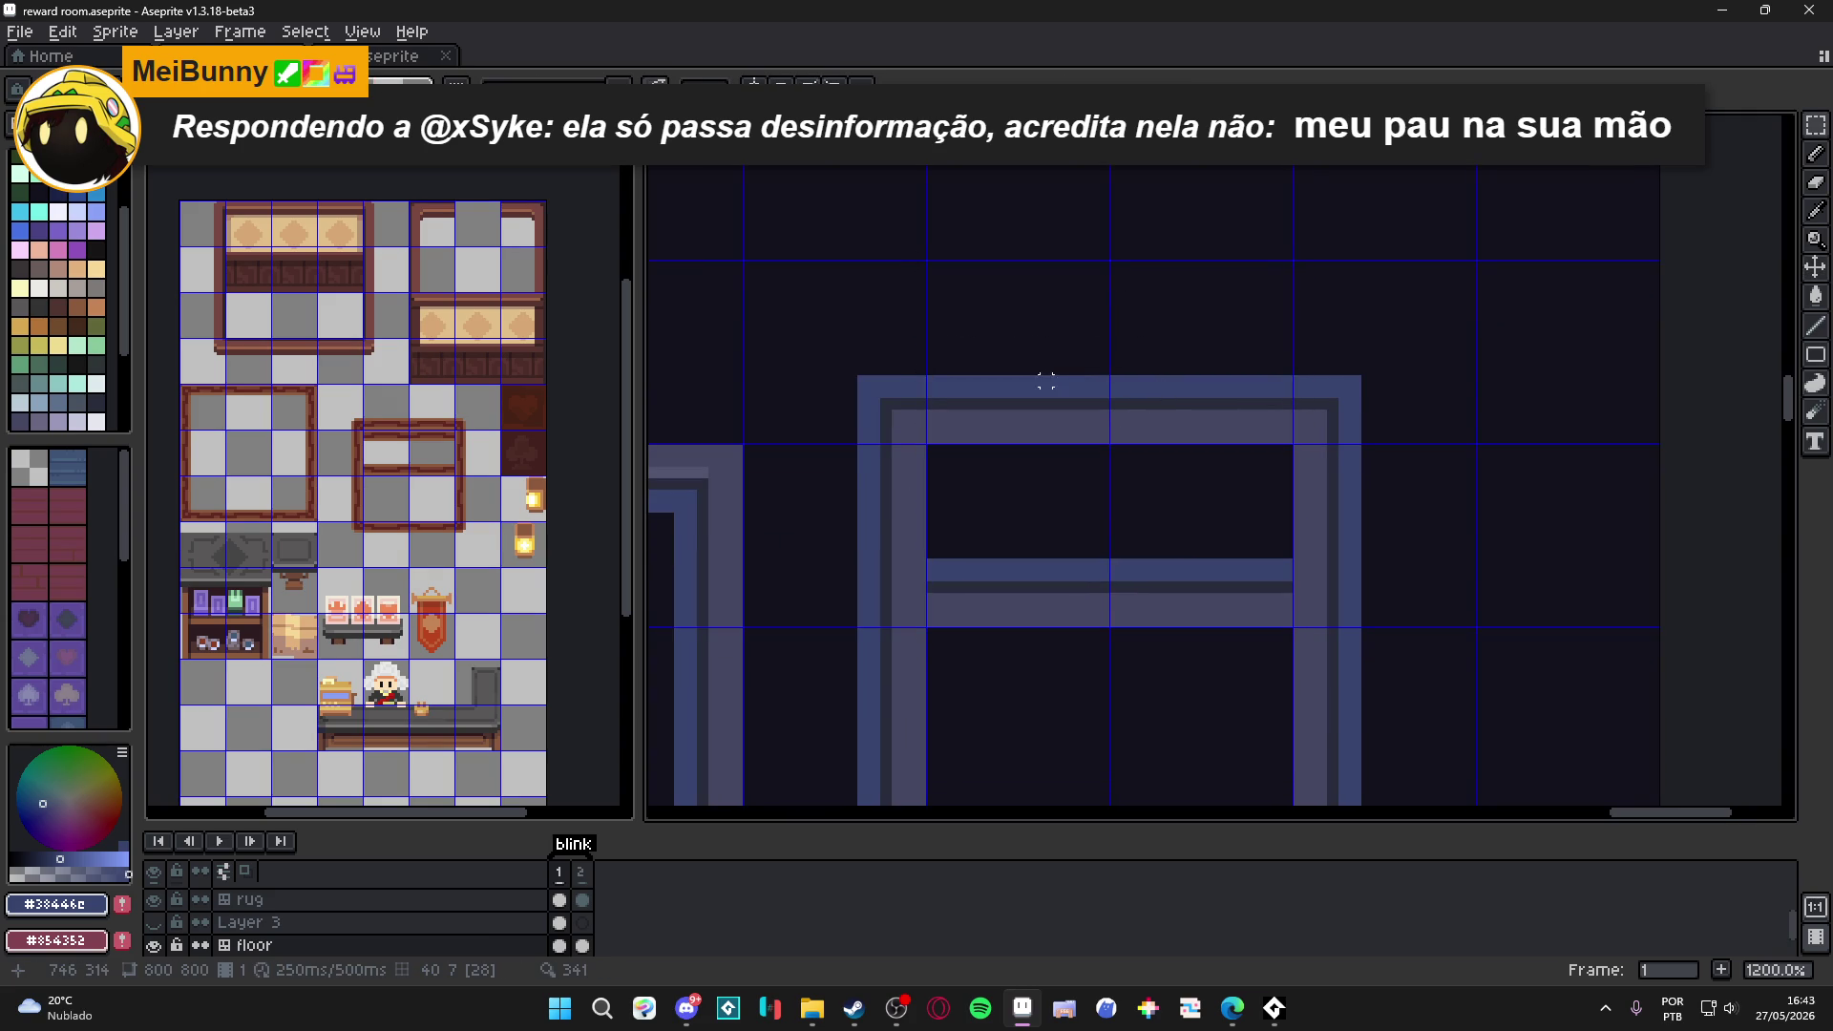
Select the bottom bar and move it up into the frame's upper part as a crossbar.
scroll(999, 214, "down", 2)
scroll(987, 565, "down", 2)
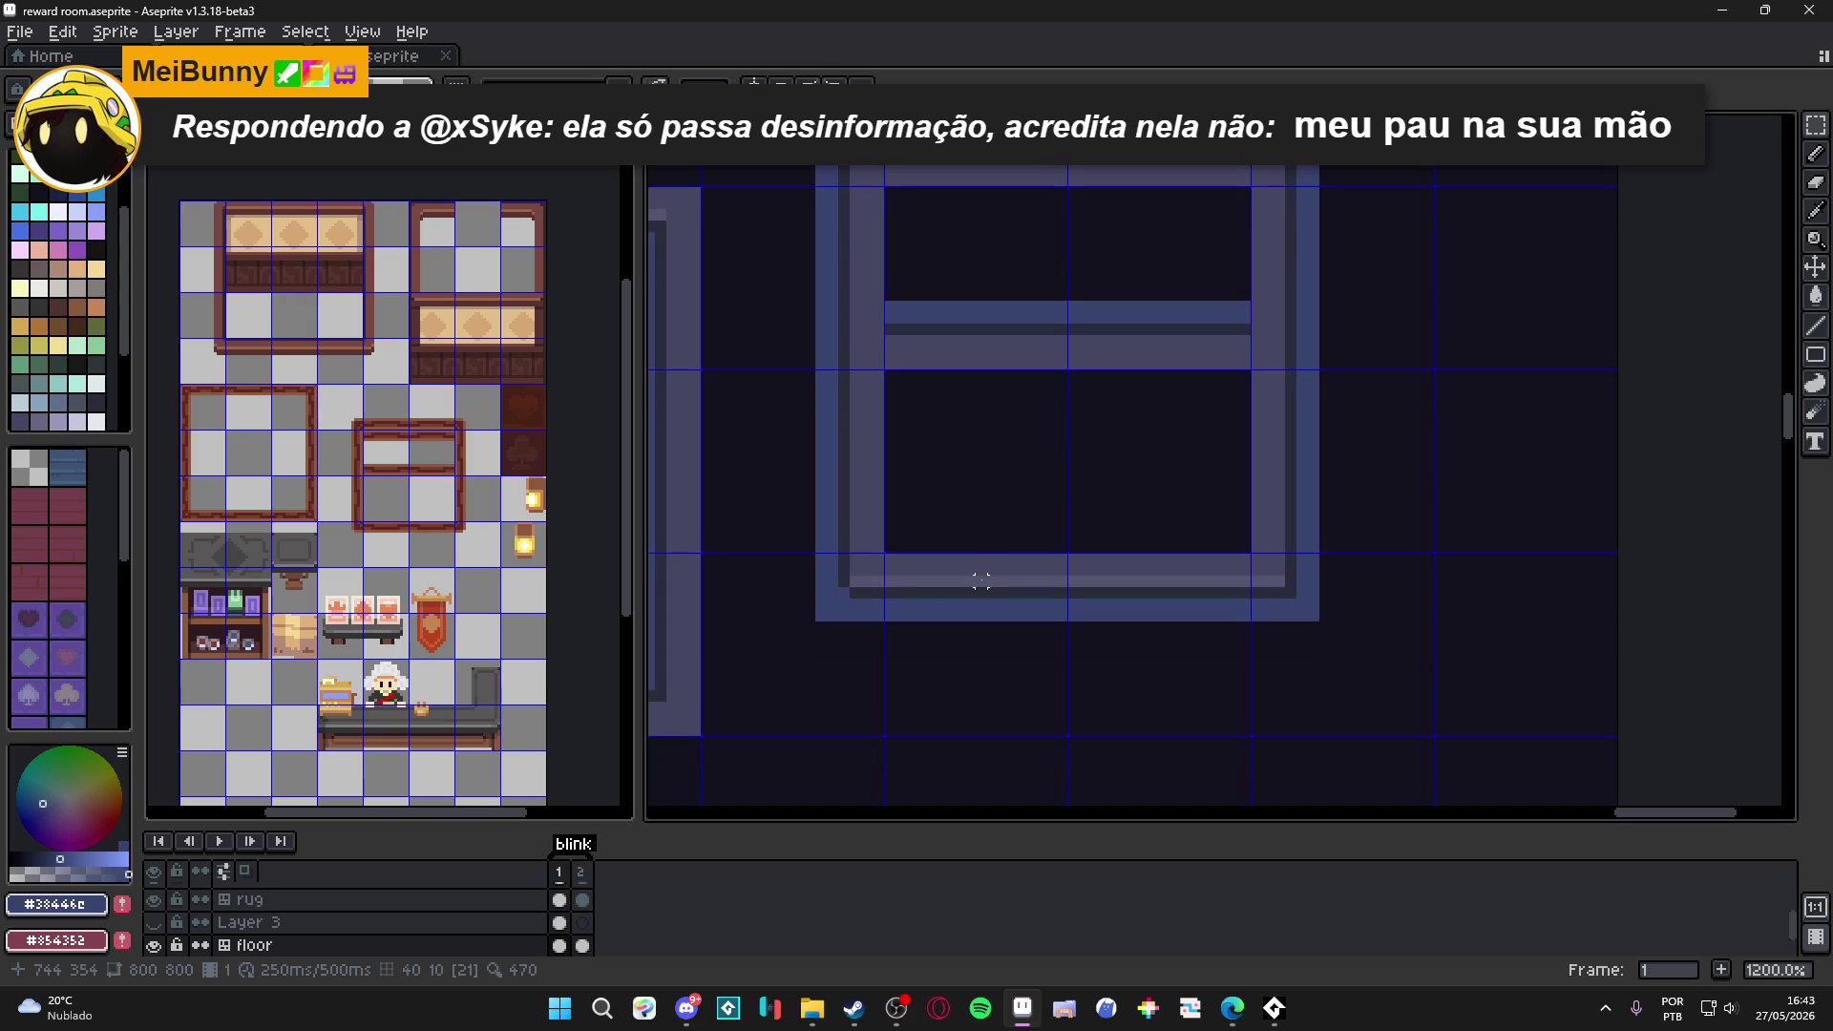
left_click_drag(945, 575, 1096, 609)
scroll(1096, 649, "up", 1)
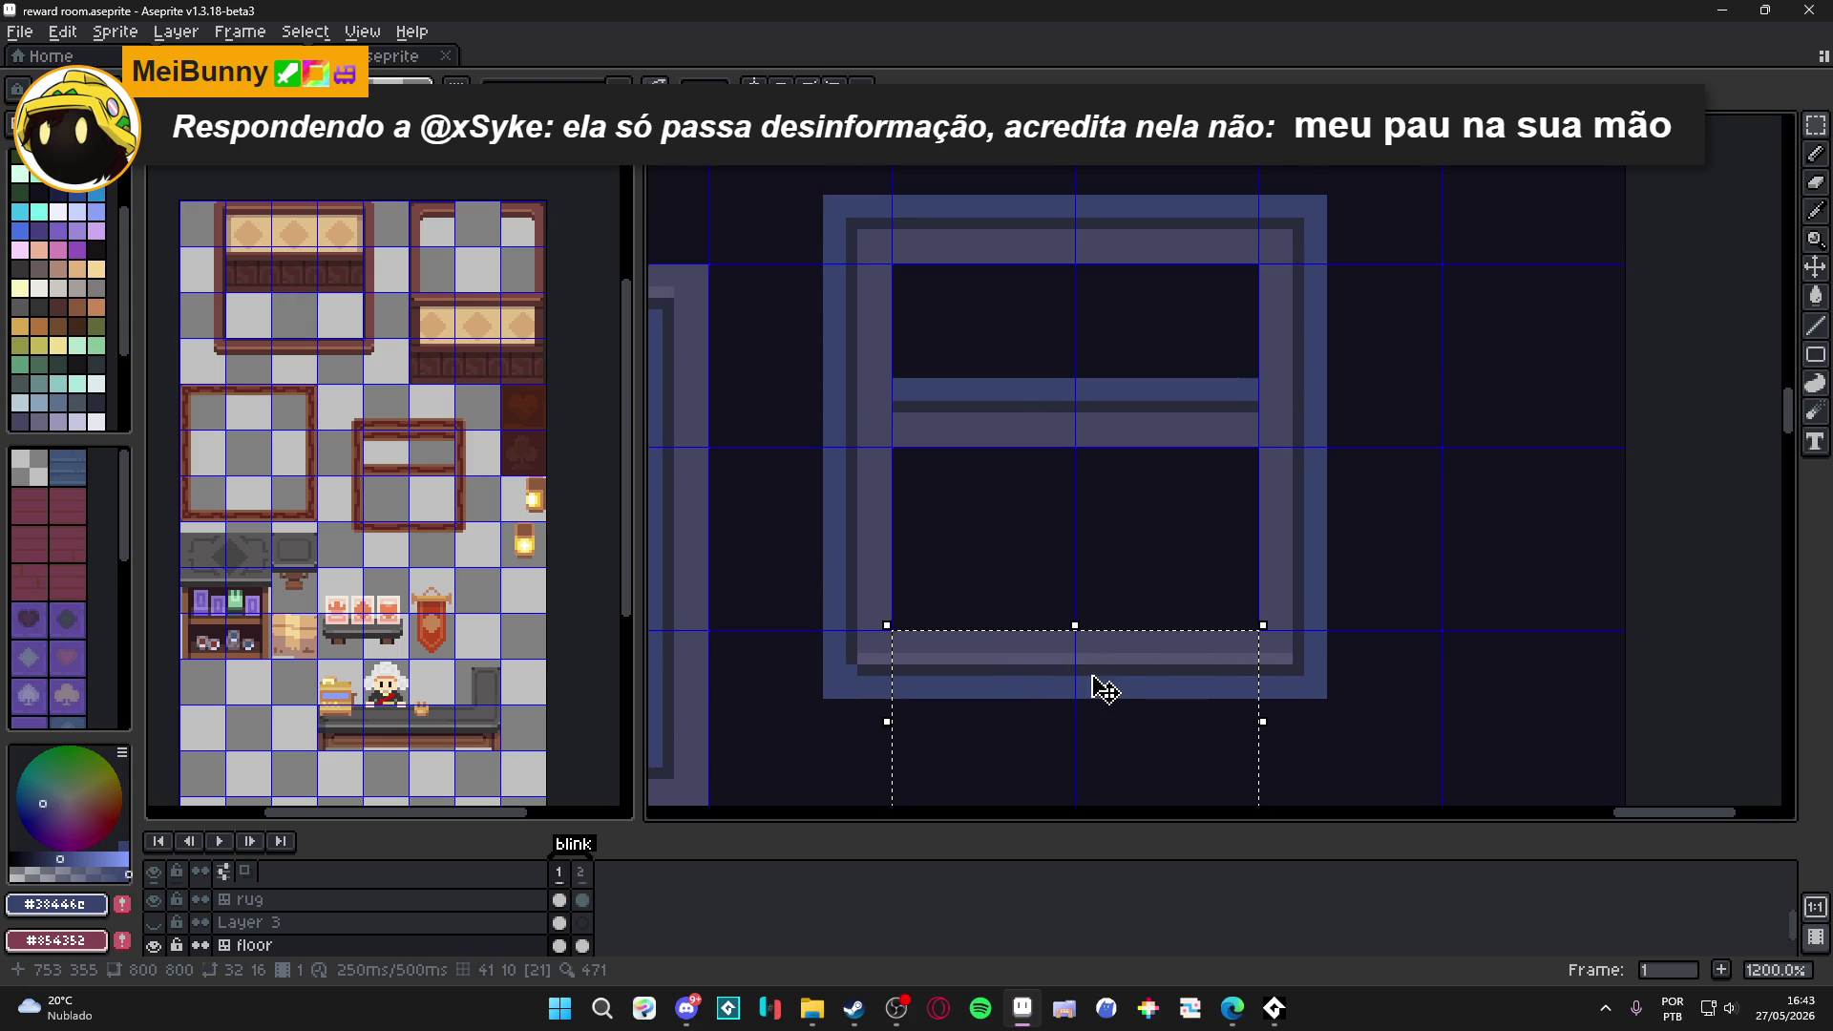
mouse_move(1146, 673)
left_mouse_down()
mouse_move(1104, 357)
mouse_move(1117, 307)
mouse_move(1139, 308)
left_mouse_up()
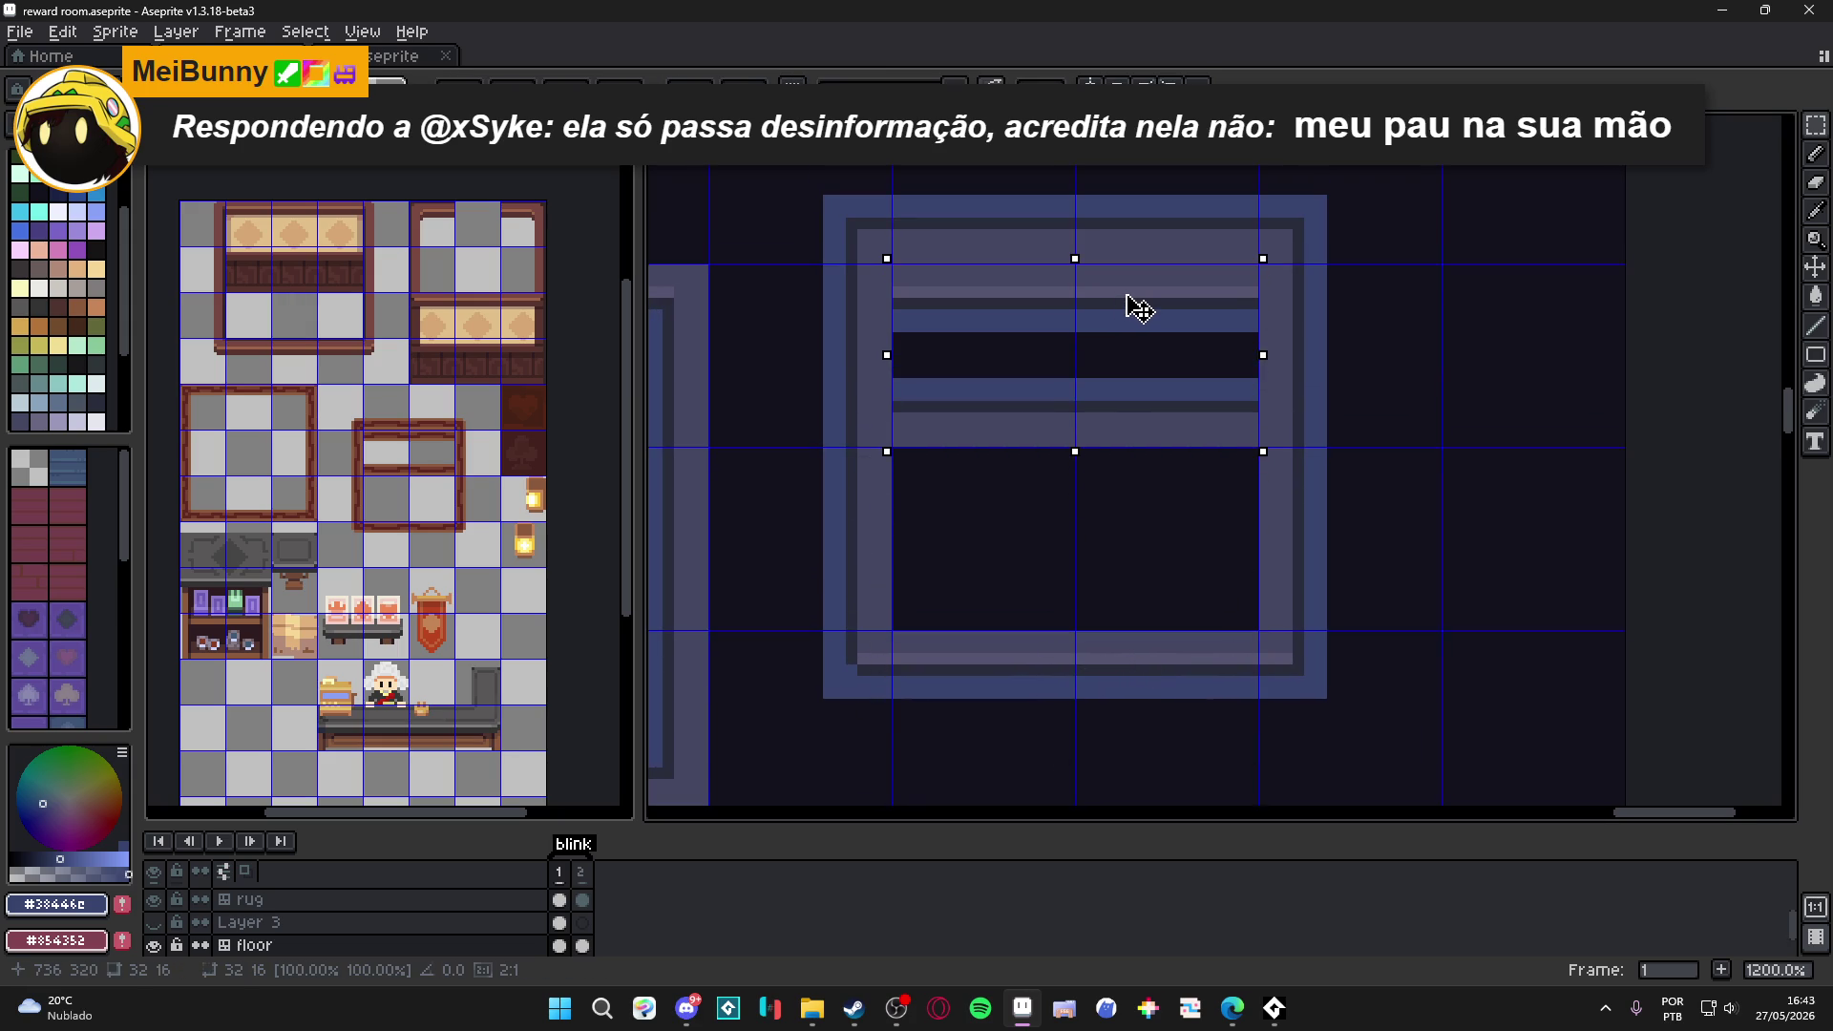
key("ctrl+d")
scroll(1126, 291, "down", 4)
scroll(1108, 368, "up", 1)
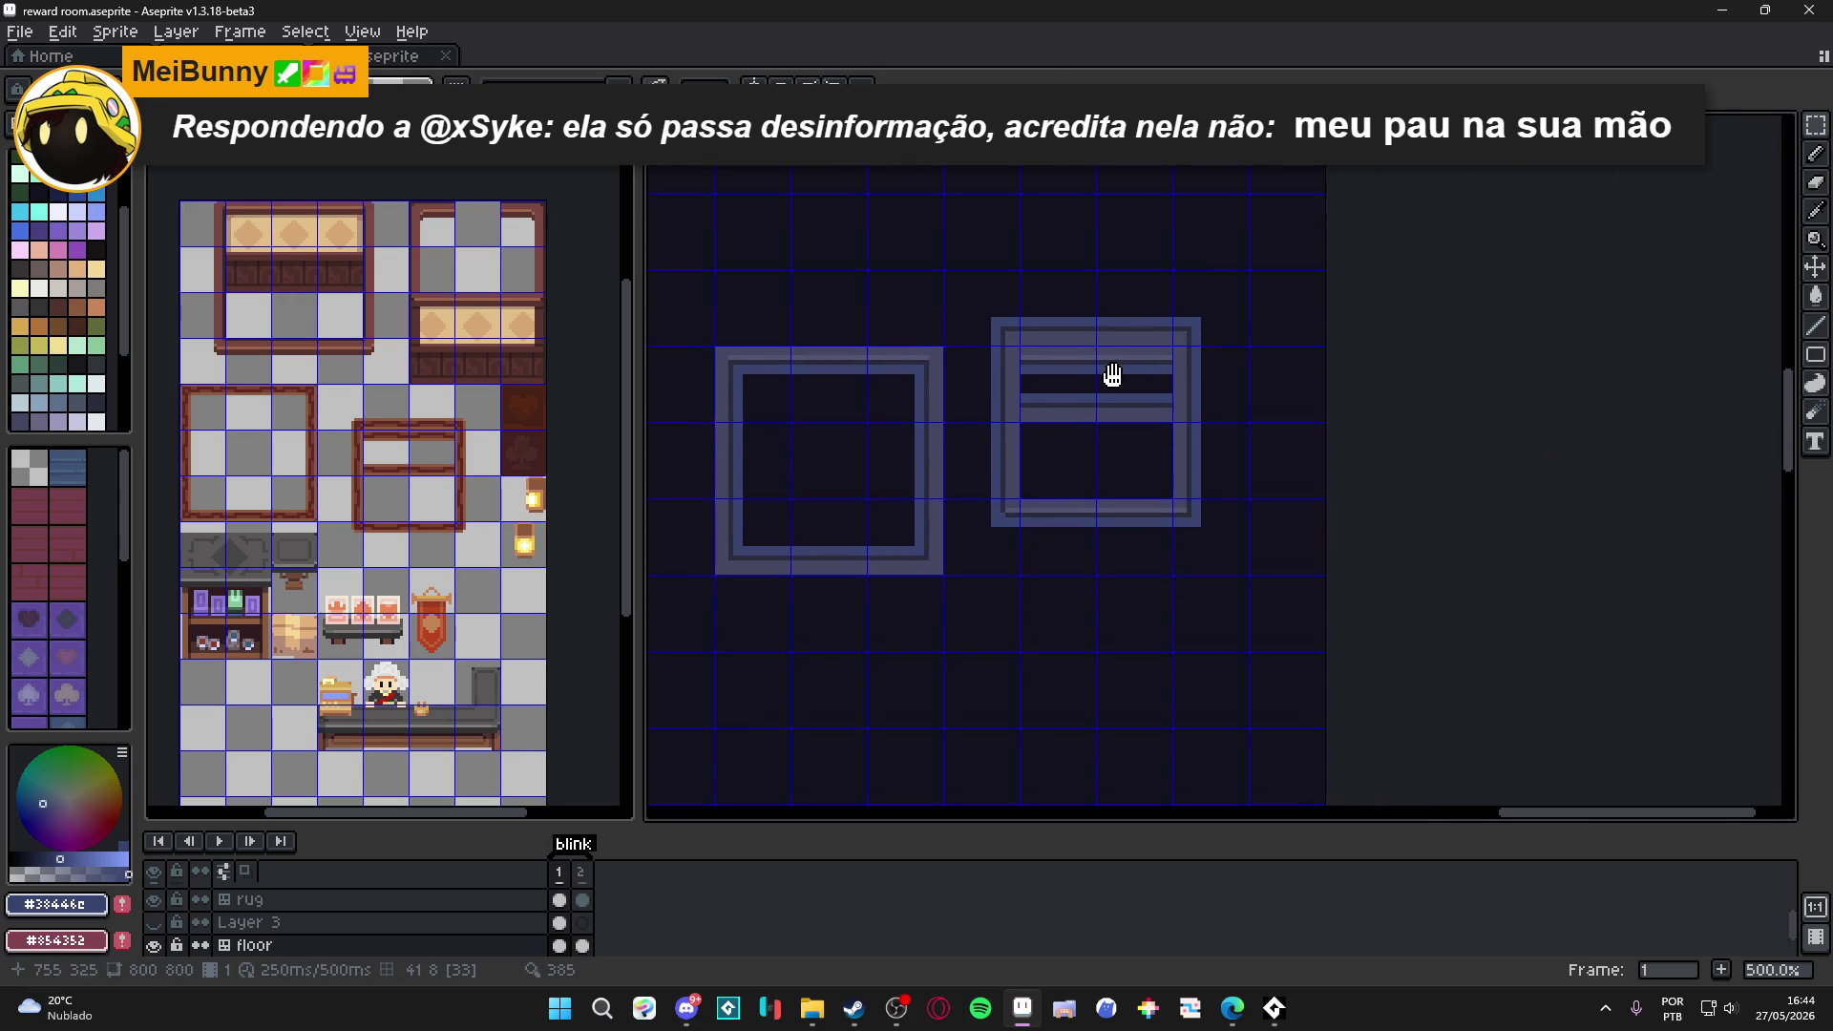
scroll(1113, 399, "down", 2)
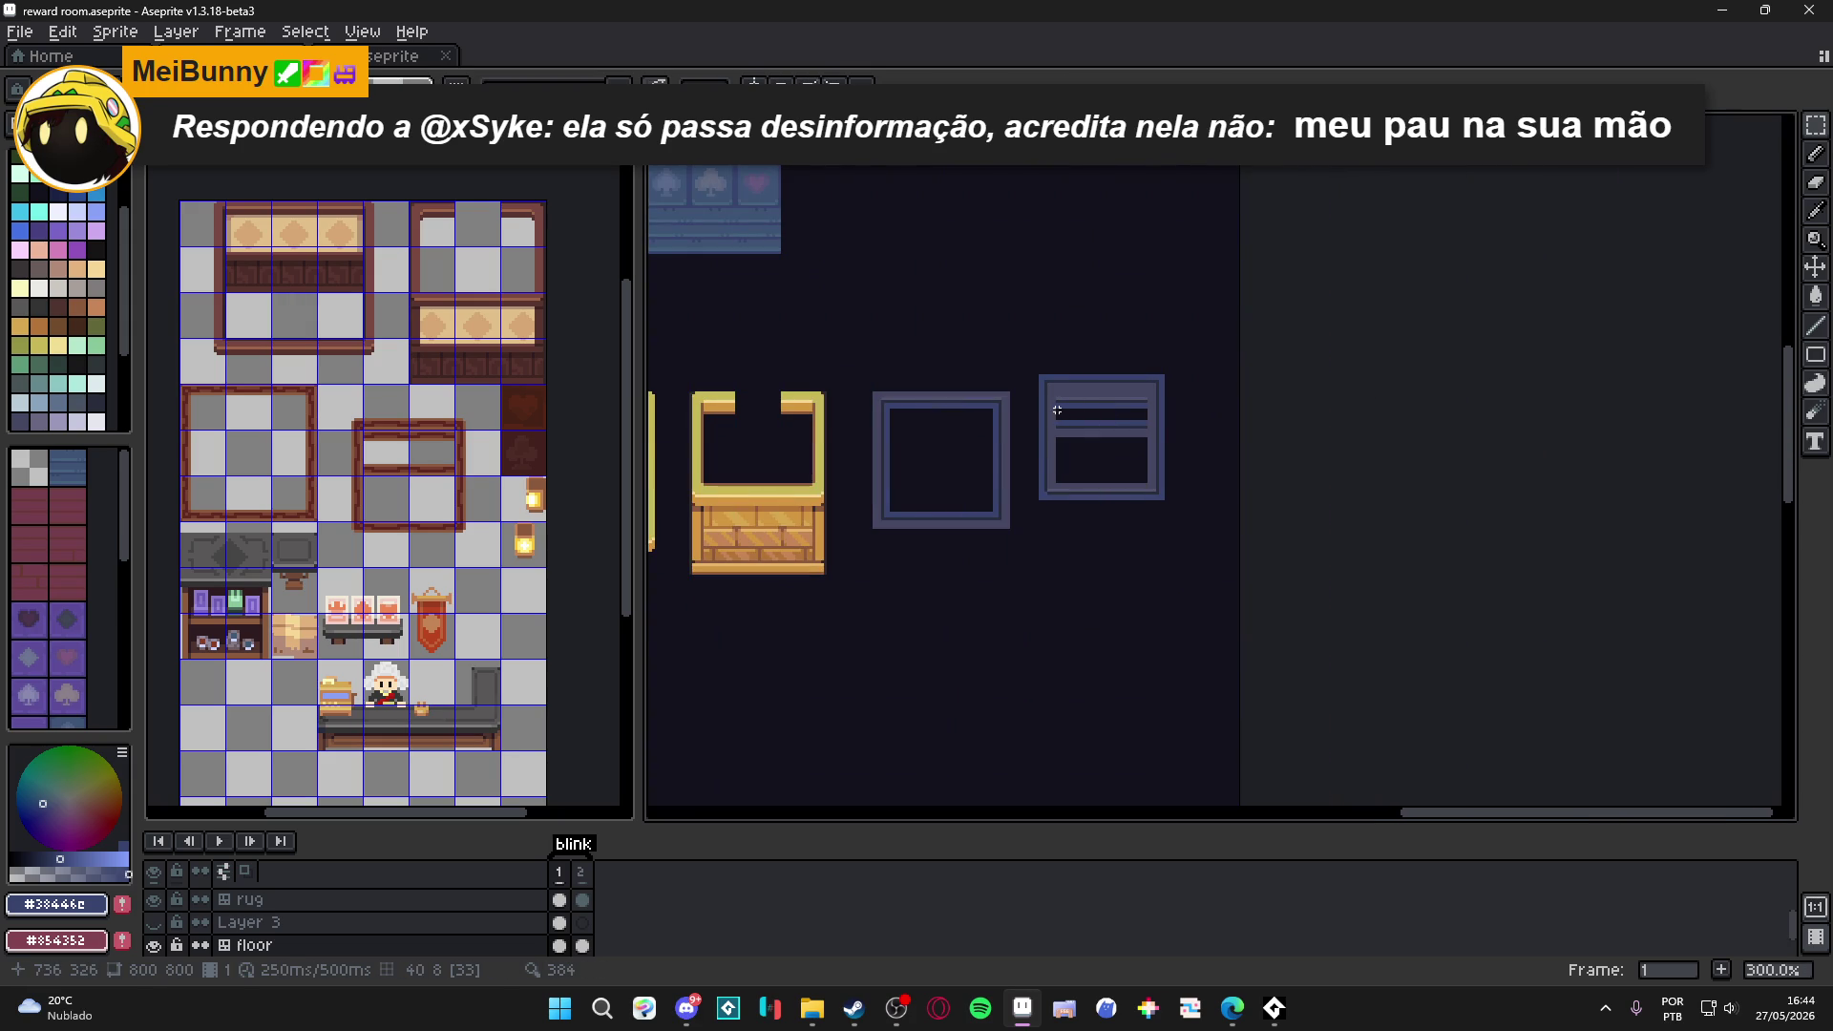
Move the barred window tile down one tile and save the sprite.
left_click_drag(1050, 385, 1182, 535)
key("ctrl+d")
scroll(1019, 552, "down", 1)
mouse_move(1019, 552)
left_mouse_down()
mouse_move(1113, 597)
mouse_move(1206, 520)
left_mouse_up()
scroll(1113, 597, "down", 1)
scroll(1129, 536, "up", 1)
key("ctrl+s")
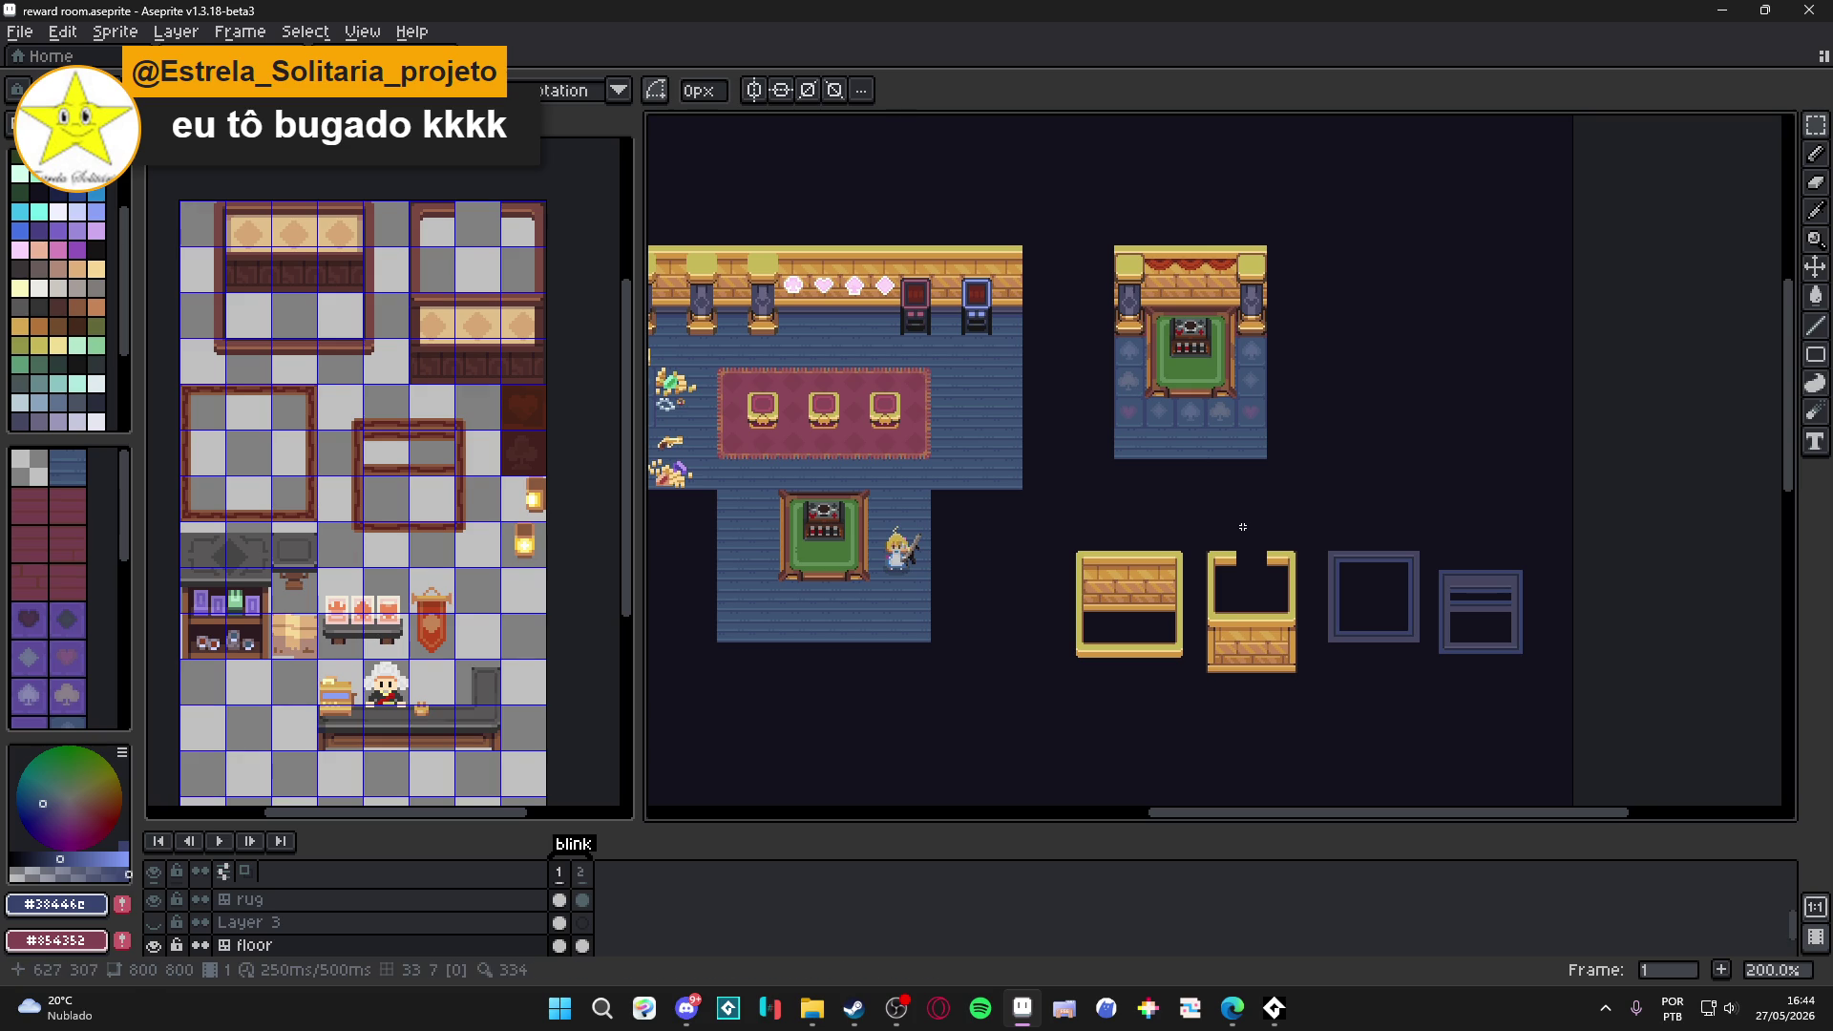
Dock the reward room sprite into the left panel beside the shop tileset, then begin a new sprite.
mouse_move(1145, 648)
left_mouse_down()
mouse_move(1109, 658)
mouse_move(1182, 640)
left_mouse_up()
left_click_drag(635, 607, 586, 623)
left_click_drag(969, 618, 1036, 617)
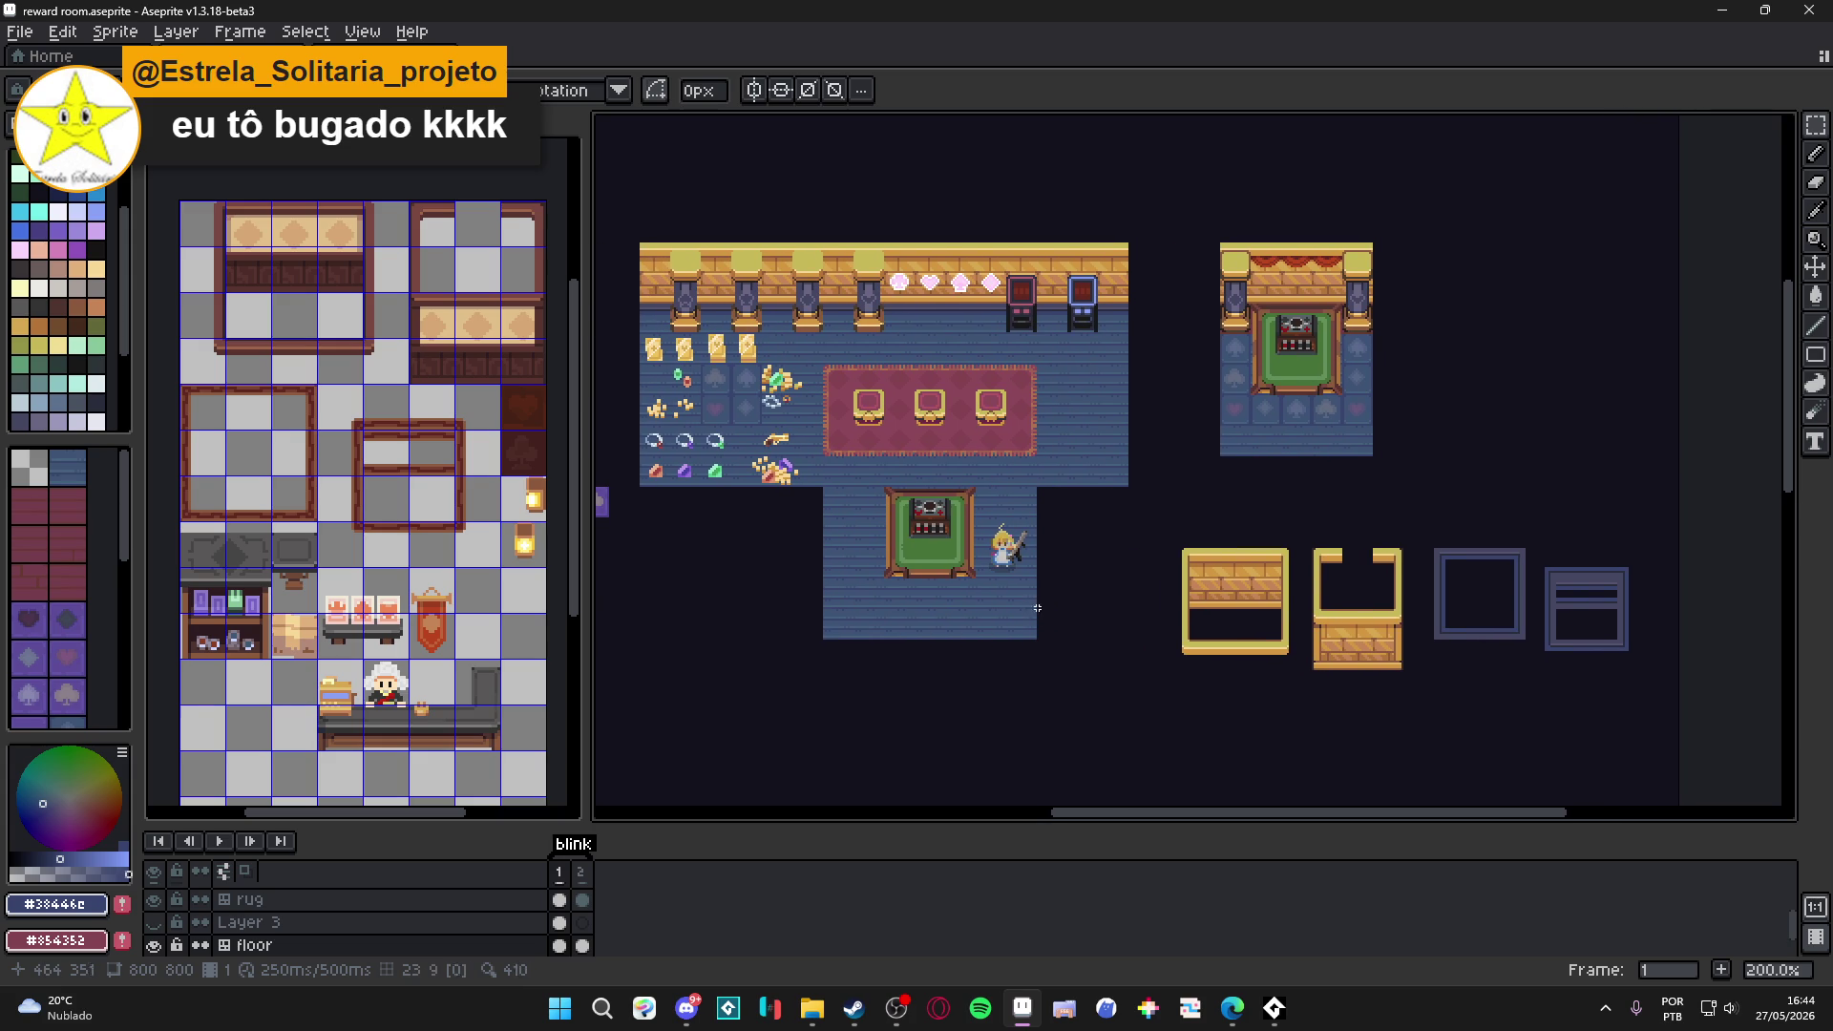
key("ctrl+Tab")
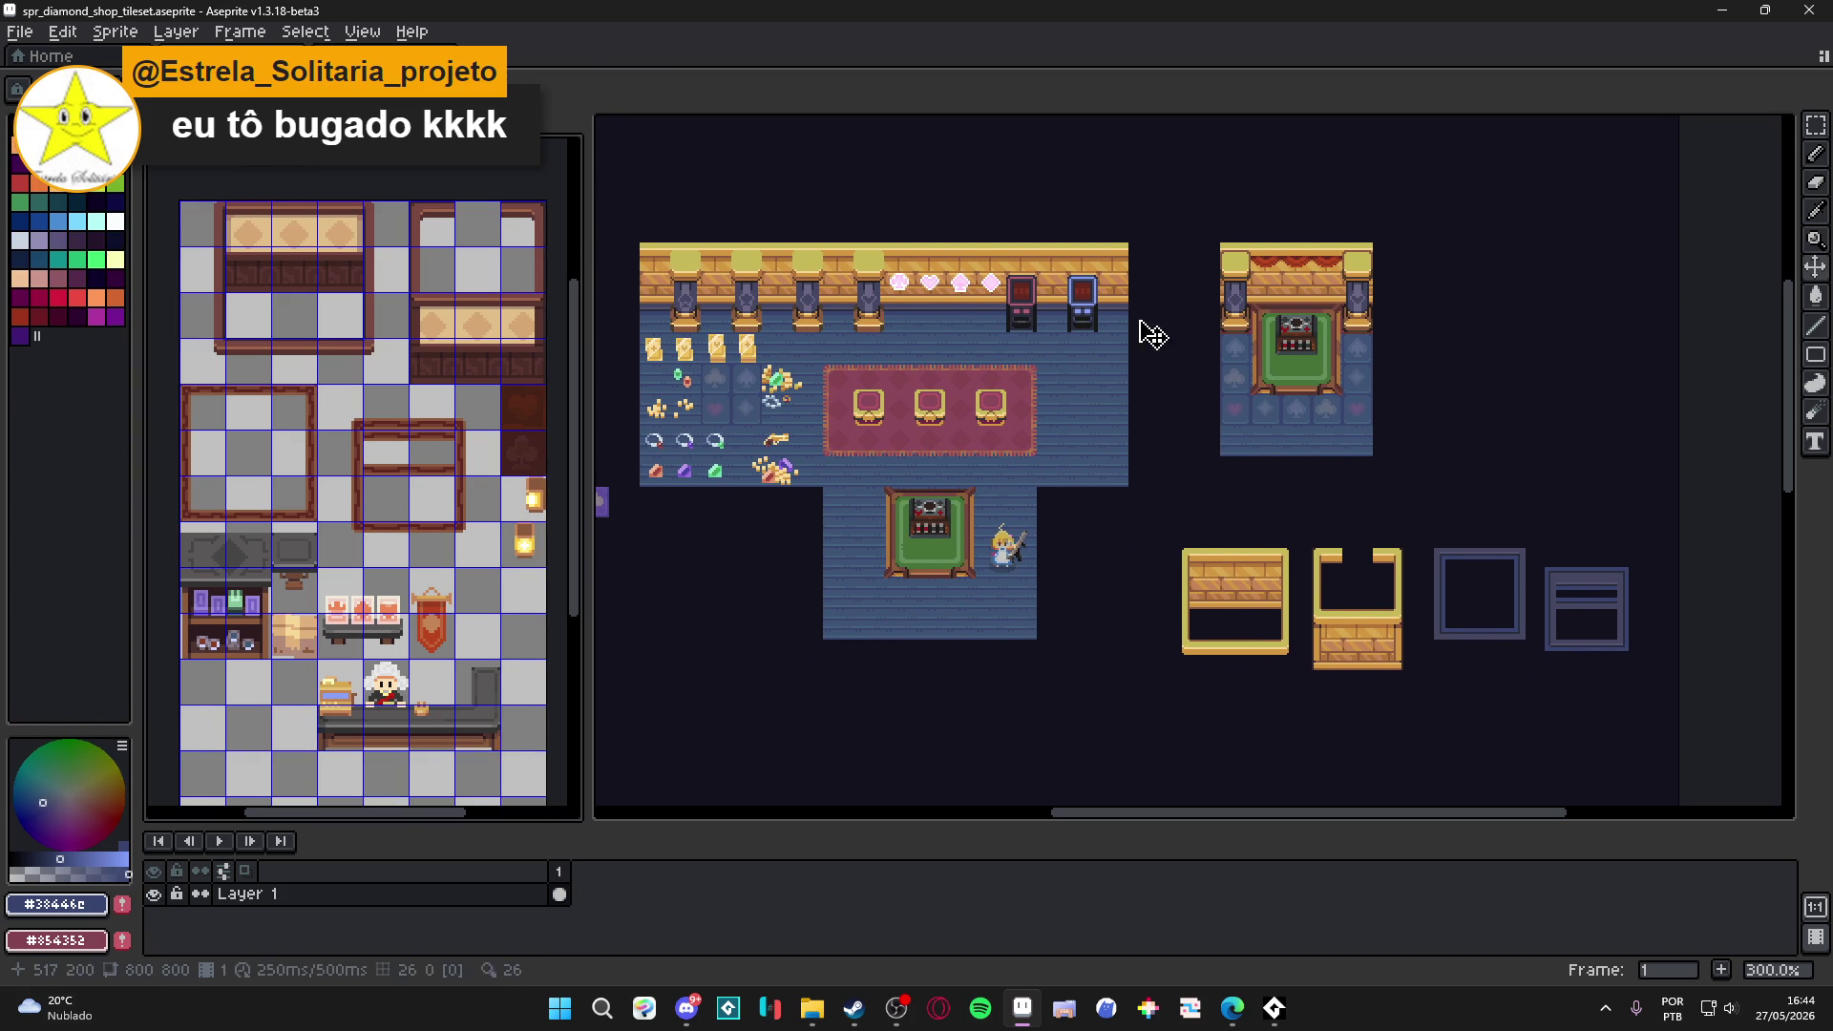
key("ctrl+Tab")
scroll(1097, 325, "down", 2)
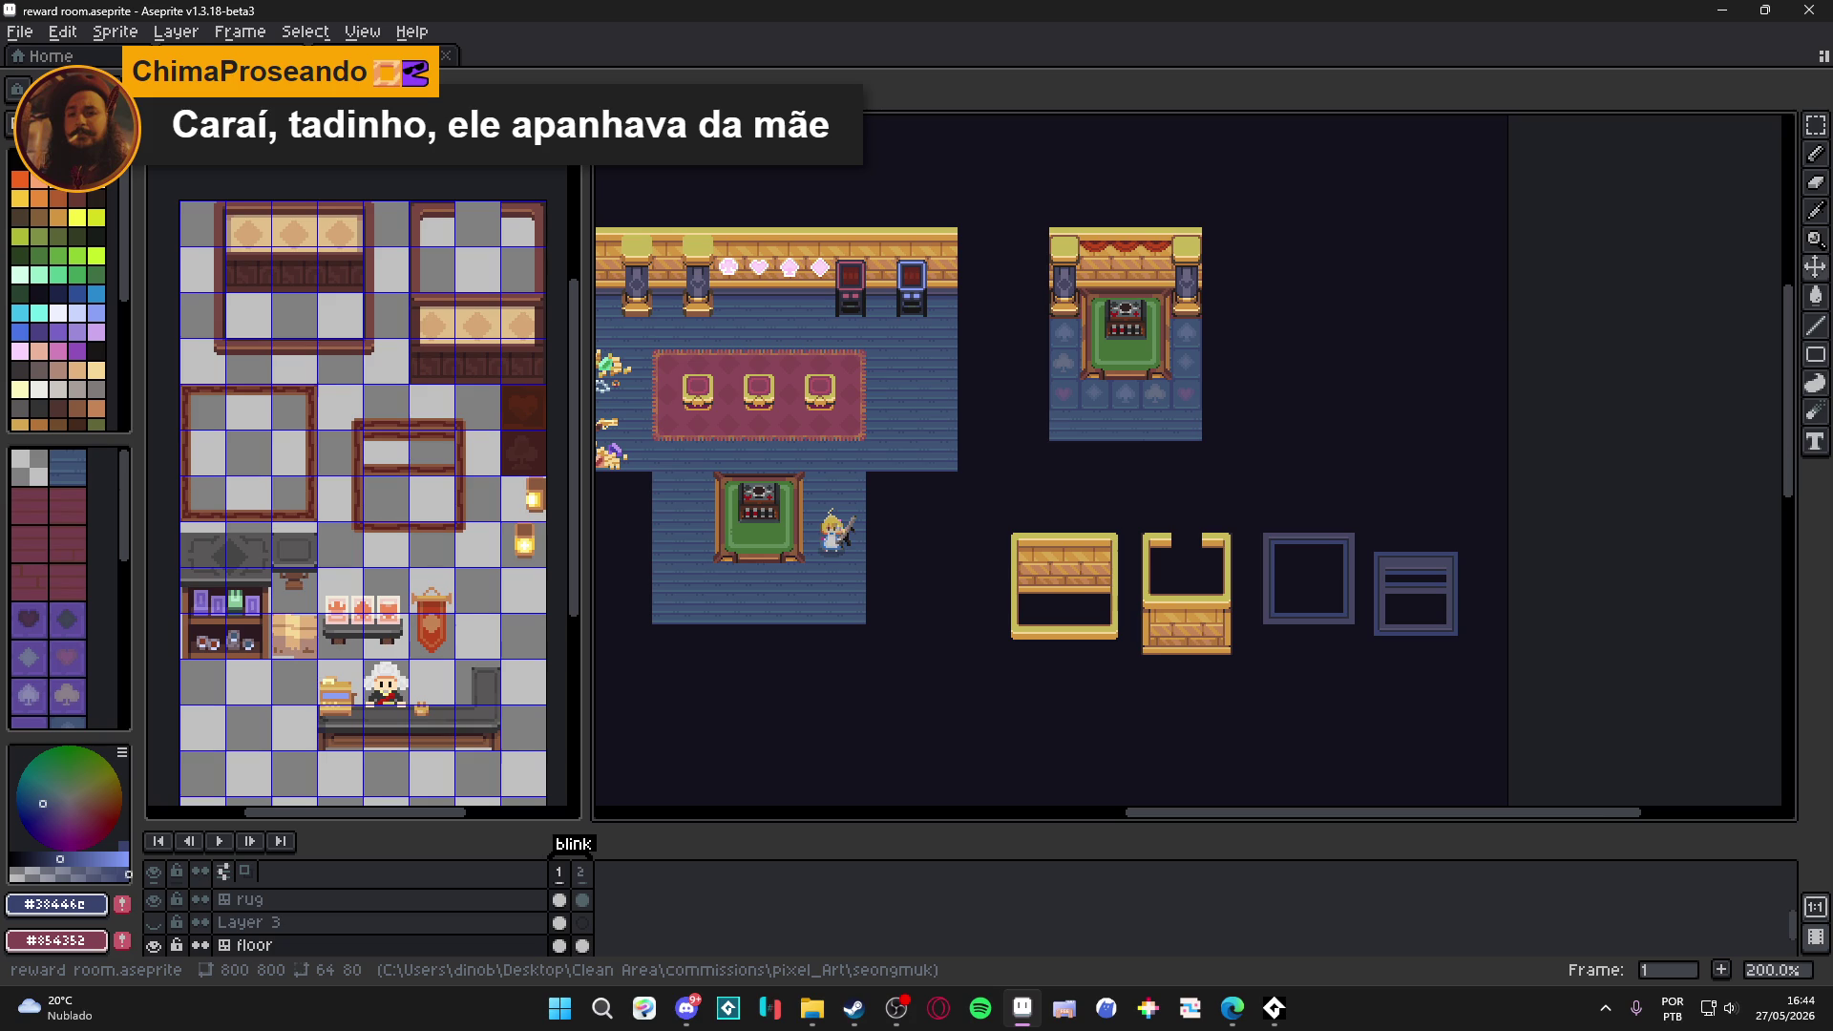
left_click_drag(668, 95, 296, 811)
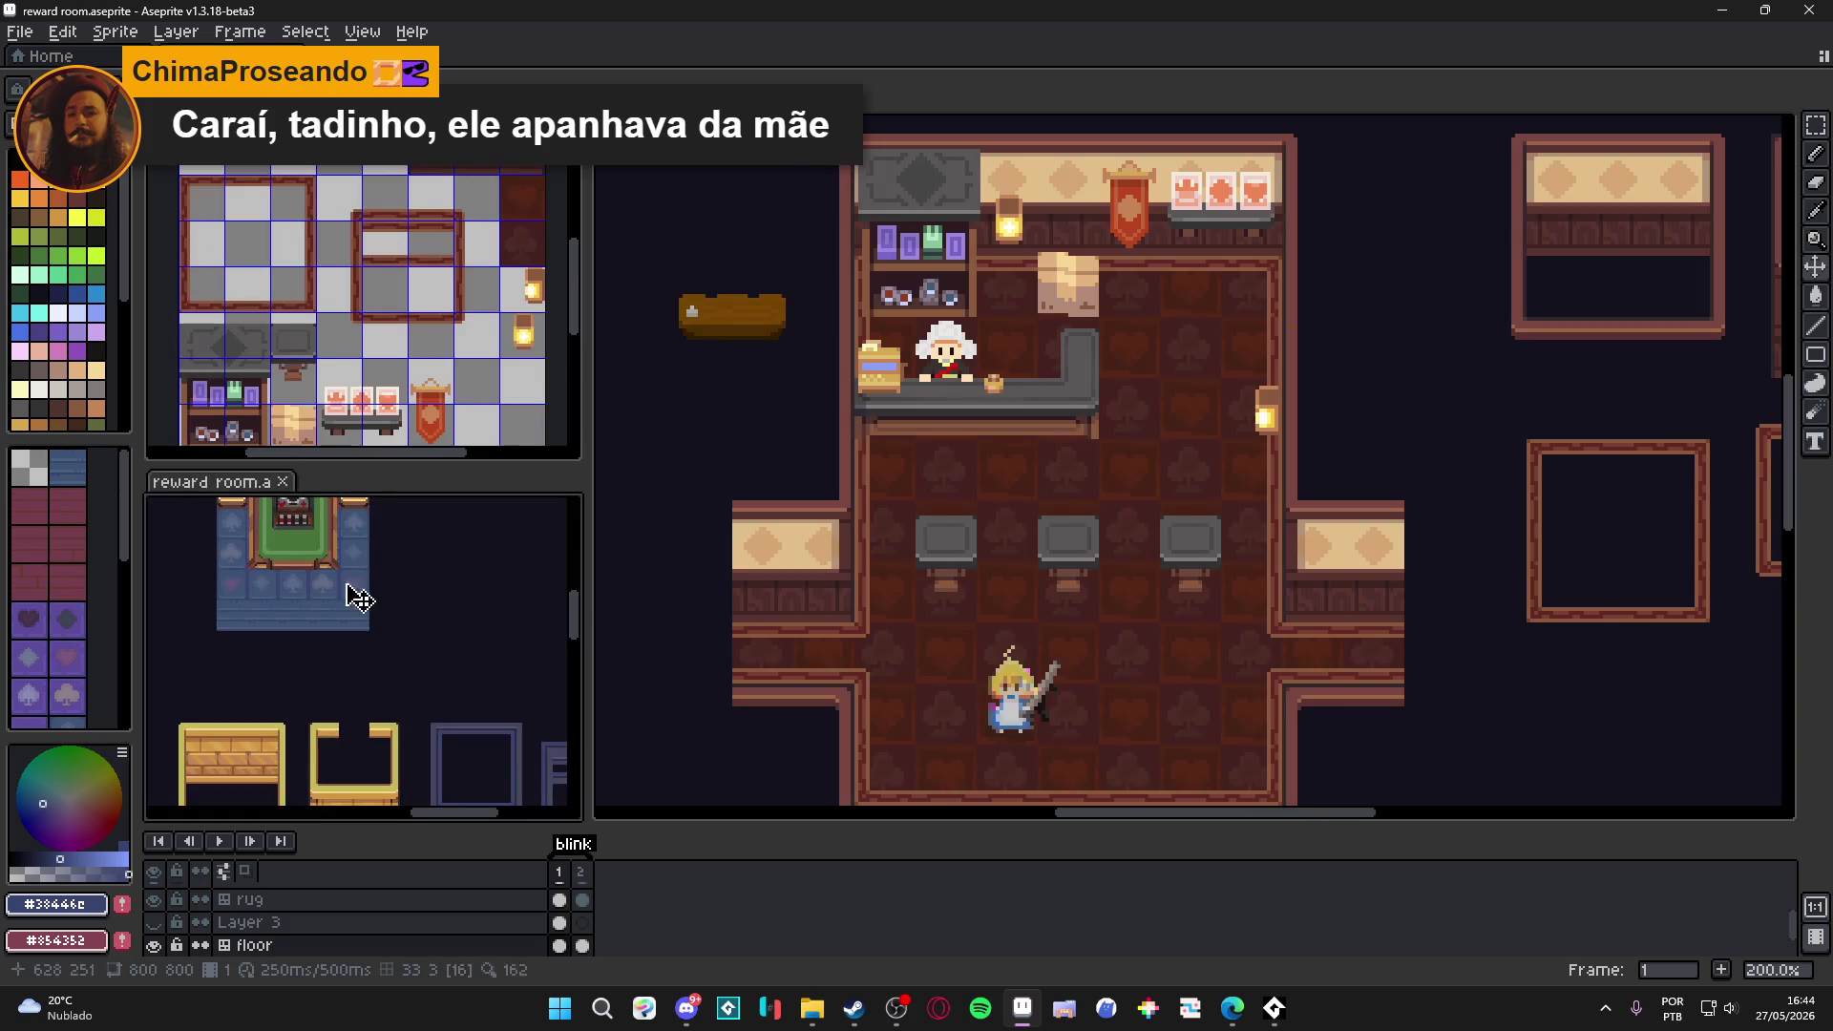
mouse_move(243, 491)
left_mouse_down()
mouse_move(305, 305)
mouse_move(318, 430)
mouse_move(465, 420)
mouse_move(215, 44)
left_mouse_up()
left_click(19, 31)
left_click(43, 50)
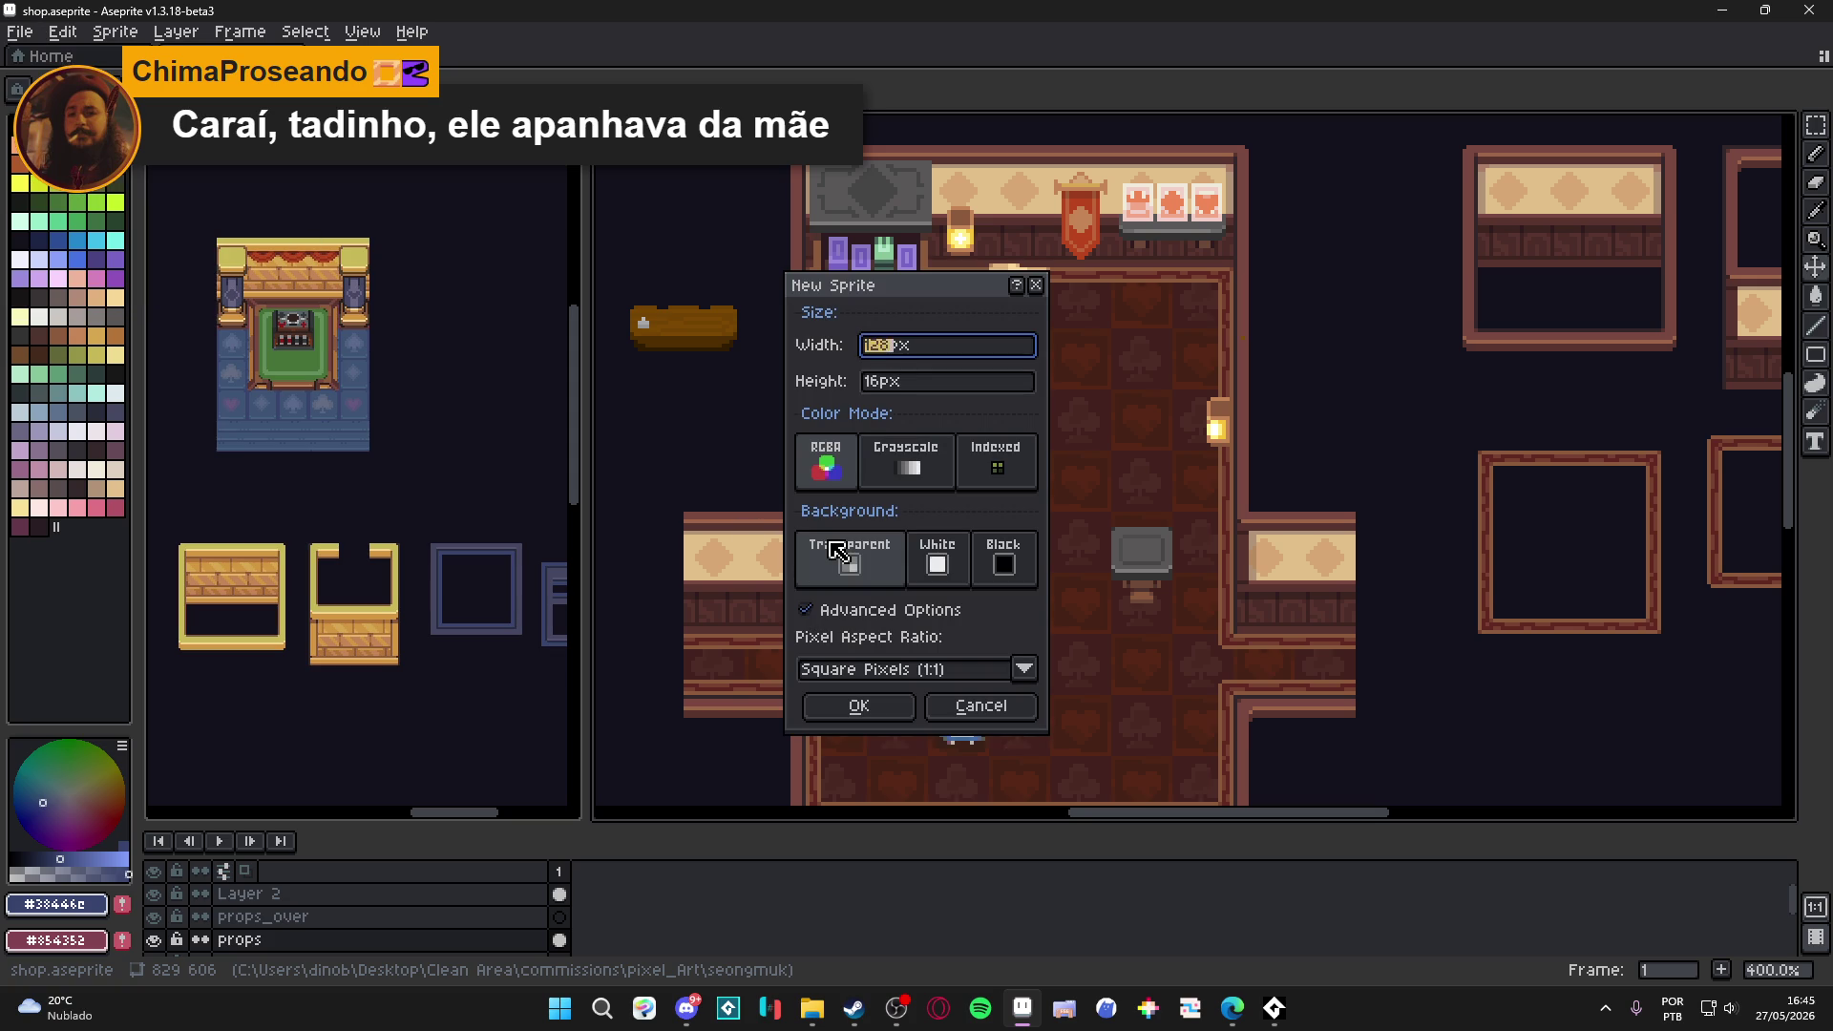
Create Sprite-0001 at 256×256 with a transparent background, then reactivate the reward room view.
key("Tab")
type("2")
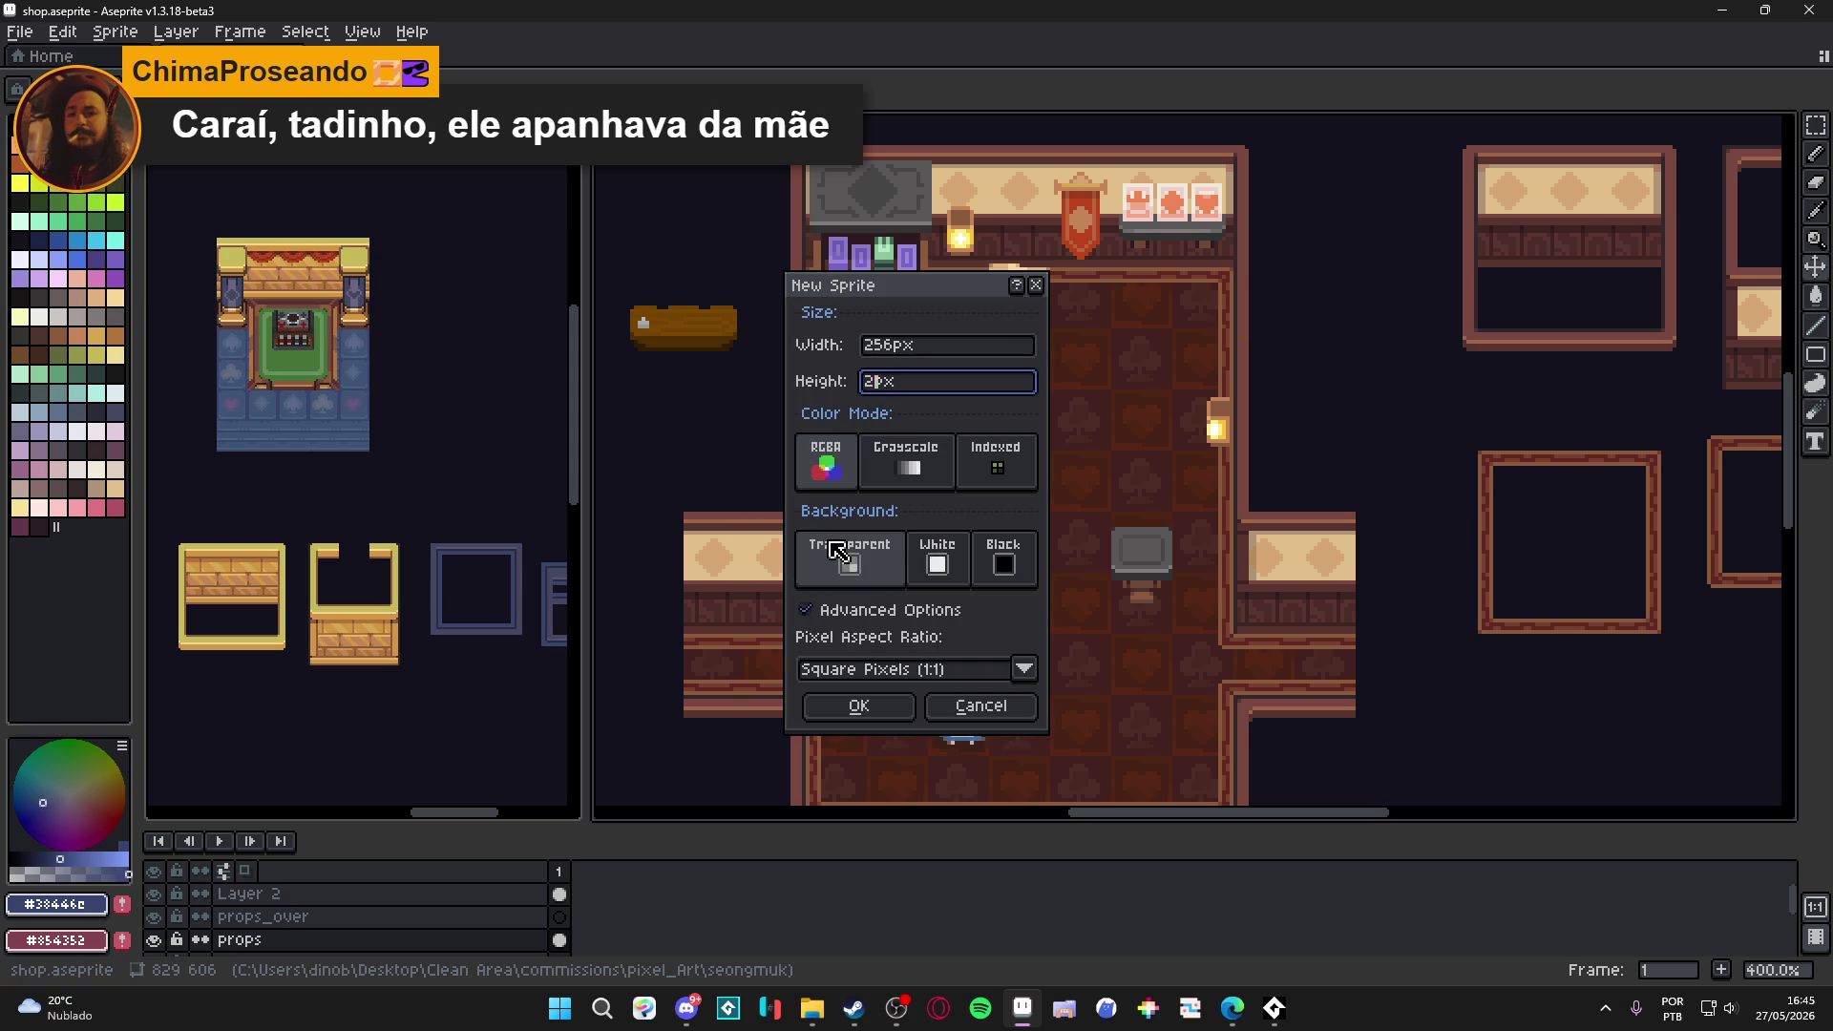
key("Return")
scroll(1260, 450, "up", 1)
scroll(1208, 468, "right", 2)
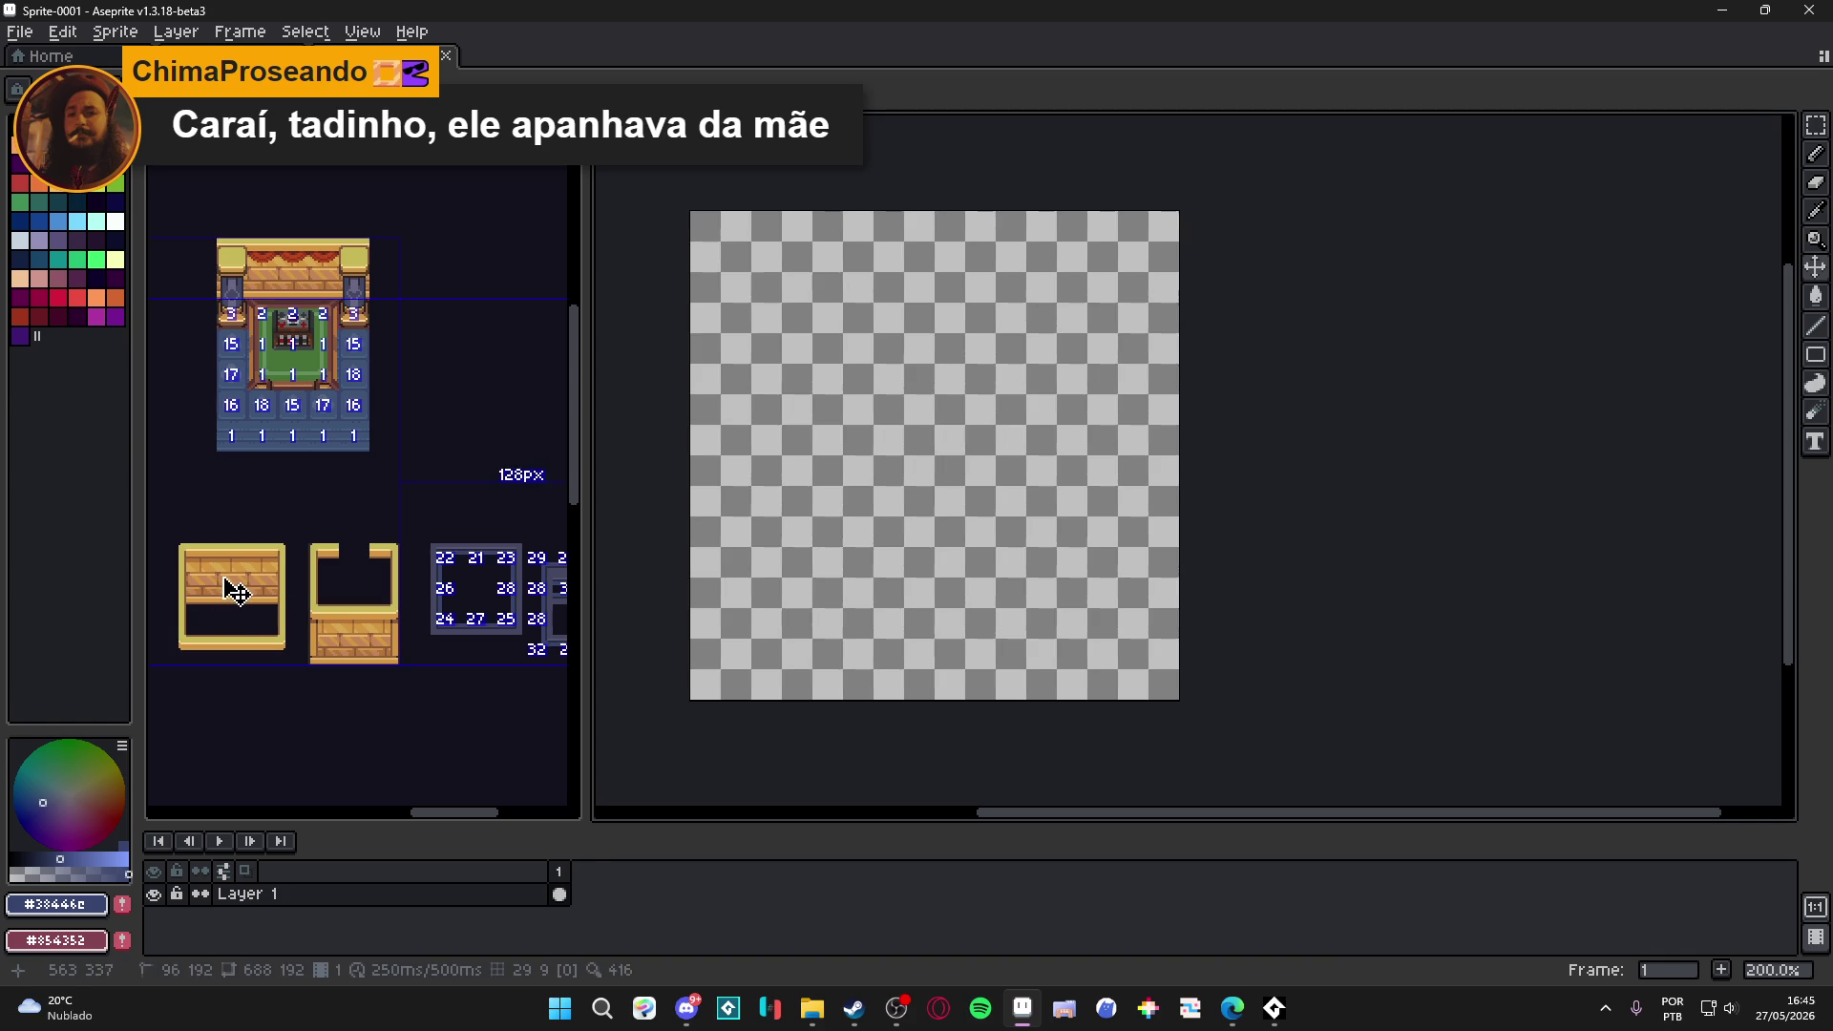
left_click(233, 587)
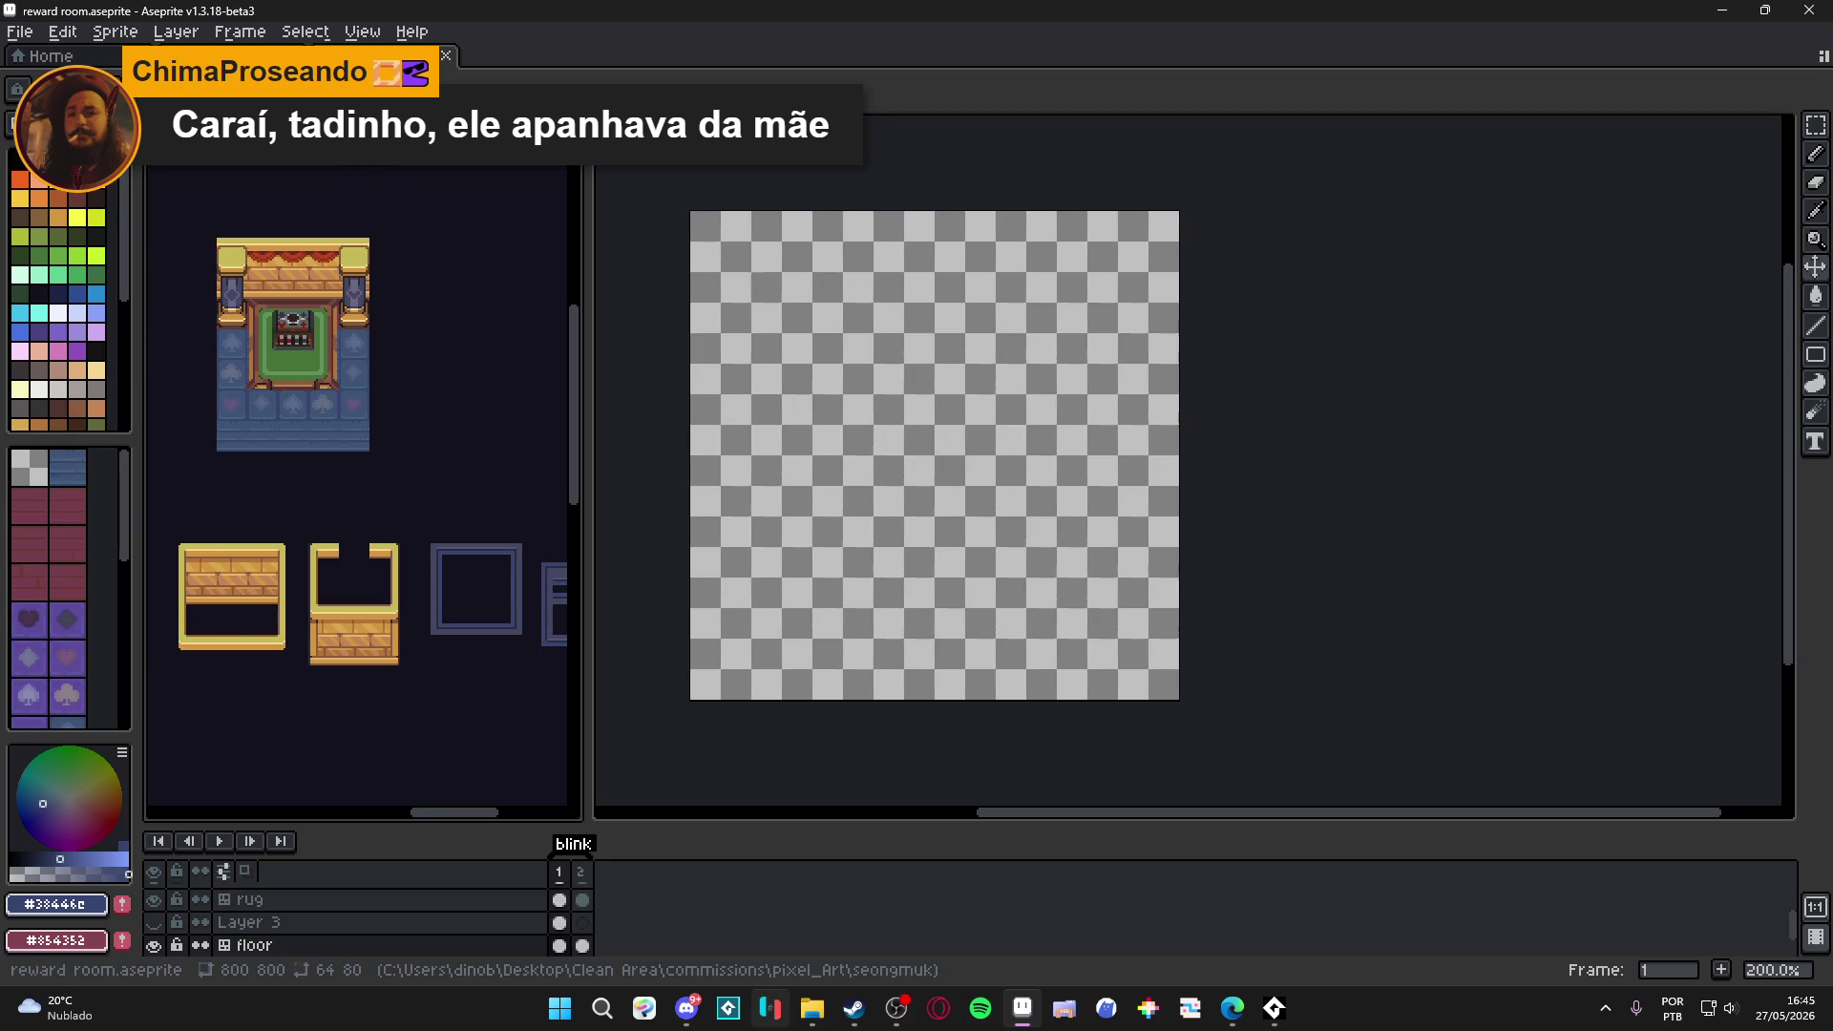
Drag spr_diamond_shop_tileset.aseprite from File Explorer into Aseprite's left dock.
left_click(814, 1014)
left_click(814, 1014)
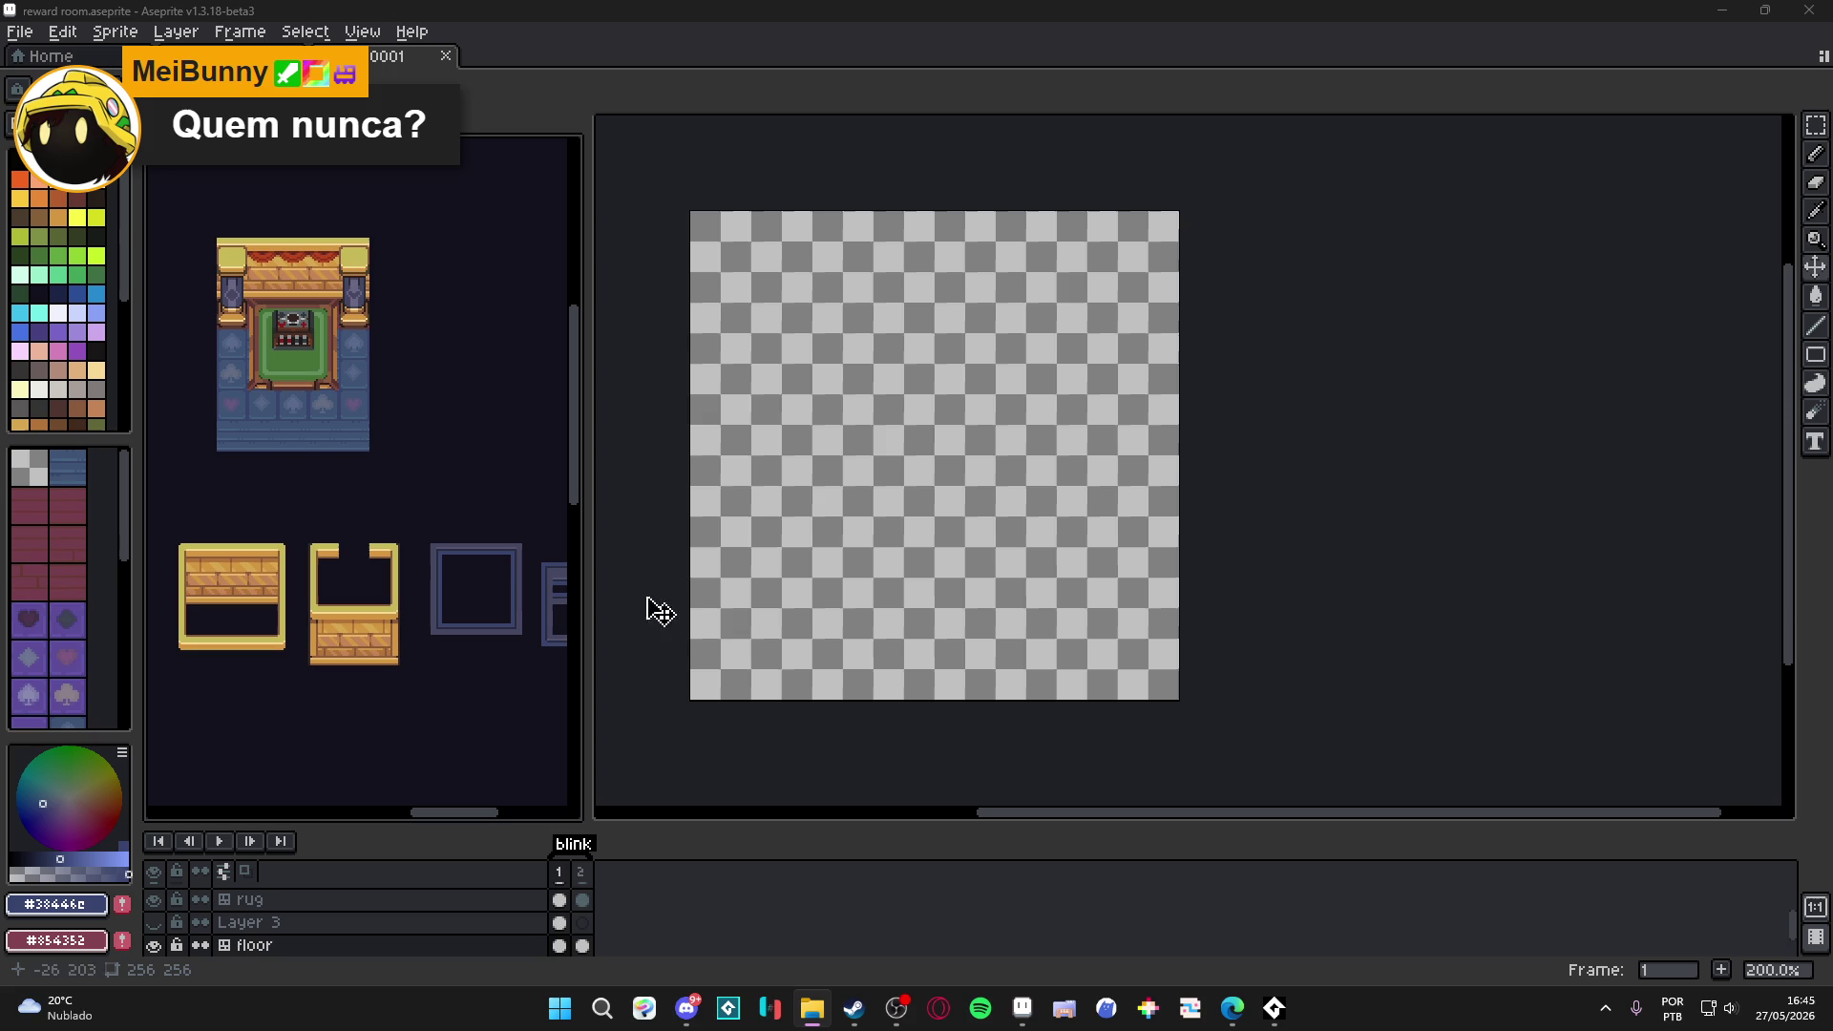
scroll(821, 495, "up", 1)
scroll(883, 489, "down", 1)
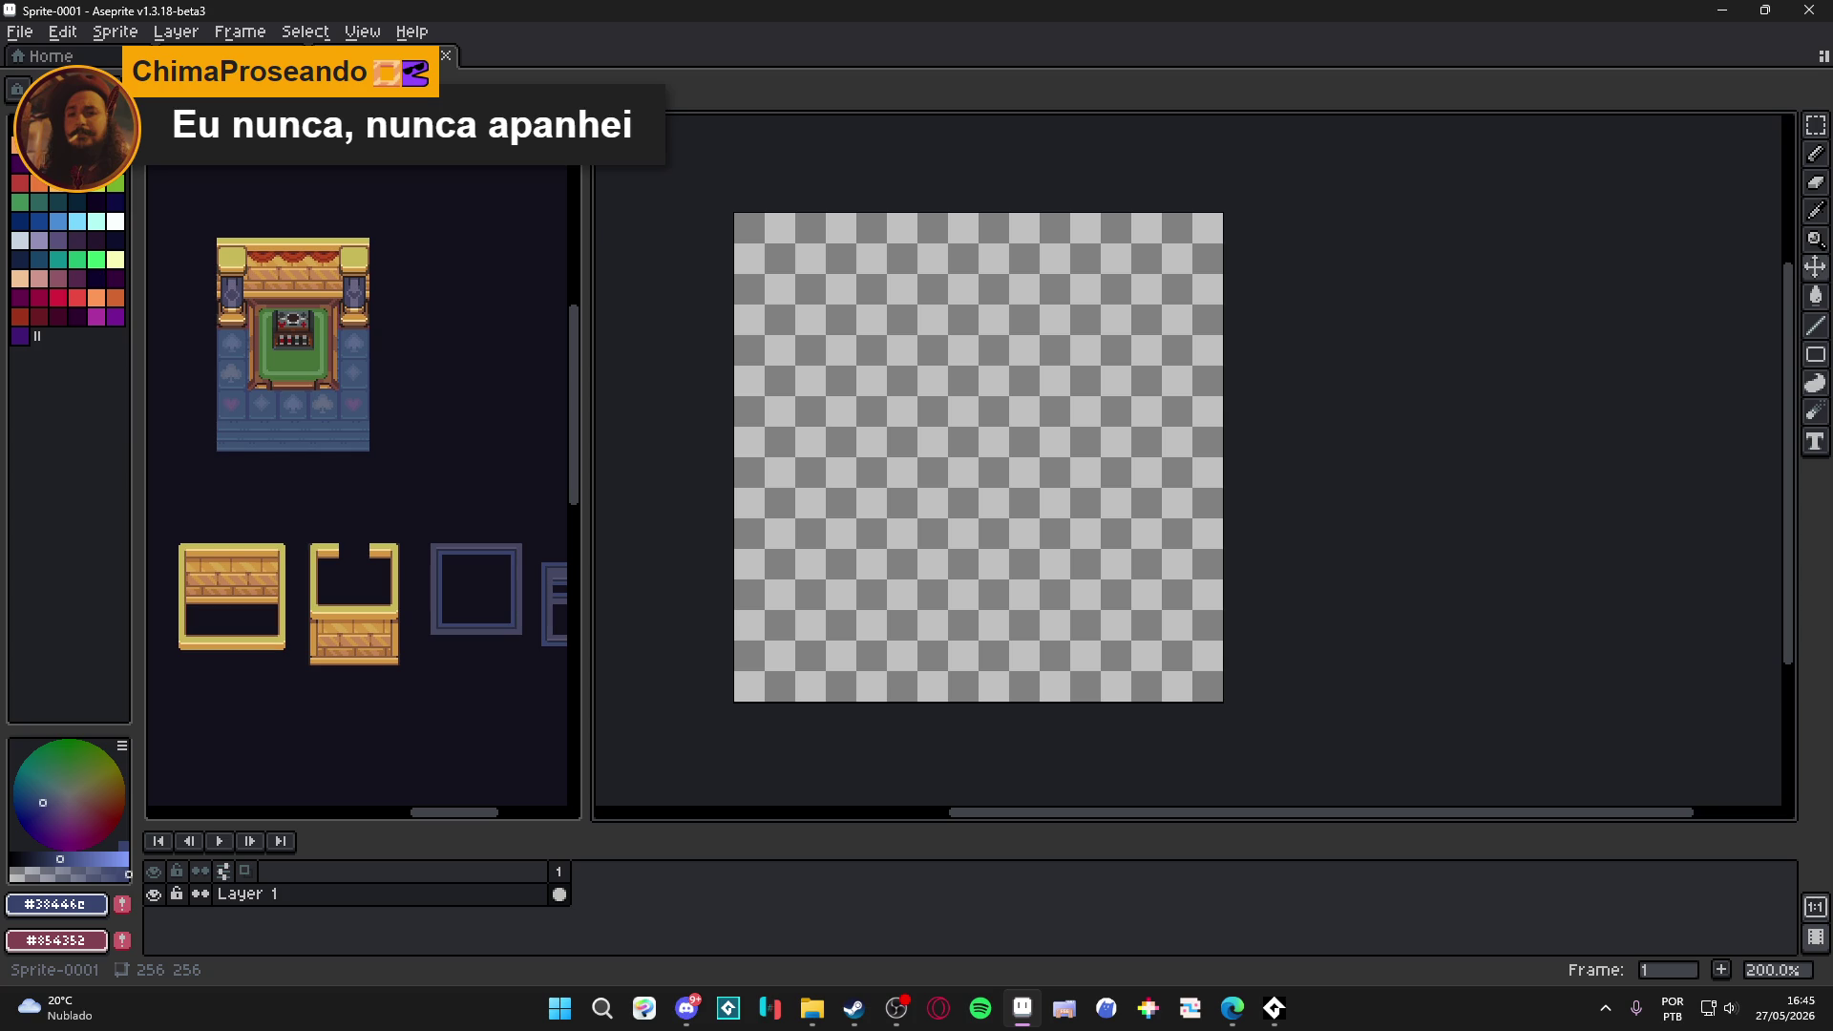
key("super+e")
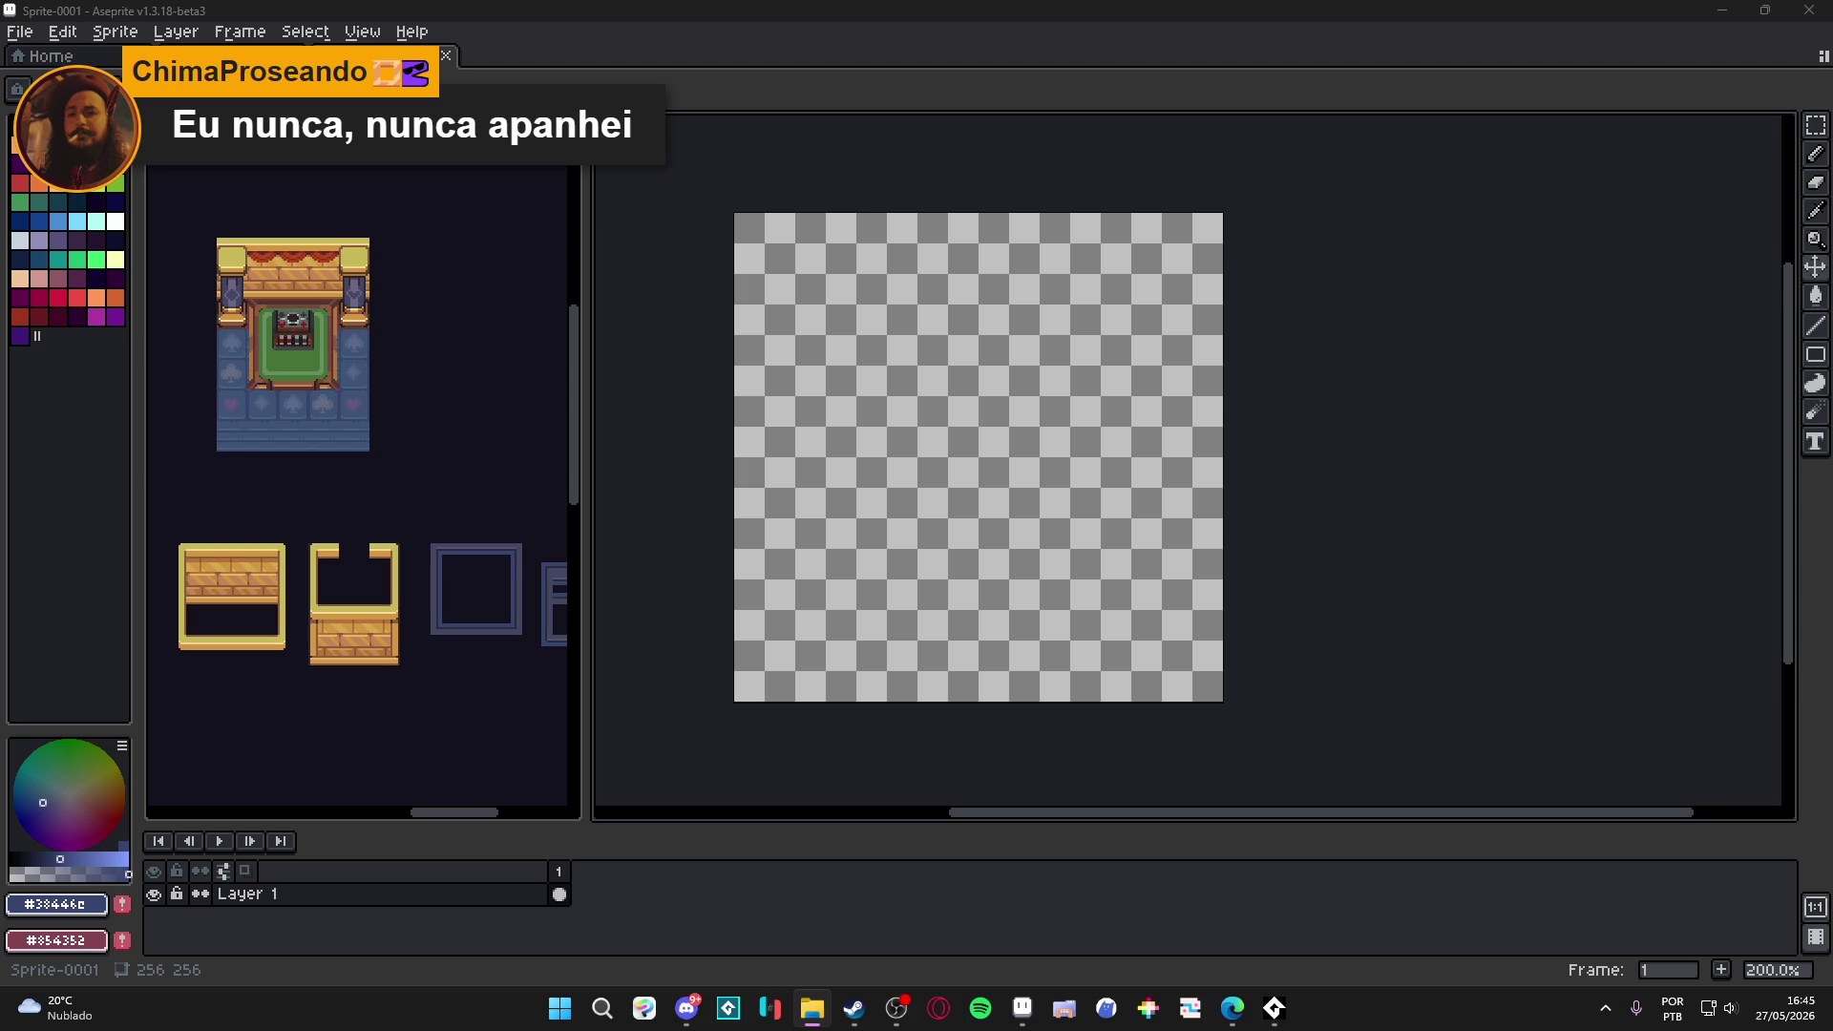
left_click_drag(666, 609, 691, 617)
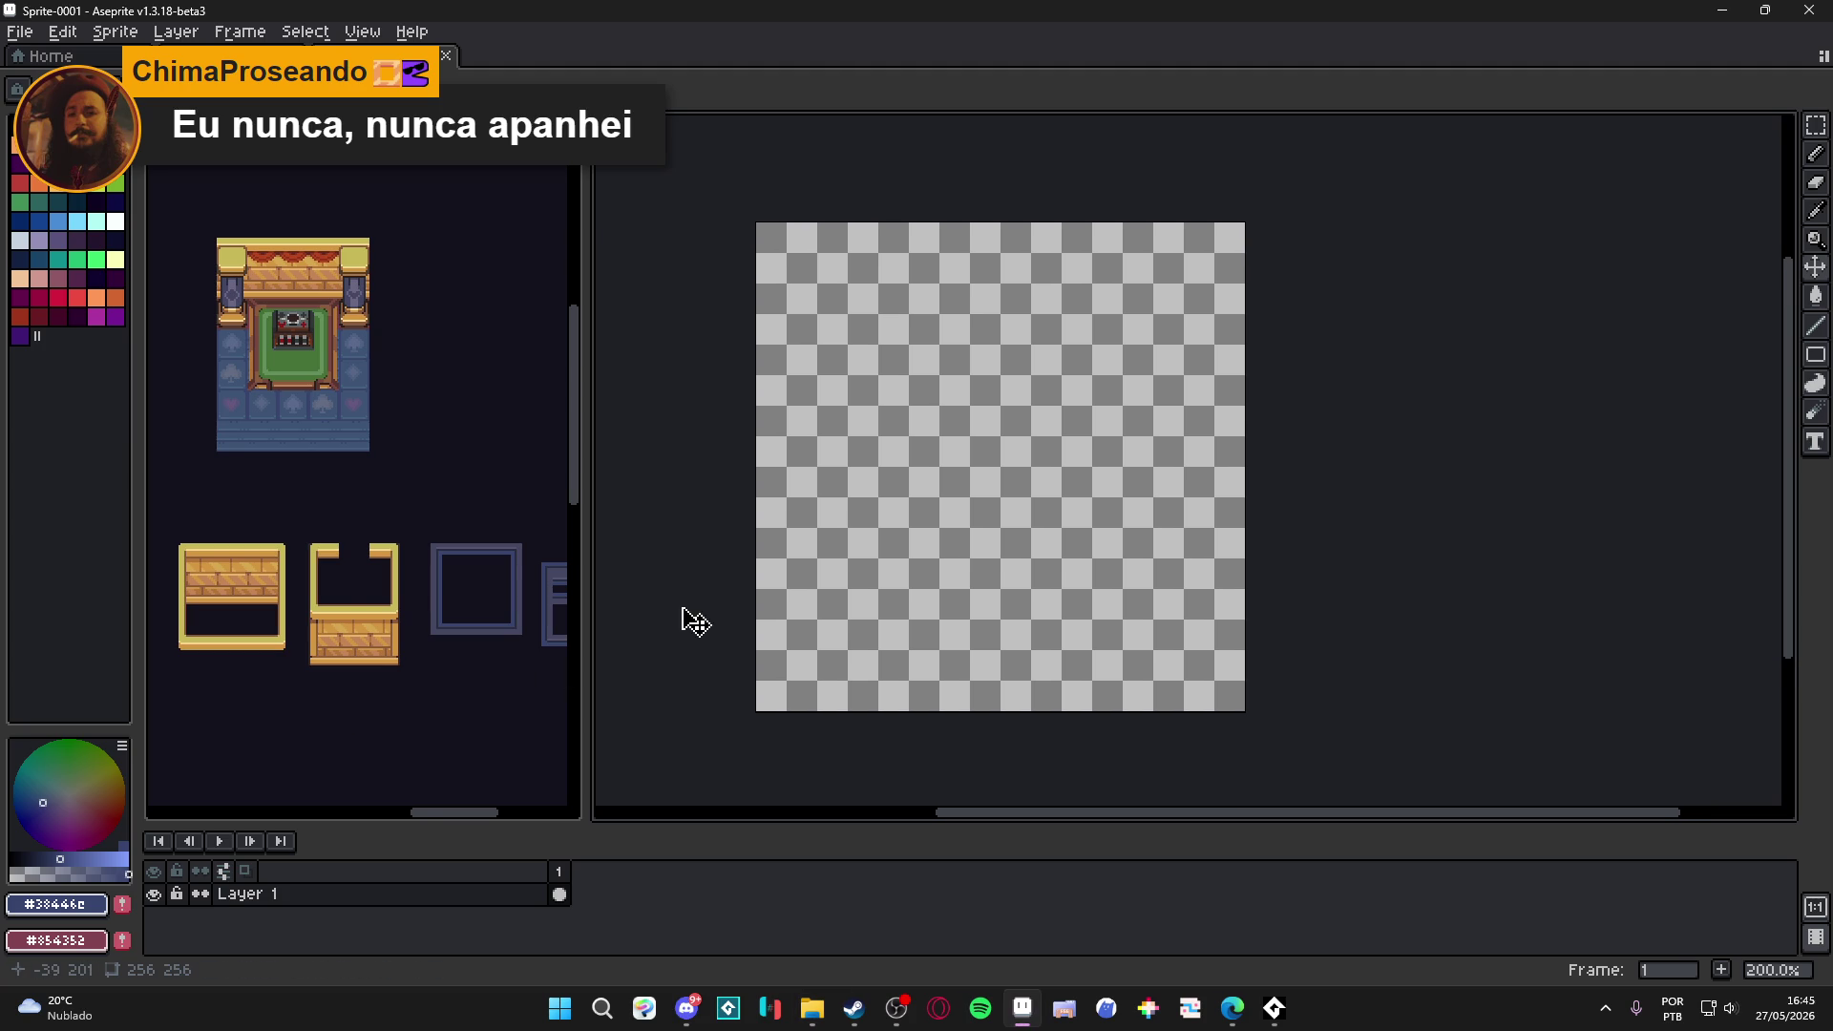
key("super+e")
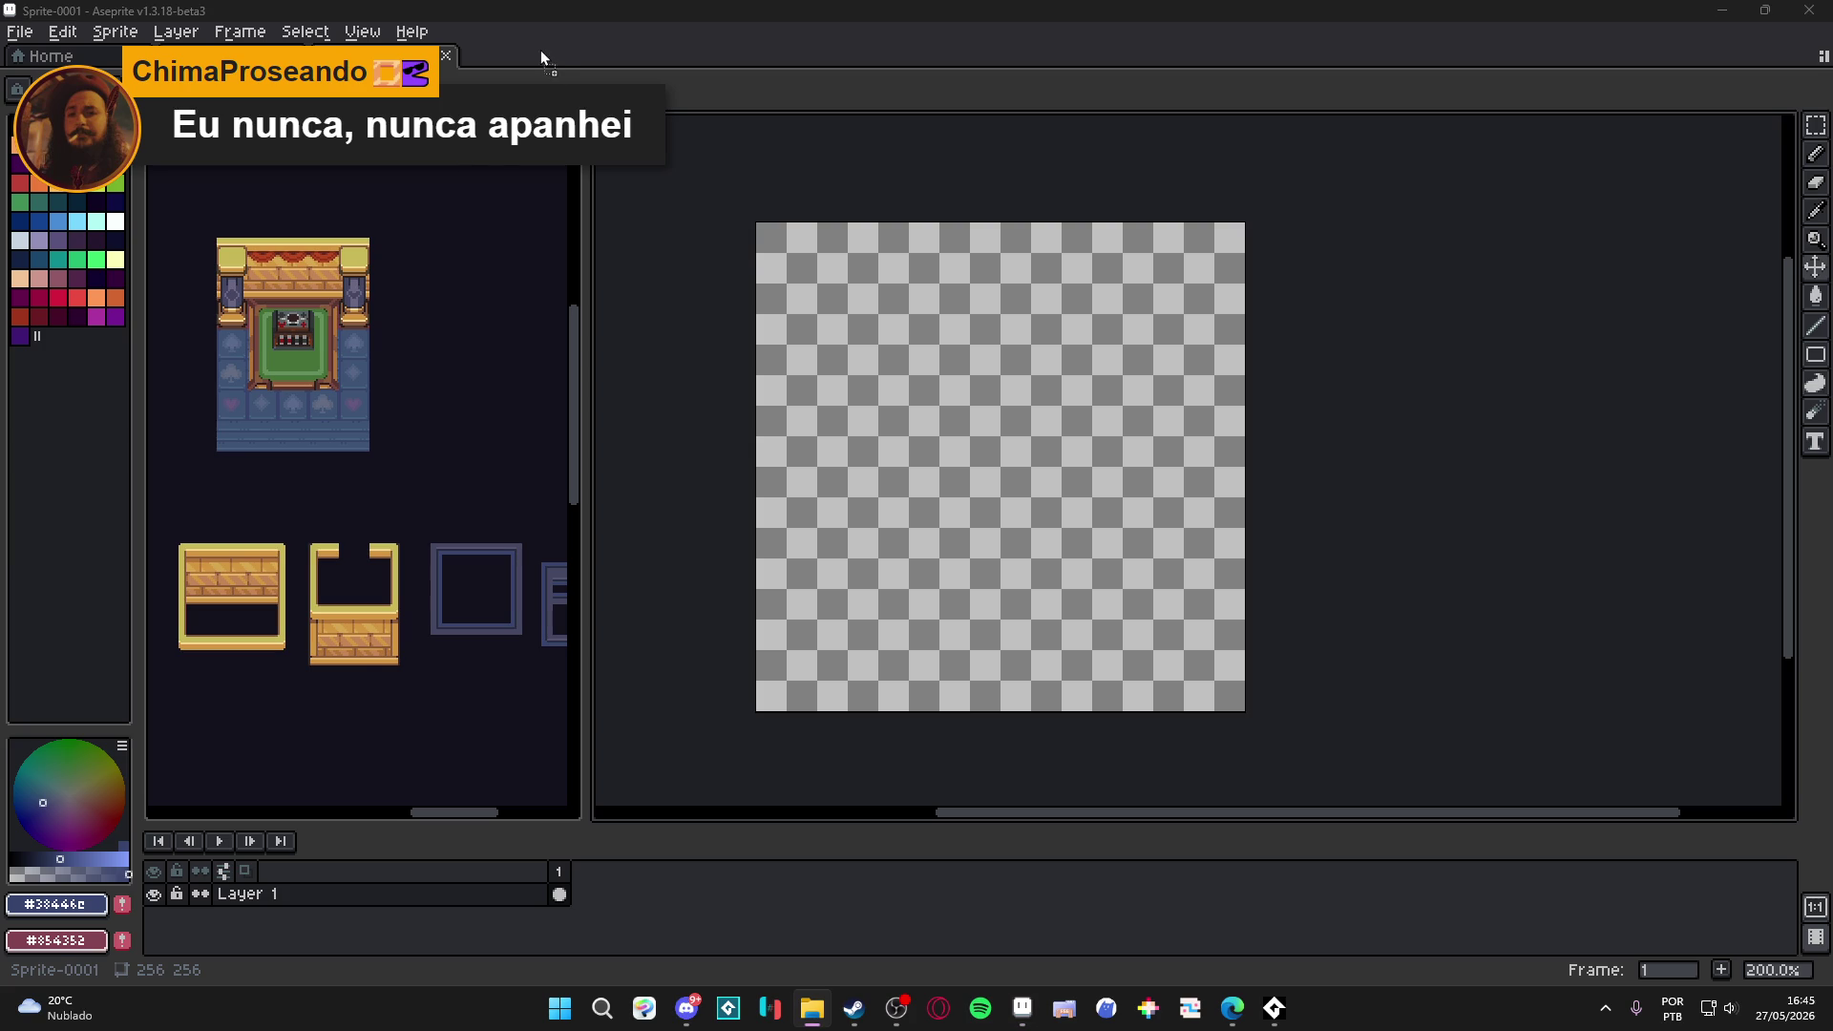
left_click_drag(540, 51, 542, 53)
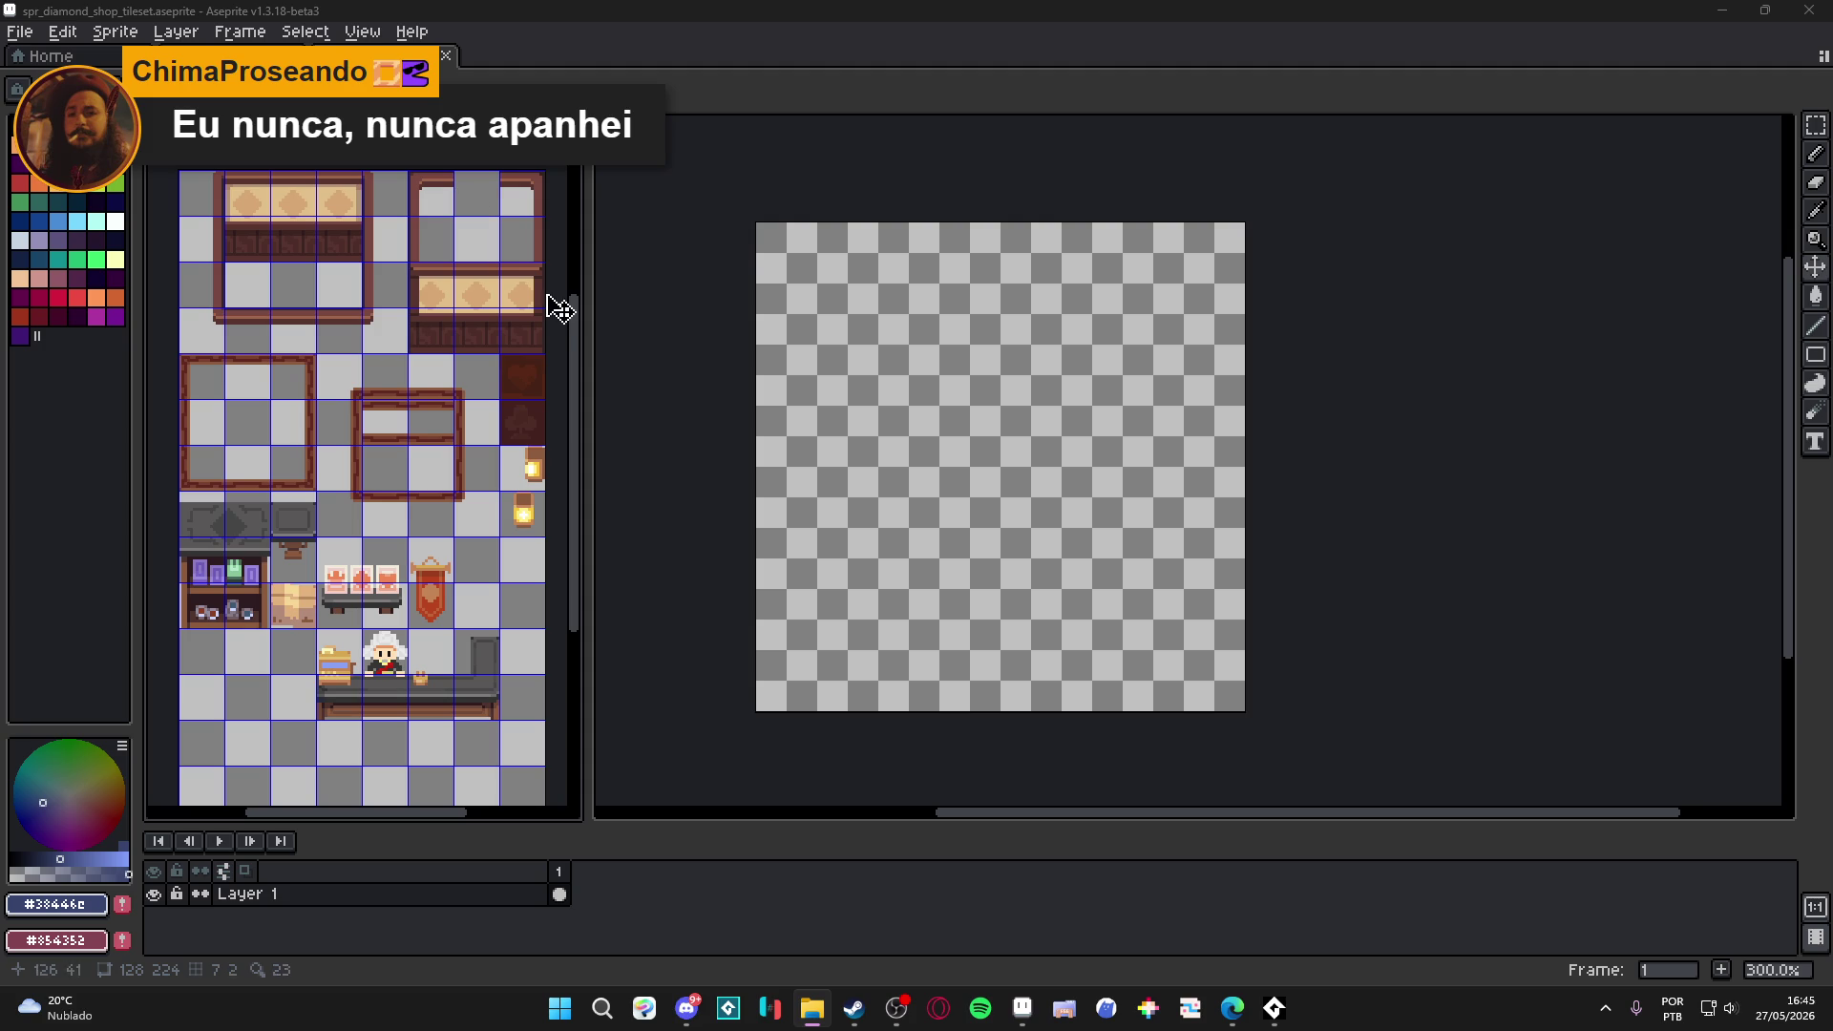
Widen the left tileset panel and show the shop map in the main editor.
left_click_drag(586, 342, 605, 342)
left_click(778, 372)
left_click_drag(778, 373, 740, 417)
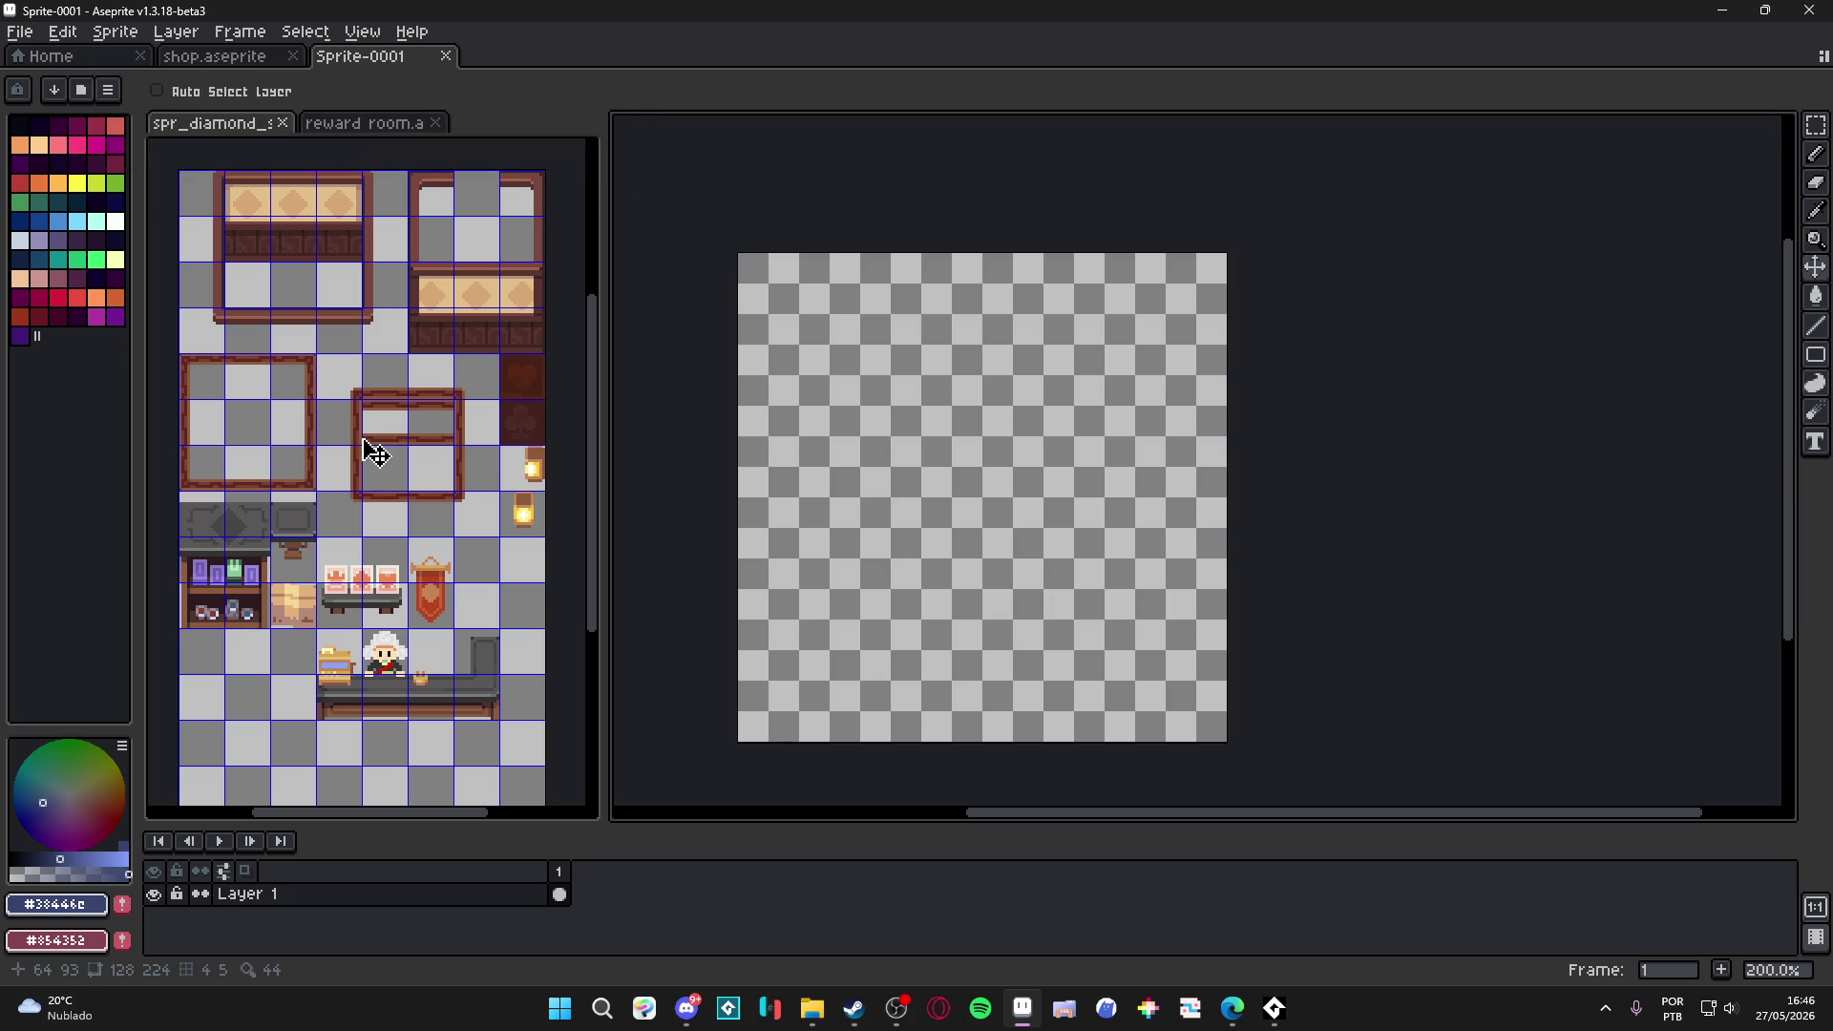
key("alt+Tab")
key("alt+Tab")
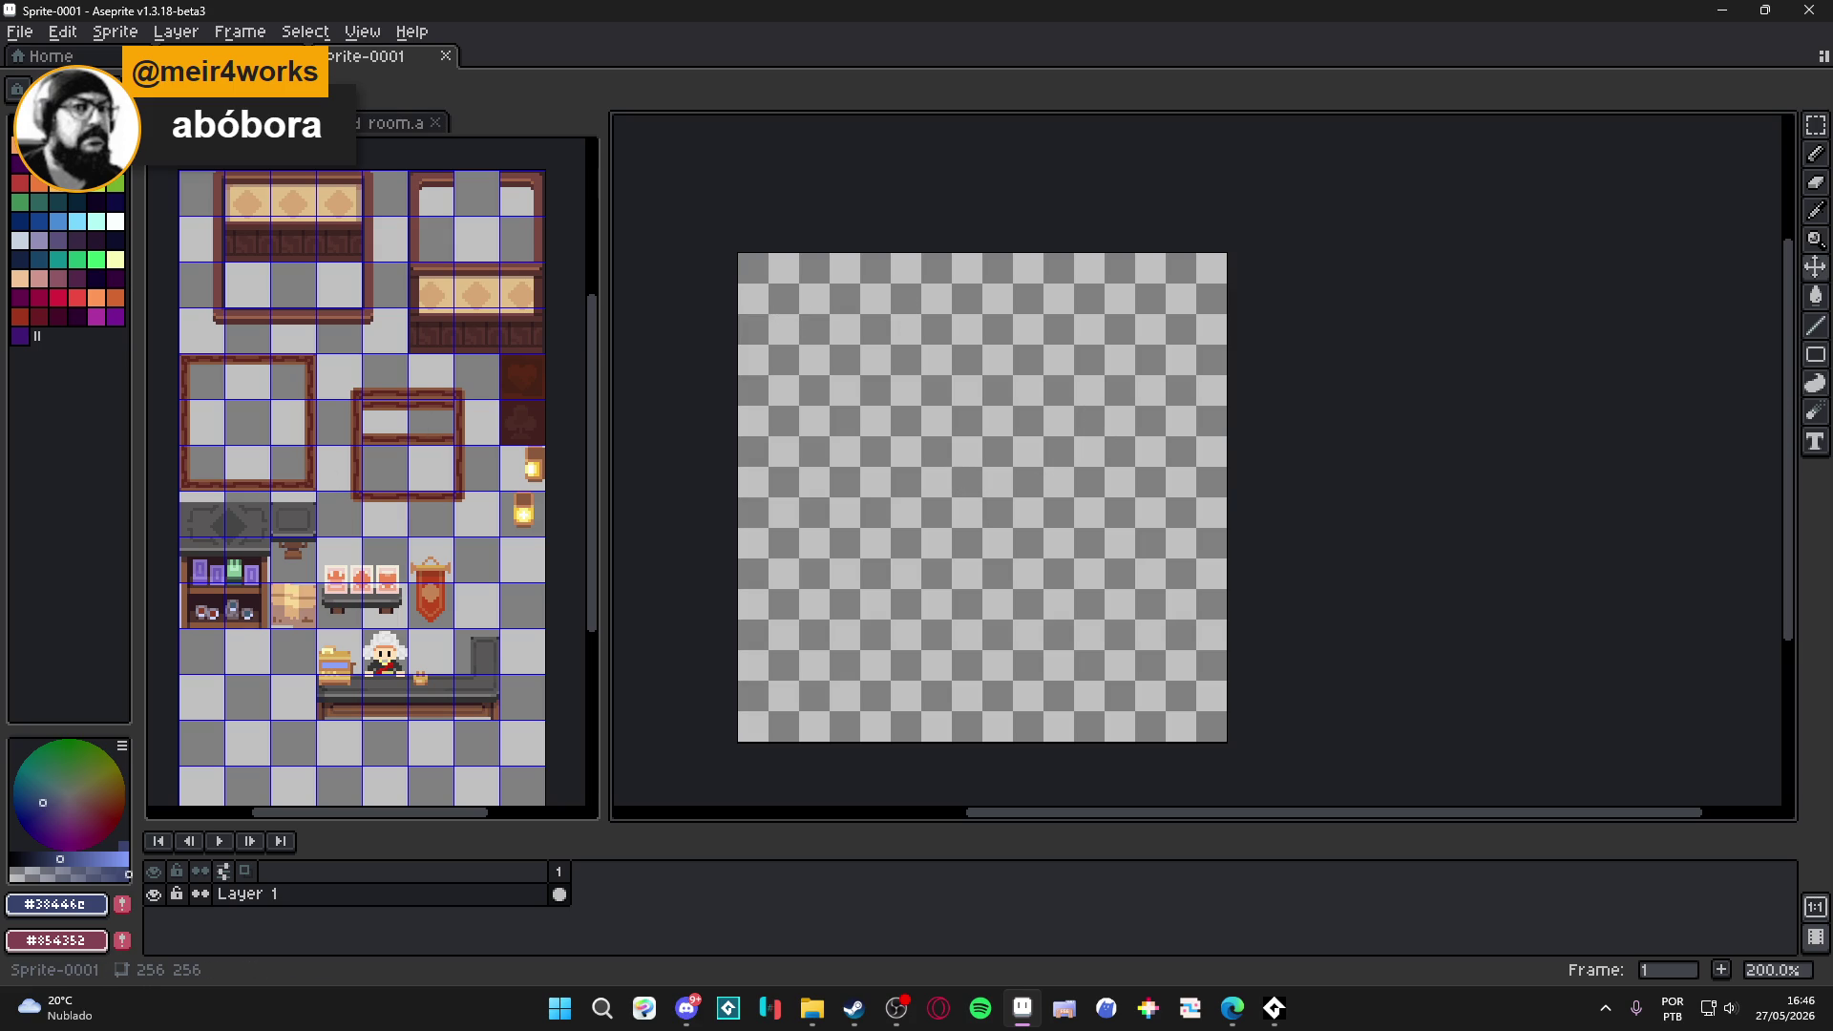
left_click(374, 141)
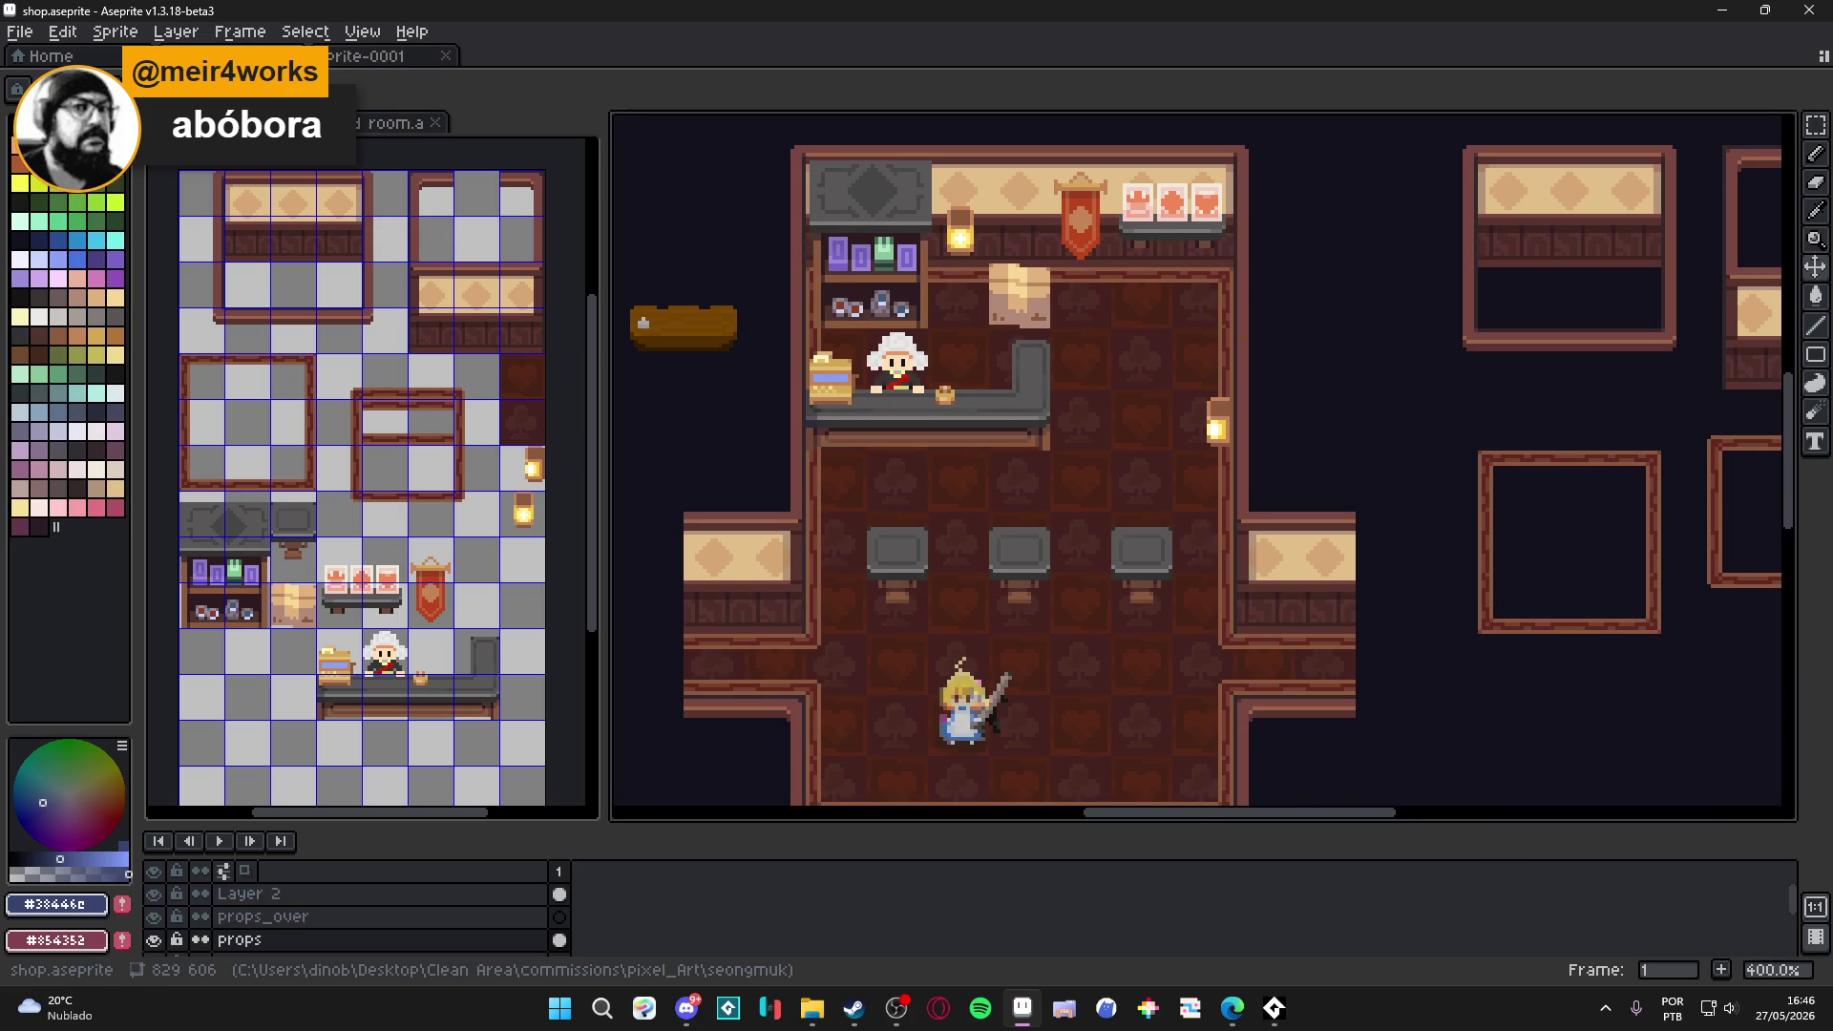
On the reward room's wall layer, select and copy the two gold-framed counter tiles.
left_click(363, 59)
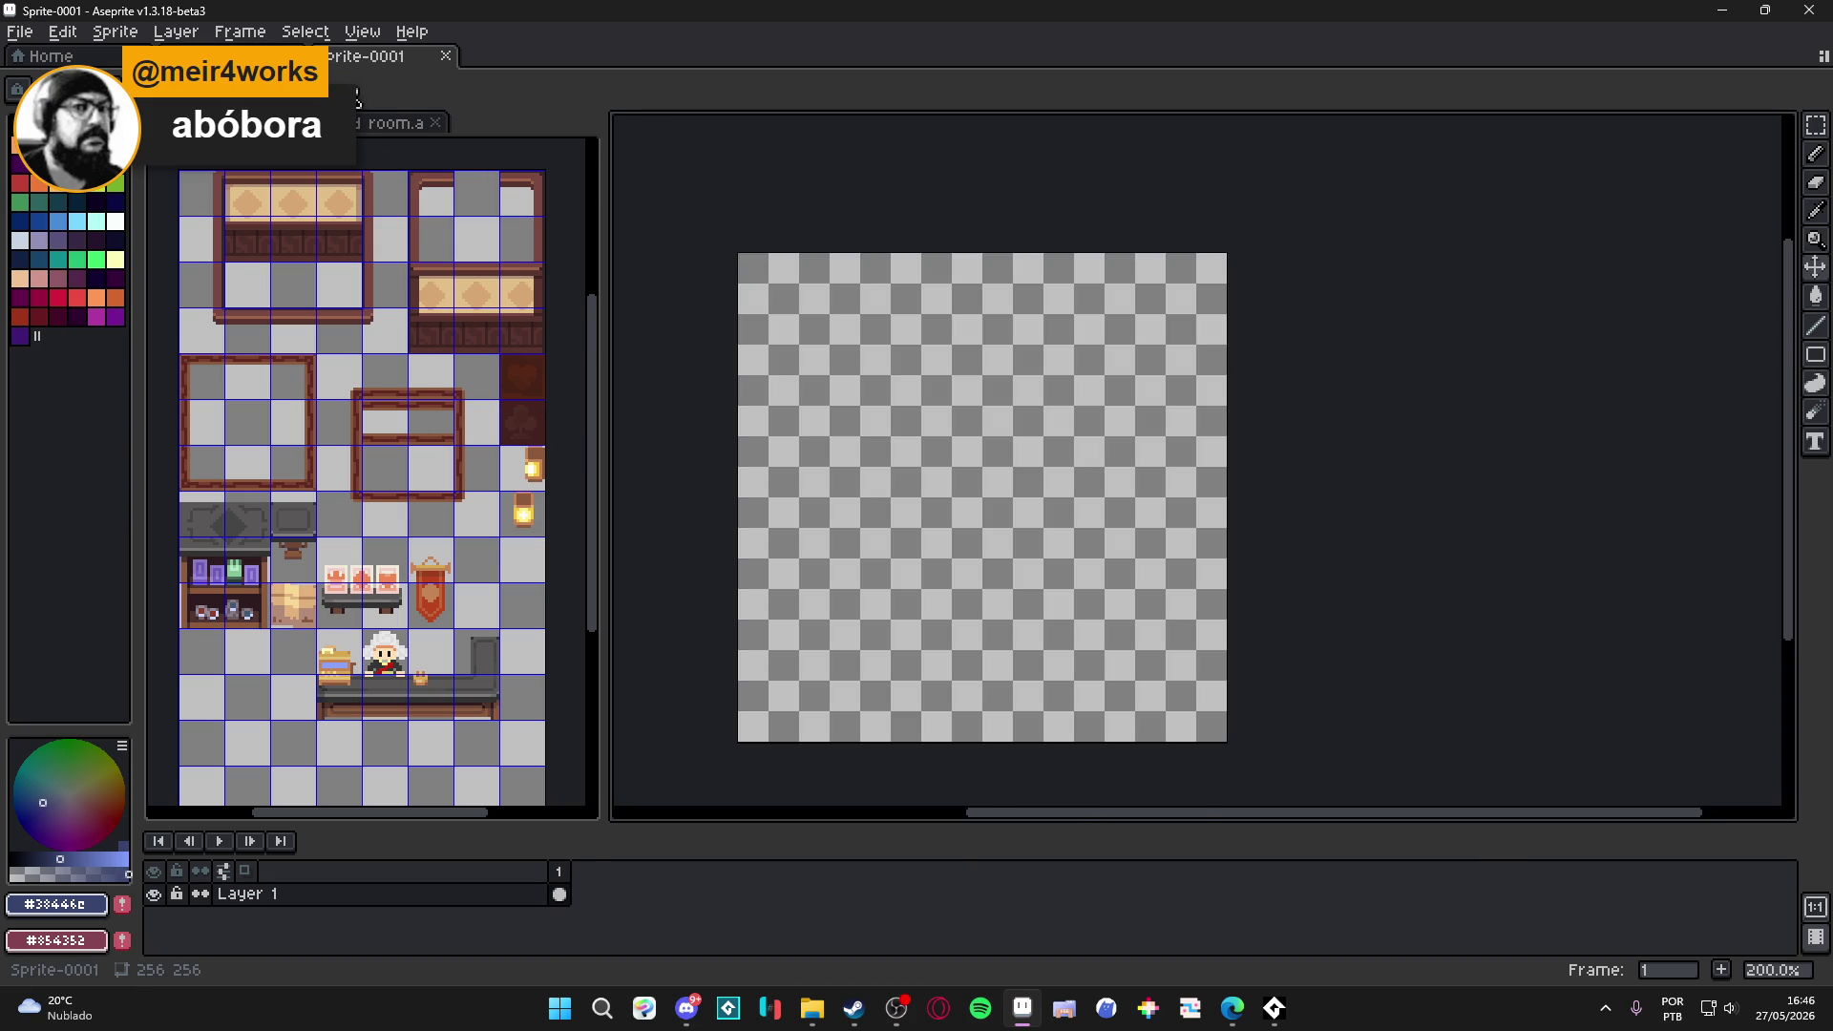
left_click(361, 125)
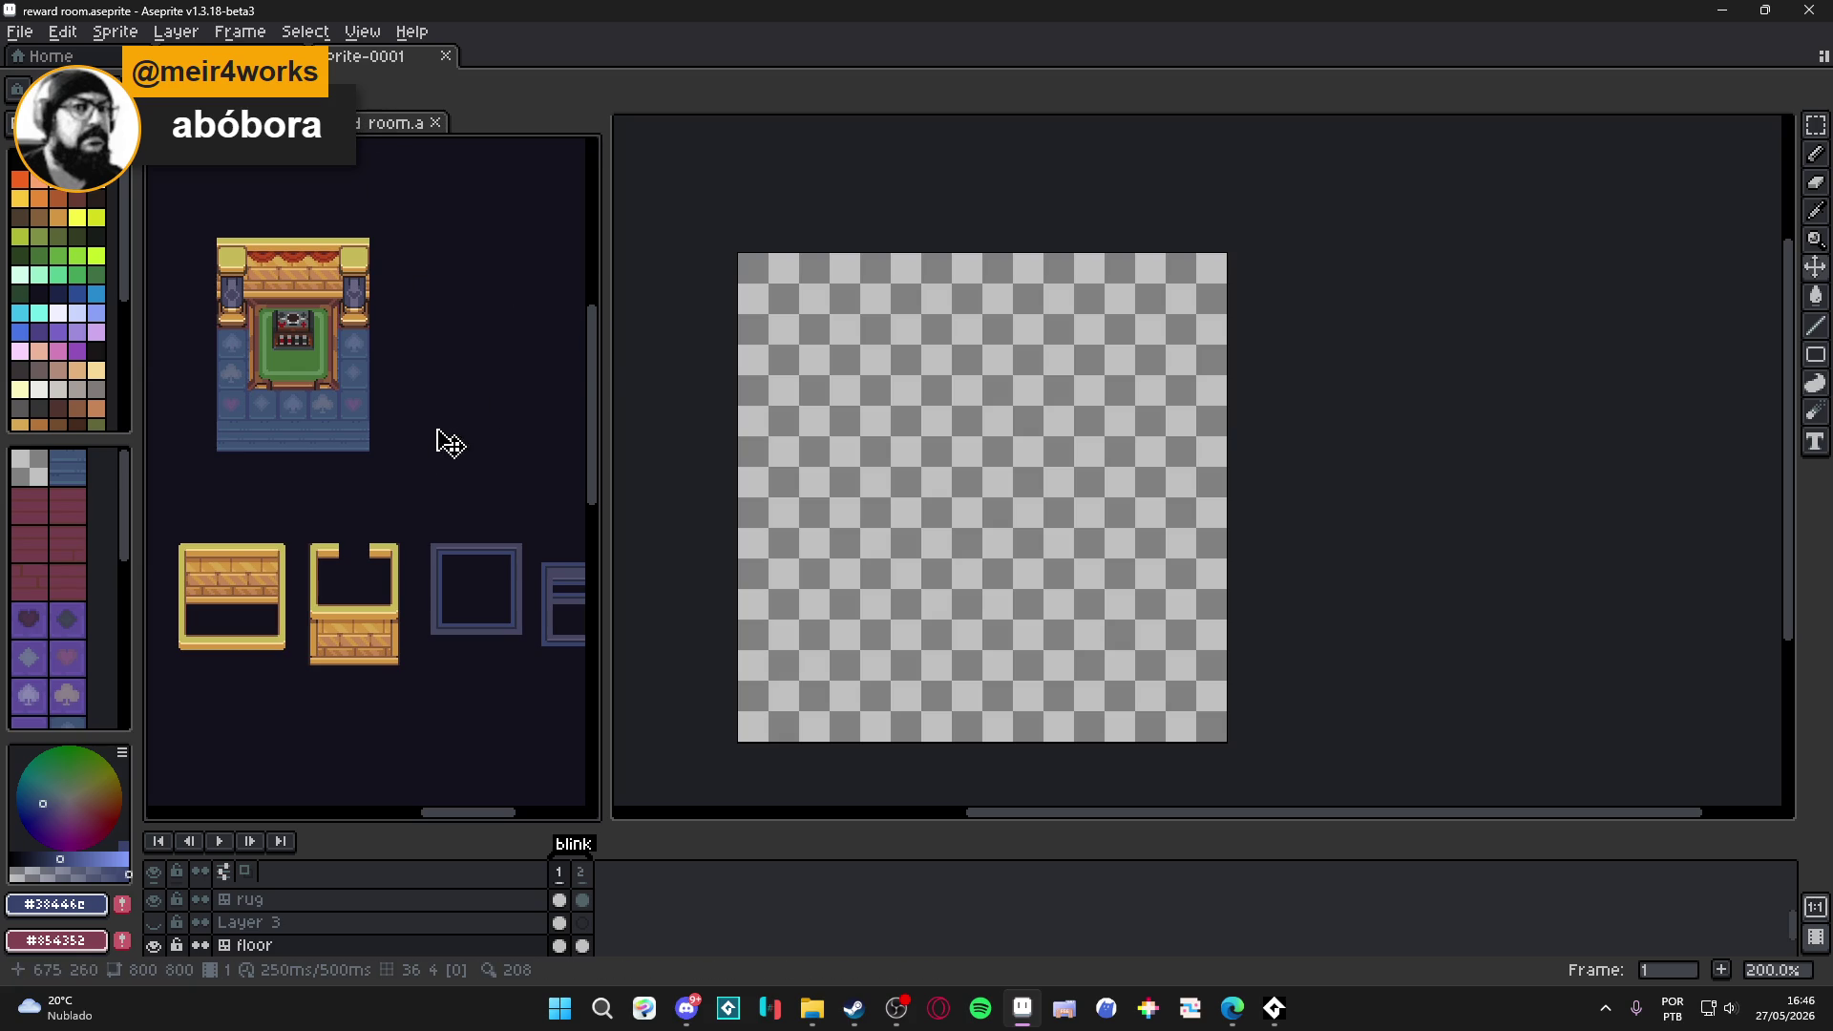
scroll(344, 592, "up", 1)
left_click(363, 658, "ctrl")
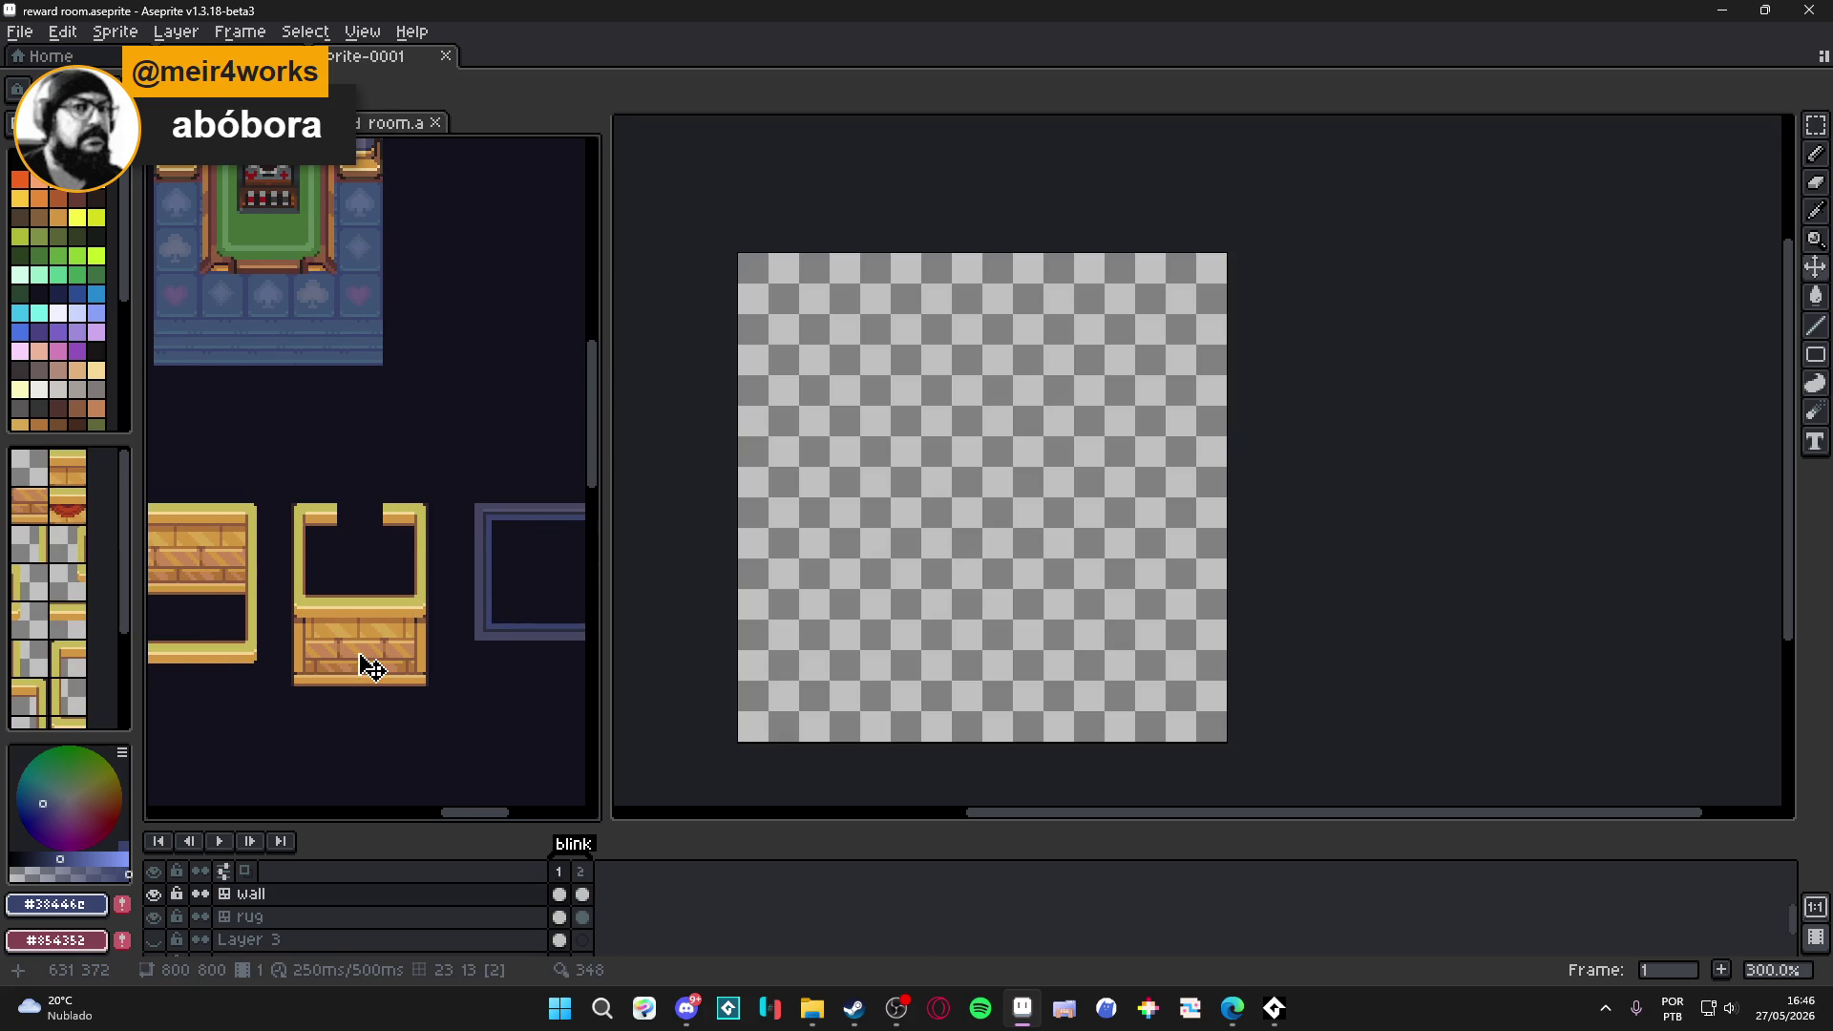
scroll(315, 621, "left", 2)
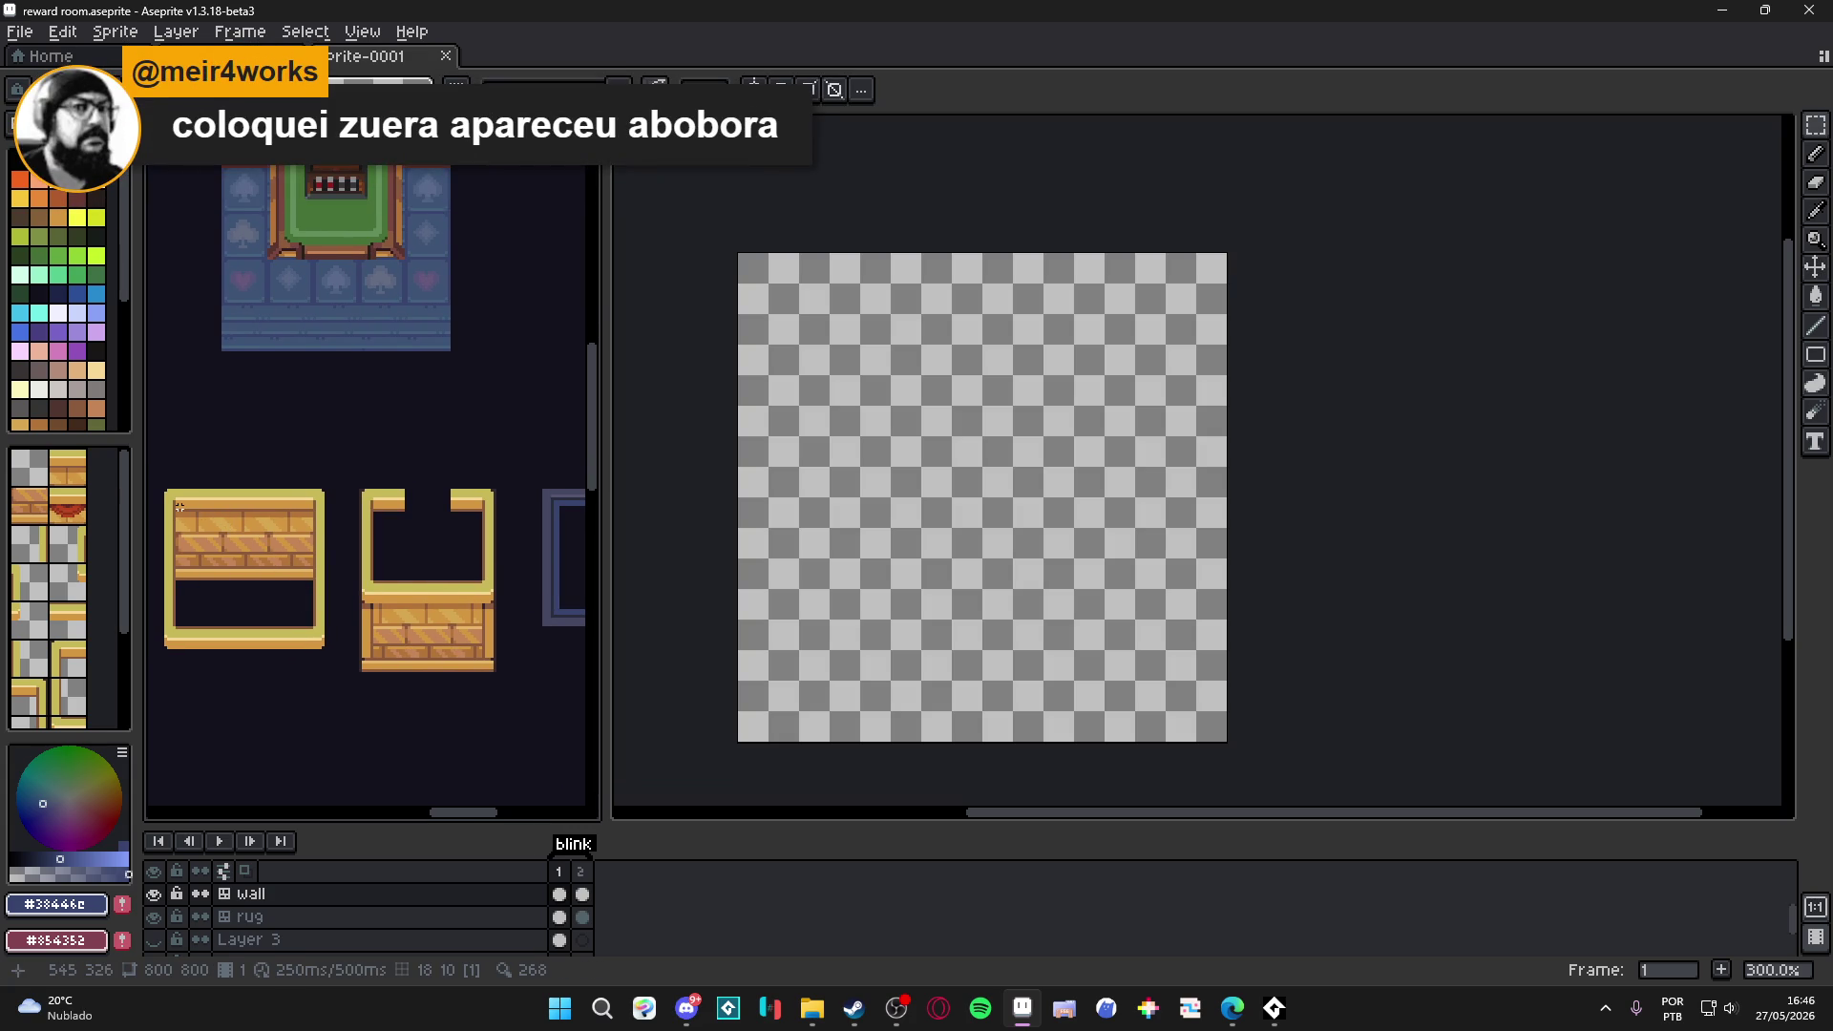
mouse_move(177, 506)
left_mouse_down()
mouse_move(401, 654)
mouse_move(432, 648)
left_mouse_up()
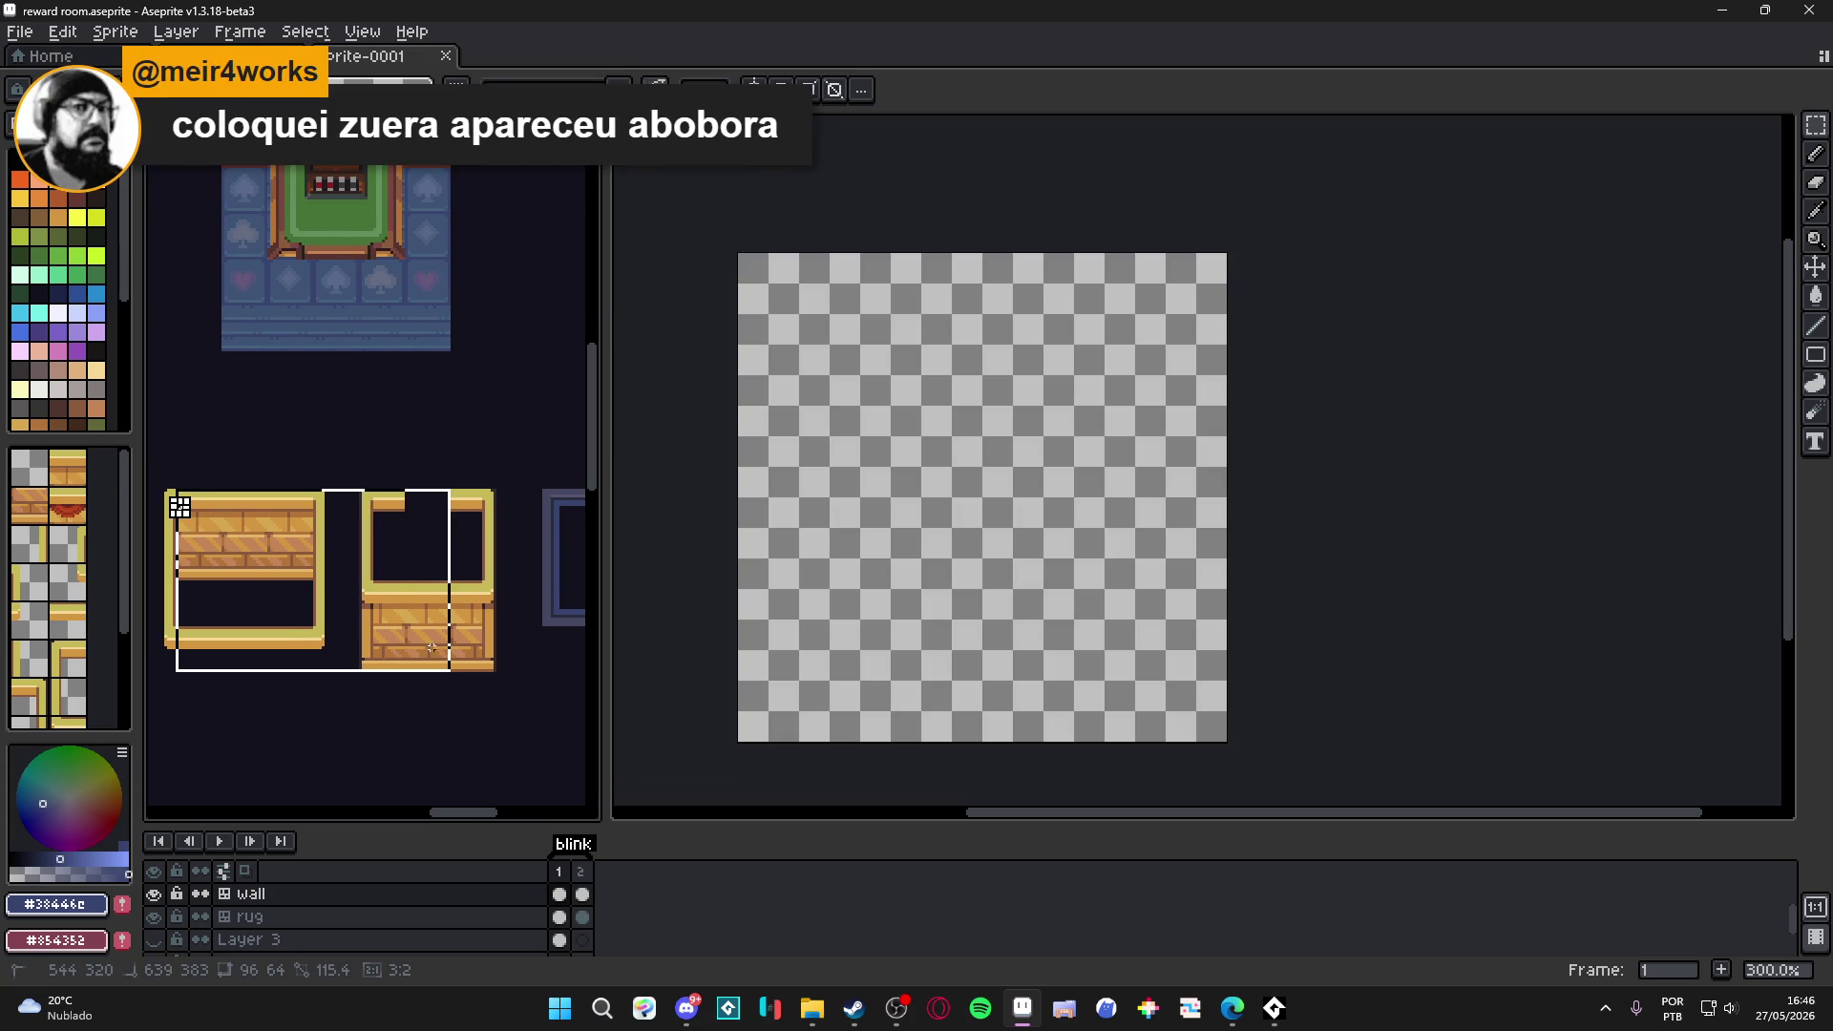
left_click(344, 628)
mouse_move(474, 509)
left_mouse_down()
mouse_move(254, 685)
mouse_move(153, 675)
left_mouse_up()
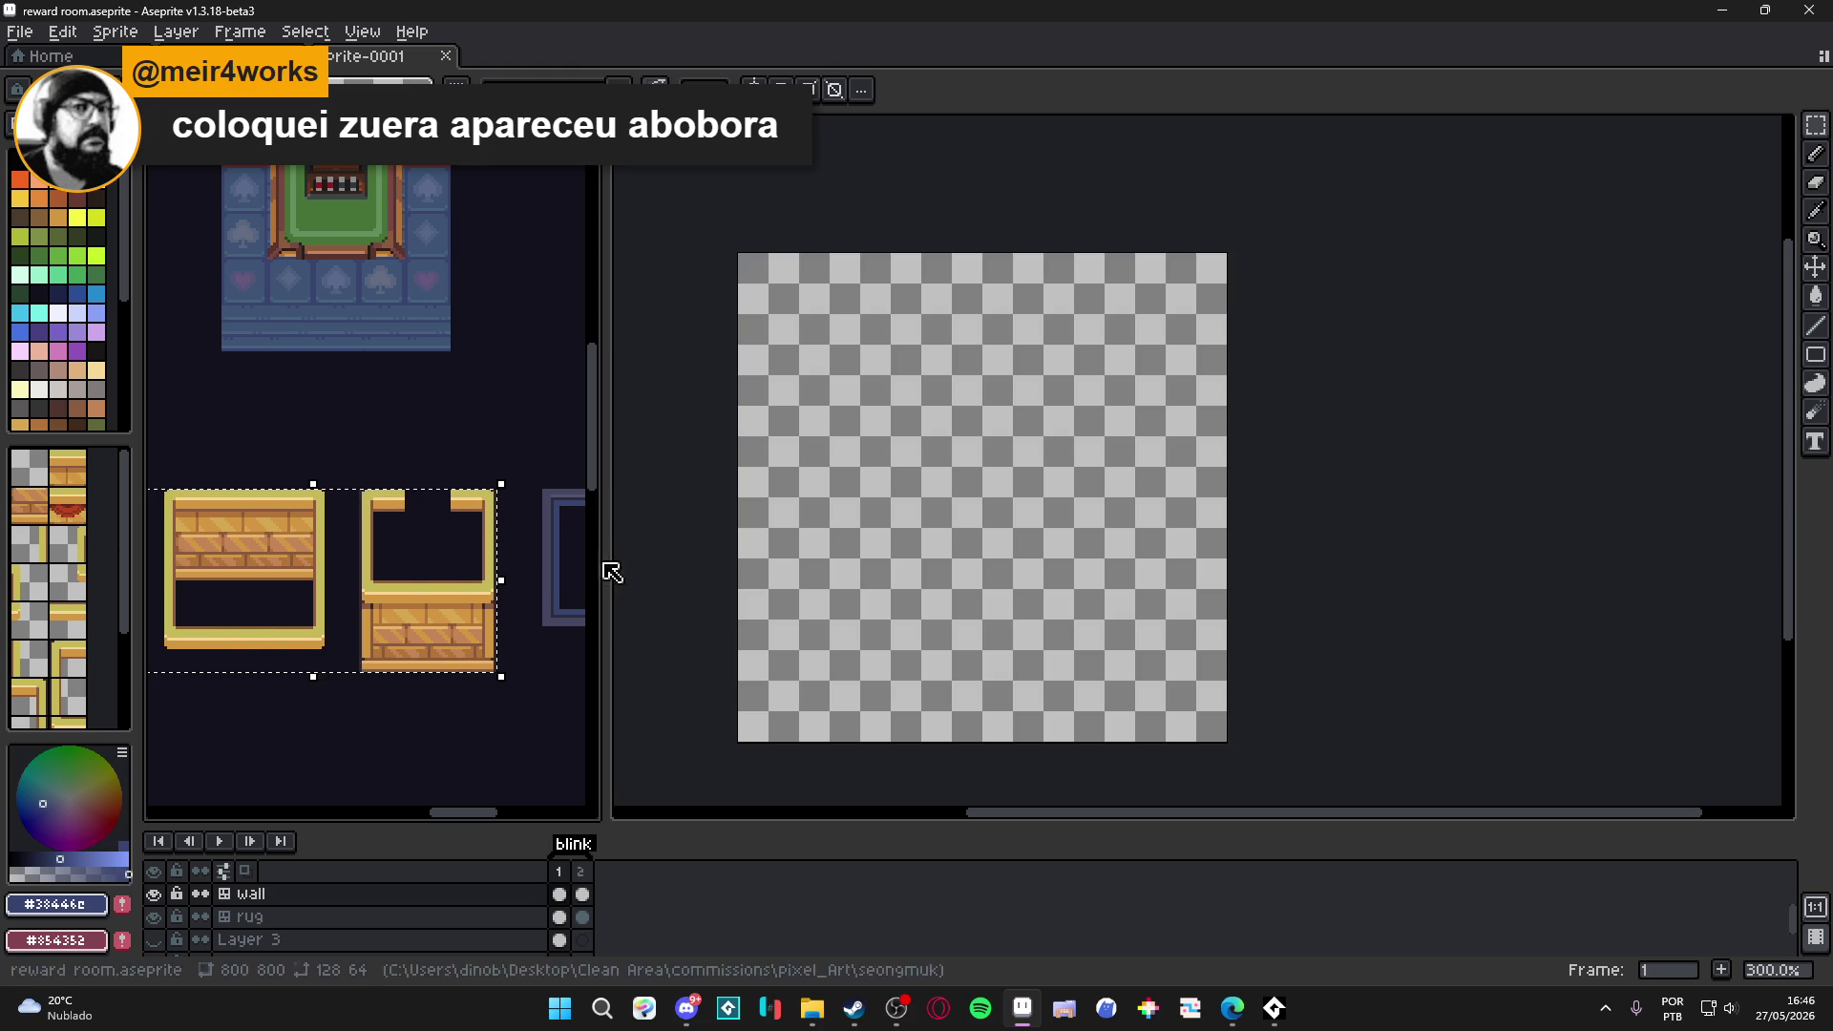
scroll(586, 568, "left", 1)
key("ctrl+d")
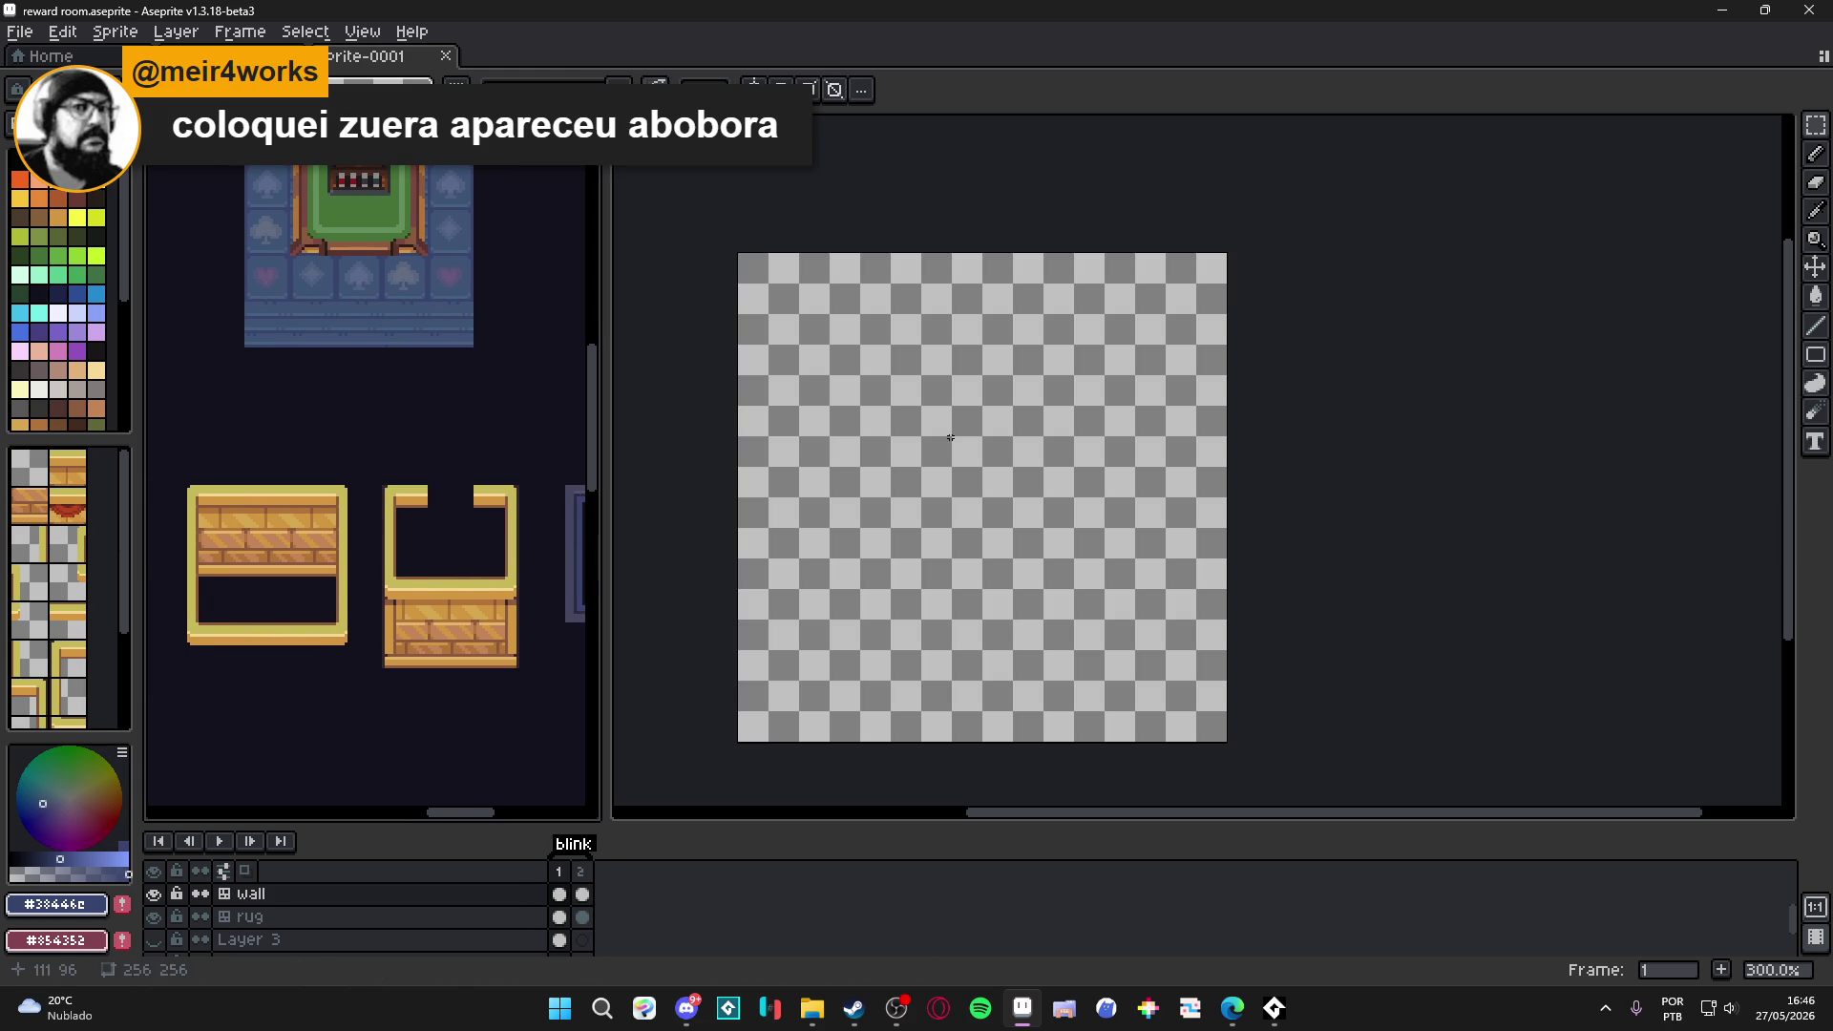
Paste the gold wall pieces into Sprite-0001 and commit them near the top.
key("ctrl+Tab")
key("ctrl+v")
mouse_move(1175, 457)
left_mouse_down()
mouse_move(839, 328)
mouse_move(922, 430)
mouse_move(930, 518)
left_mouse_up()
scroll(818, 318, "up", 5)
scroll(921, 430, "down", 2)
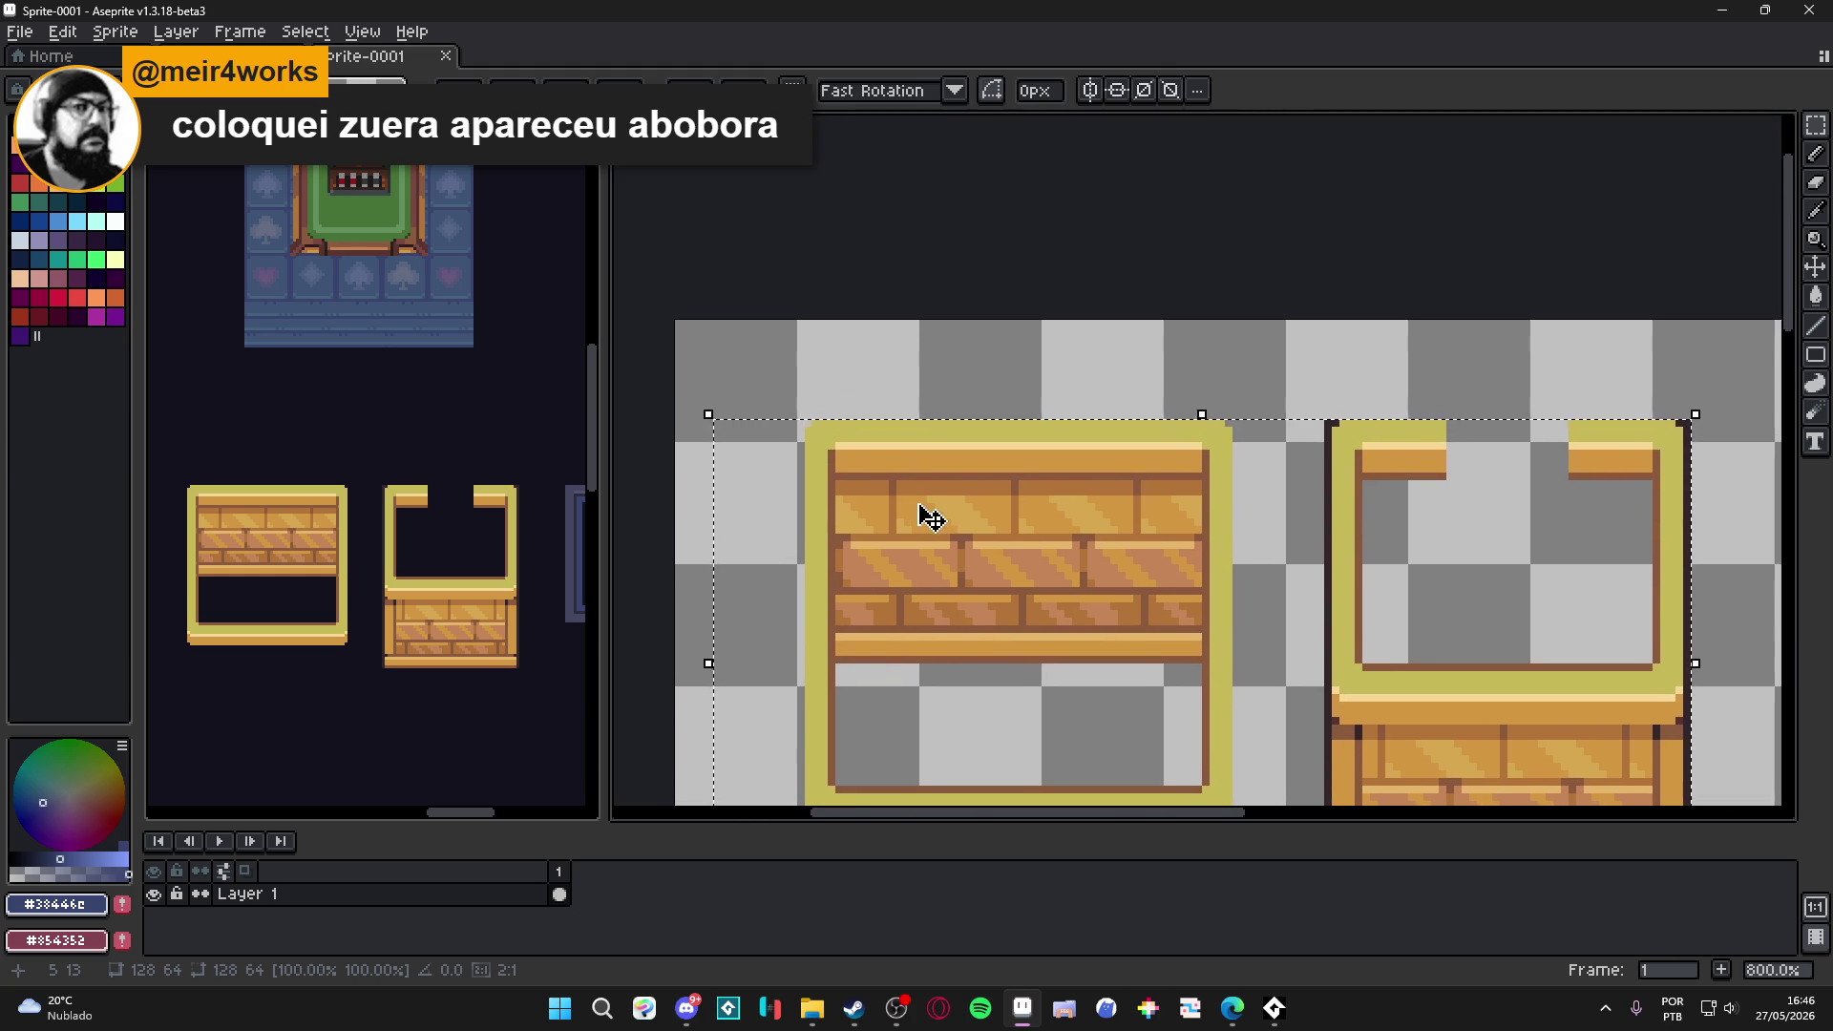
scroll(1272, 515, "down", 2)
mouse_move(1272, 516)
left_mouse_down()
mouse_move(1060, 565)
mouse_move(1120, 598)
left_mouse_up()
scroll(1105, 567, "down", 1)
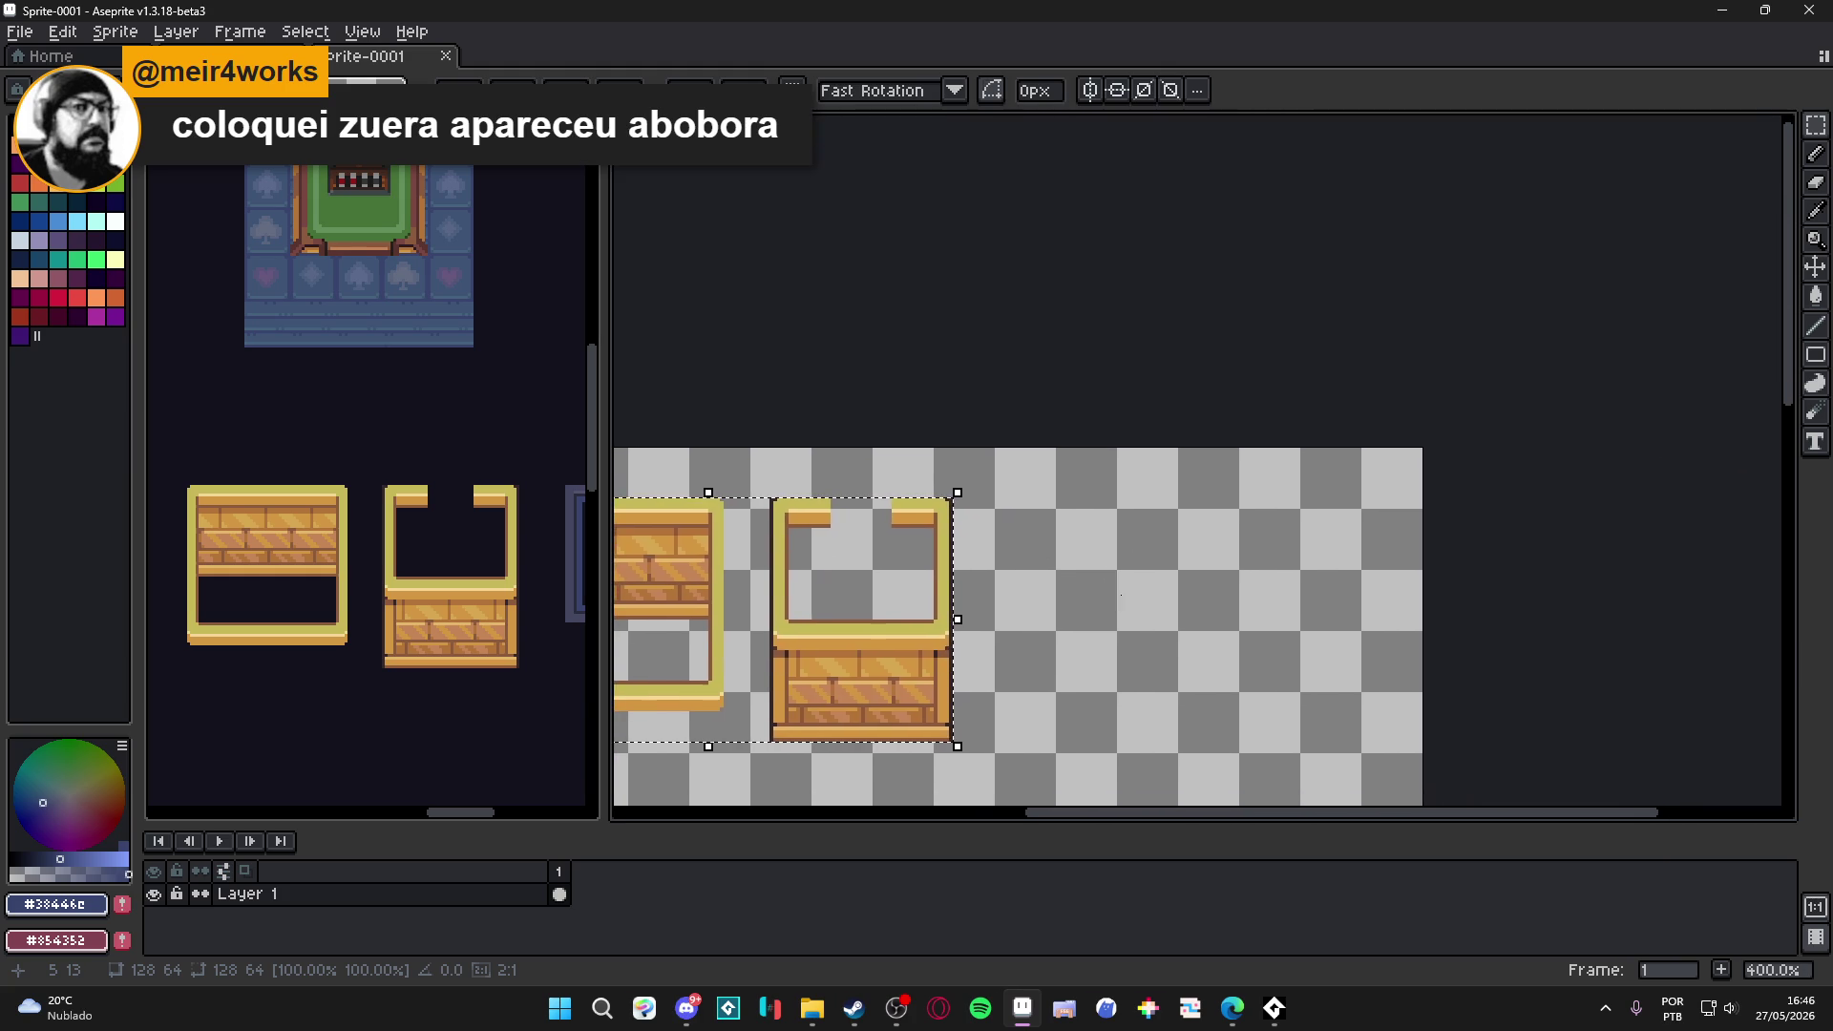
mouse_move(909, 644)
left_mouse_down()
mouse_move(1395, 601)
mouse_move(1011, 603)
mouse_move(1074, 584)
mouse_move(1389, 597)
mouse_move(1161, 619)
mouse_move(1047, 602)
mouse_move(1085, 593)
left_mouse_up()
scroll(1076, 593, "down", 2)
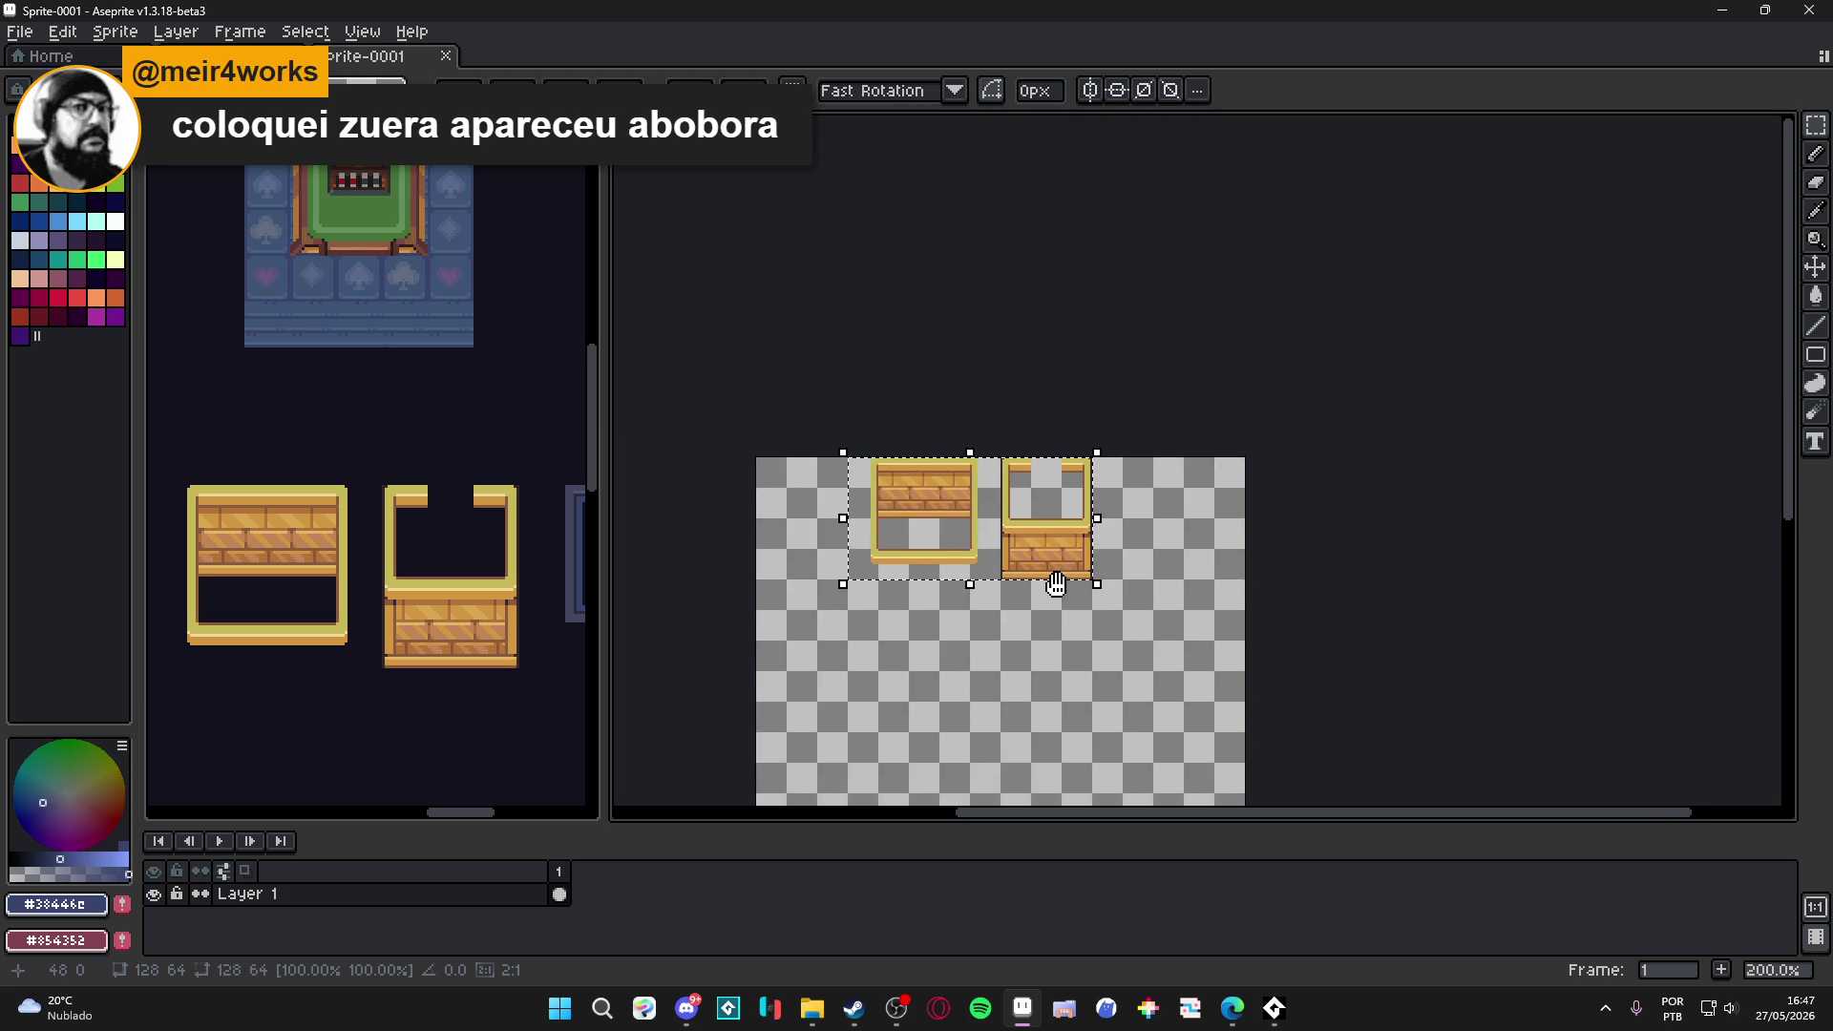
key("Return")
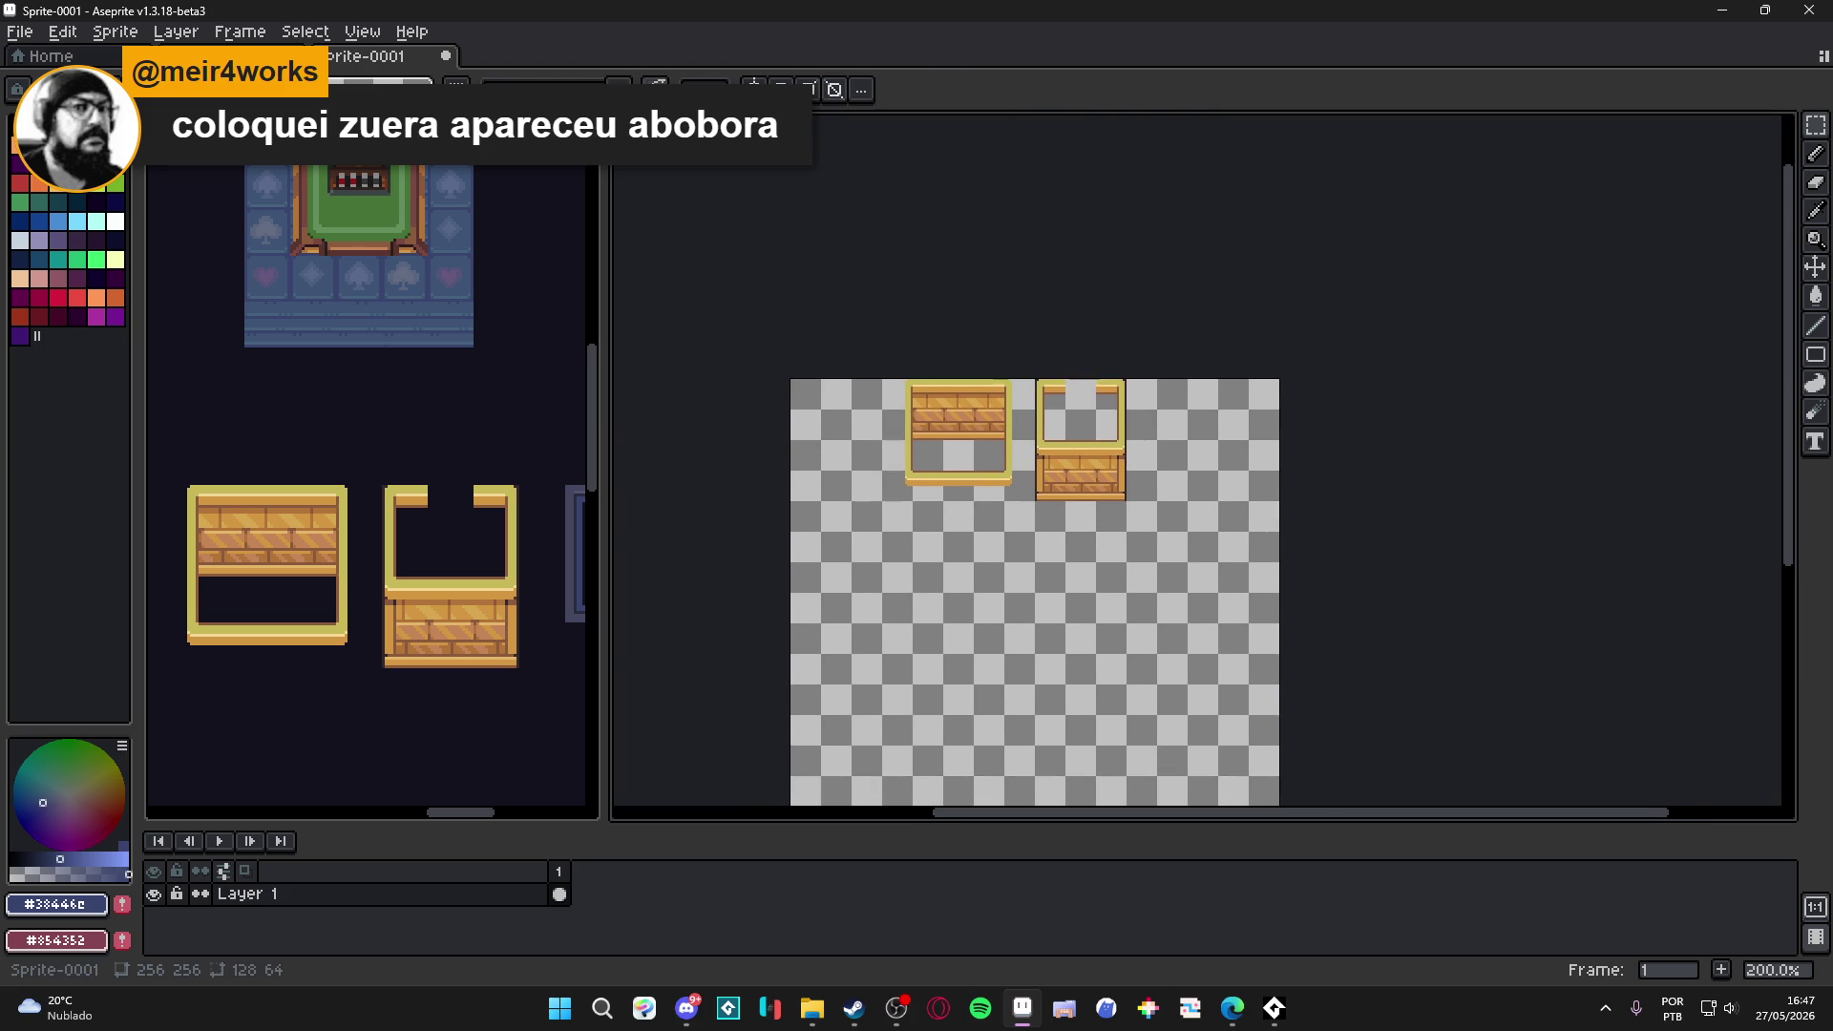
Pan the reward room sheet to find more pieces and activate its floor layer.
scroll(552, 462, "down", 1)
mouse_move(445, 503)
left_mouse_down()
mouse_move(328, 546)
mouse_move(195, 546)
left_mouse_up()
scroll(438, 524, "up", 3)
left_click(439, 530, "ctrl")
Select both blue frame pieces, plain and barred, in the reward room.
scroll(438, 528, "down", 2)
left_click_drag(438, 527, 490, 454)
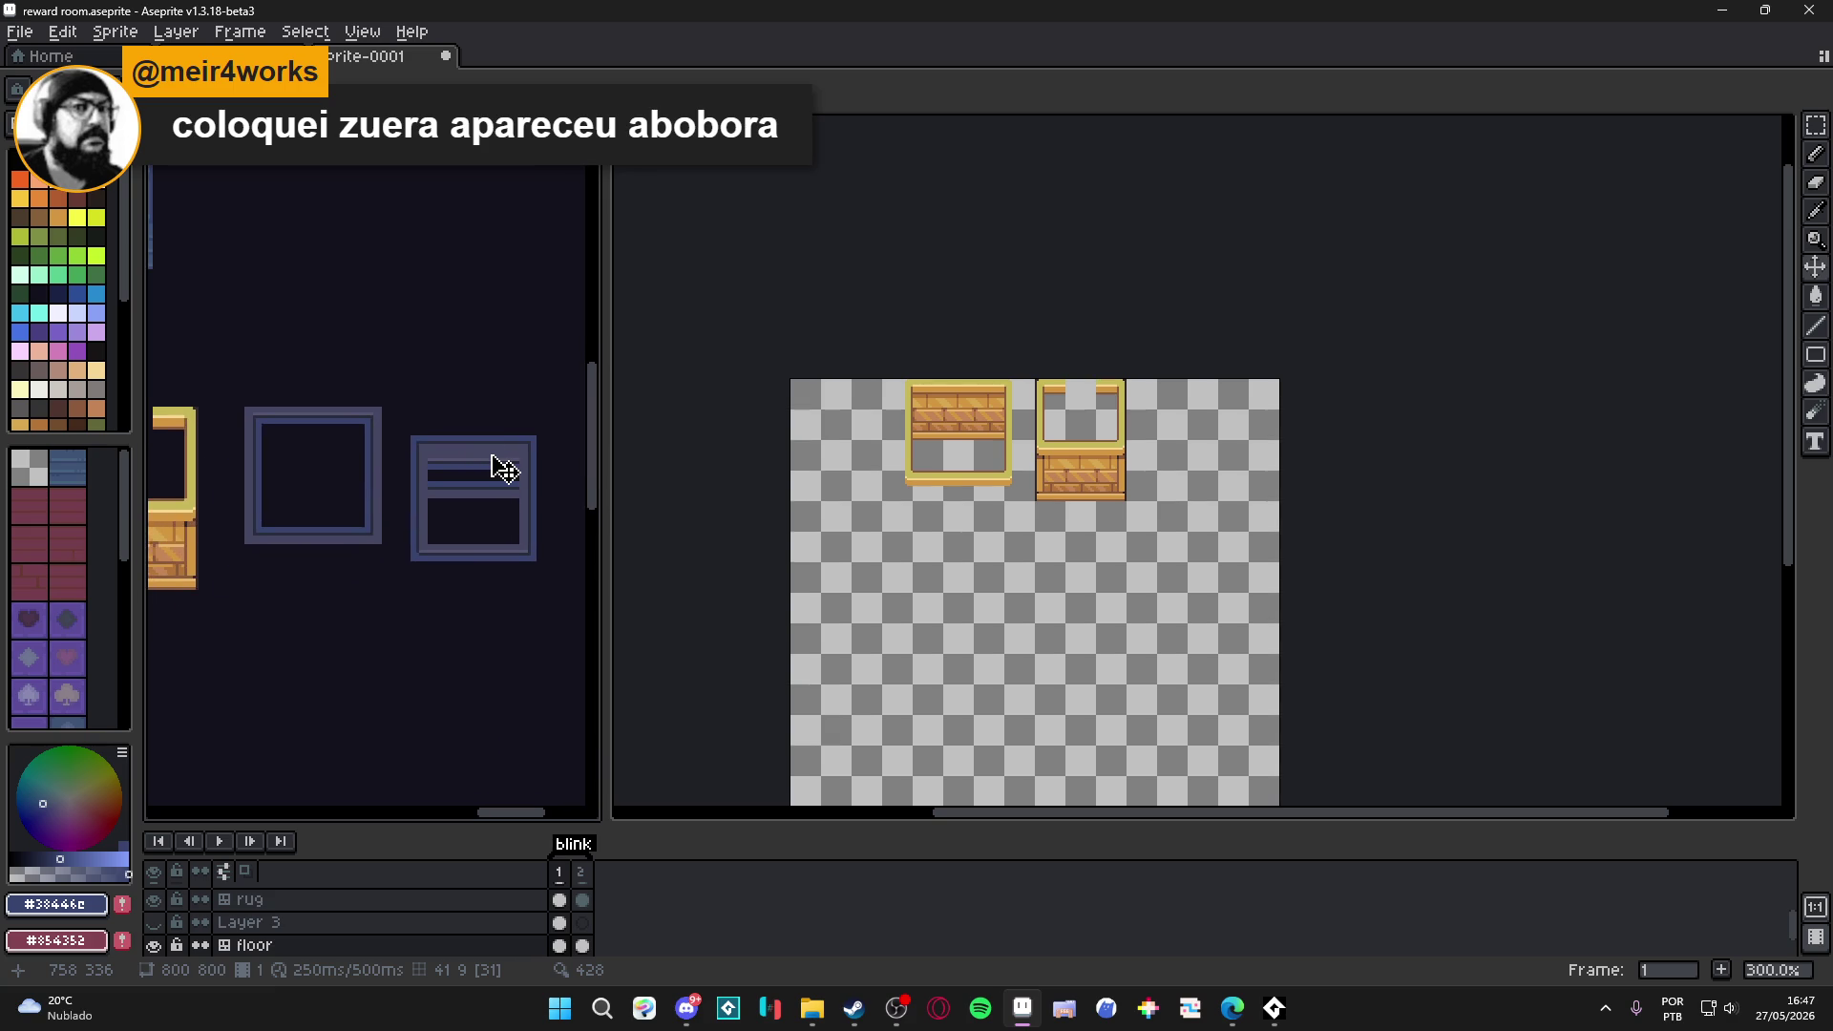
key("Tab")
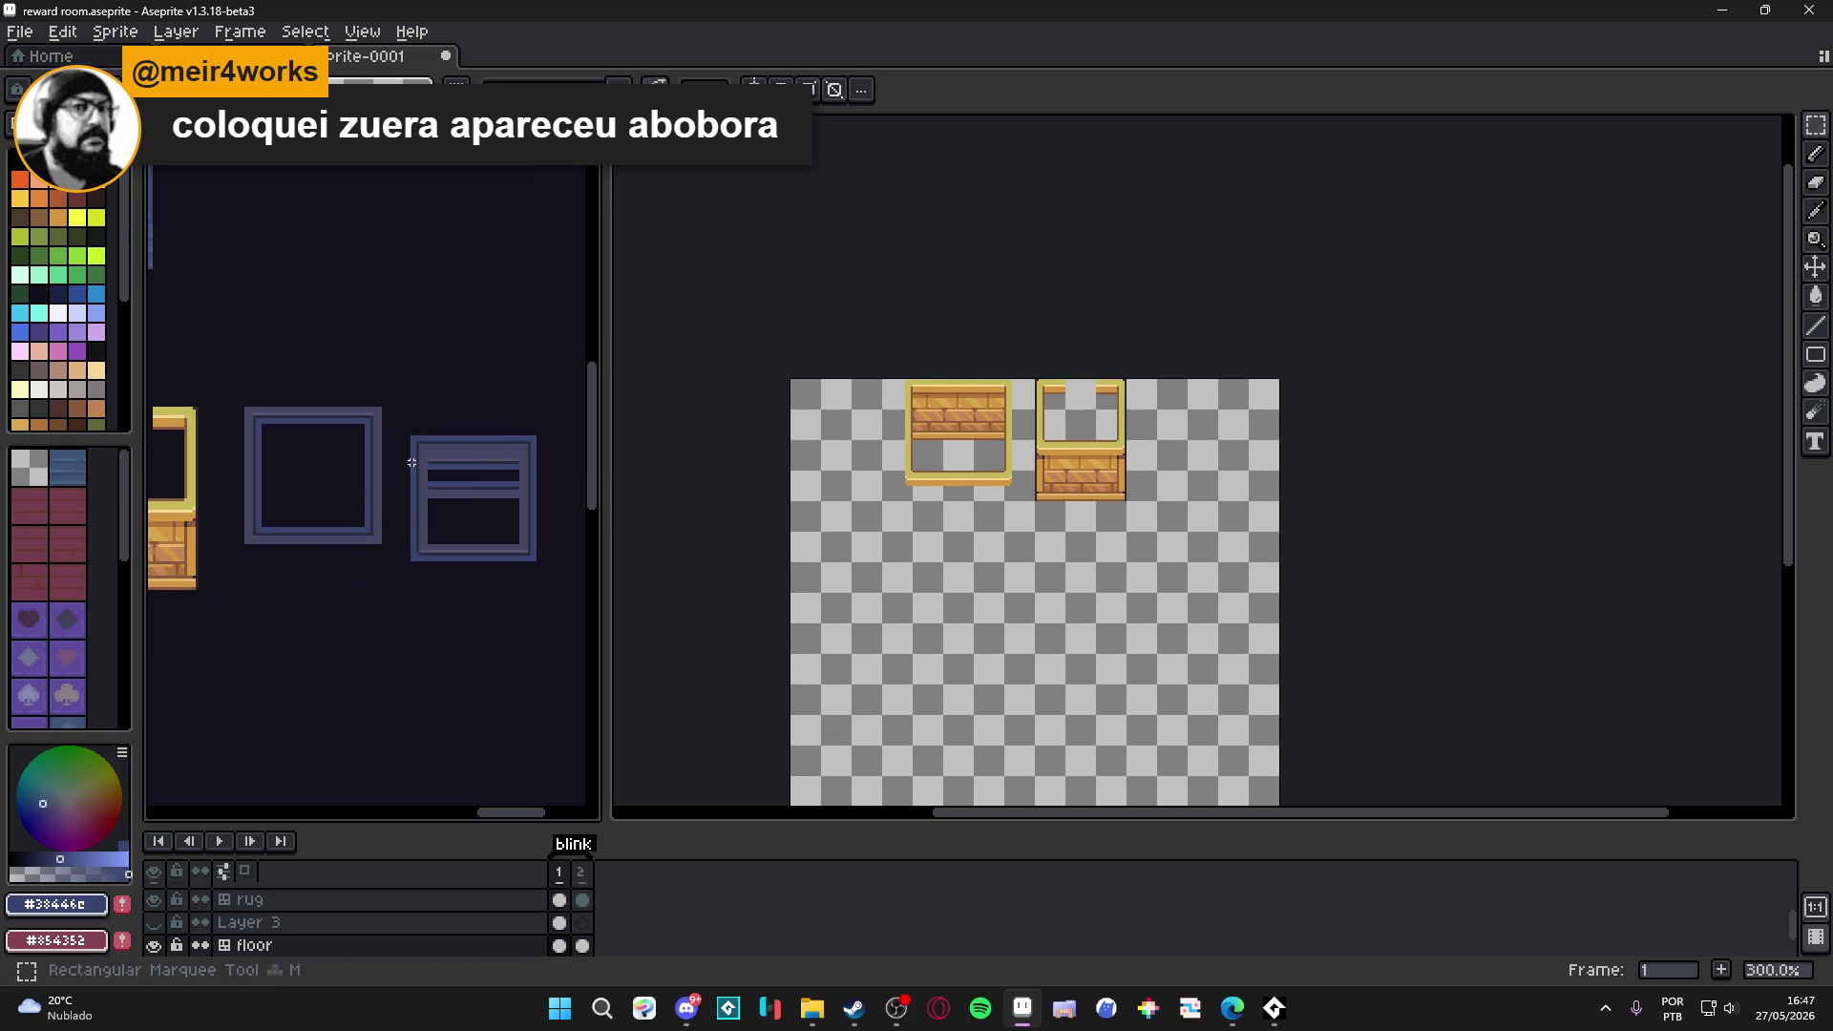
left_click(491, 490)
left_click_drag(570, 591, 240, 403)
scroll(943, 493, "up", 1)
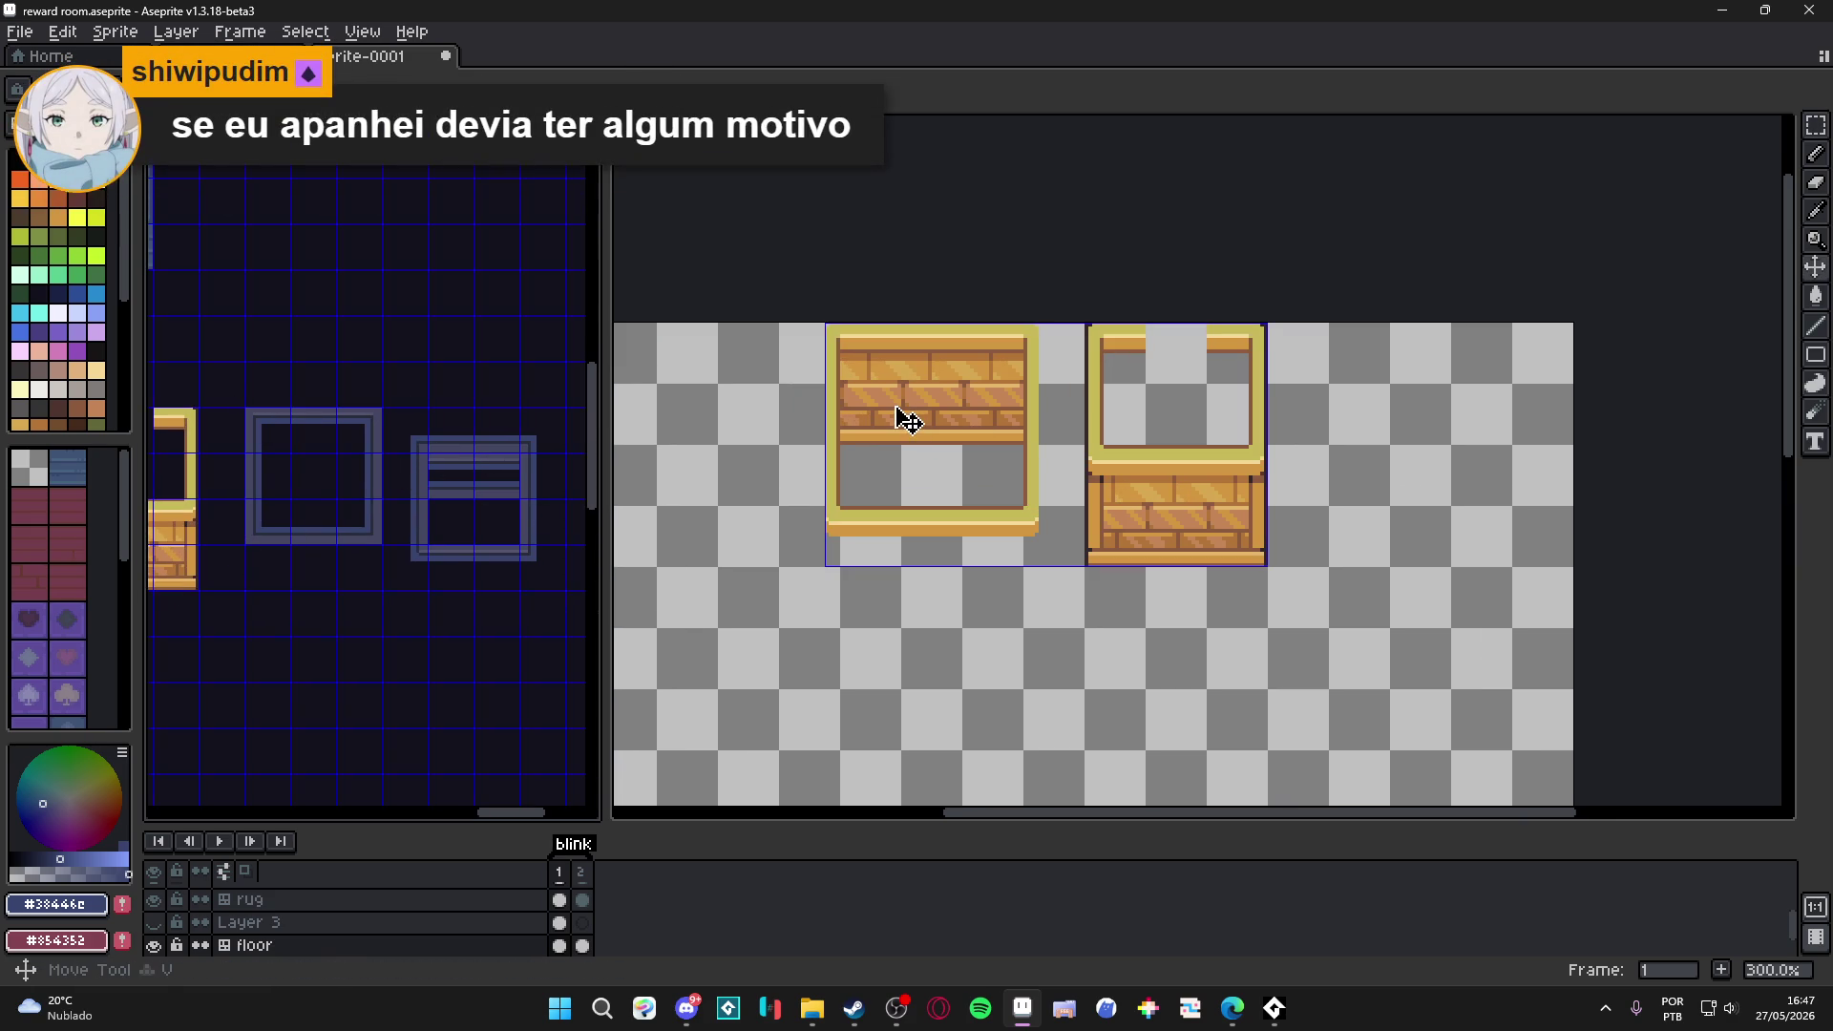
Paste the blue frames into Sprite-0001 and commit them below the gold wall pieces.
left_click(898, 444)
left_click_drag(902, 461, 917, 392)
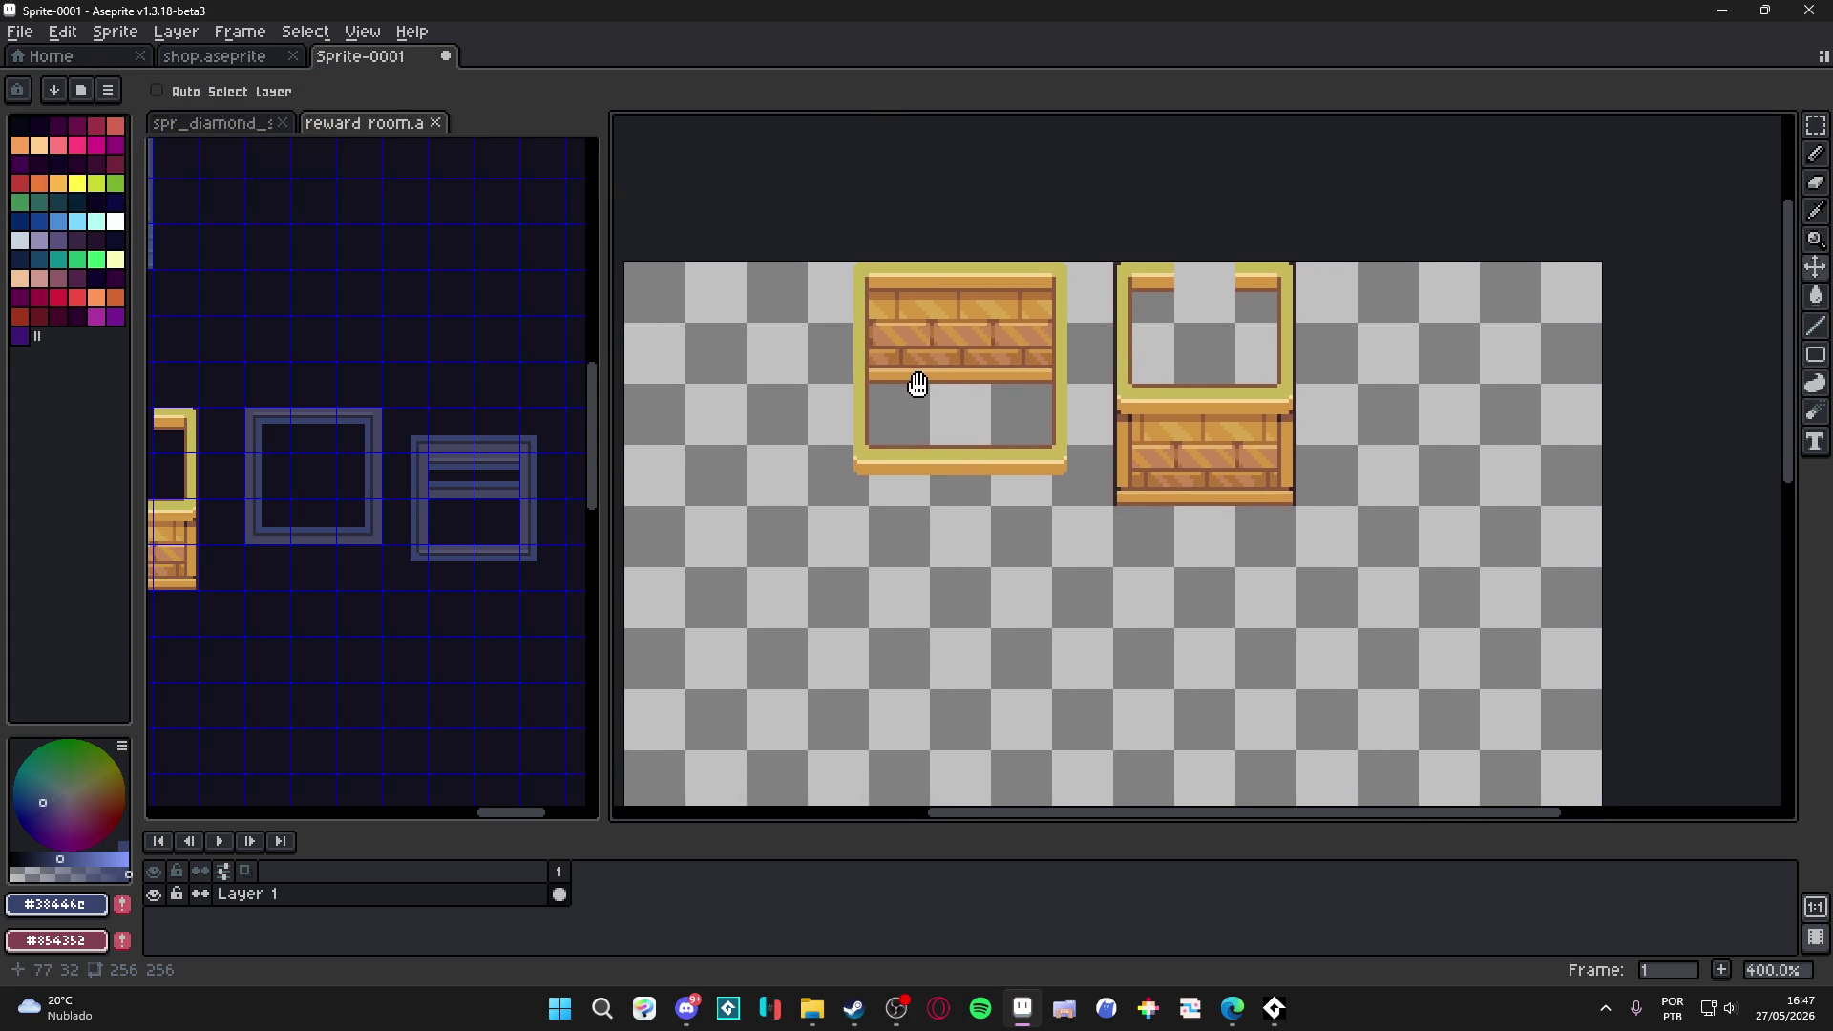
key("ctrl+v")
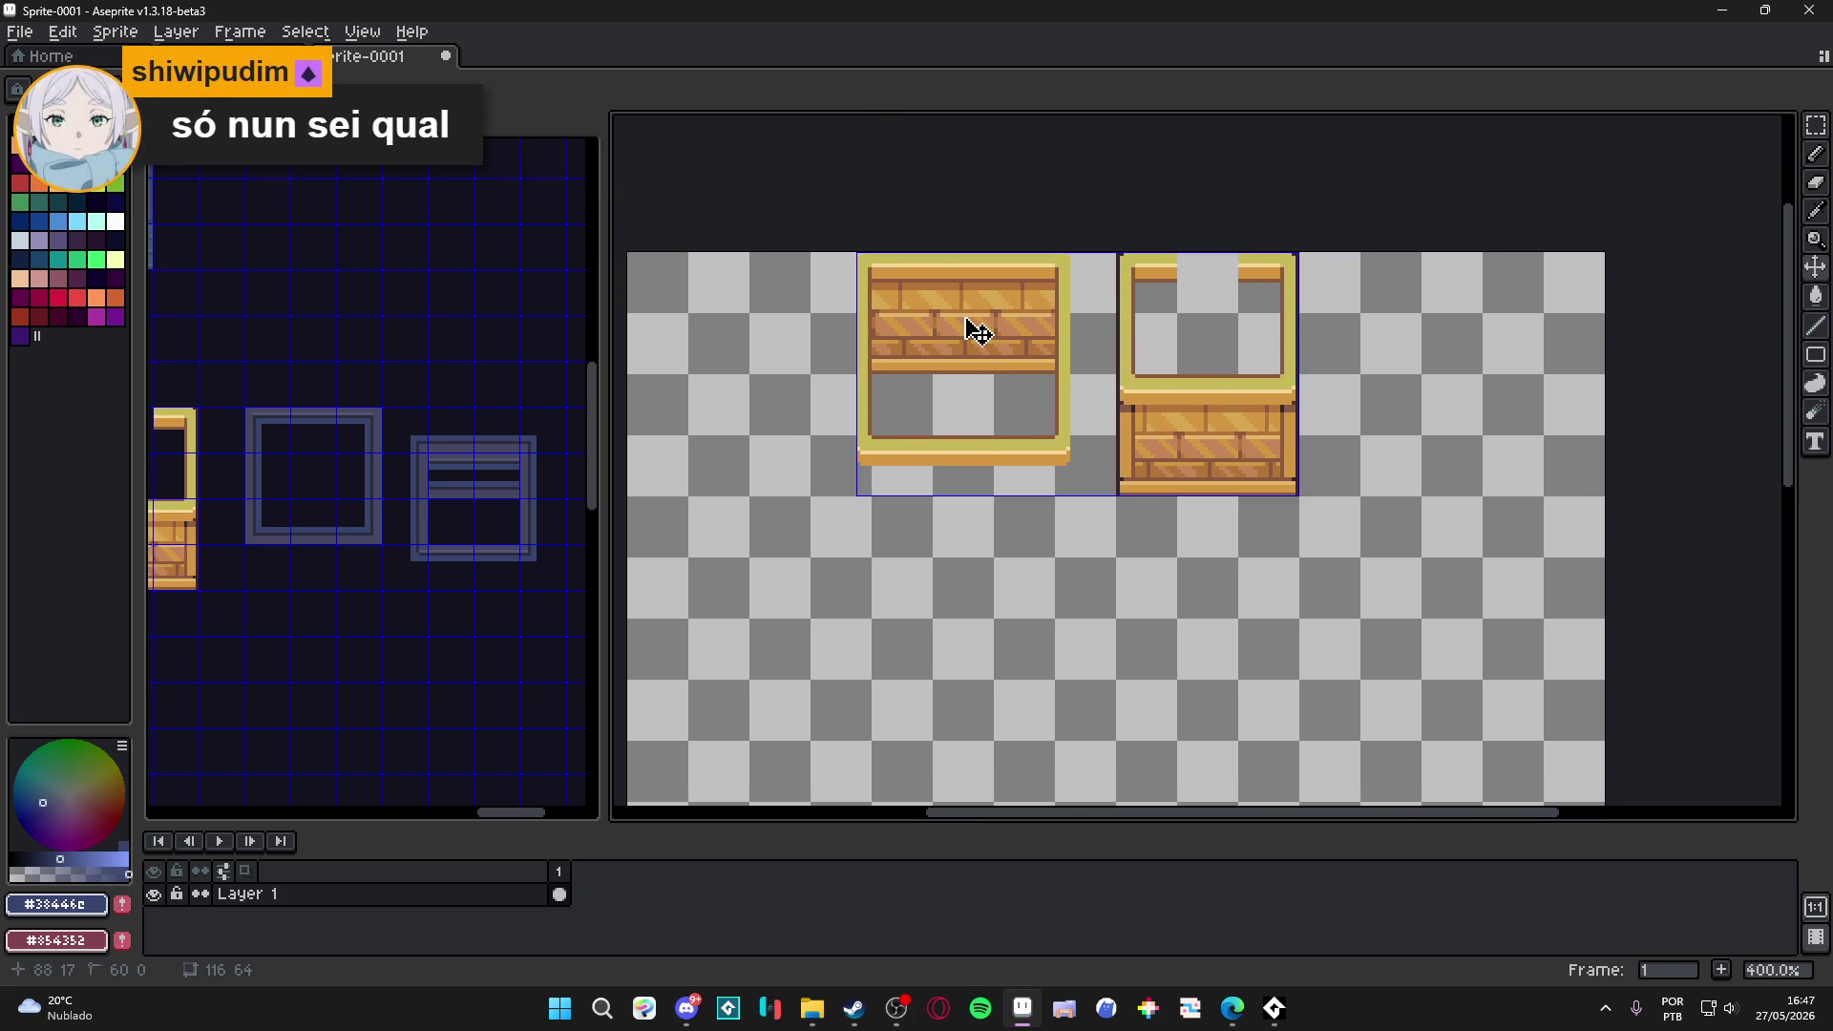
key("ctrl+v")
mouse_move(1023, 367)
left_mouse_down()
mouse_move(933, 551)
mouse_move(879, 576)
mouse_move(826, 503)
left_mouse_up()
key("ctrl+'")
scroll(838, 571, "up", 1)
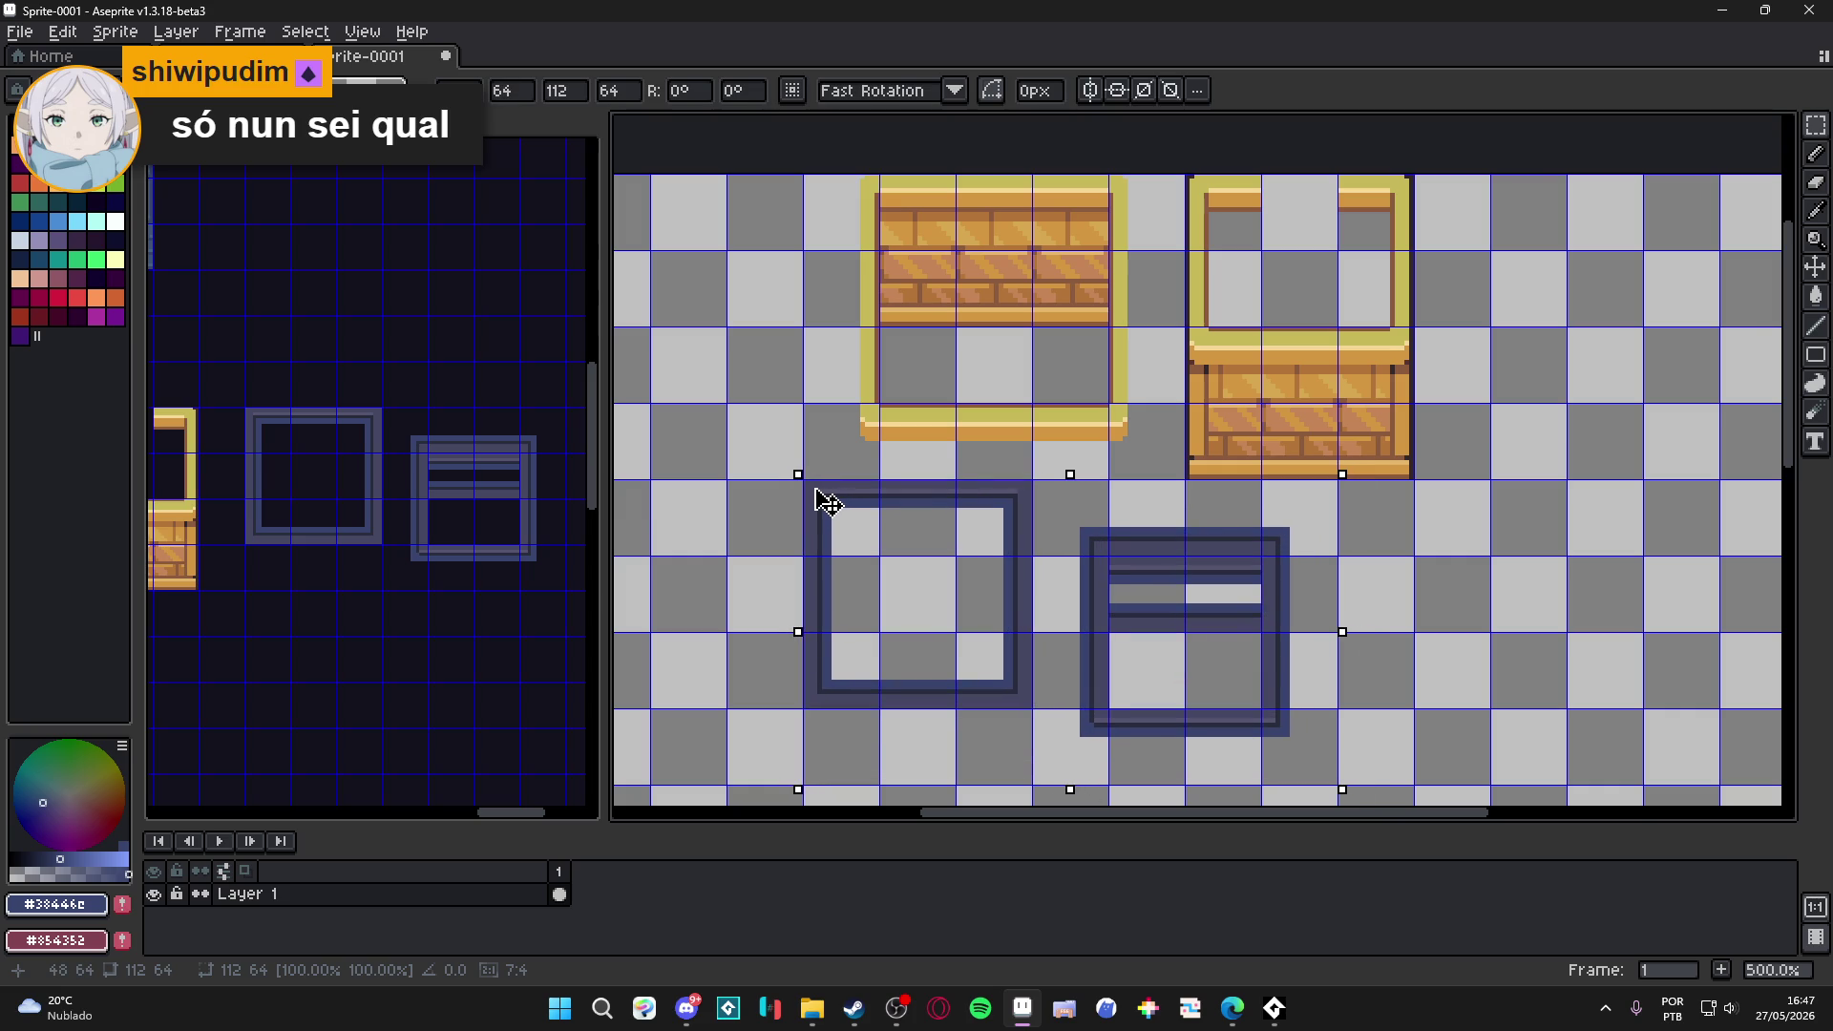
scroll(827, 503, "down", 2)
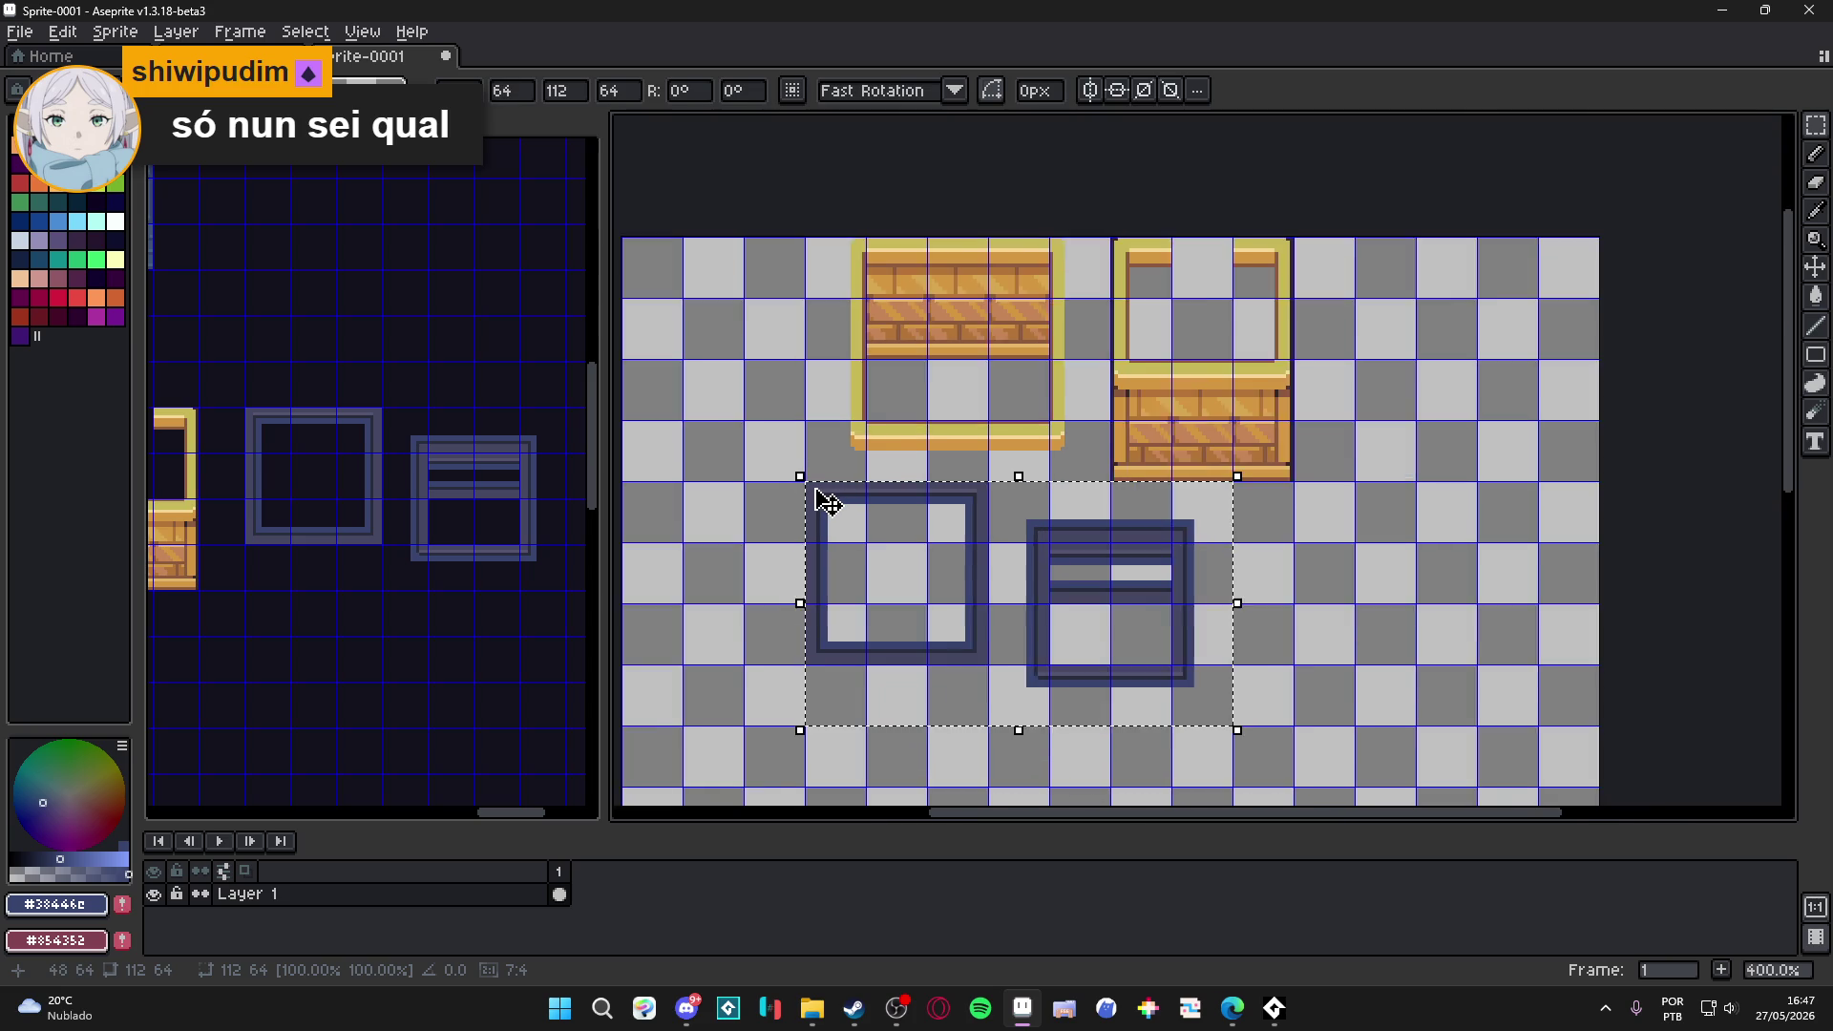
key("ctrl+d")
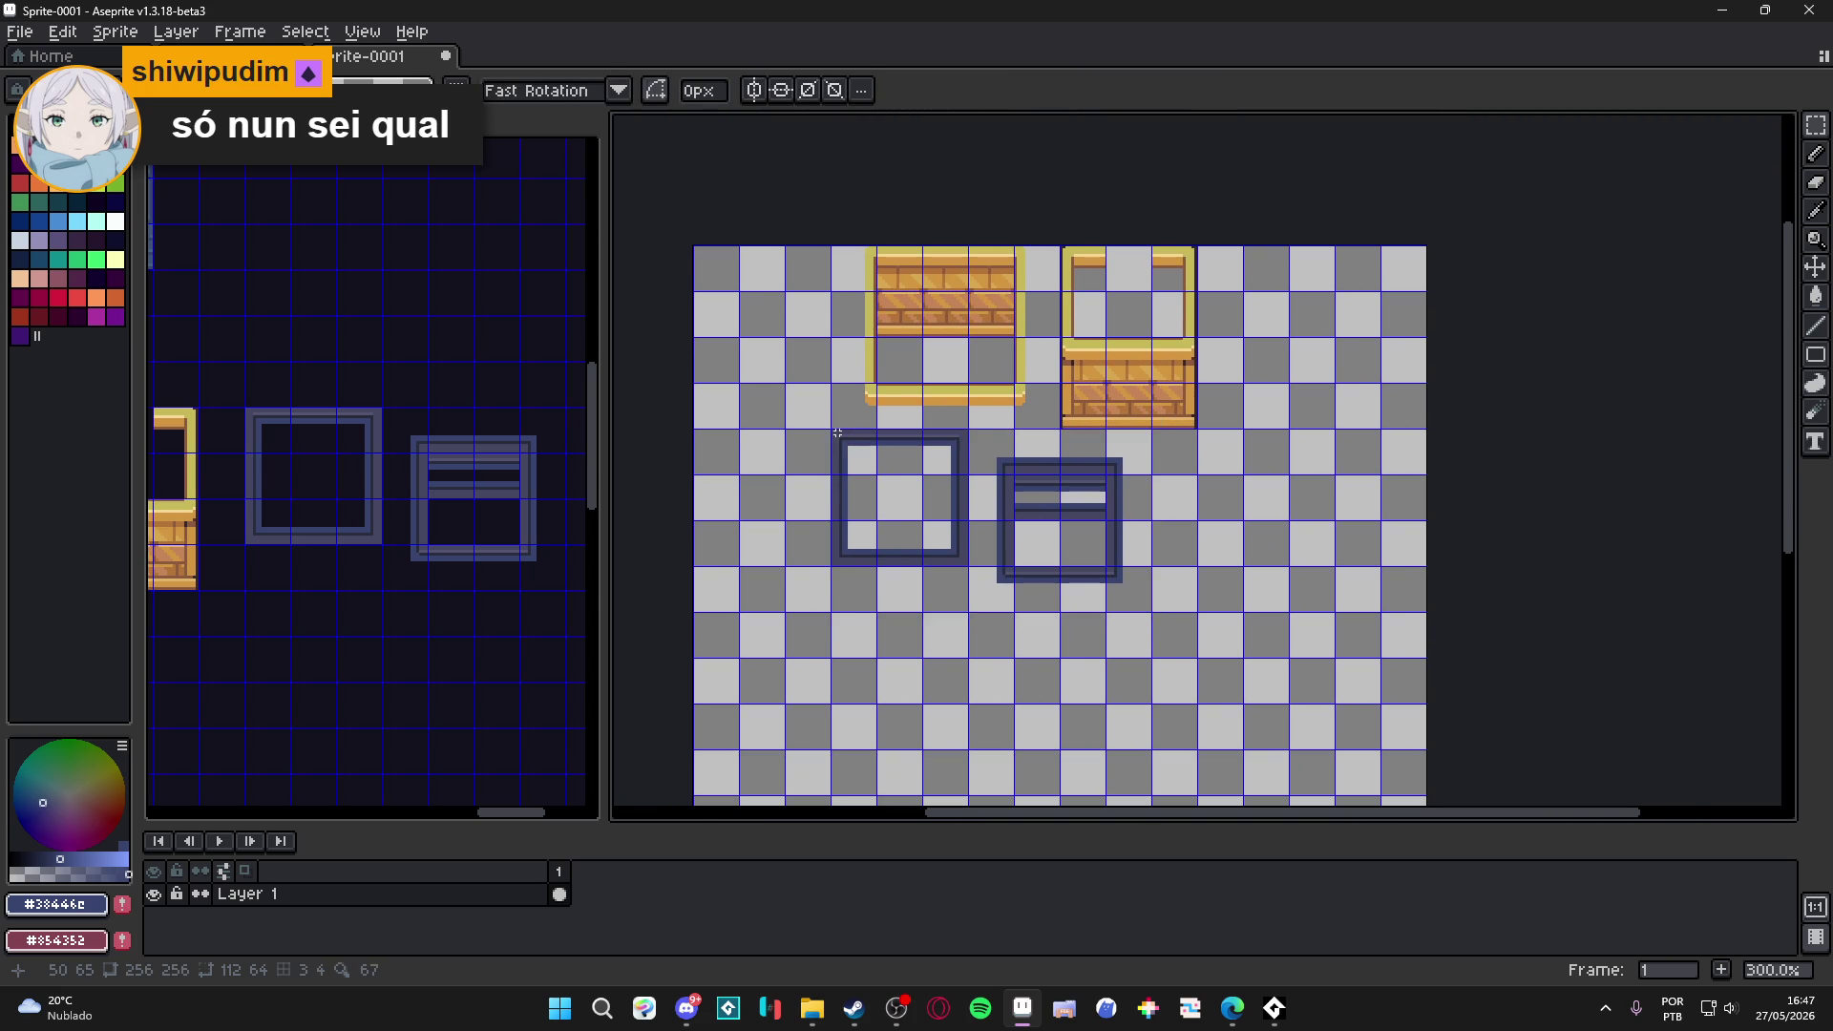
scroll(840, 441, "down", 1)
scroll(344, 515, "down", 2)
left_click(319, 504)
scroll(334, 492, "up", 3)
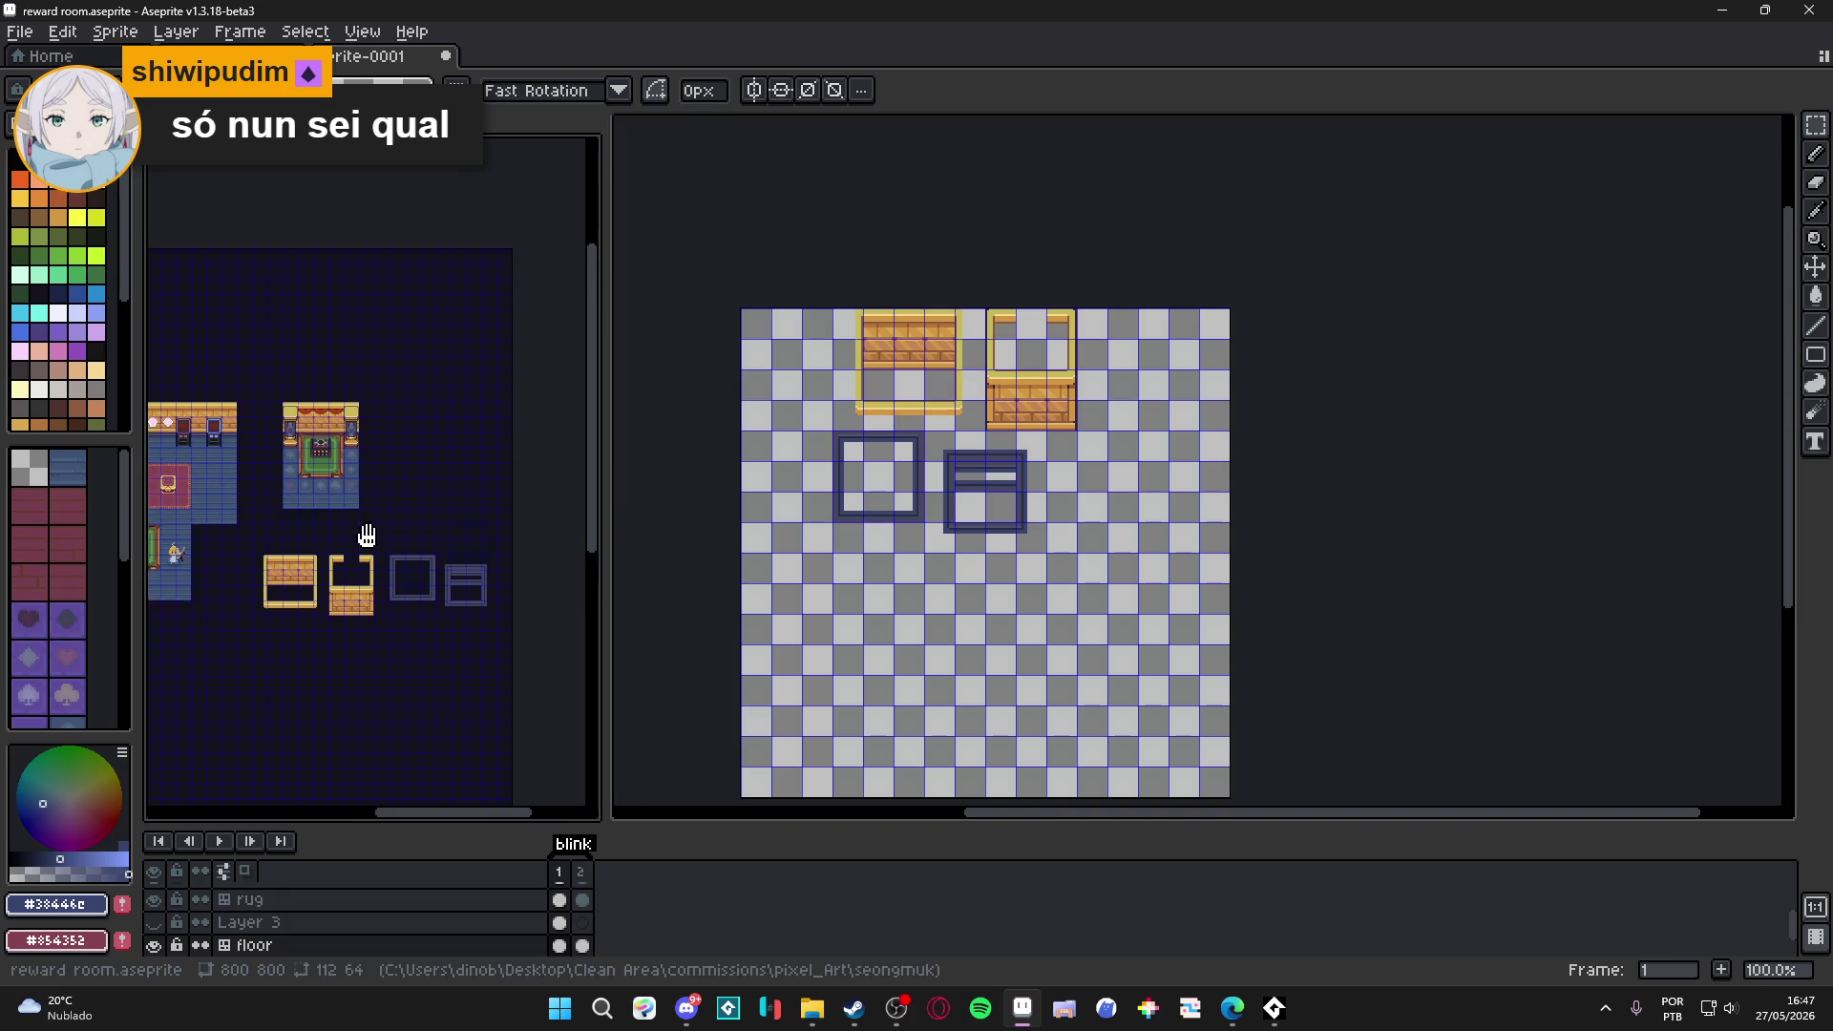
left_click_drag(324, 469, 389, 499)
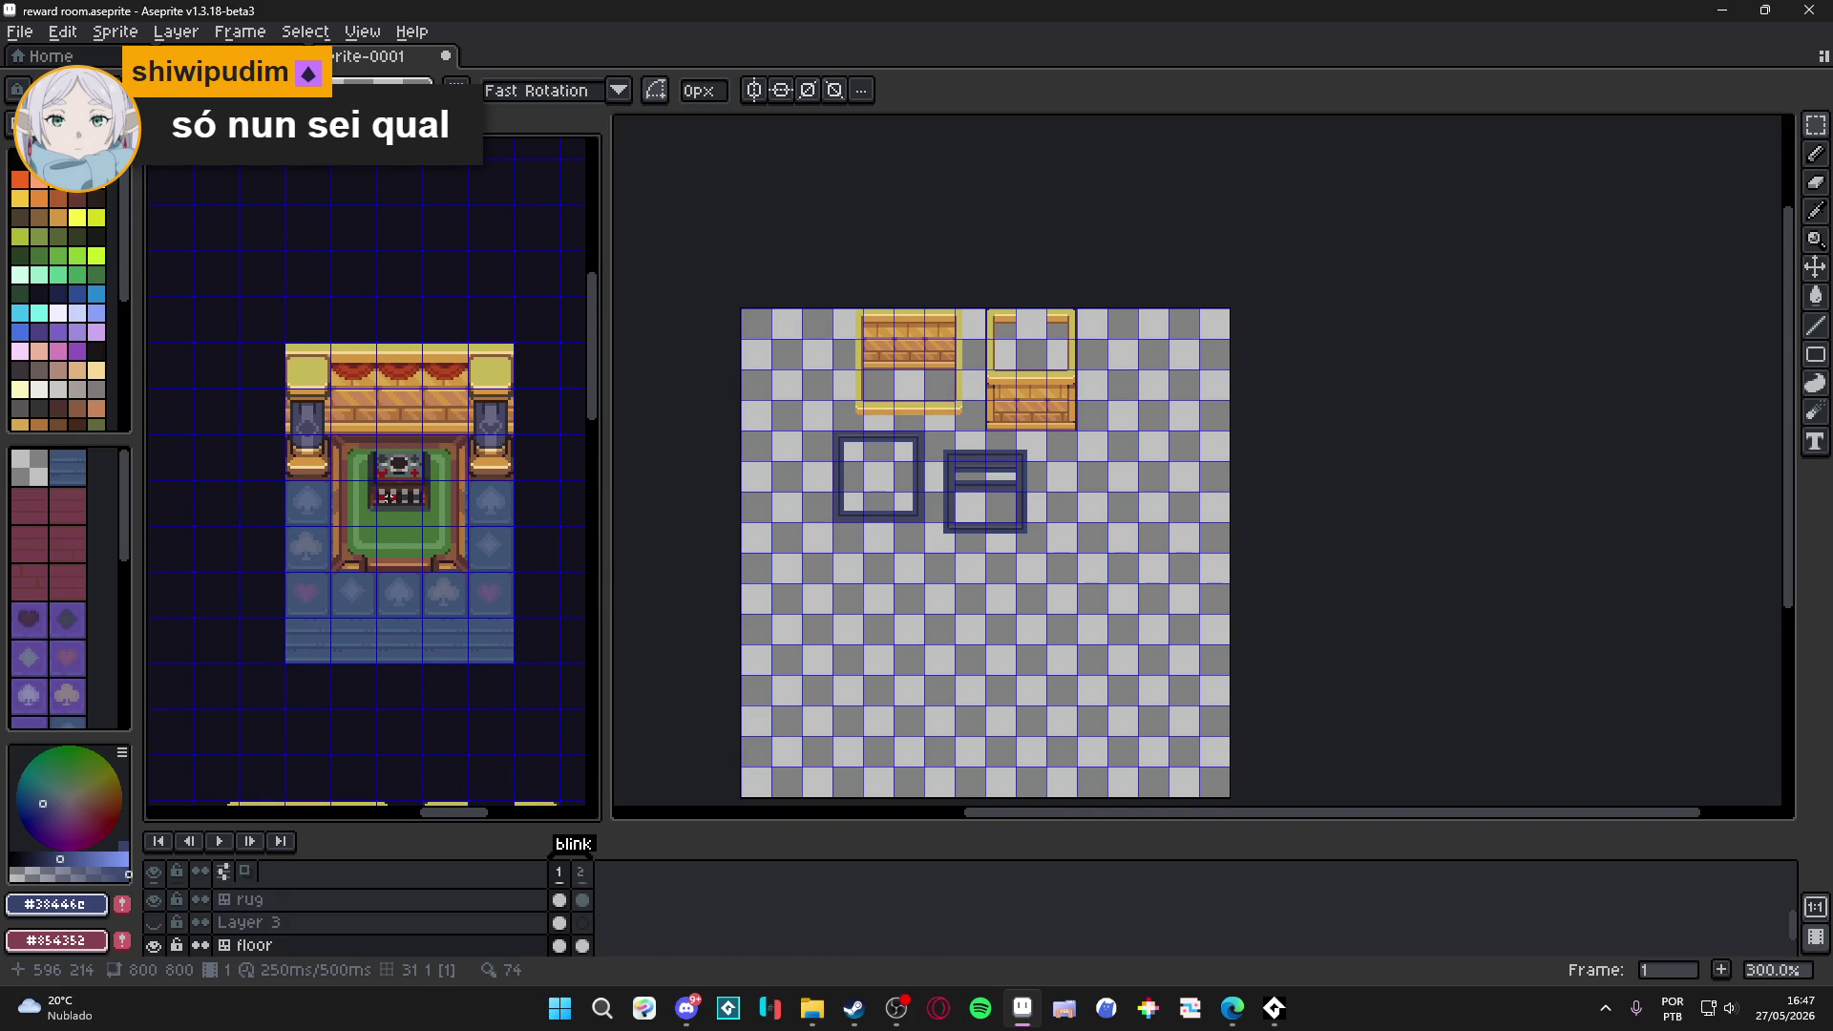
scroll(382, 500, "down", 1)
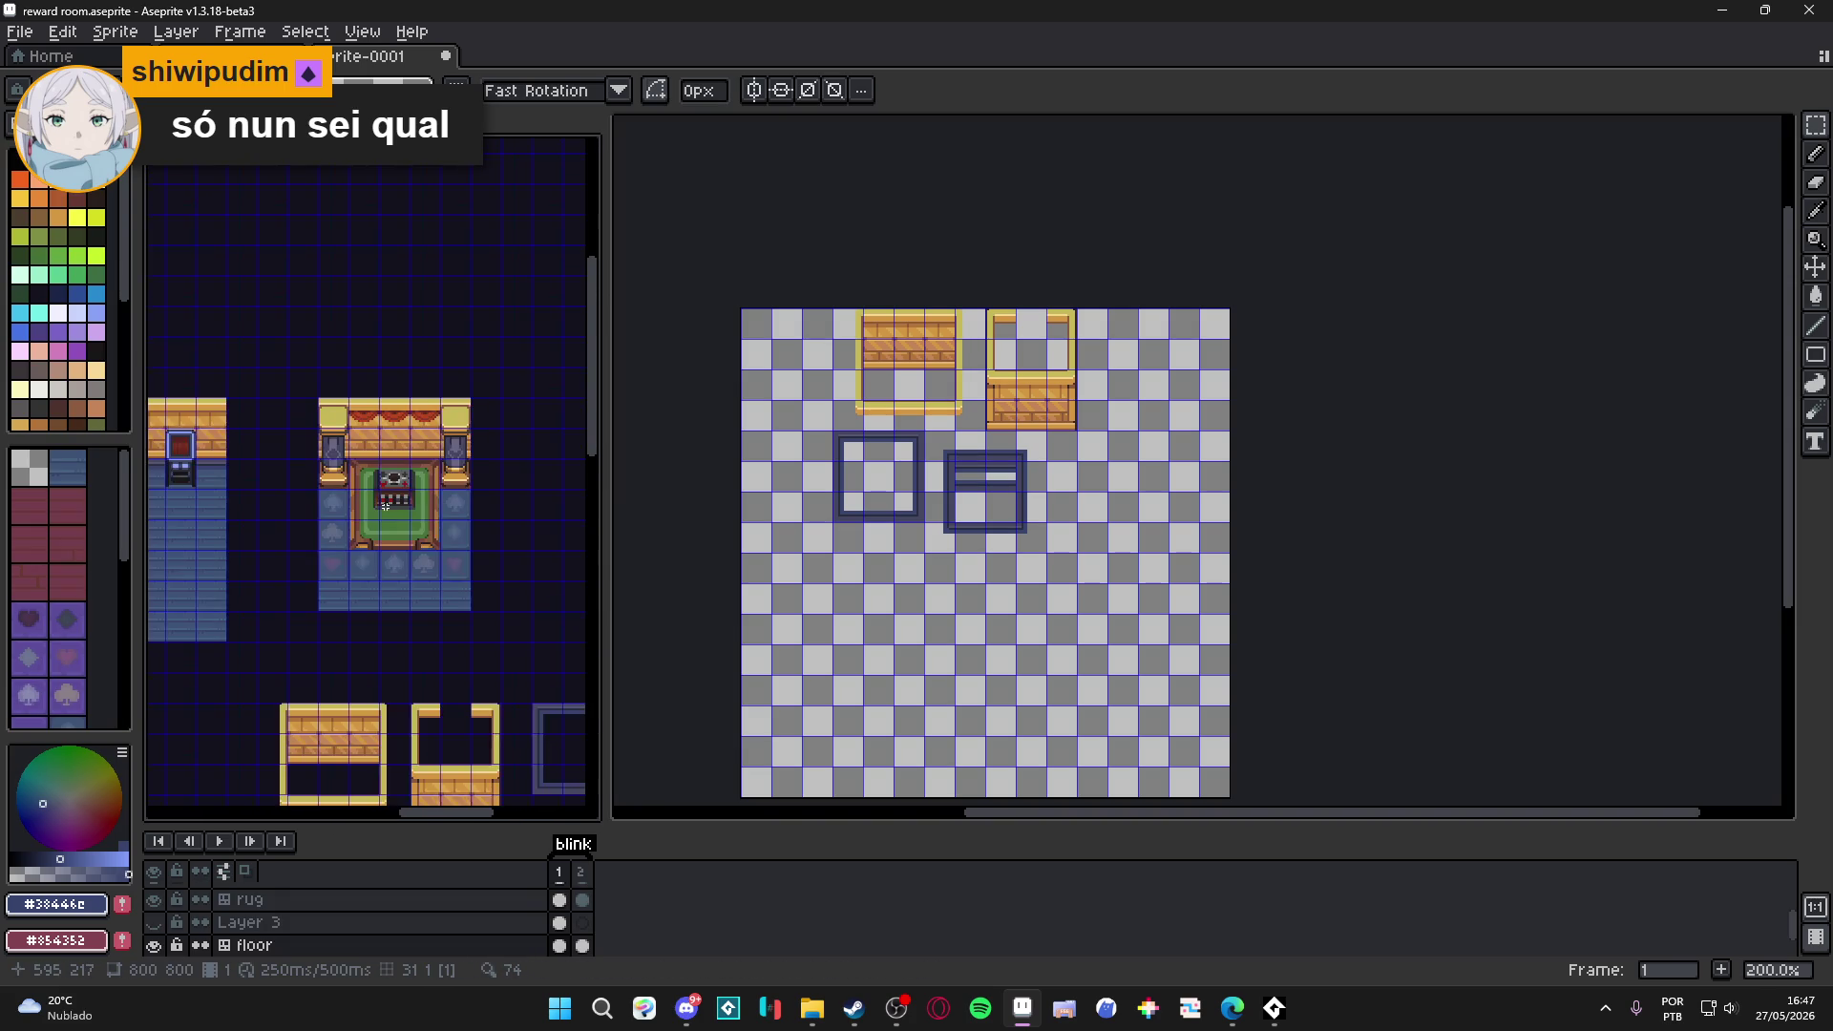
scroll(381, 500, "up", 3)
left_click(341, 606)
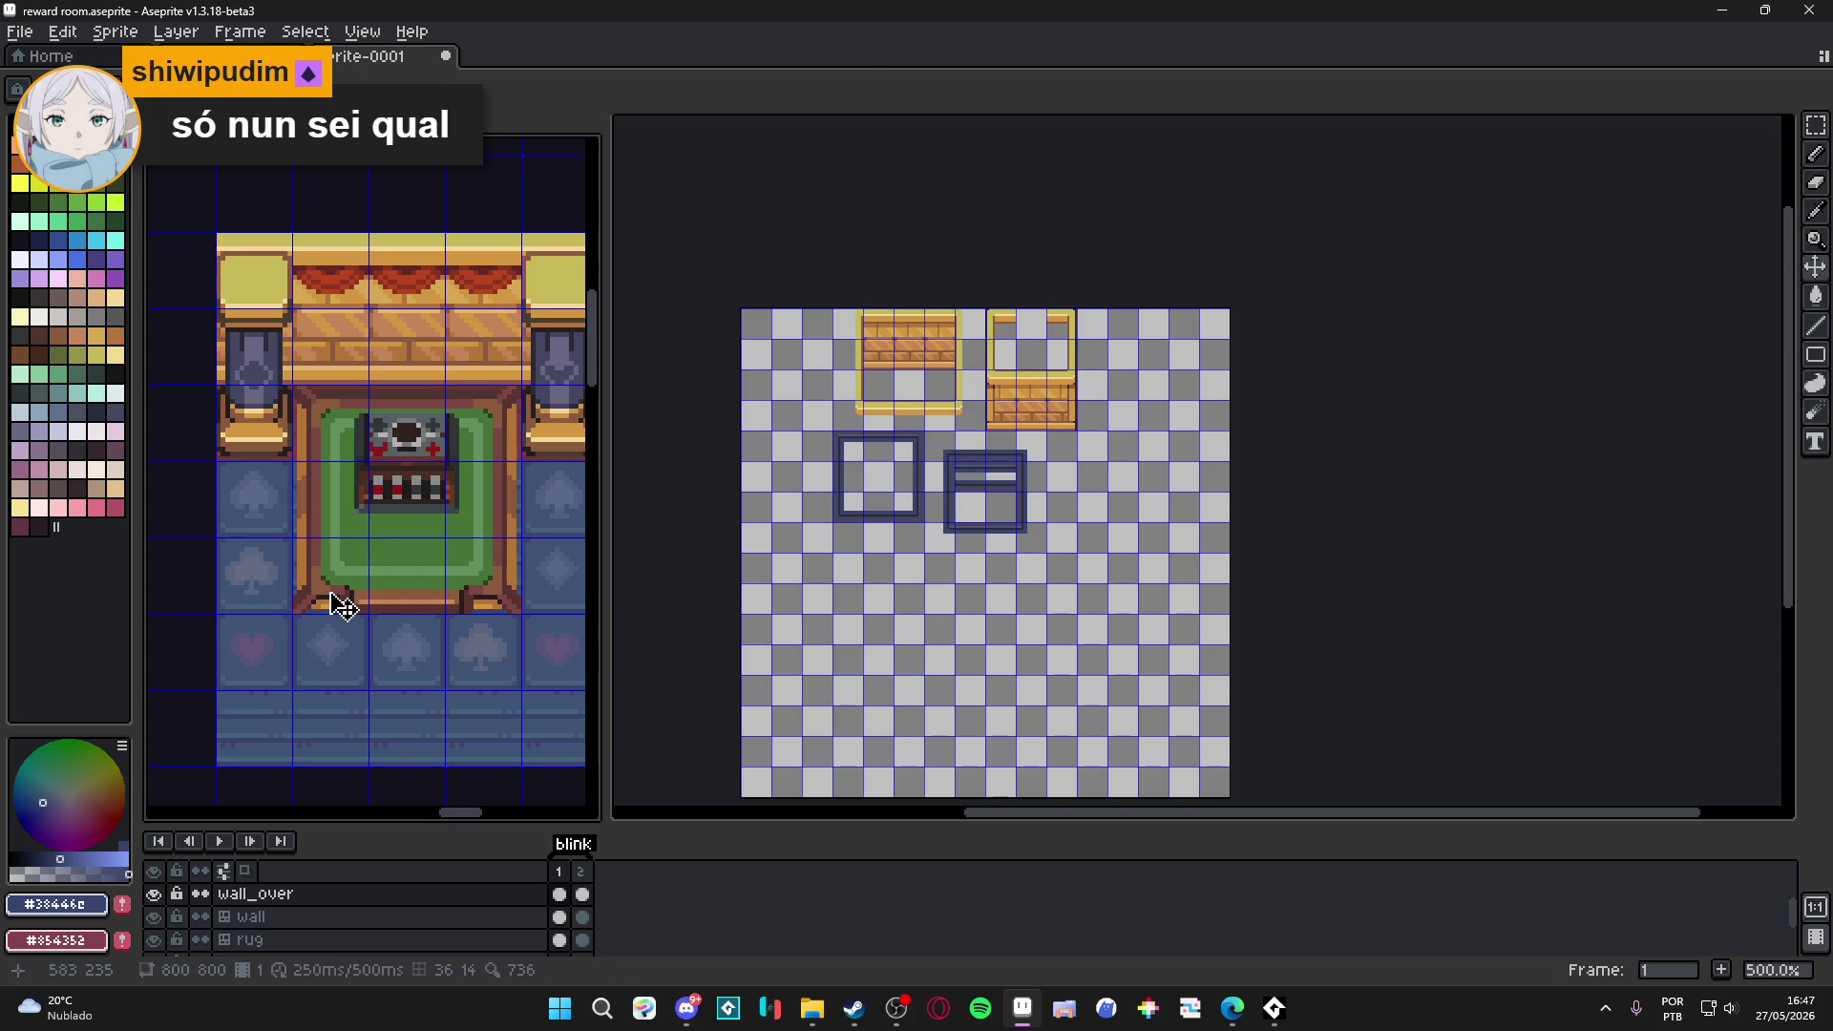
scroll(334, 602, "up", 2)
scroll(324, 597, "down", 2)
scroll(321, 592, "up", 2)
scroll(321, 590, "down", 2)
scroll(322, 592, "up", 1)
scroll(323, 592, "down", 3)
scroll(324, 596, "down", 2)
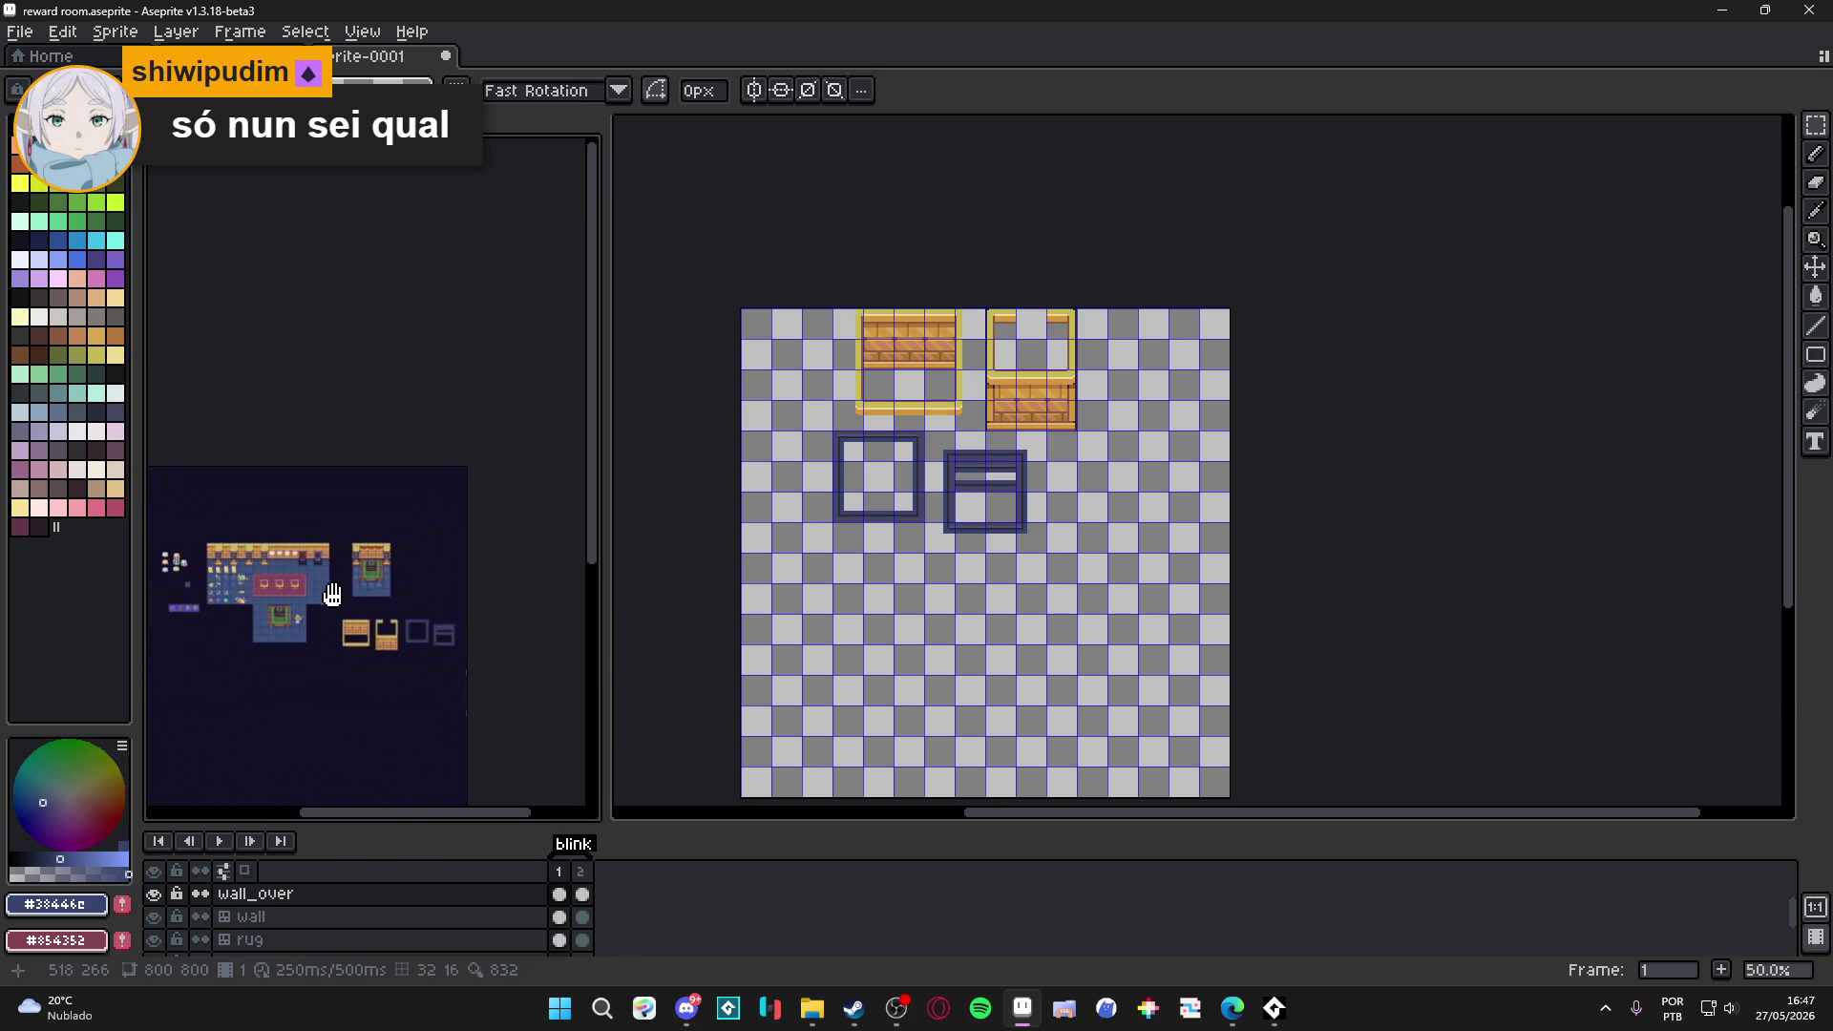
scroll(325, 598, "up", 5)
left_click(279, 619)
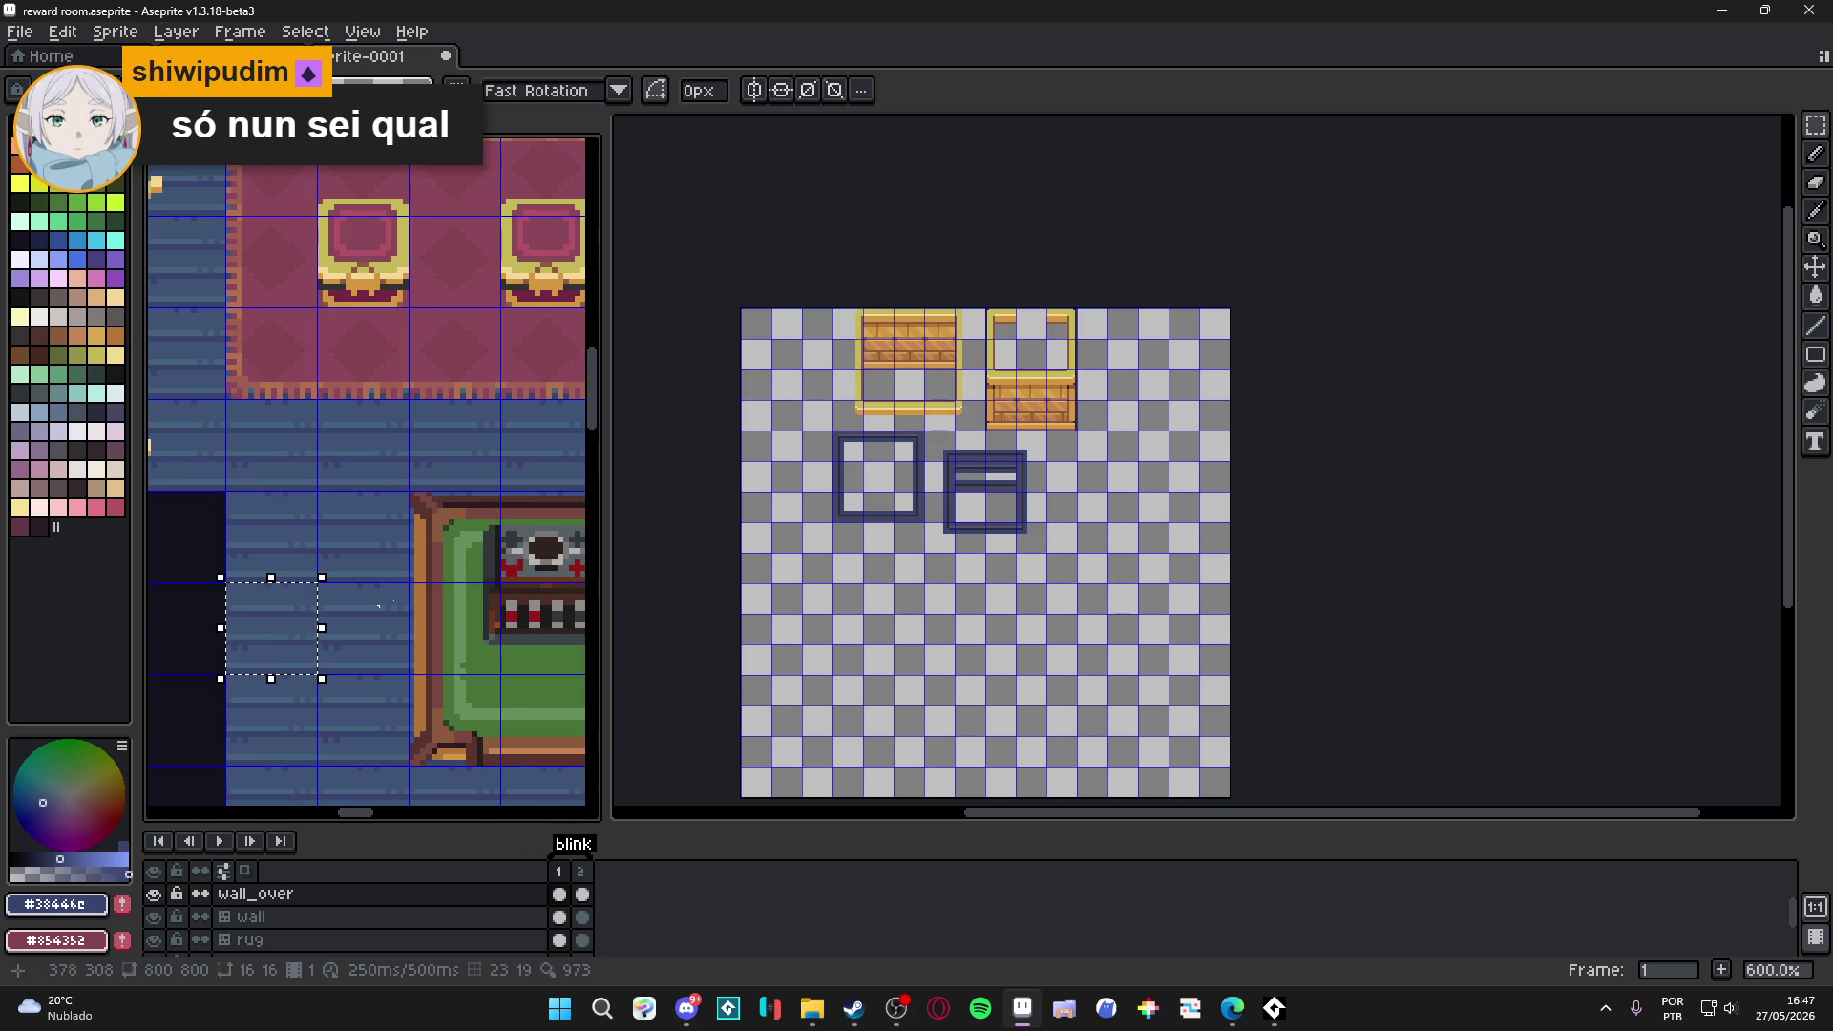
left_click(458, 574)
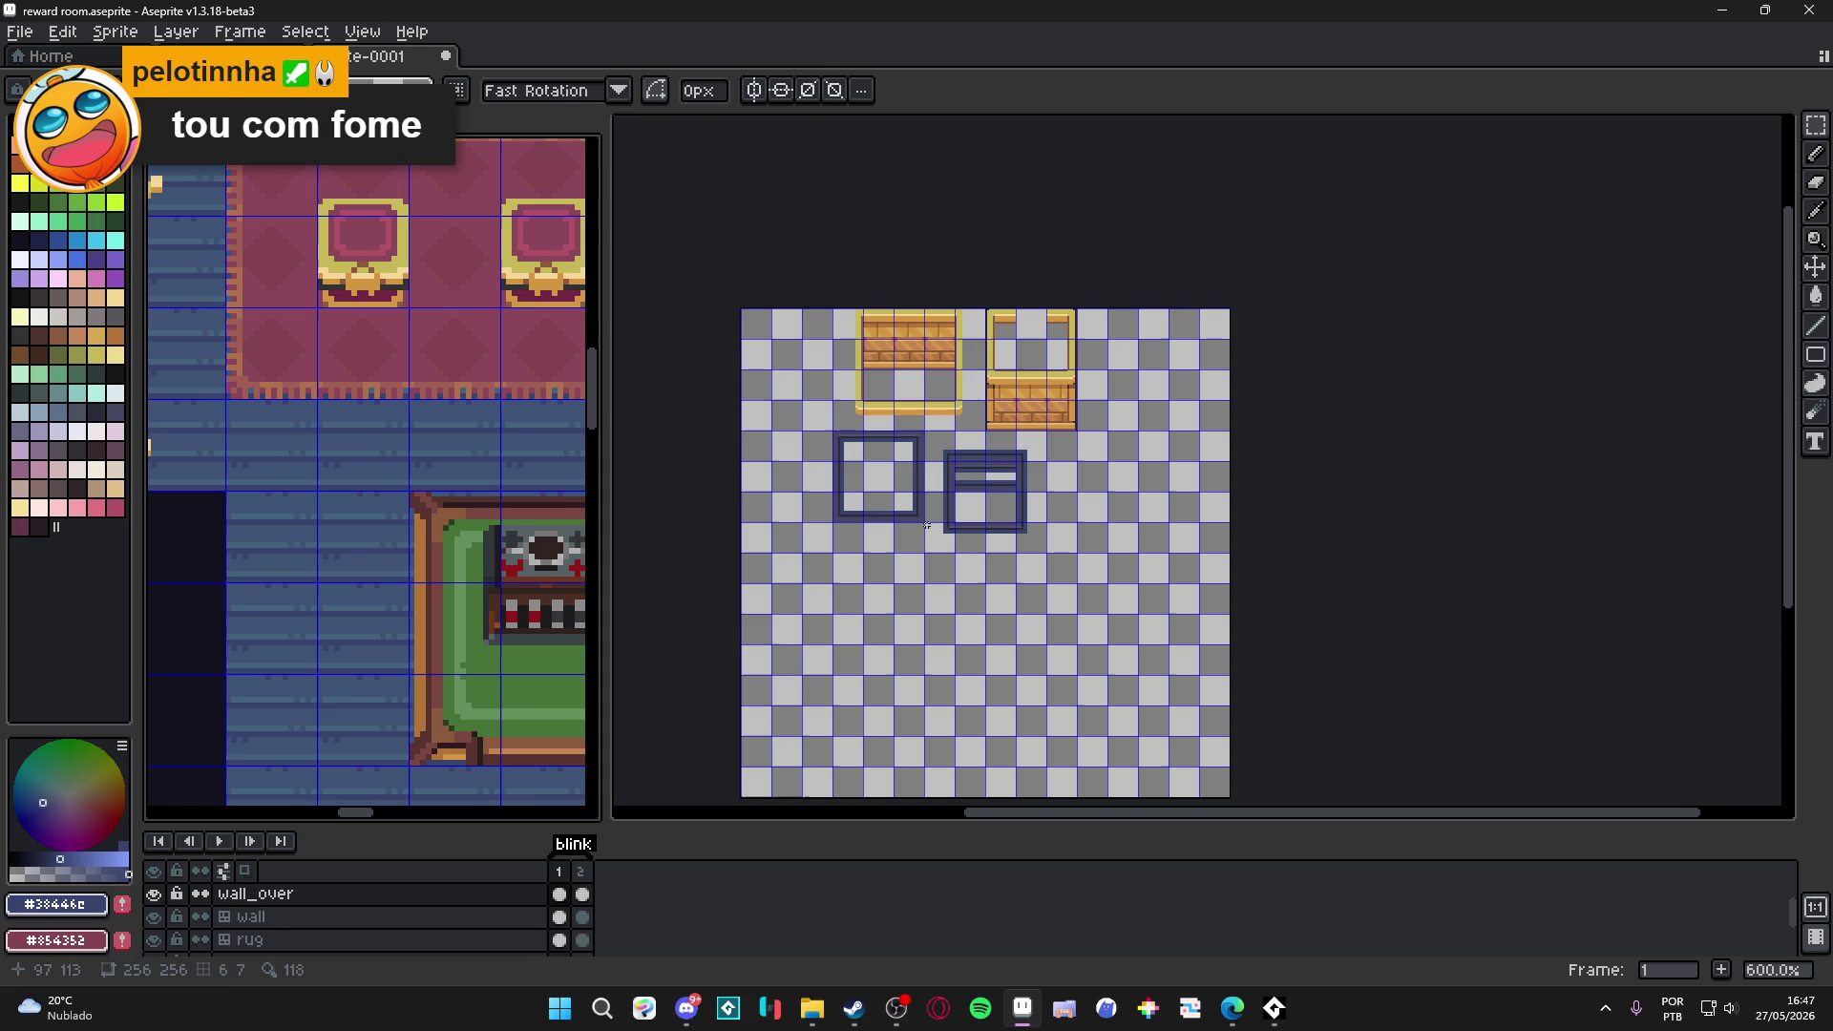
scroll(959, 519, "up", 3)
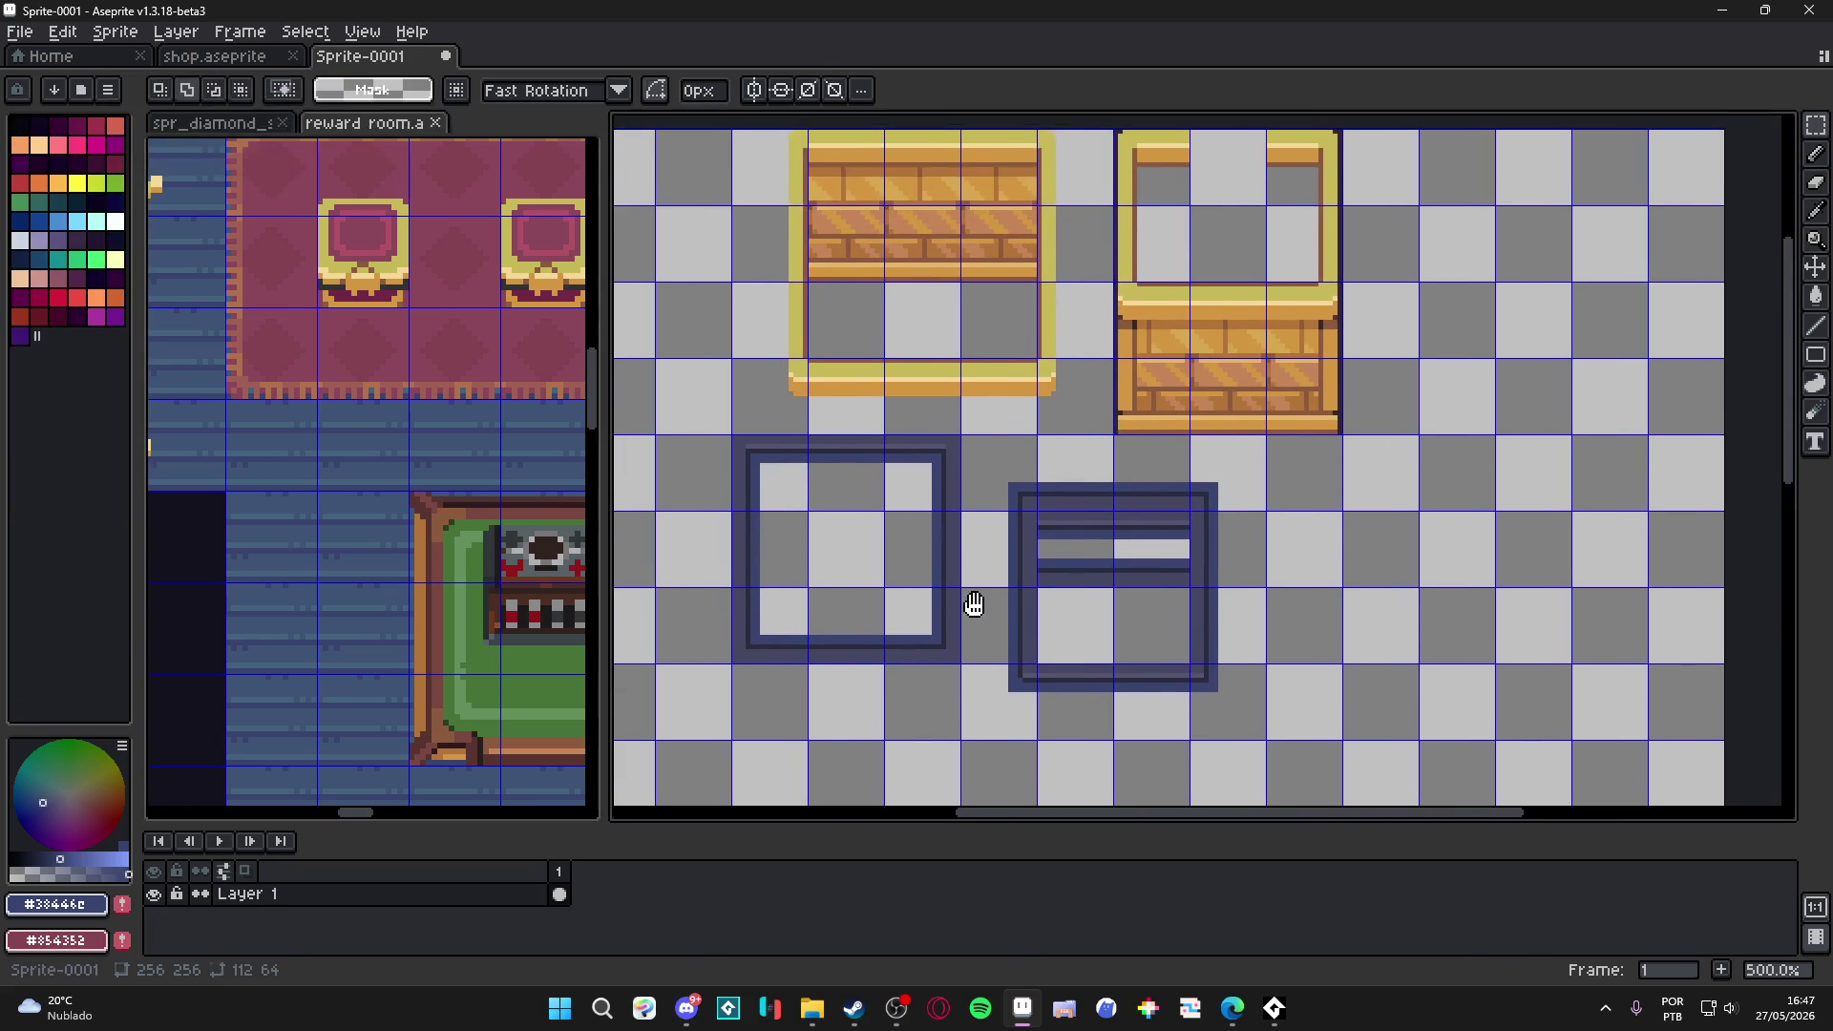
scroll(471, 564, "down", 3)
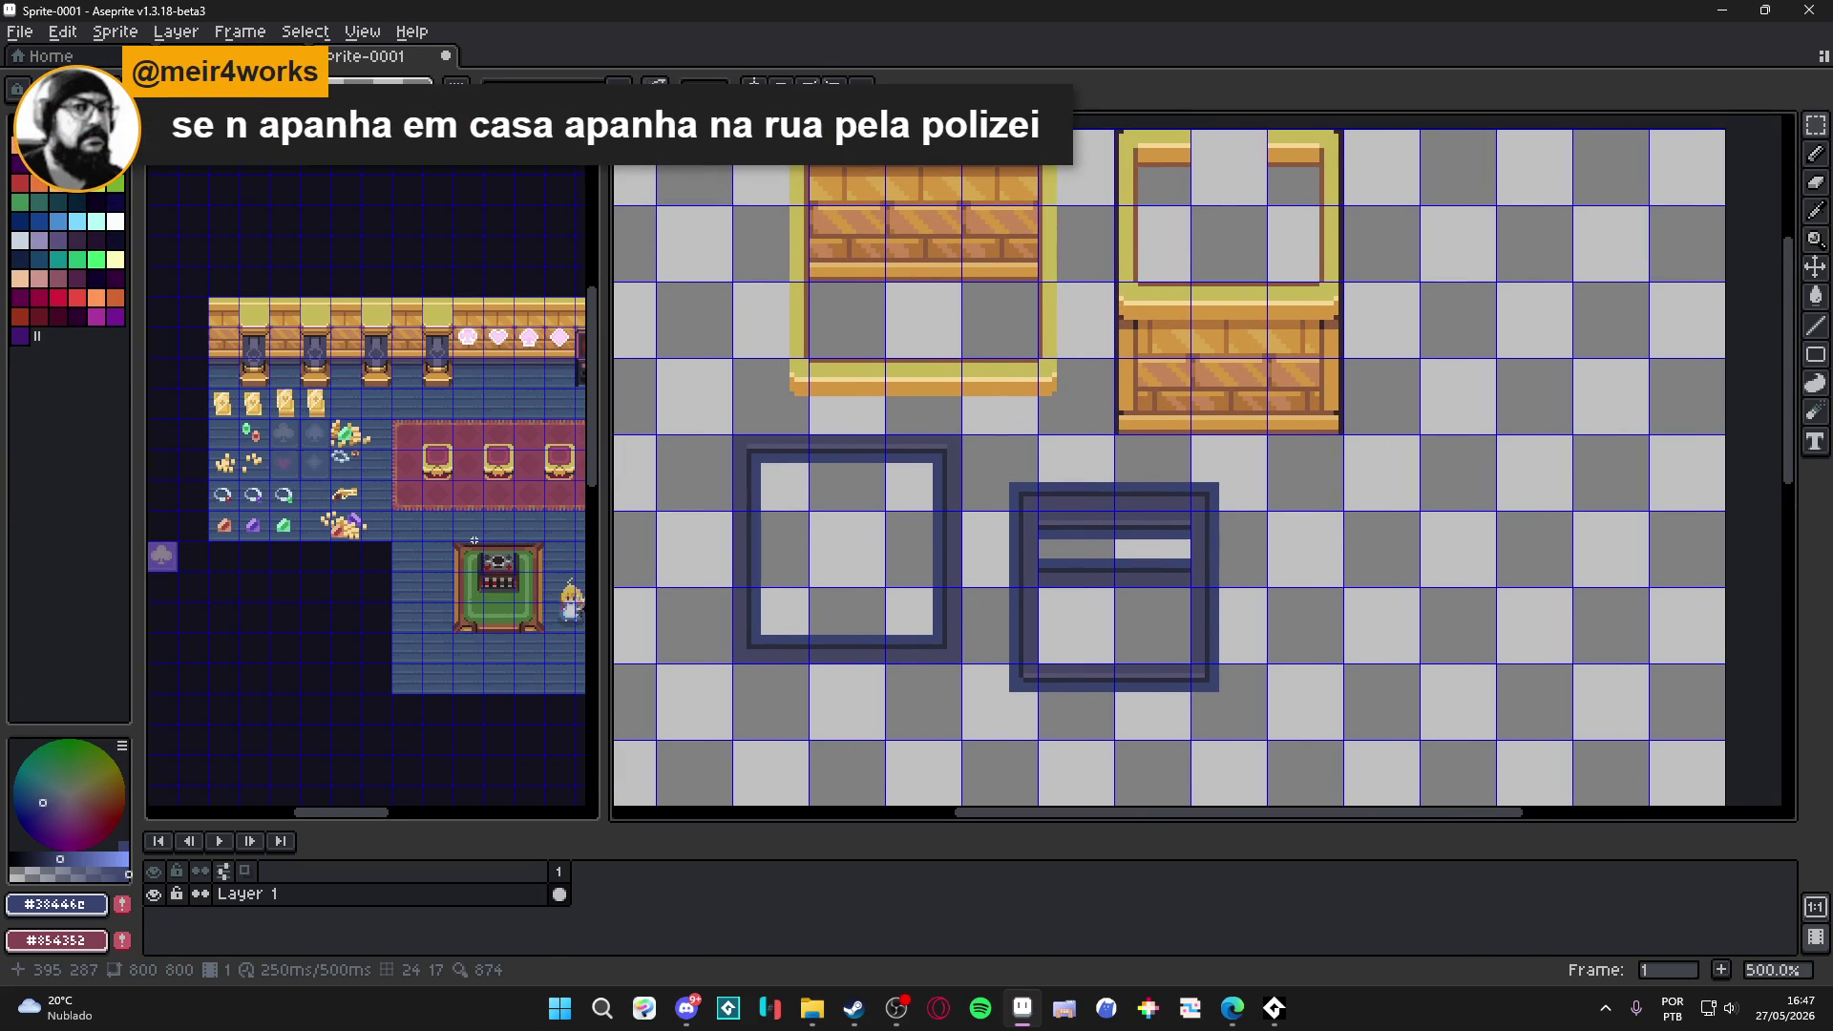
left_click_drag(474, 540, 413, 627)
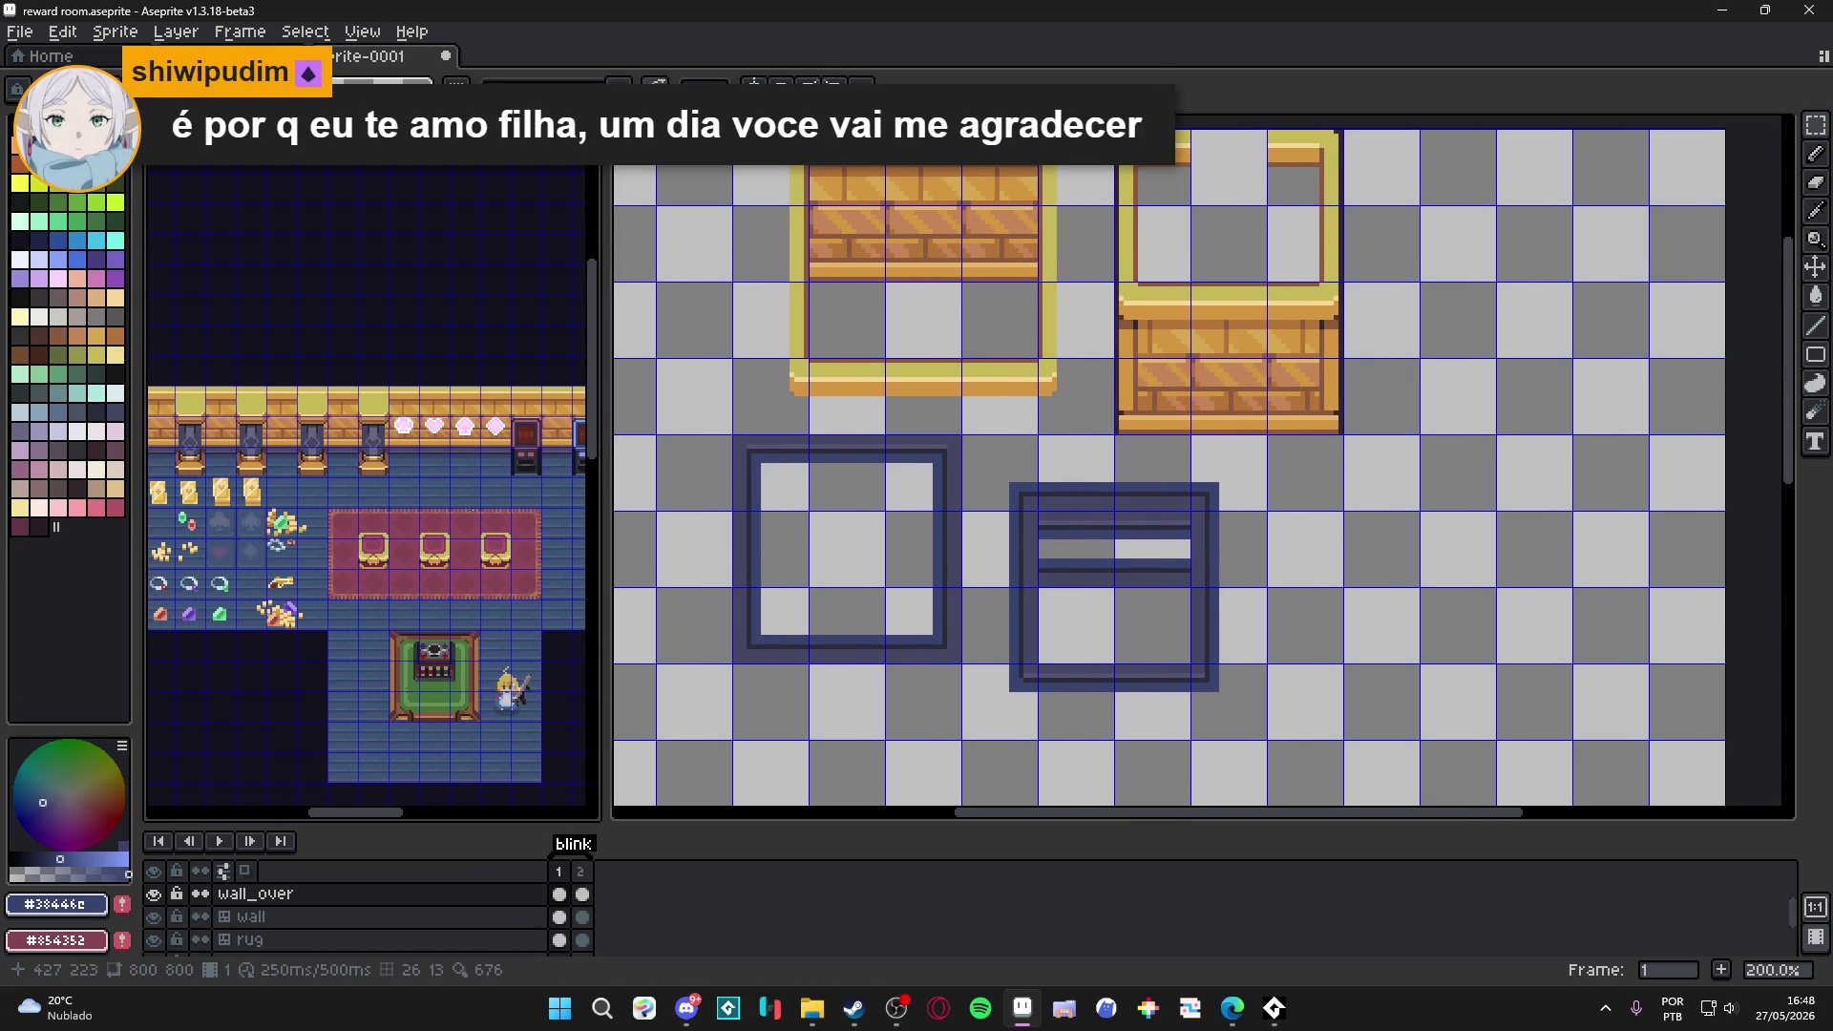
scroll(471, 450, "up", 2)
scroll(470, 450, "down", 3)
scroll(344, 474, "up", 4)
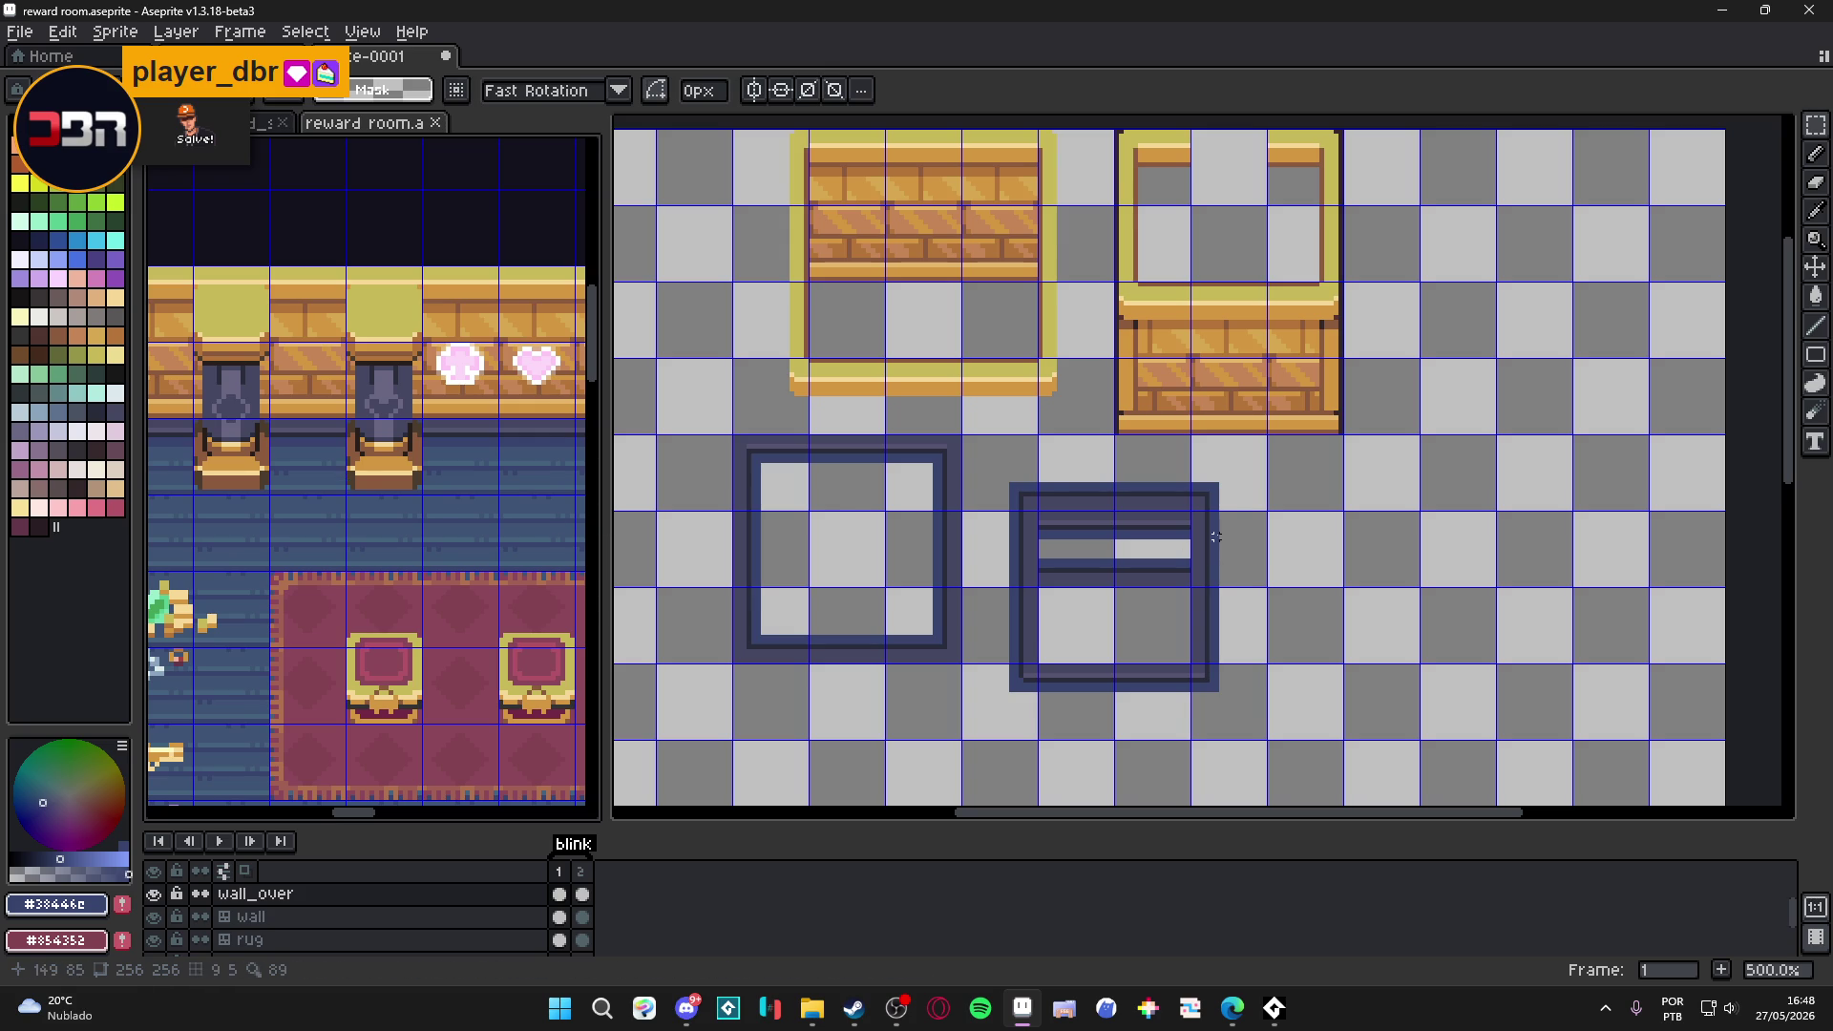
Select and copy a 16×16 blue floor tile from the reward room.
key("ctrl+Tab")
scroll(982, 519, "up", 1)
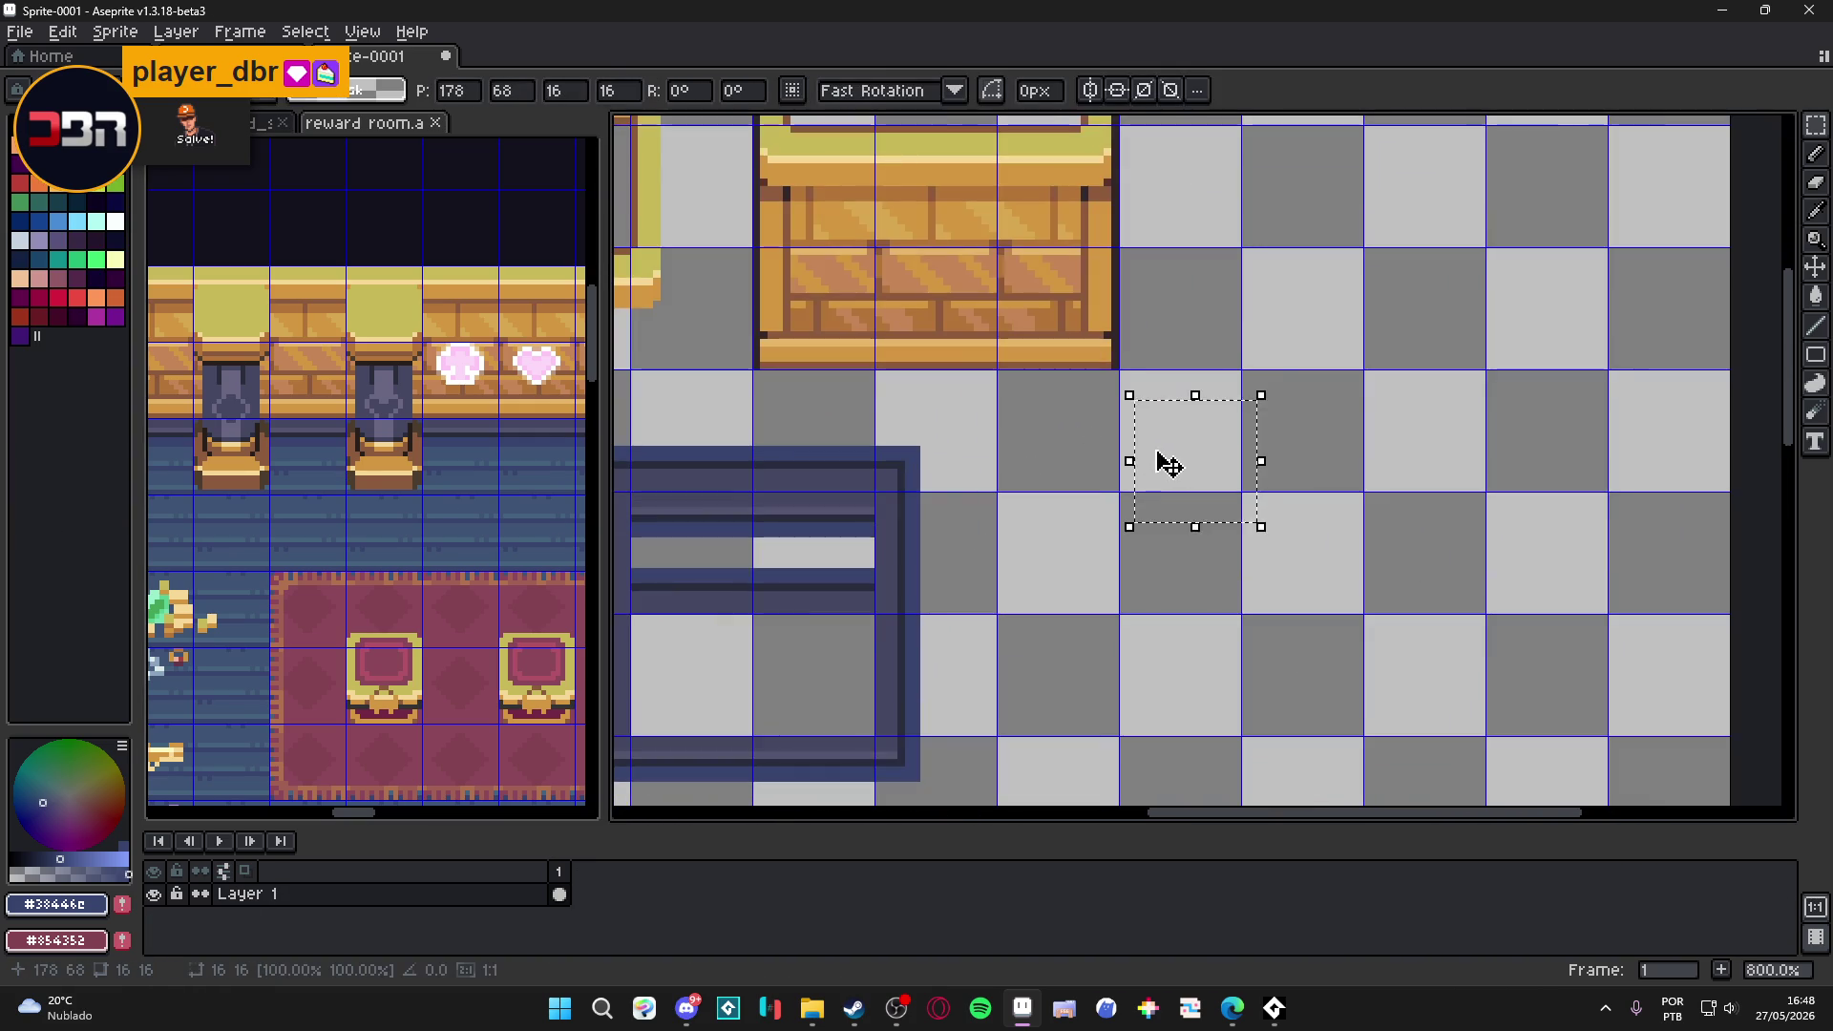
scroll(1154, 462, "up", 1)
scroll(422, 540, "down", 2)
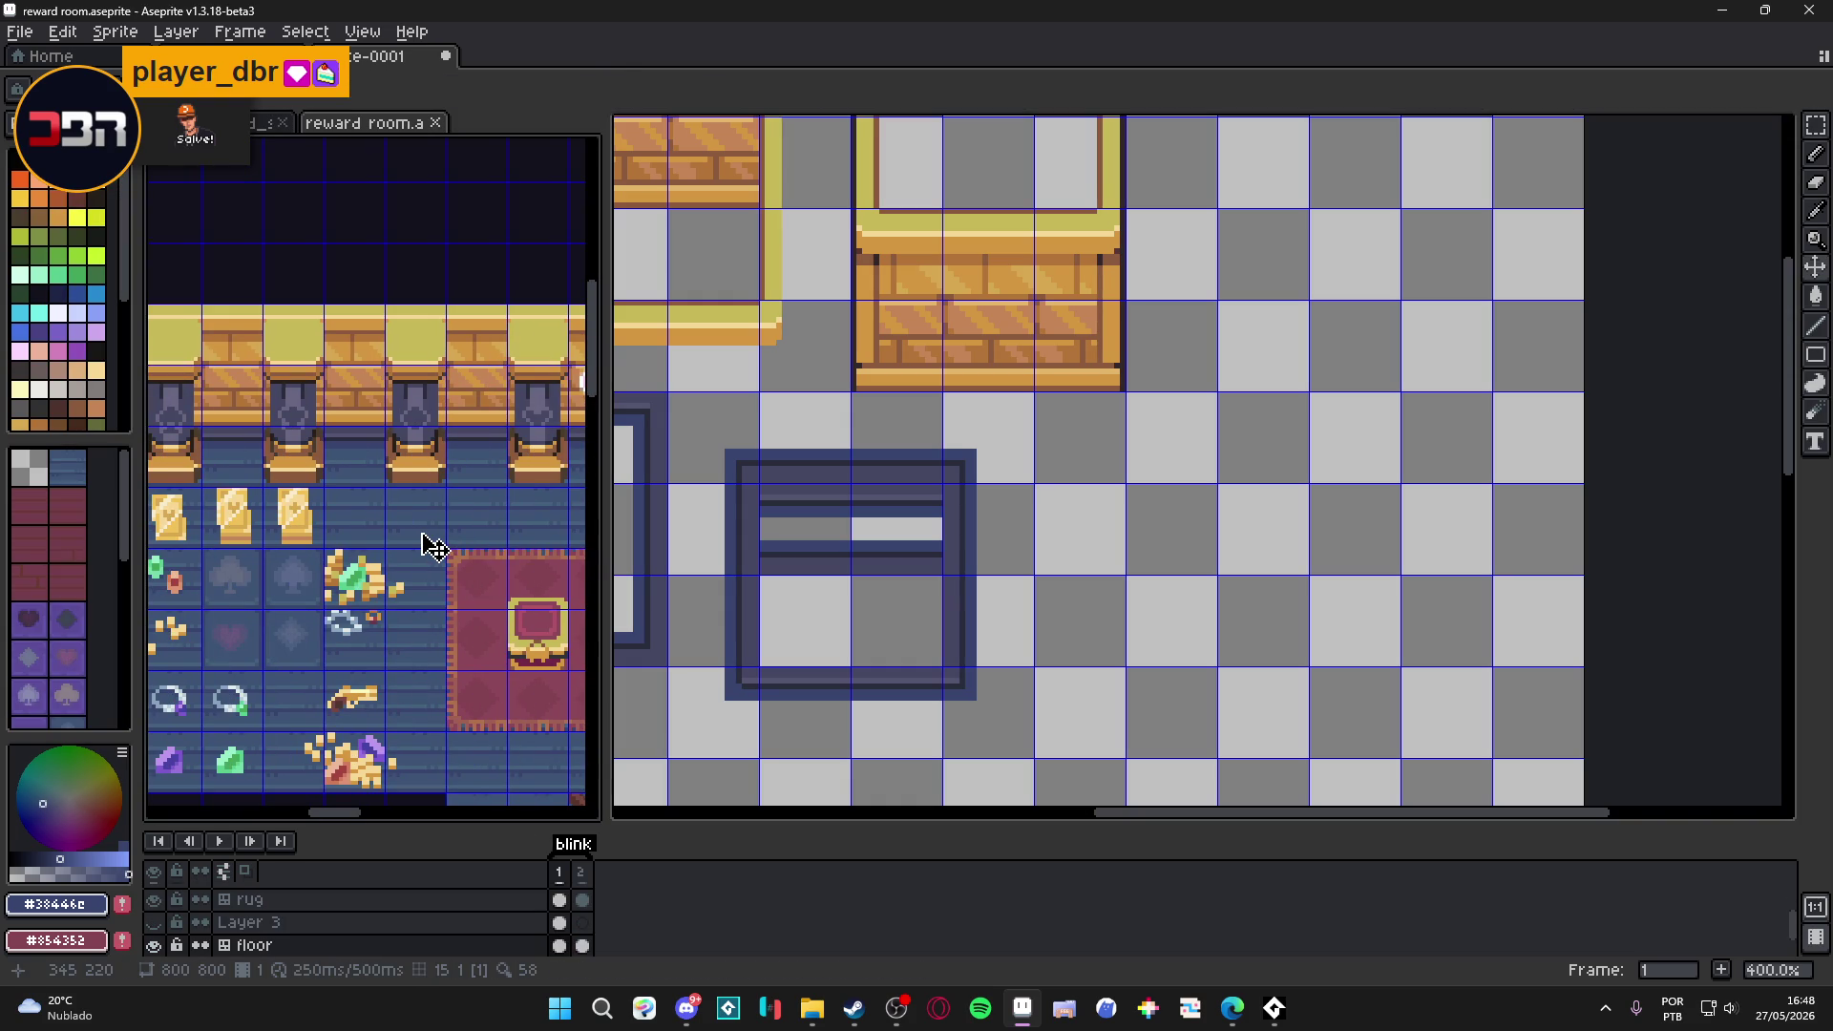
left_click_drag(449, 550, 383, 486)
scroll(1194, 536, "up", 4)
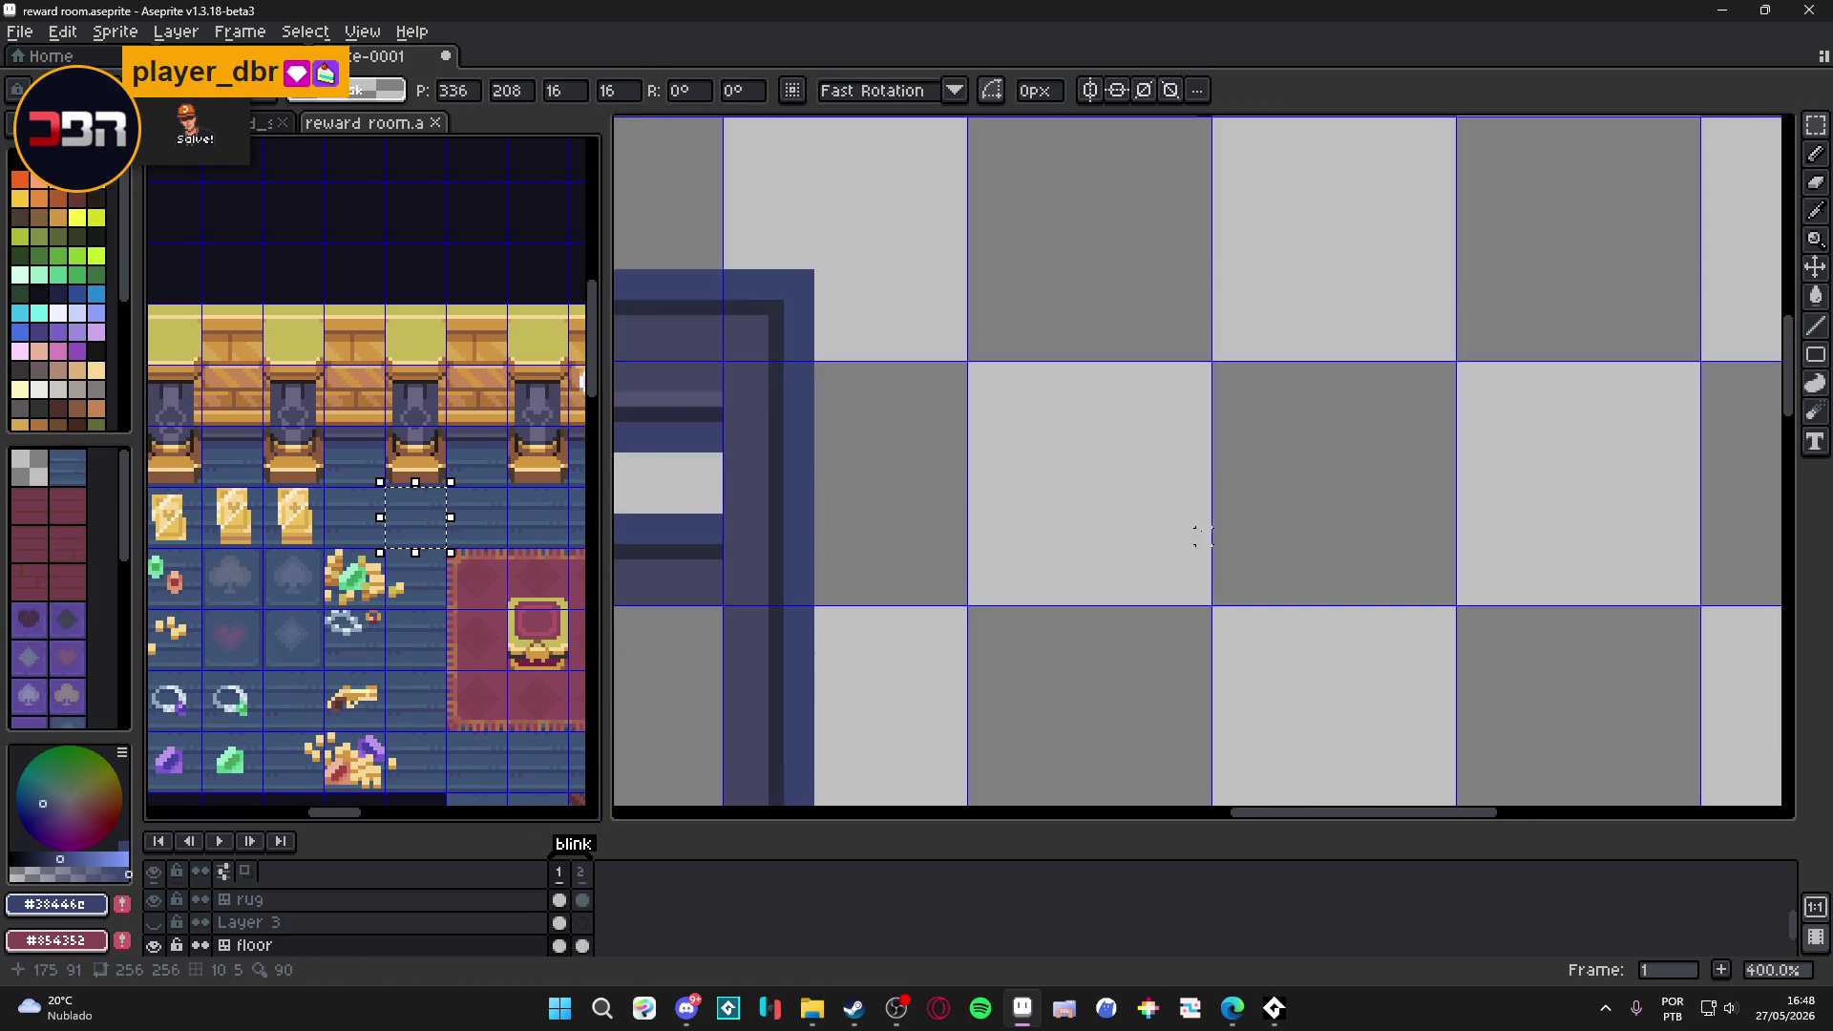
scroll(927, 521, "down", 1)
key("ctrl+c")
Paste the floor tile into Sprite-0001 beside the second dark frame and commit it.
left_click(831, 540)
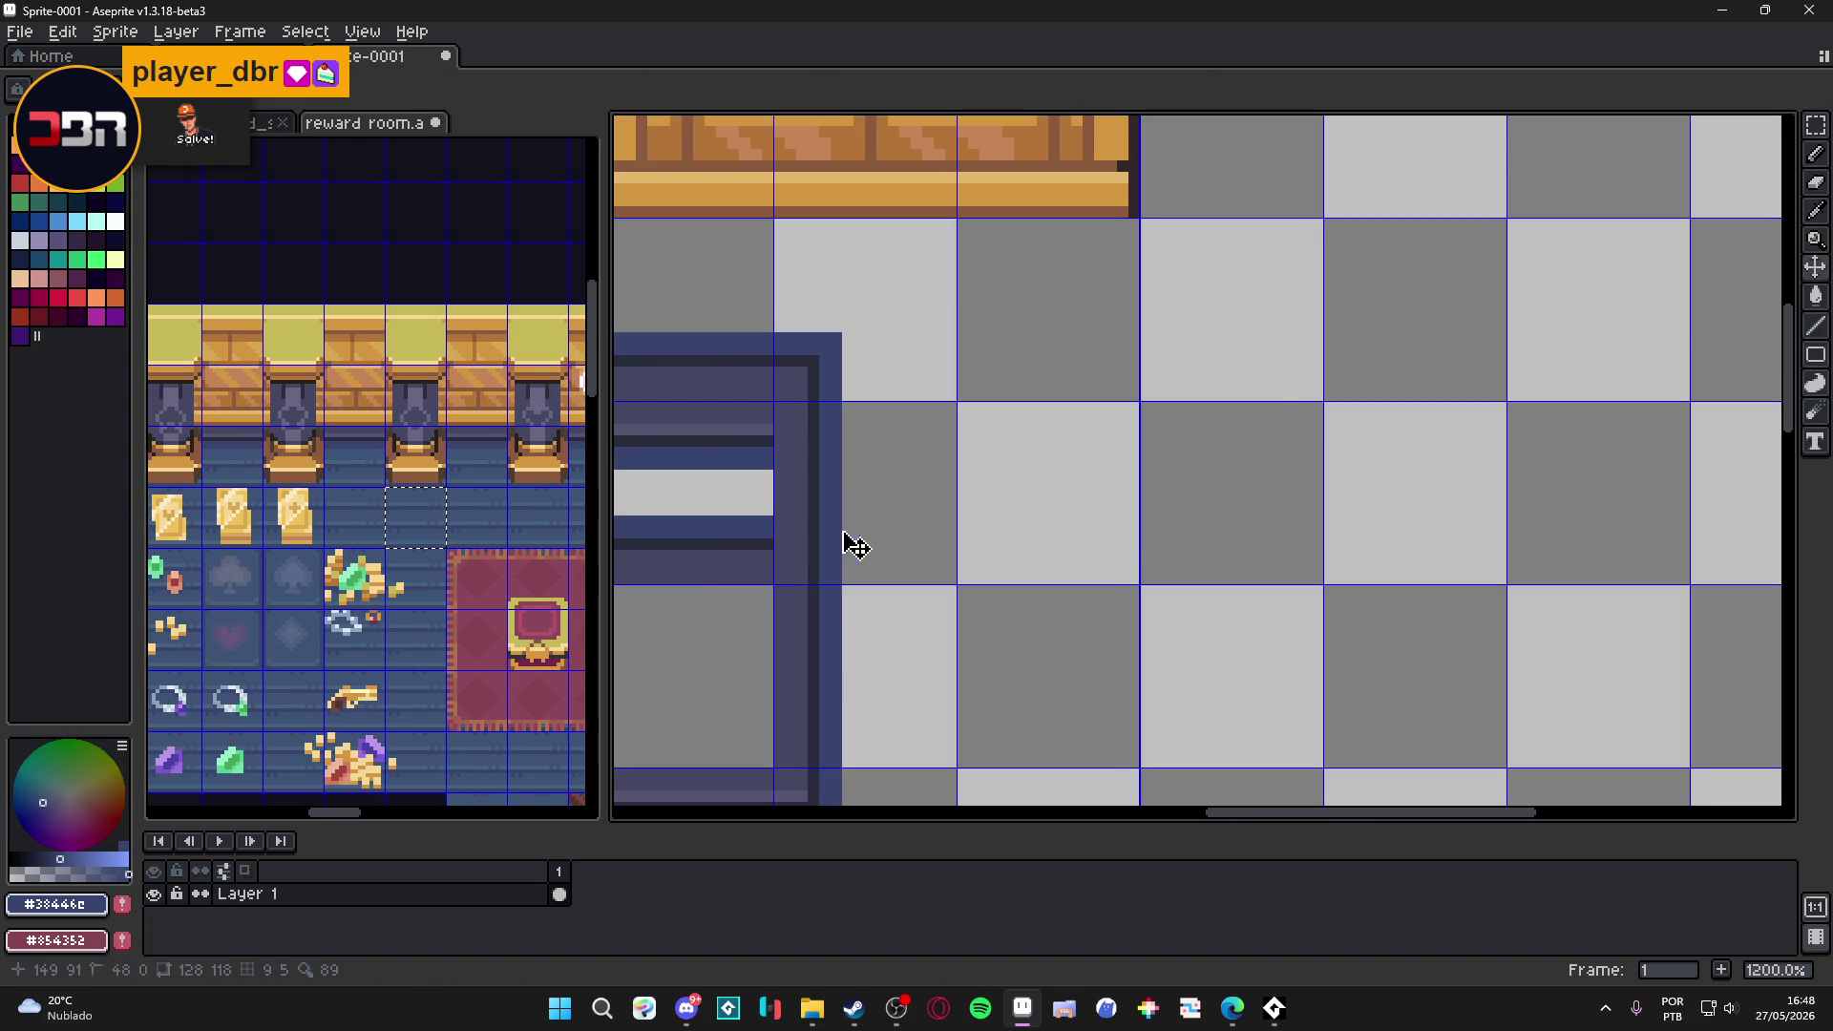
key("ctrl+v")
left_click_drag(1166, 462, 1029, 500)
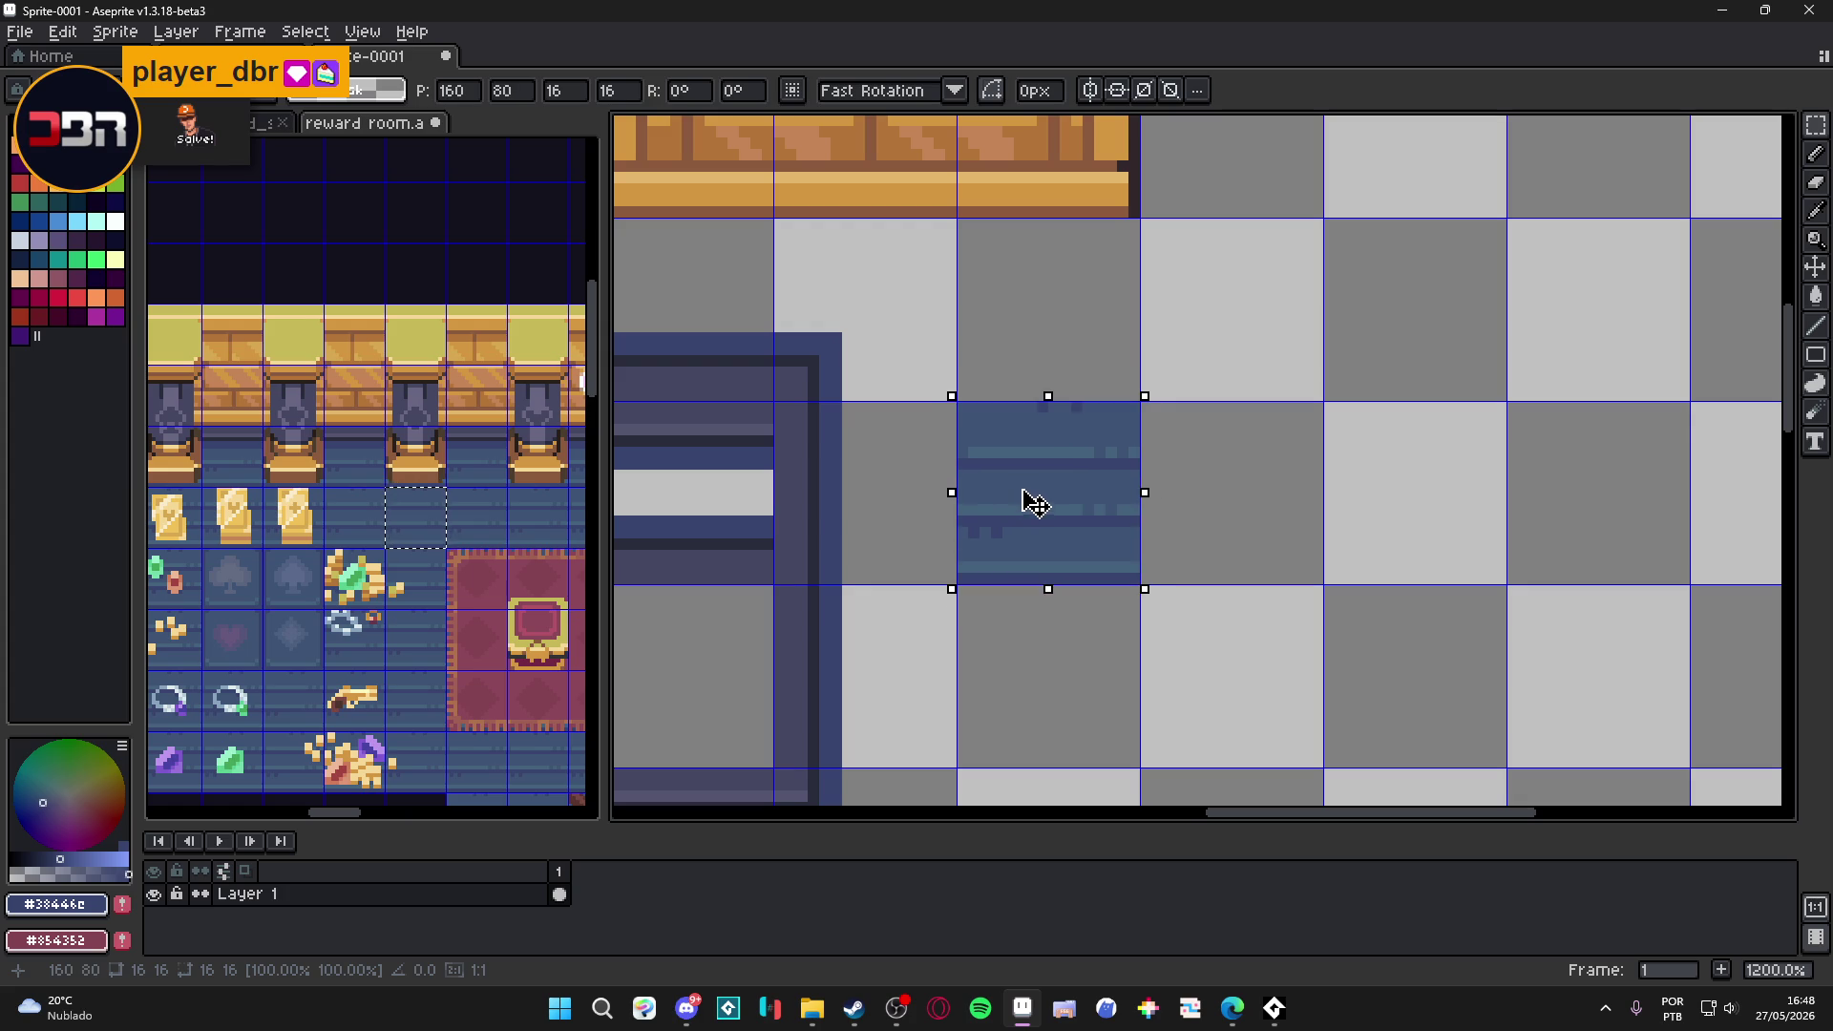
scroll(1031, 497, "down", 5)
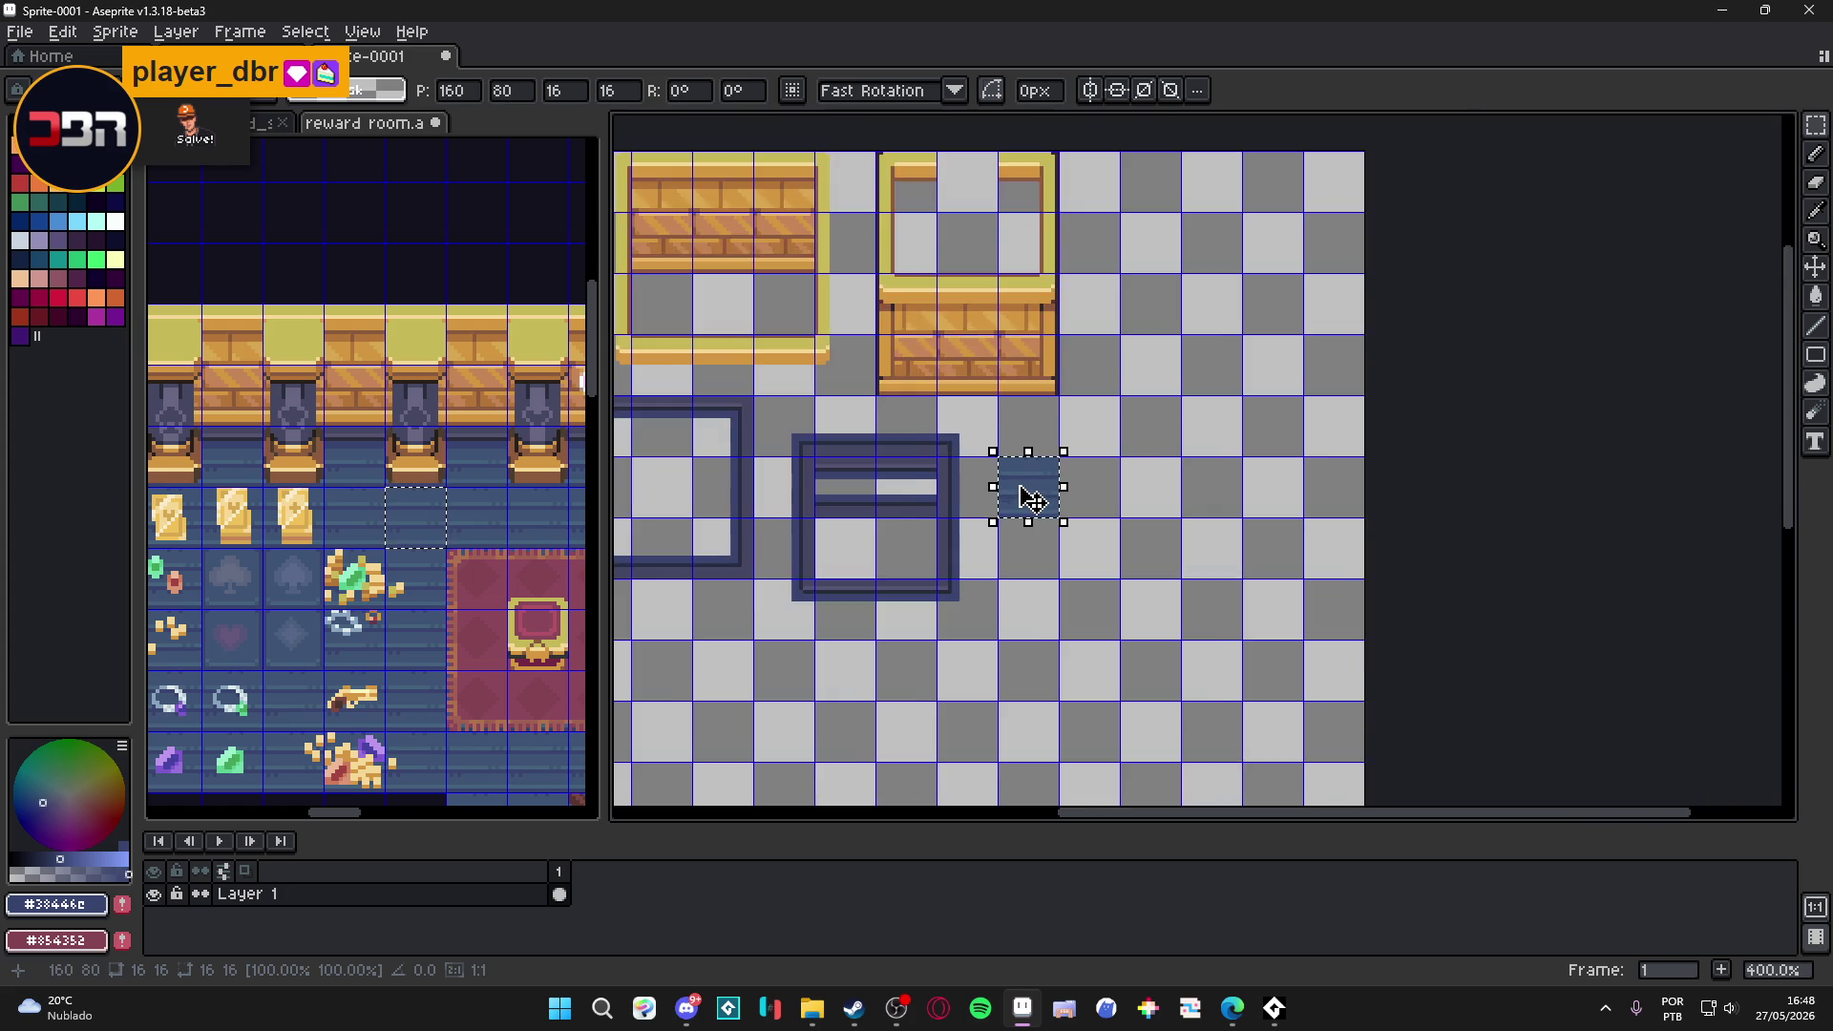
left_click(461, 565)
key("ctrl+d")
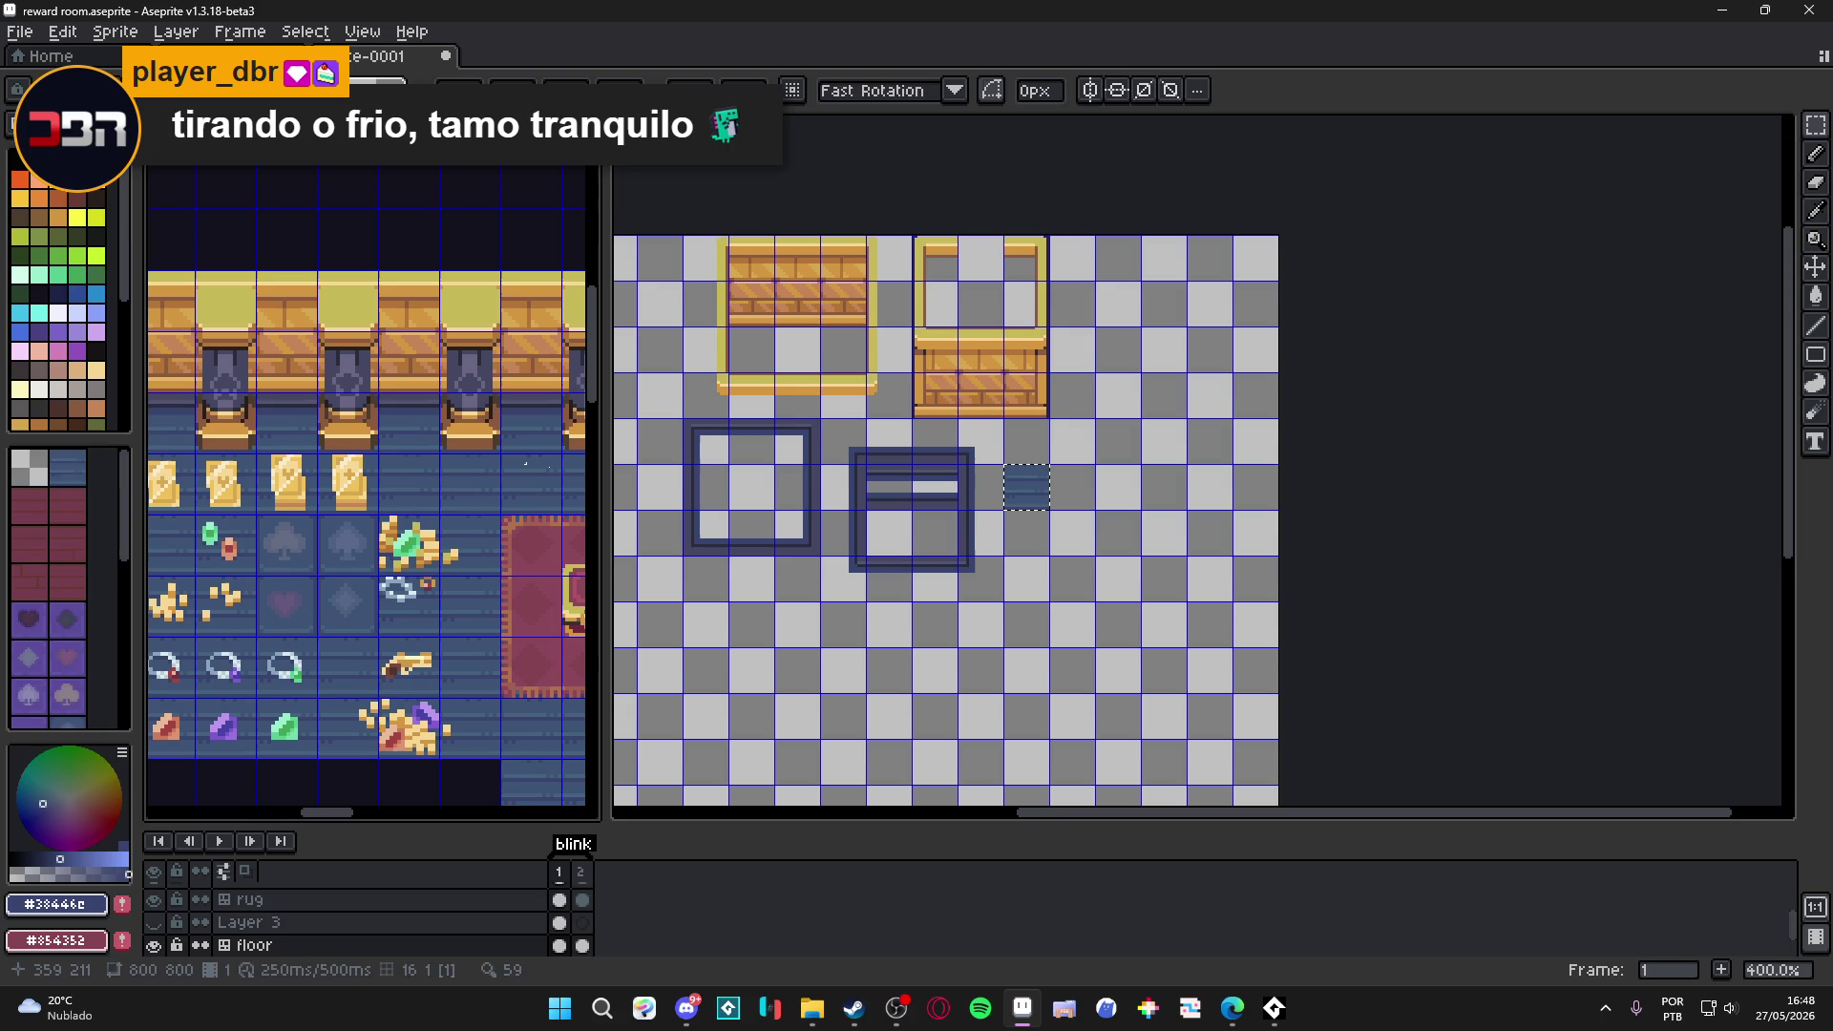
Copy the row of four gold cards into Sprite-0001, then cancel the misplaced paste.
key("ctrl+Tab")
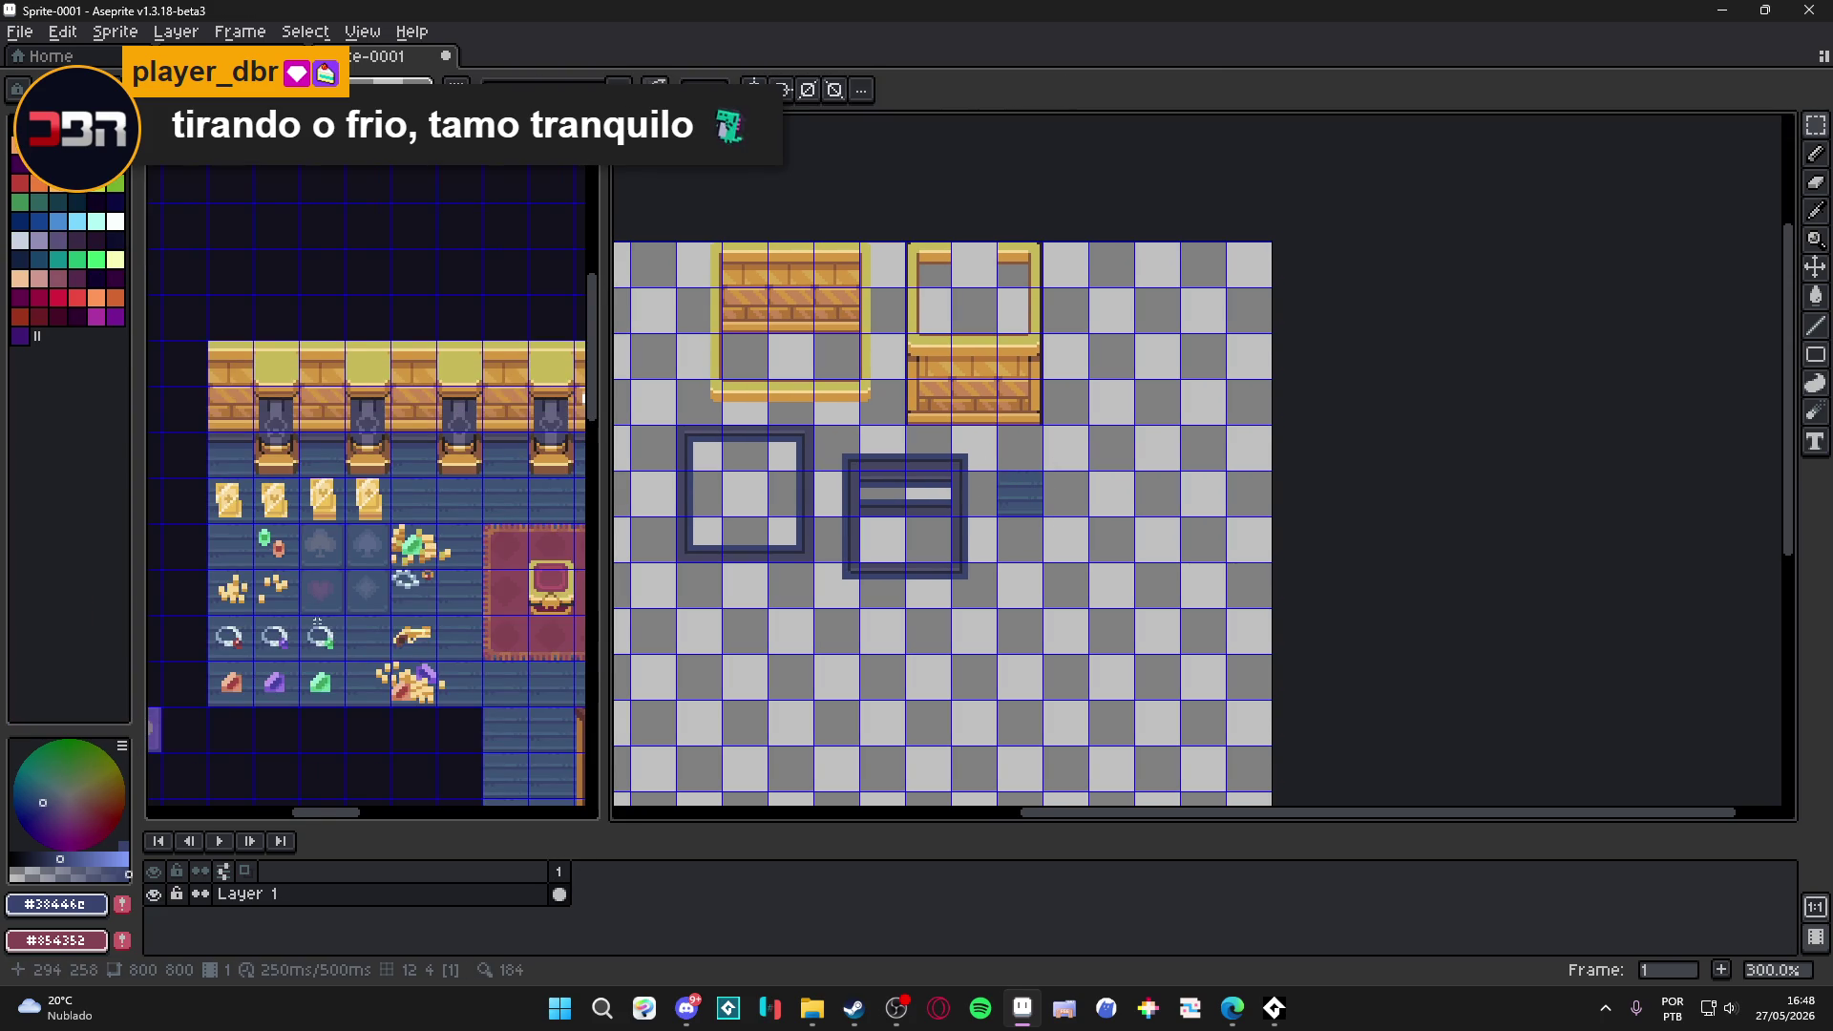
scroll(241, 605, "up", 2)
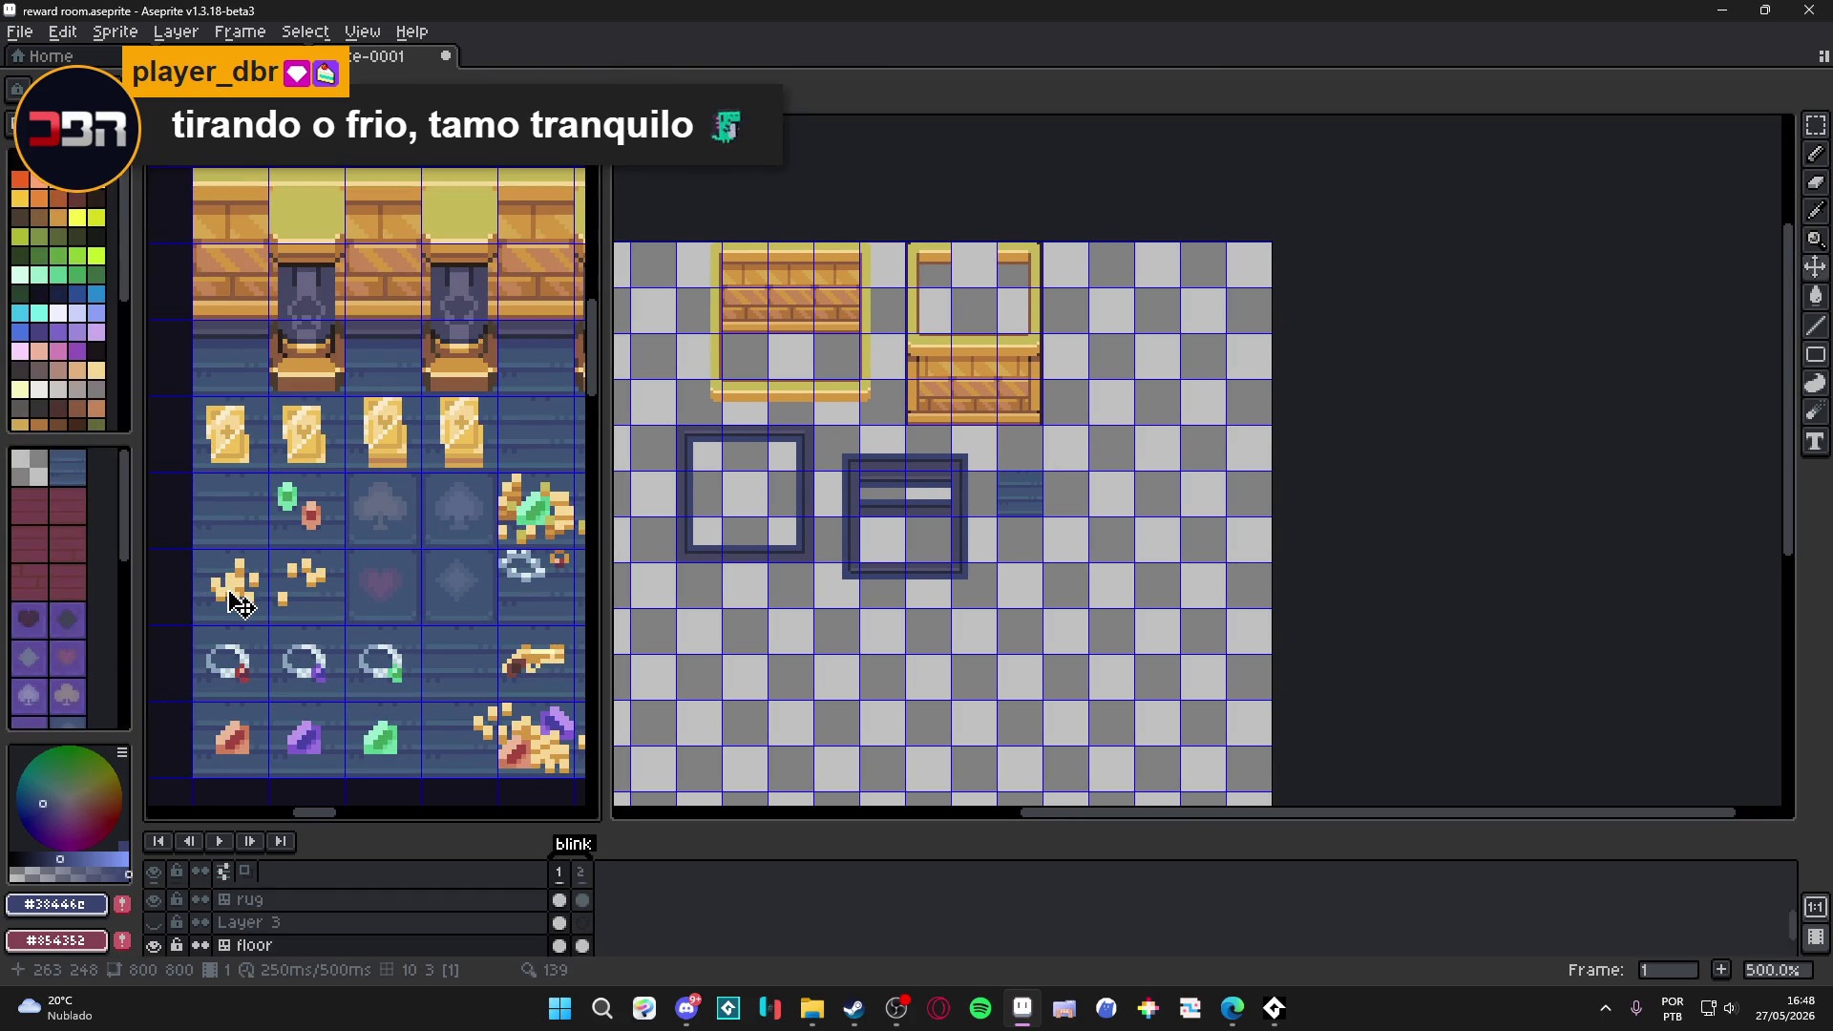
left_click_drag(234, 584, 275, 579)
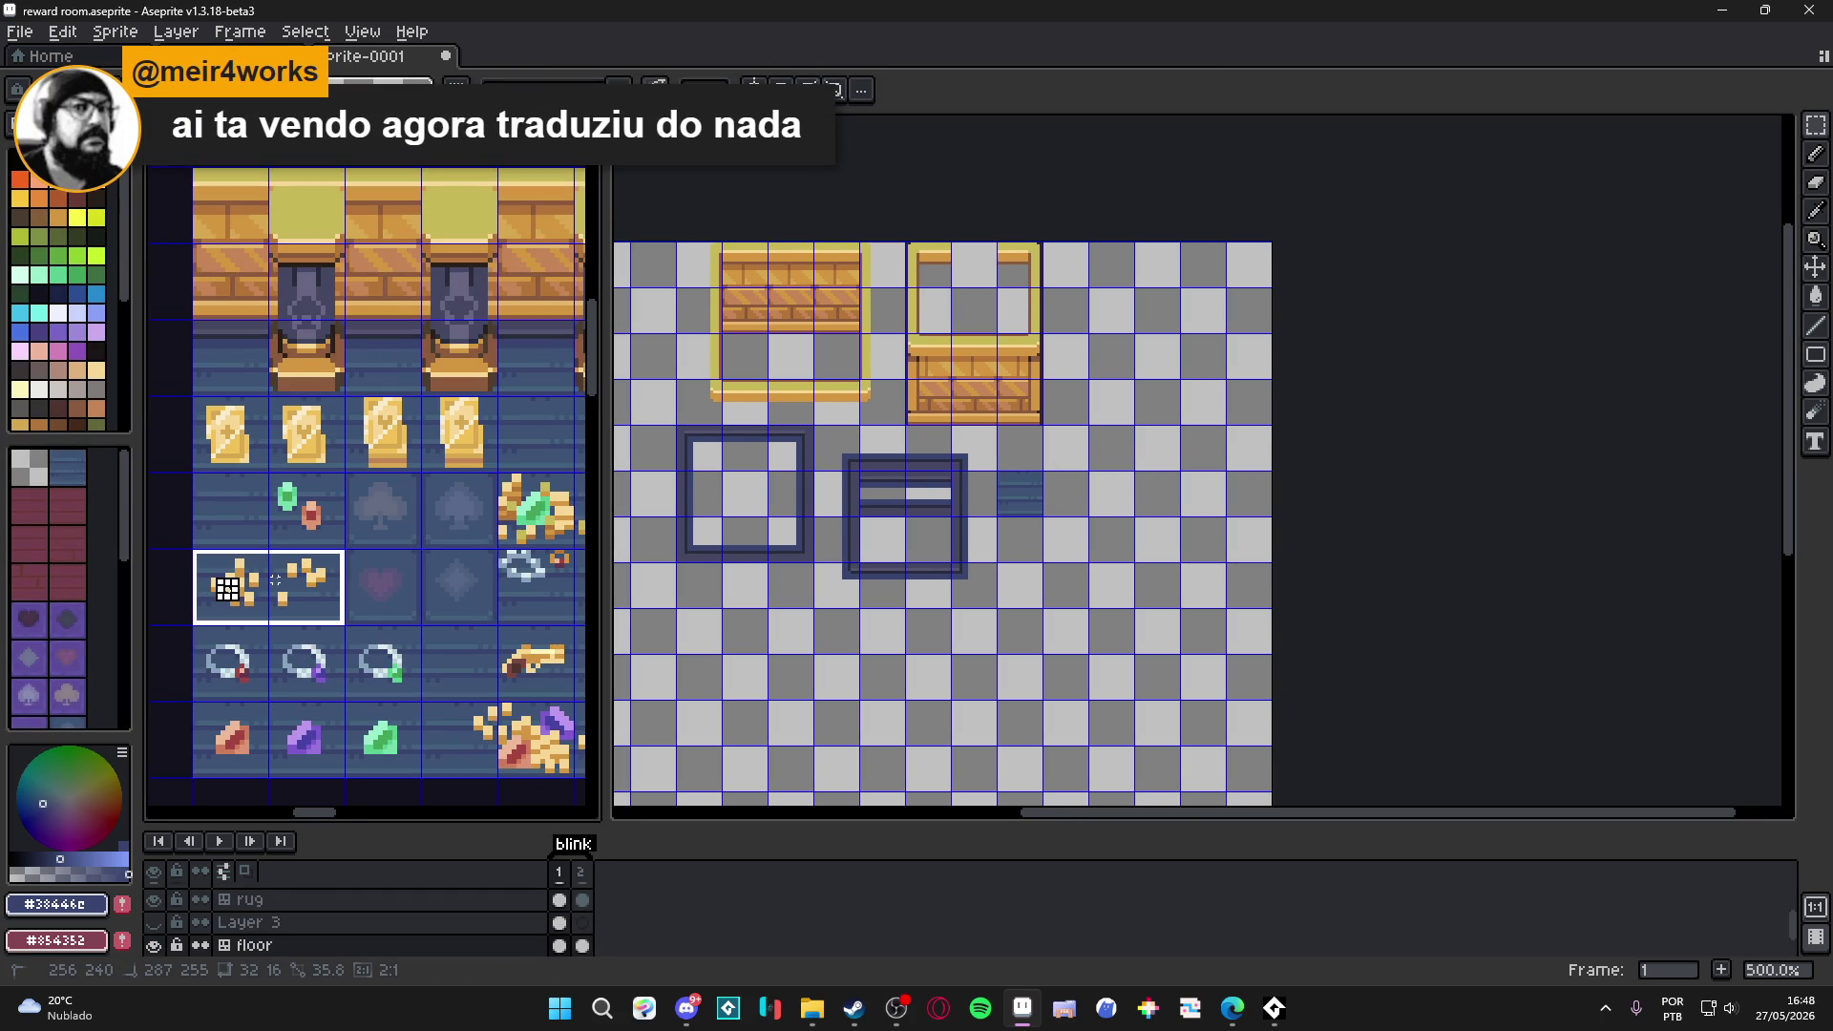
mouse_move(233, 435)
left_mouse_down()
mouse_move(449, 437)
mouse_move(220, 437)
left_mouse_up()
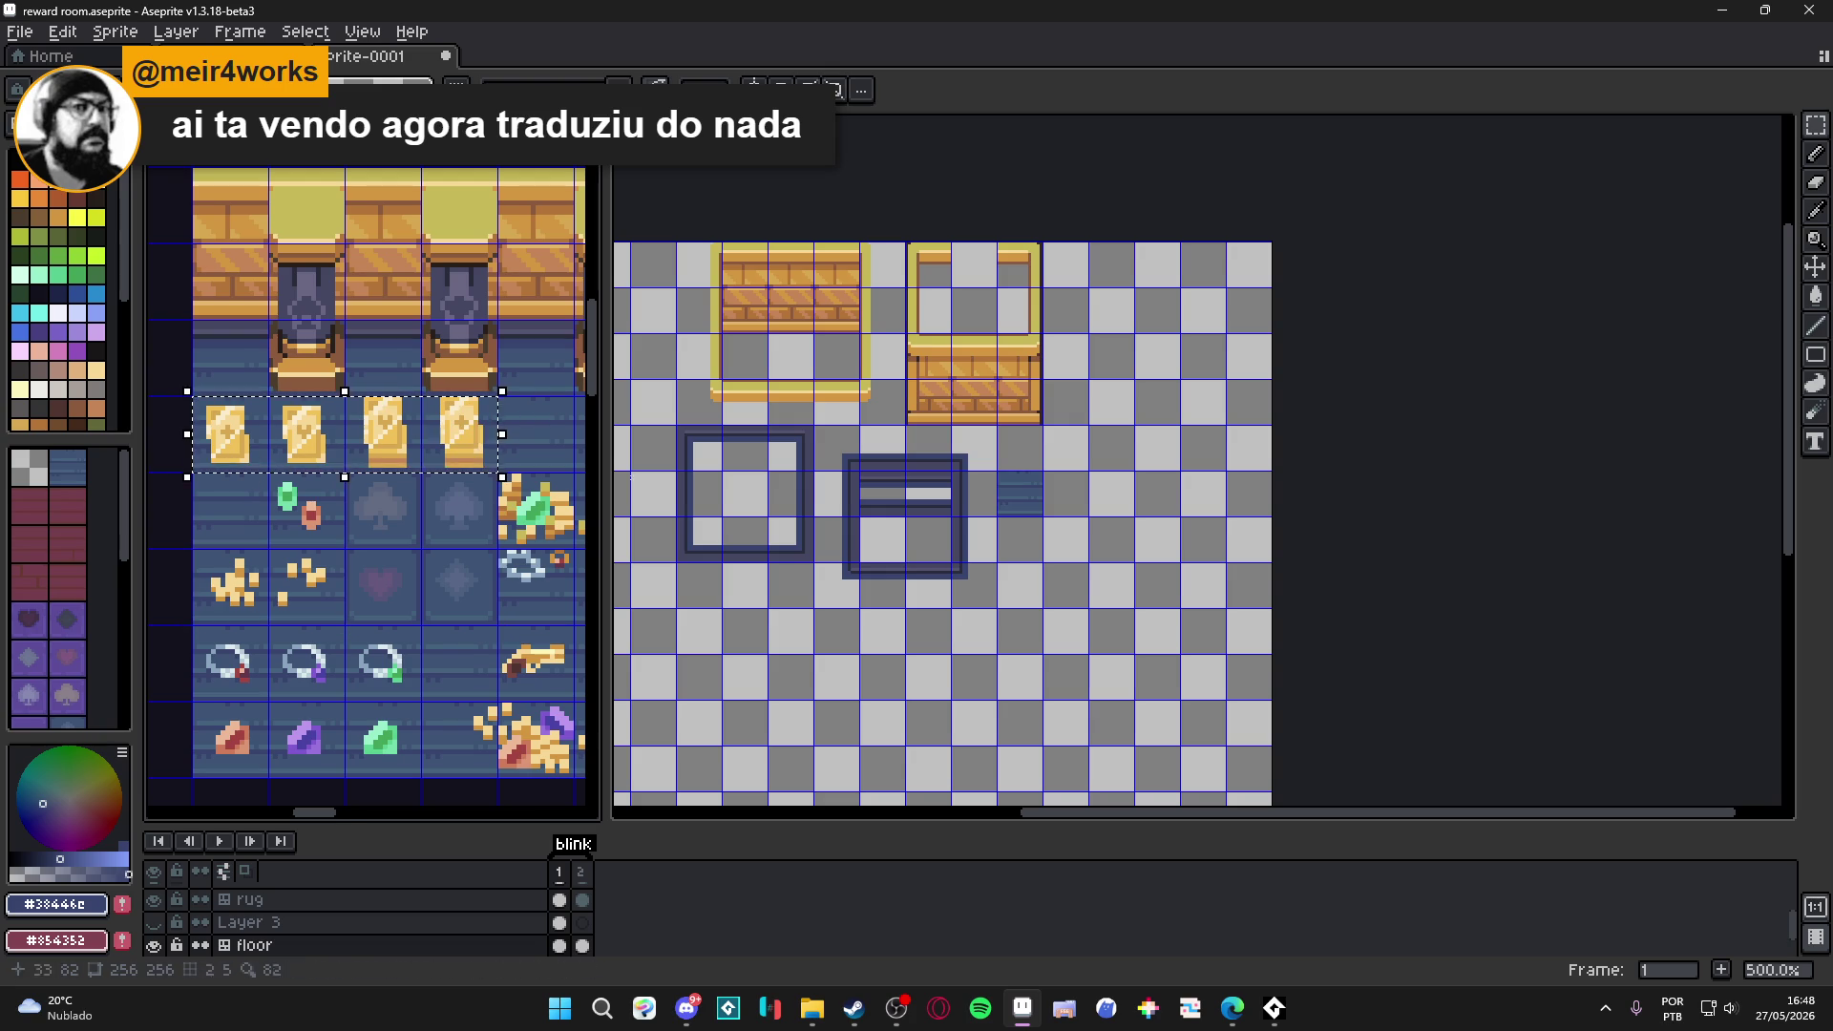
scroll(1031, 494, "up", 1)
left_click(1039, 507)
key("ctrl+v")
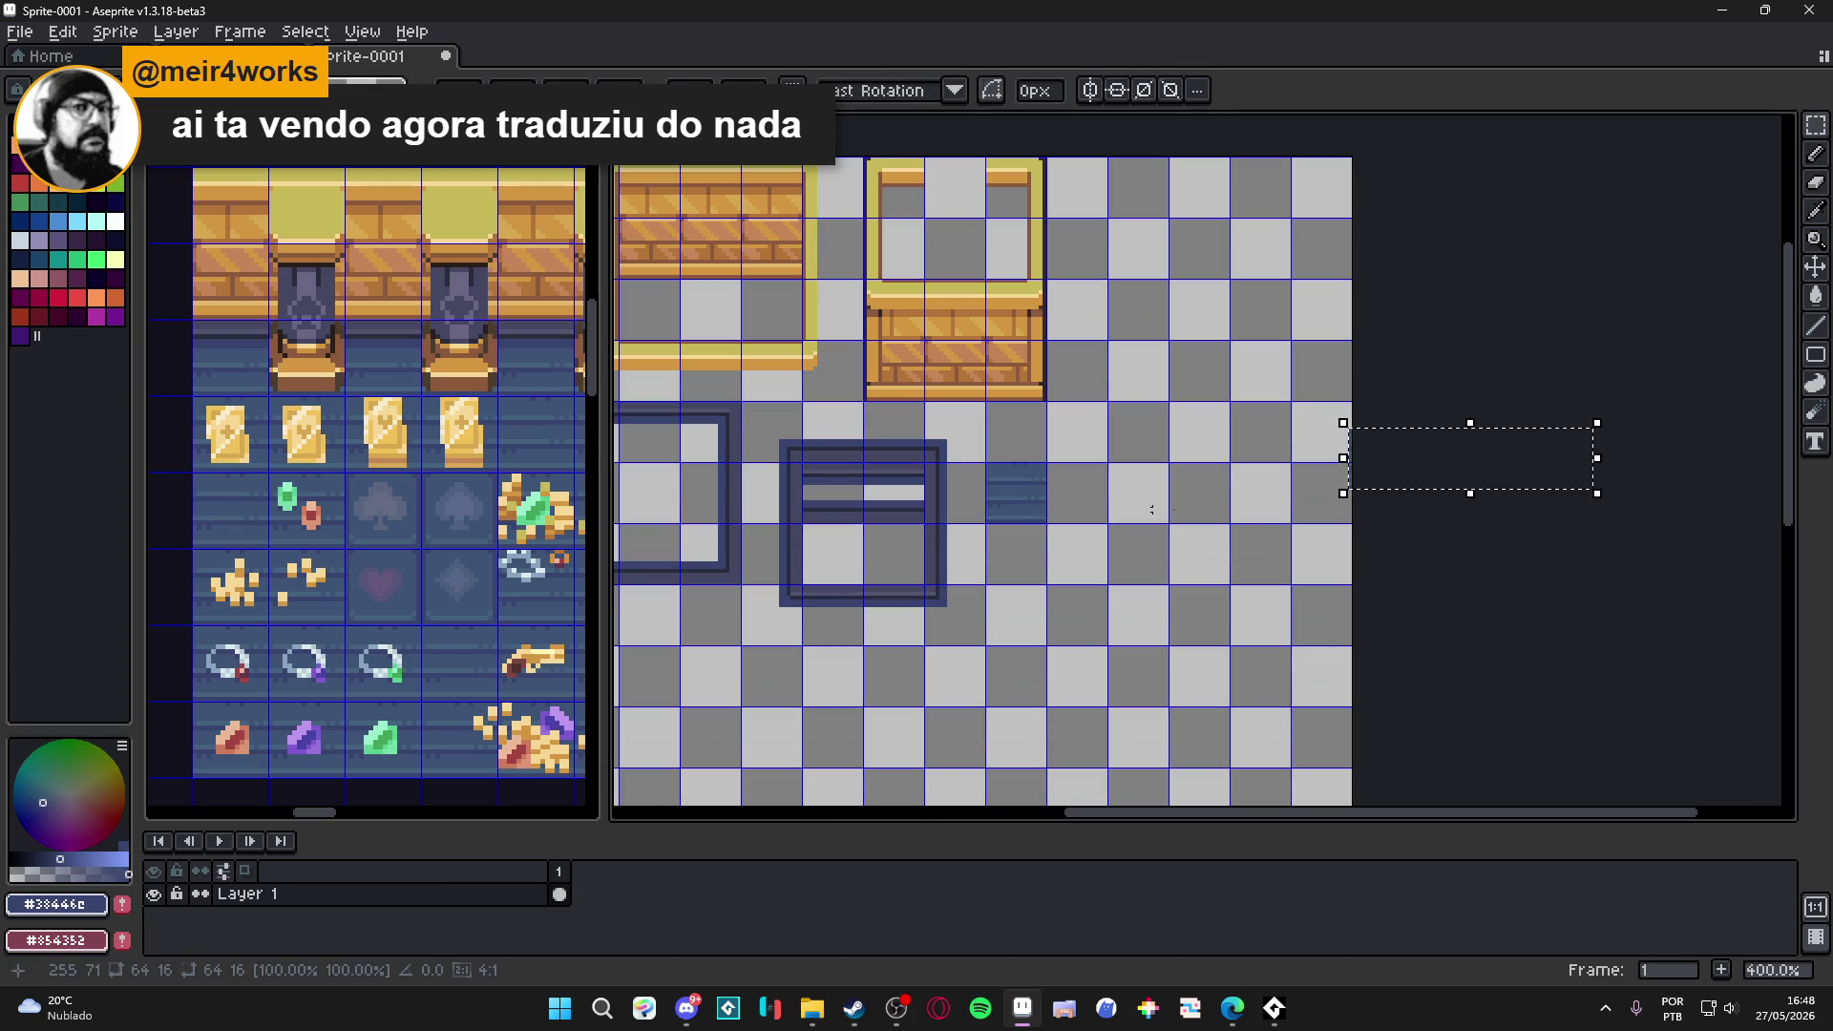
left_click_drag(1383, 506, 858, 649)
key("Escape")
Recopy the four gold cards and drop them below the frame pieces in Sprite-0001.
left_click(465, 436)
left_click_drag(479, 452, 222, 449)
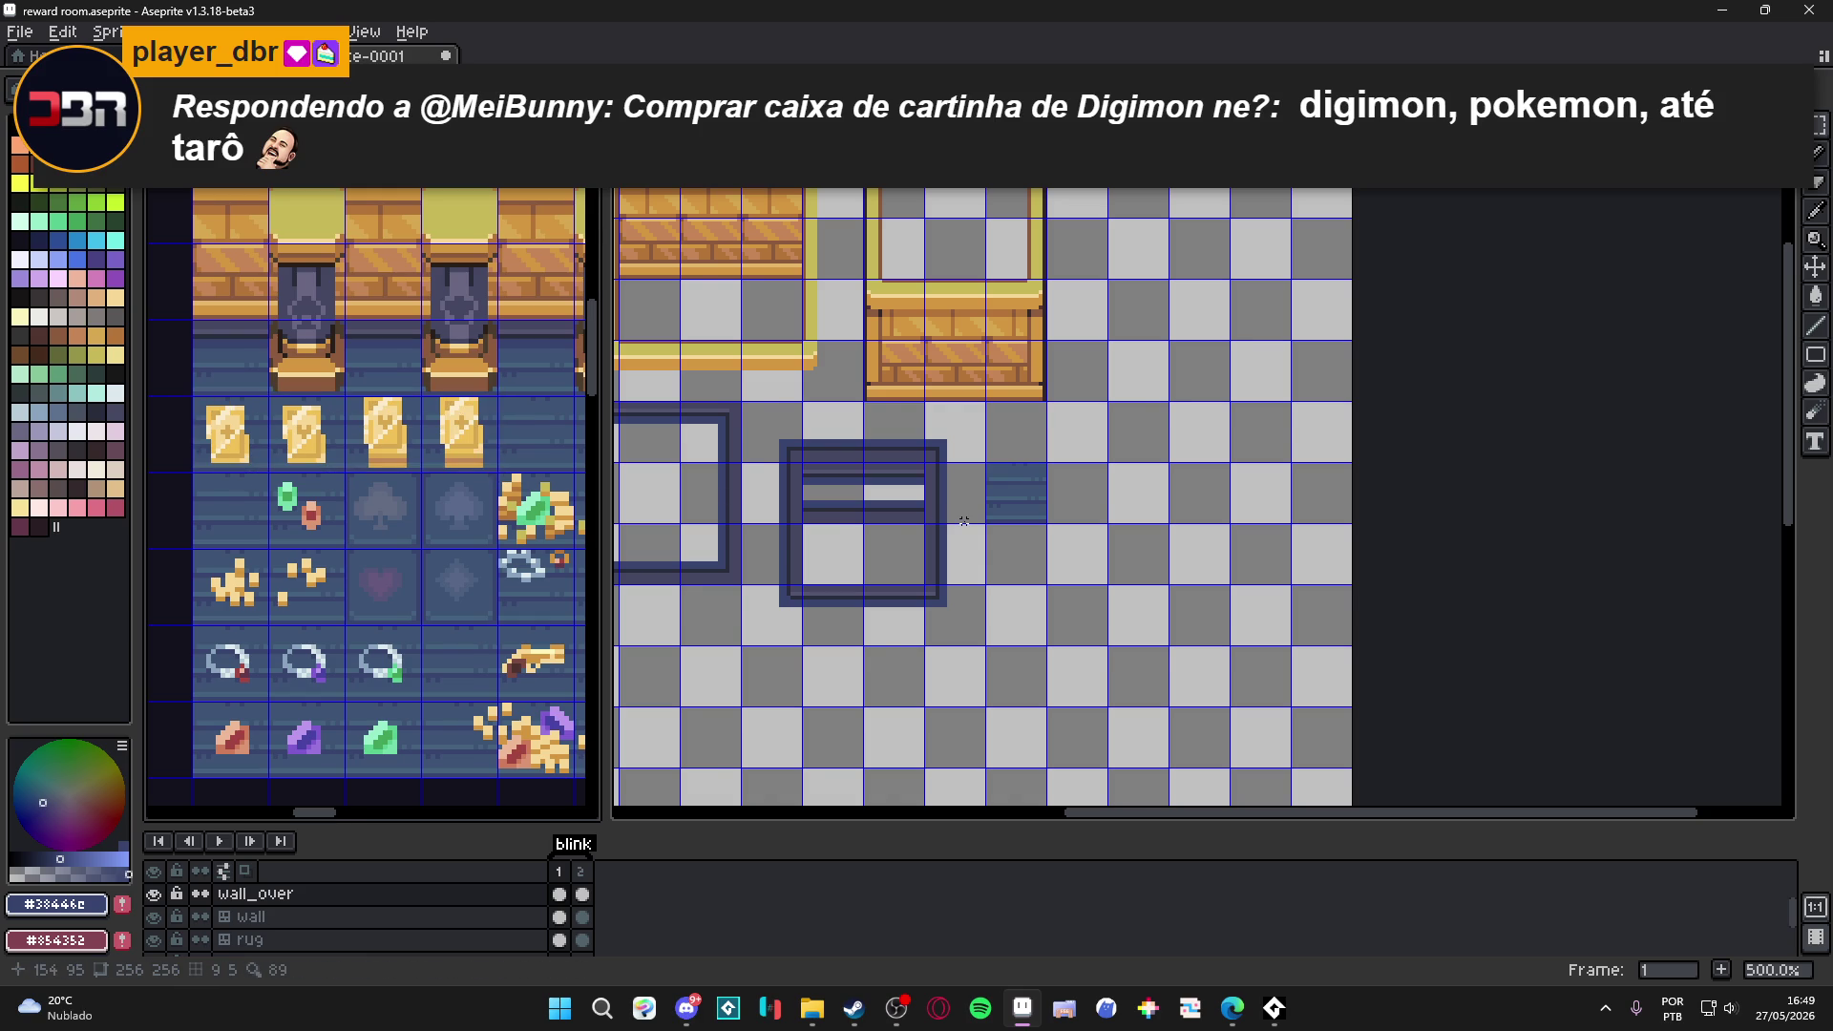
scroll(955, 477, "up", 1)
left_click(1240, 458)
key("ctrl+v")
mouse_move(1723, 465)
left_mouse_down()
mouse_move(913, 611)
mouse_move(798, 598)
mouse_move(975, 648)
left_mouse_up()
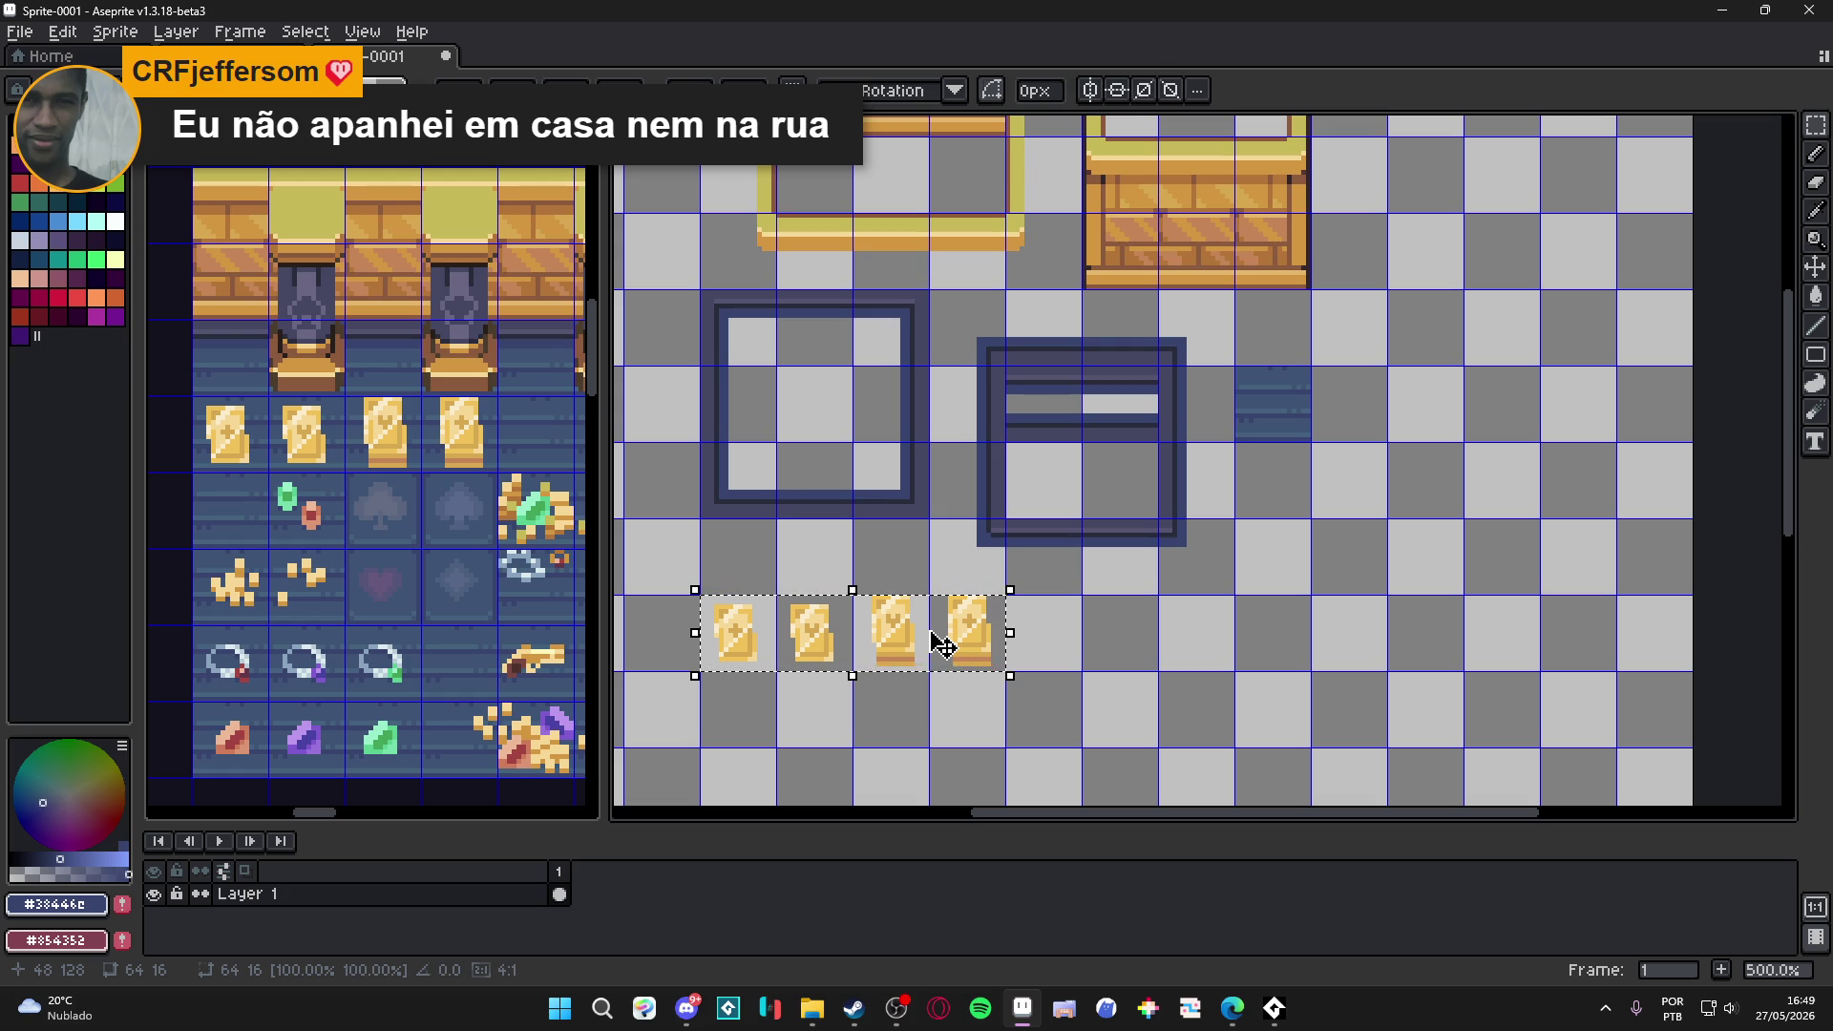
key("ctrl+d")
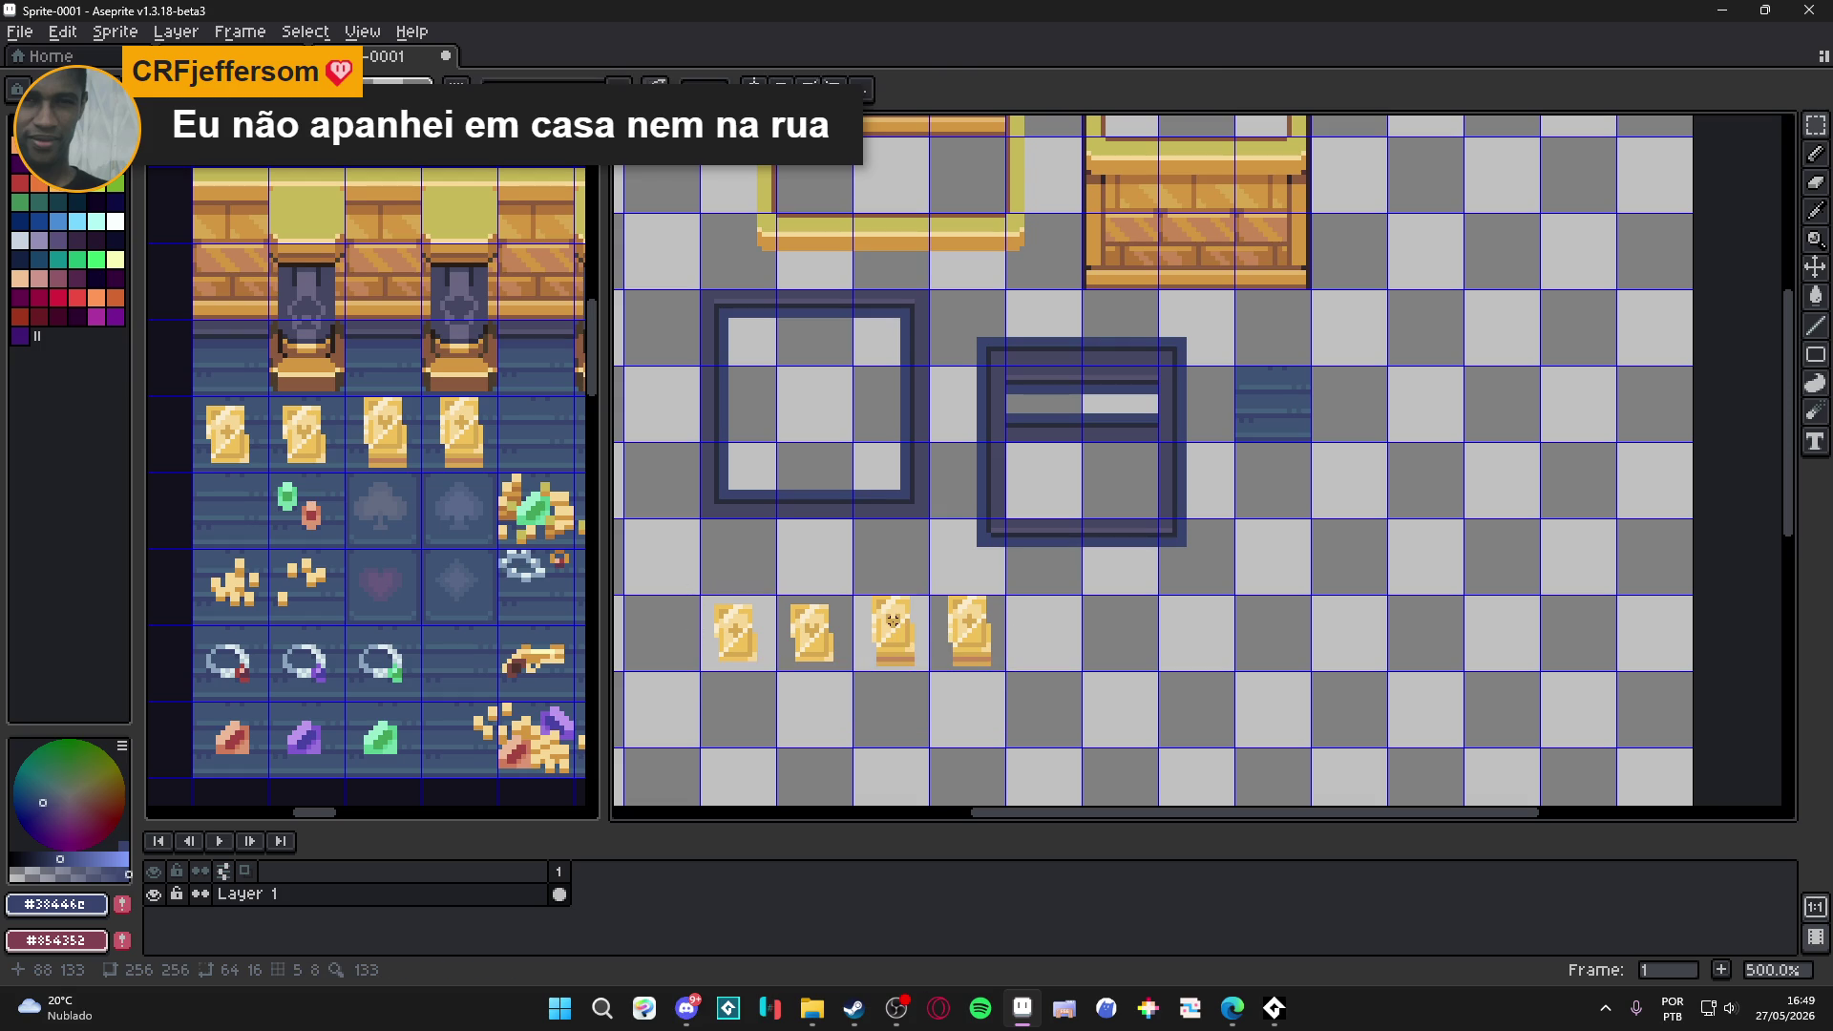
Move the first three gold cards up one tile and shift the fourth under the first.
left_click_drag(892, 620, 725, 659)
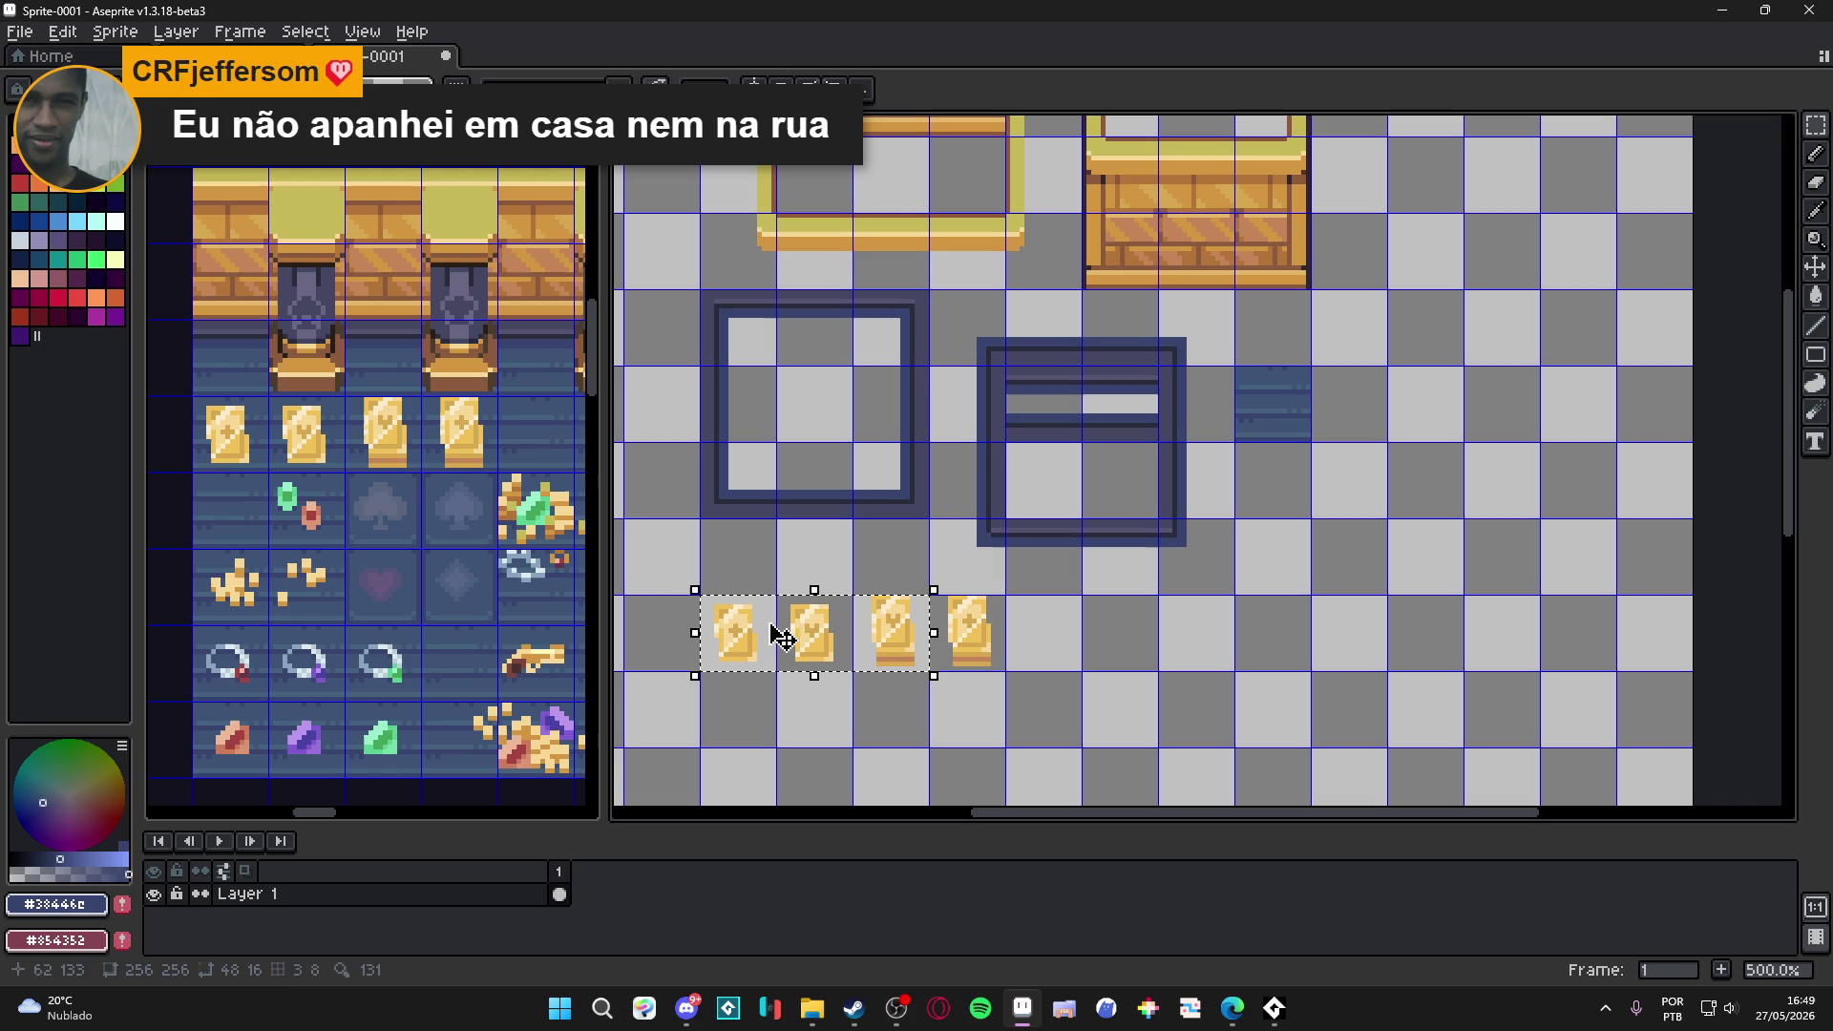
key("ctrl+d")
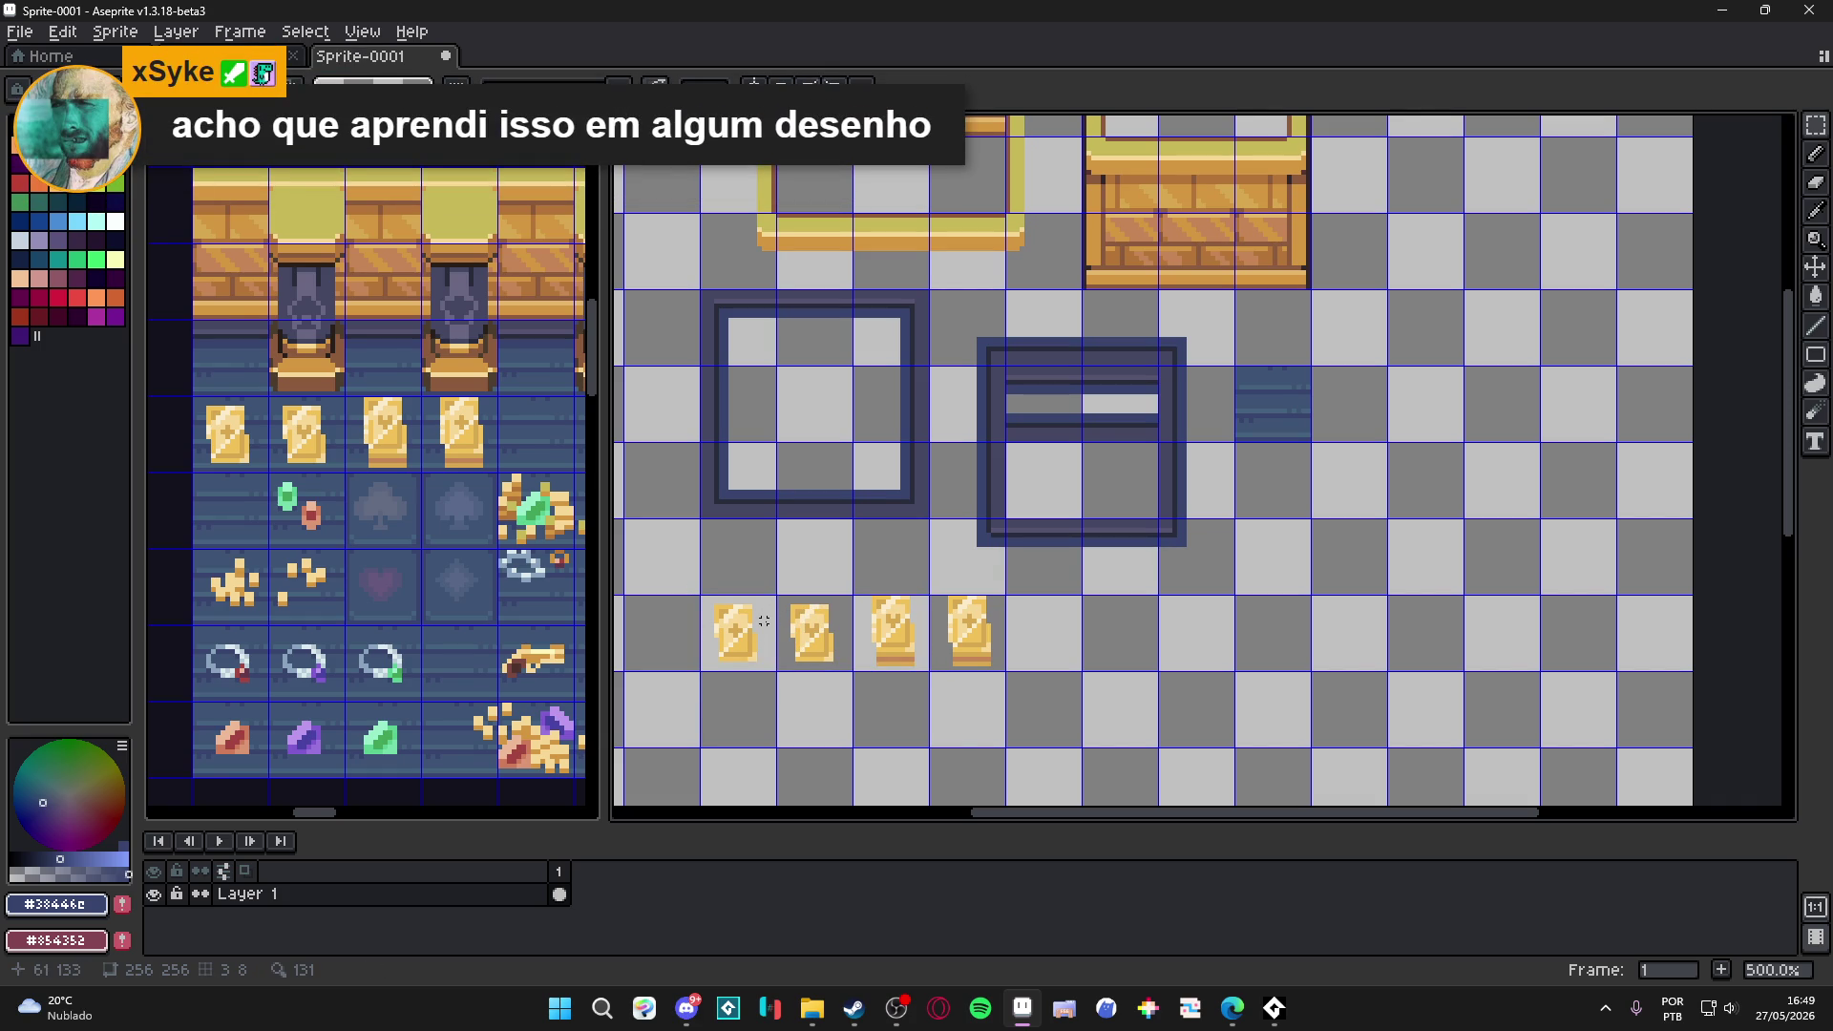
mouse_move(754, 623)
left_mouse_down()
mouse_move(736, 633)
mouse_move(895, 652)
mouse_move(722, 650)
left_mouse_up()
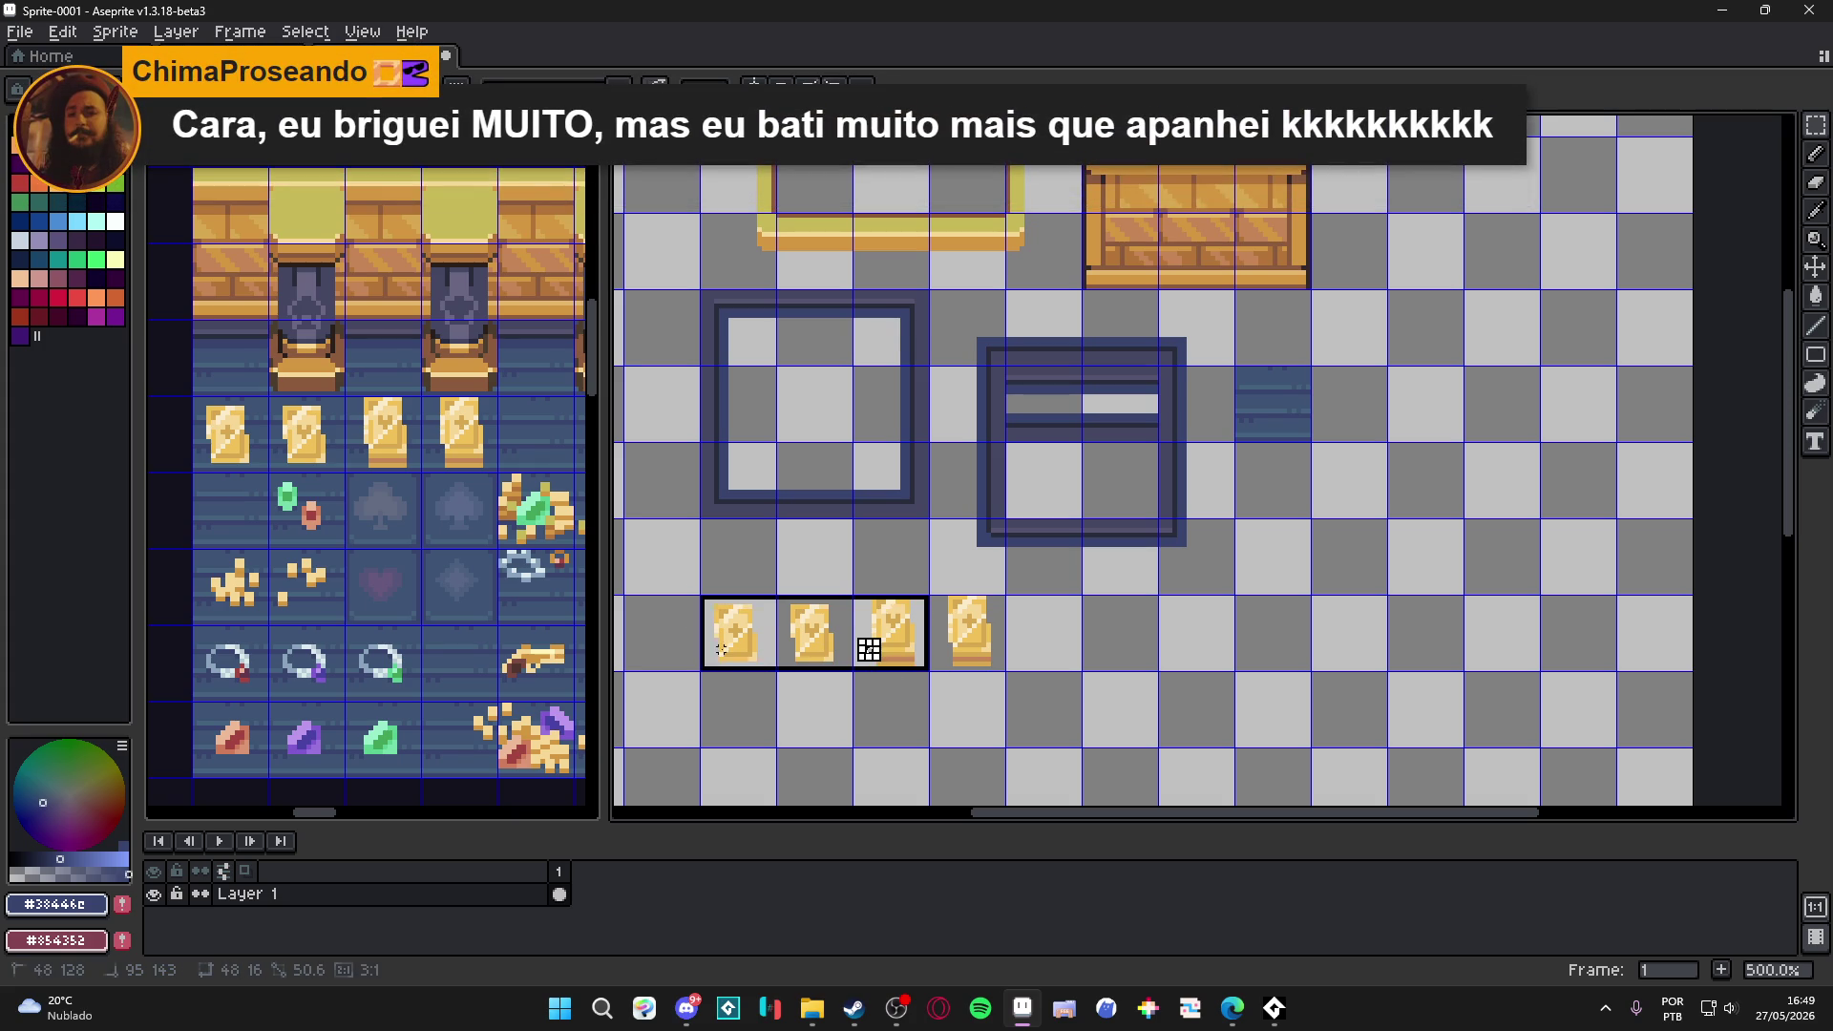
key("Up")
left_click(998, 678)
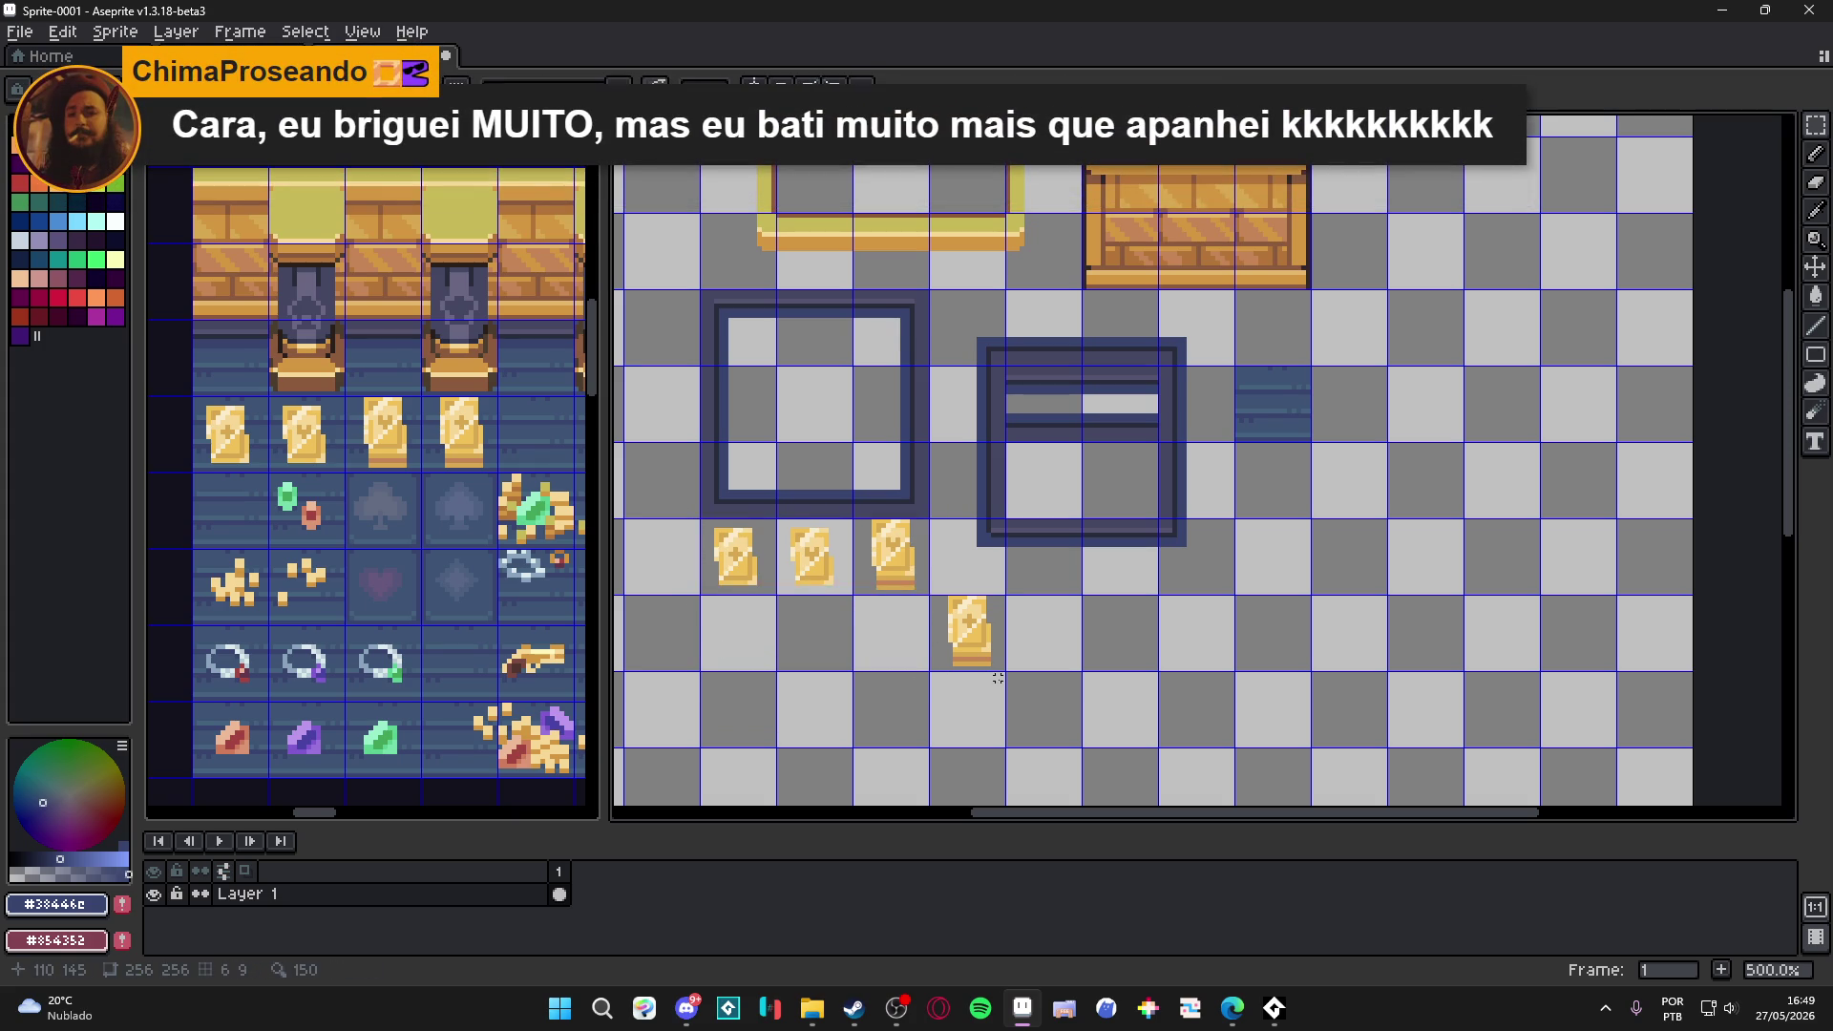
left_click_drag(986, 634, 995, 642)
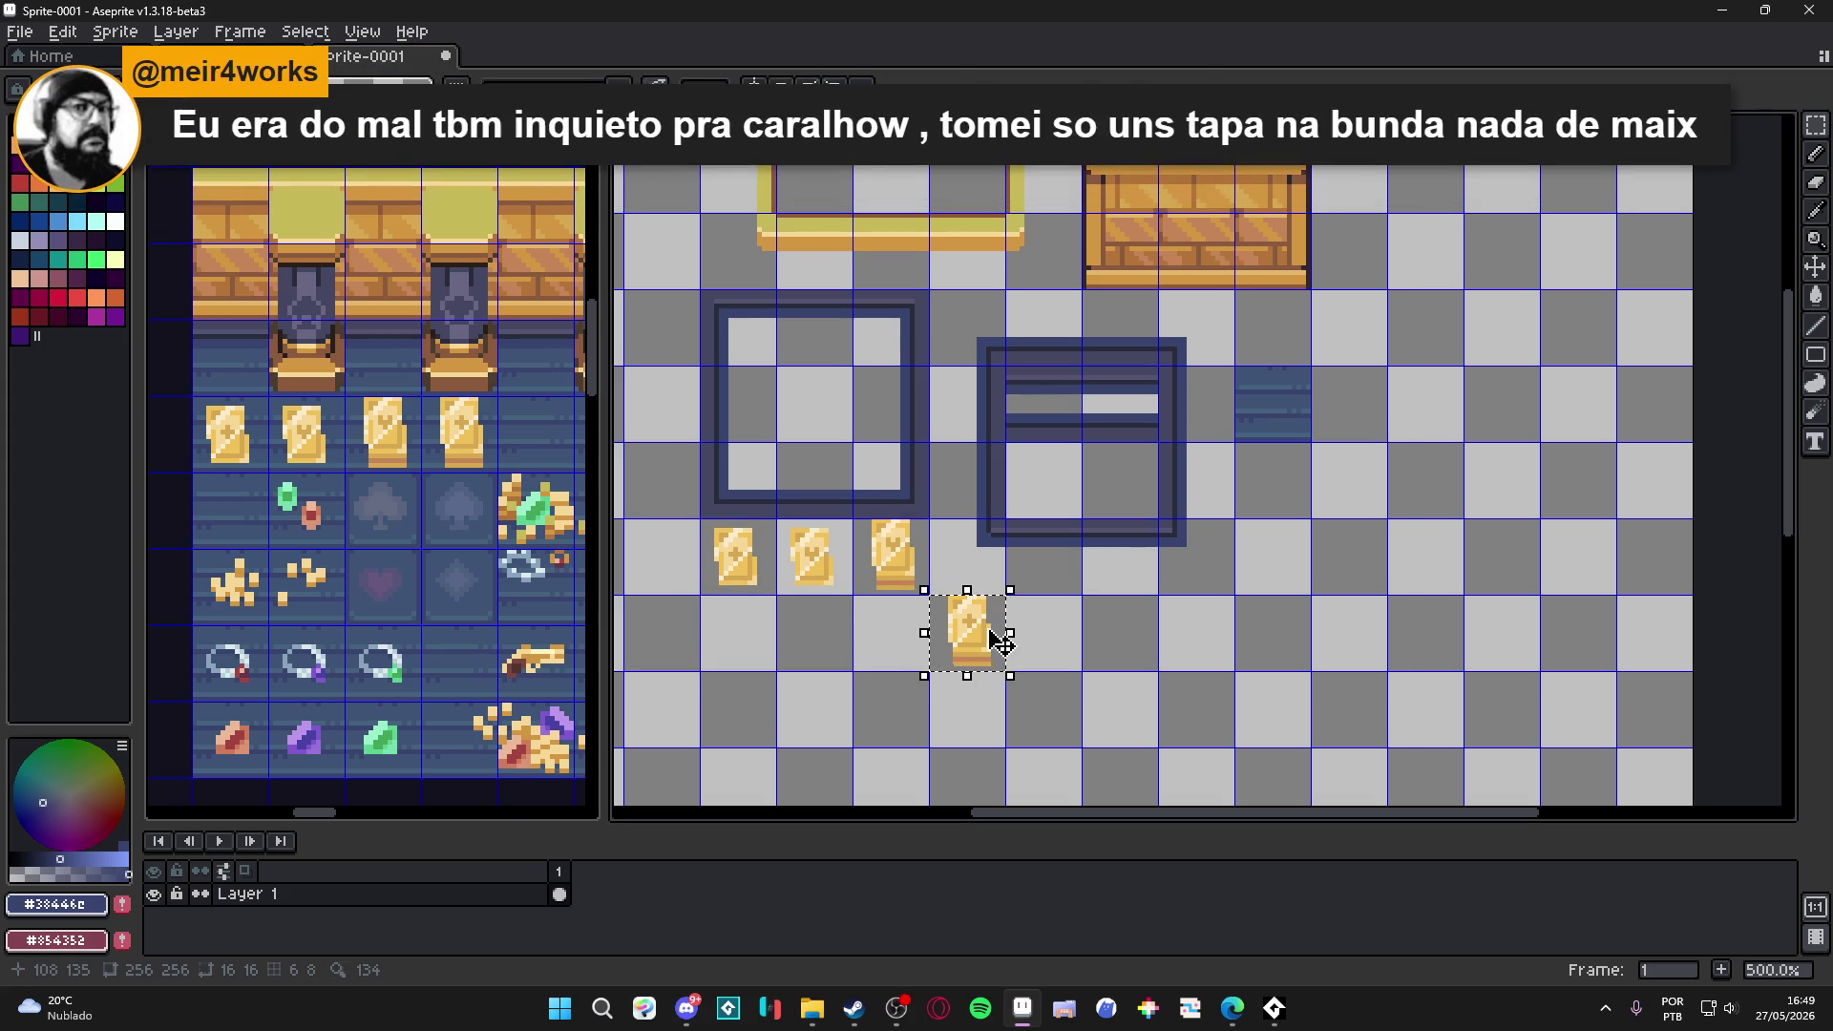
key("Left")
key("Left")
key("Left")
left_click(988, 630)
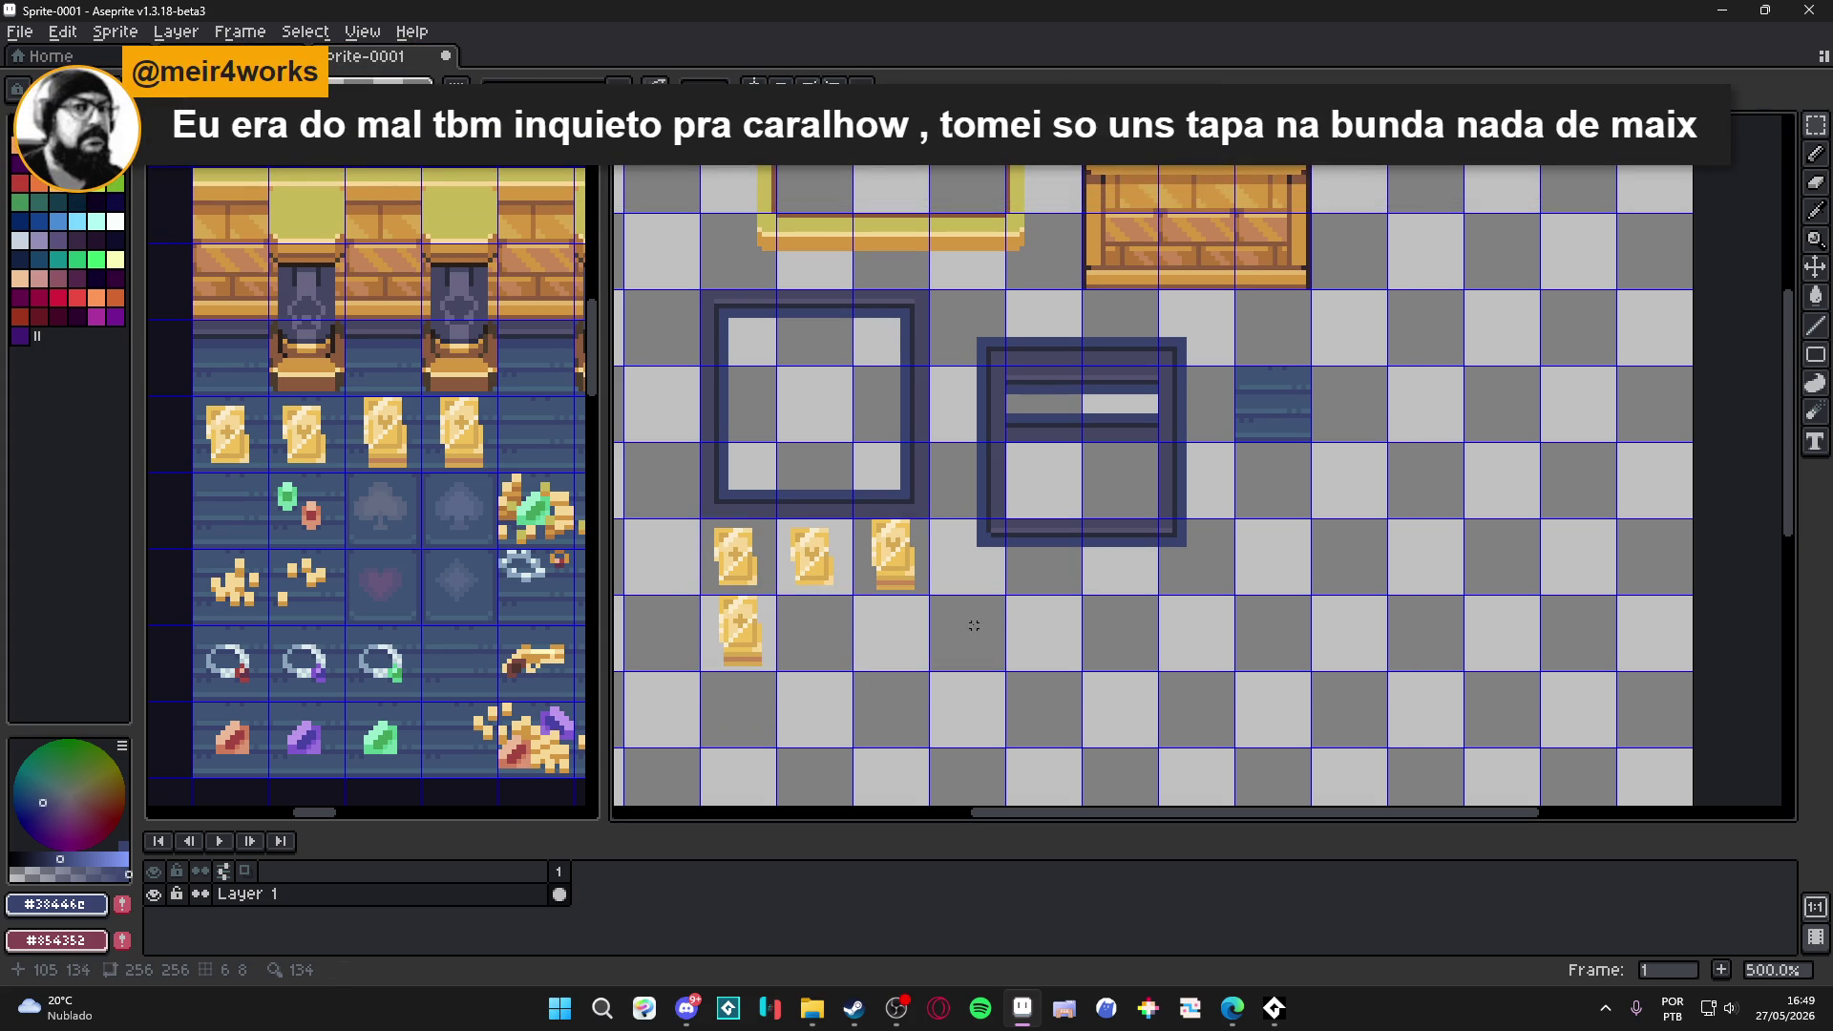
left_click(893, 554)
key("Down")
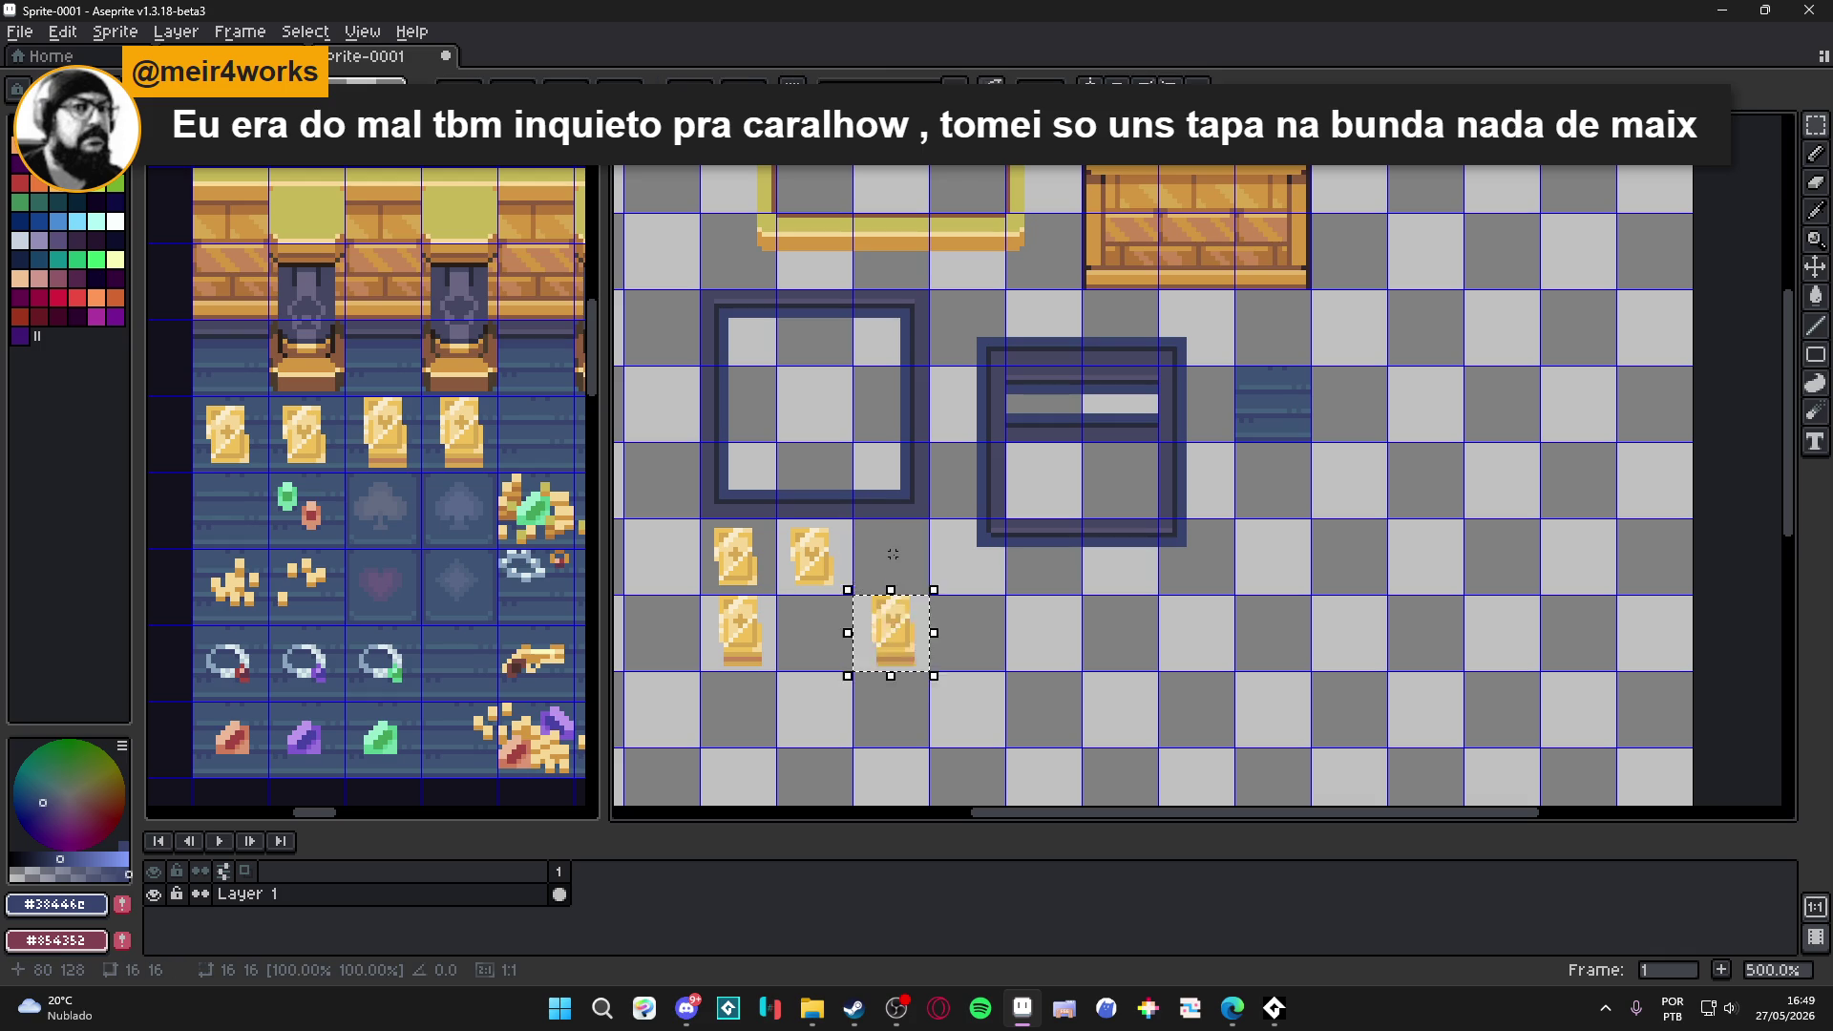
key("Left")
left_click(893, 554)
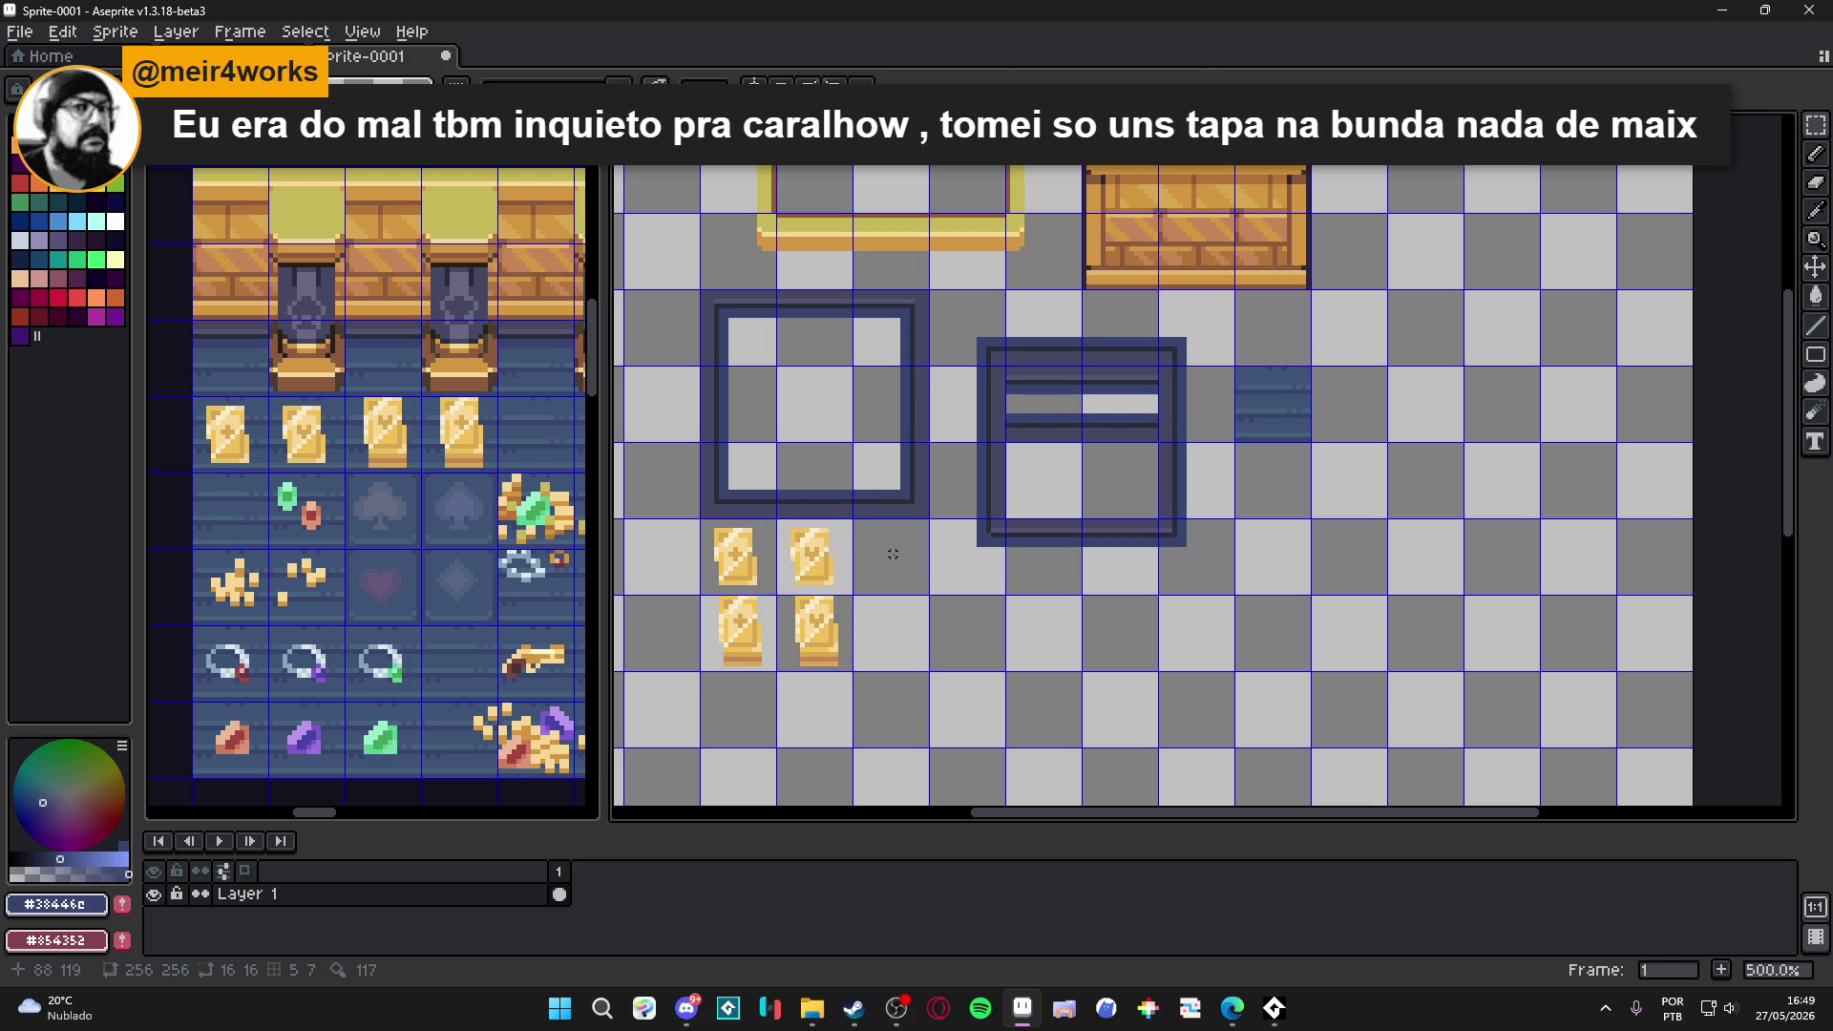
Return the stray card to the top row, leaving three cards above and one below.
left_click(834, 653)
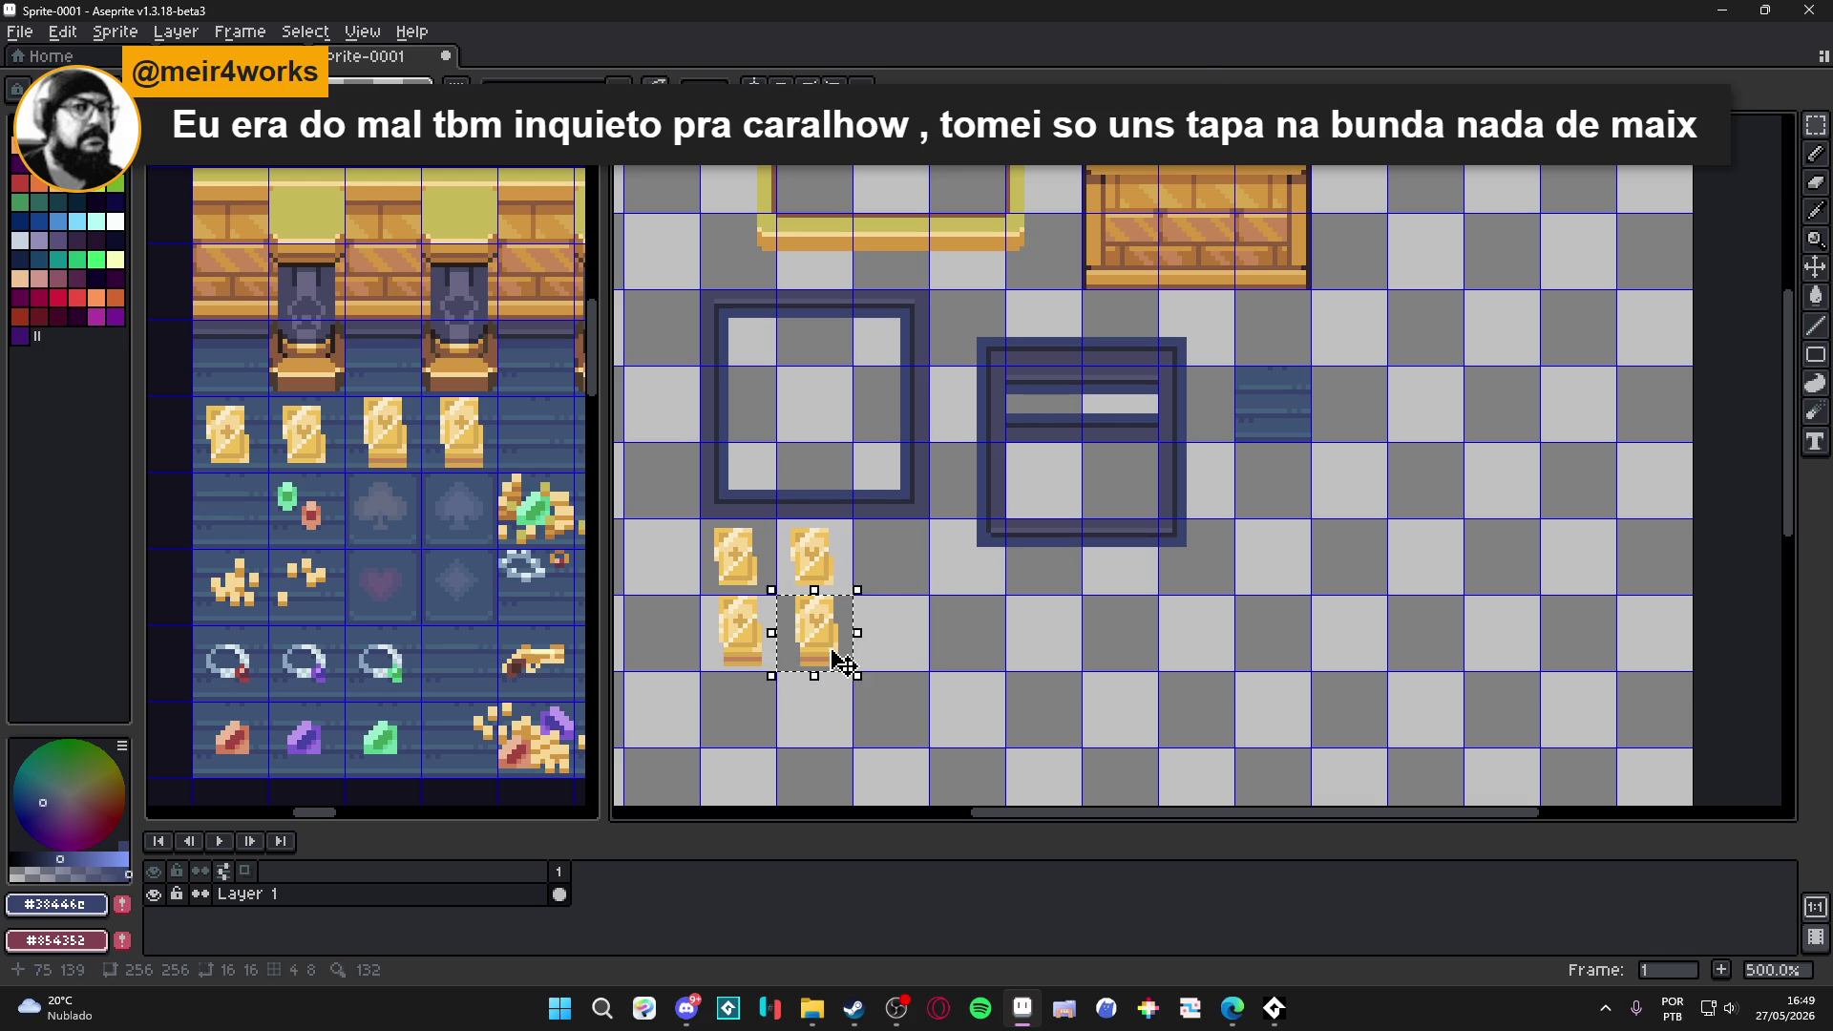
left_click_drag(840, 661, 916, 584)
left_click(916, 584)
left_click(761, 651)
left_click_drag(749, 644, 902, 644)
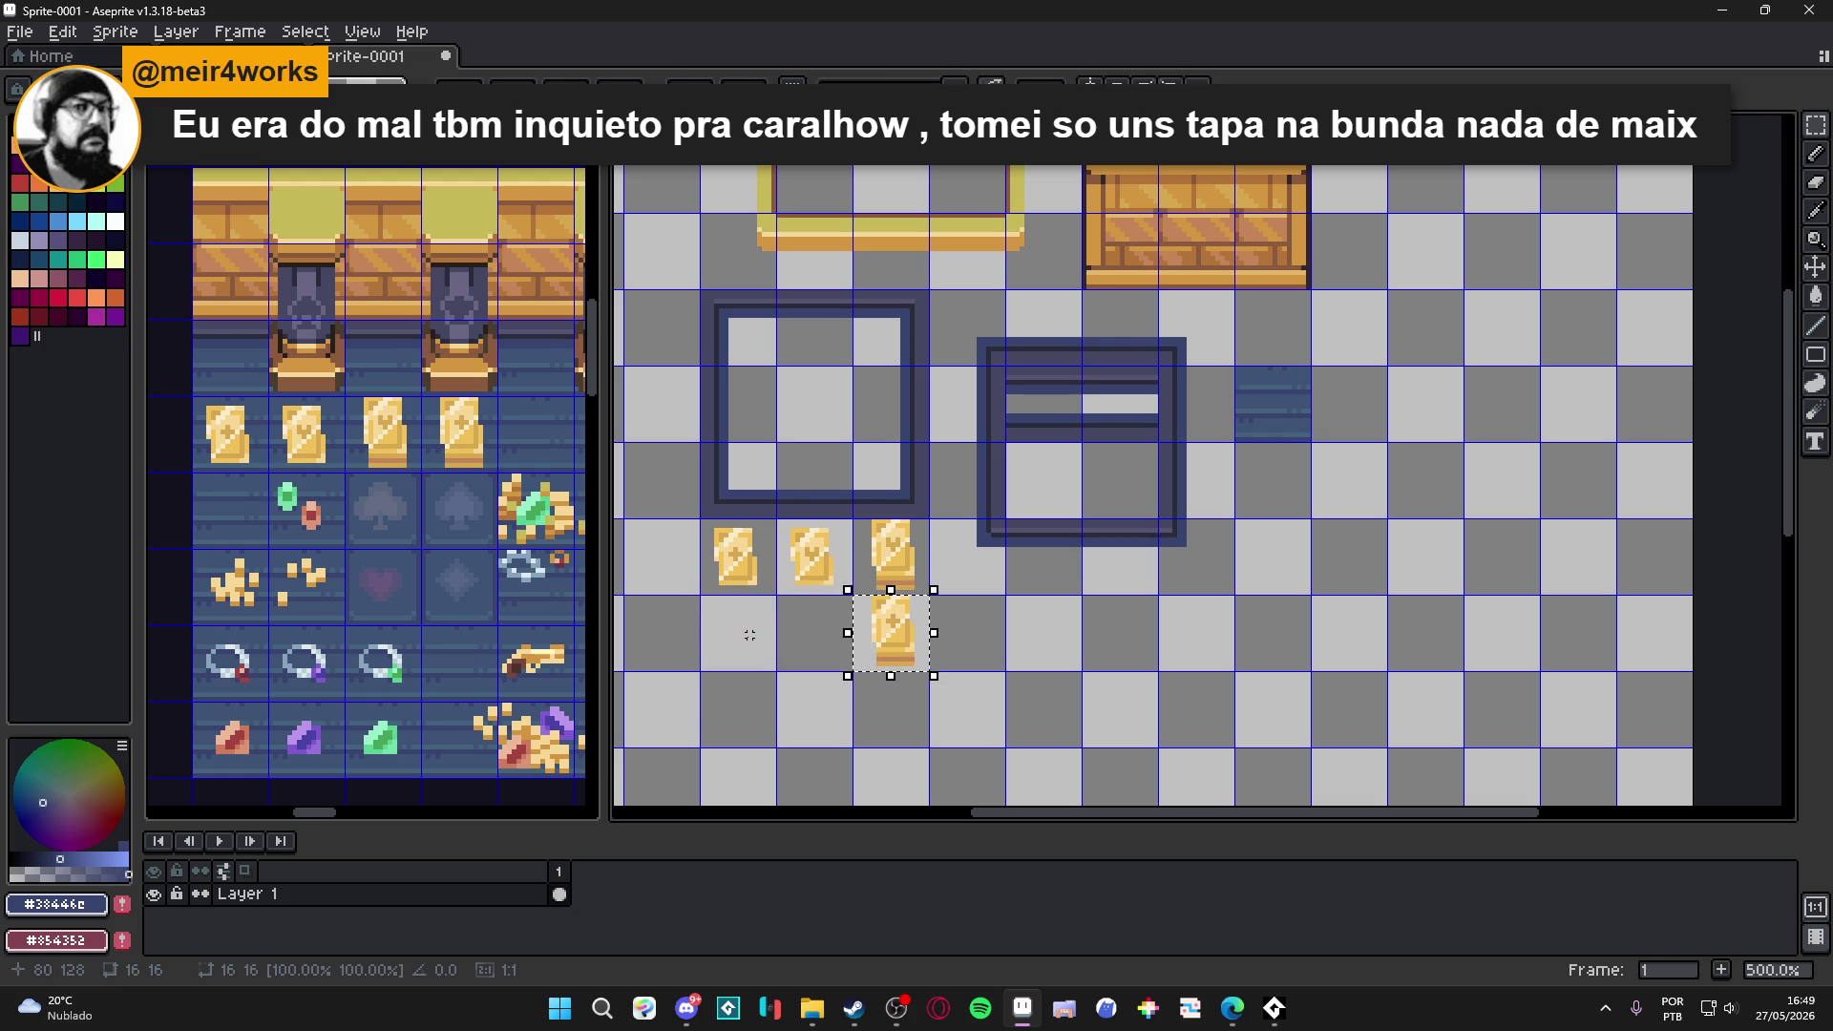
key("ctrl+z")
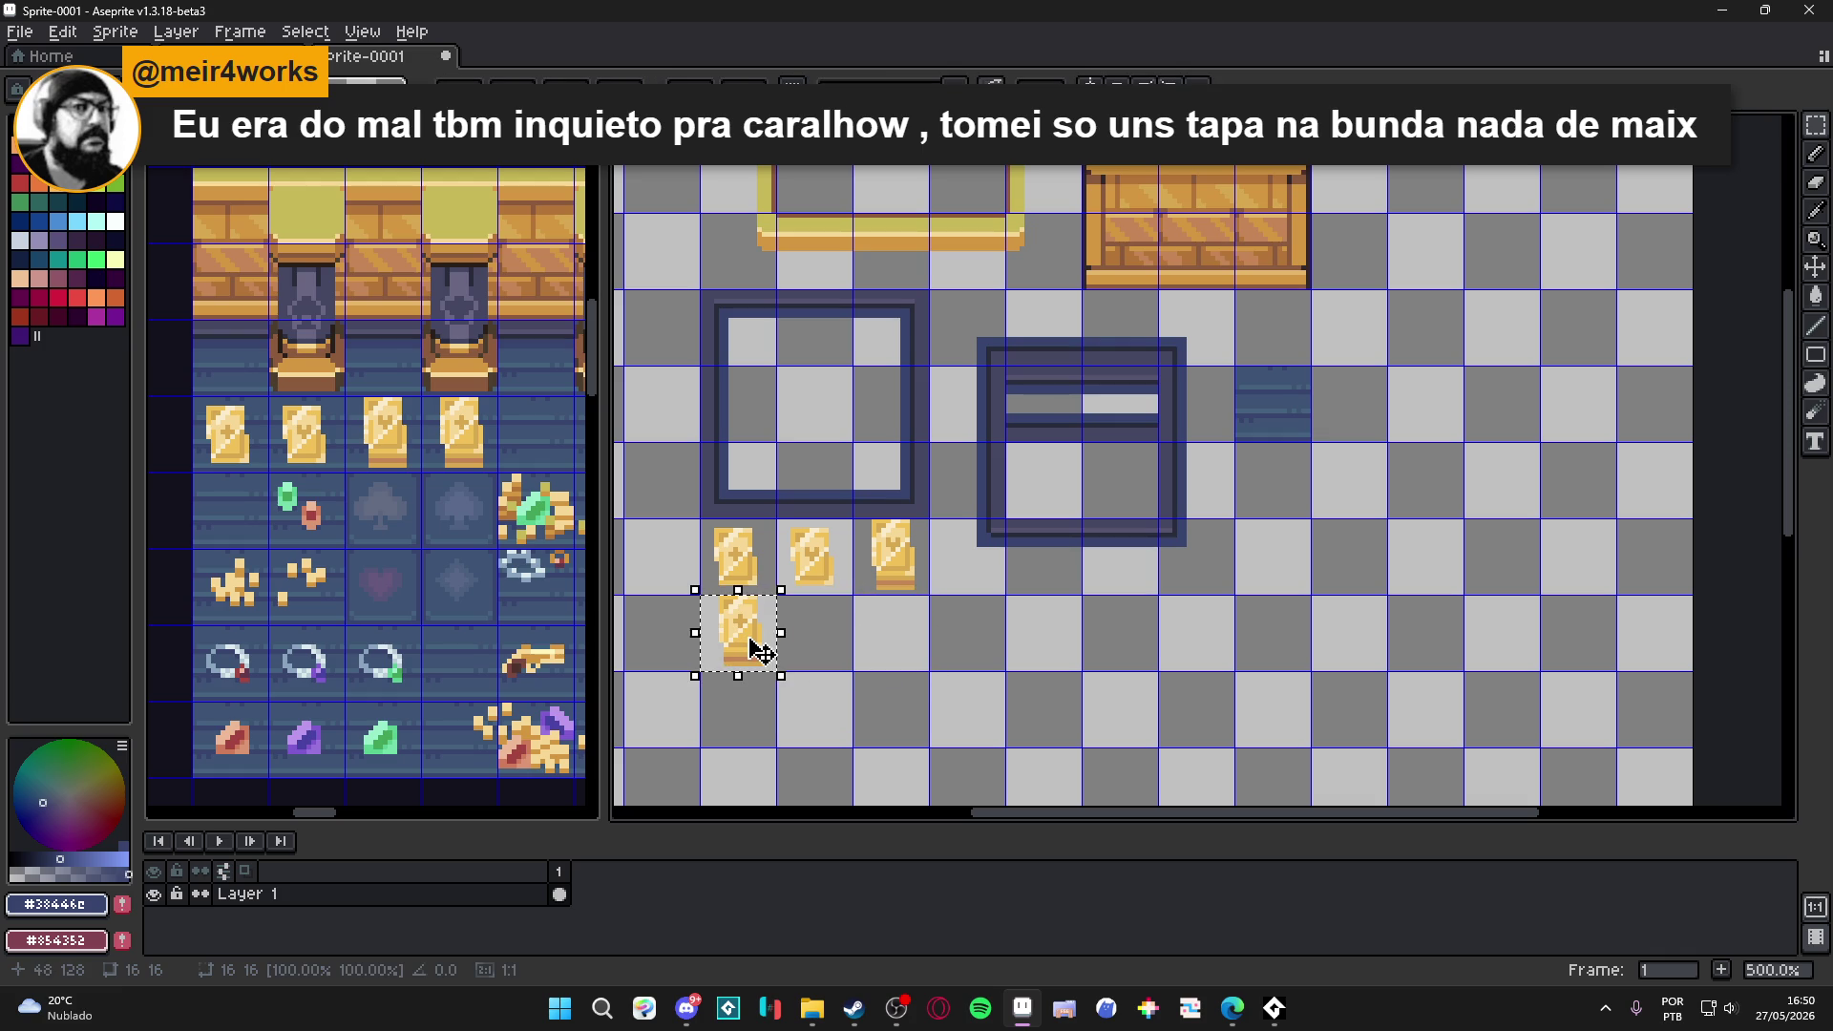
left_click(898, 568, "shift")
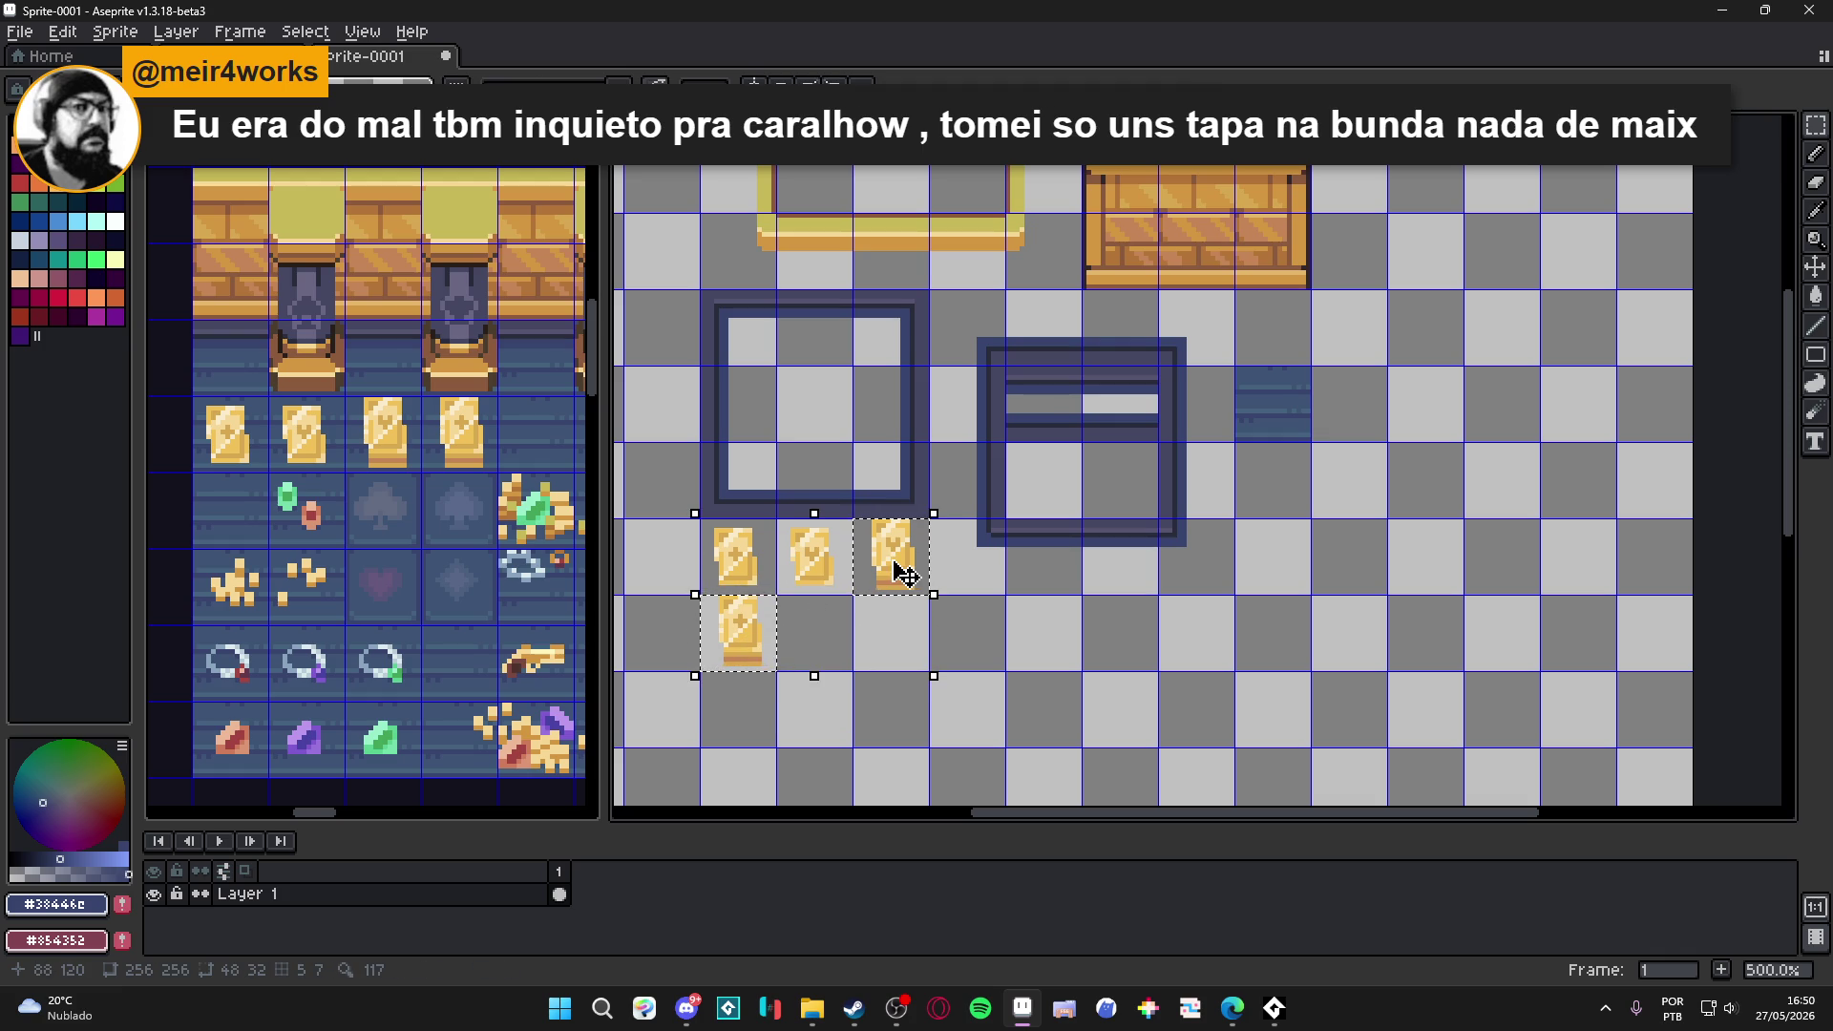
key("ctrl+d")
left_click(897, 535)
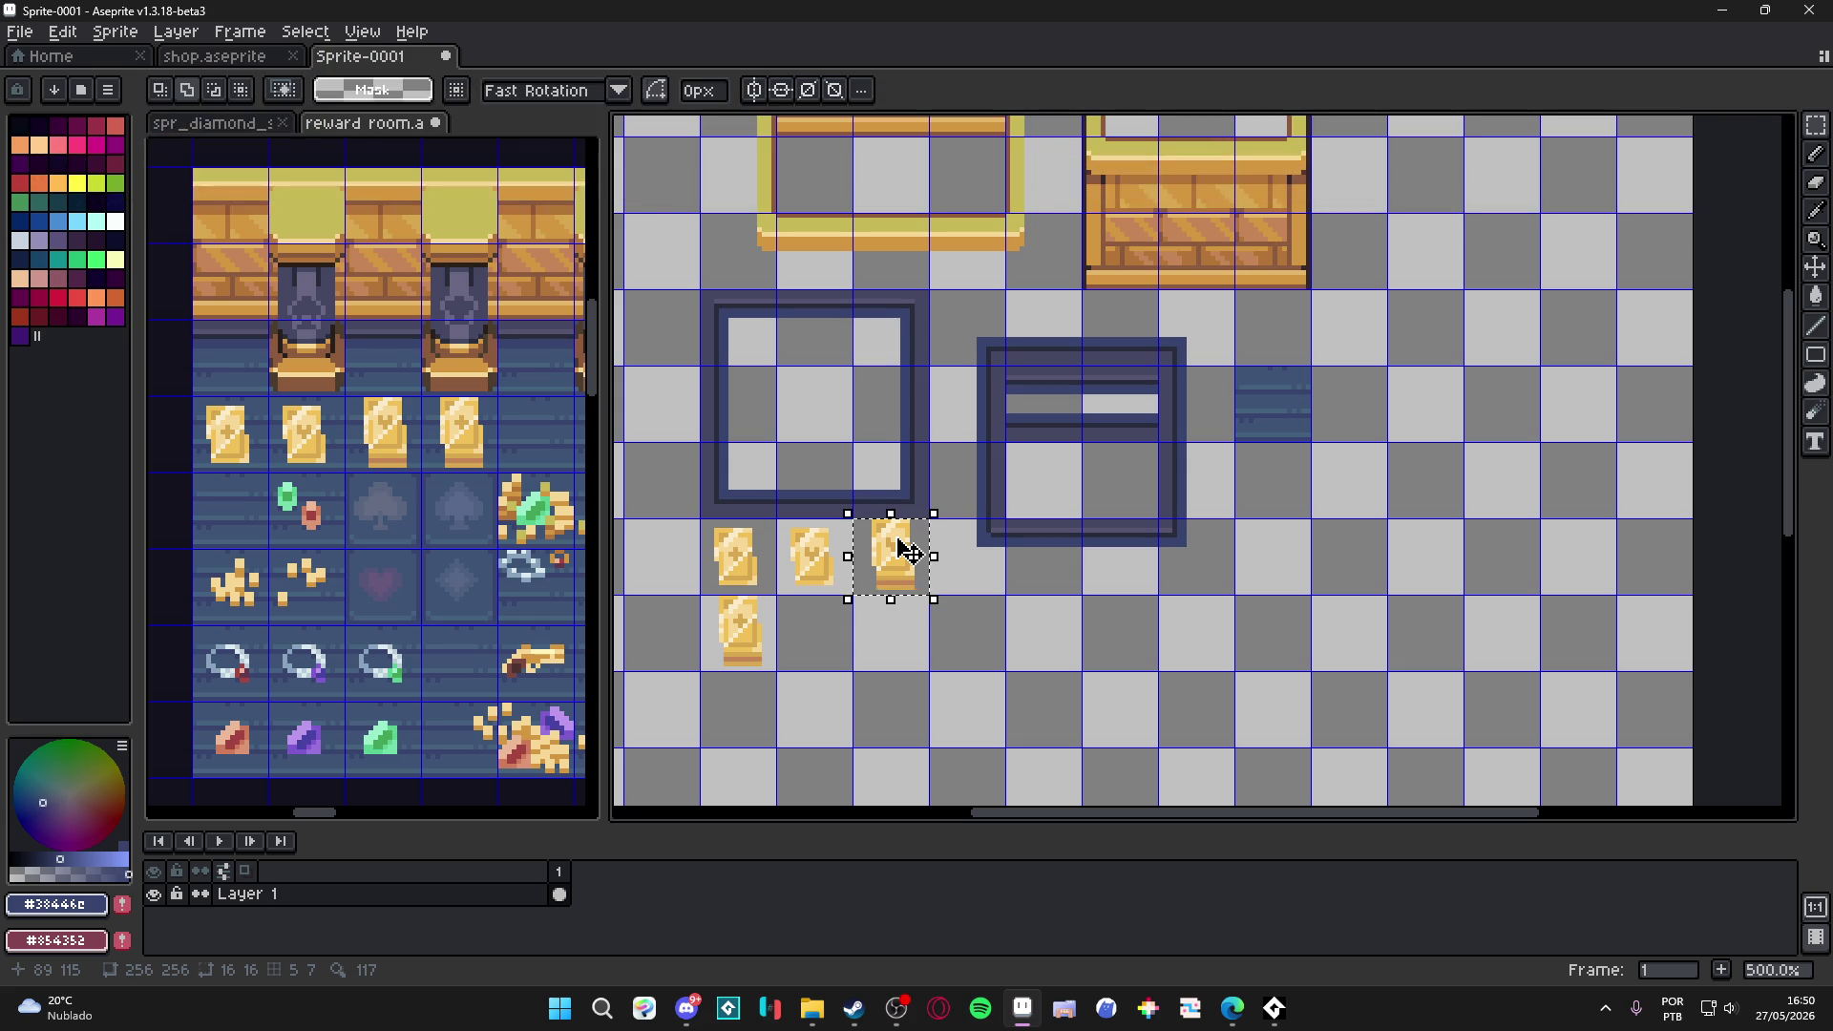
mouse_move(907, 551)
left_mouse_down()
mouse_move(897, 628)
mouse_move(897, 535)
left_mouse_up()
key("ctrl+d")
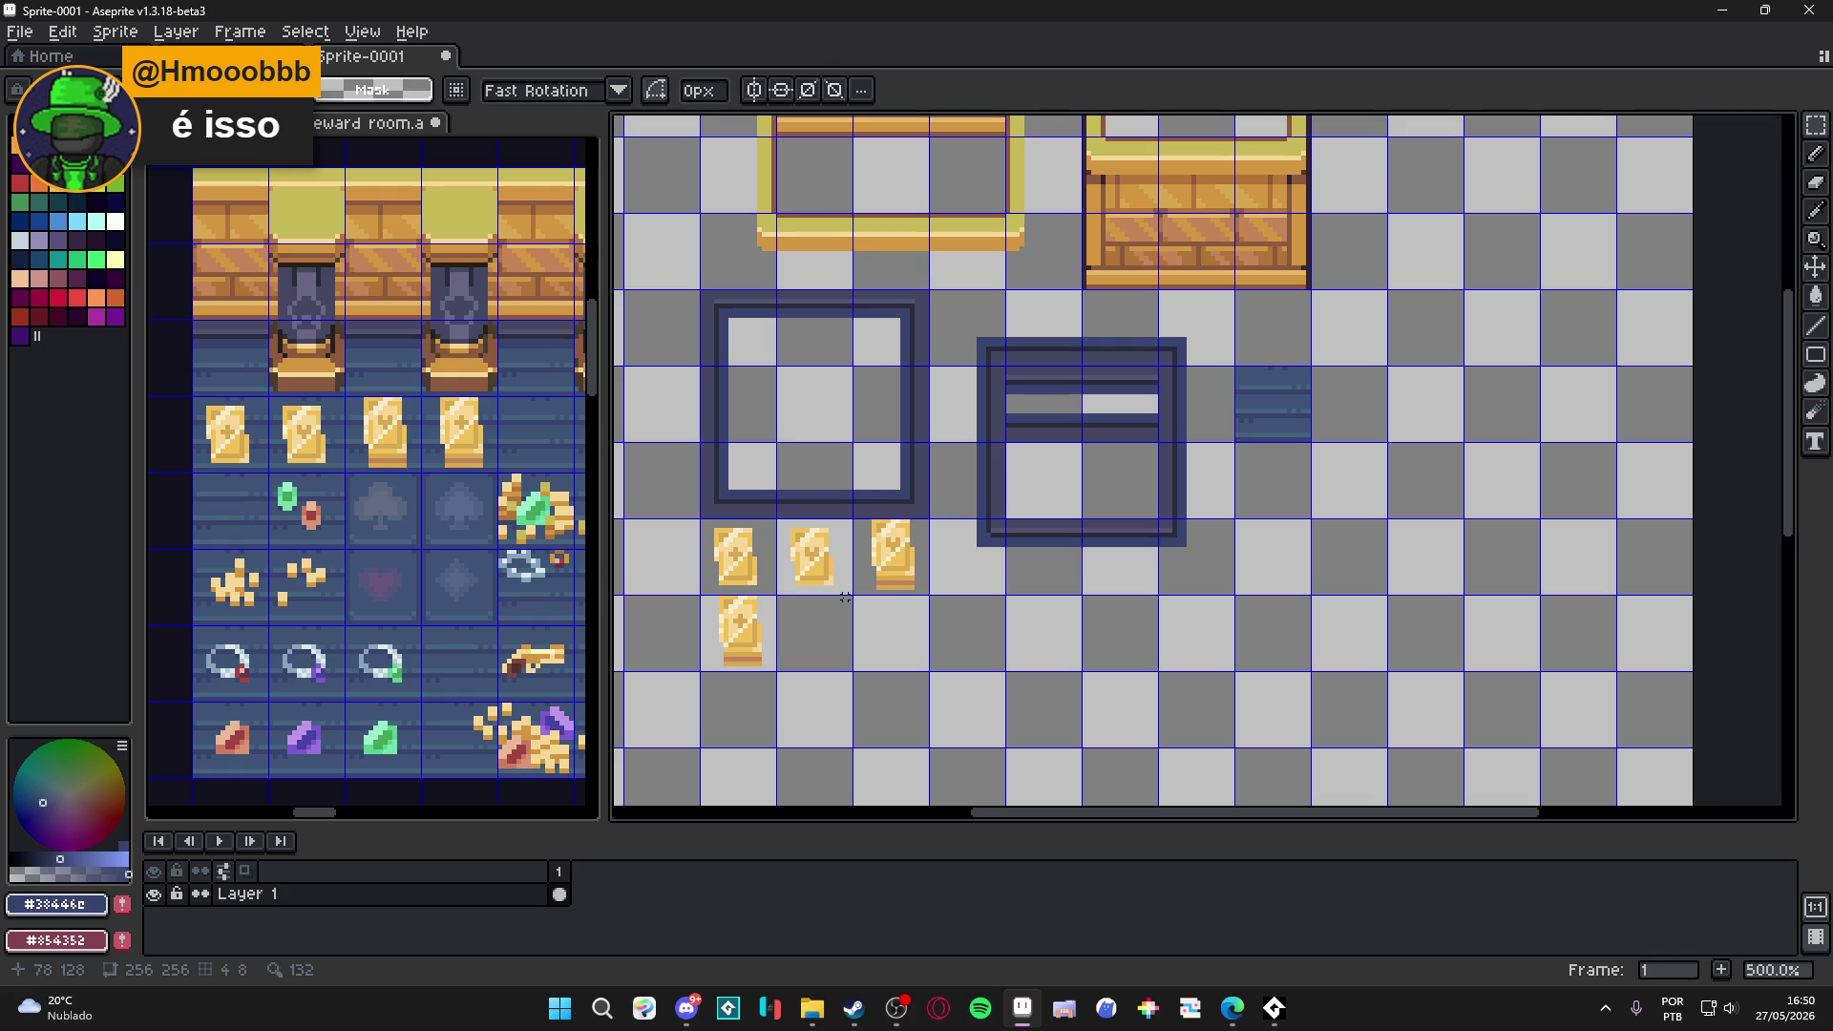
scroll(845, 597, "down", 2)
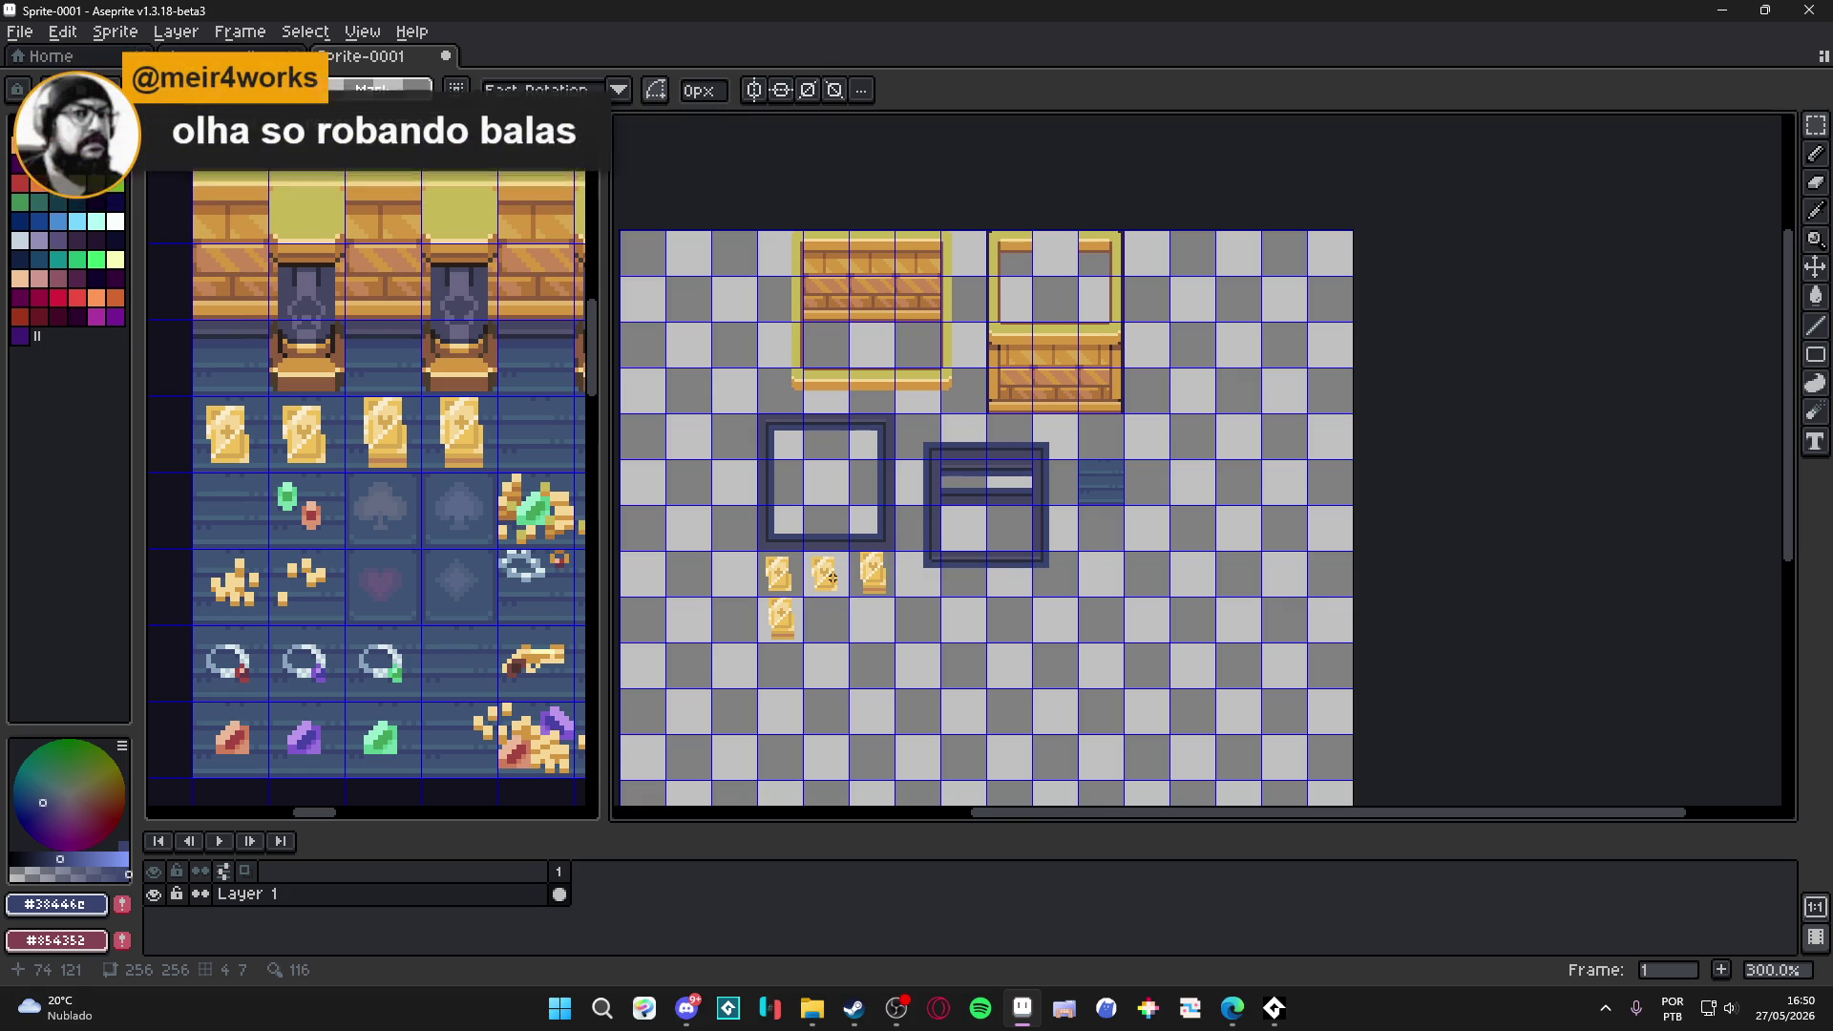
Paste the copied block from the reward room into Sprite-0001.
key("ctrl+Tab")
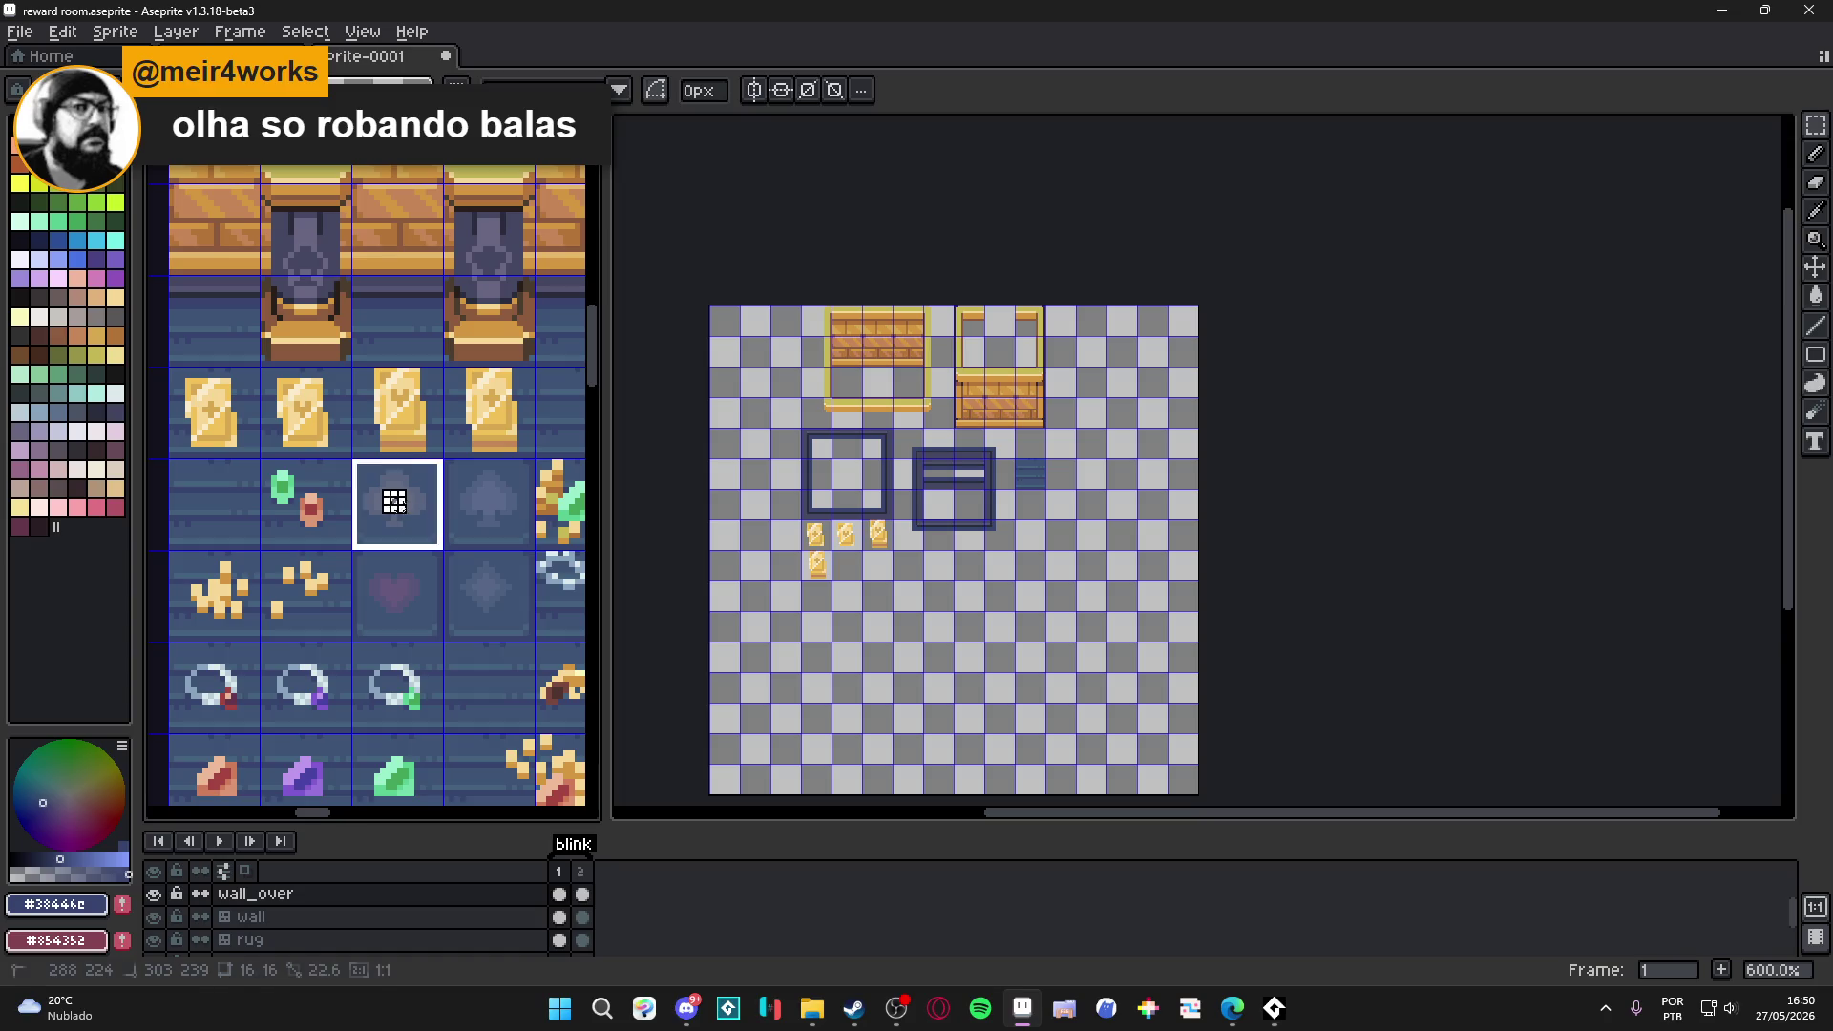
scroll(911, 556, "up", 2)
key("ctrl+Tab")
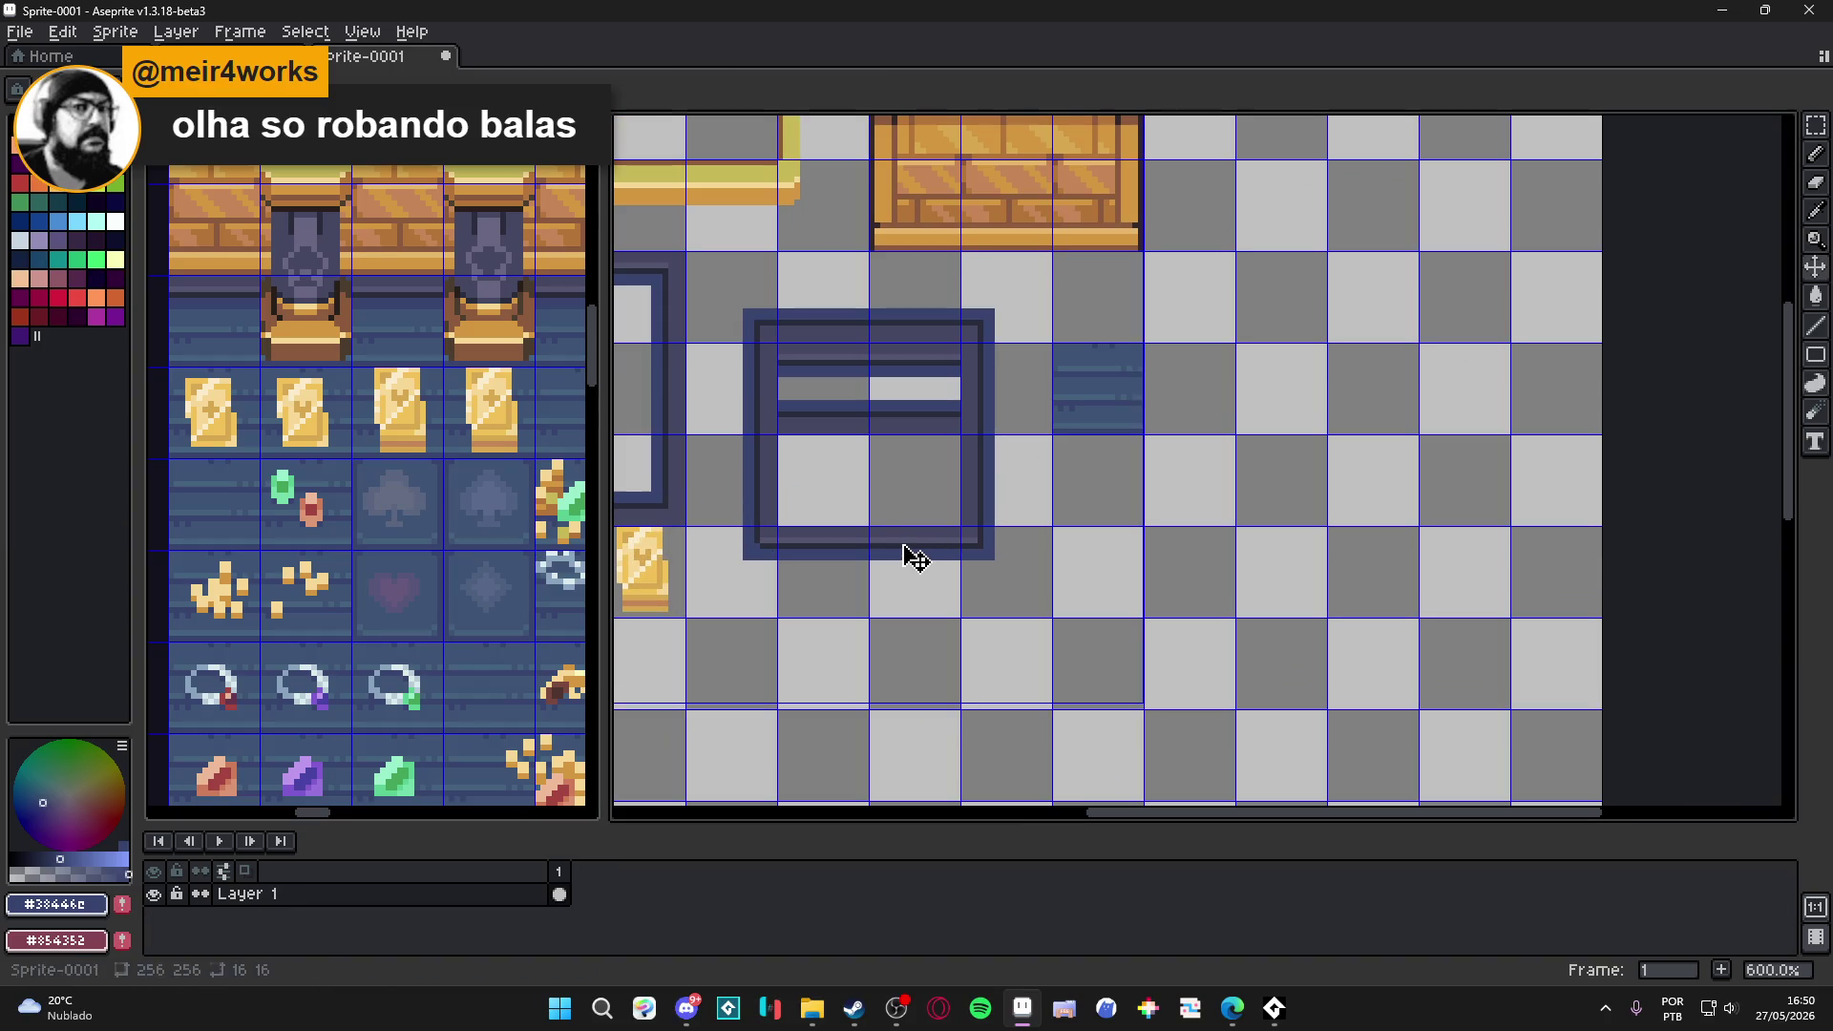
scroll(908, 547, "down", 1)
left_click_drag(908, 547, 1038, 491)
key("ctrl+v")
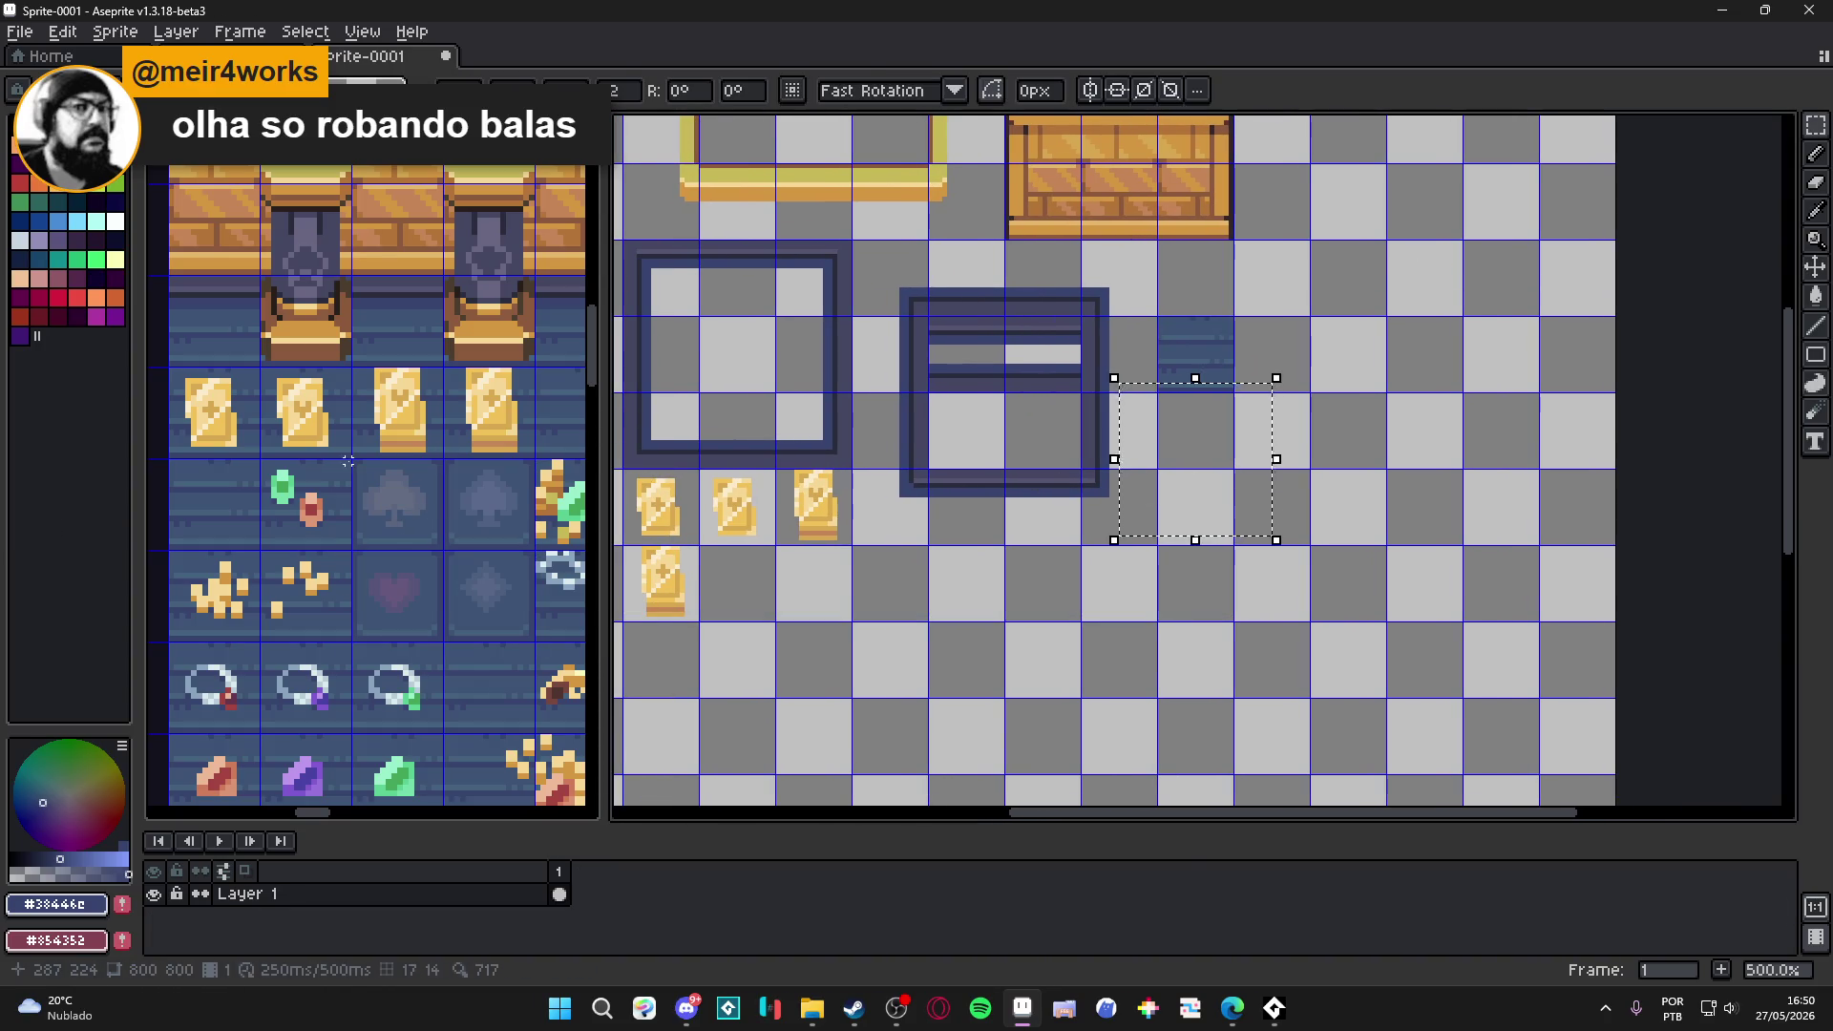
key("ctrl+Tab")
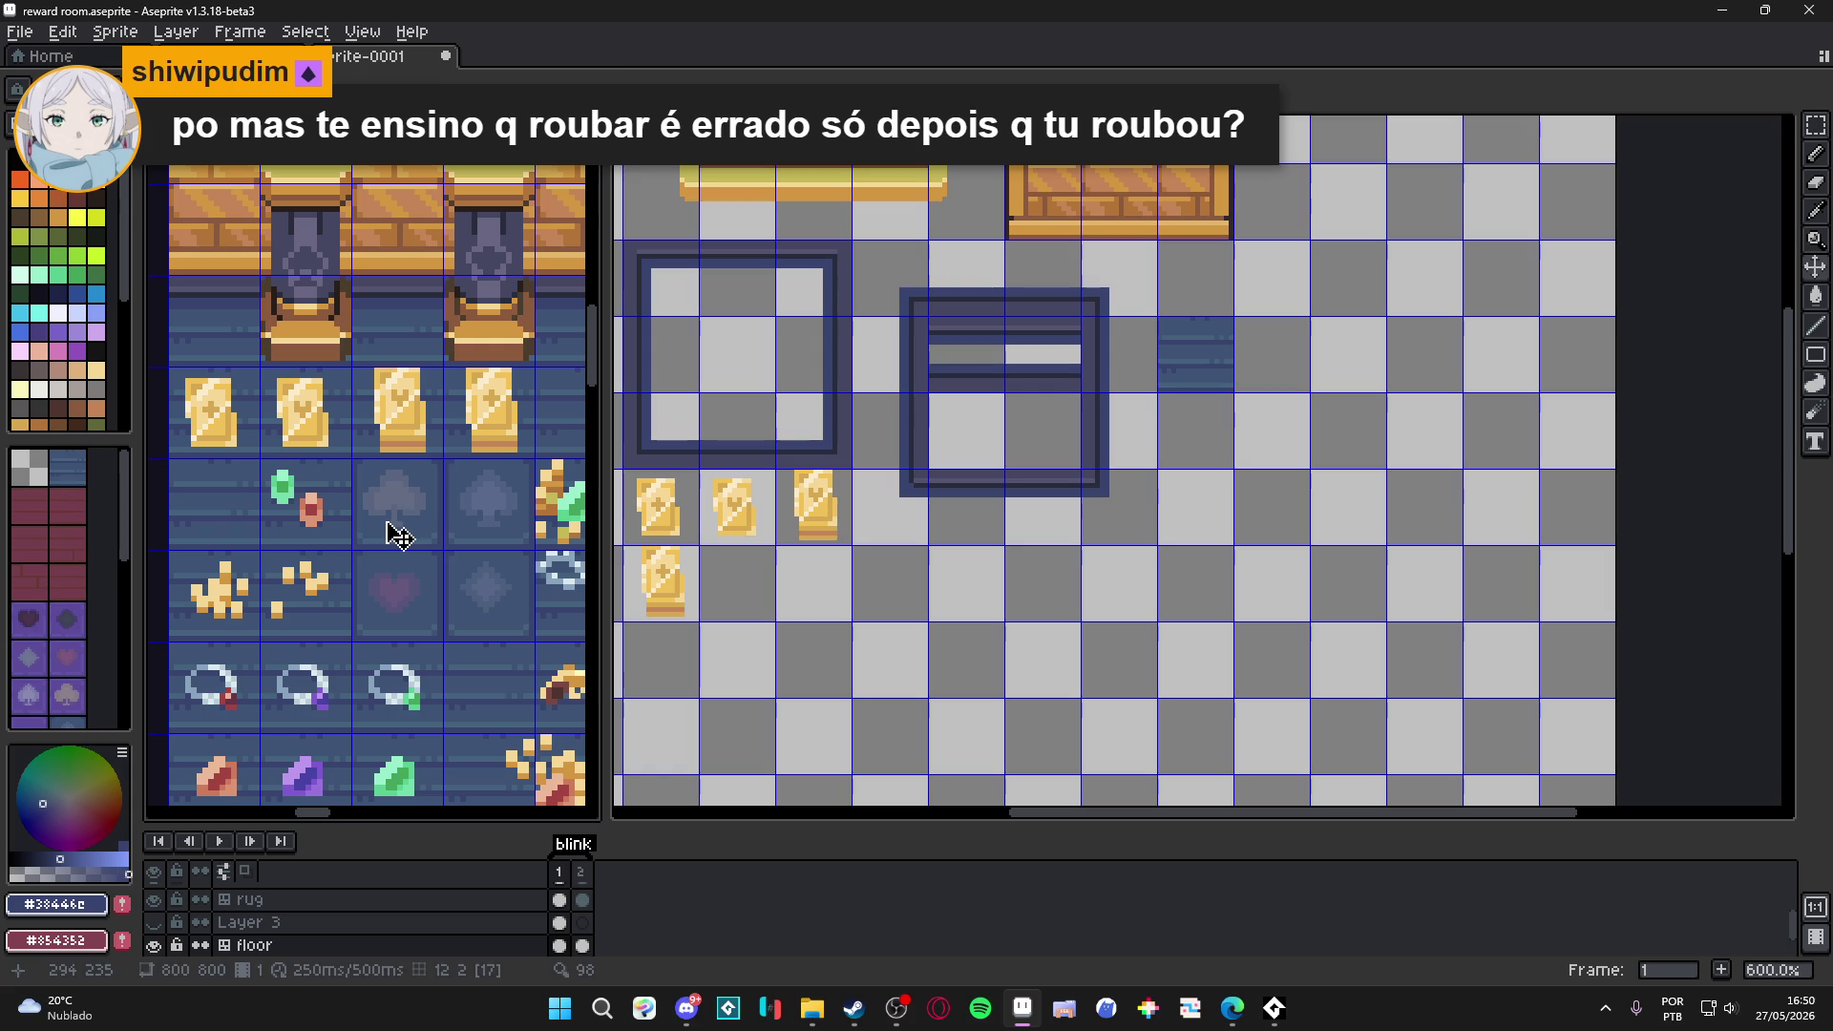
Paste the four suit tiles as a 2×2 block below the gold cards and commit them.
key("v")
key("ctrl+Tab")
key("ctrl+v")
mouse_move(1206, 531)
left_mouse_down()
mouse_move(1047, 687)
mouse_move(896, 617)
mouse_move(922, 602)
left_mouse_up()
scroll(955, 641, "up", 2)
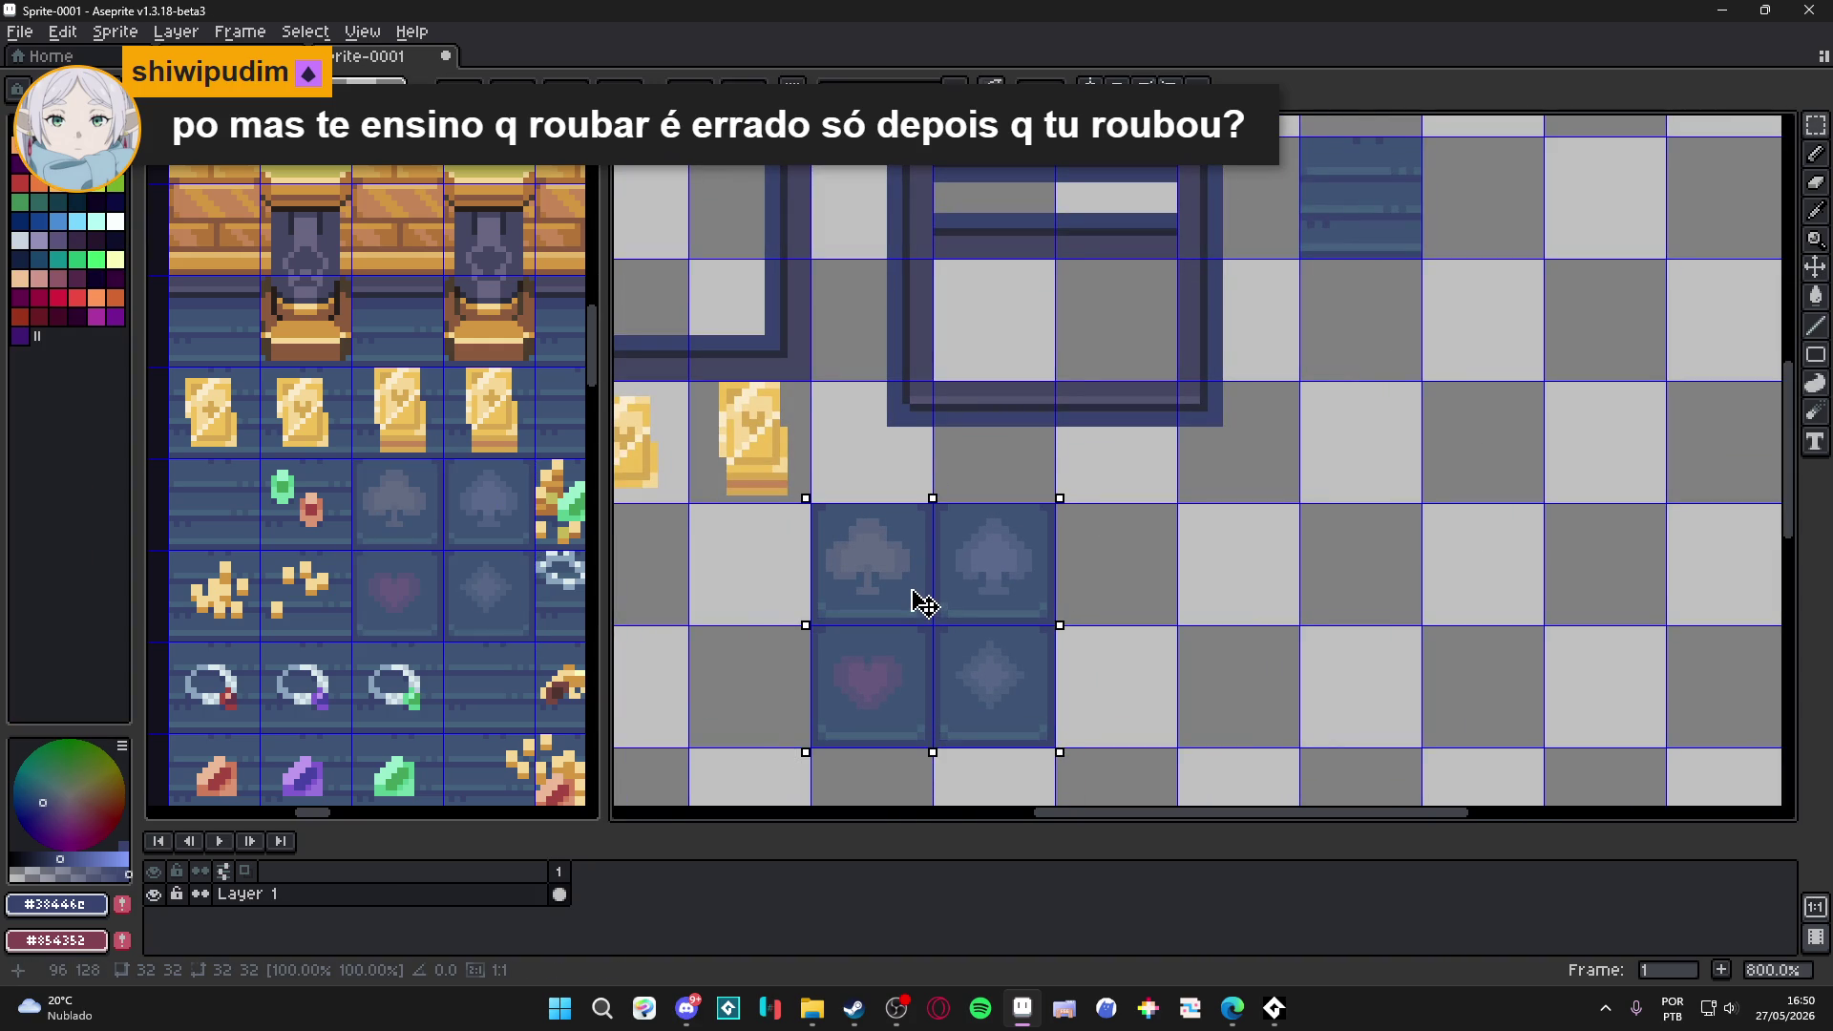
key("ctrl+d")
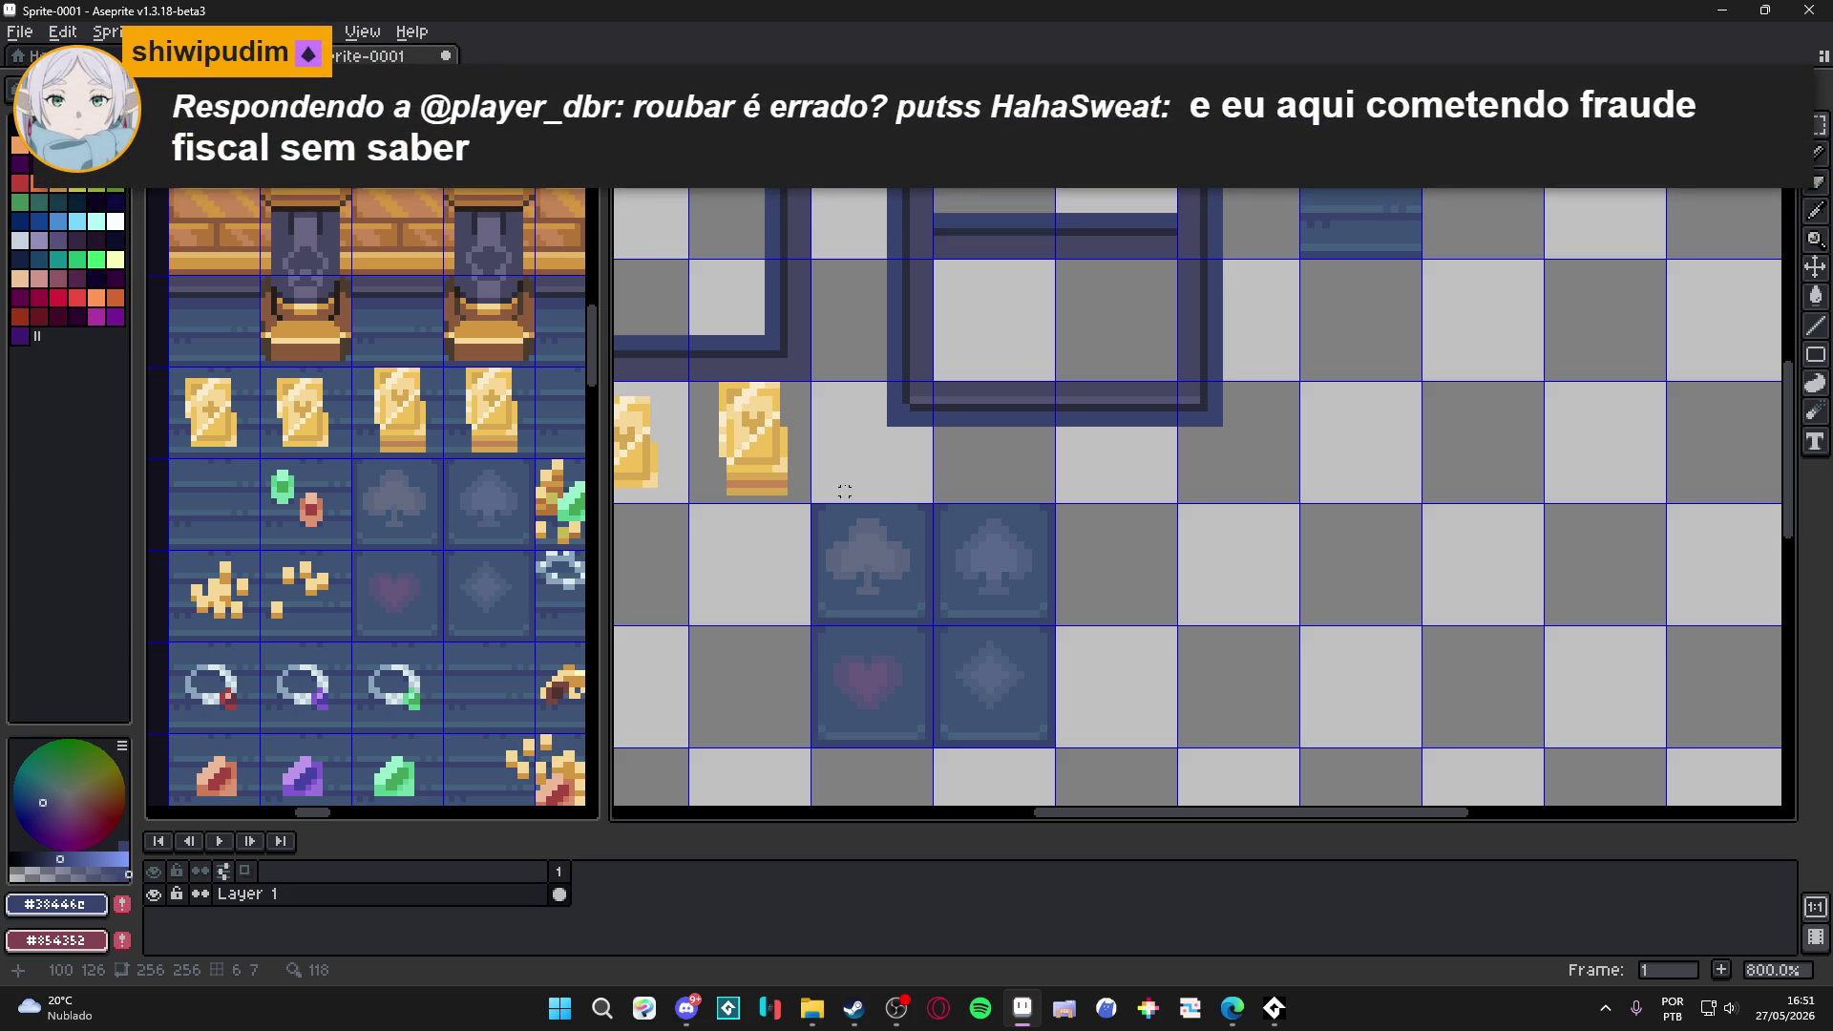
Move the club tile up a cell and nudge the spade tile below it.
mouse_move(838, 560)
left_mouse_down()
mouse_move(982, 698)
mouse_move(1225, 698)
mouse_move(1225, 576)
left_mouse_up()
scroll(1180, 691, "down", 2)
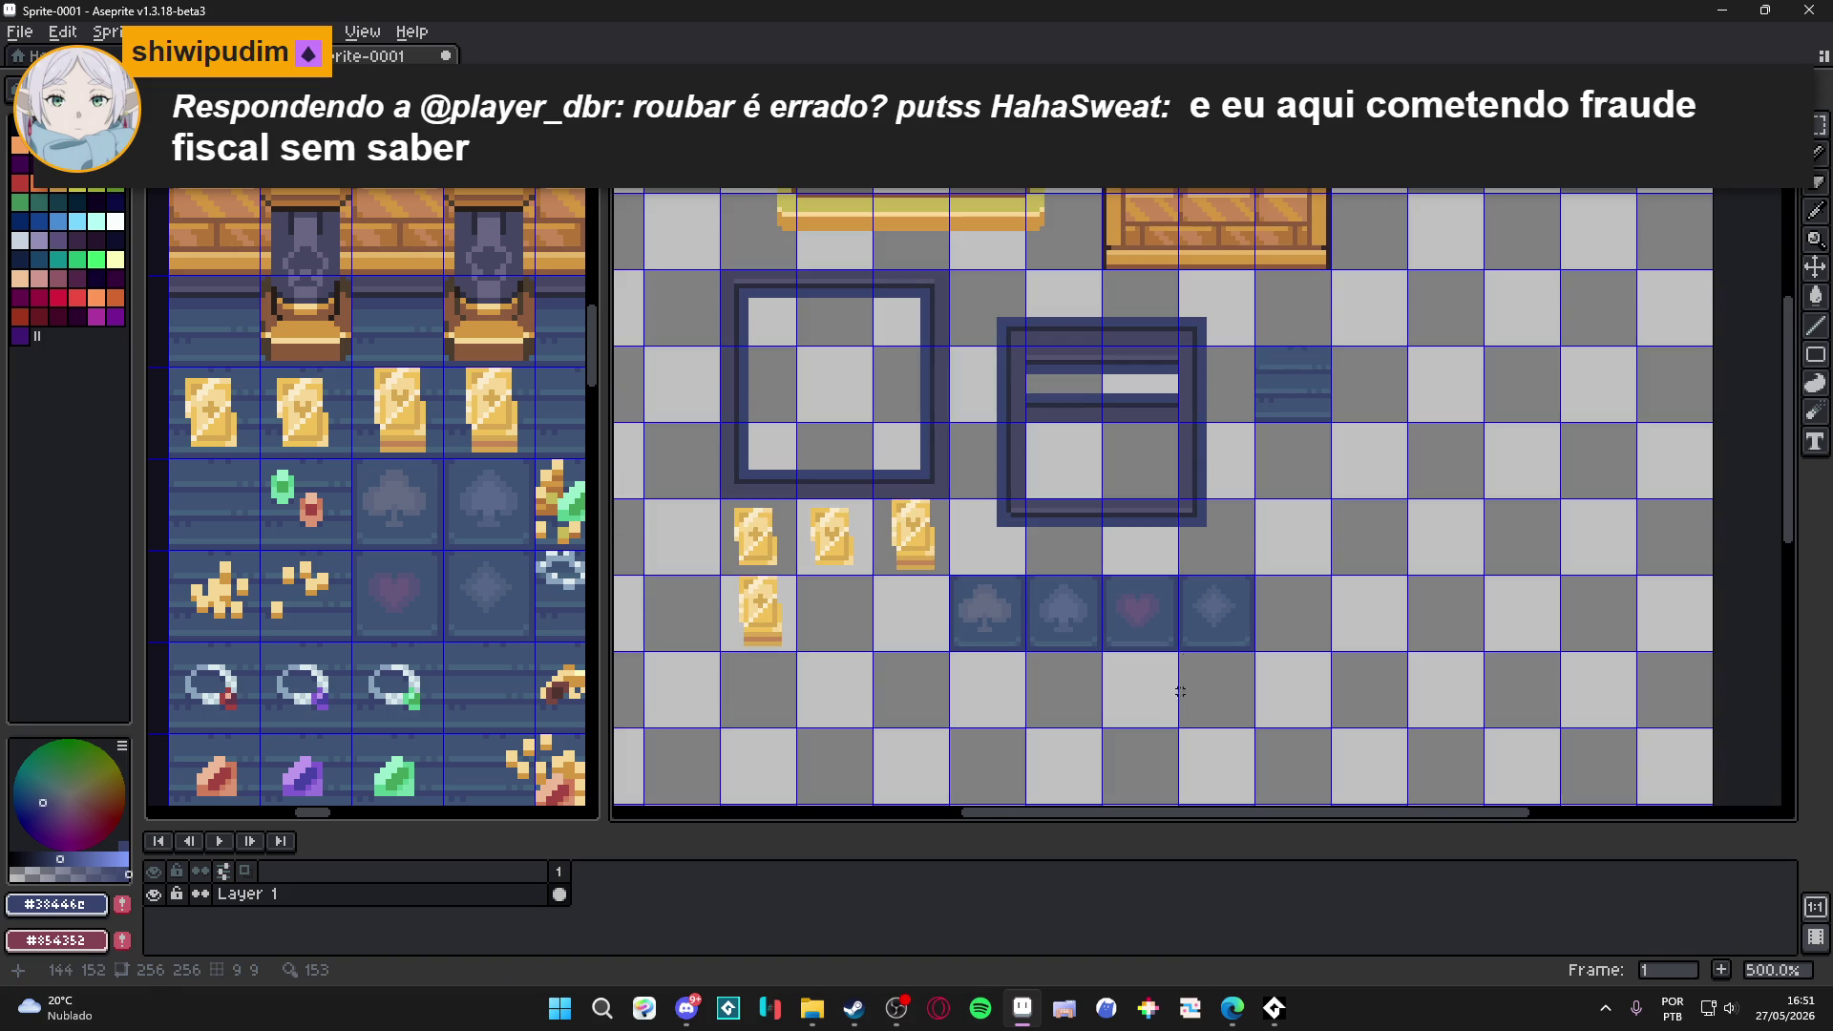
left_click_drag(1269, 361, 1294, 381)
mouse_move(974, 597)
left_mouse_down()
mouse_move(998, 625)
mouse_move(1151, 624)
mouse_move(1228, 471)
mouse_move(1304, 395)
left_mouse_up()
left_click_drag(1036, 584, 1082, 630)
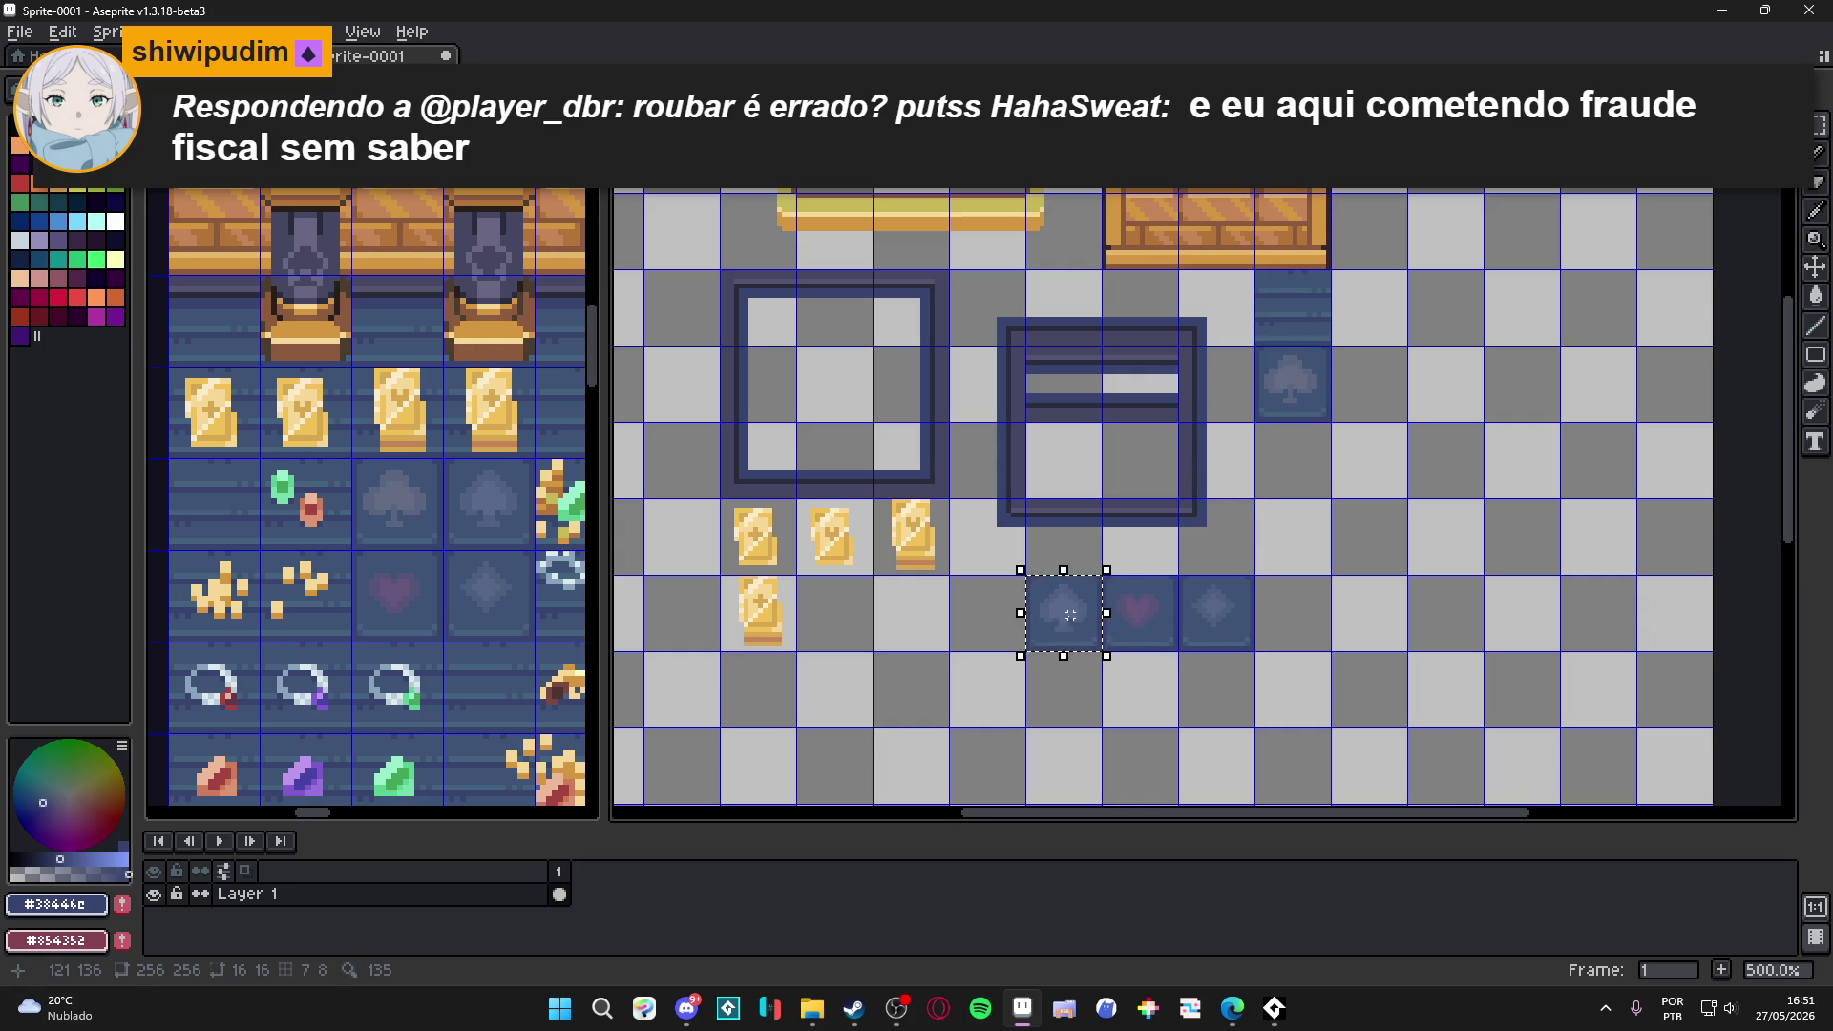
key("shift+Right")
key("shift+Right")
key("shift+Up")
key("shift+Up")
key("shift+Right")
Nudge the heart tile up under the spade and the diamond tile beside the club.
left_click_drag(1141, 613, 1150, 632)
key("shift+Right")
key("shift+Right")
key("shift+Up")
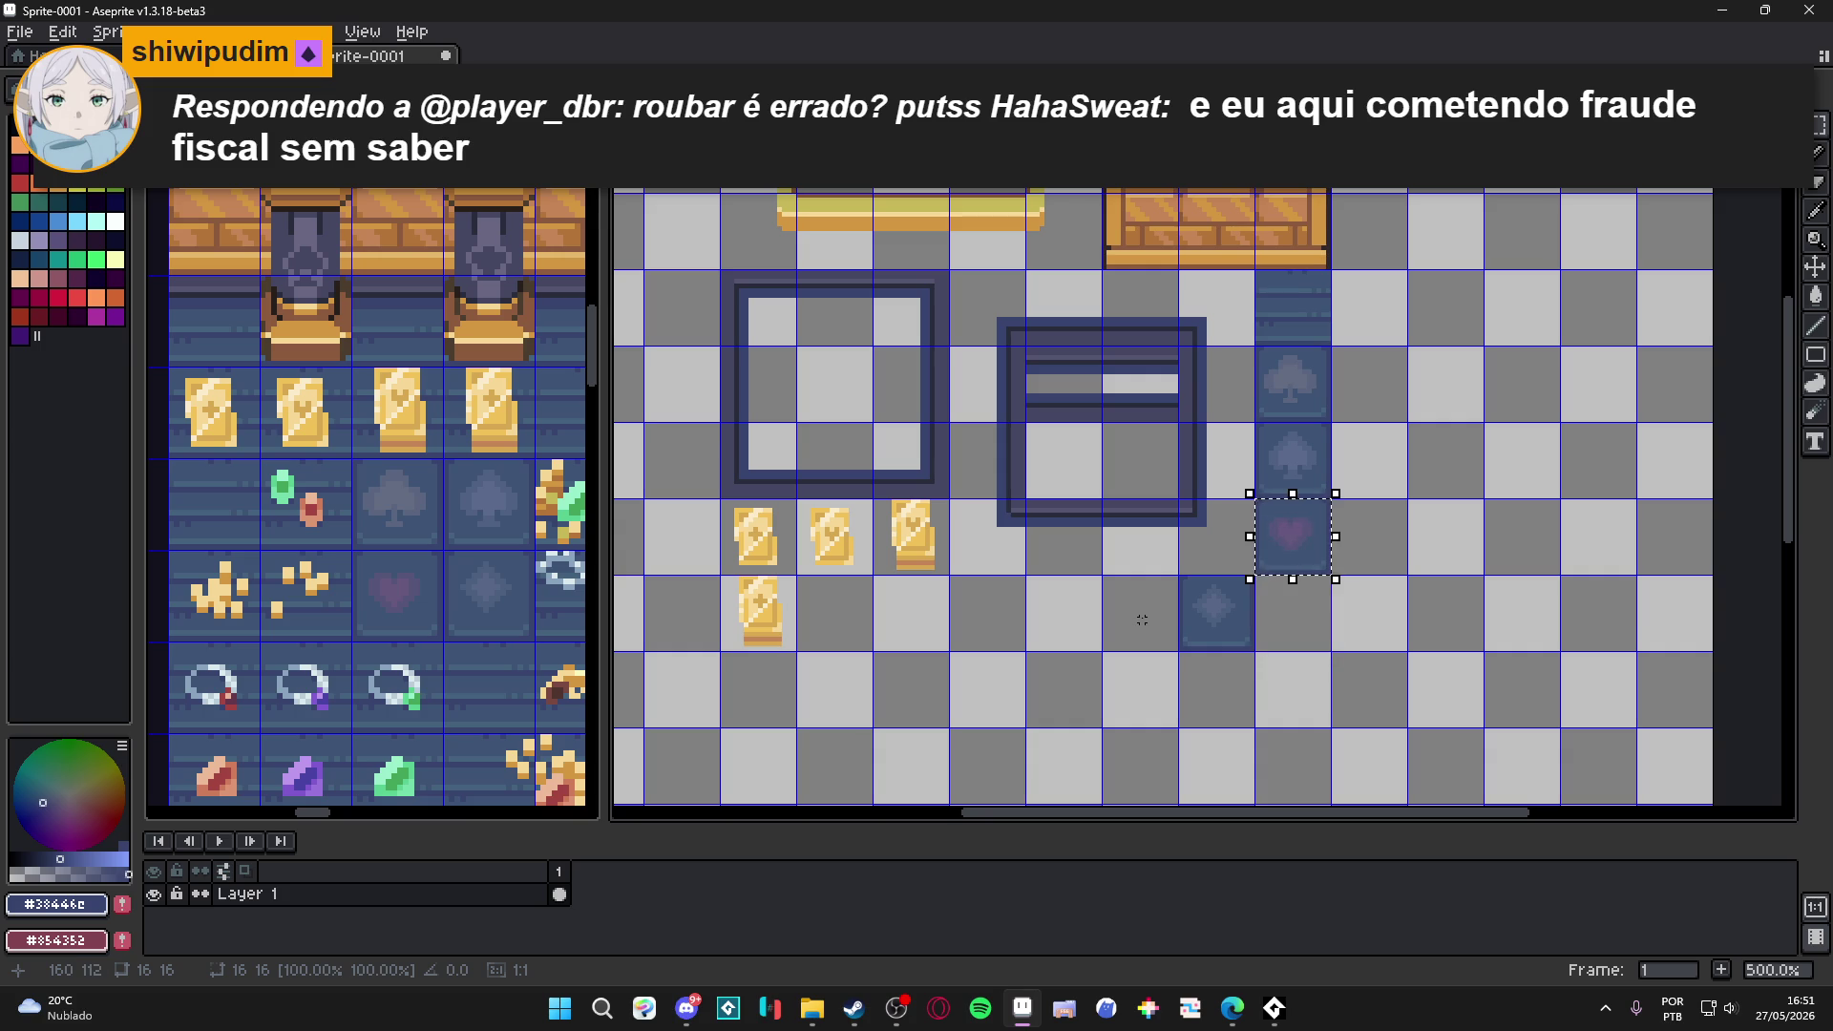
left_click_drag(1191, 593, 1243, 632)
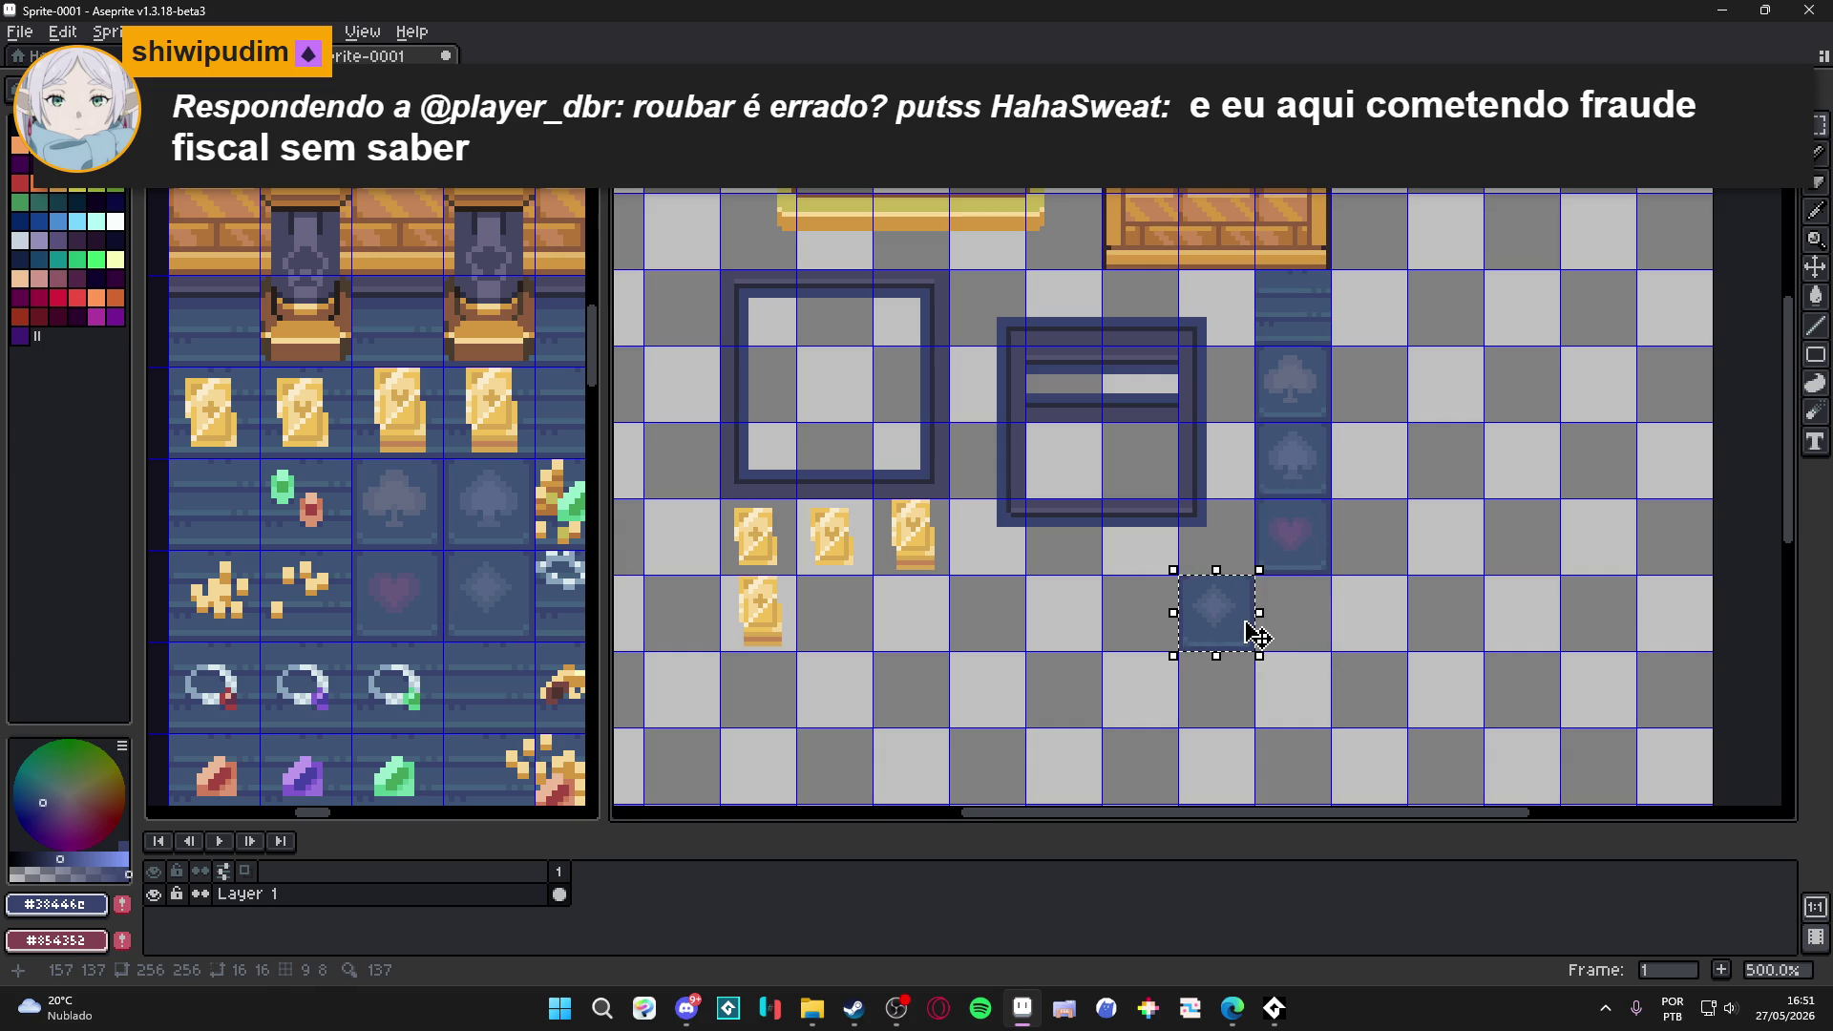
key("shift+Right")
key("shift+Right")
key("shift+Up")
key("shift+Up")
key("shift+Up")
Nudge the heart tile into place beside the spade and commit its position.
left_click_drag(1256, 500, 1330, 572)
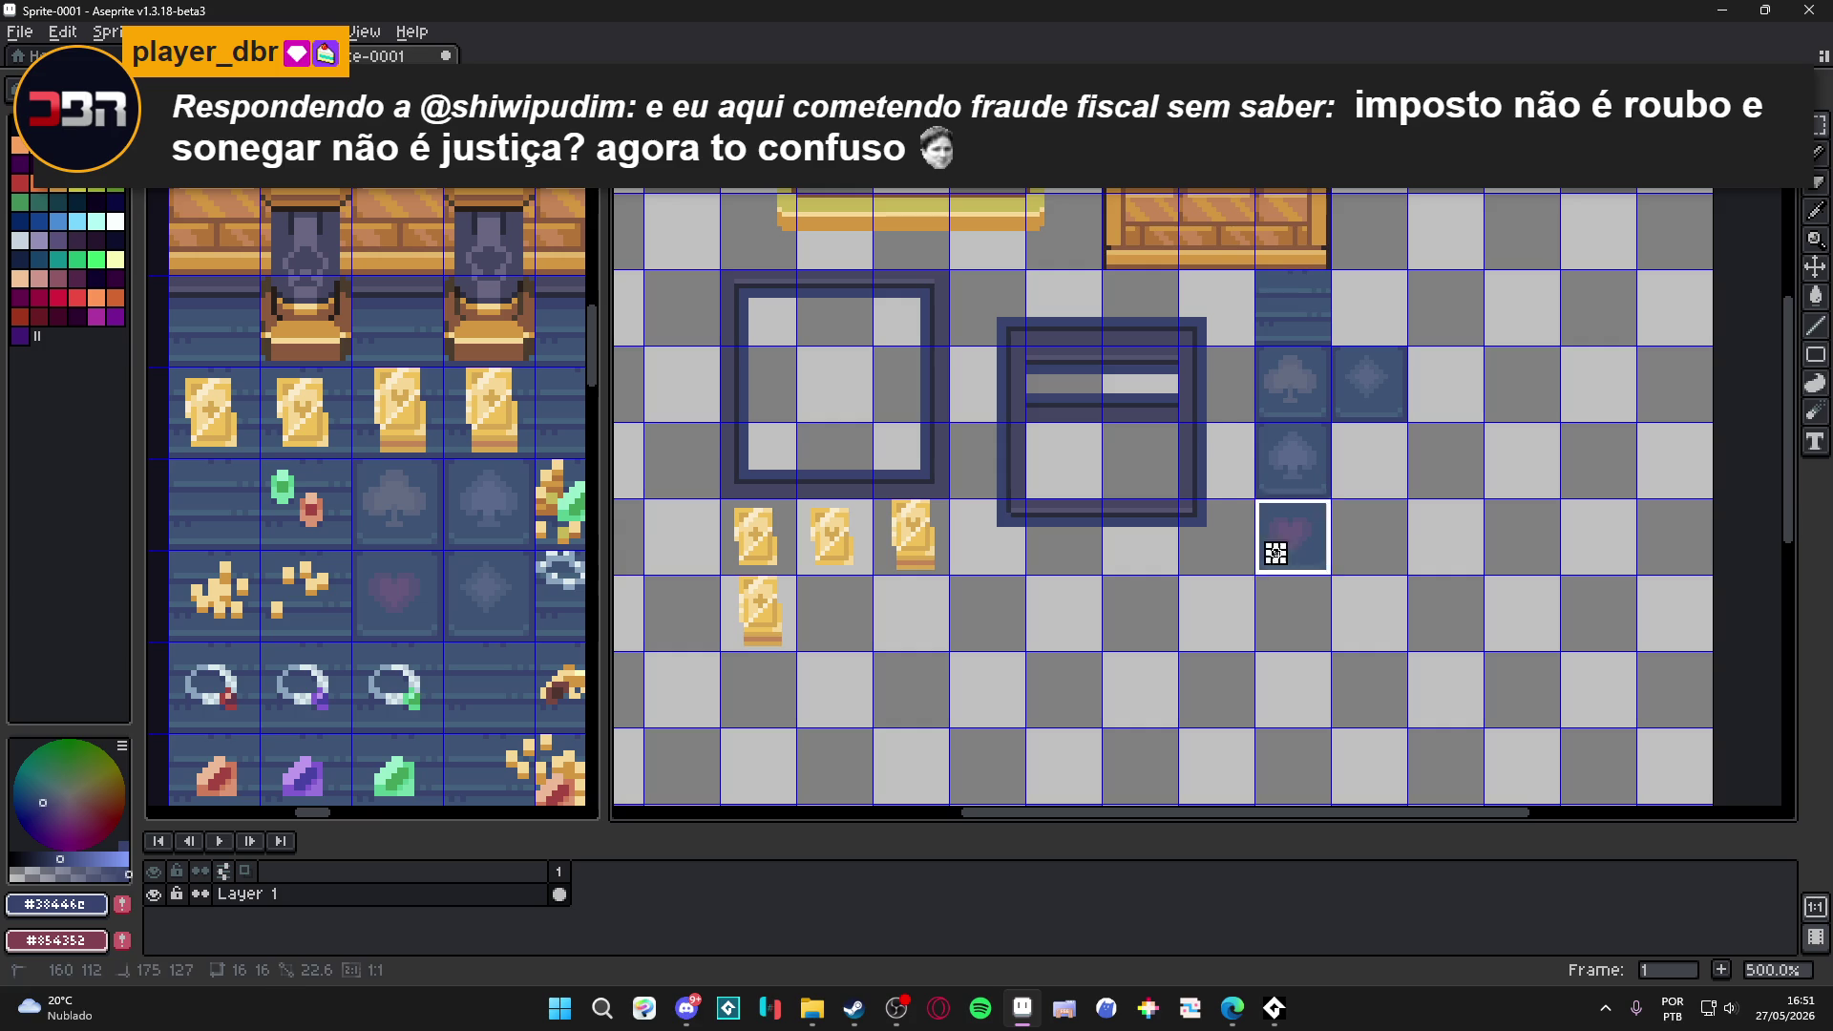
key("shift+Right")
key("shift+Right")
key("shift+Left")
key("shift+Up")
left_click(1276, 554)
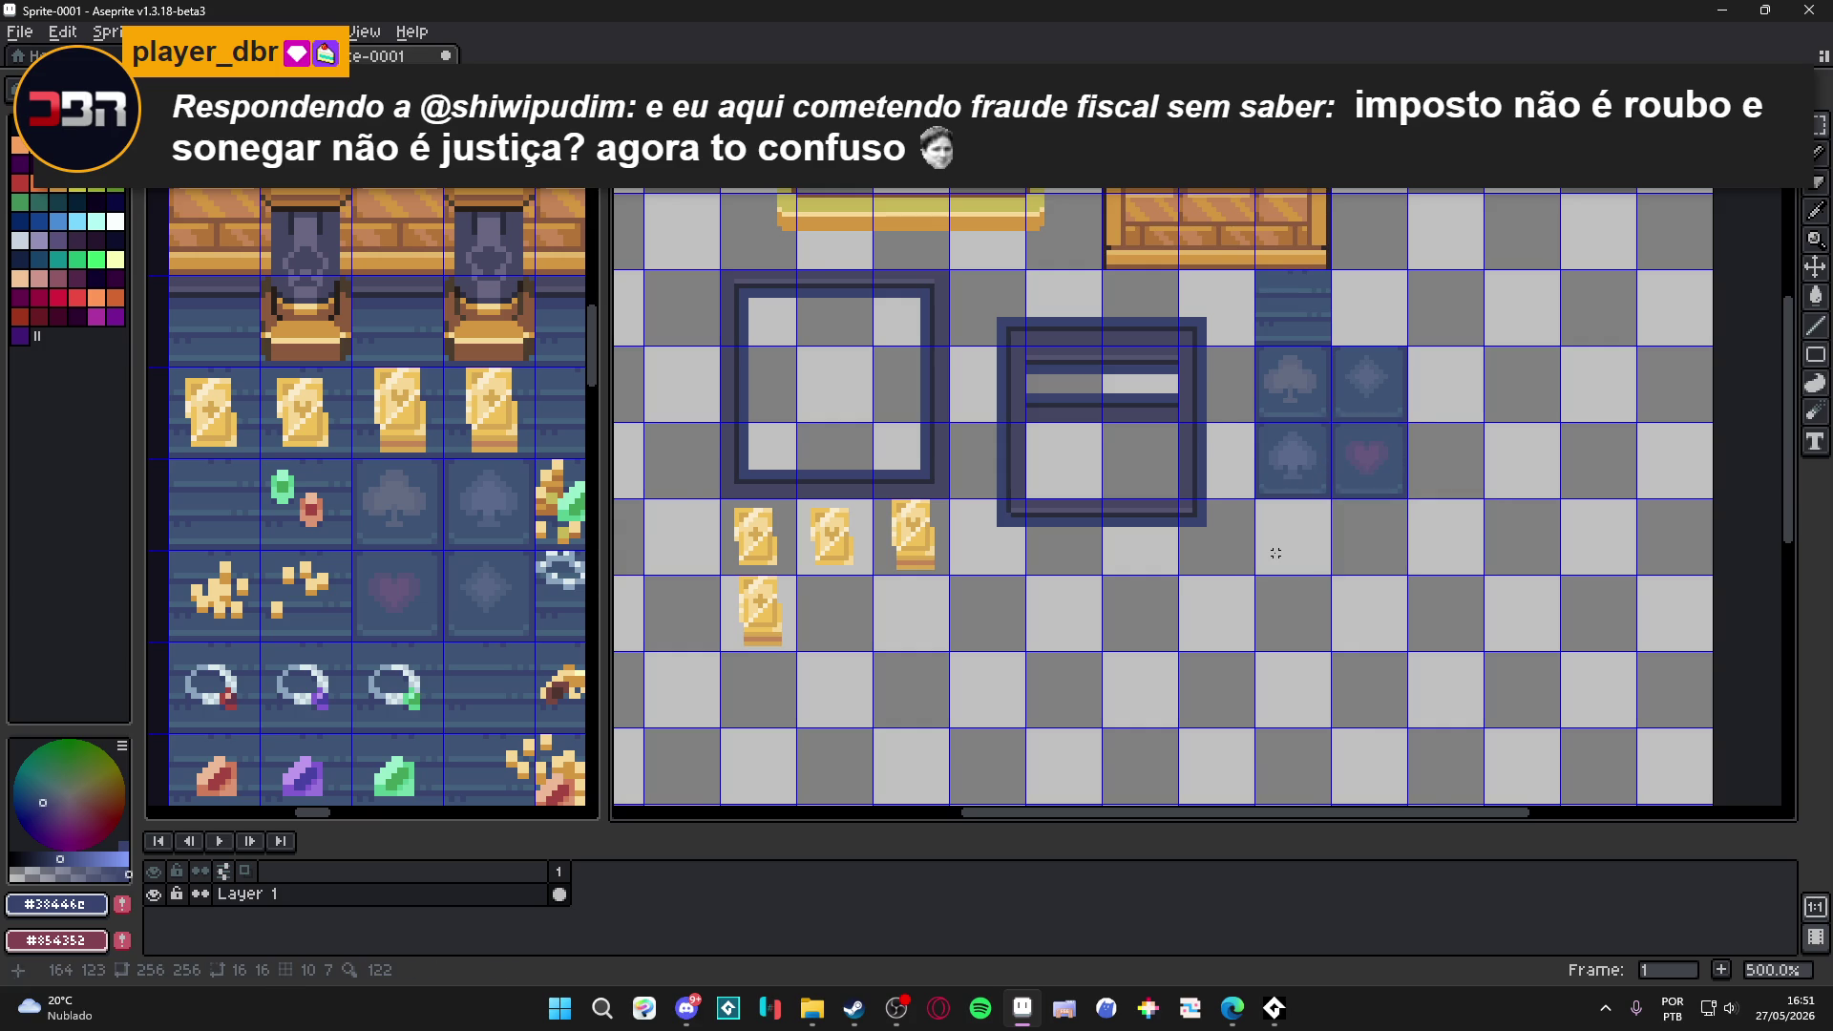
scroll(1275, 554, "down", 2)
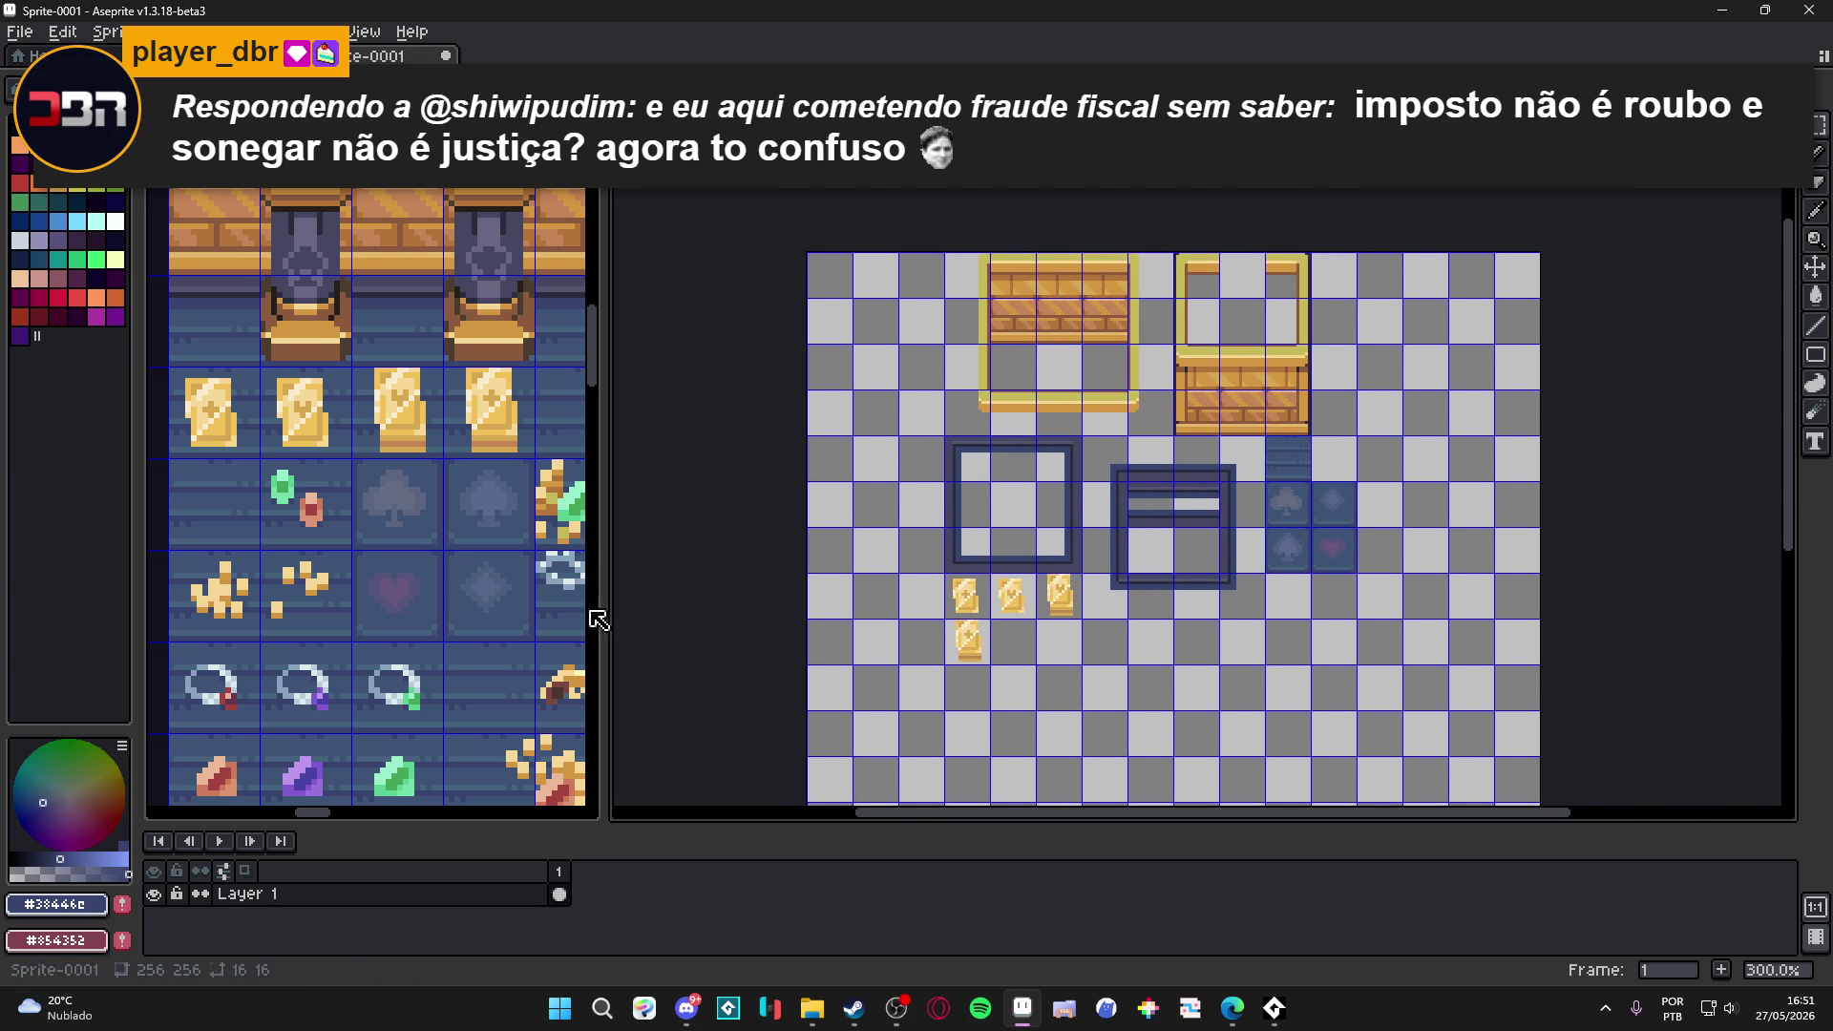
scroll(394, 575, "down", 1)
scroll(380, 584, "down", 1)
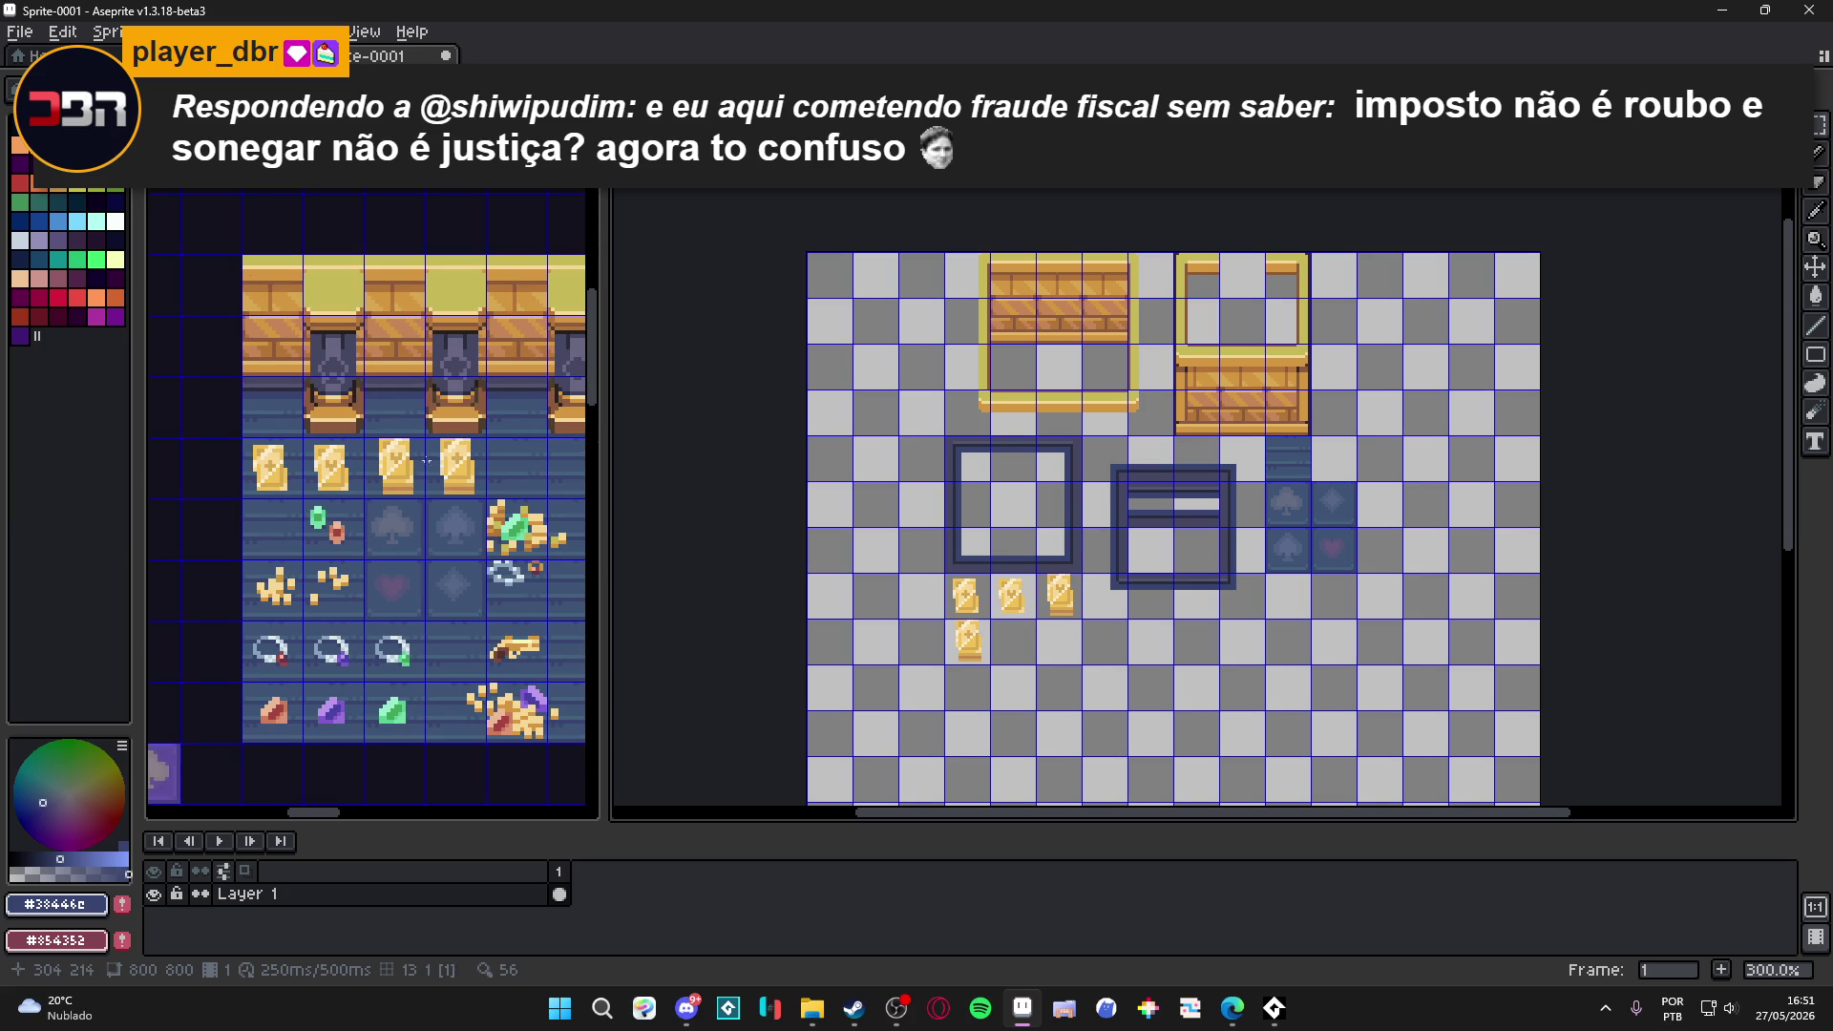
Select and copy the three rings and three gems in the reward room sprite.
scroll(277, 677, "up", 3)
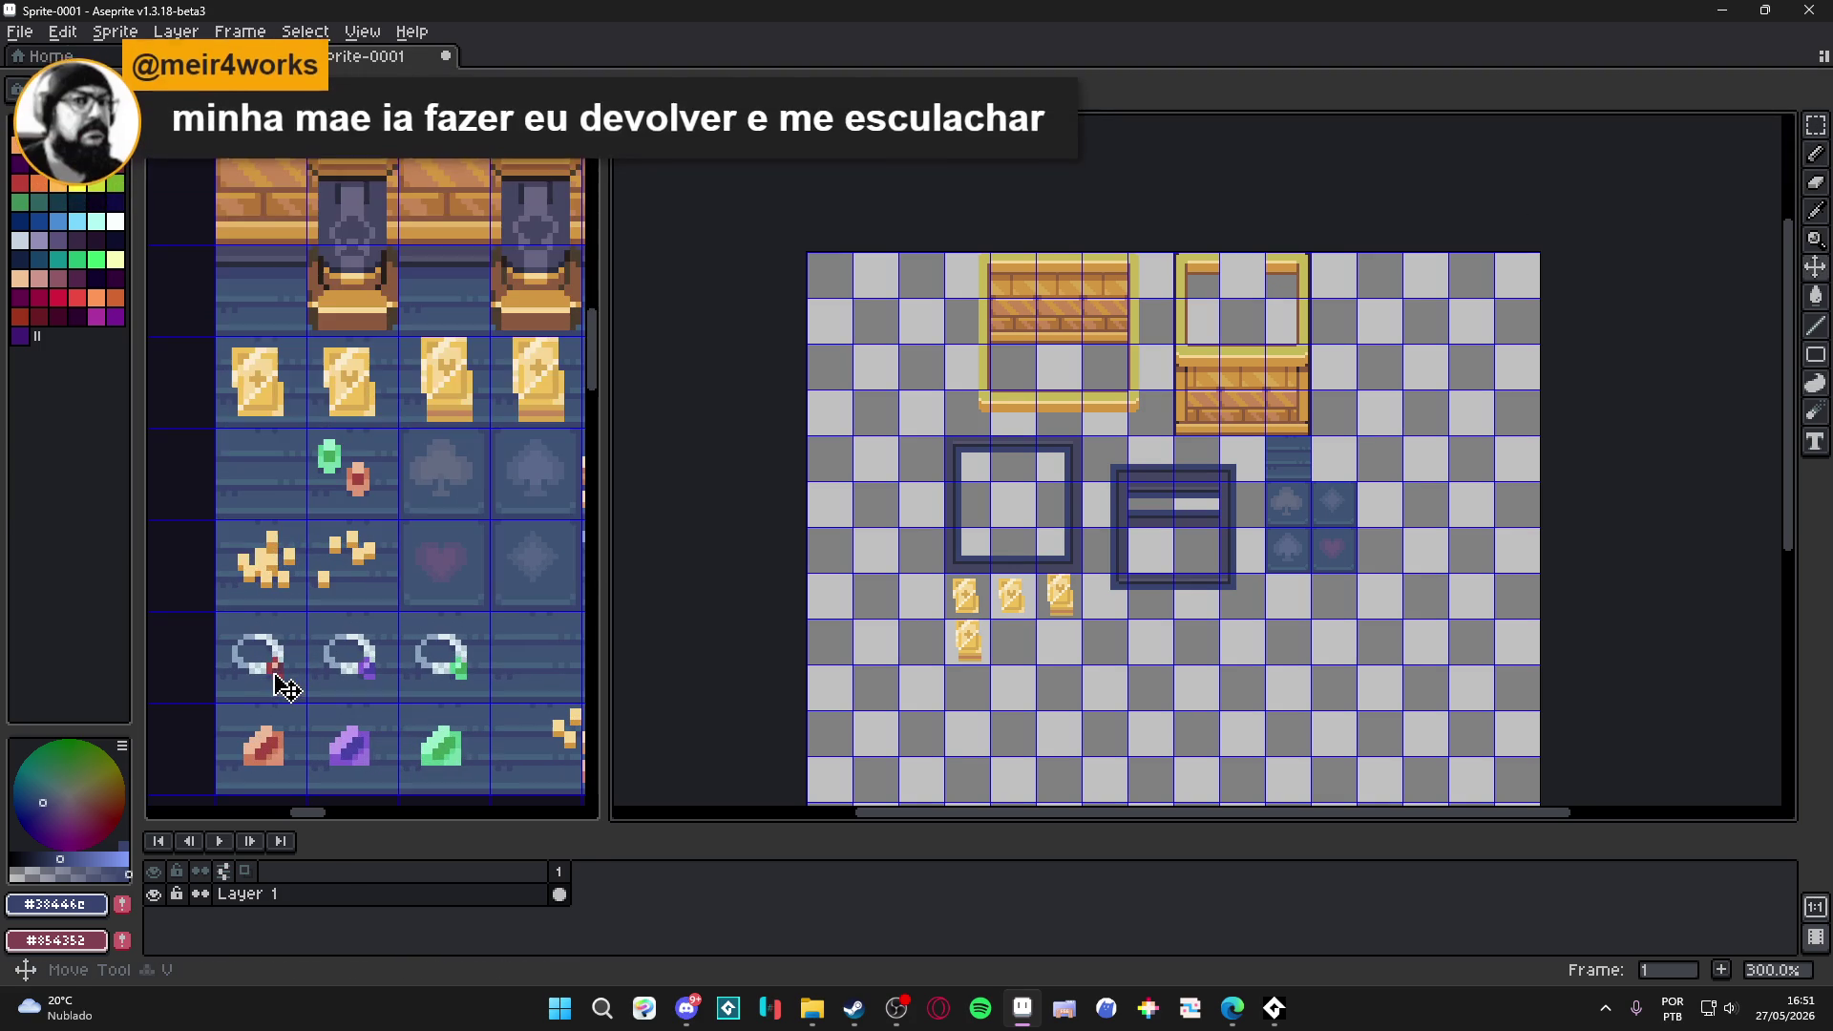
left_click(286, 681)
left_click(286, 681)
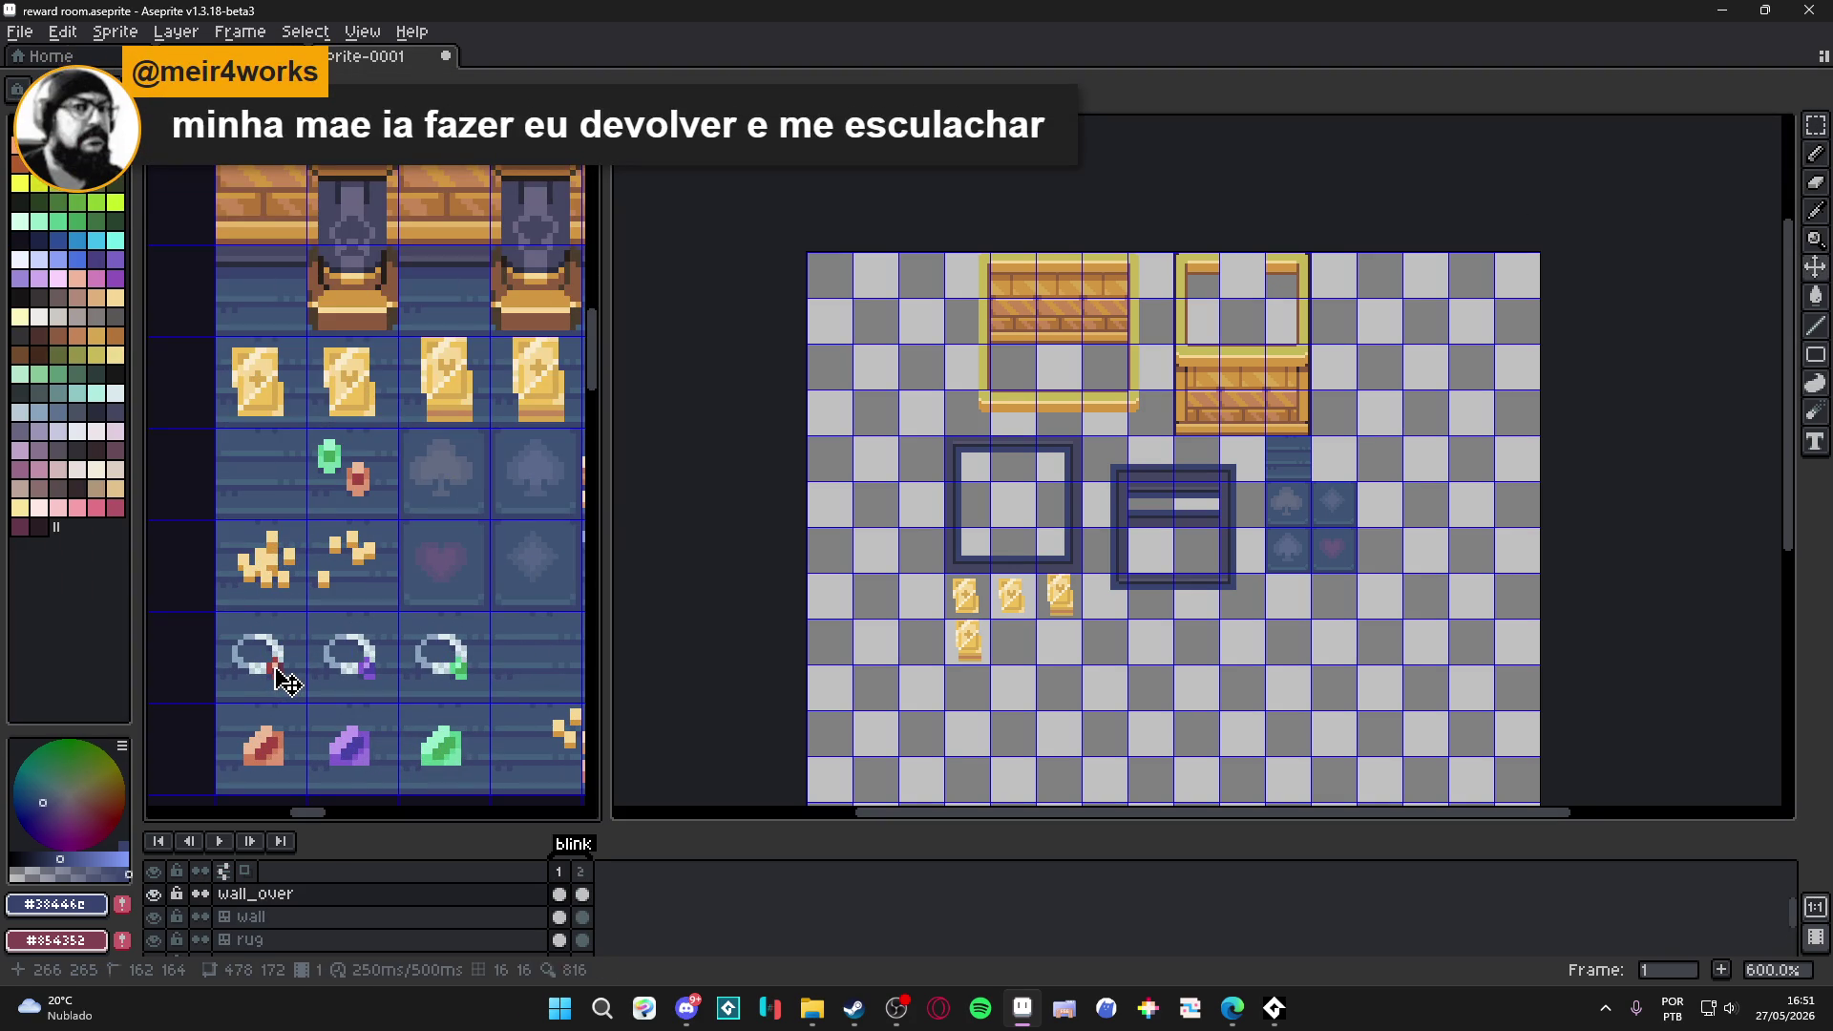
key("m")
mouse_move(276, 668)
left_mouse_down()
mouse_move(429, 682)
mouse_move(439, 755)
left_mouse_up()
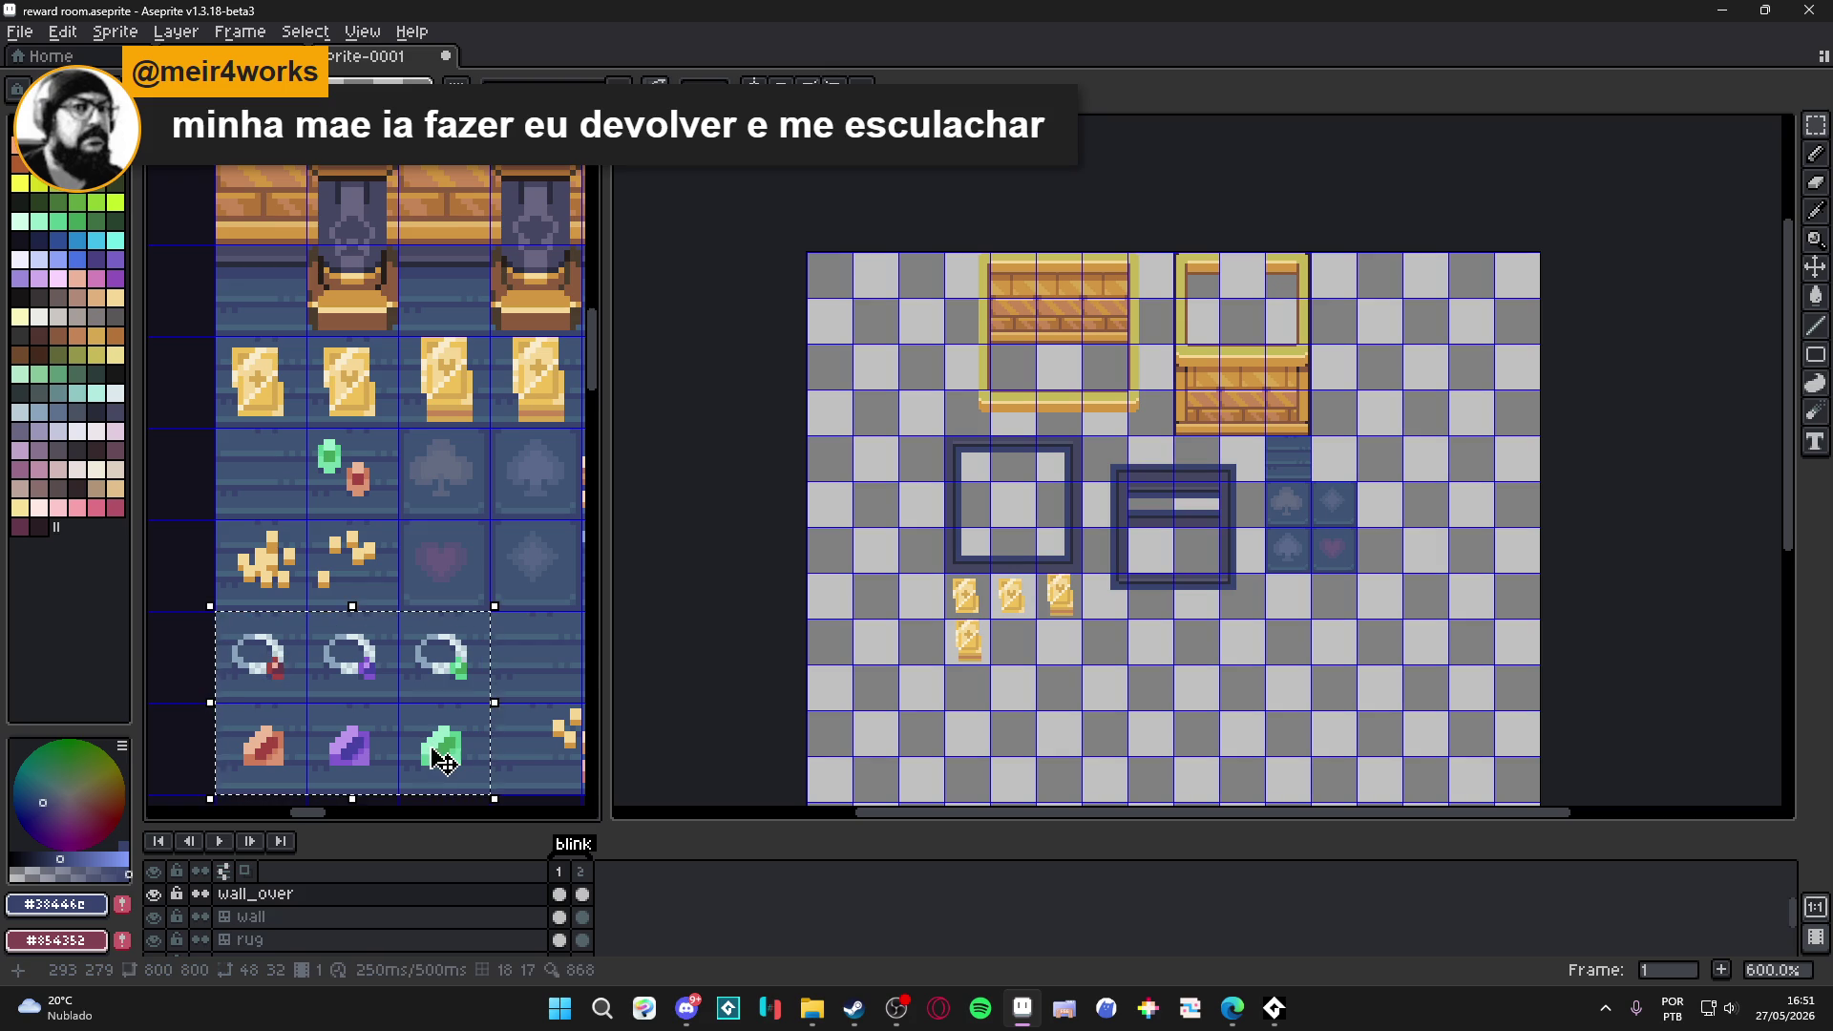
left_click(424, 728)
scroll(1127, 593, "up", 2)
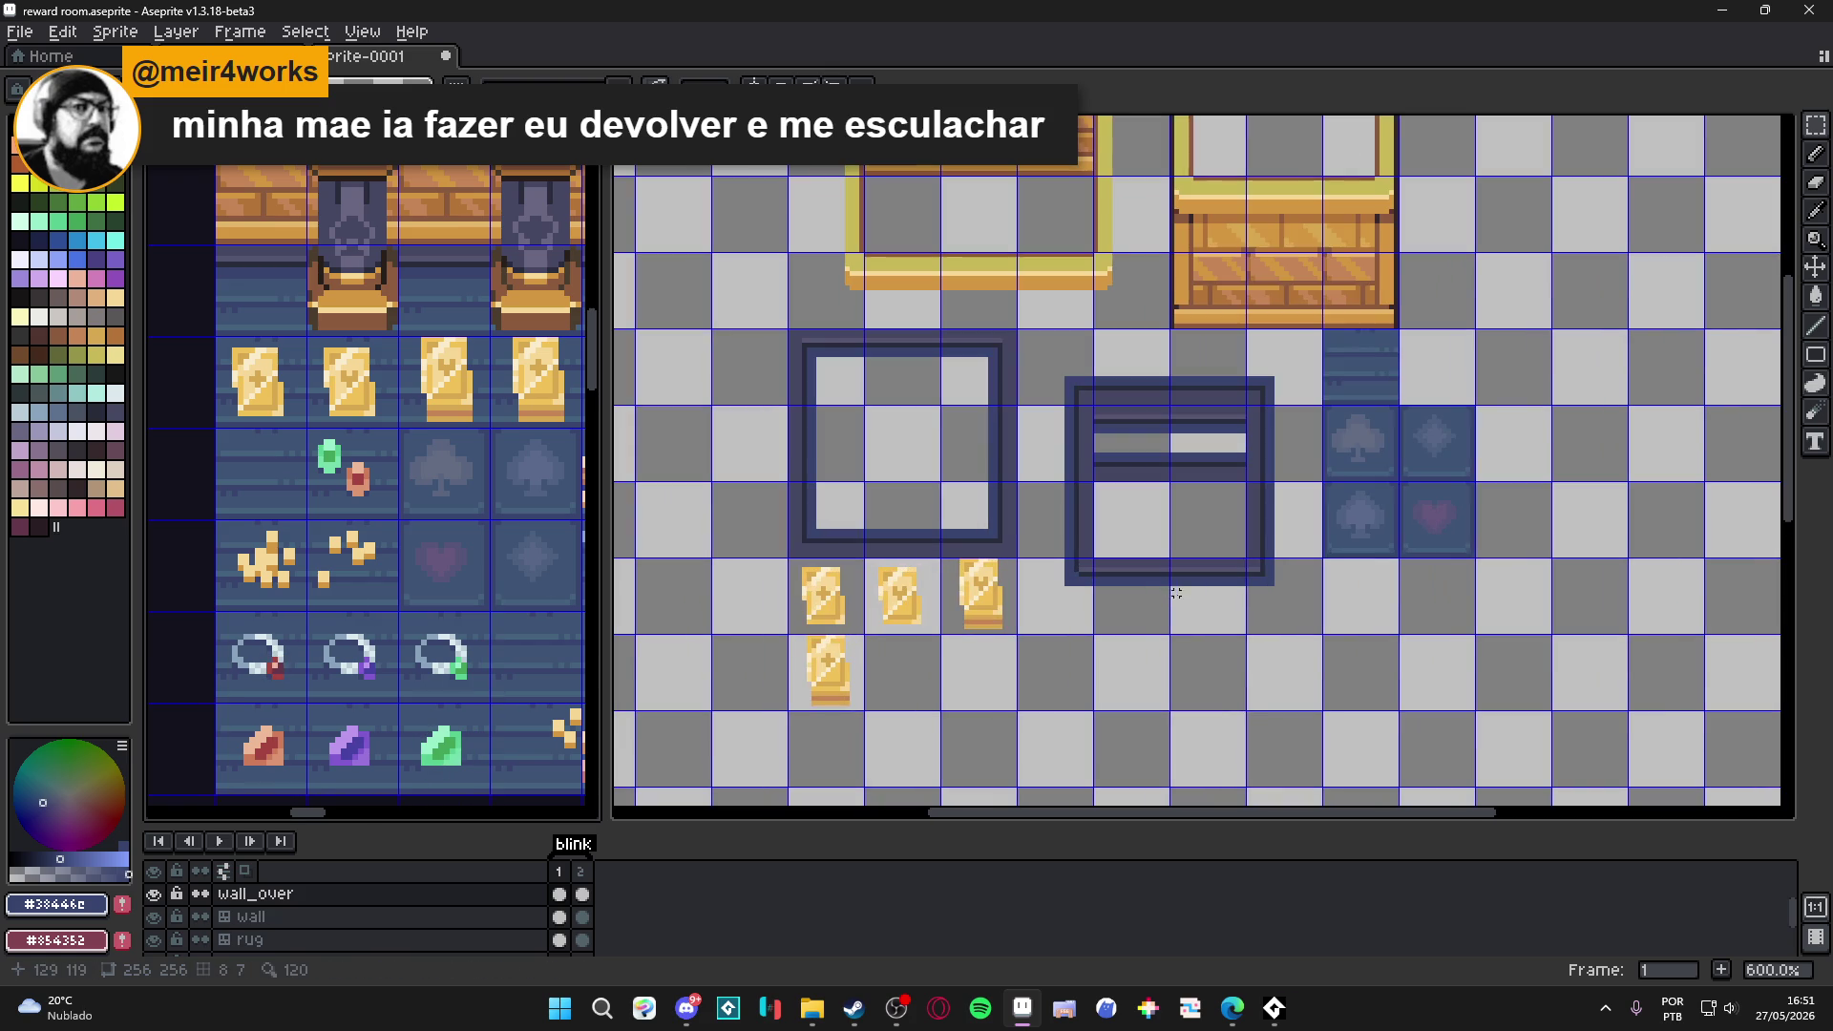
Paste the rings and gems beside the gold cards in Sprite-0001 and commit them.
left_click(1136, 594)
key("ctrl+v")
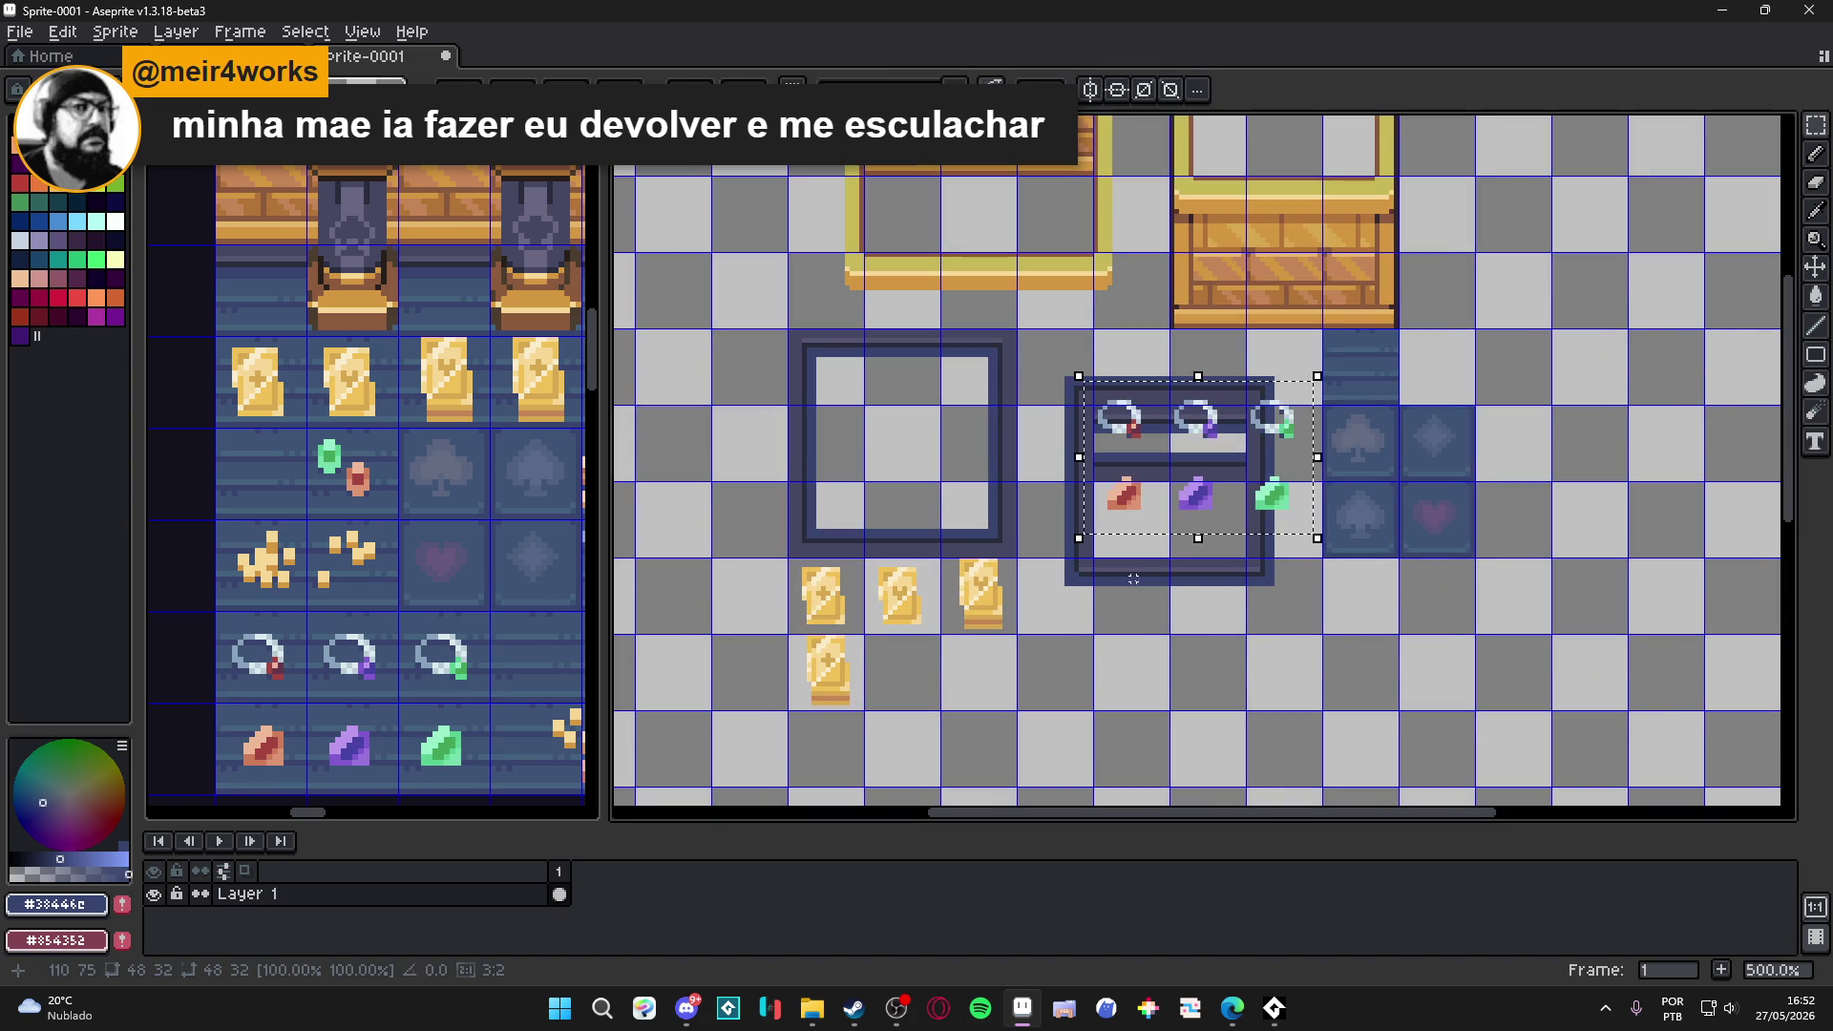
mouse_move(1232, 504)
left_mouse_down()
mouse_move(1183, 696)
mouse_move(1069, 788)
mouse_move(970, 765)
mouse_move(1215, 736)
mouse_move(1128, 756)
left_mouse_up()
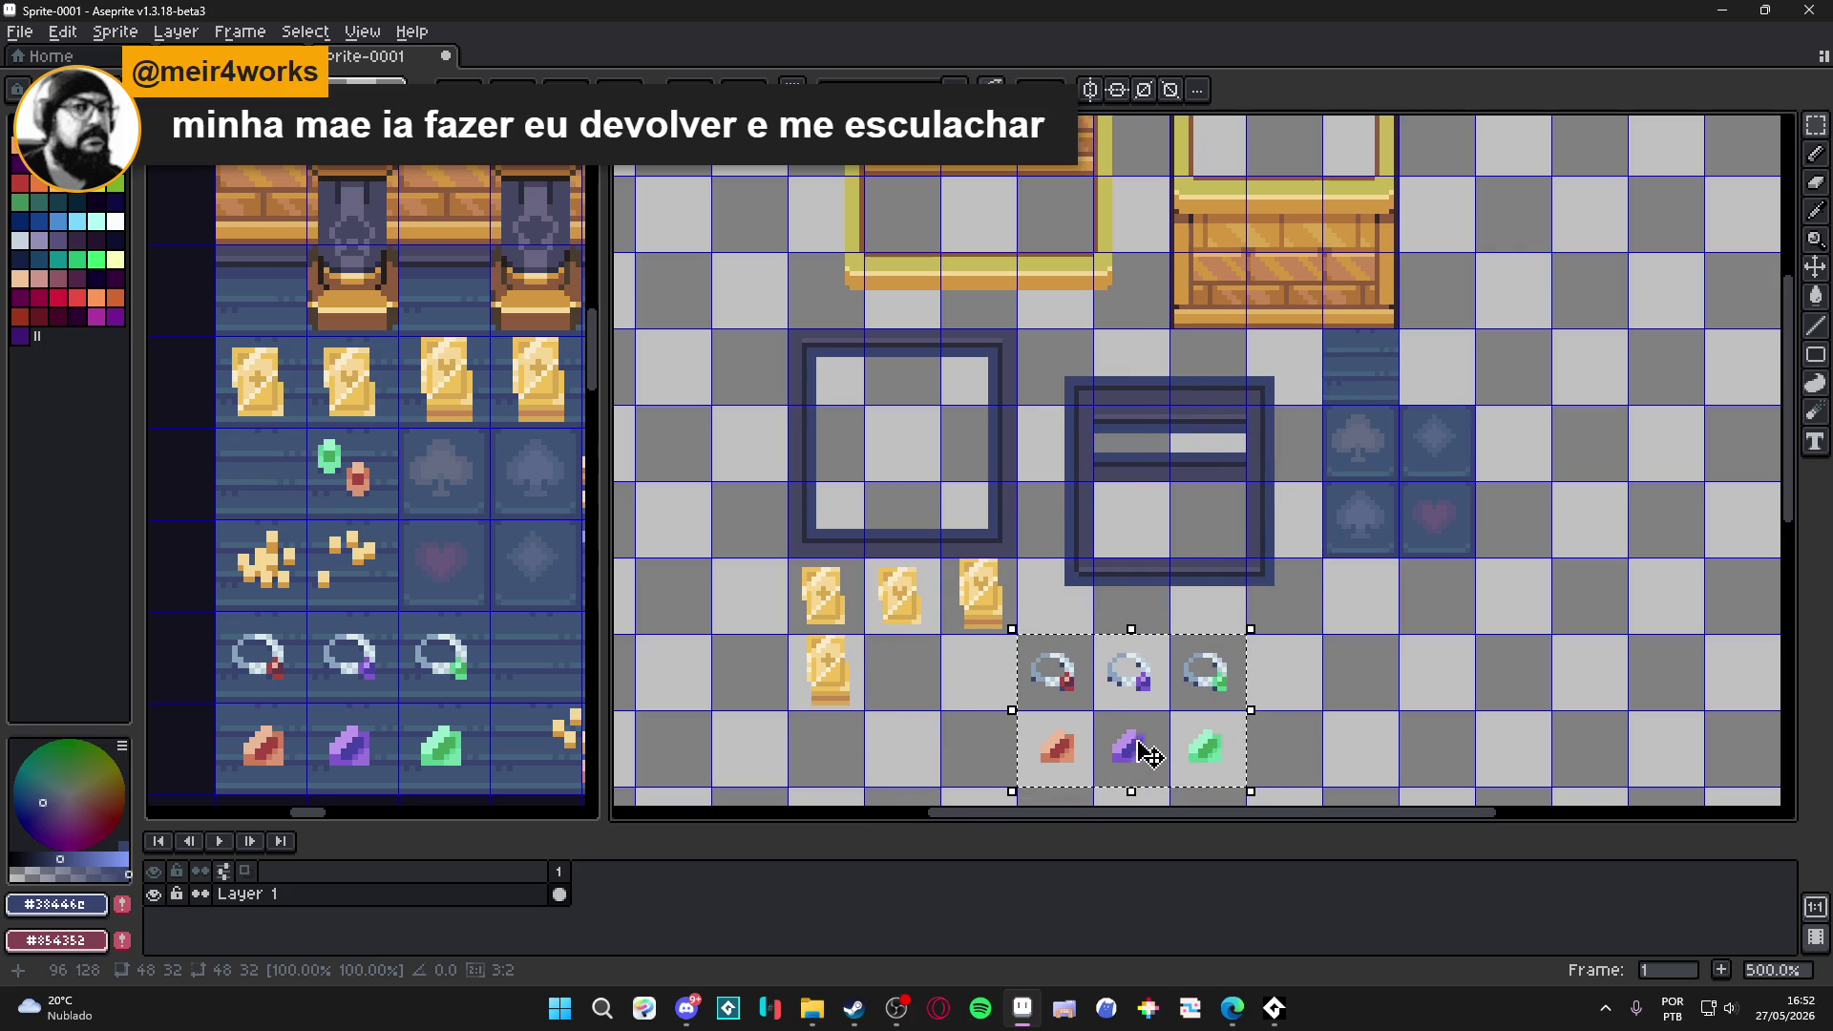
key("Return")
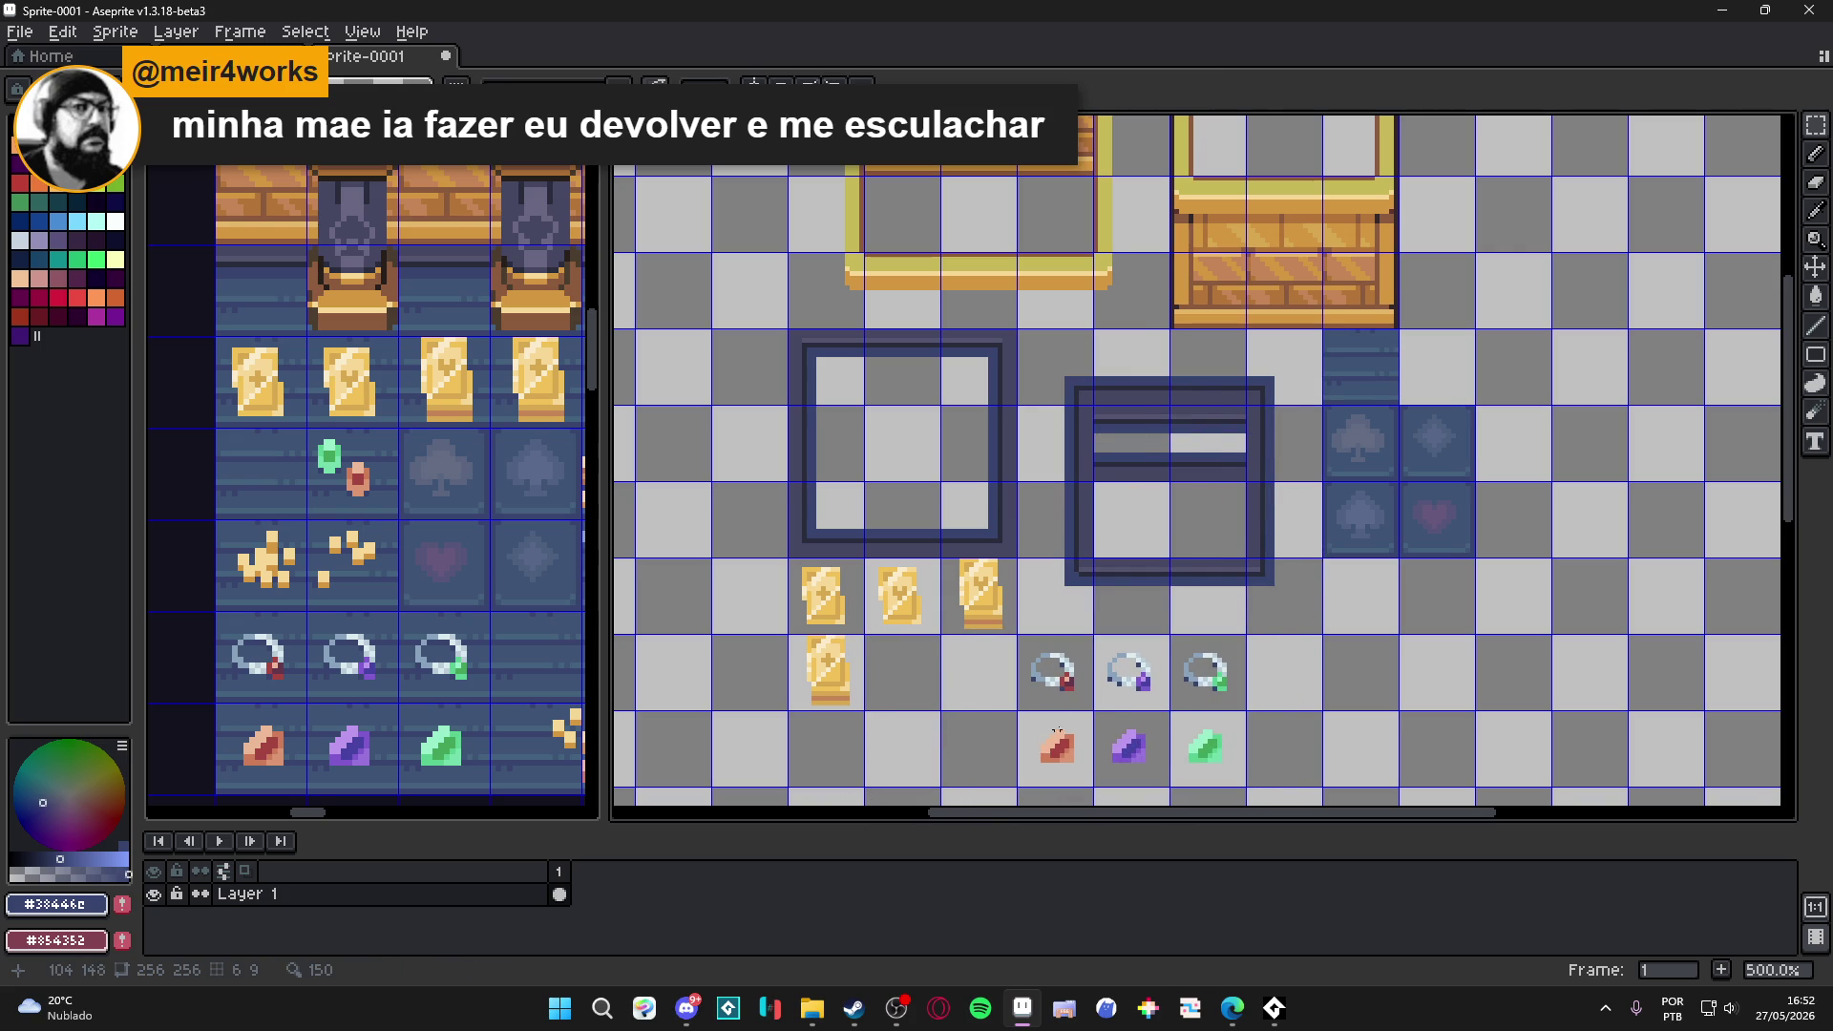
scroll(1059, 738, "up", 4)
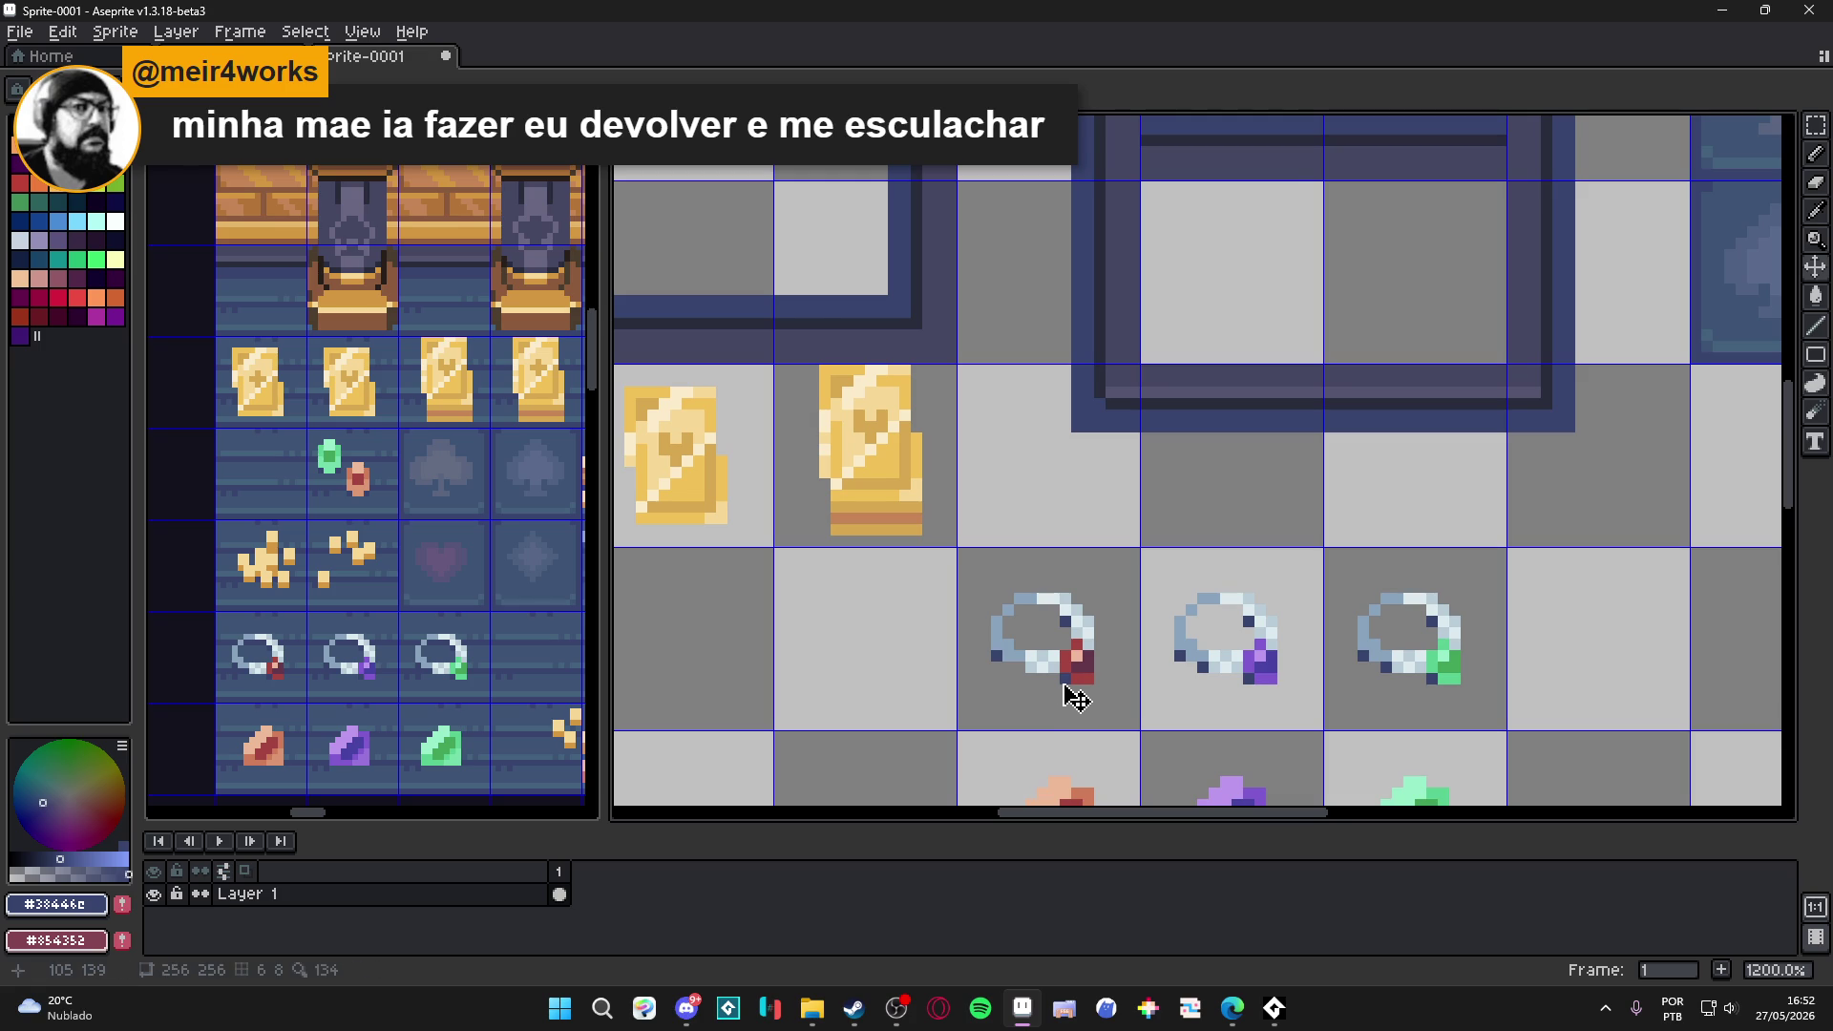
key("e")
scroll(1066, 679, "down", 3)
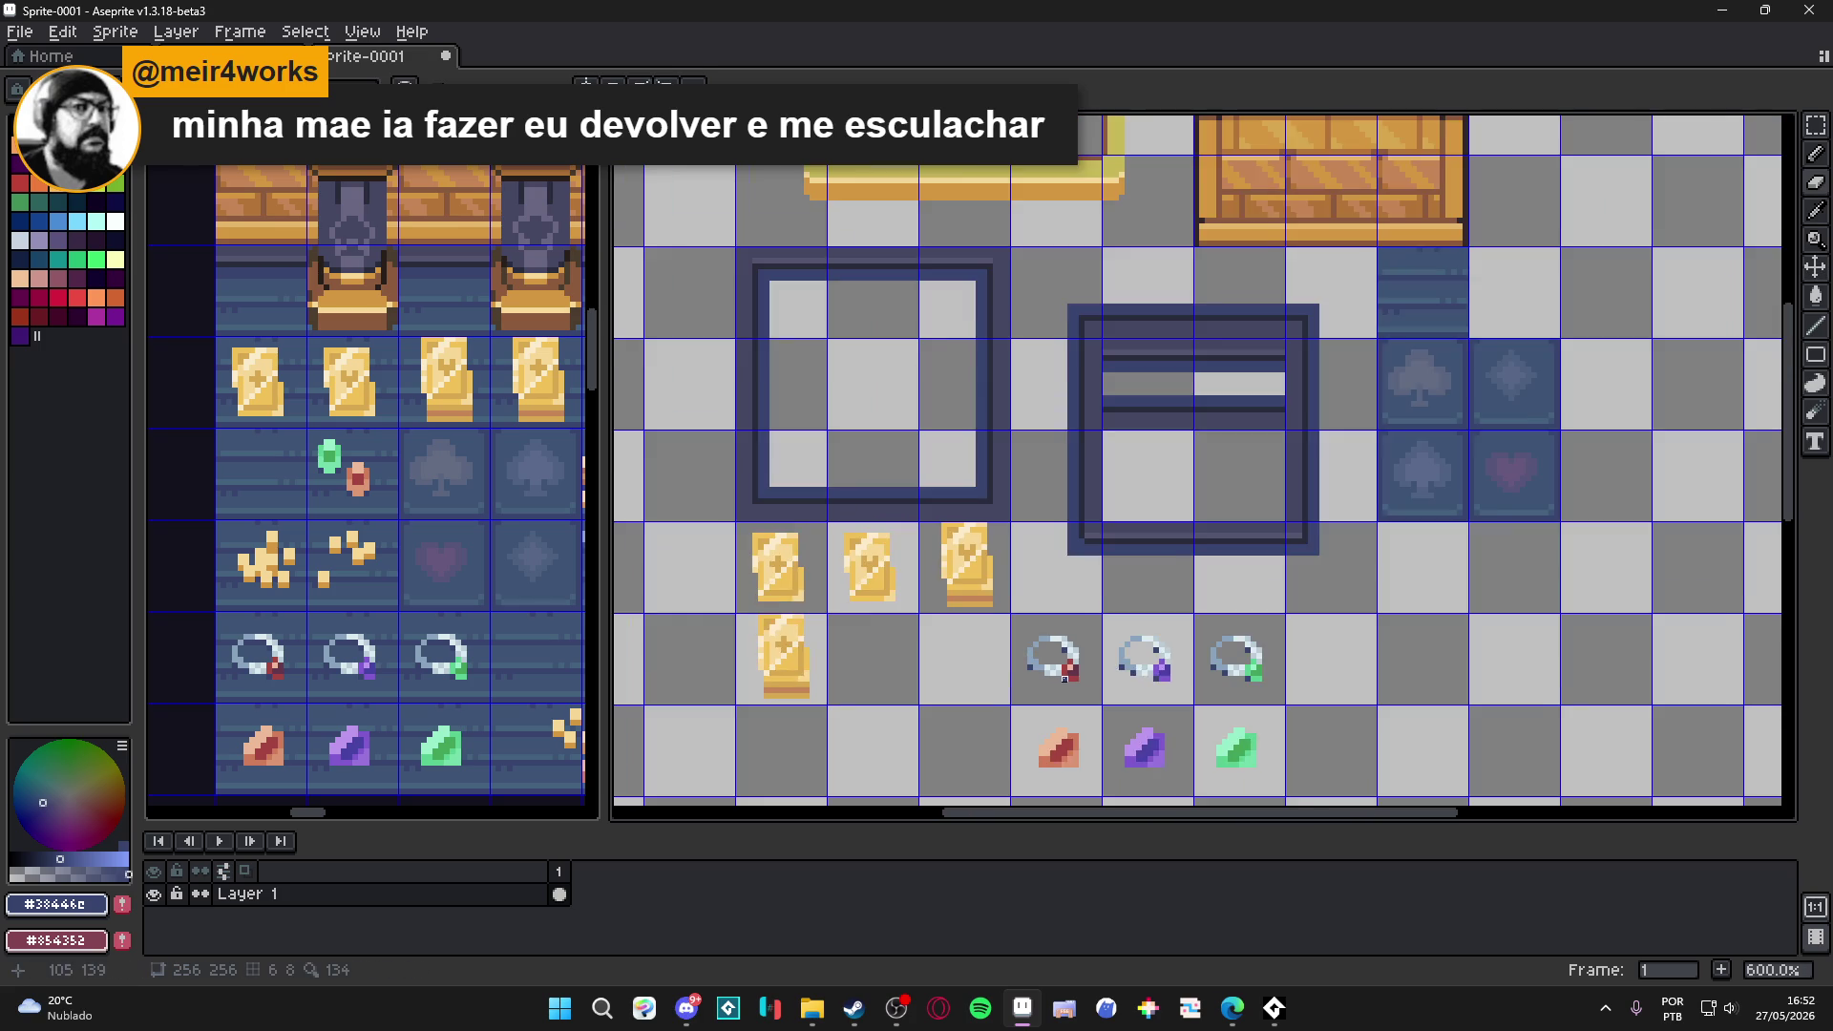
scroll(1068, 754, "up", 1)
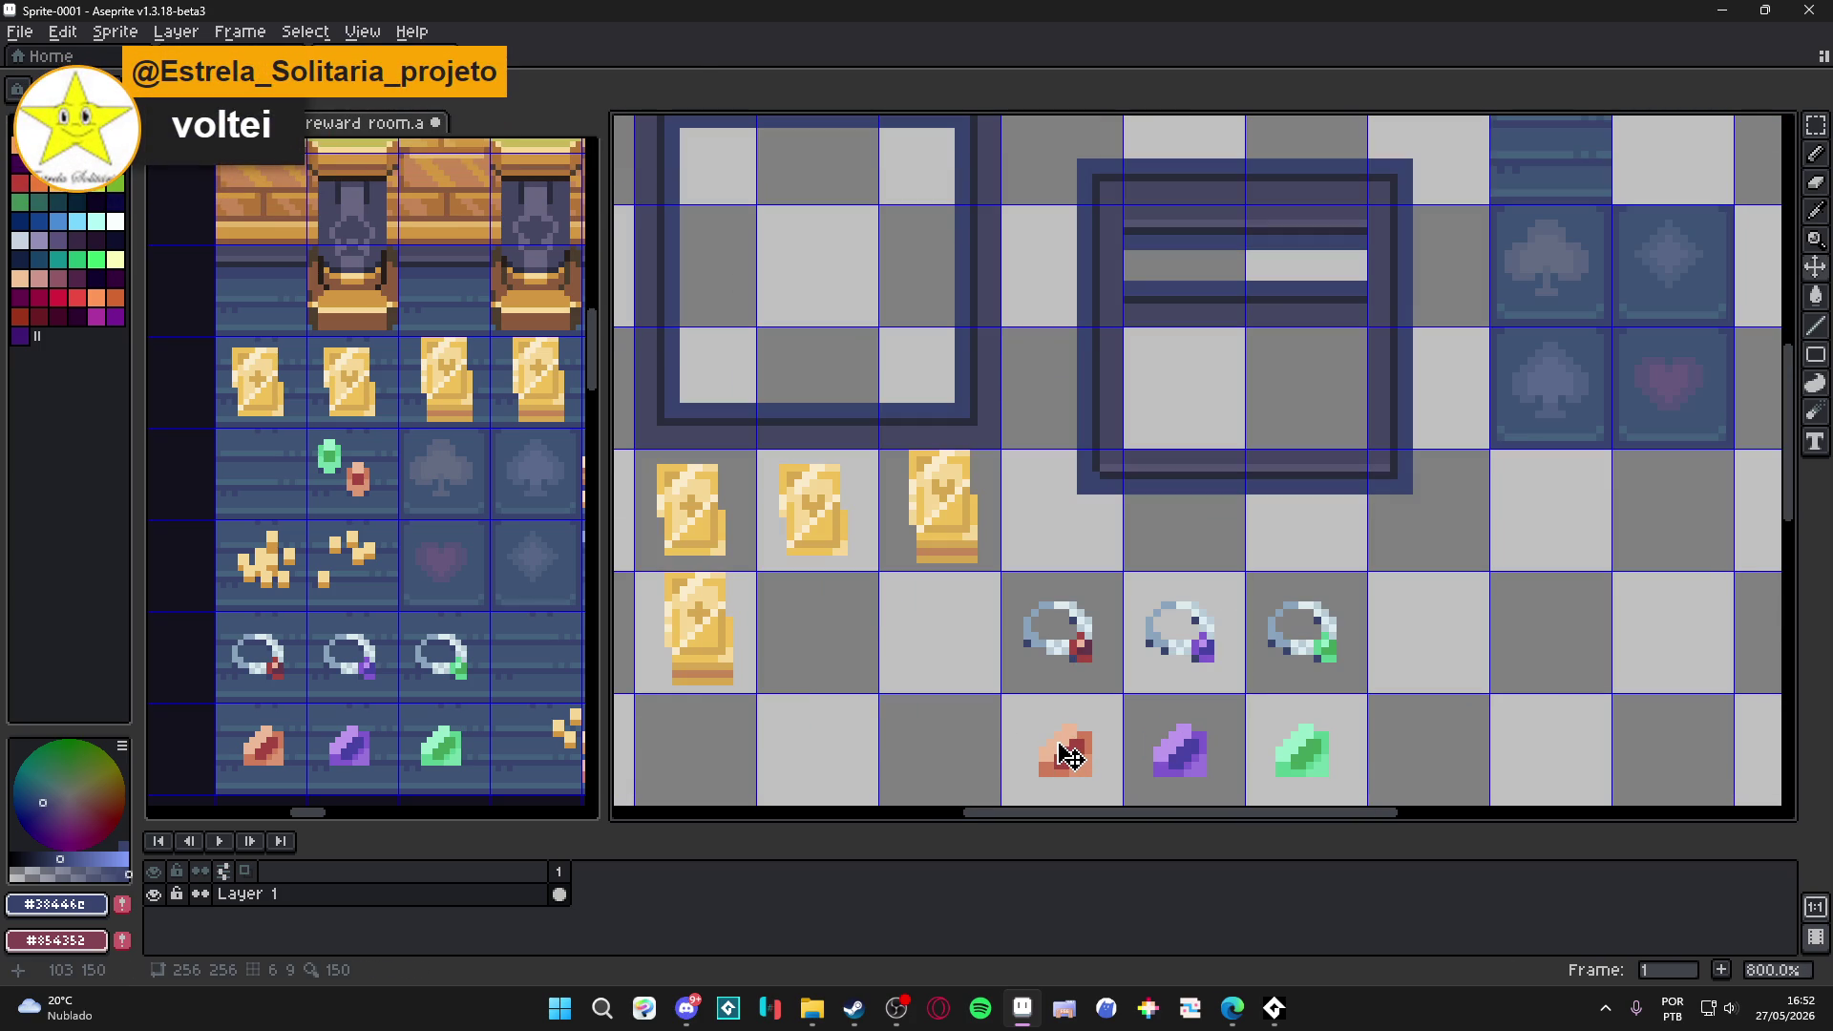
Shift the 3×2 rings-and-gems block one tile left and commit it.
scroll(1069, 756, "down", 2)
left_click(1069, 756)
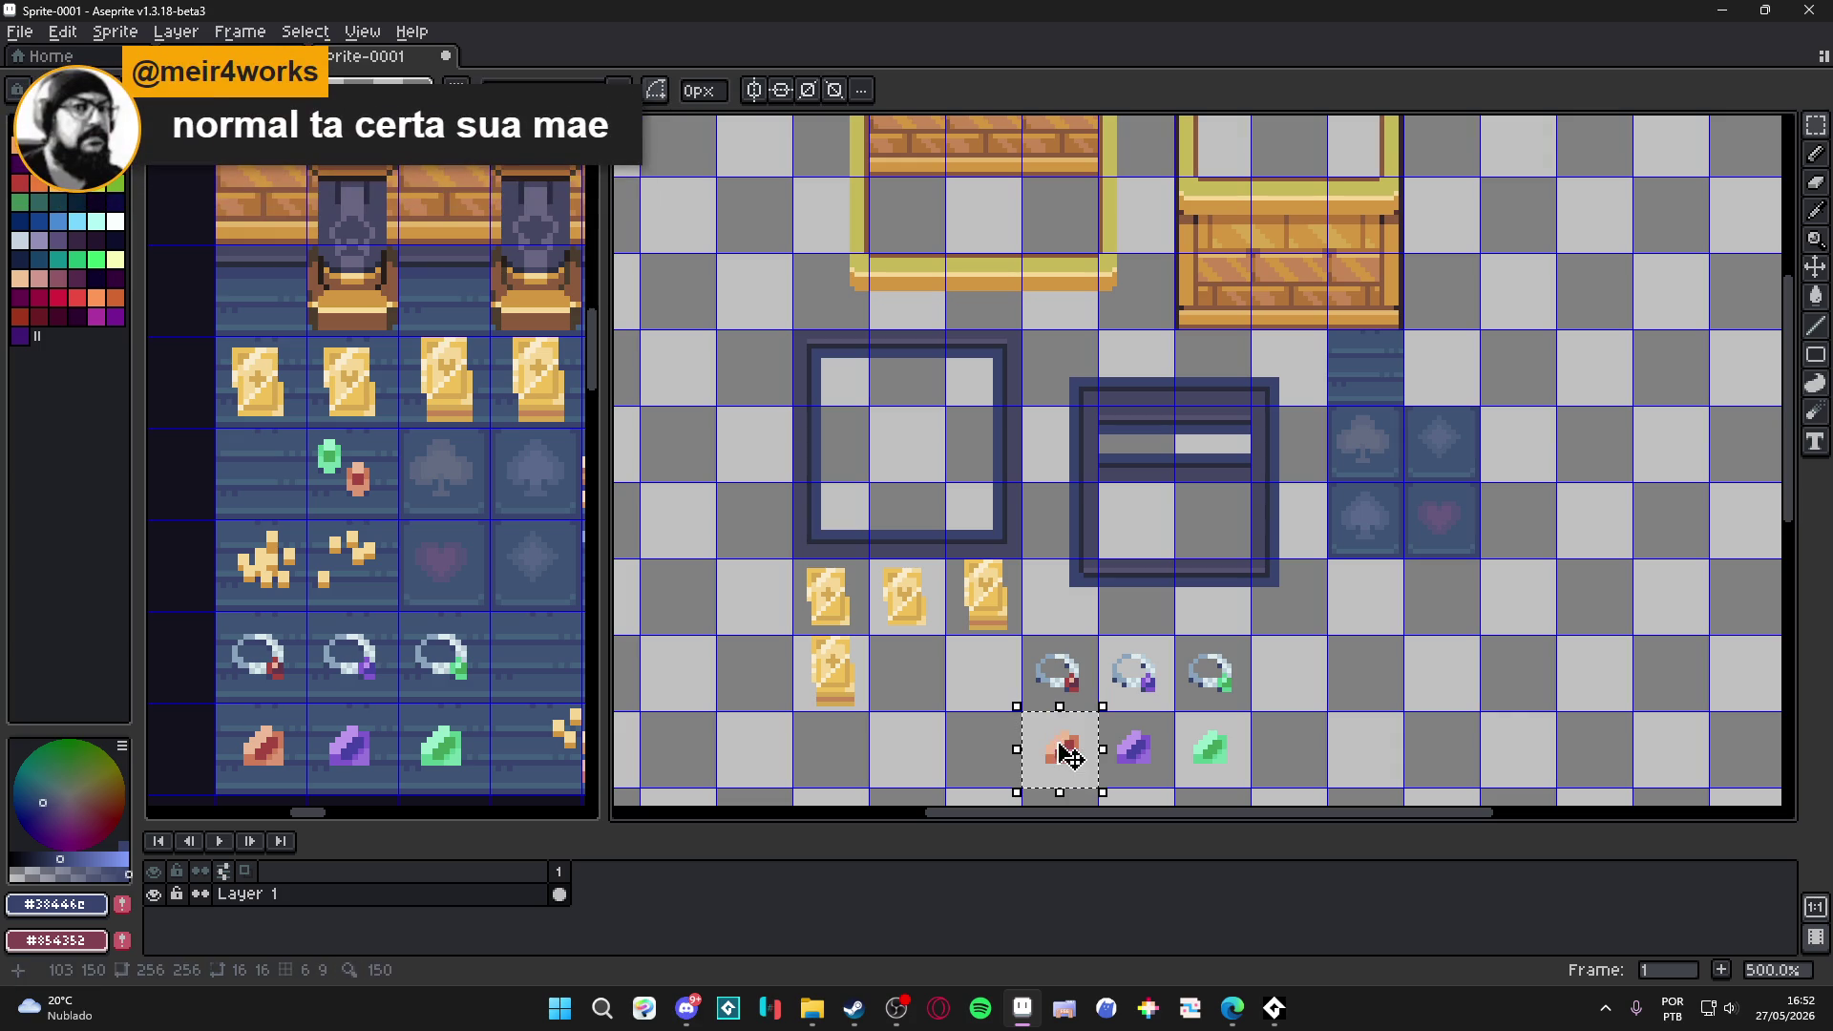
scroll(1158, 738, "down", 1)
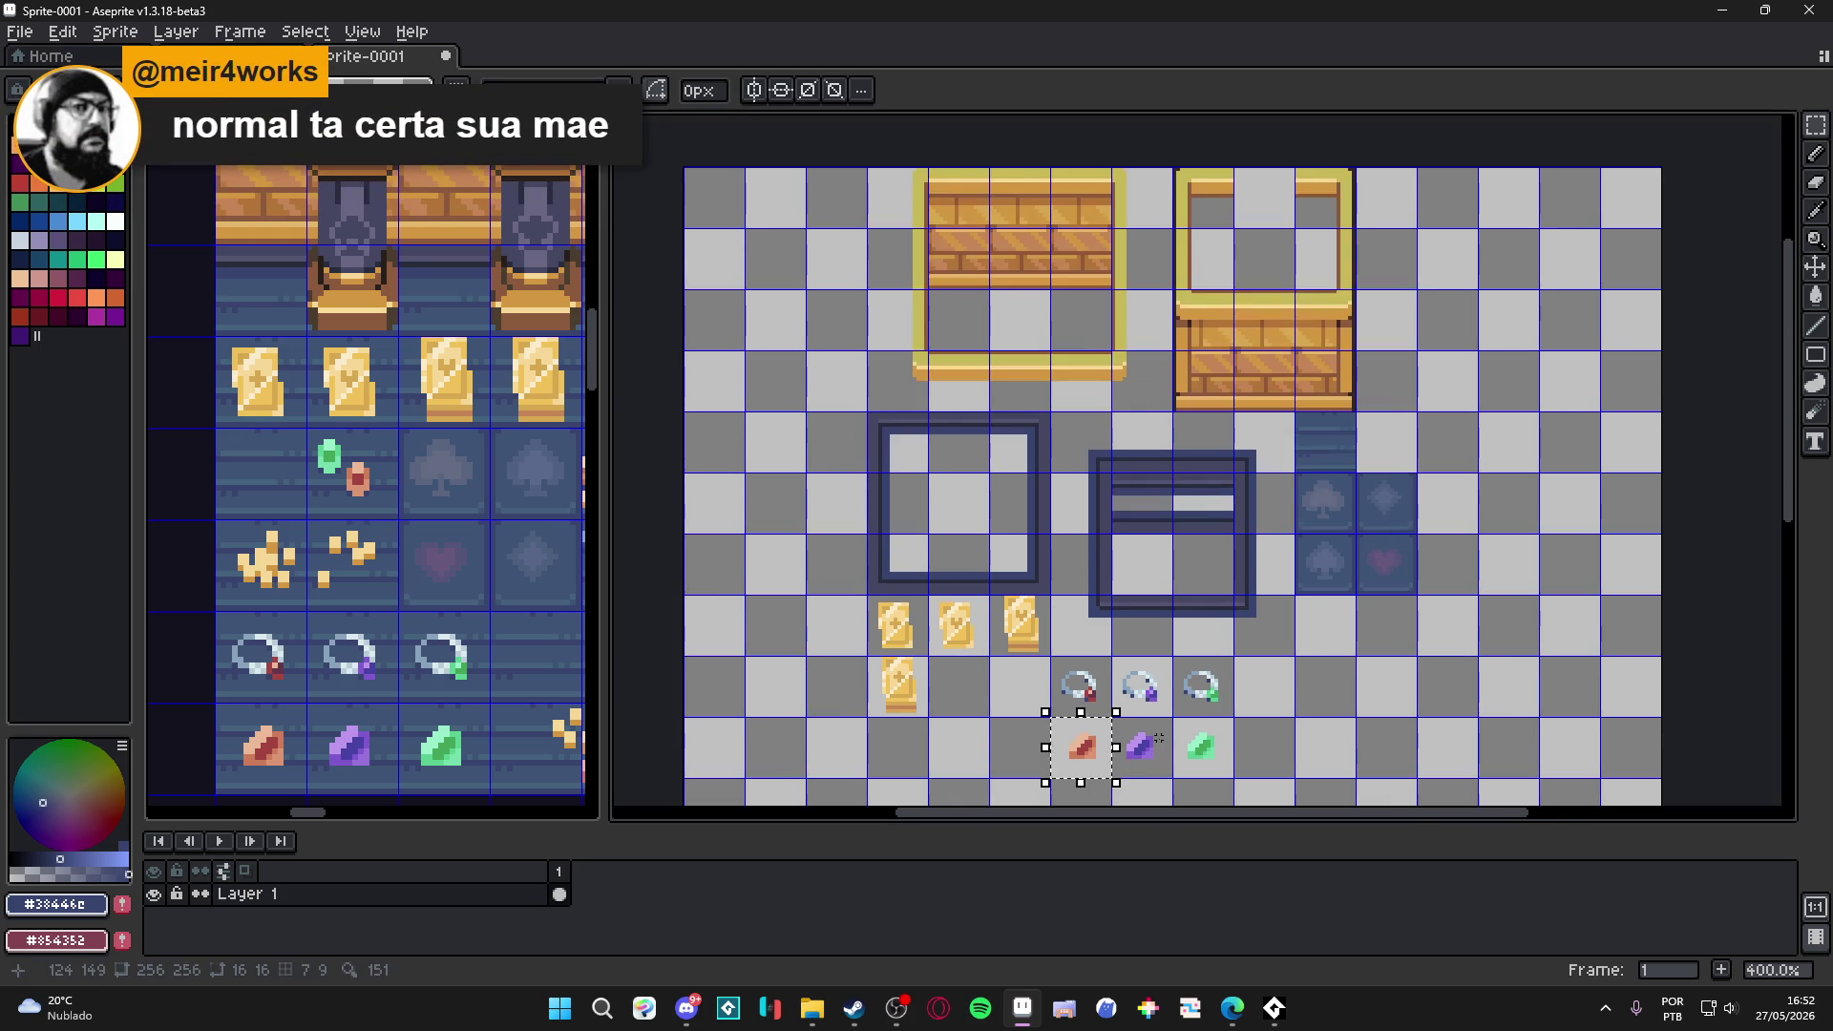
scroll(1158, 738, "down", 1)
left_click(1098, 638)
mouse_move(1058, 622)
left_mouse_down()
mouse_move(1188, 706)
mouse_move(1150, 682)
left_mouse_up()
key("Left")
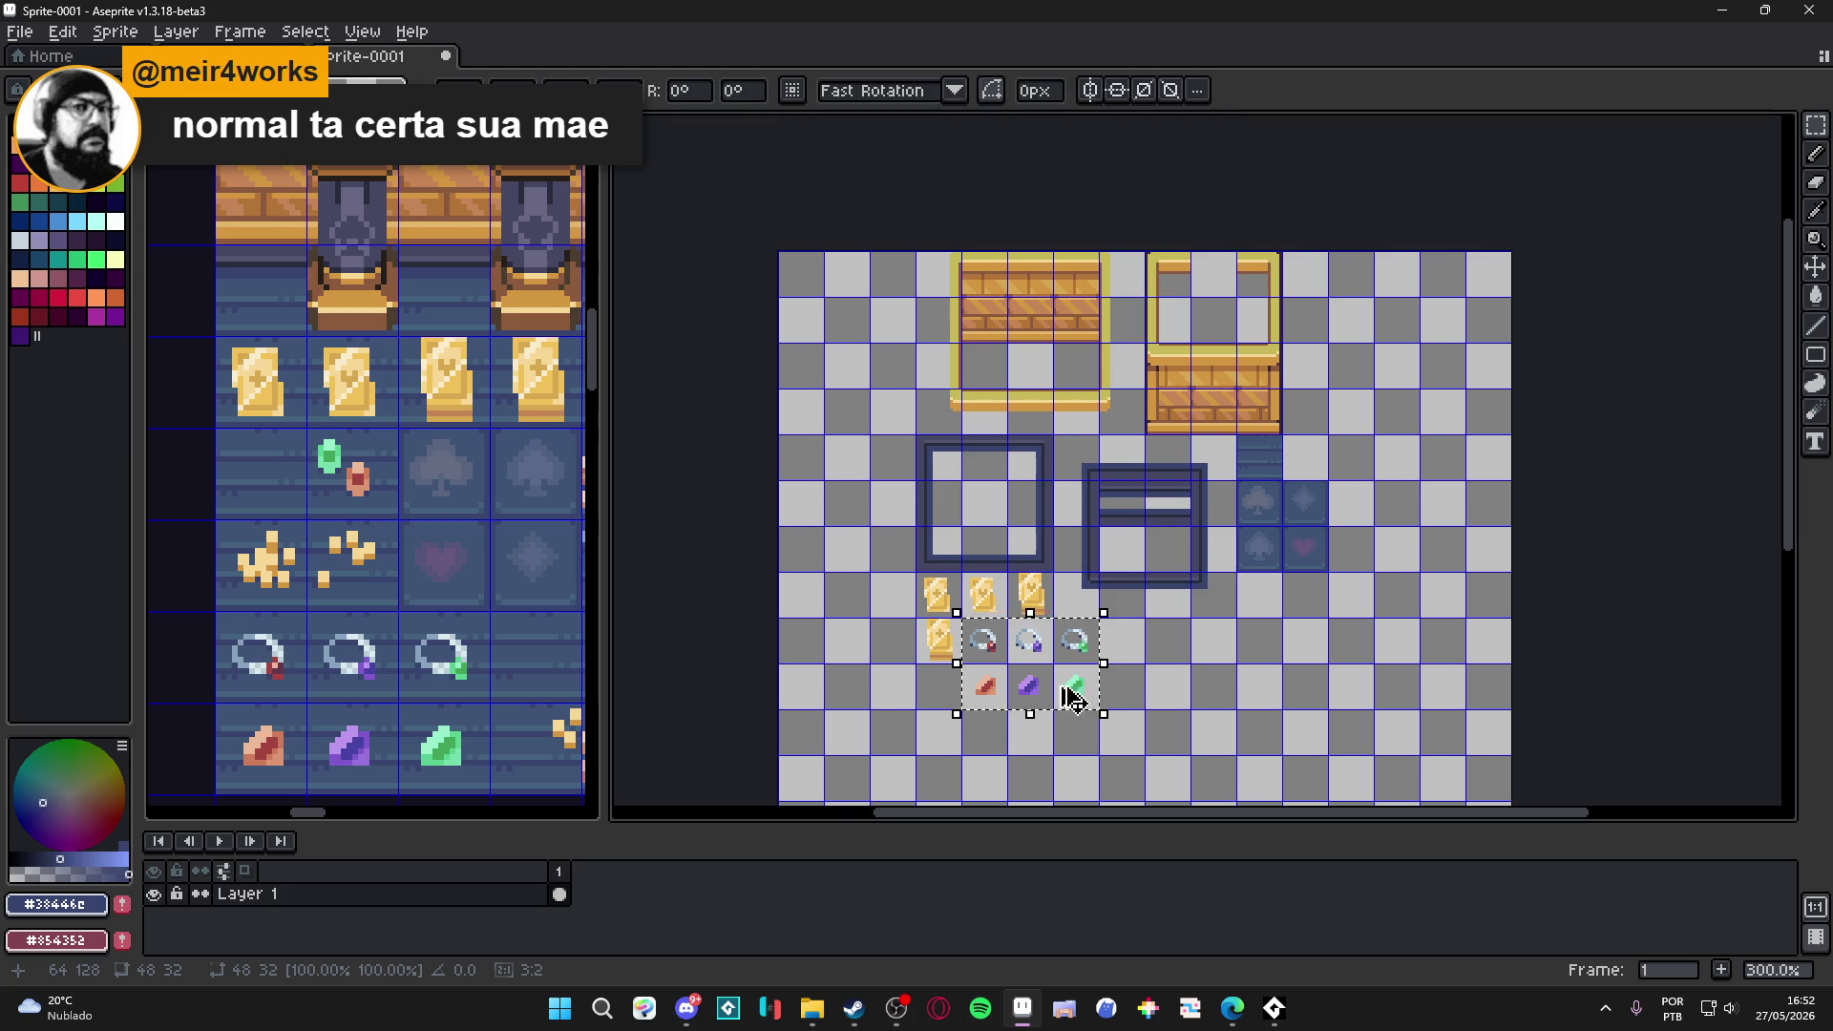
key("ctrl+d")
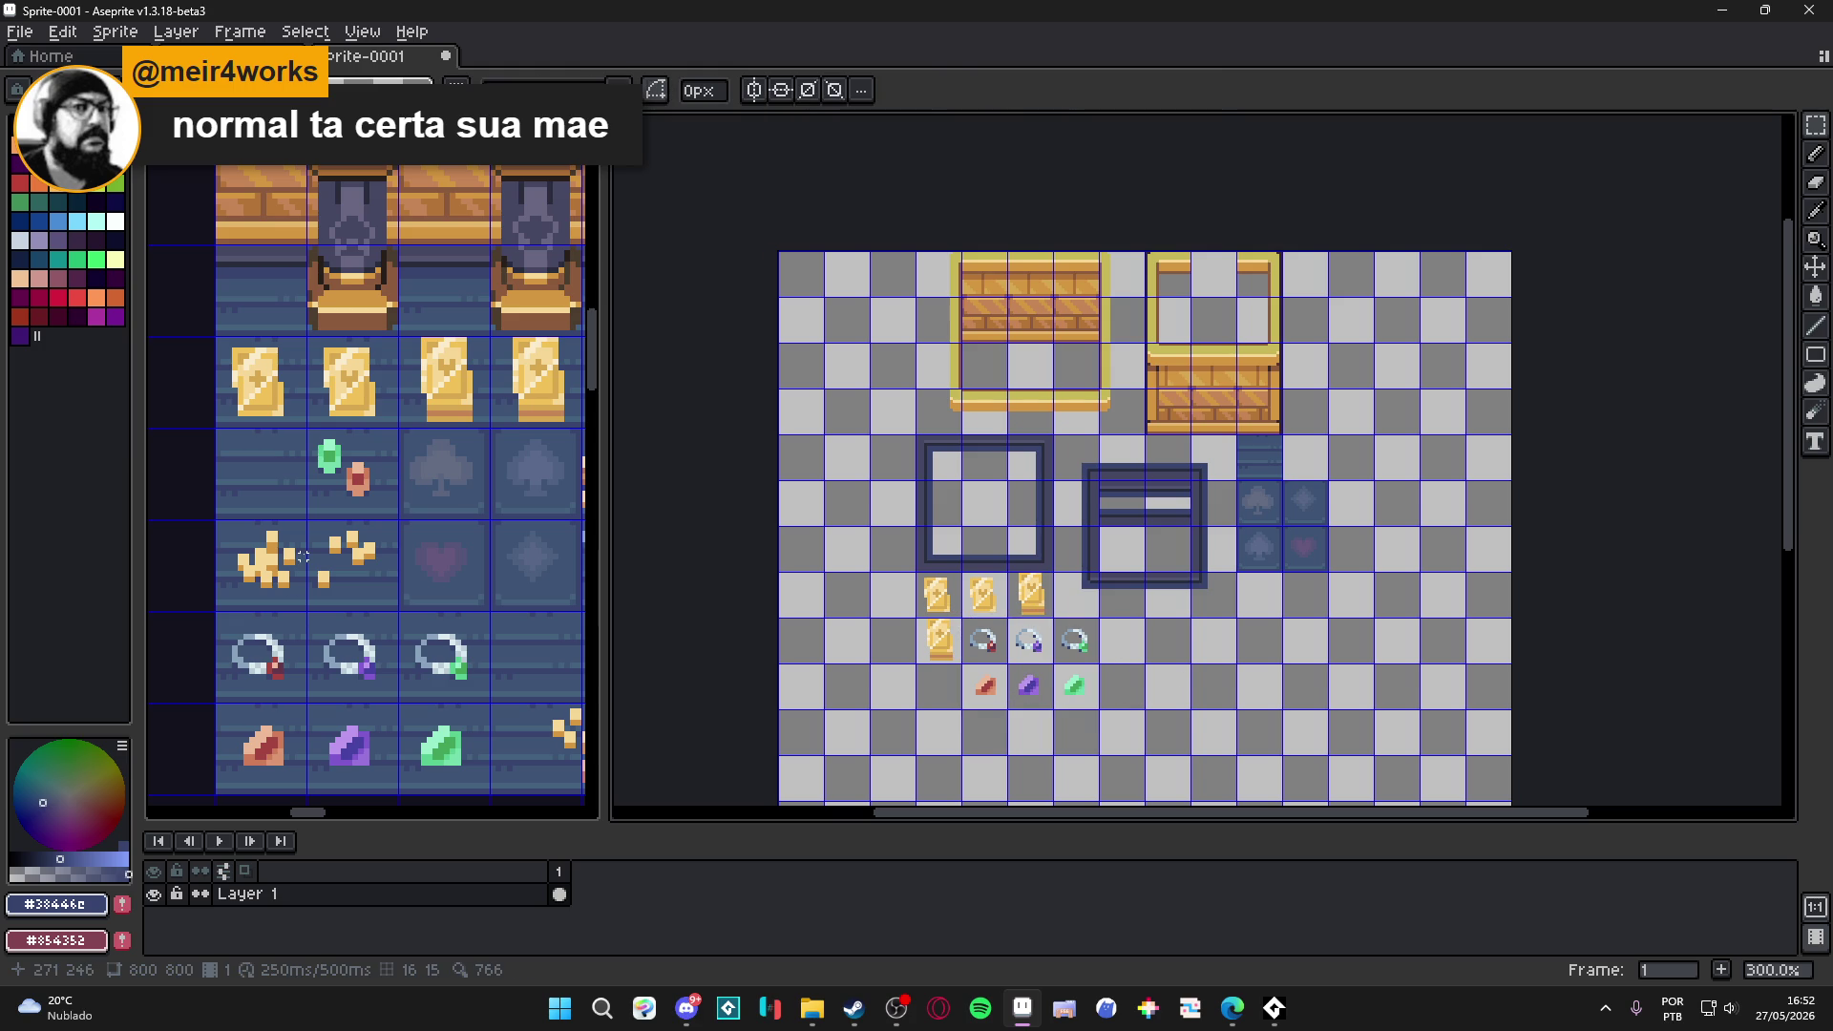
Select a small gem tile in the reward room, then clear selections in both sprites.
left_click(330, 468)
left_click_drag(339, 463, 368, 496)
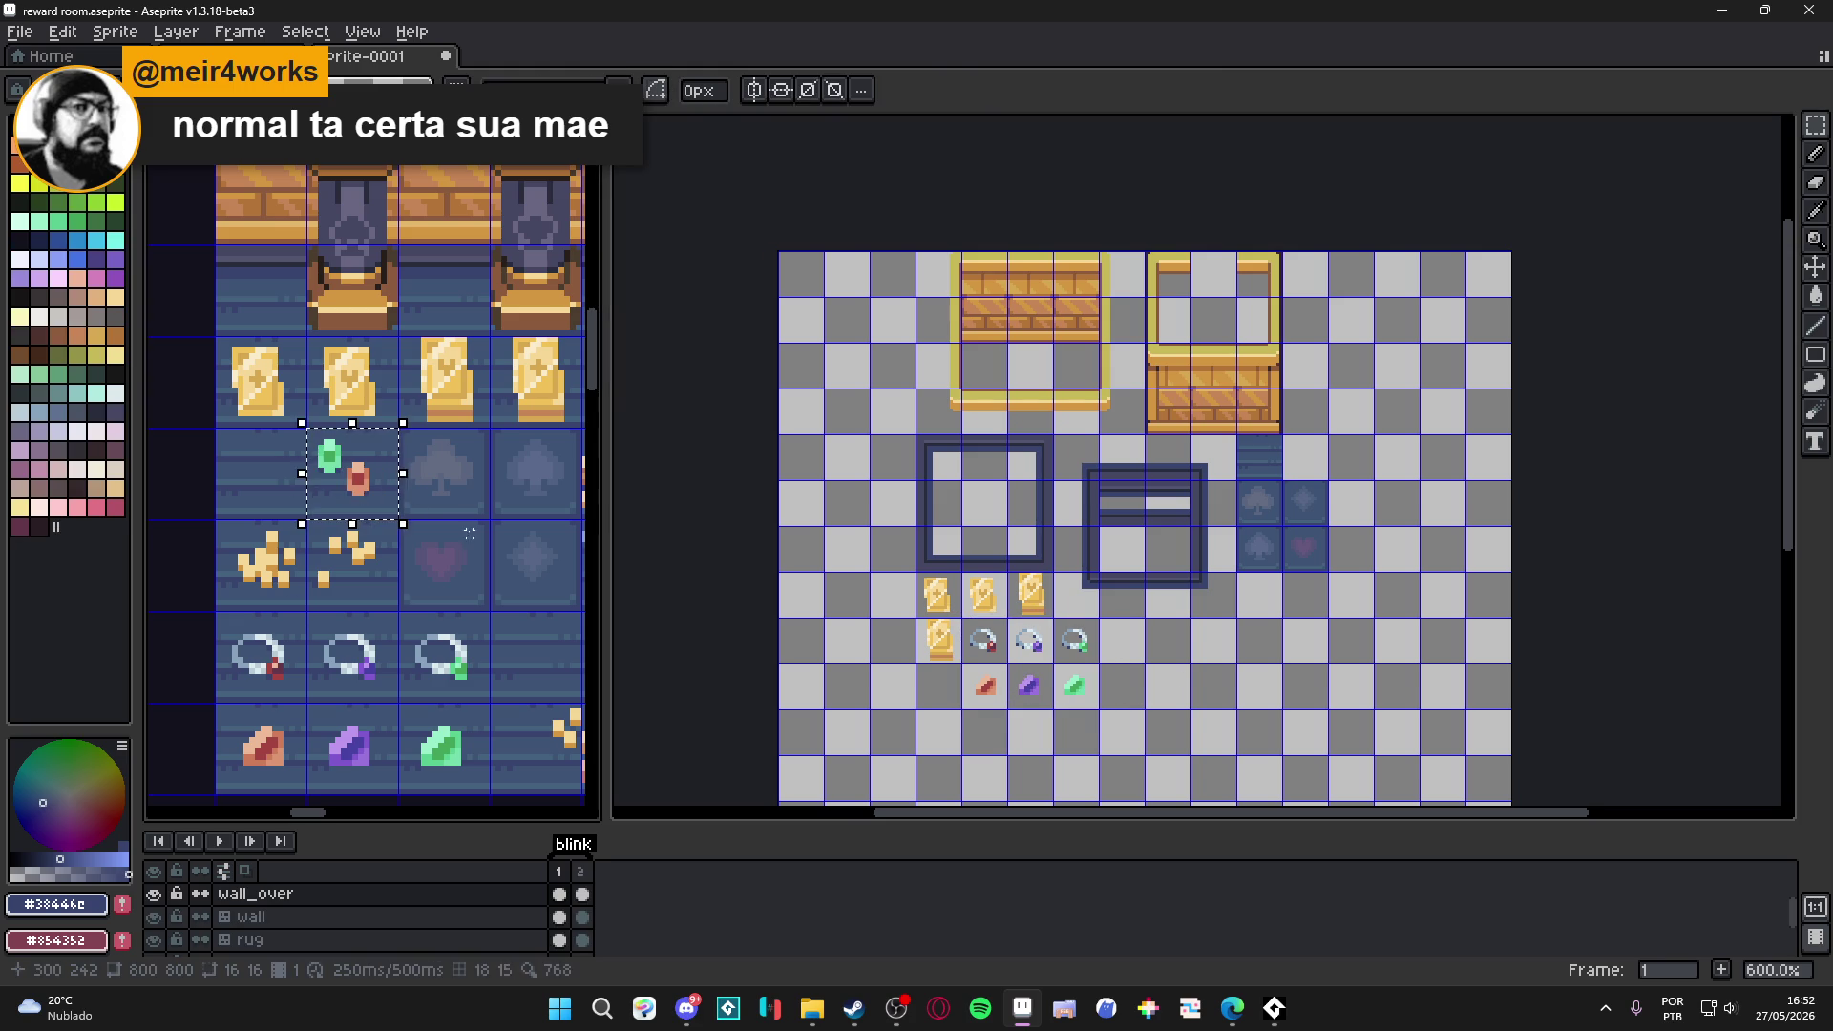
key("ctrl+d")
scroll(945, 625, "up", 2)
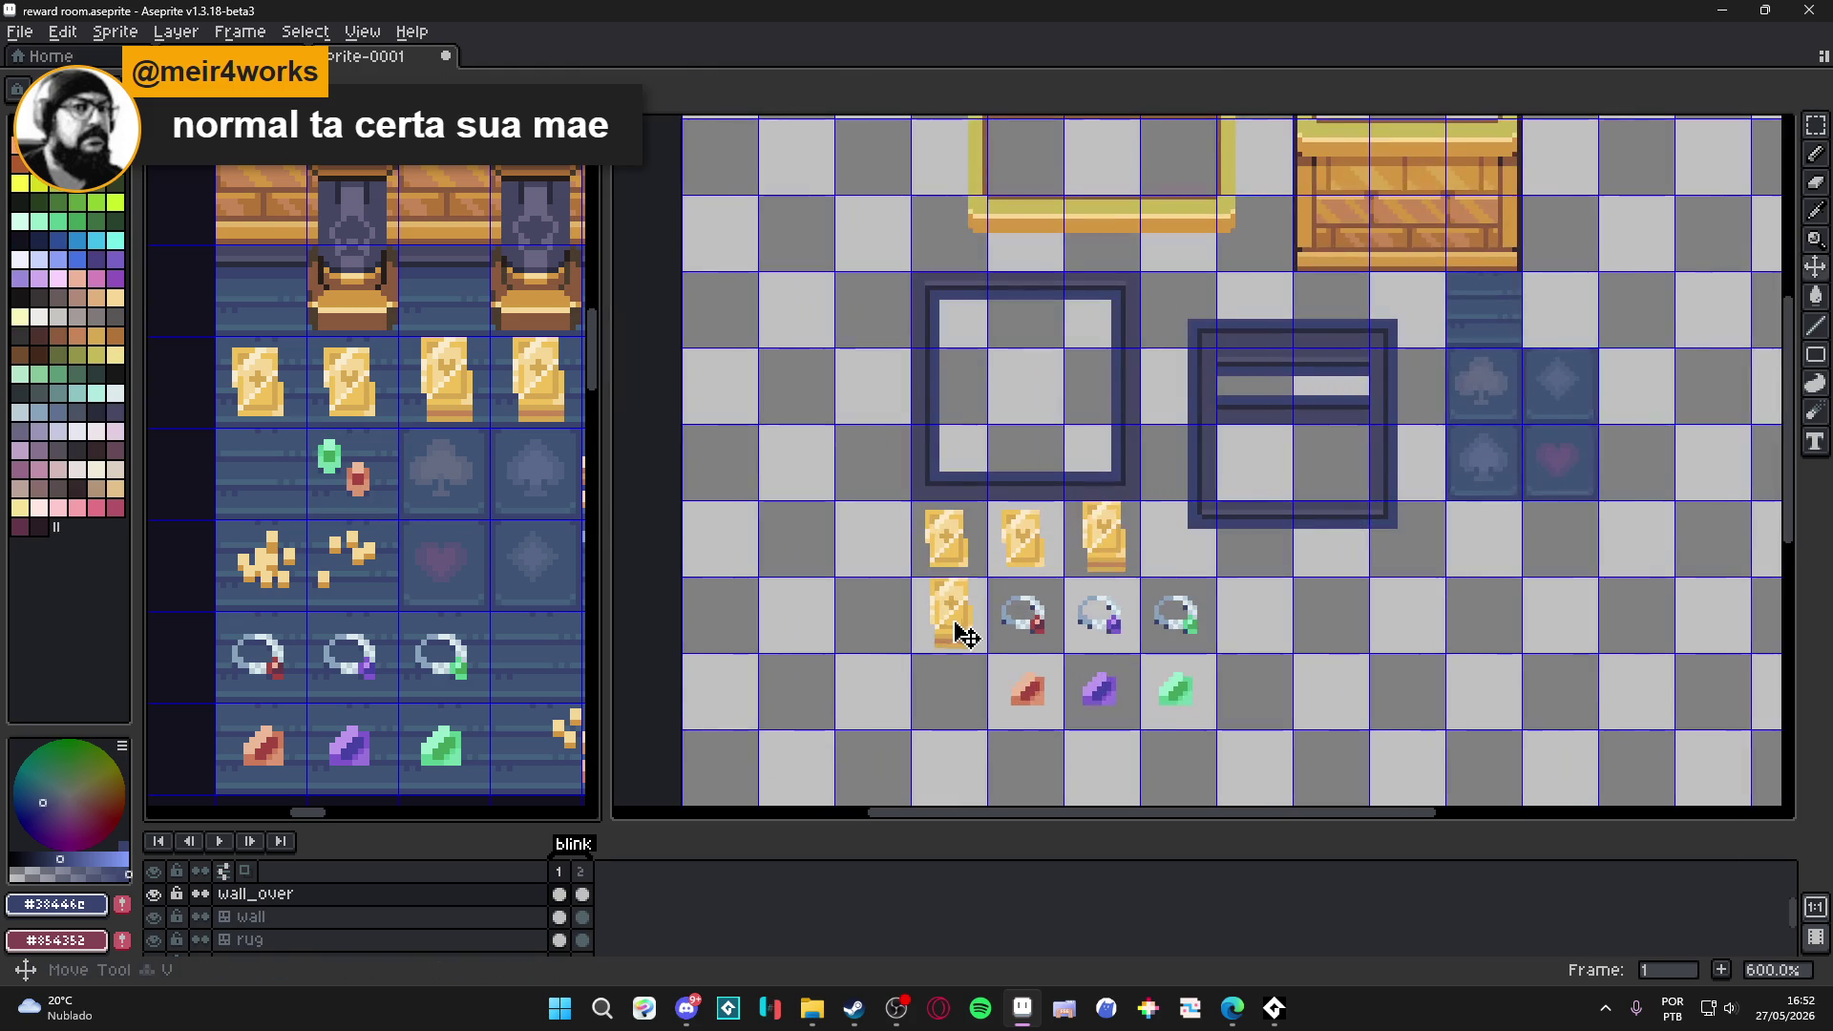
left_click(967, 632)
key("ctrl+d")
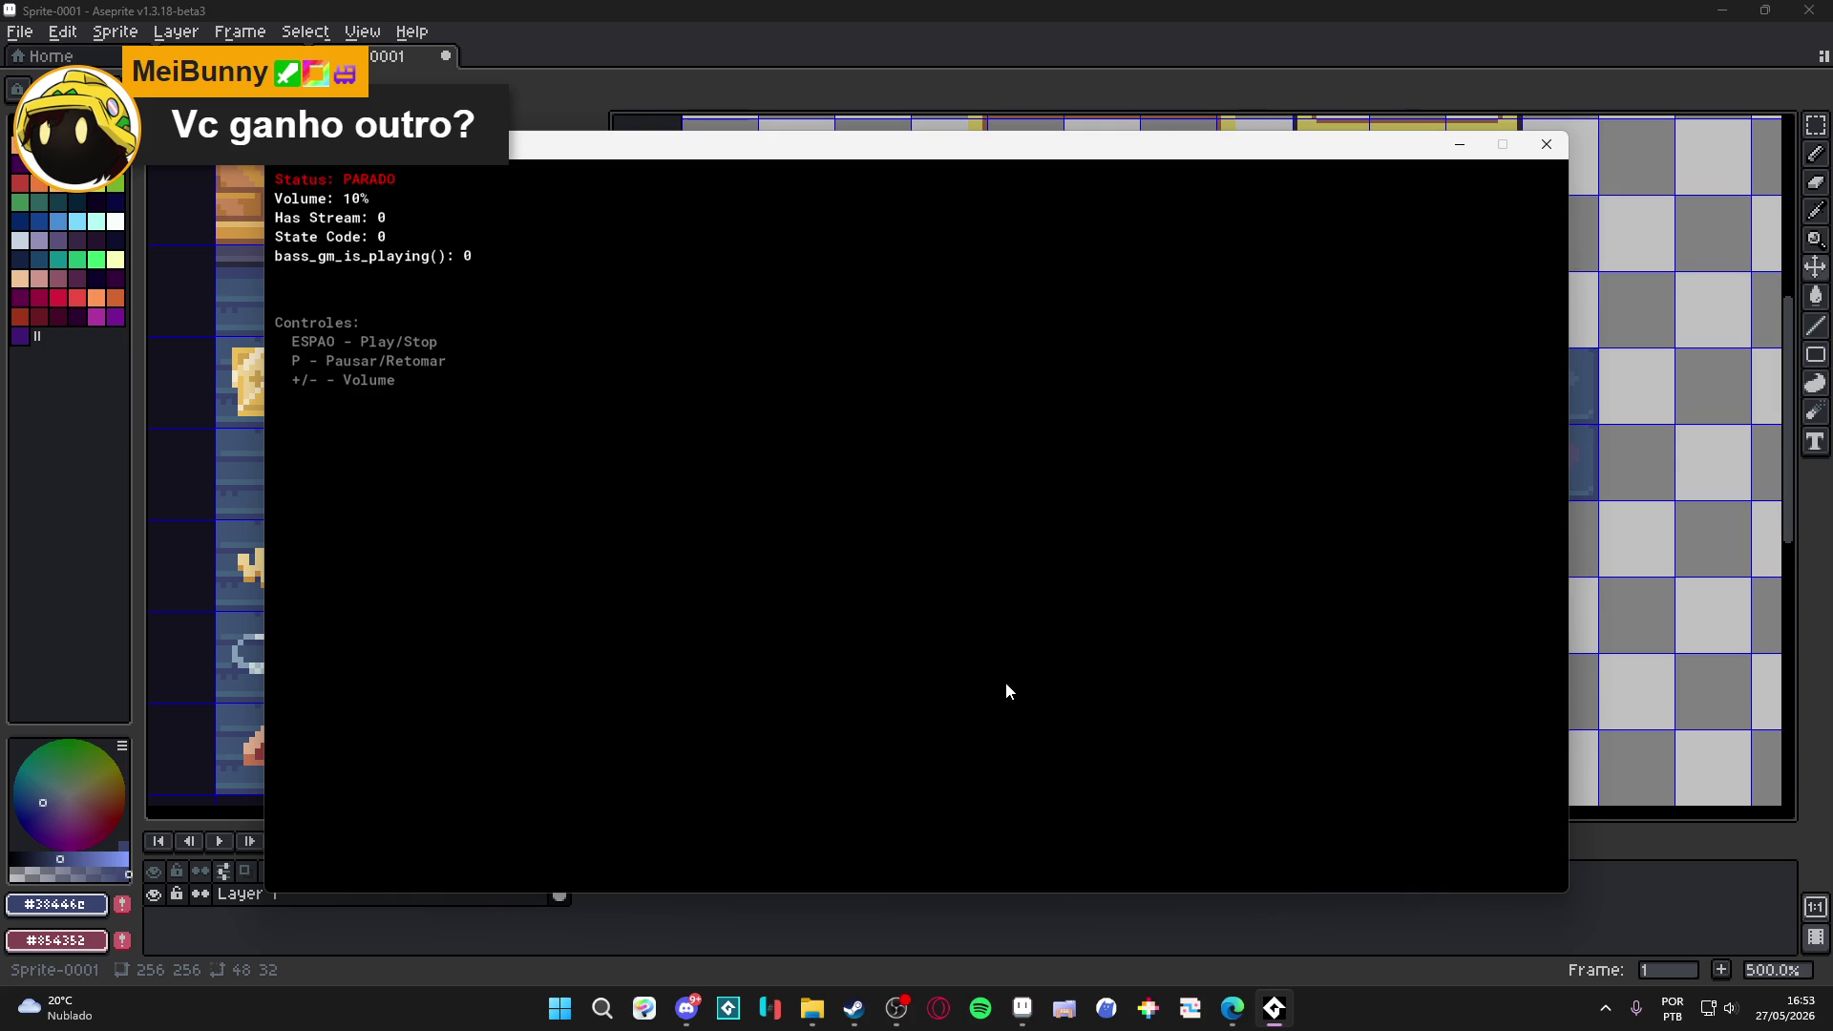
Start audio playback with Space in the debug console, then bring Aseprite's window forward.
key("space")
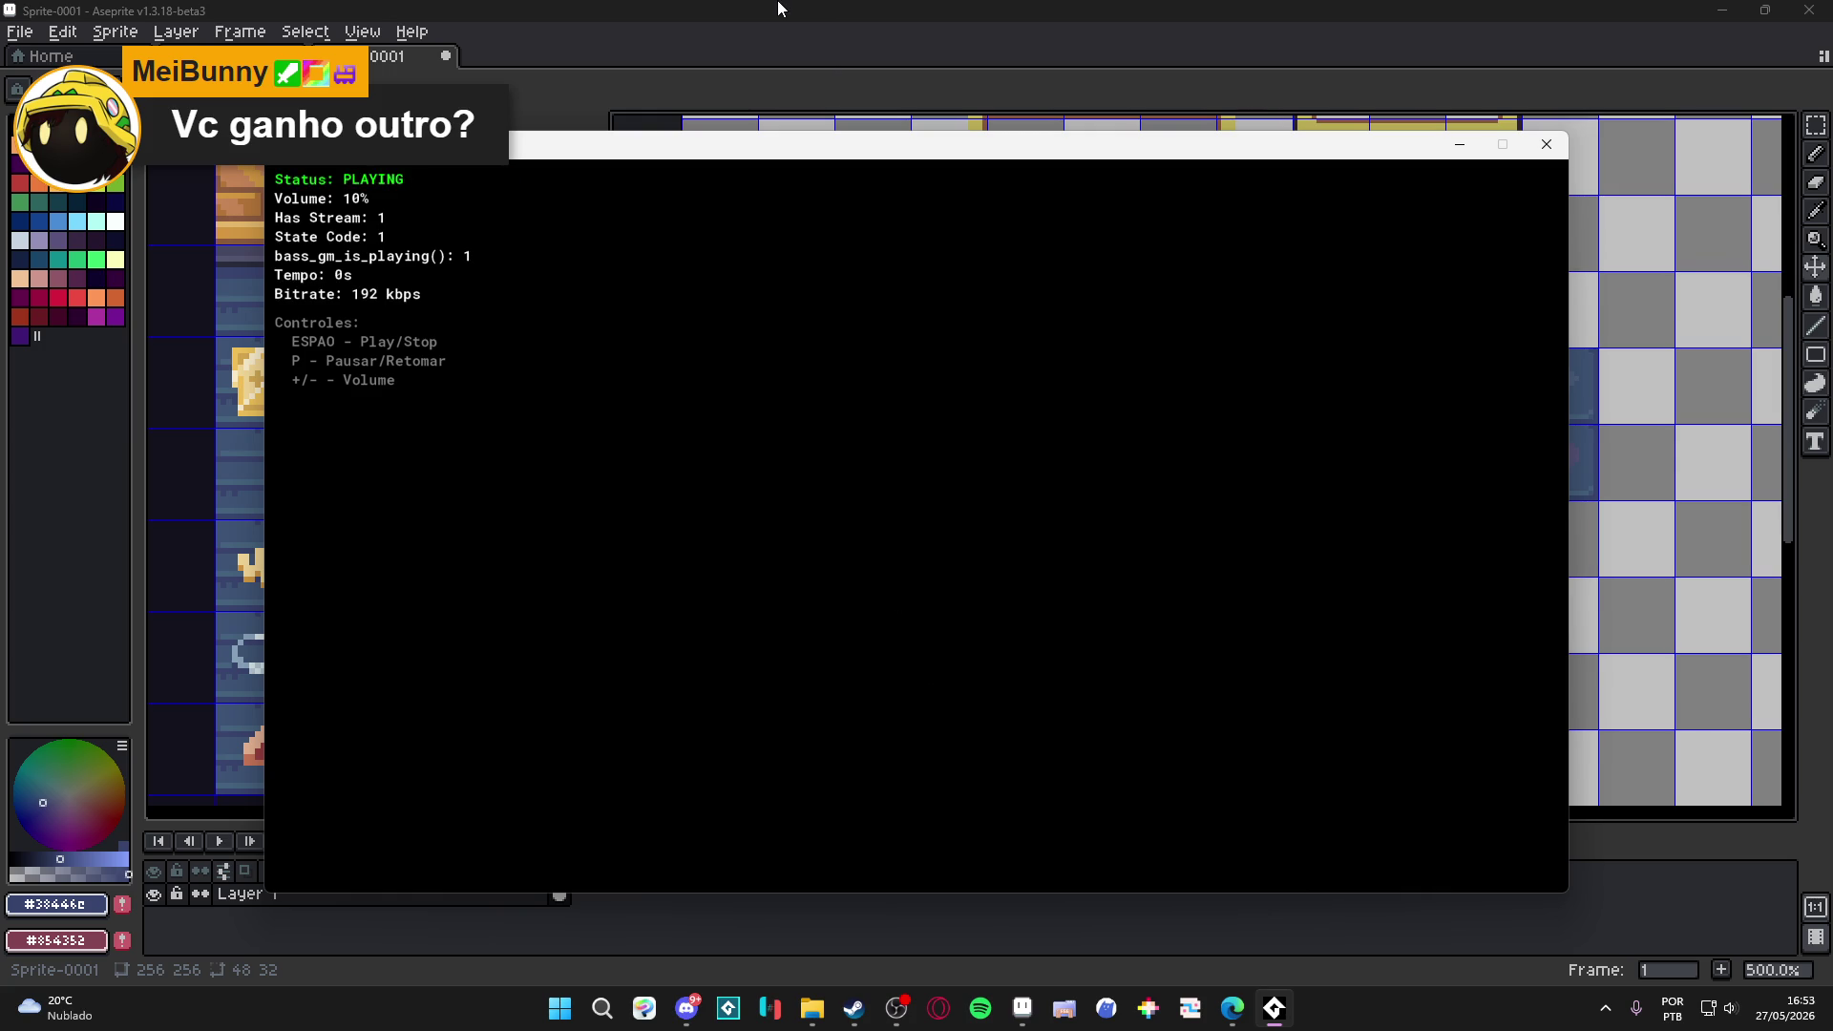
left_click(778, 8)
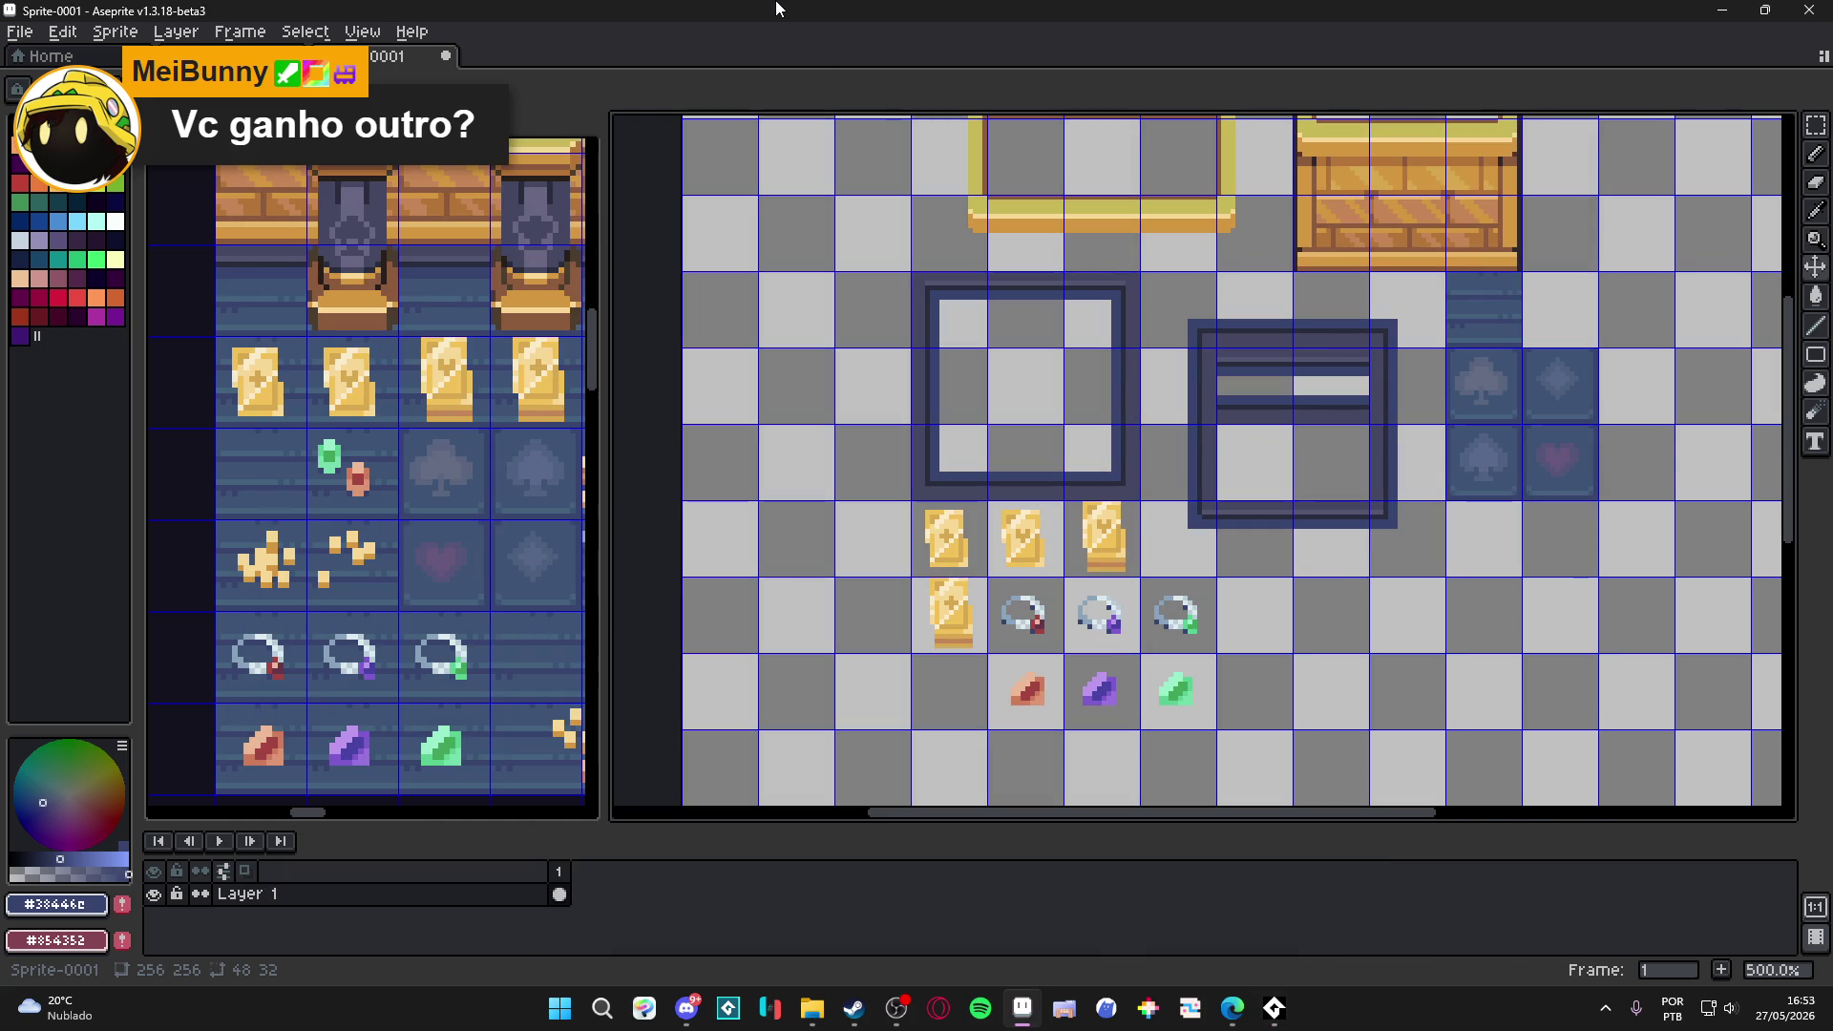
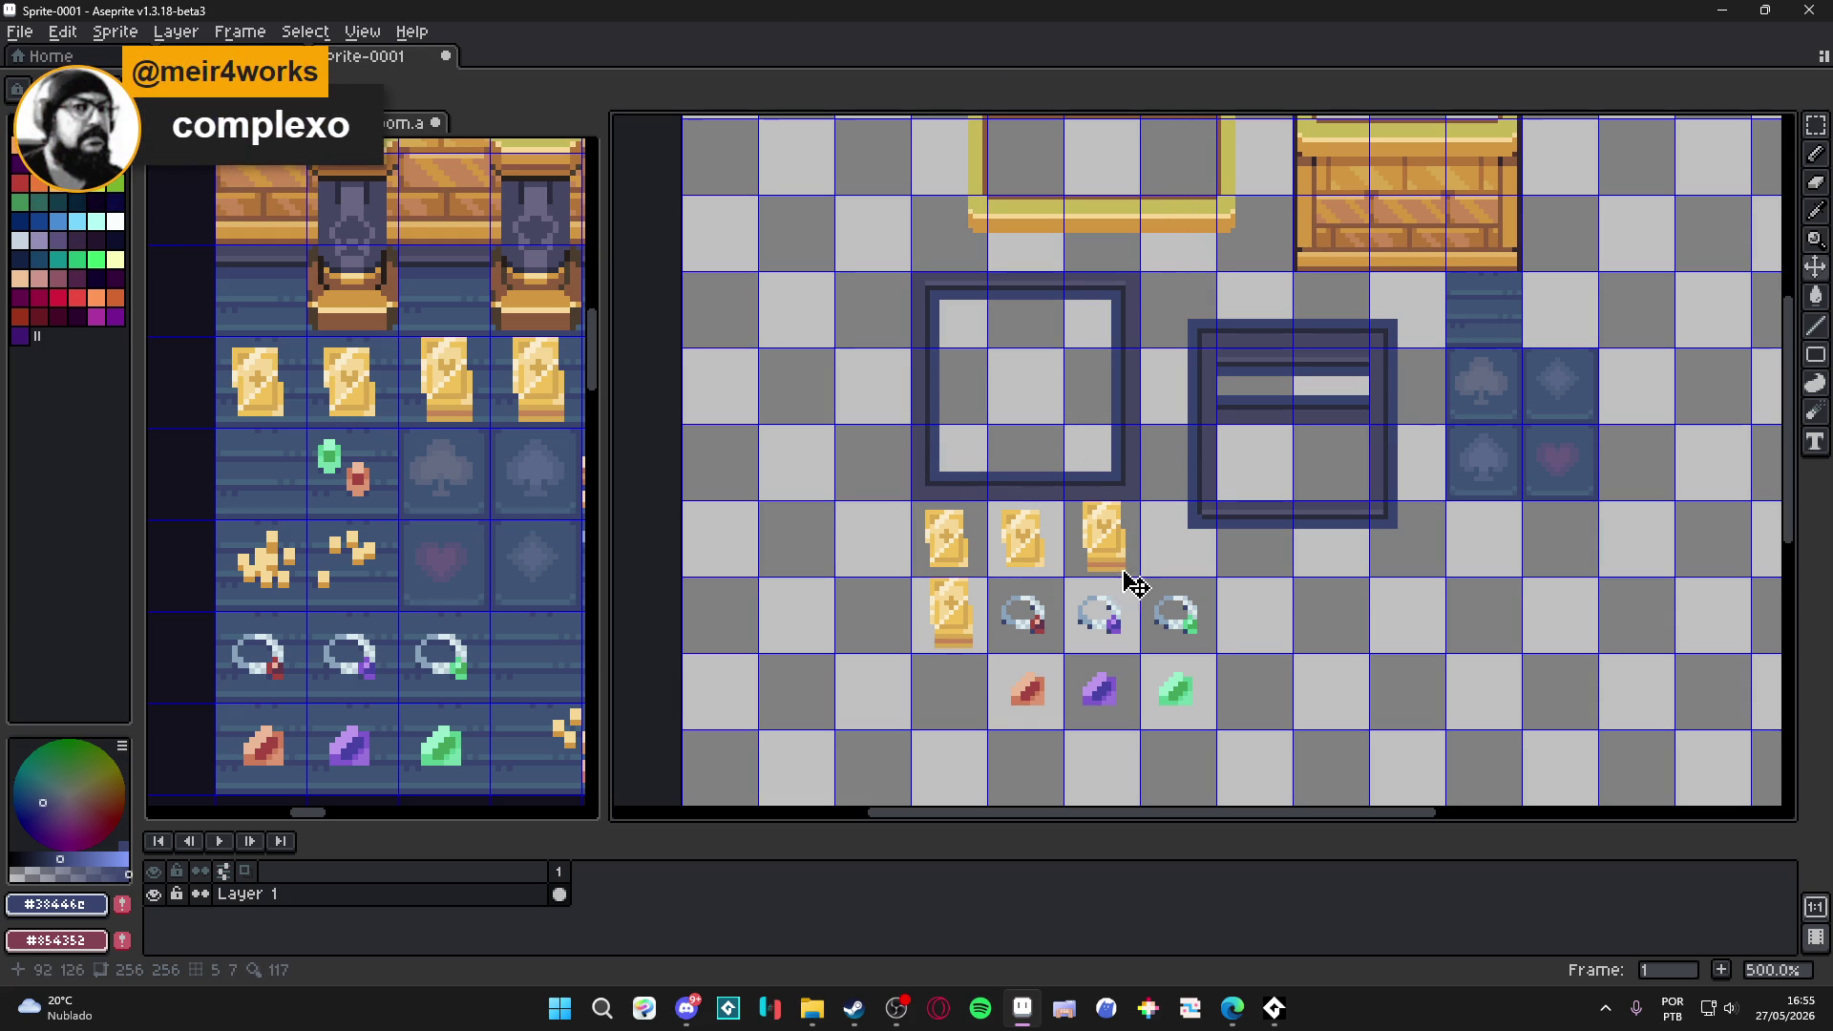
Copy the golden gun from the reward room into the tileset sprite, right of the rings.
left_click_drag(1104, 622, 1027, 560)
scroll(449, 532, "down", 1)
left_click_drag(423, 573, 368, 564)
scroll(401, 577, "down", 1)
scroll(450, 593, "up", 1)
left_click(515, 619)
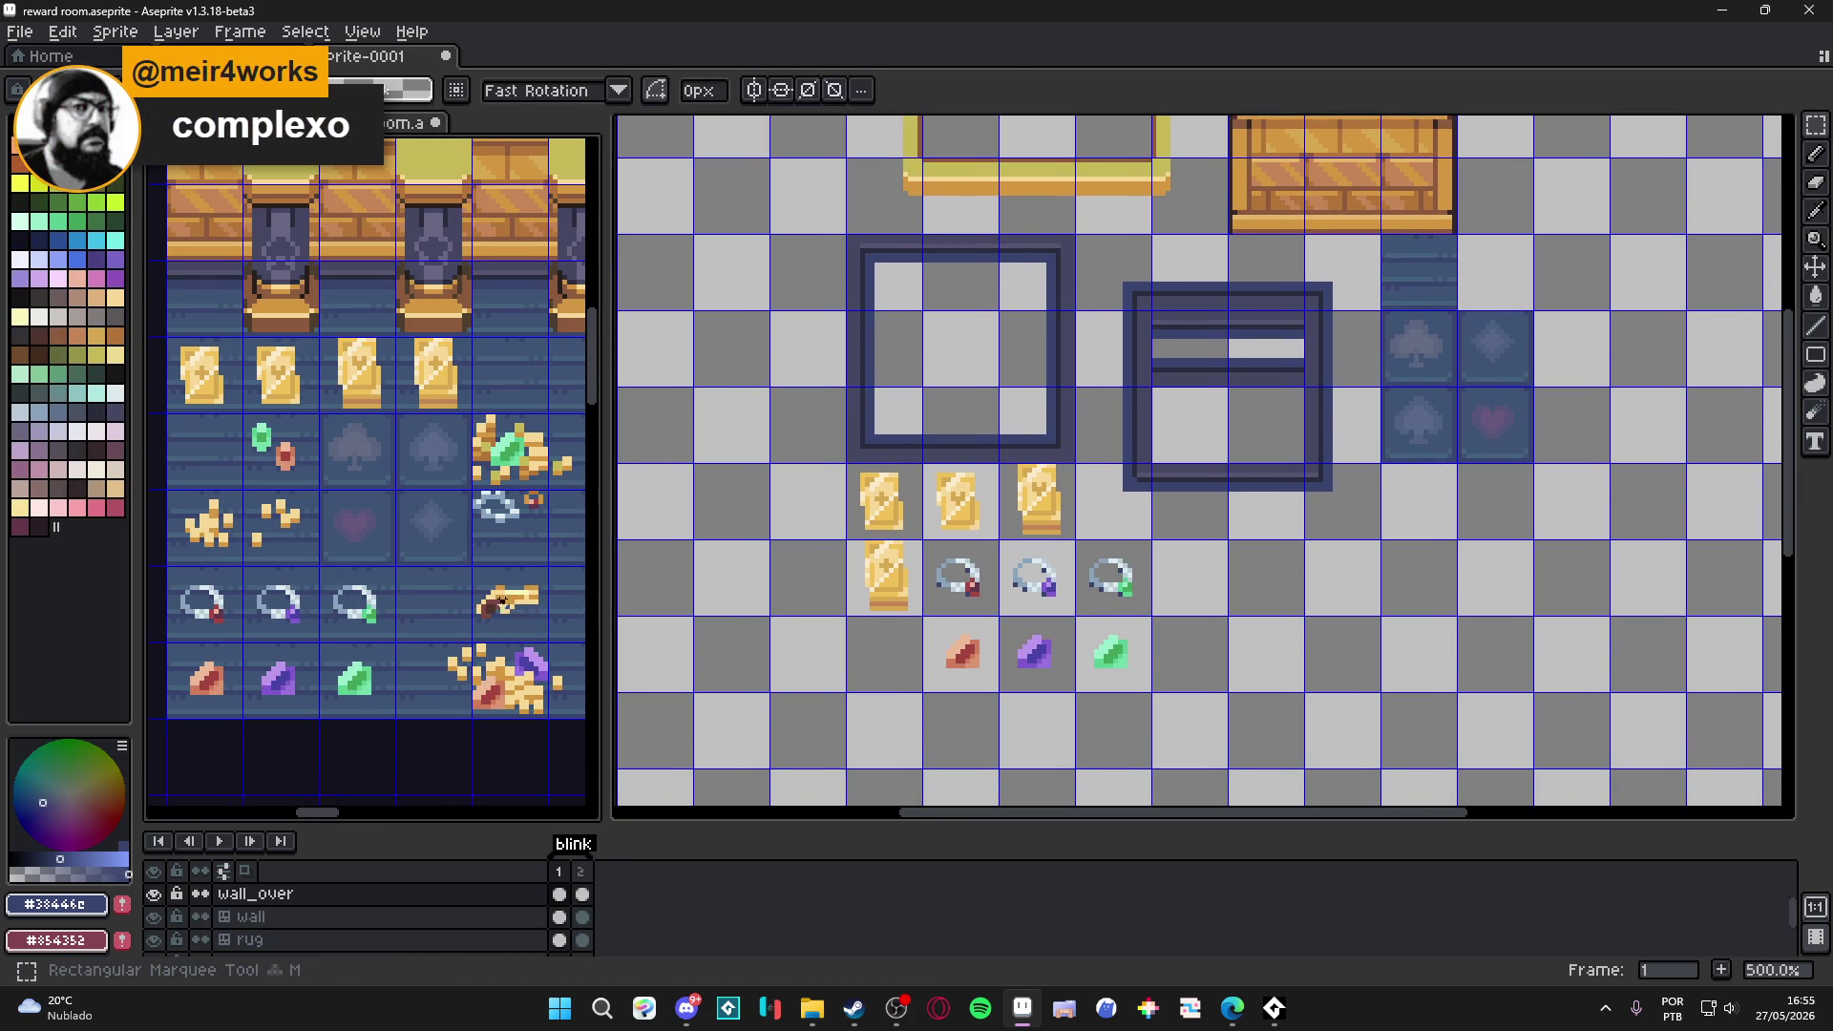
key("ctrl+c")
left_click(945, 549)
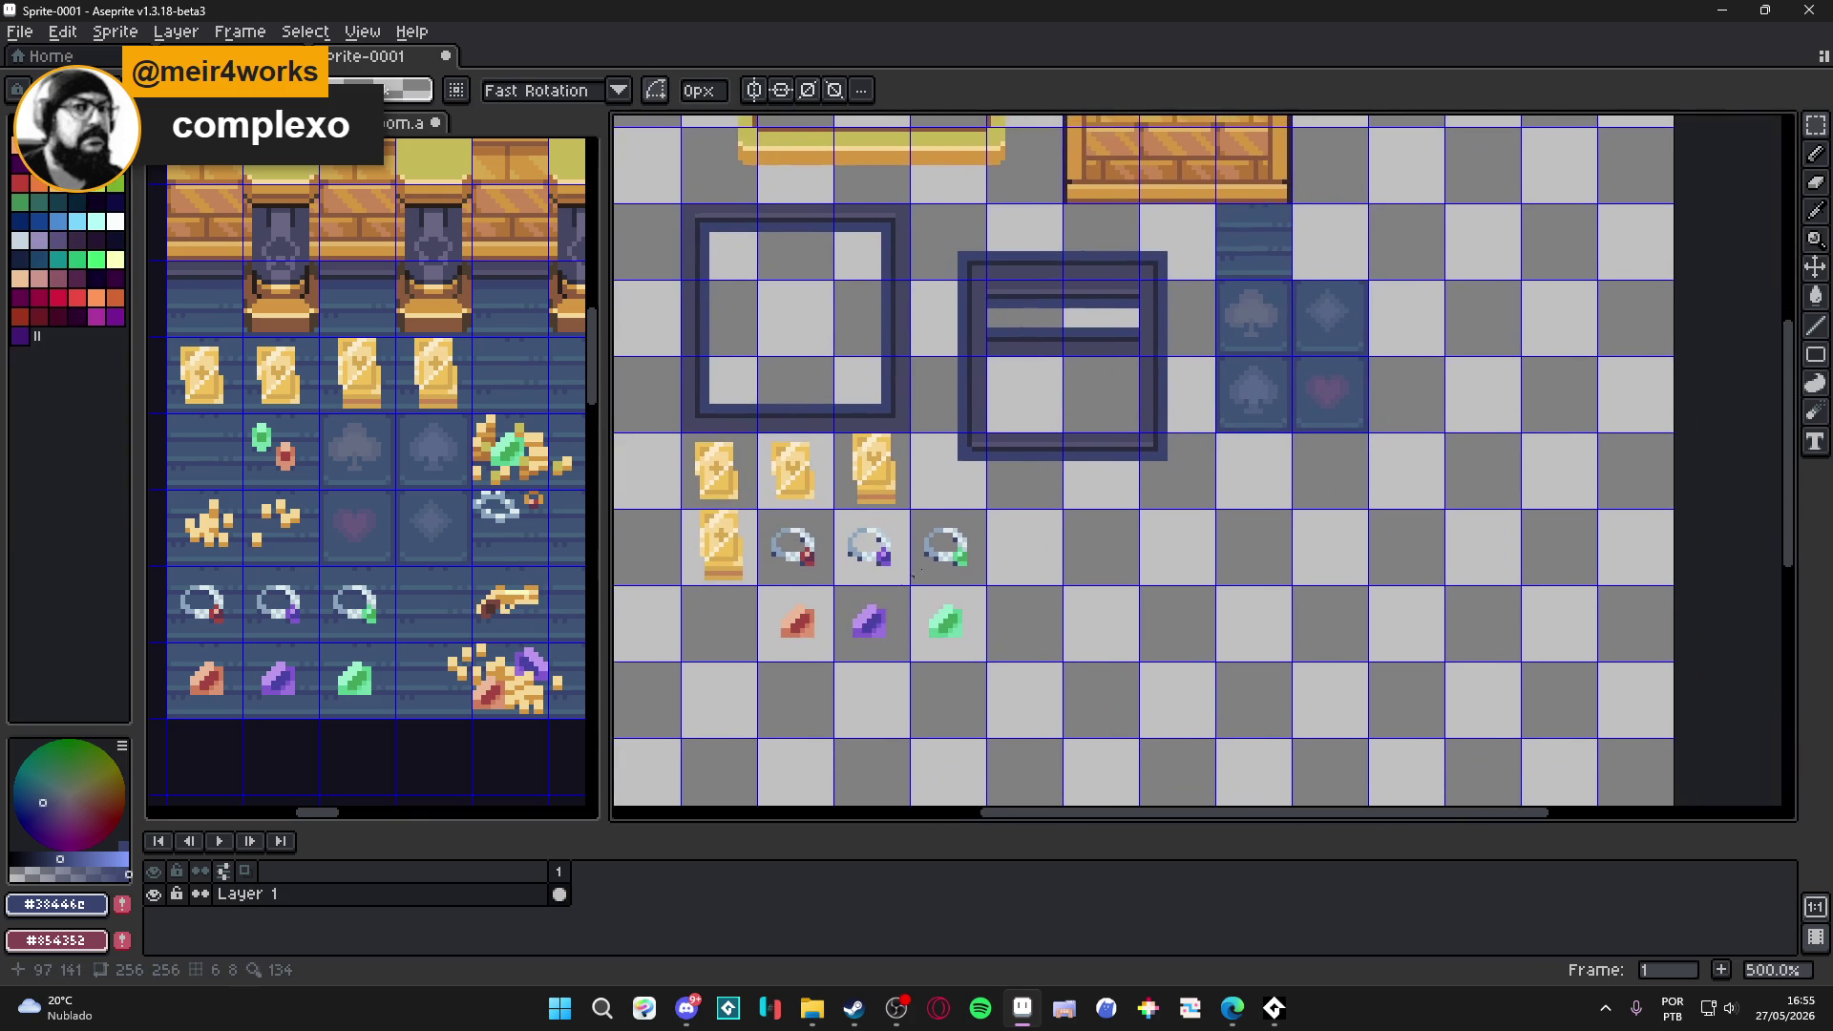
scroll(945, 549, "up", 2)
key("ctrl+v")
left_click_drag(1196, 475, 982, 596)
left_click(526, 572)
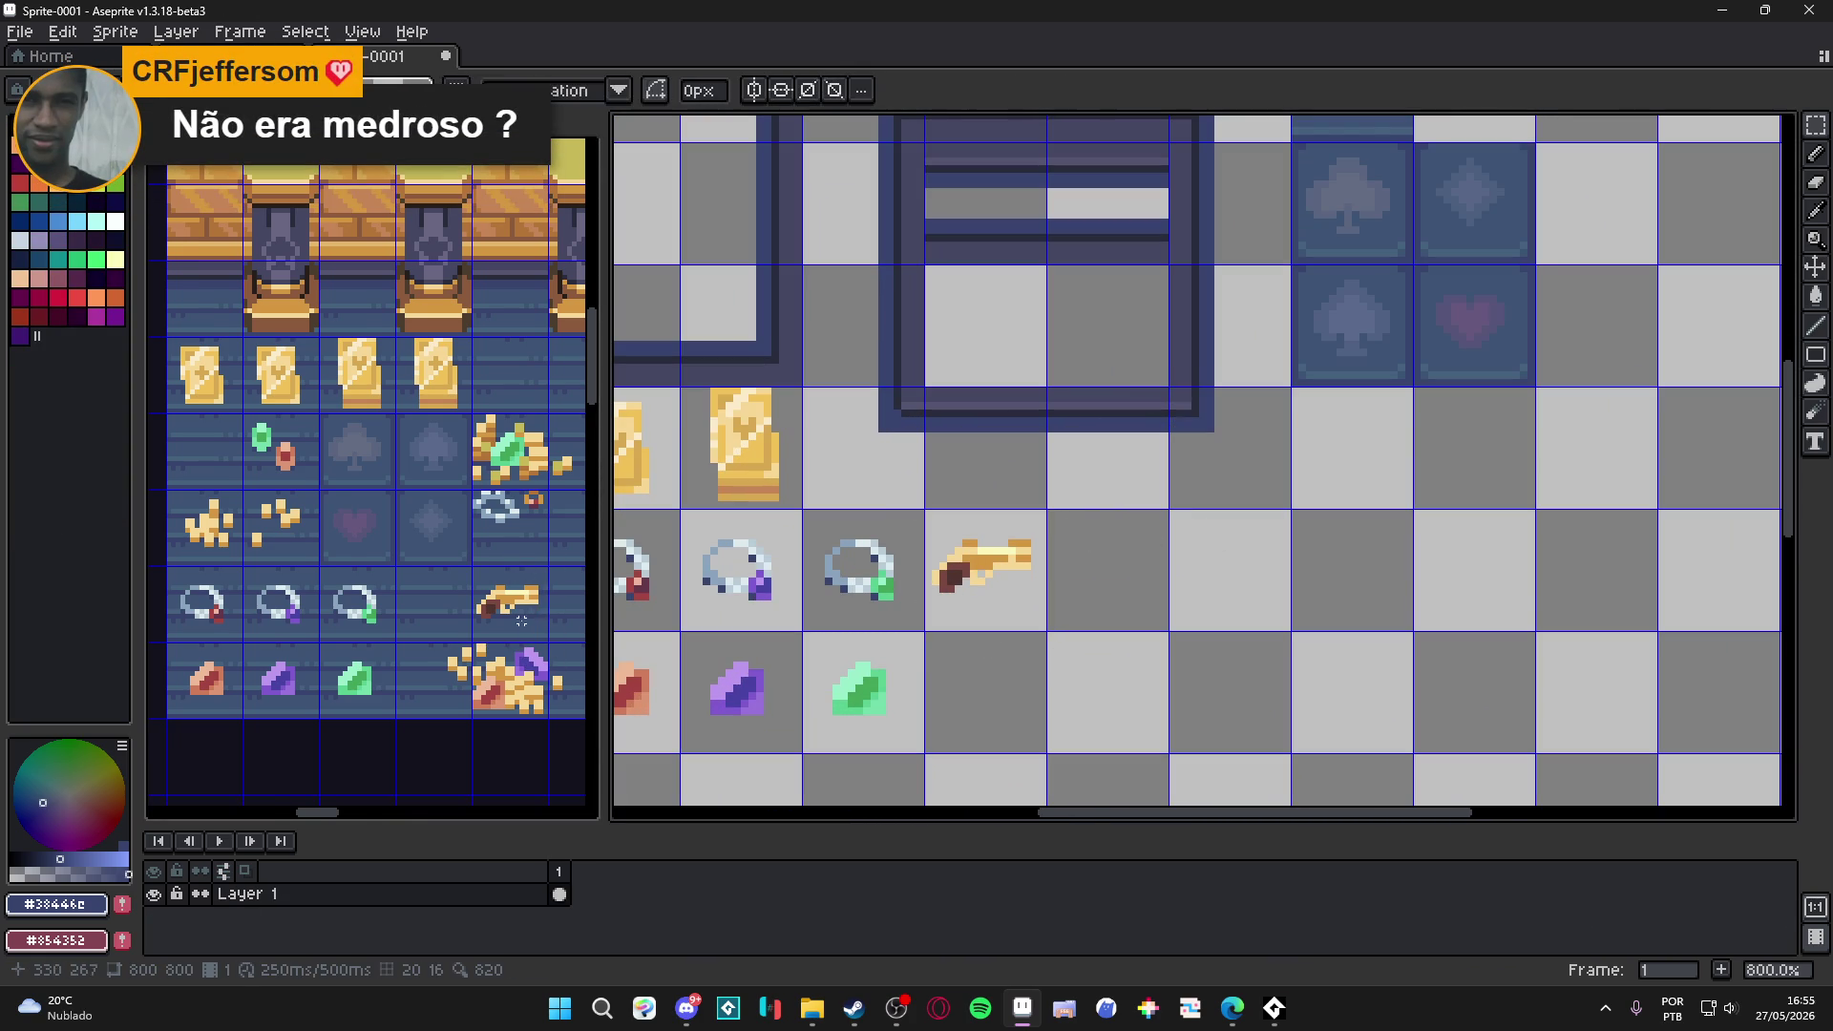
Copy the gold-and-gem pile into the tileset sprite beside the bottom-row gems.
scroll(410, 649, "up", 1)
left_click_drag(301, 625, 563, 711)
key("v")
left_click(997, 575)
key("ctrl+v")
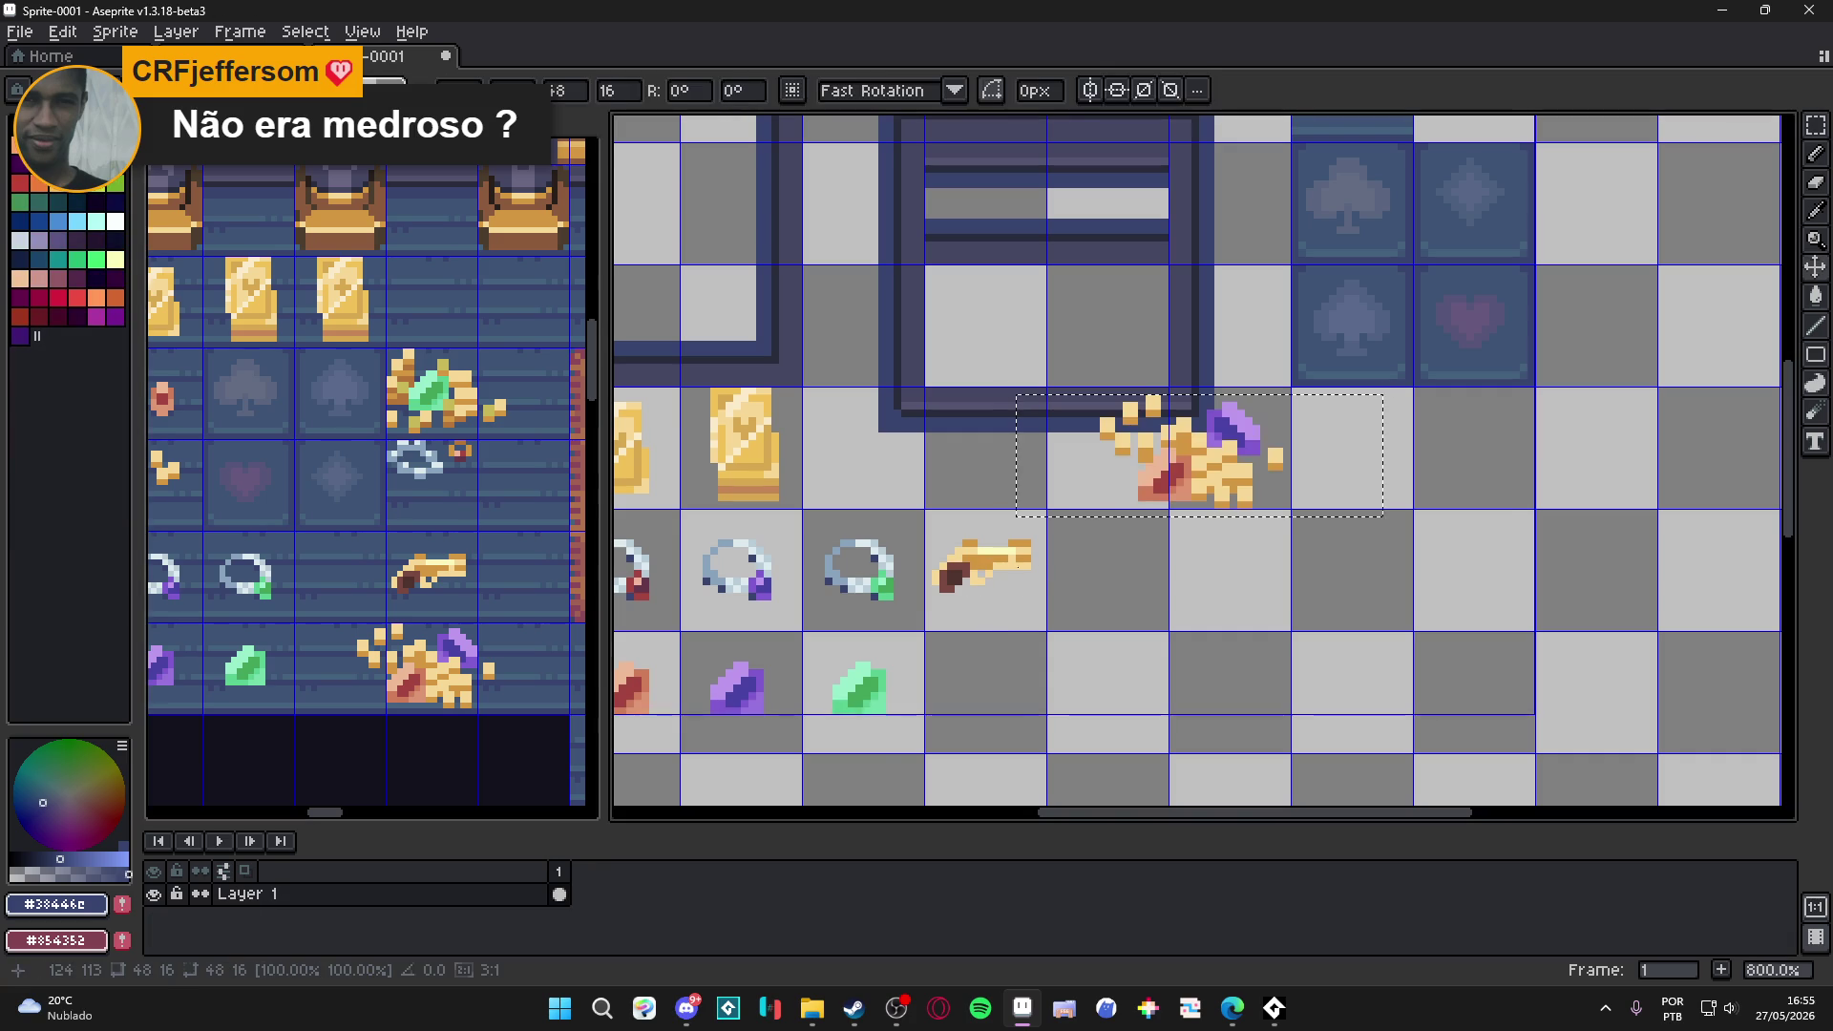
mouse_move(1137, 478)
left_mouse_down()
mouse_move(1022, 723)
mouse_move(1046, 719)
left_mouse_up()
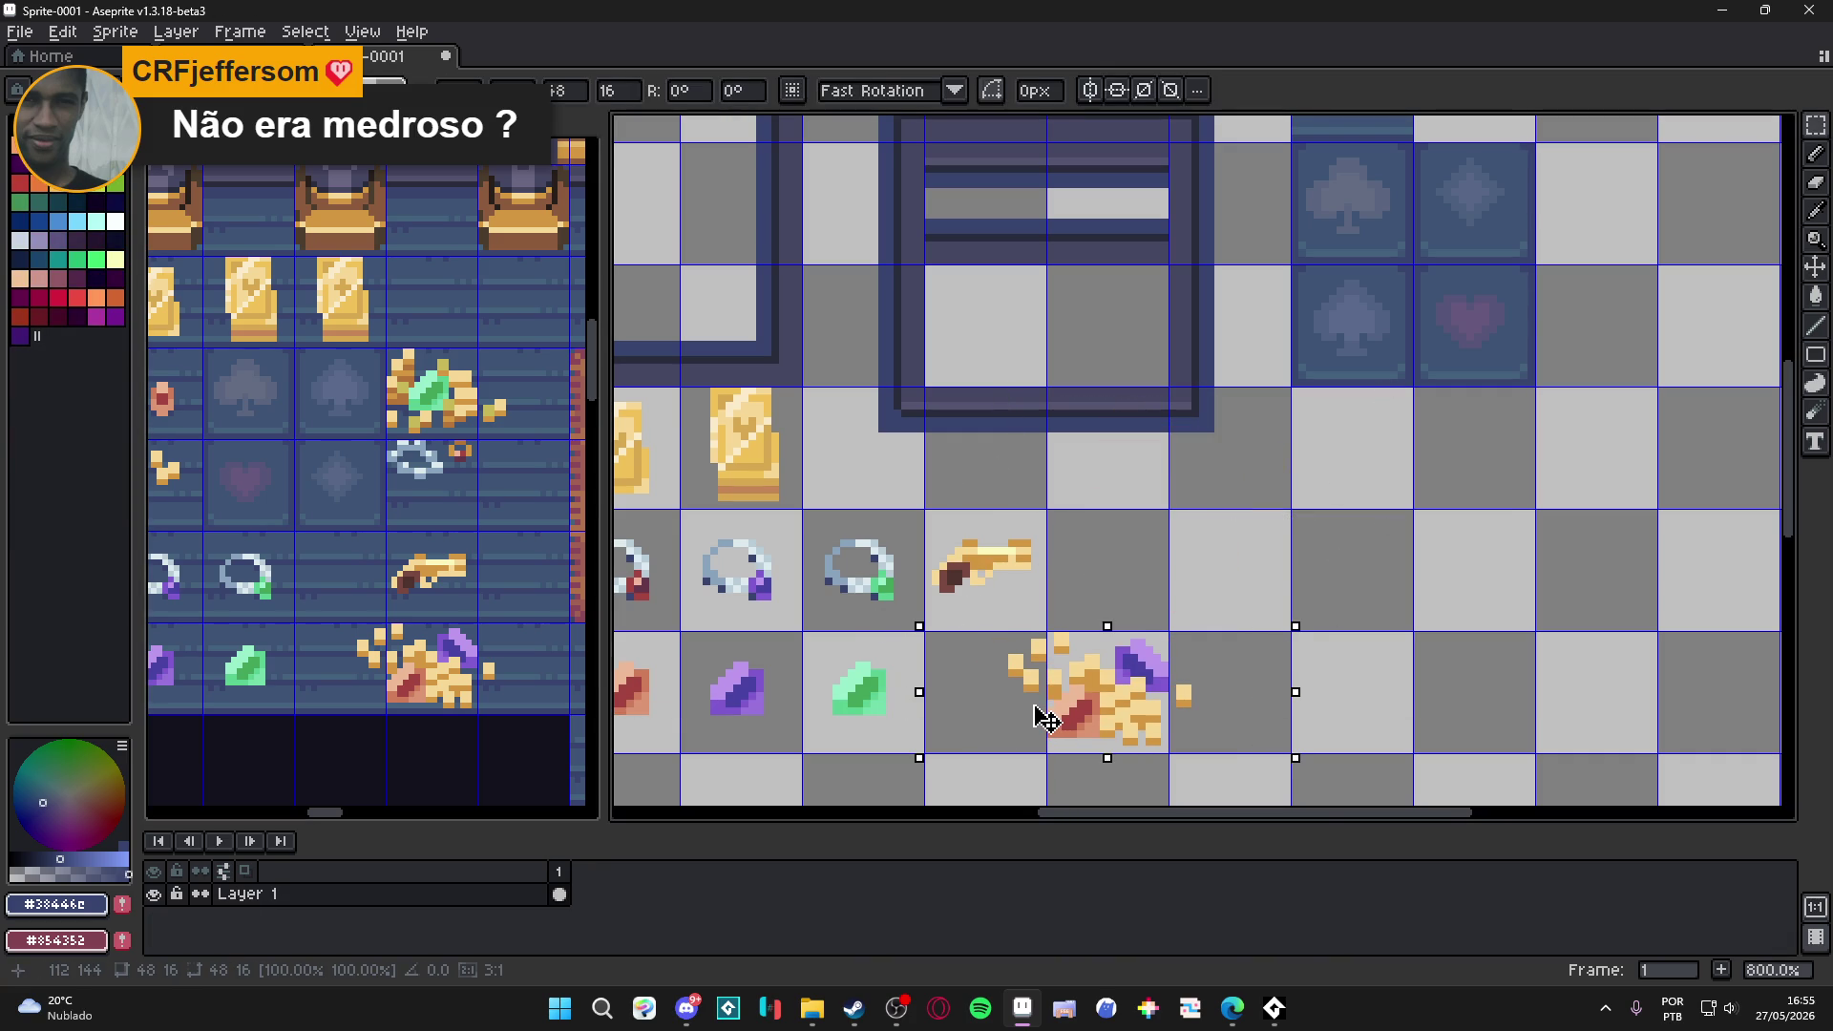
key("Return")
scroll(452, 463, "down", 3)
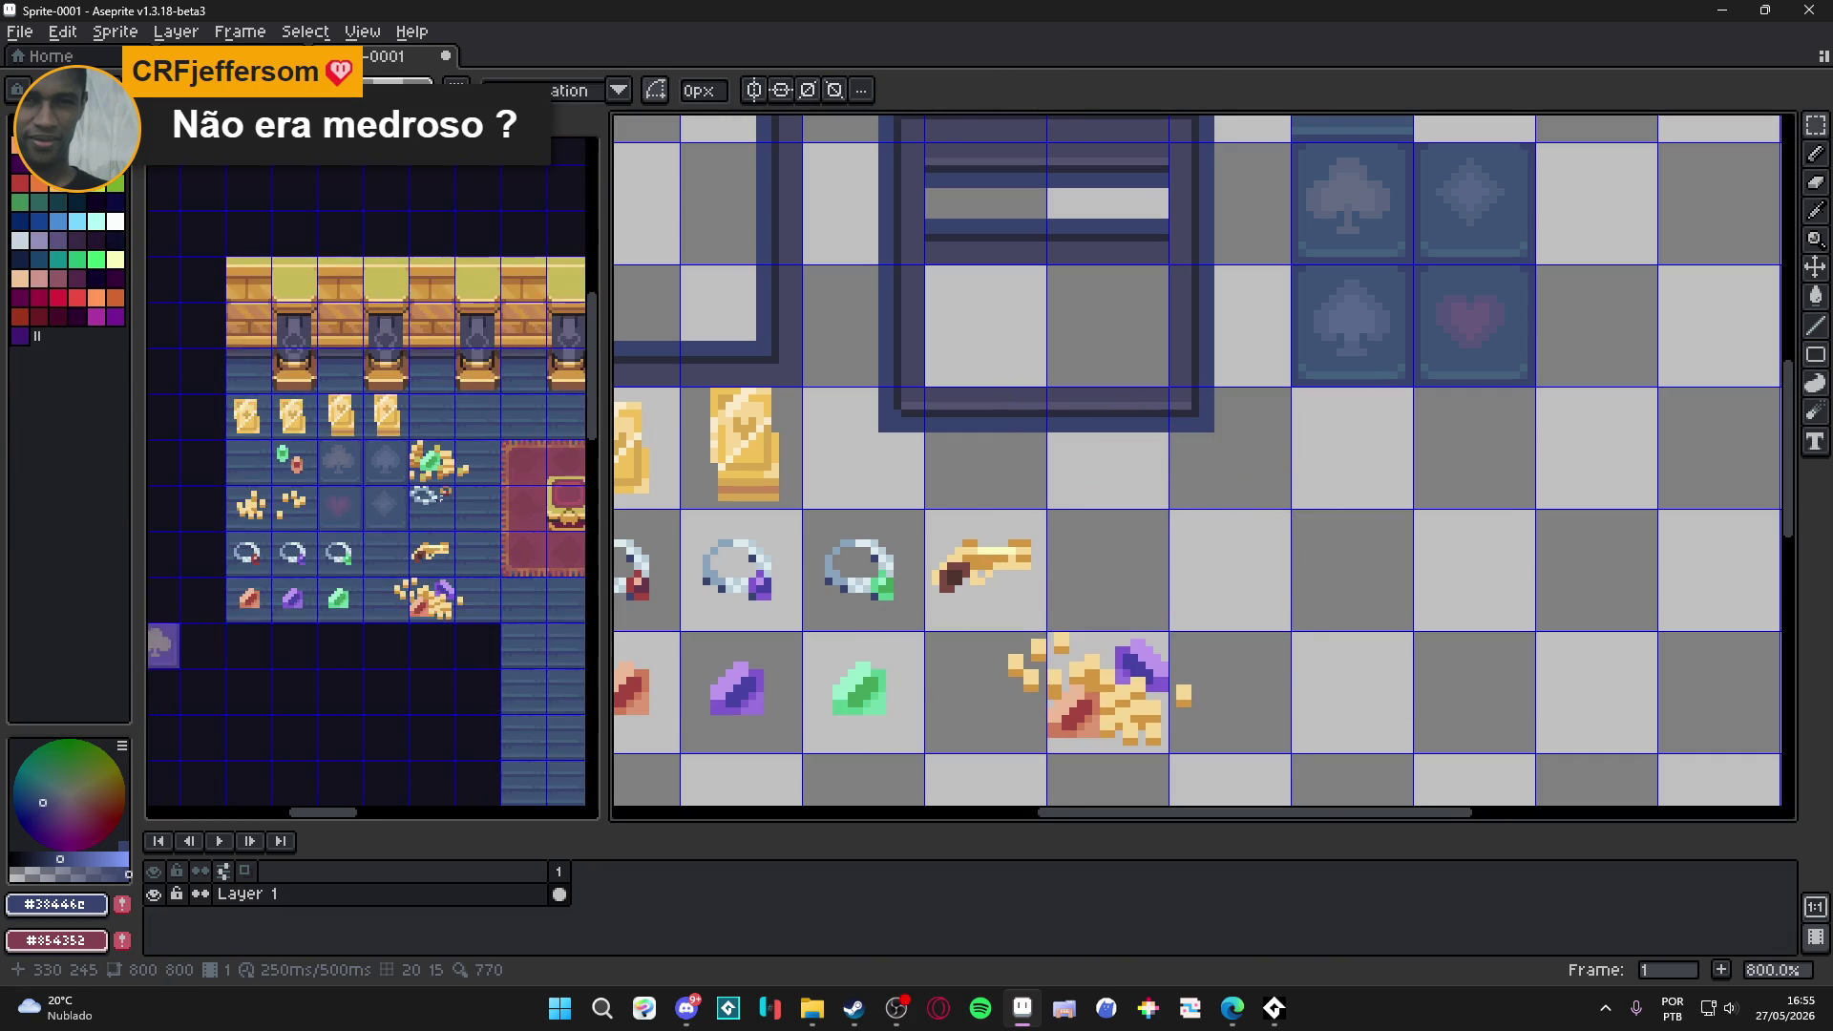
scroll(452, 463, "up", 2)
left_click(440, 471)
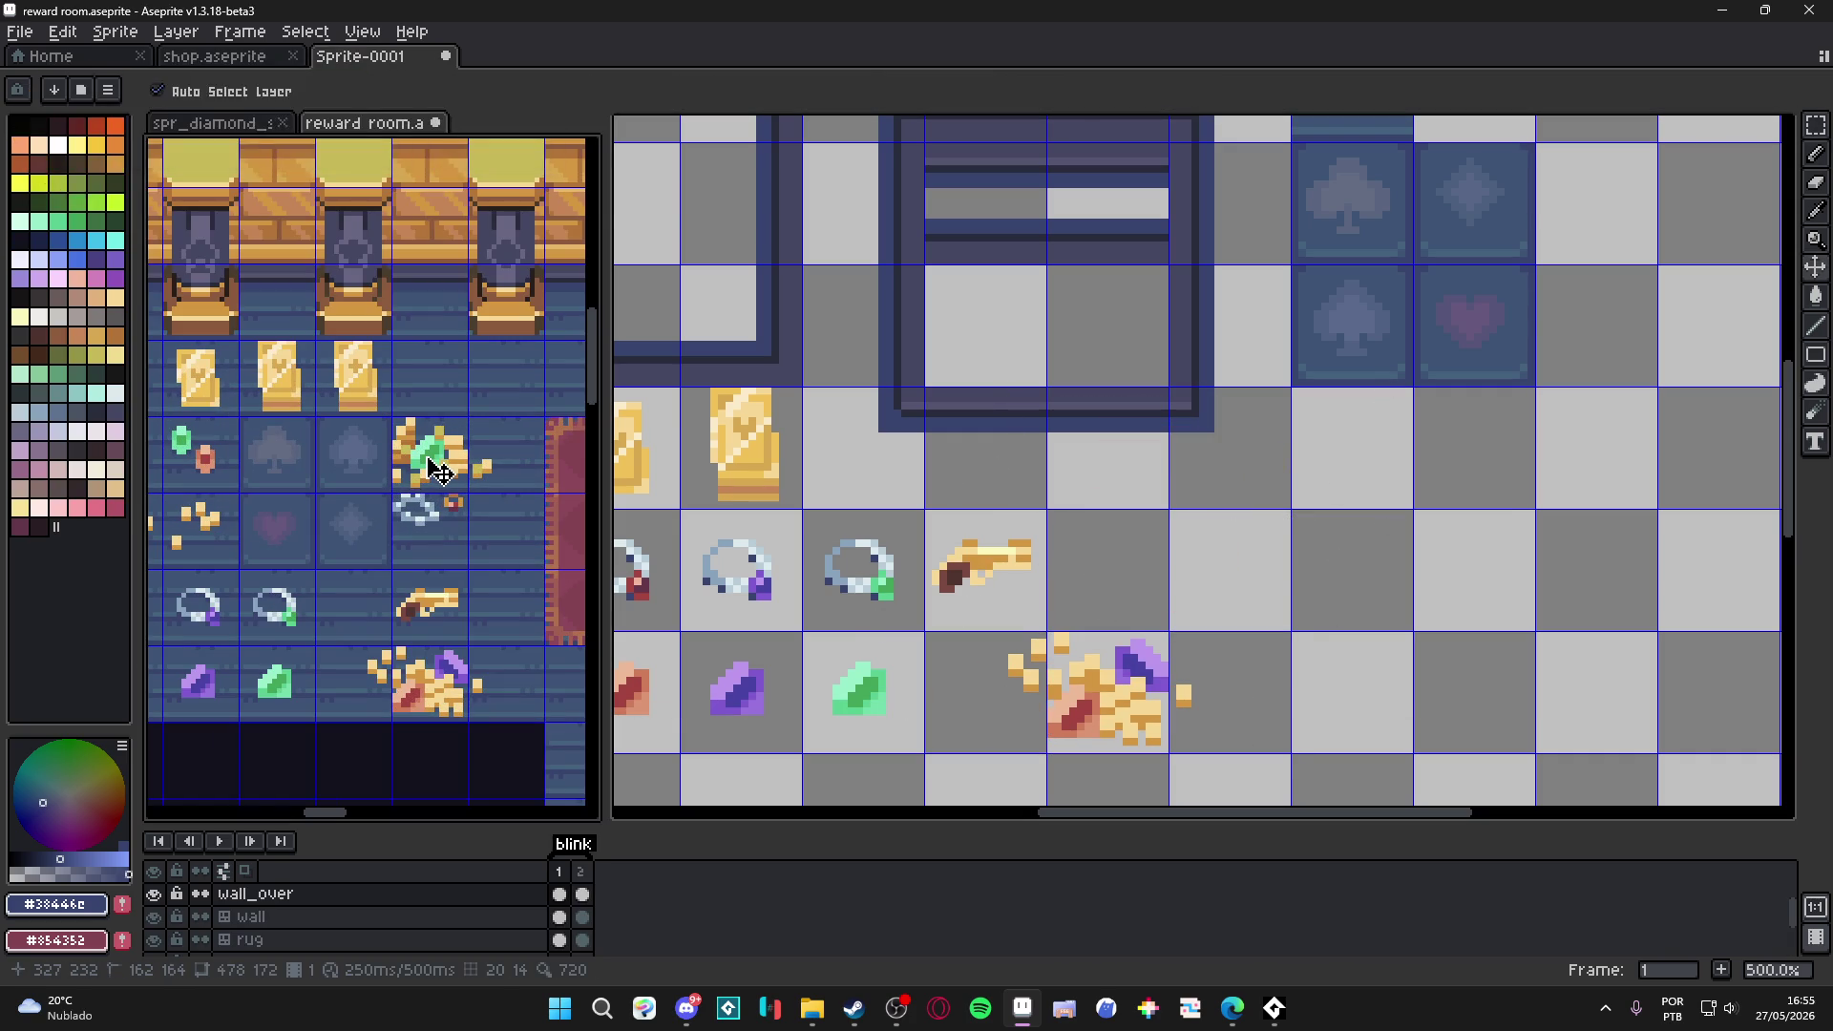
Select the gold pile with green gem and ring tiles in the reward room.
mouse_move(427, 458)
left_mouse_down()
mouse_move(407, 468)
mouse_move(521, 572)
left_mouse_up()
key("m")
left_click(471, 535)
Paste the gold-and-ring tiles into the tileset sprite just below the card tiles.
left_click(854, 552)
scroll(821, 544, "right", 1)
scroll(821, 544, "down", 2)
scroll(496, 557, "down", 1)
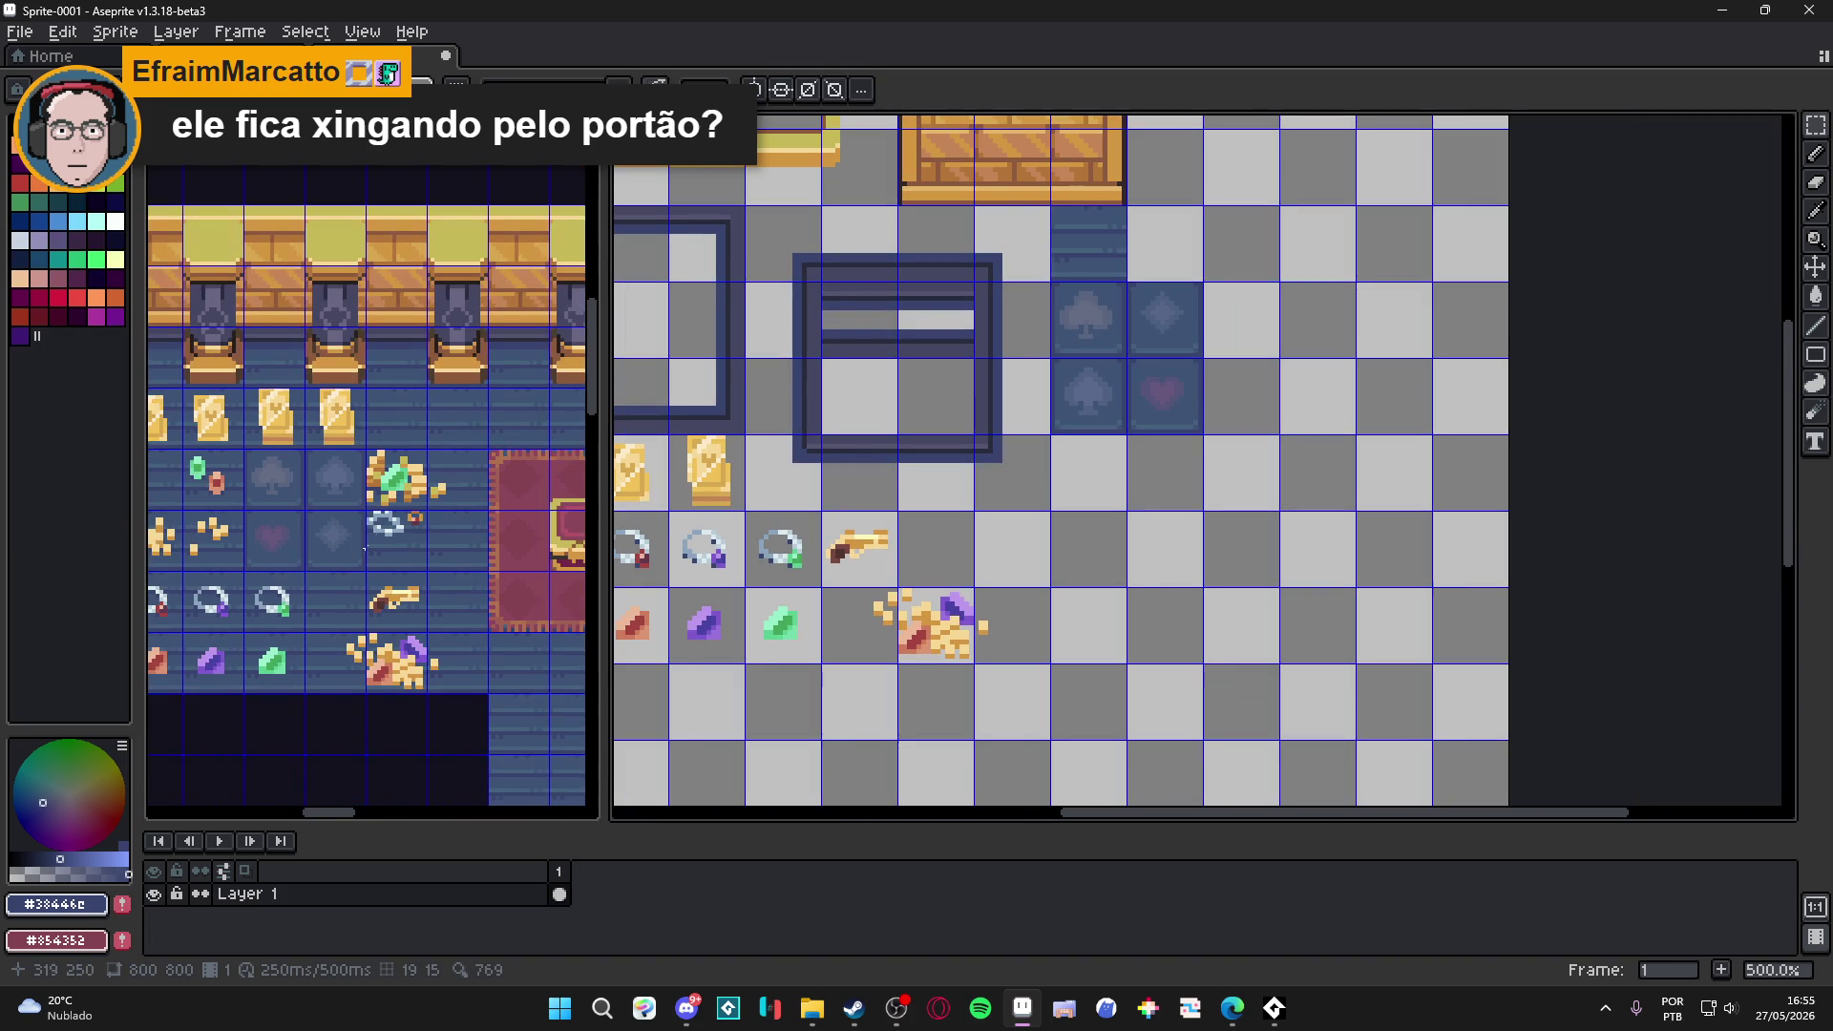
scroll(836, 579, "down", 2)
scroll(964, 532, "up", 1)
key("ctrl+v")
mouse_move(1169, 485)
left_mouse_down()
mouse_move(1031, 582)
mouse_move(1015, 570)
left_mouse_up()
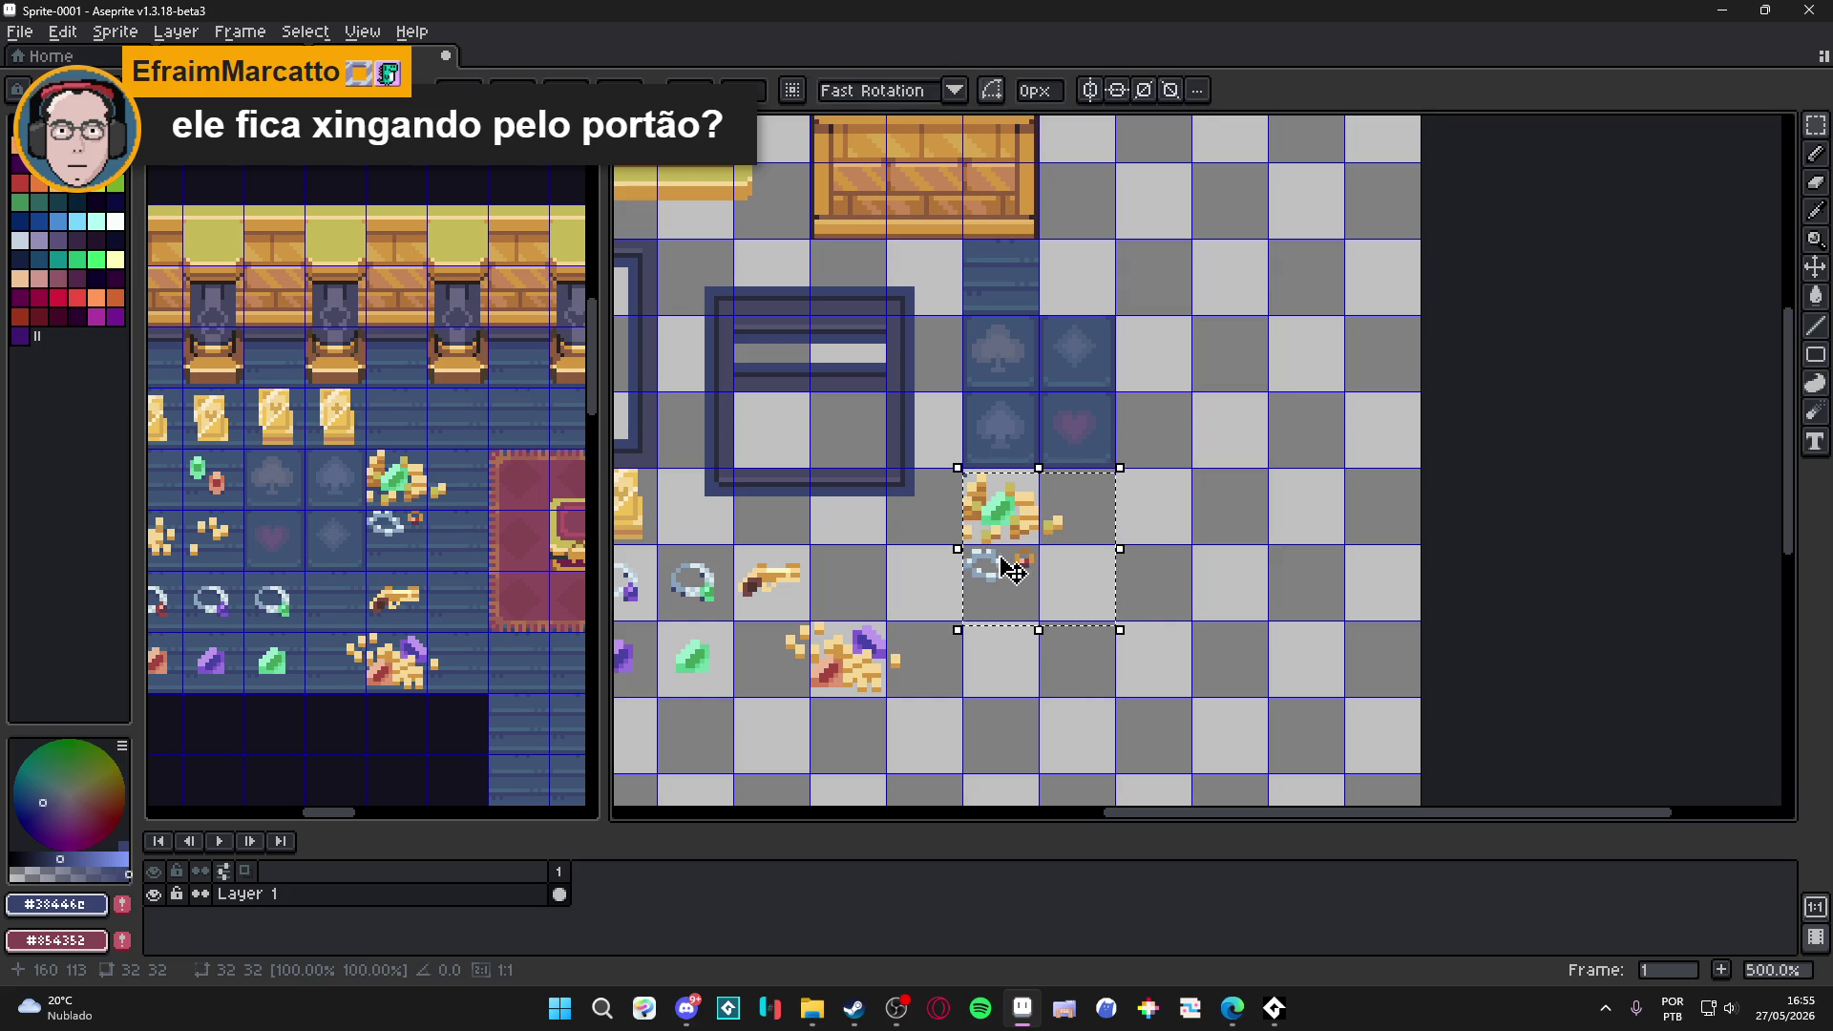
scroll(1015, 573, "up", 5)
key("b")
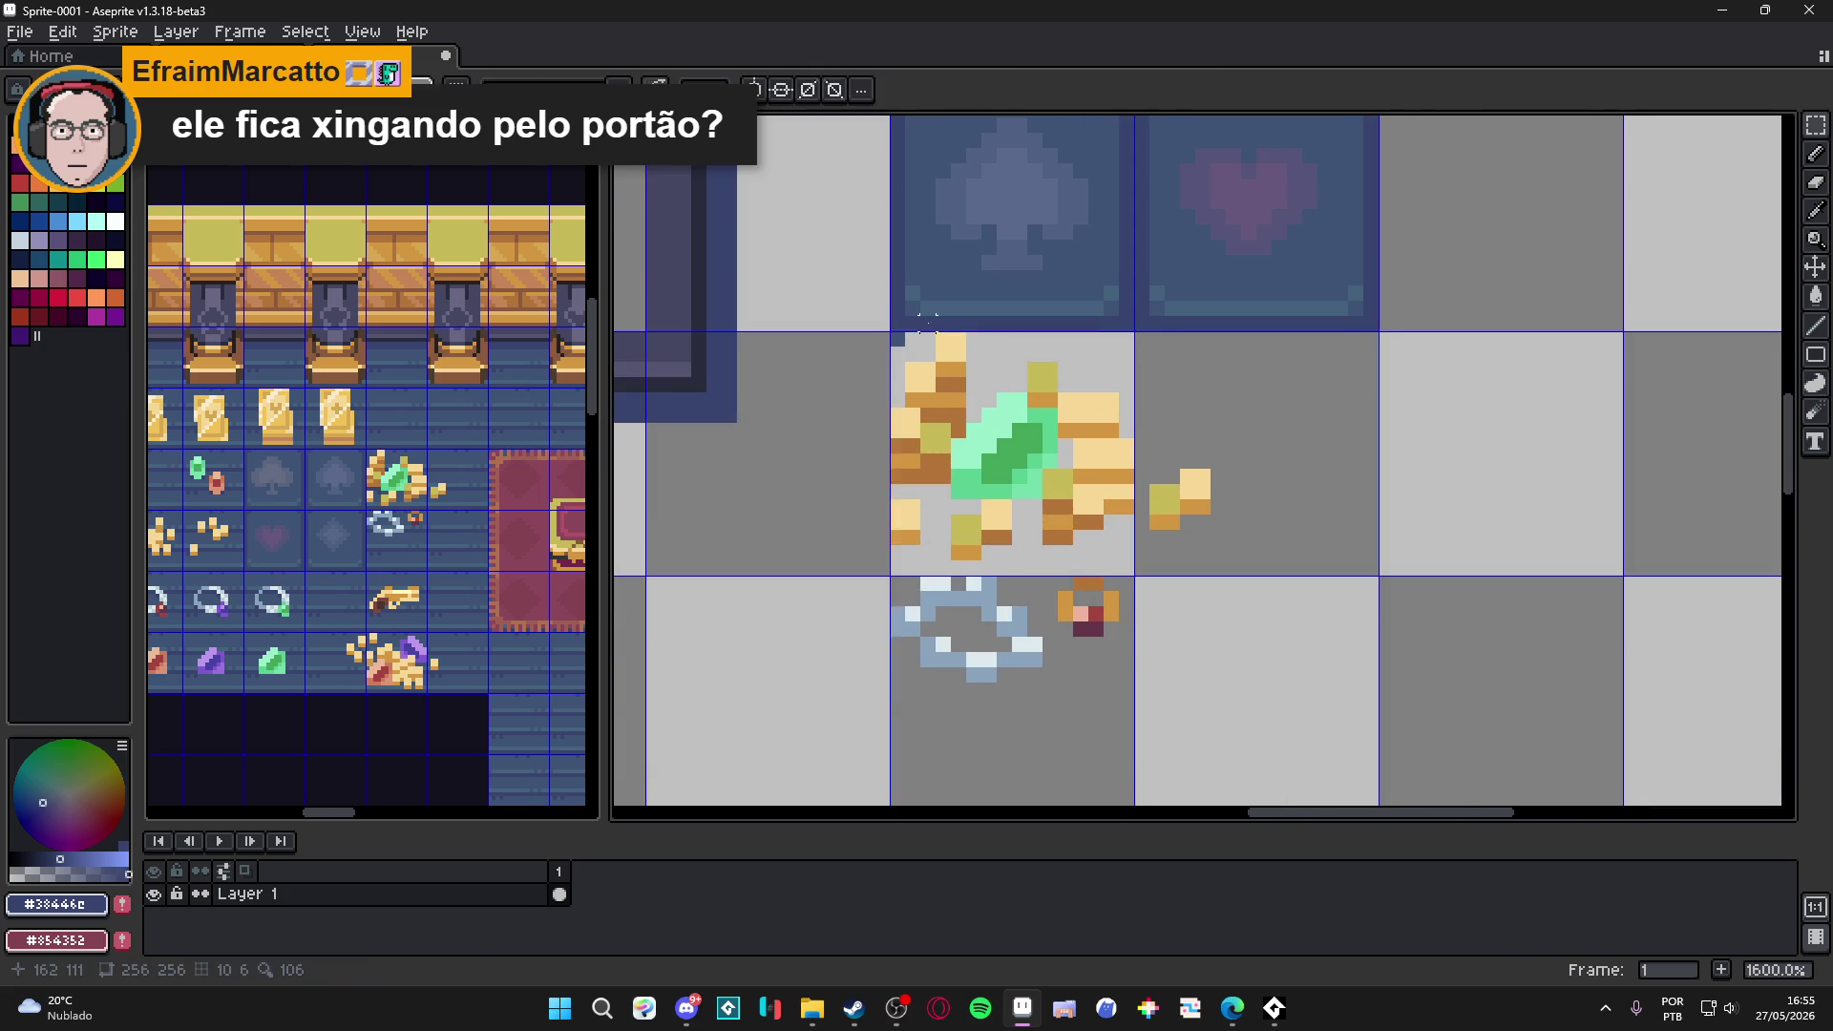
scroll(993, 391, "up", 1)
scroll(872, 353, "down", 1)
scroll(899, 409, "down", 5)
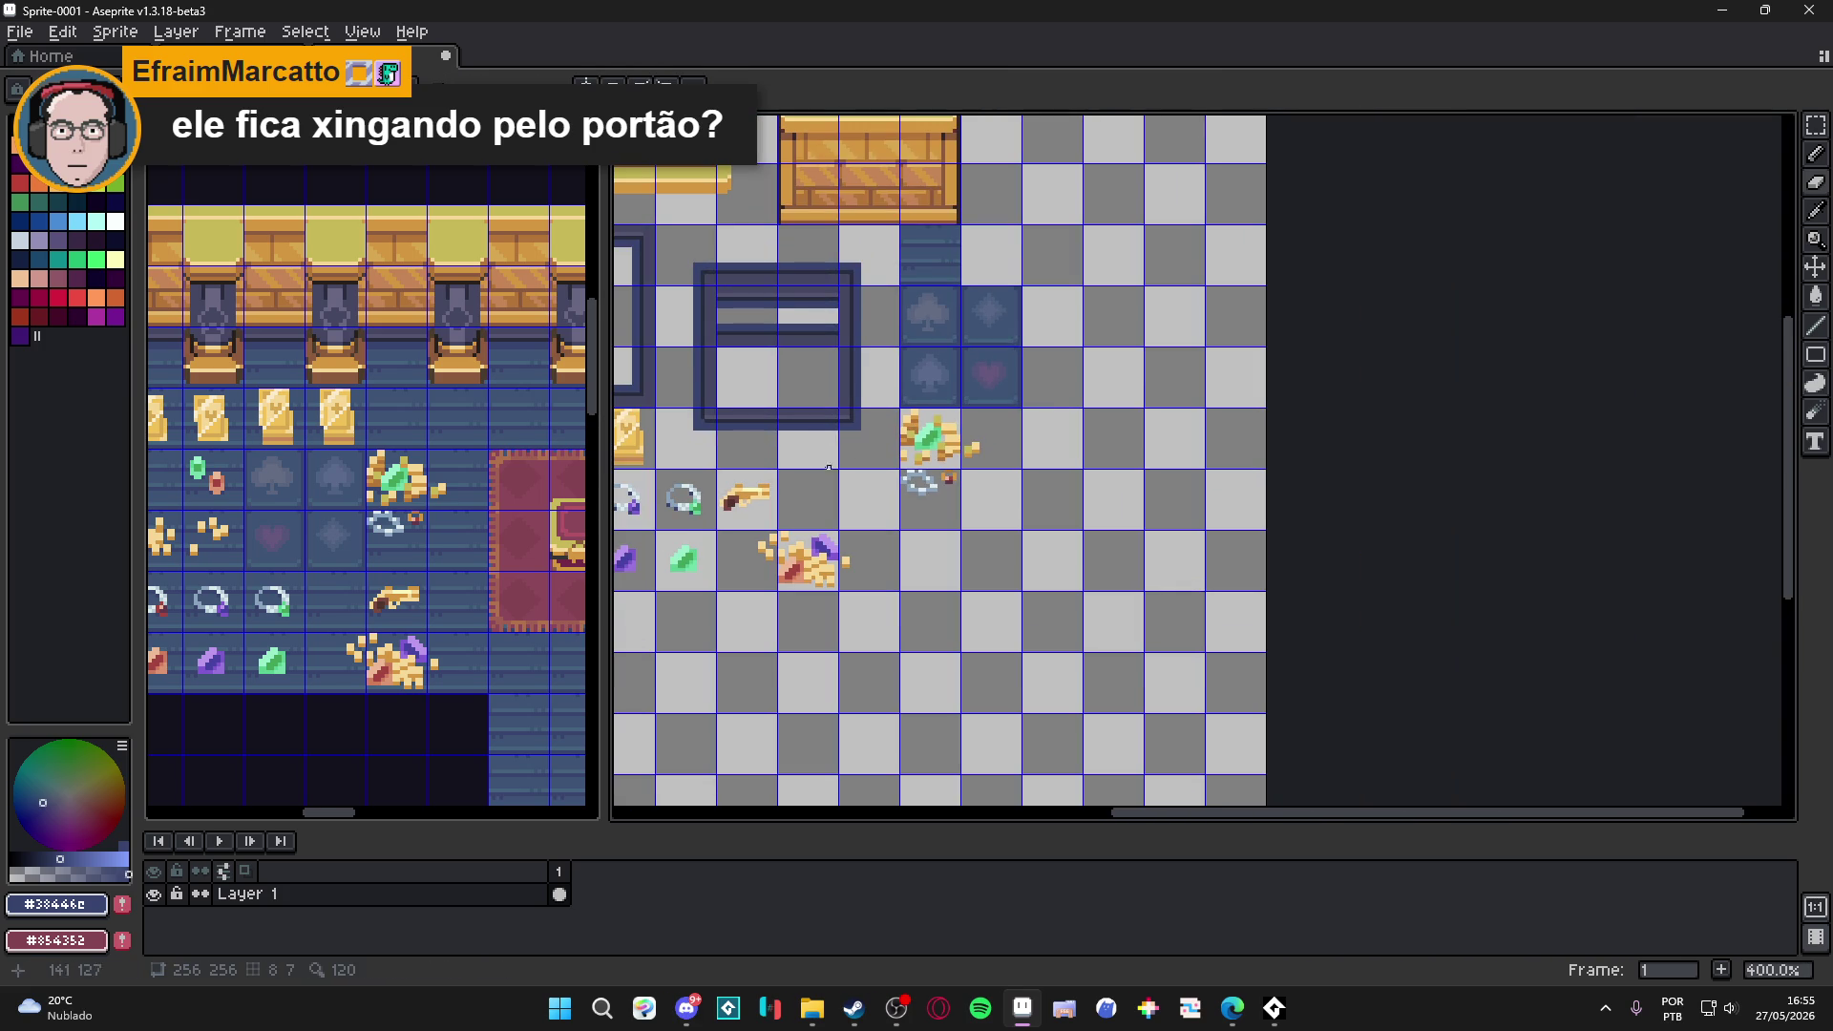
scroll(424, 550, "down", 1)
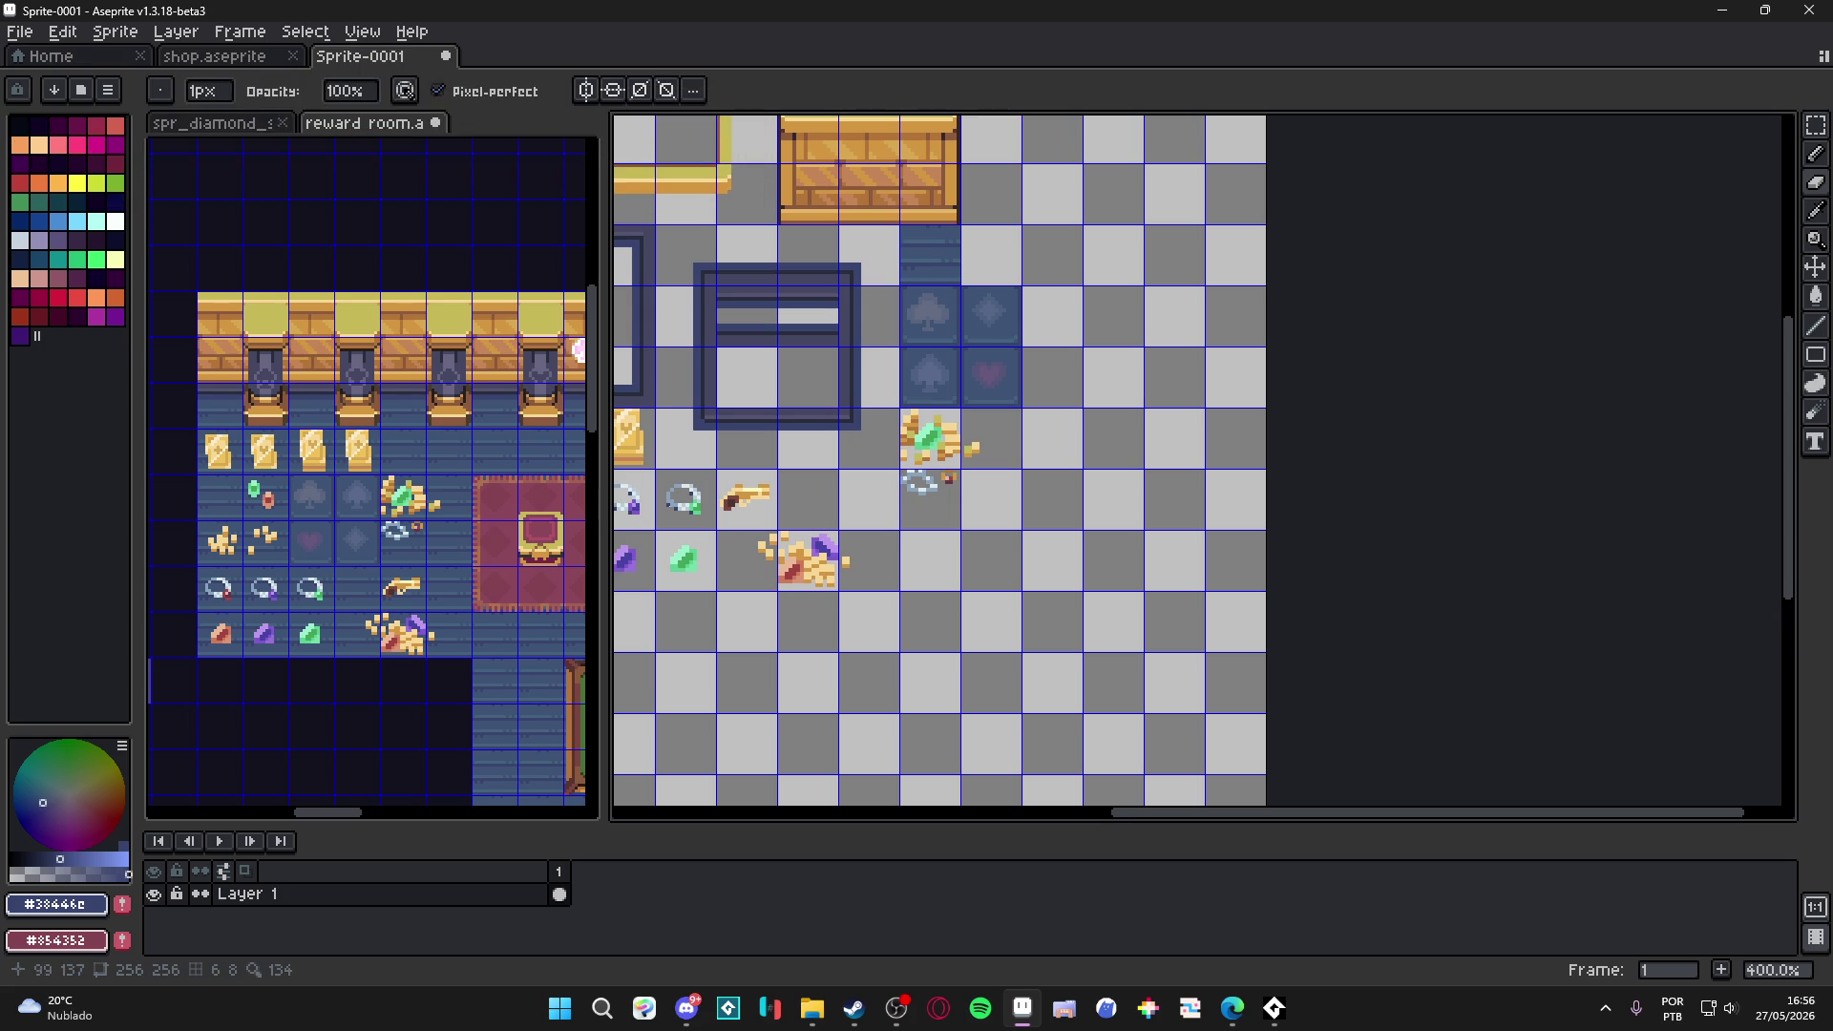
Paste the first chest from the rug into the tileset sprite and commit it.
scroll(940, 530, "down", 2)
scroll(372, 496, "down", 1)
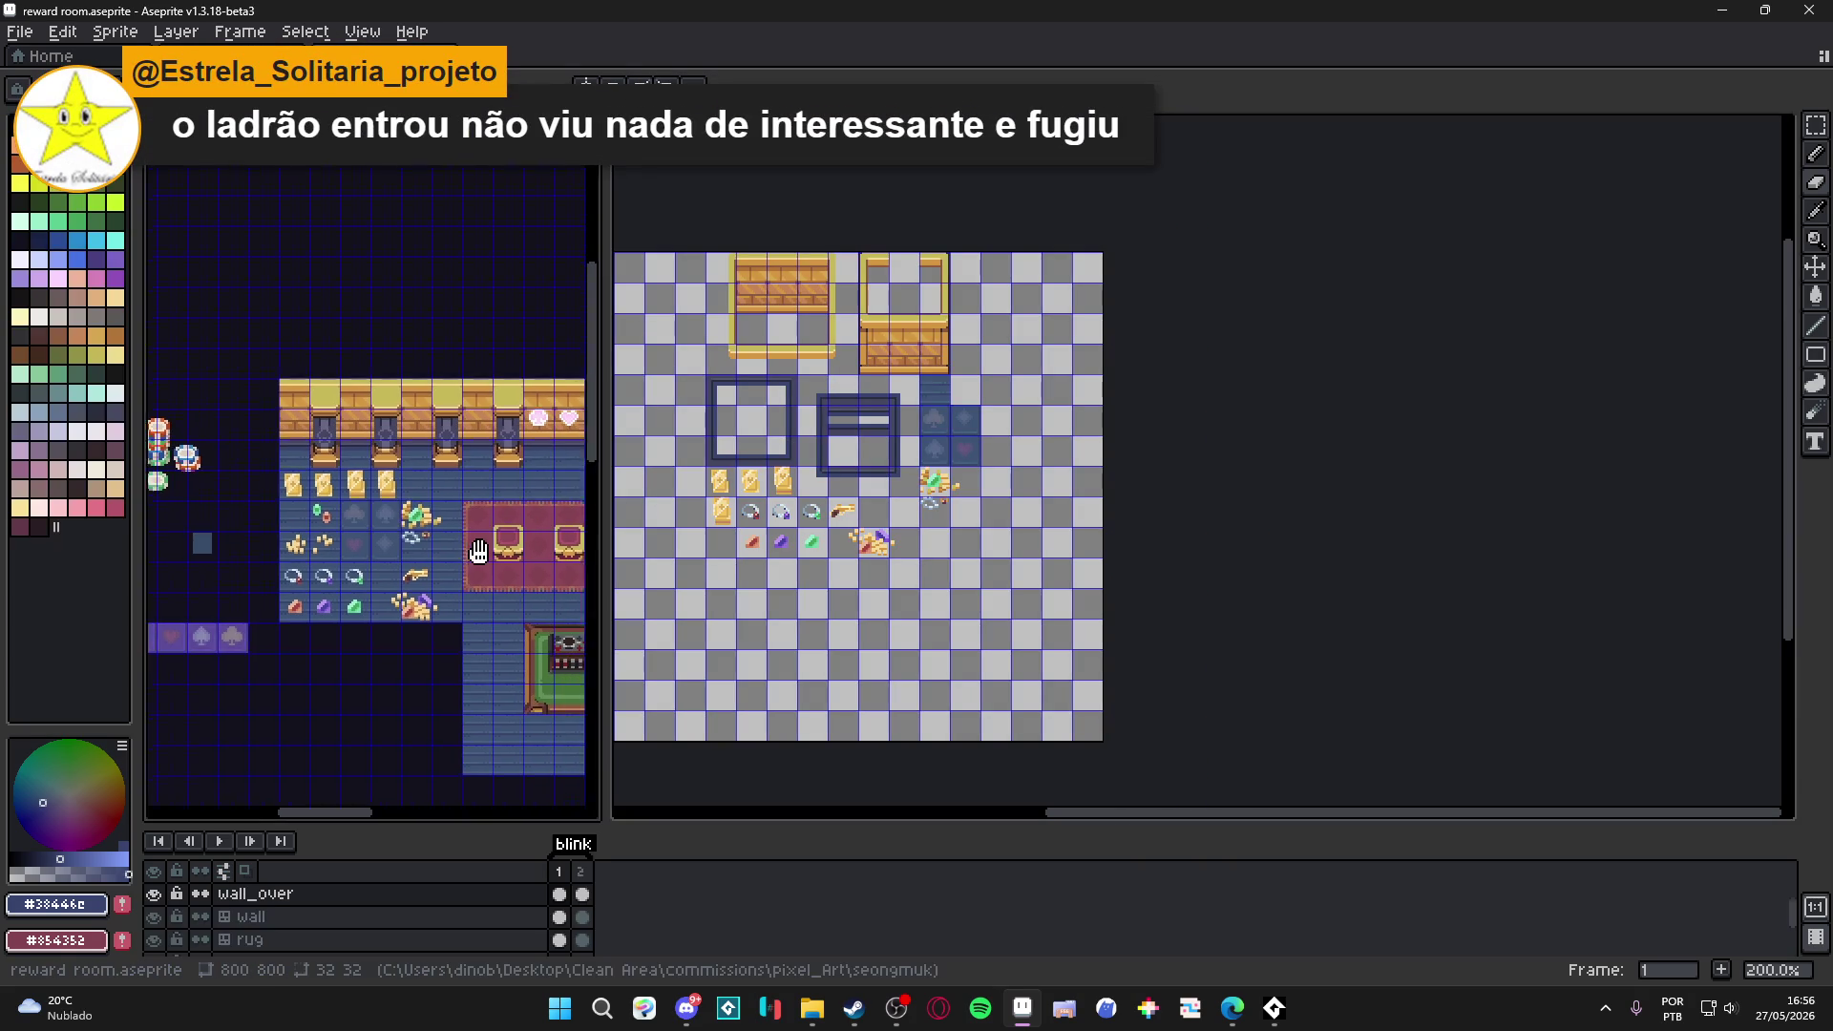
scroll(267, 576, "up", 2)
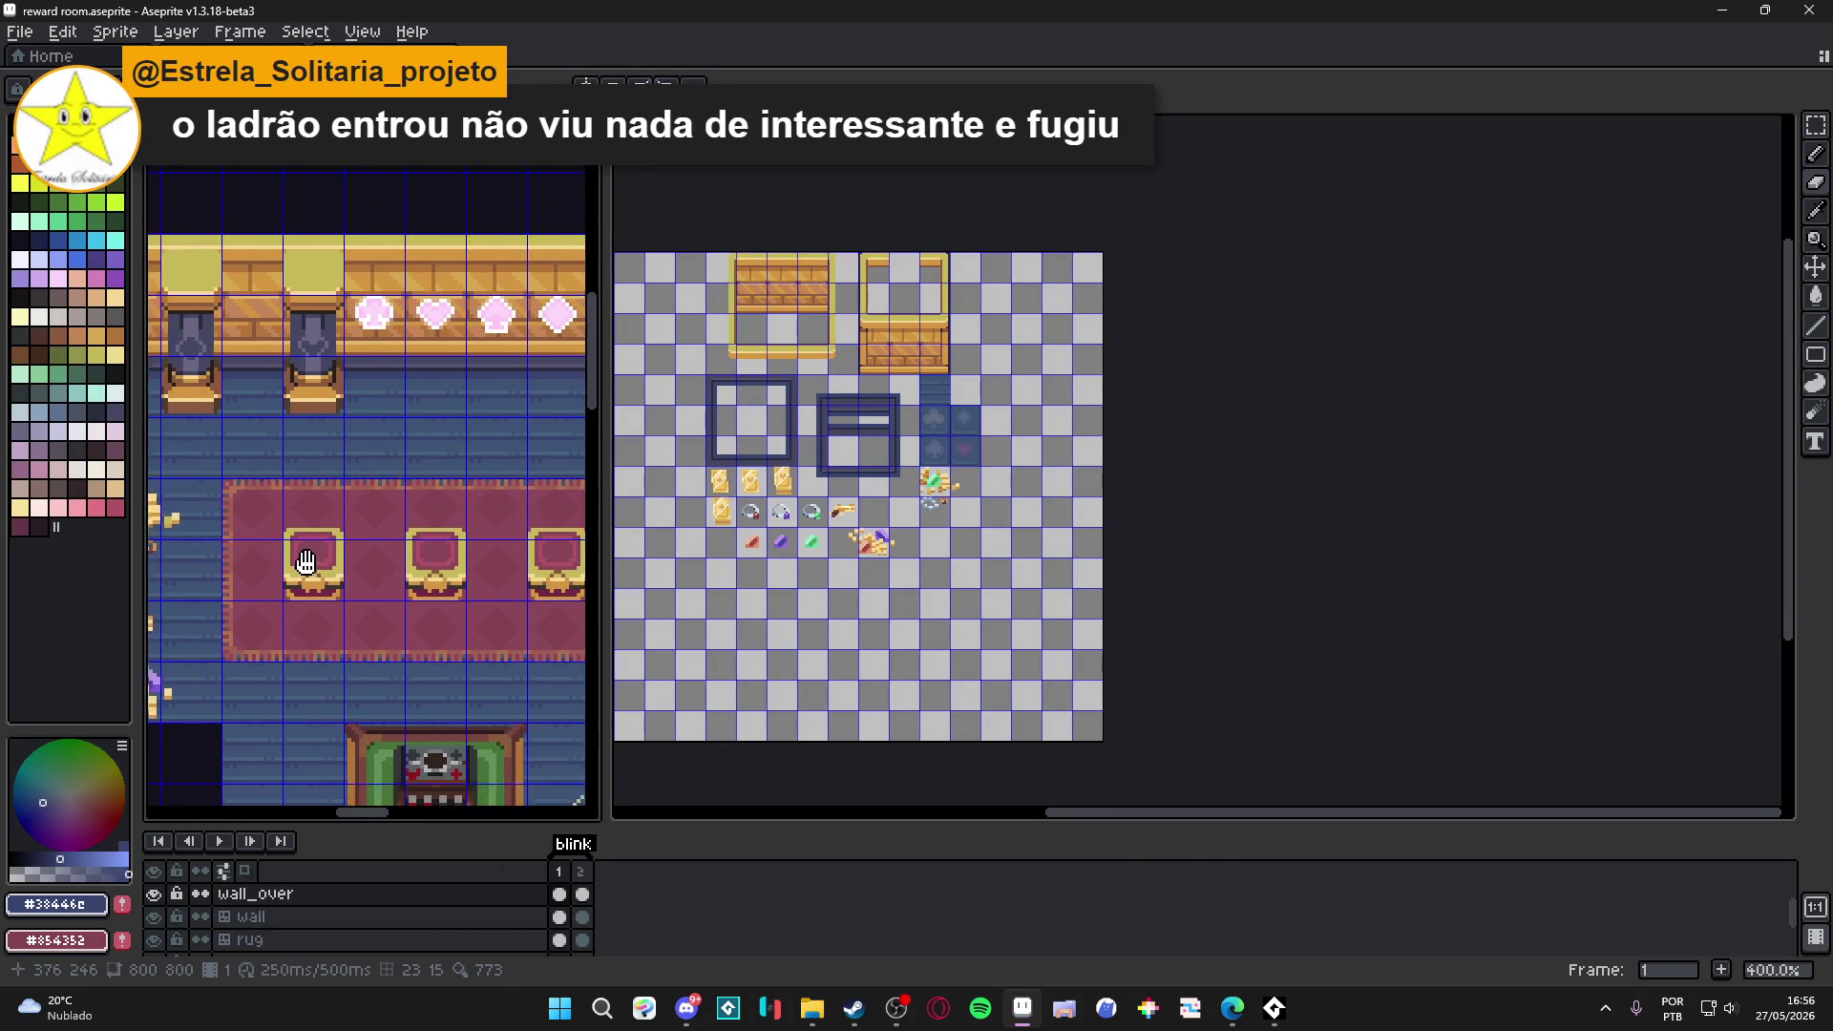
left_click_drag(268, 576, 239, 472)
scroll(787, 566, "up", 3)
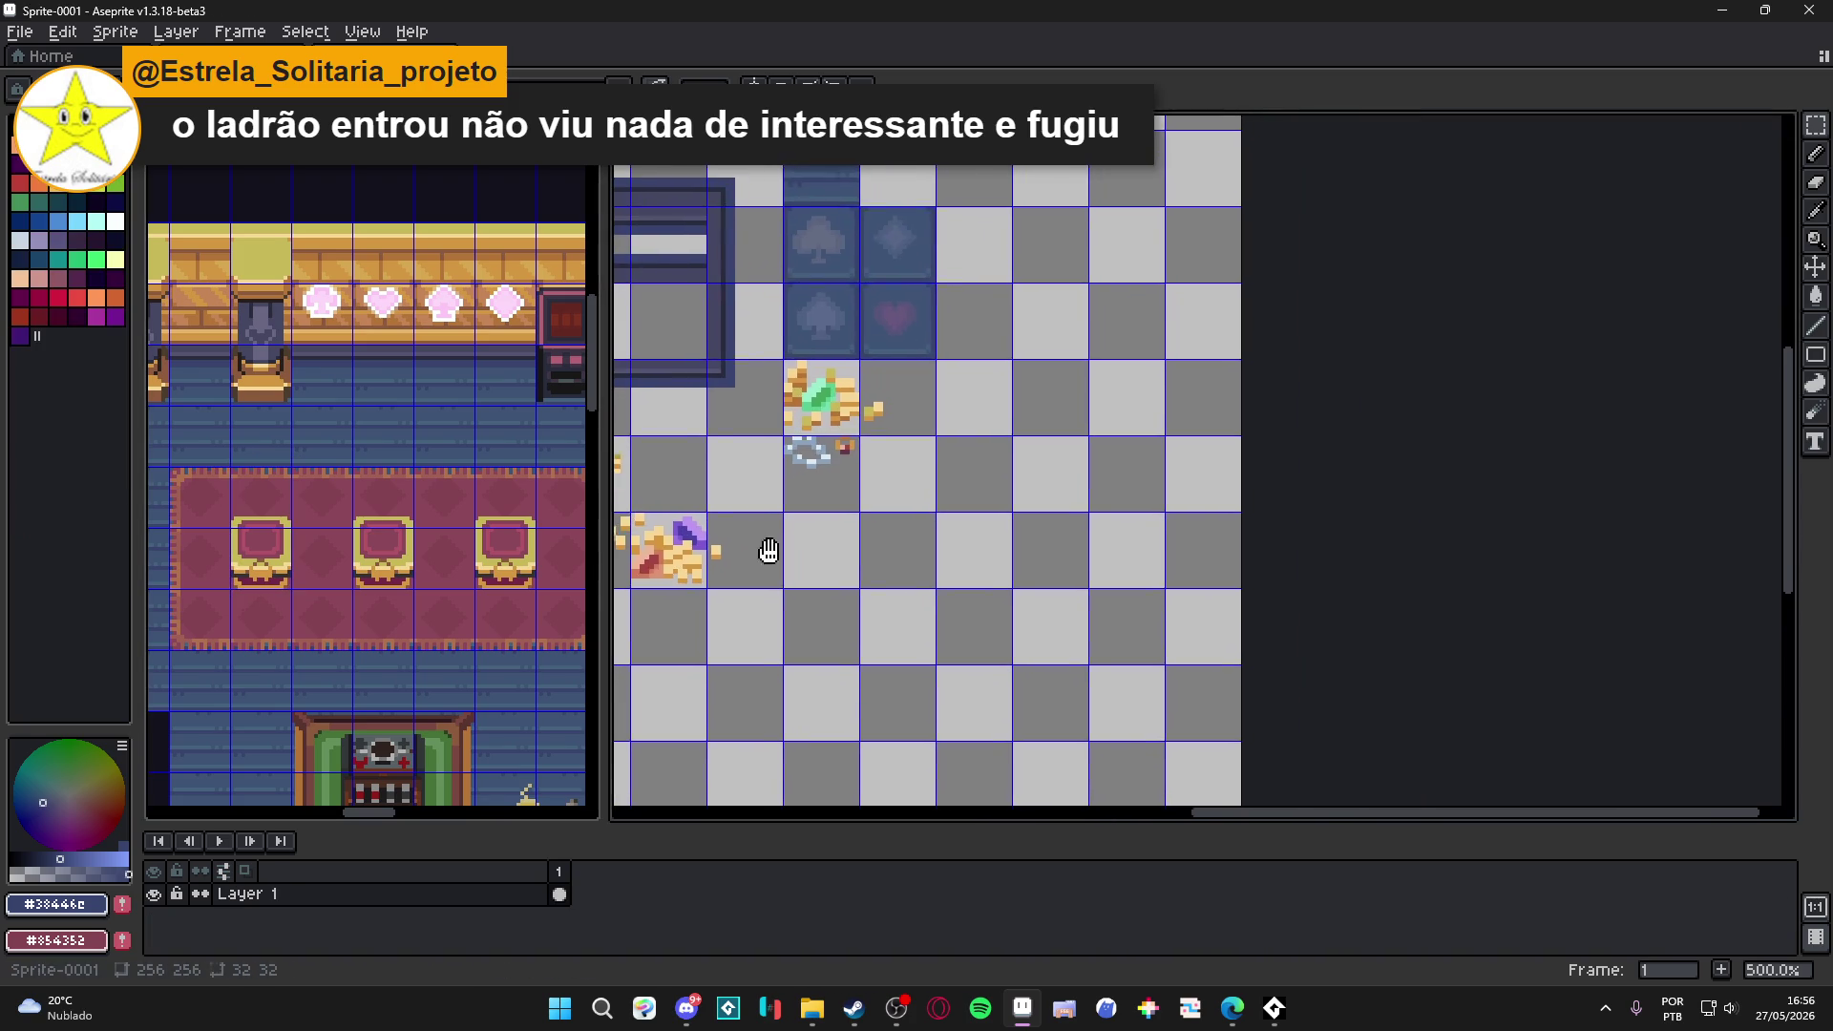
key("ctrl+v")
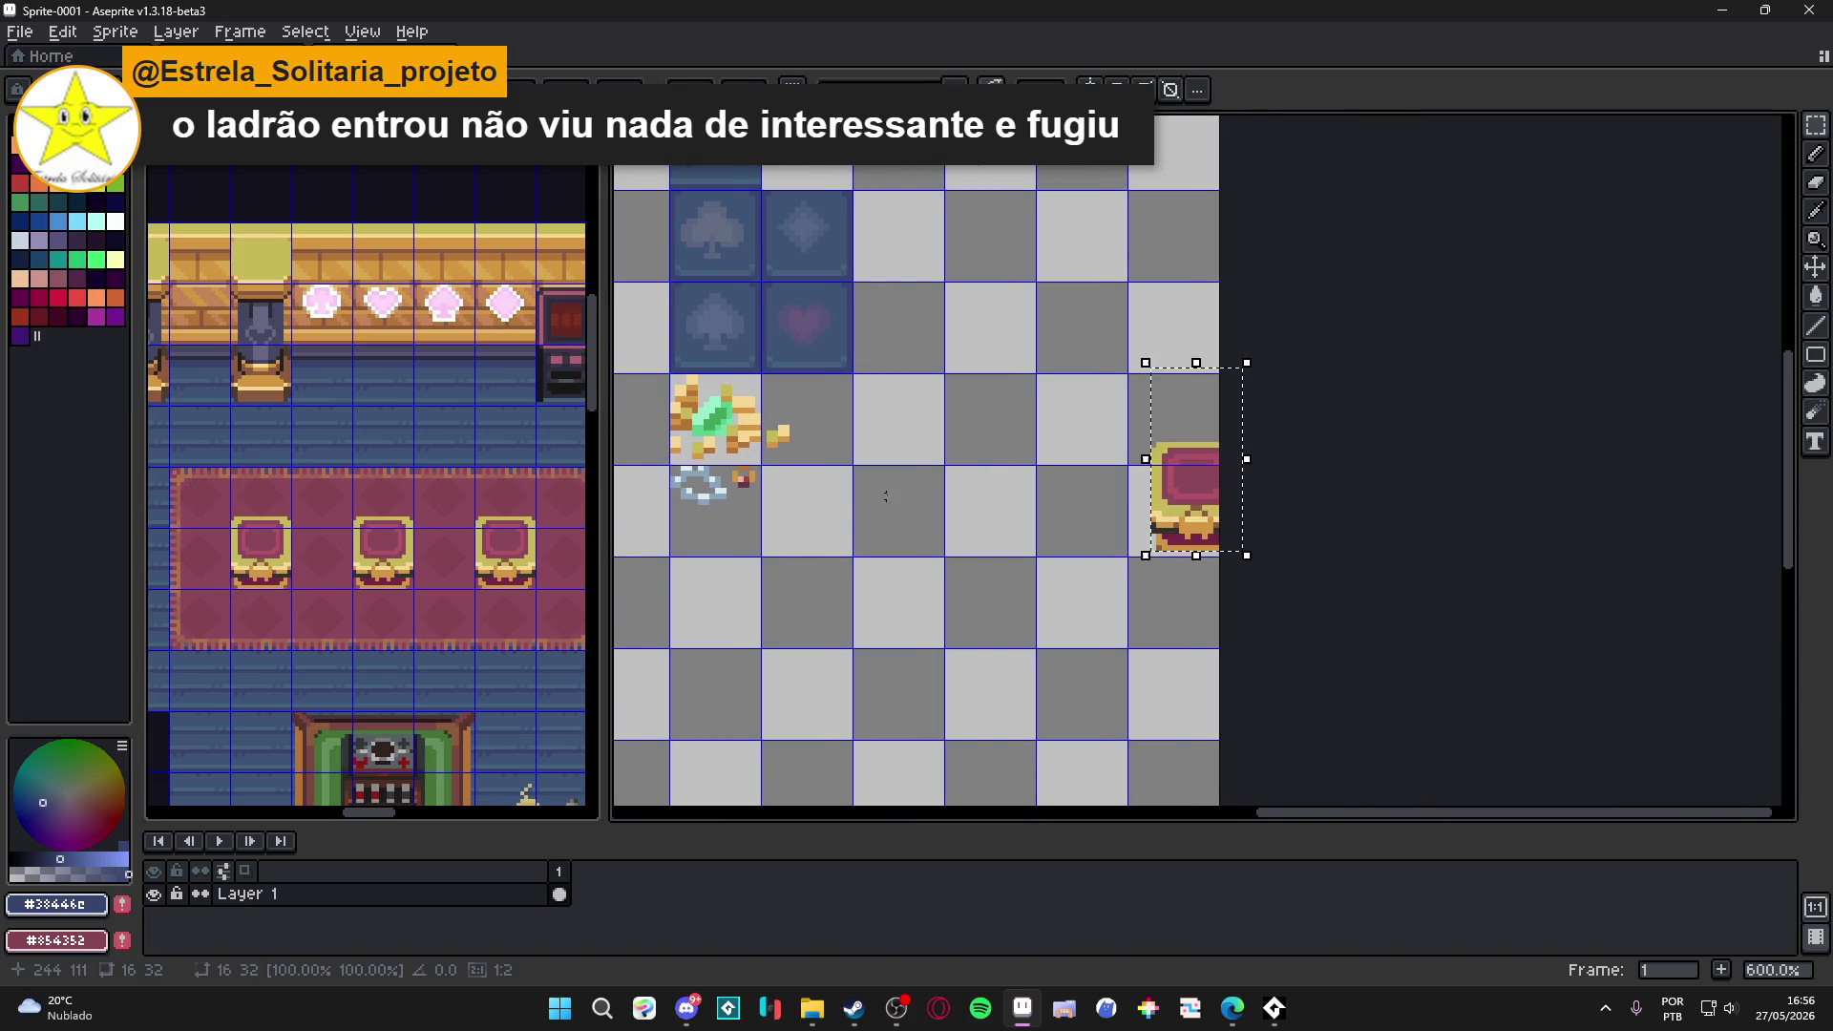
mouse_move(1186, 490)
left_mouse_down()
mouse_move(850, 519)
mouse_move(893, 506)
mouse_move(977, 598)
mouse_move(1006, 599)
mouse_move(1081, 576)
mouse_move(1057, 468)
left_mouse_up()
scroll(893, 513, "down", 2)
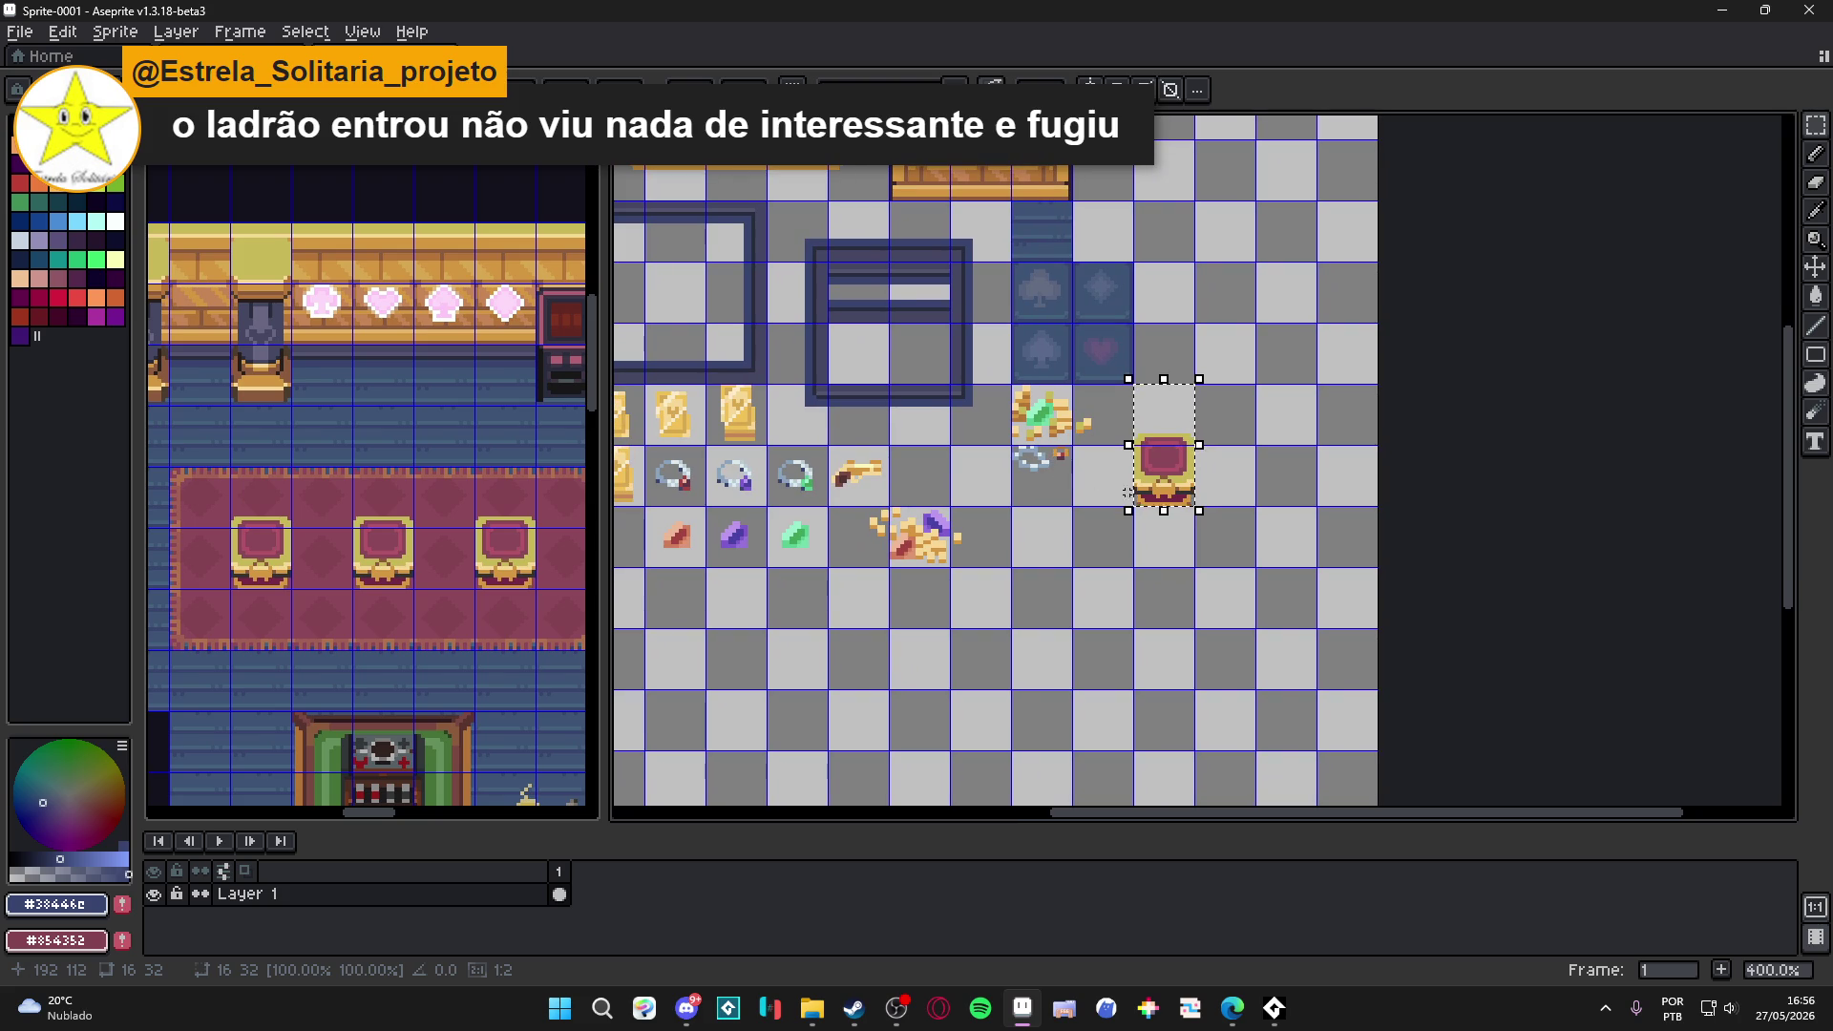
key("Return")
Keep the gold-and-ring tiles in place, deselect them, and move the chest down one cell.
mouse_move(1018, 391)
left_mouse_down()
mouse_move(1089, 443)
mouse_move(1096, 492)
left_mouse_up()
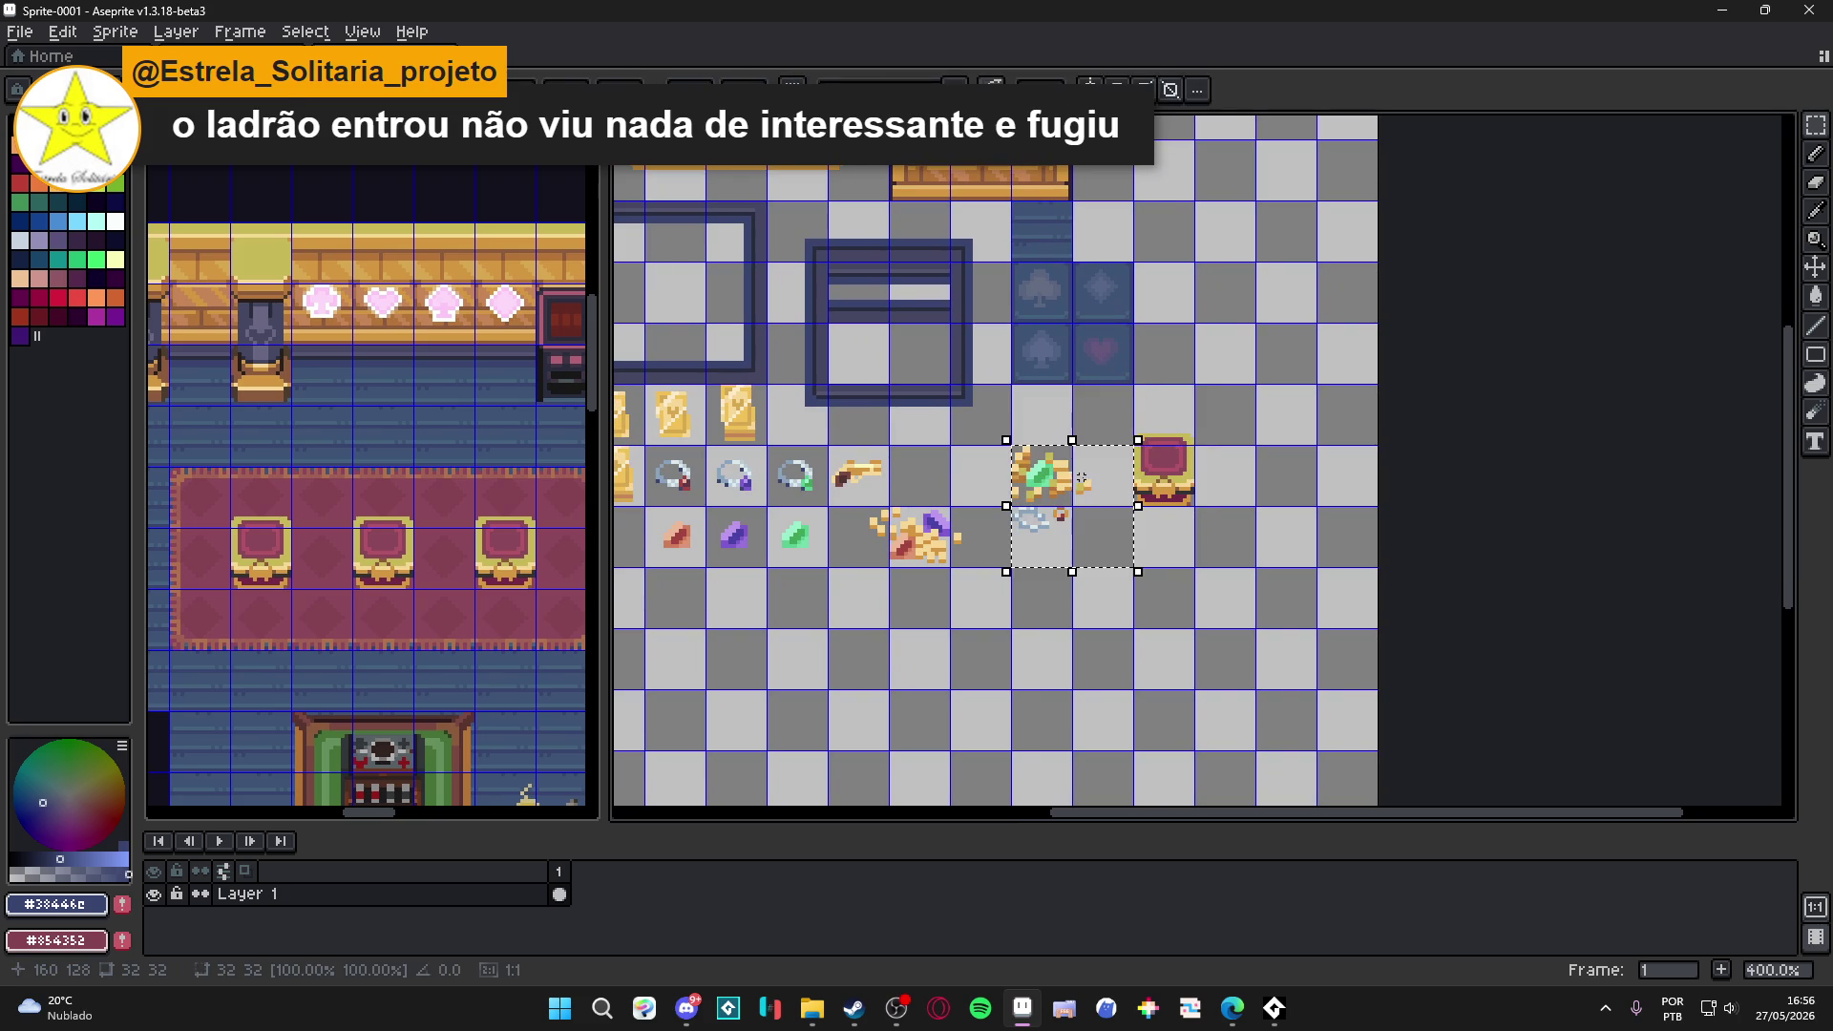
key("ctrl+z")
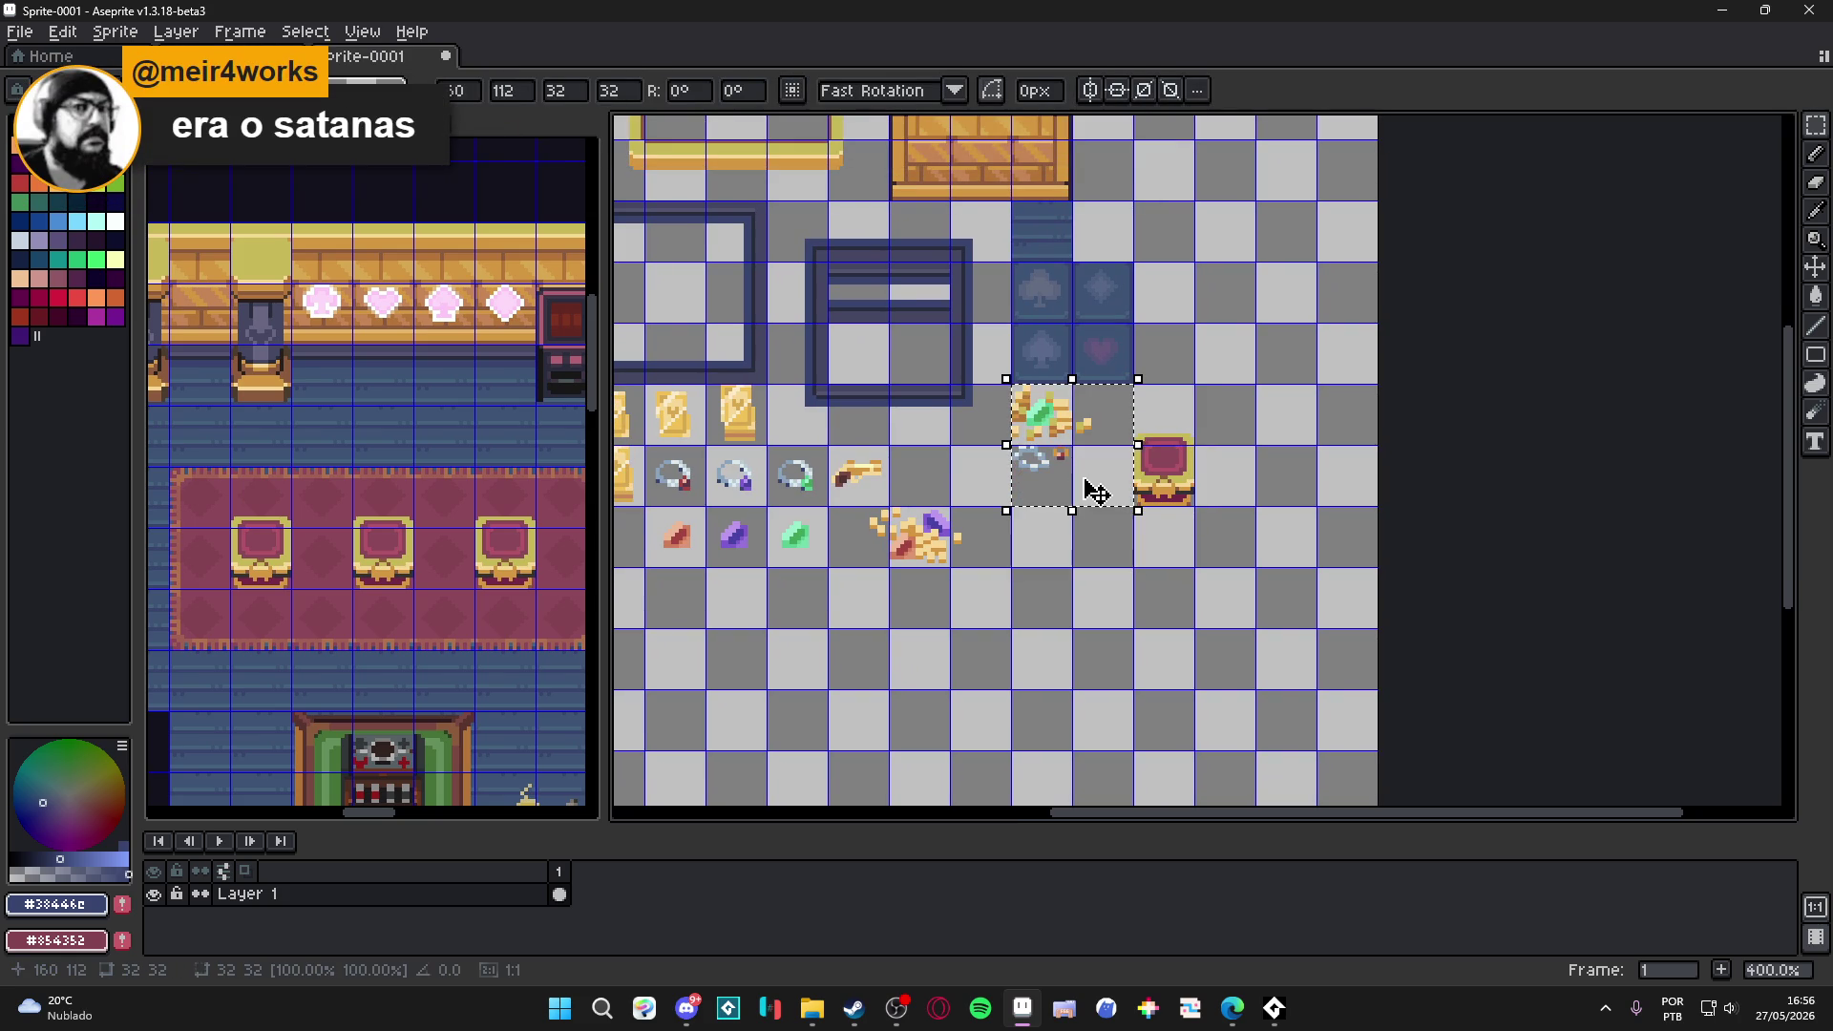
key("ctrl+d")
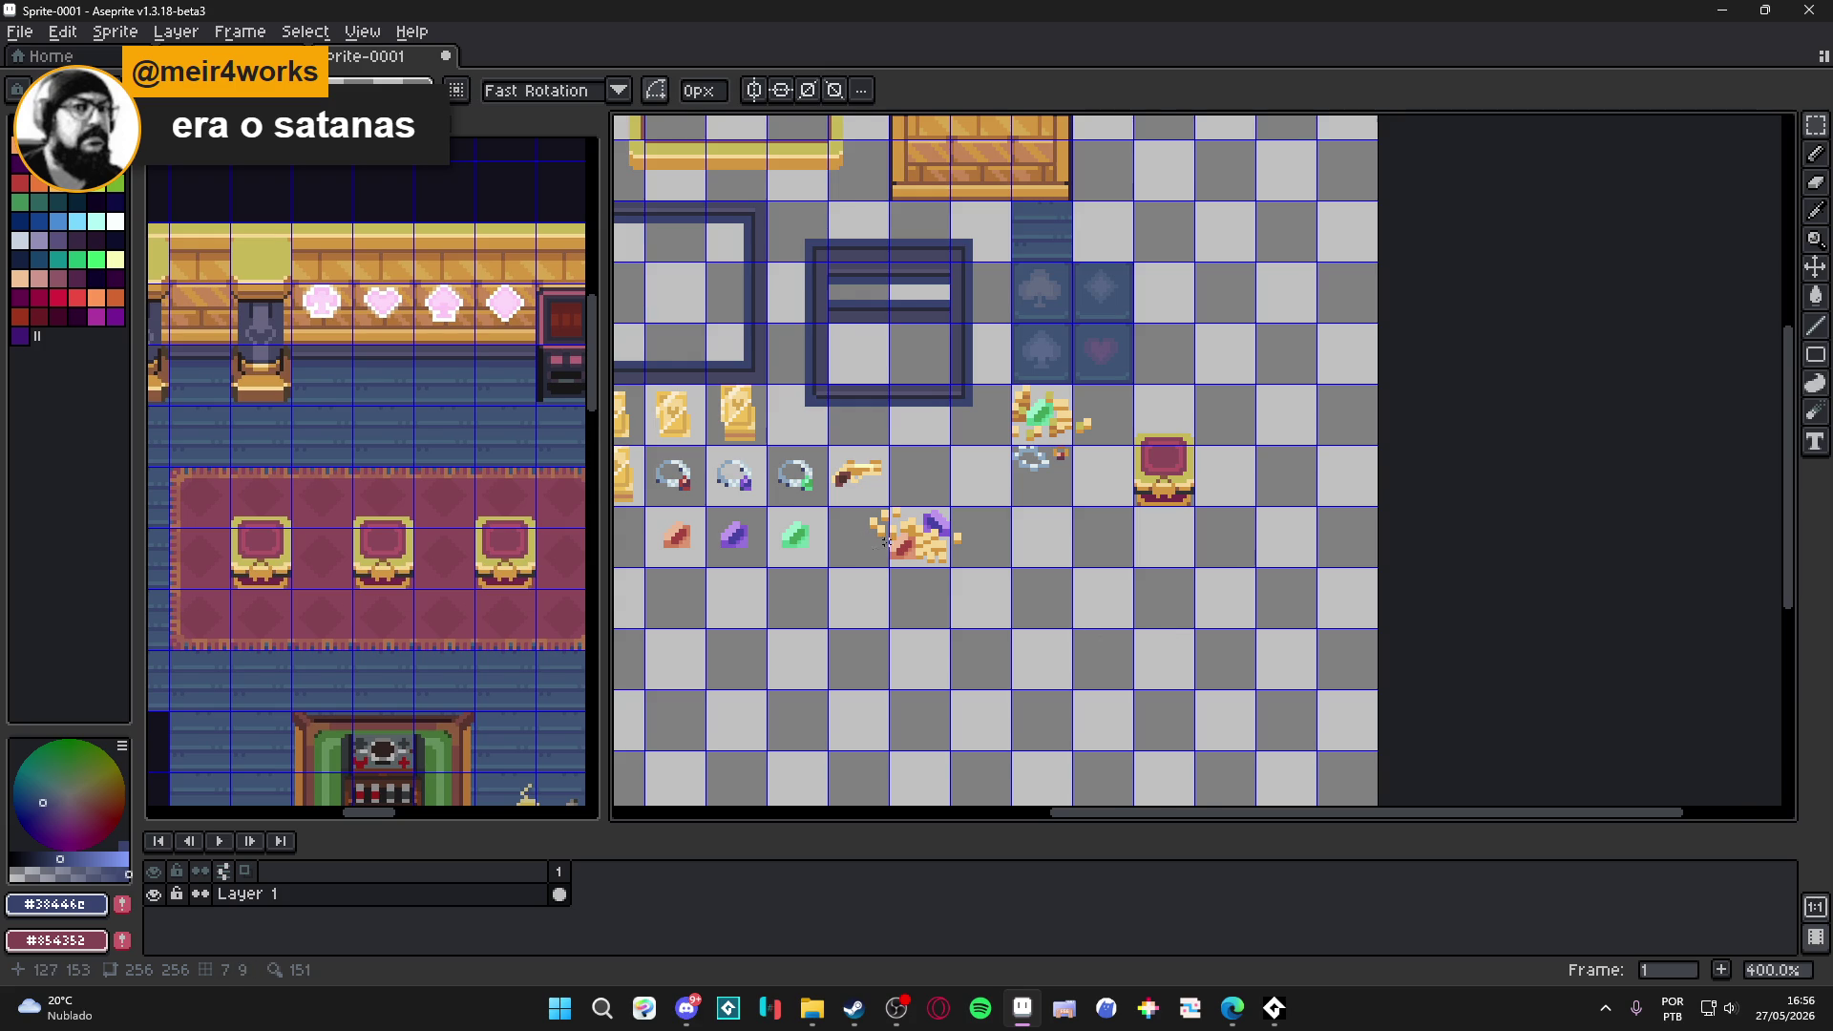
scroll(882, 541, "down", 1)
scroll(1120, 495, "up", 1)
mouse_move(1120, 515)
left_mouse_down()
mouse_move(1060, 406)
mouse_move(1100, 440)
mouse_move(1039, 440)
left_mouse_up()
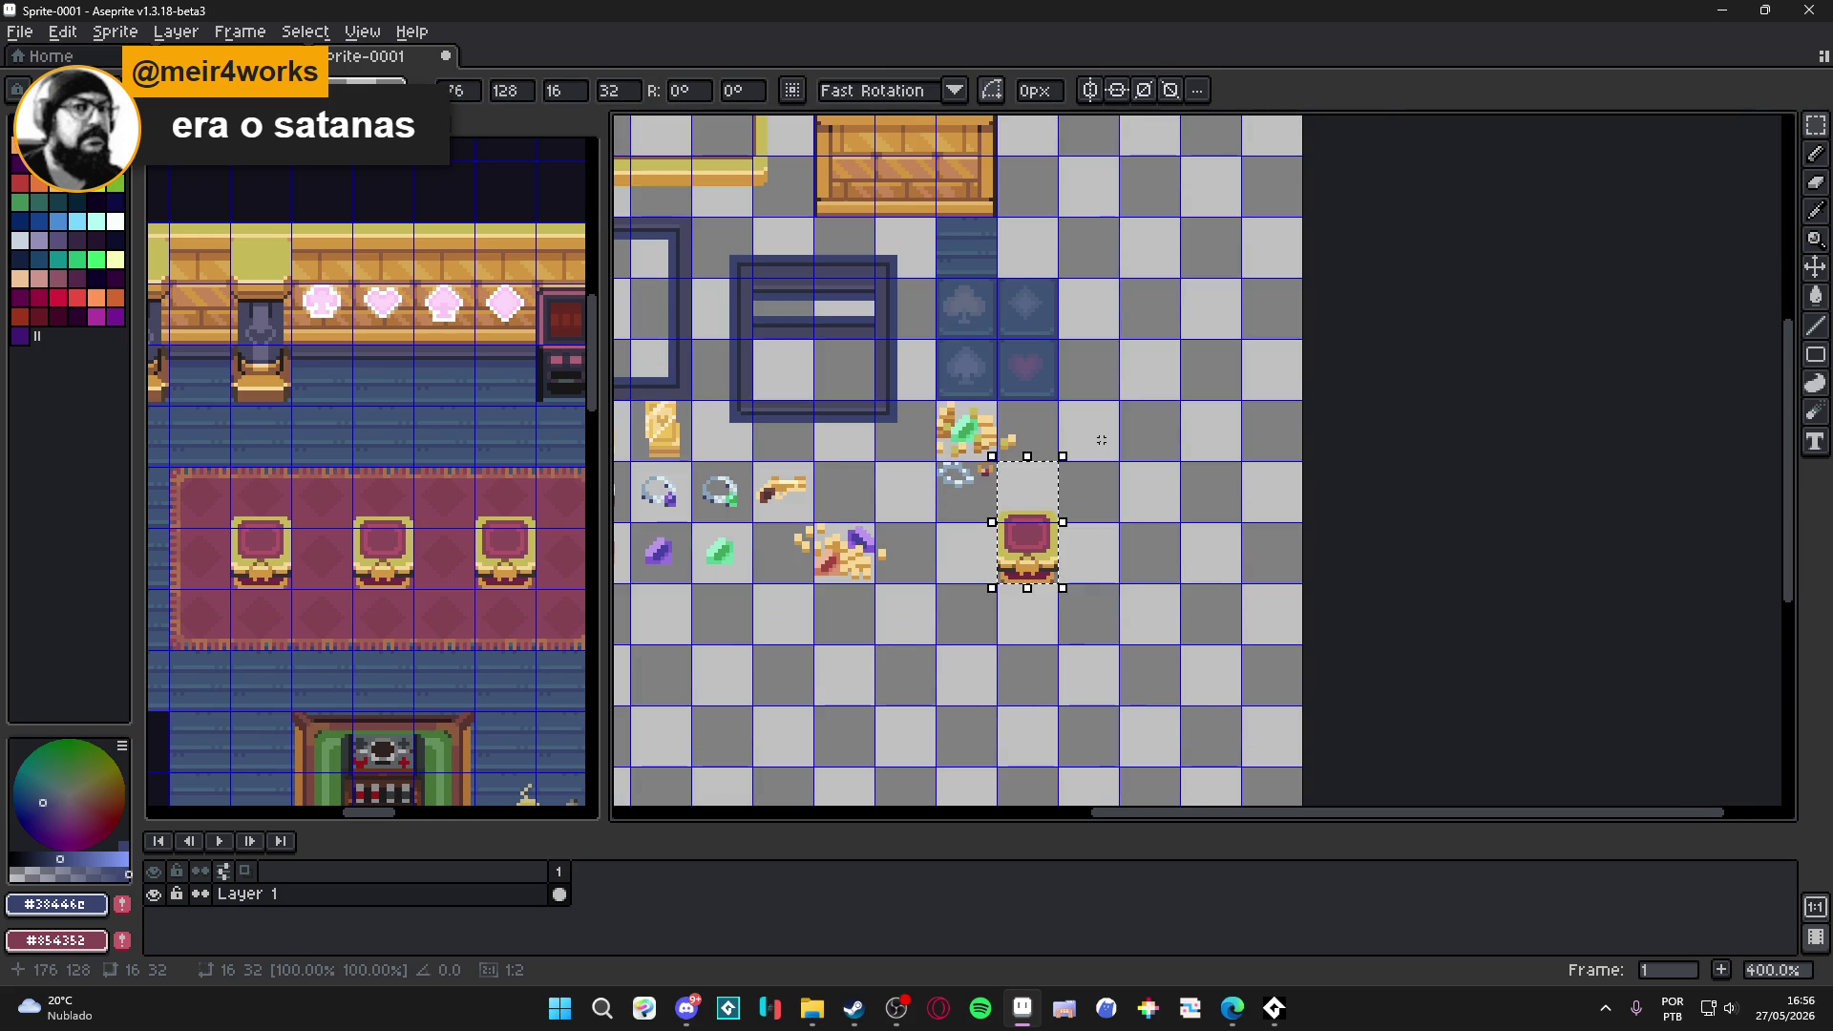
Move the chest one cell to the left in the tileset sprite.
left_click(993, 450)
scroll(1014, 463, "down", 1)
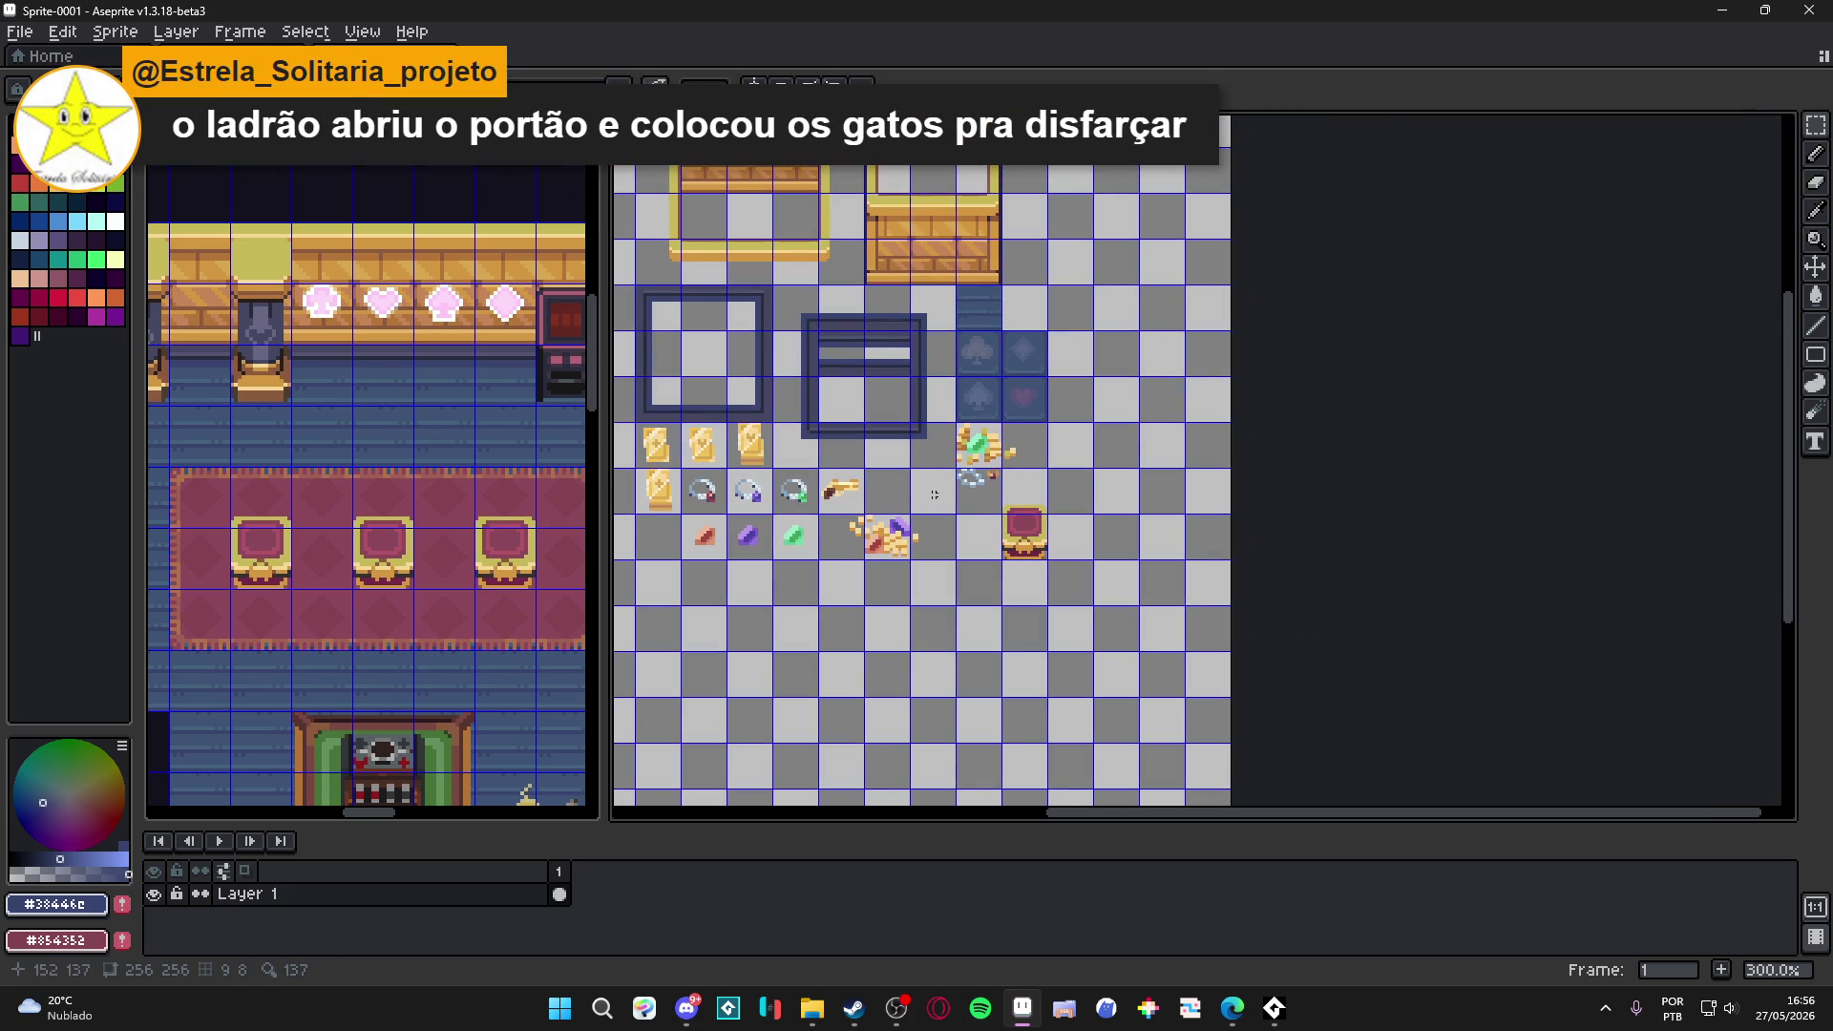
scroll(384, 537, "down", 1)
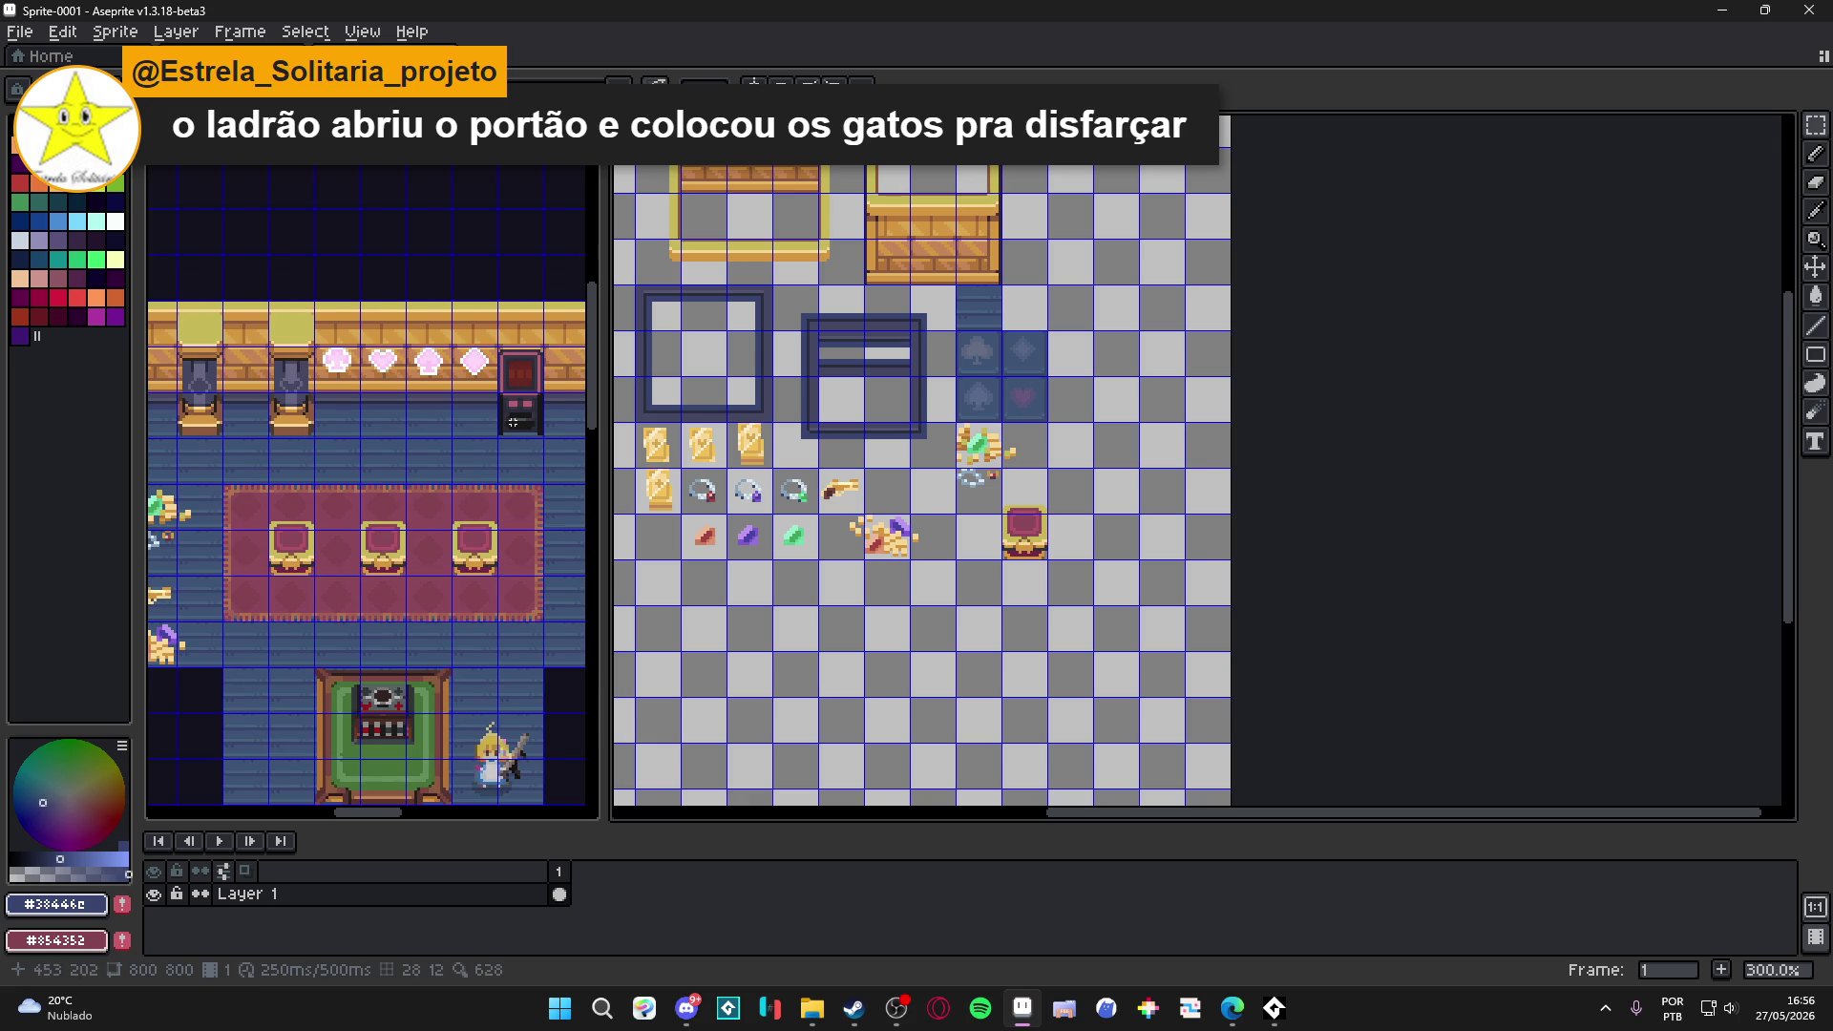
Copy the arcade machine into the tileset beside the wooden counter, raised one pixel.
left_click(510, 427)
scroll(516, 426, "up", 1)
left_click_drag(315, 420, 325, 447)
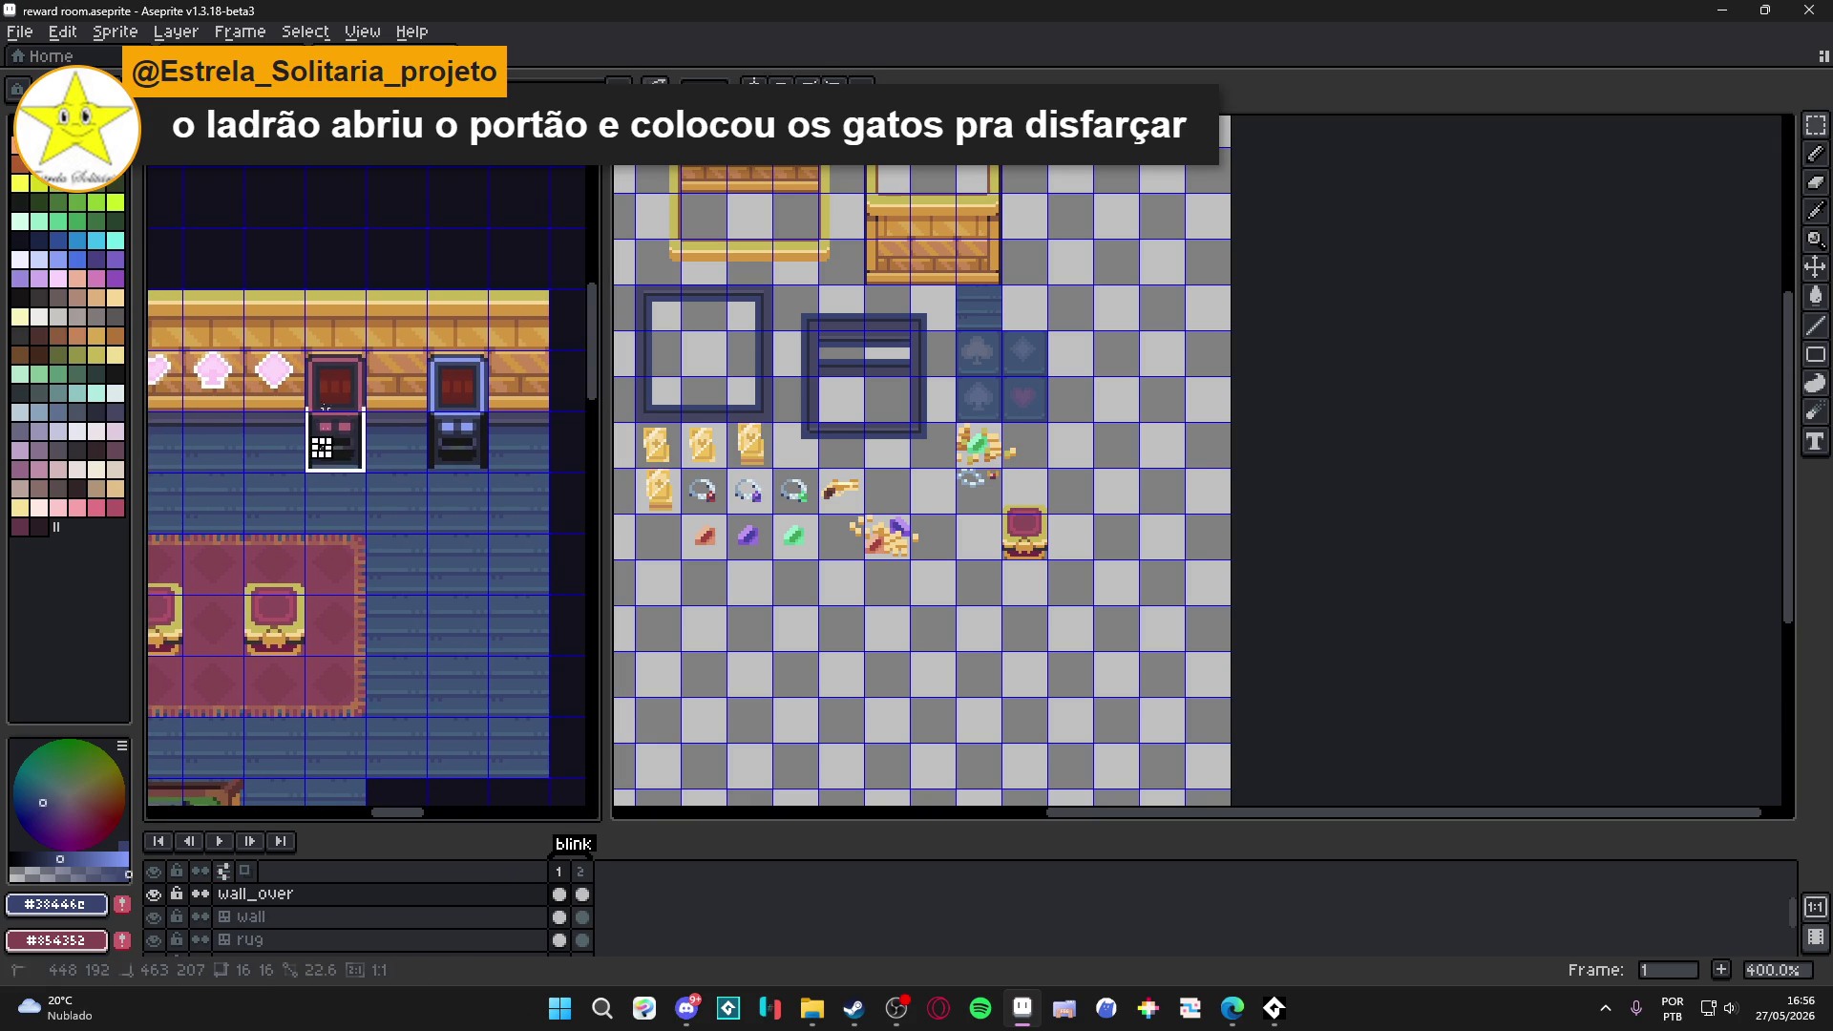
scroll(1151, 467, "up", 3)
left_click(948, 345)
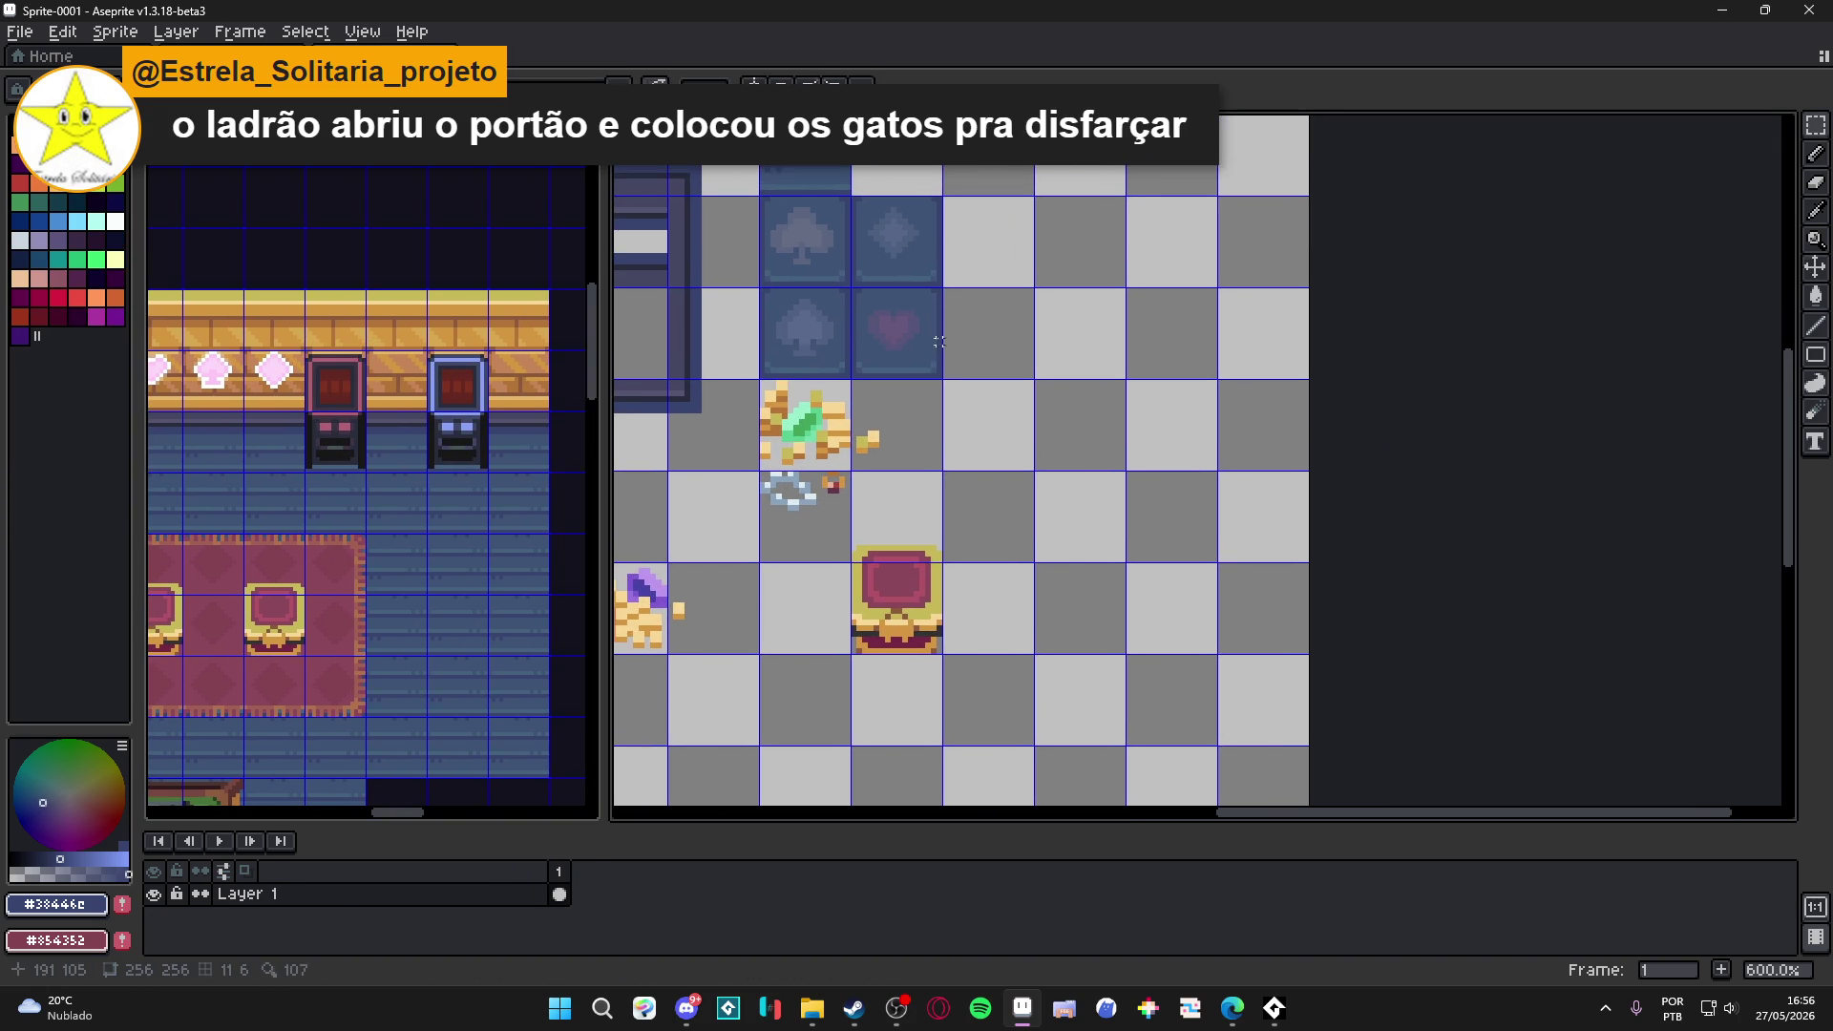
key("ctrl+v")
scroll(1188, 458, "down", 2)
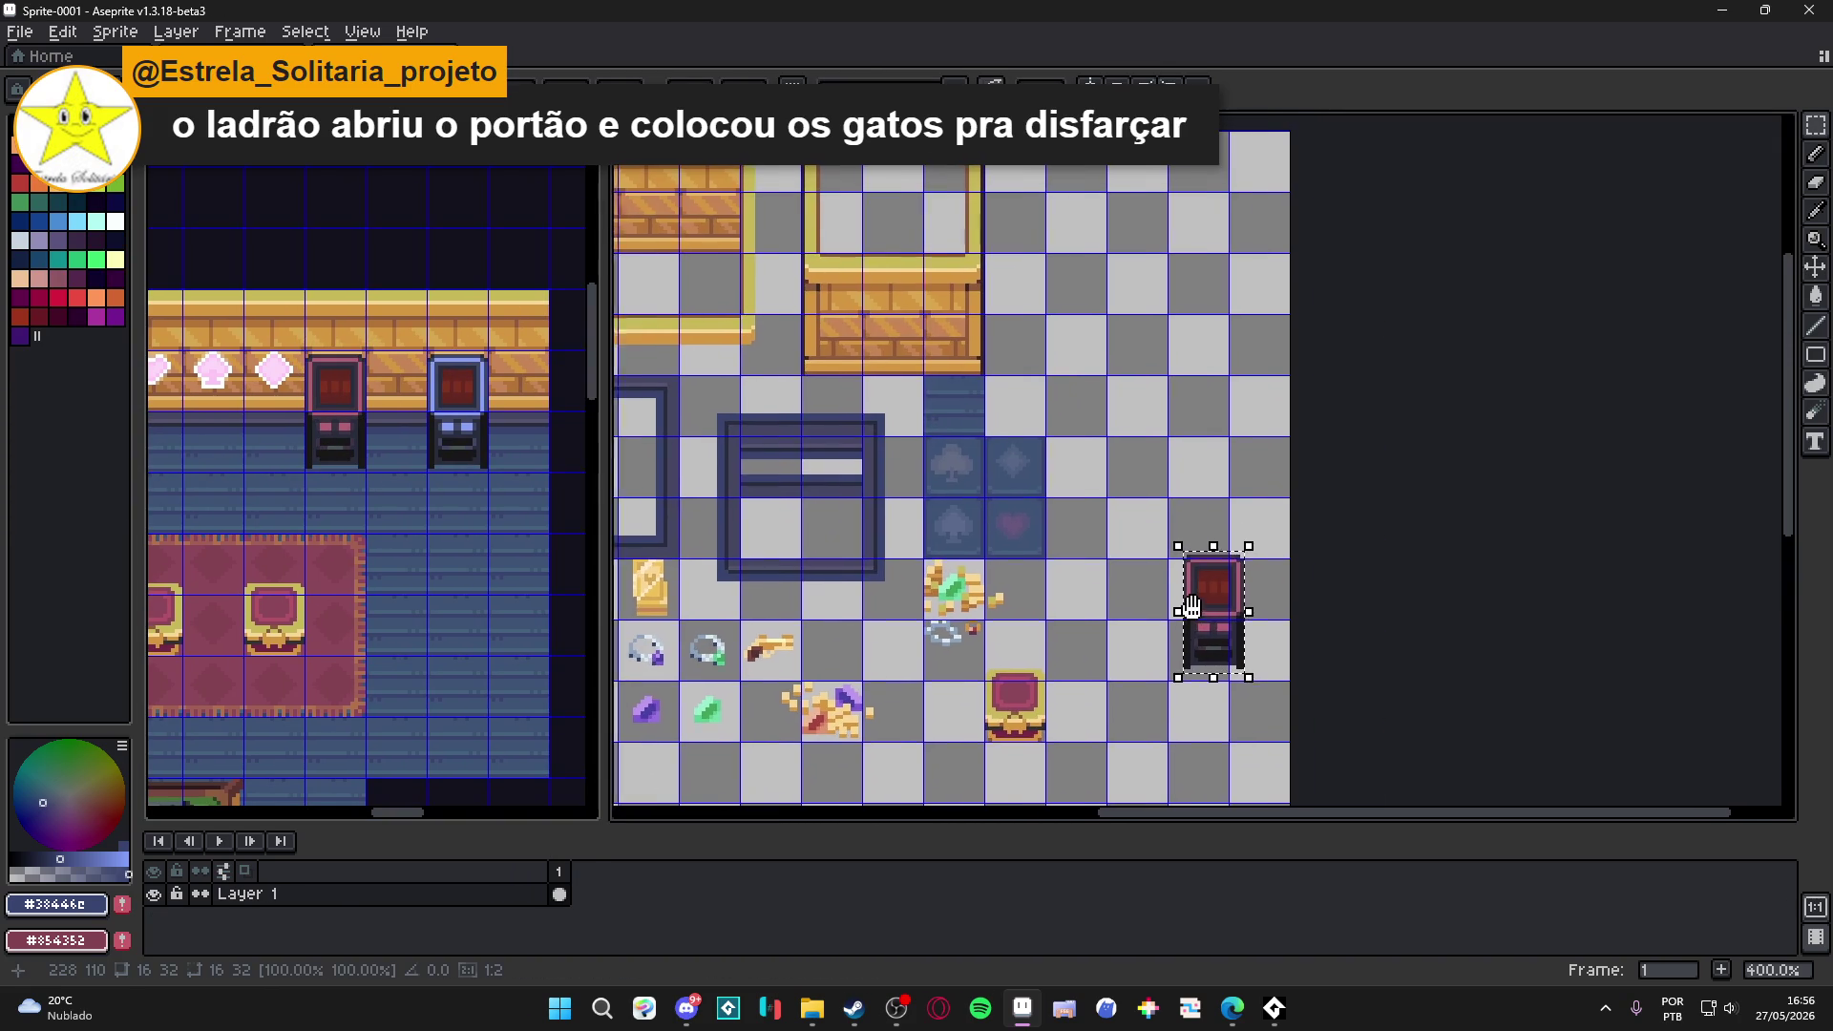
scroll(1207, 606, "down", 1)
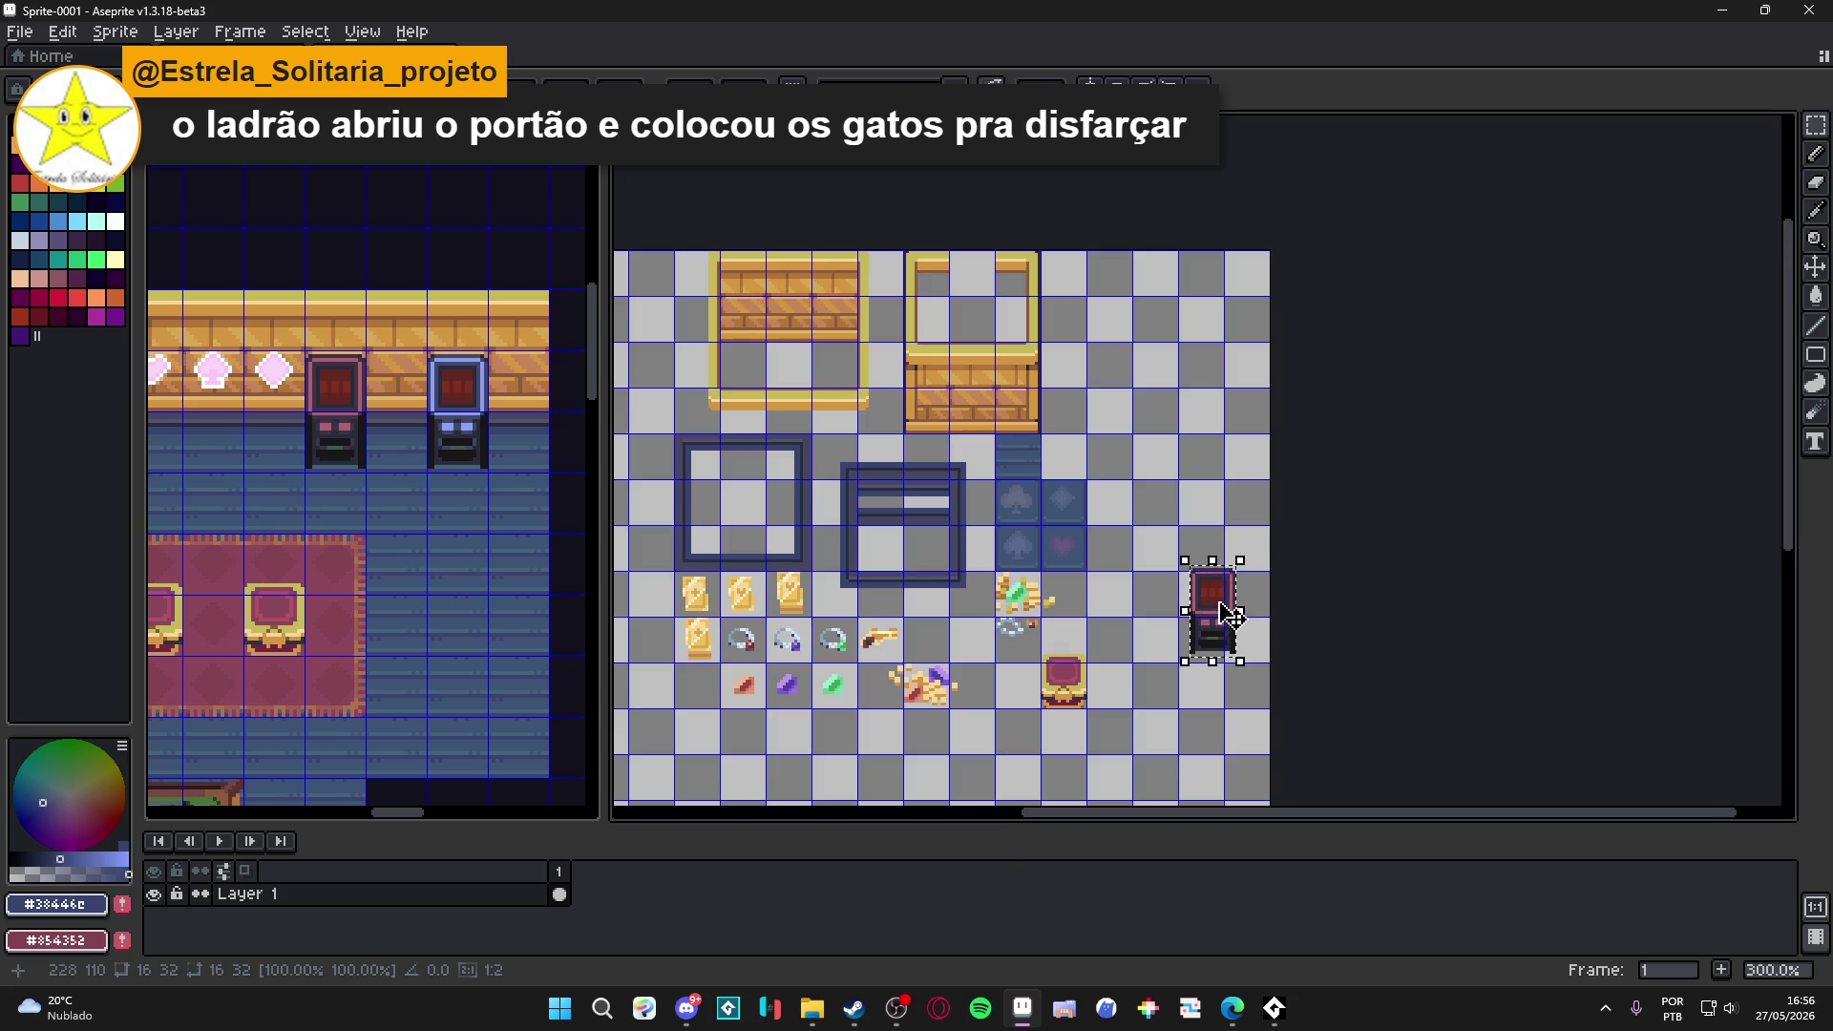
mouse_move(1231, 616)
left_mouse_down()
mouse_move(1012, 671)
mouse_move(866, 735)
mouse_move(1045, 702)
mouse_move(1117, 439)
mouse_move(1083, 430)
left_mouse_up()
scroll(1083, 429, "up", 6)
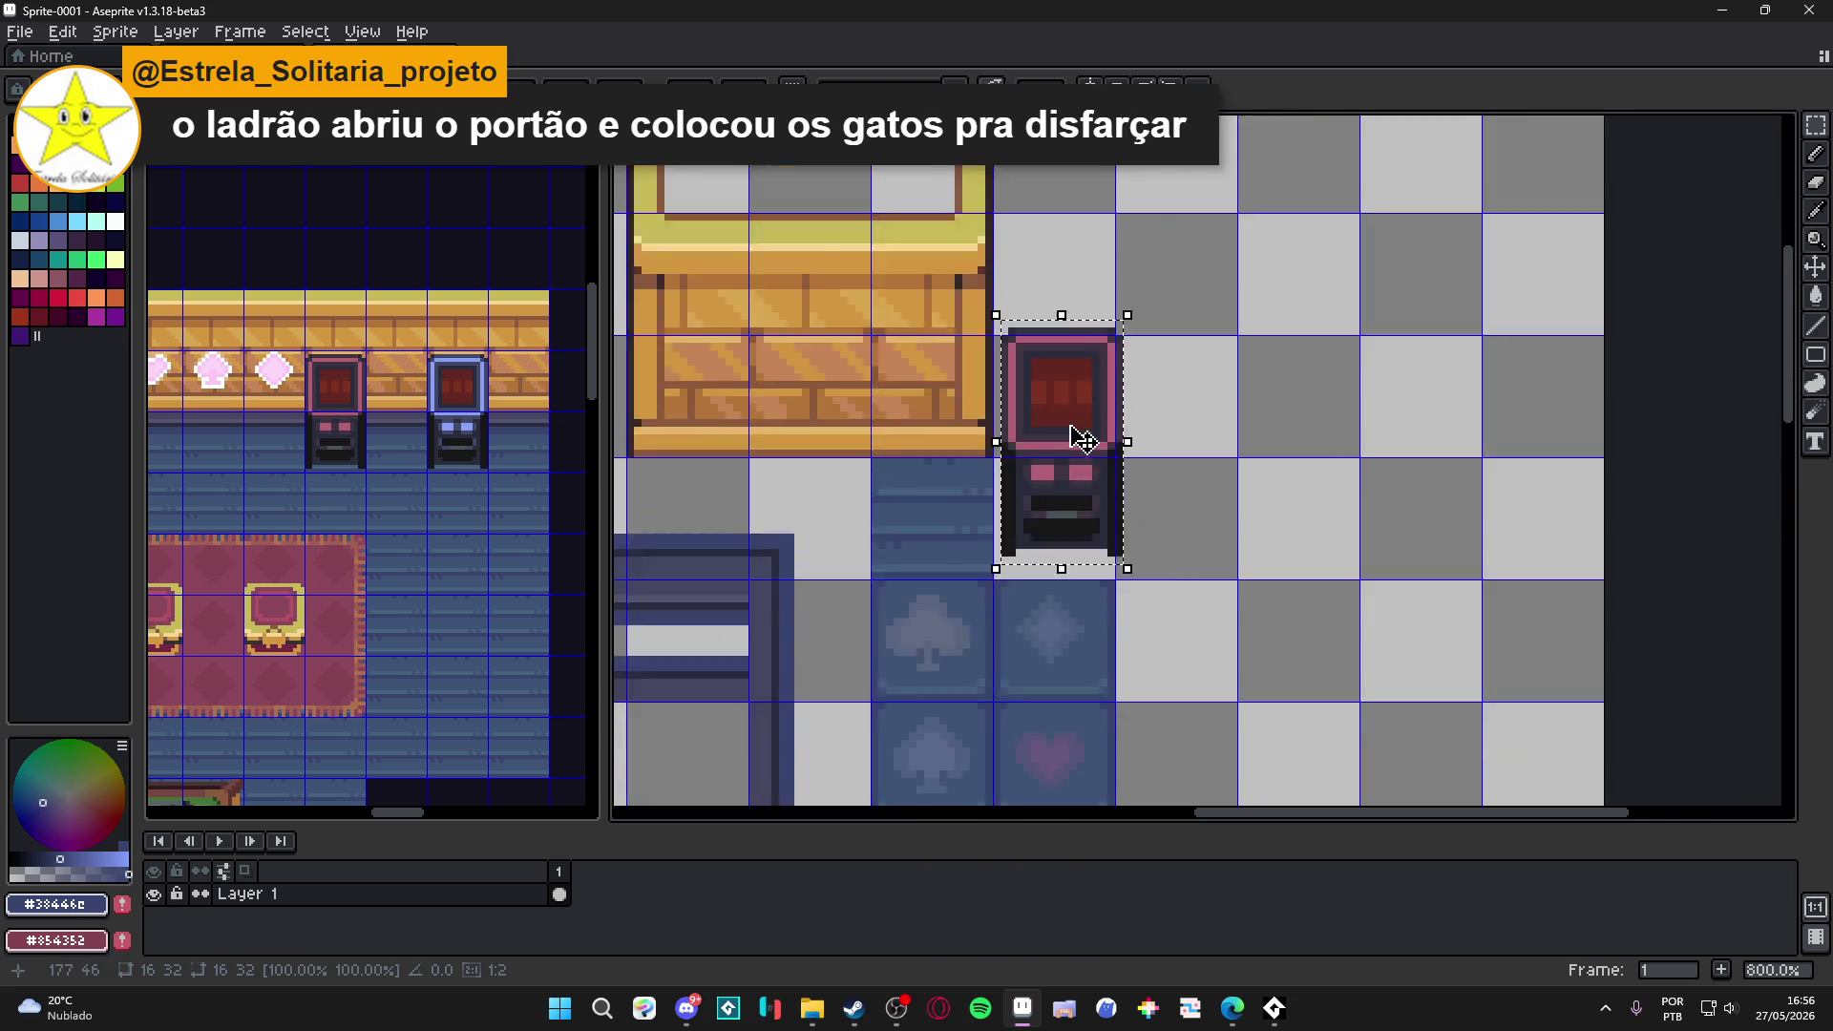
scroll(1060, 503, "down", 6)
left_click_drag(1054, 523, 1050, 455)
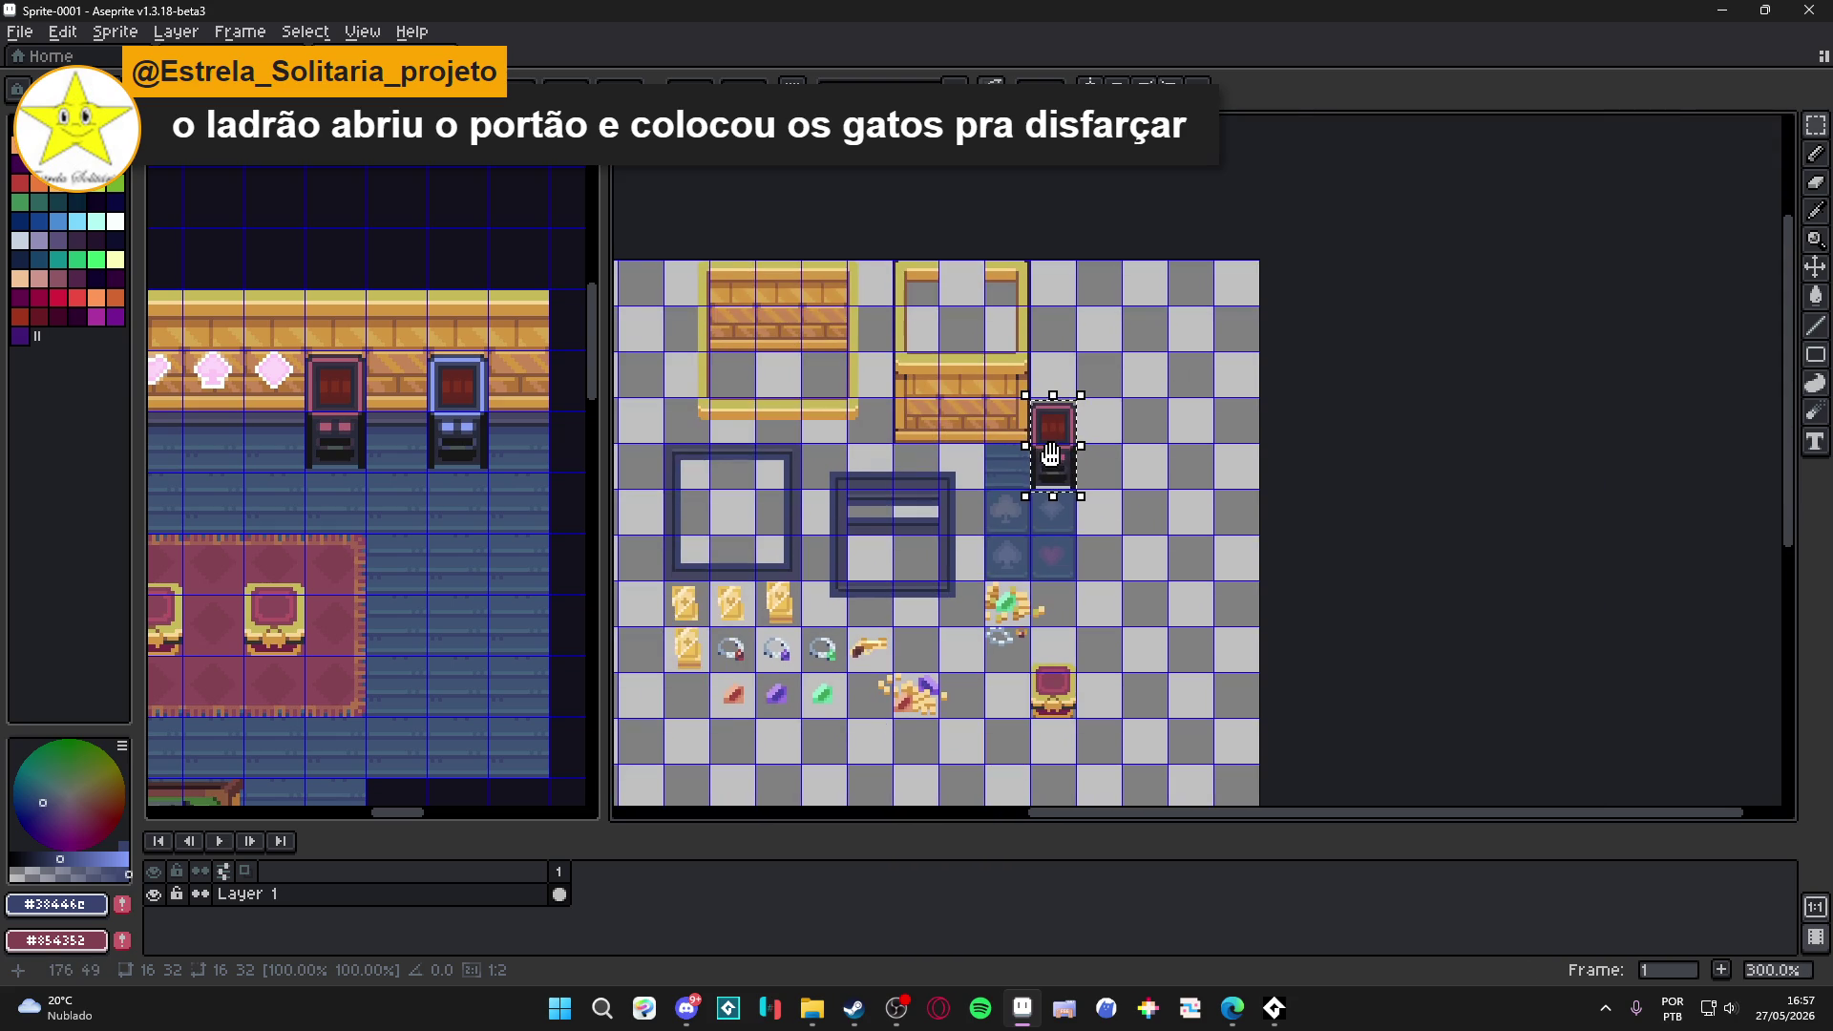
scroll(1063, 468, "up", 6)
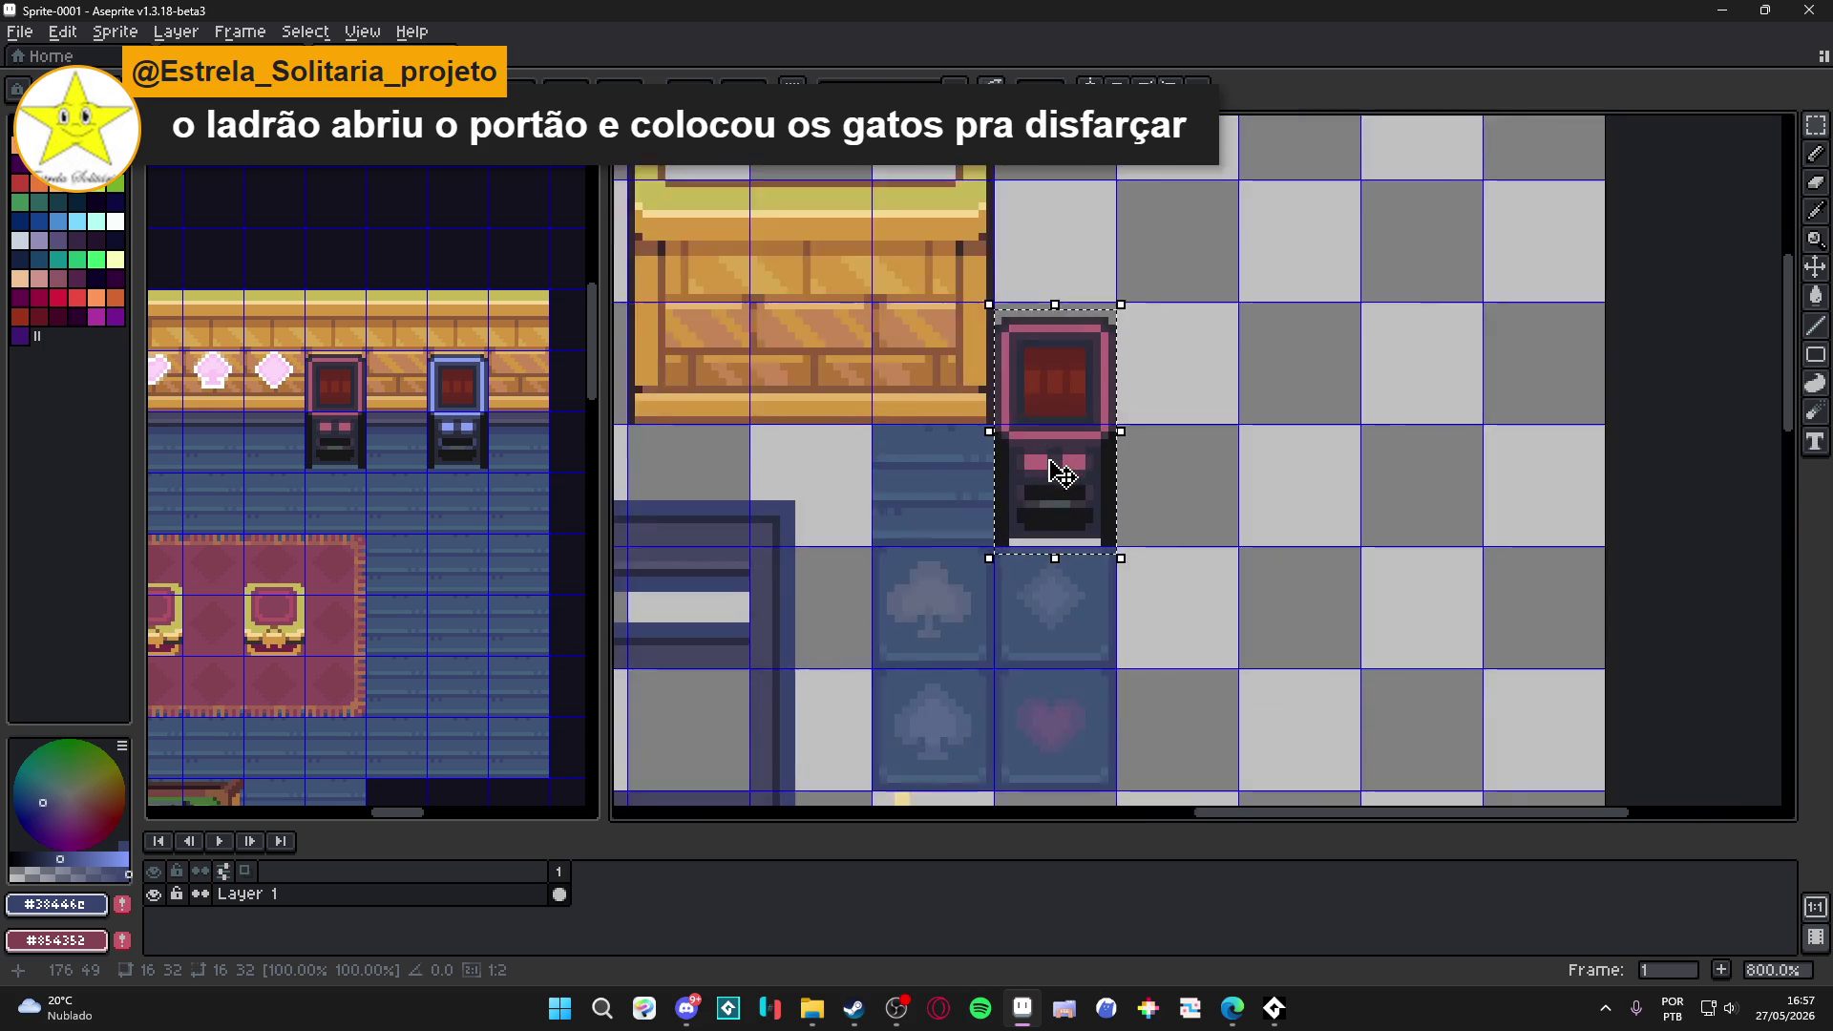
left_click_drag(1059, 465, 1055, 450)
key("Return")
left_click(470, 451)
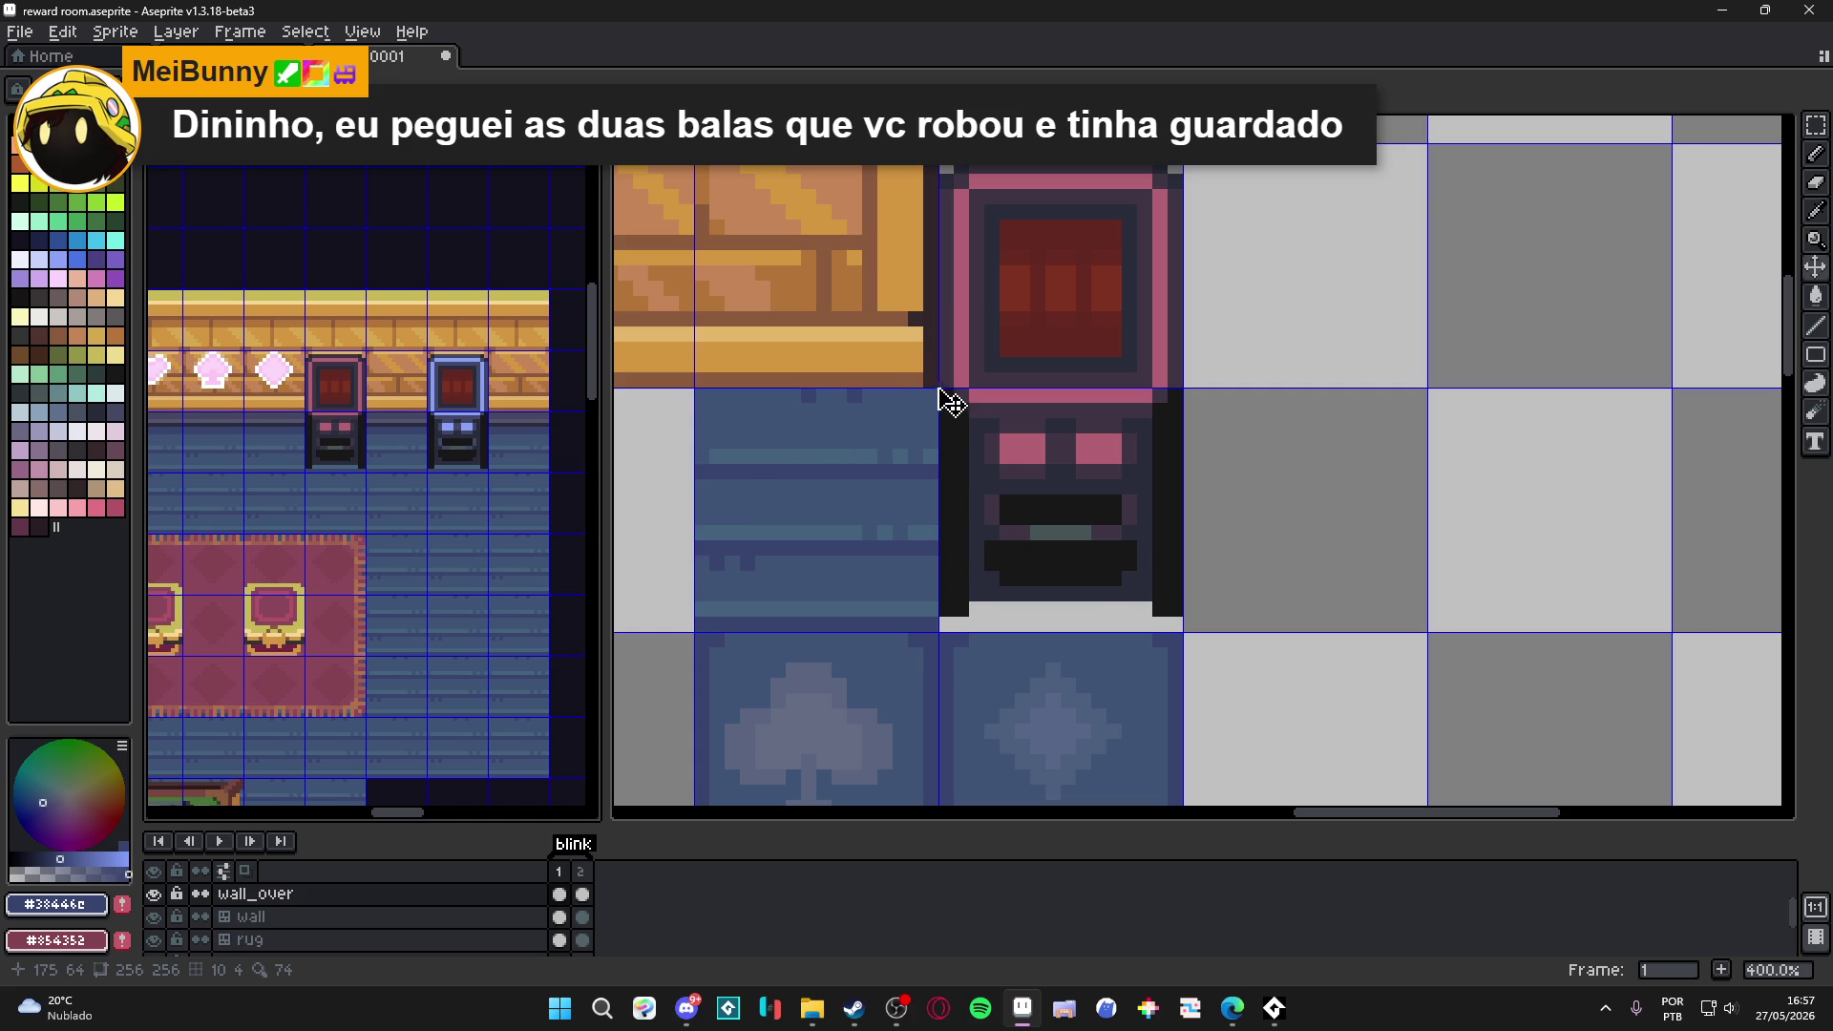
Paste the blue arcade machine into the tileset sprite directly above the pink one.
scroll(941, 397, "down", 2)
scroll(462, 450, "up", 1)
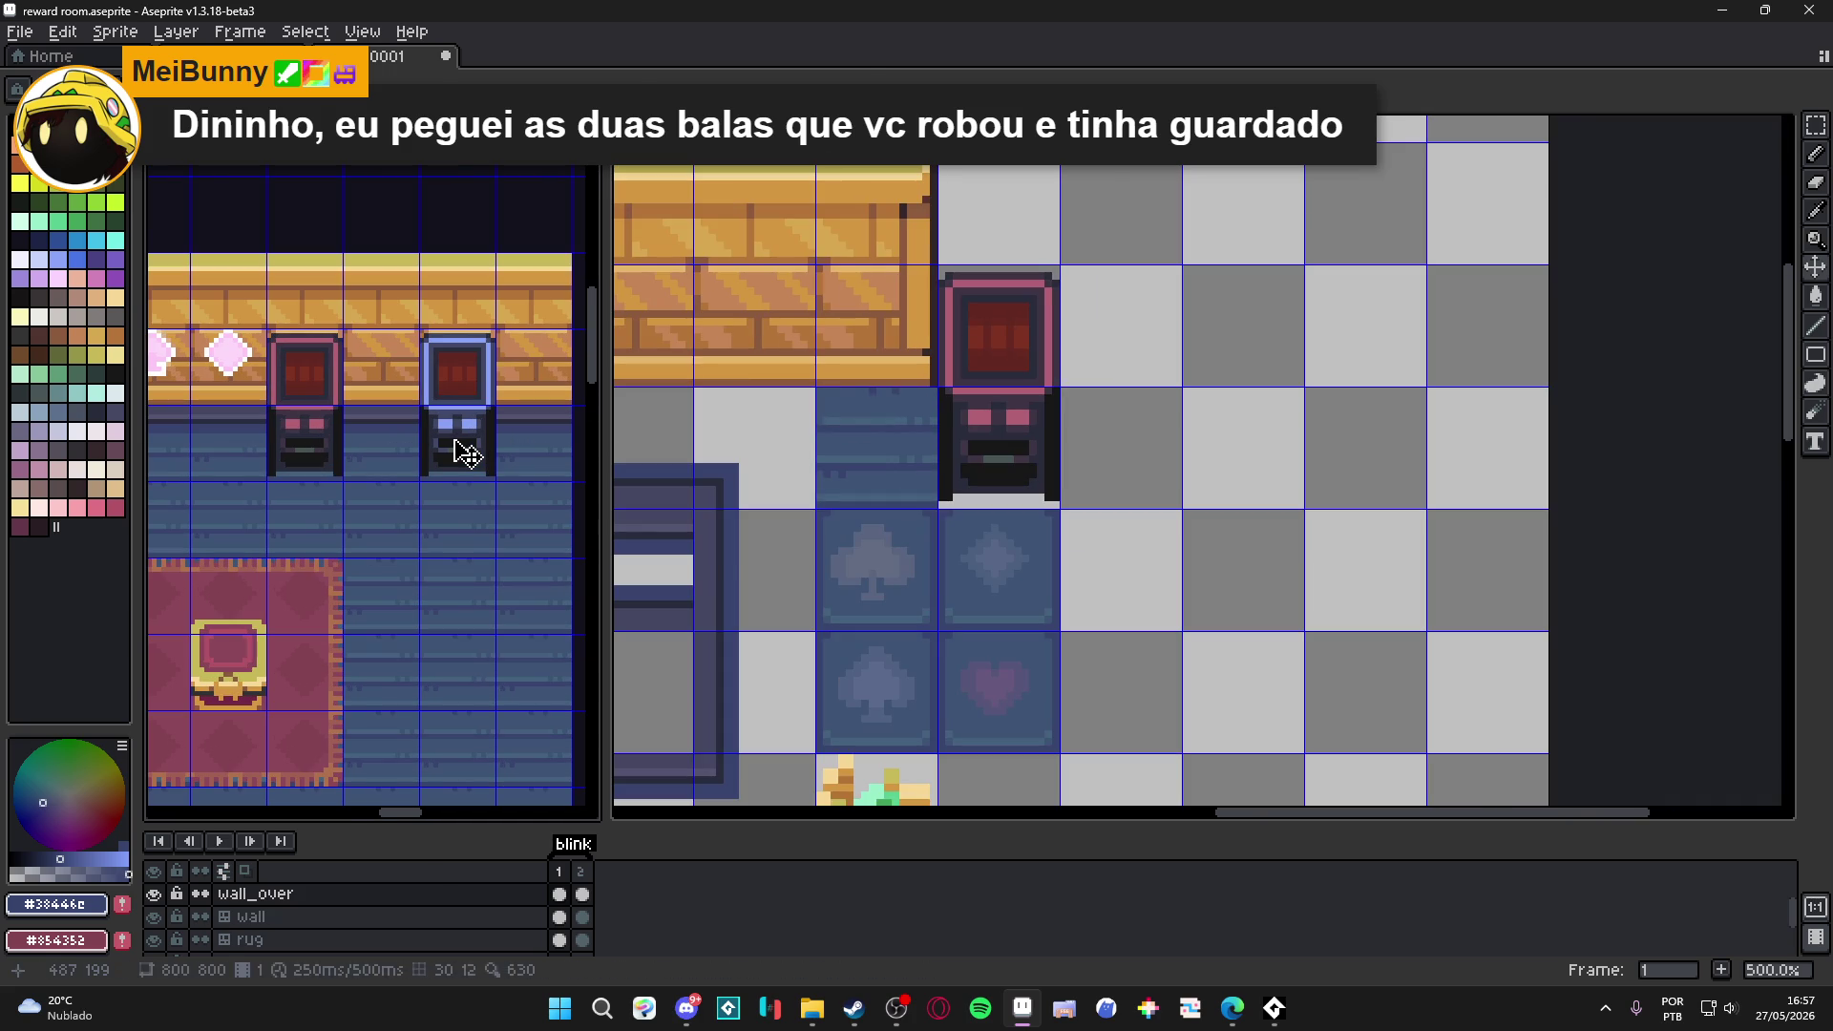
scroll(983, 383, "up", 1)
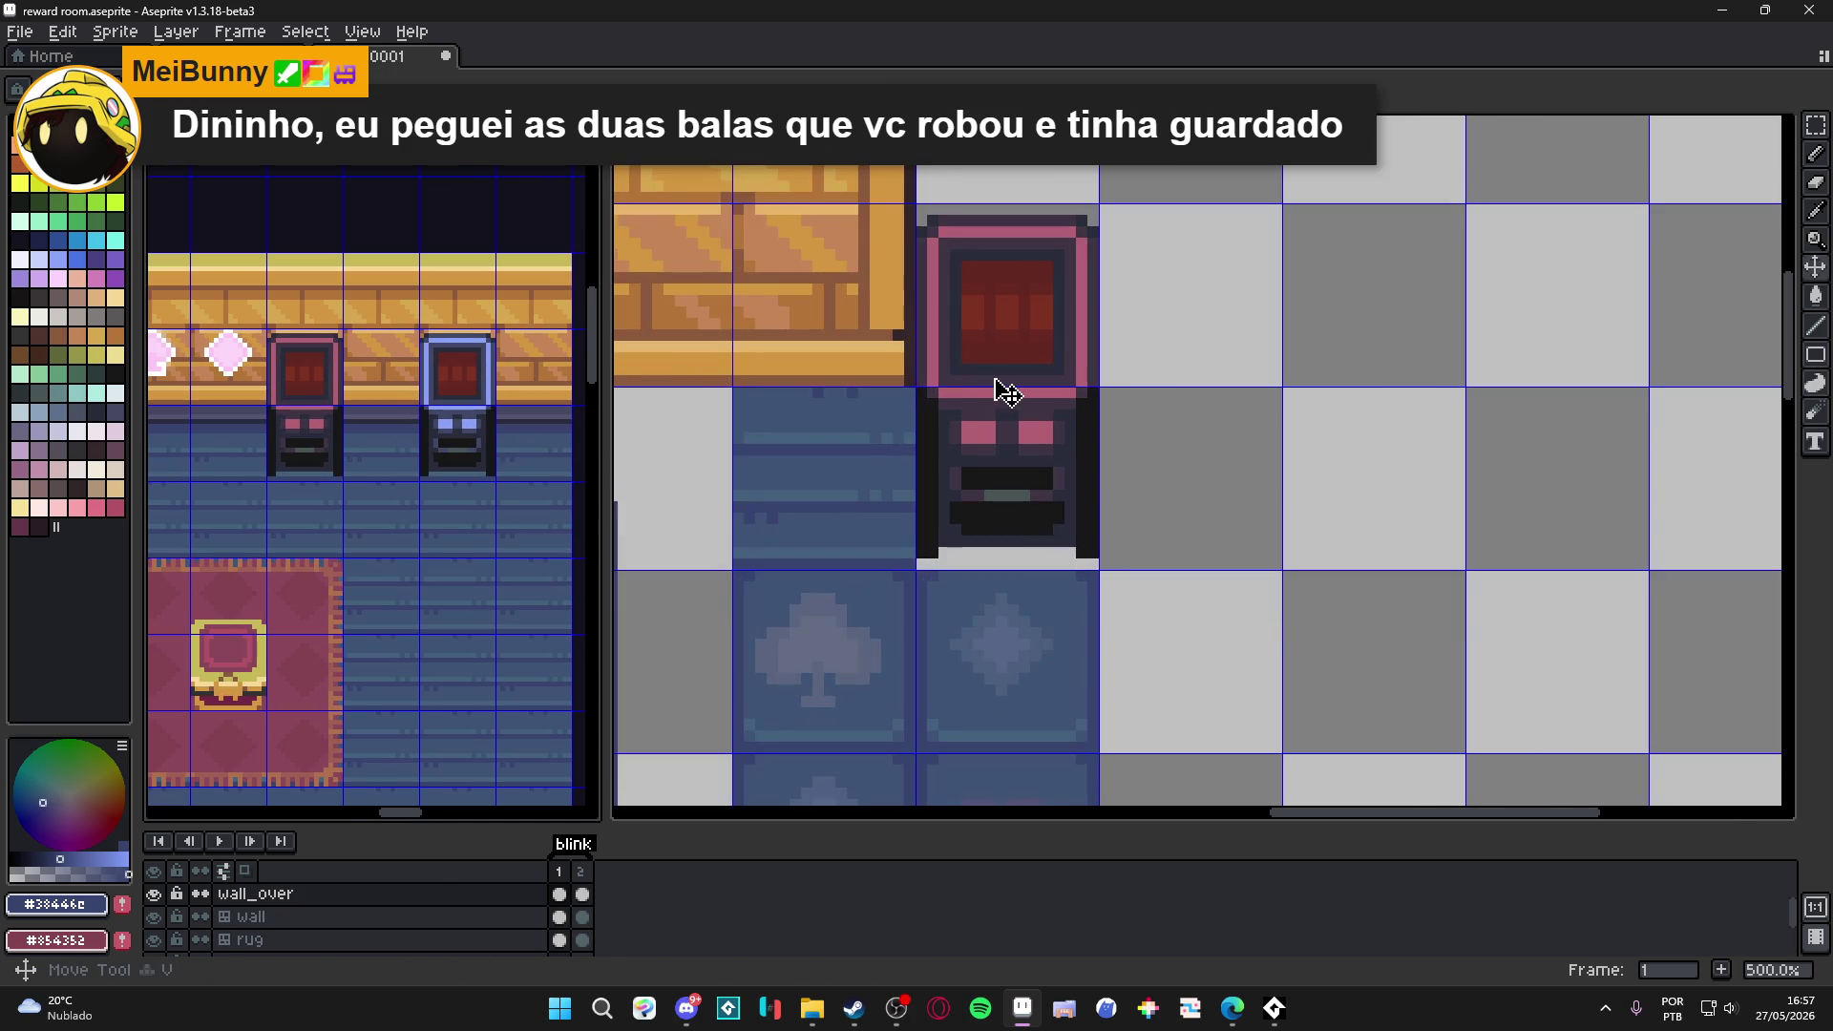
left_click(995, 388)
left_click_drag(1015, 387, 925, 519)
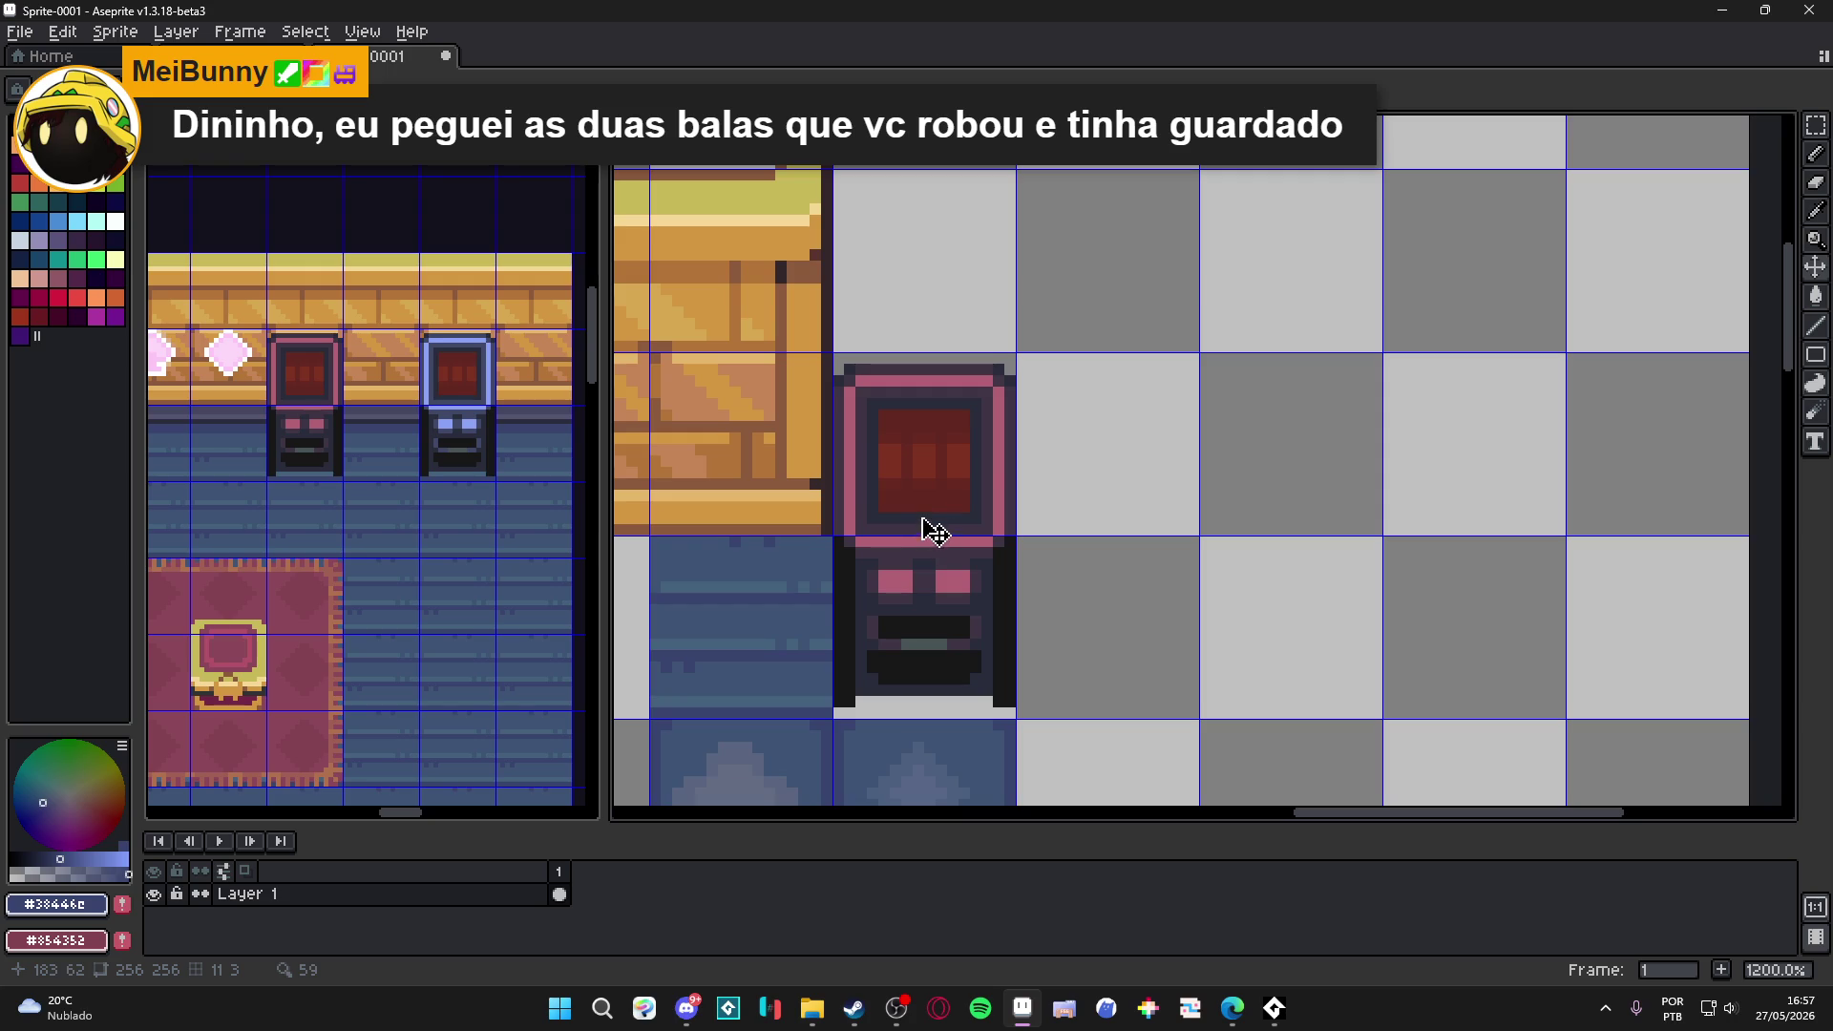
scroll(973, 499, "up", 2)
key("ctrl+v")
left_click_drag(1126, 475, 907, 402)
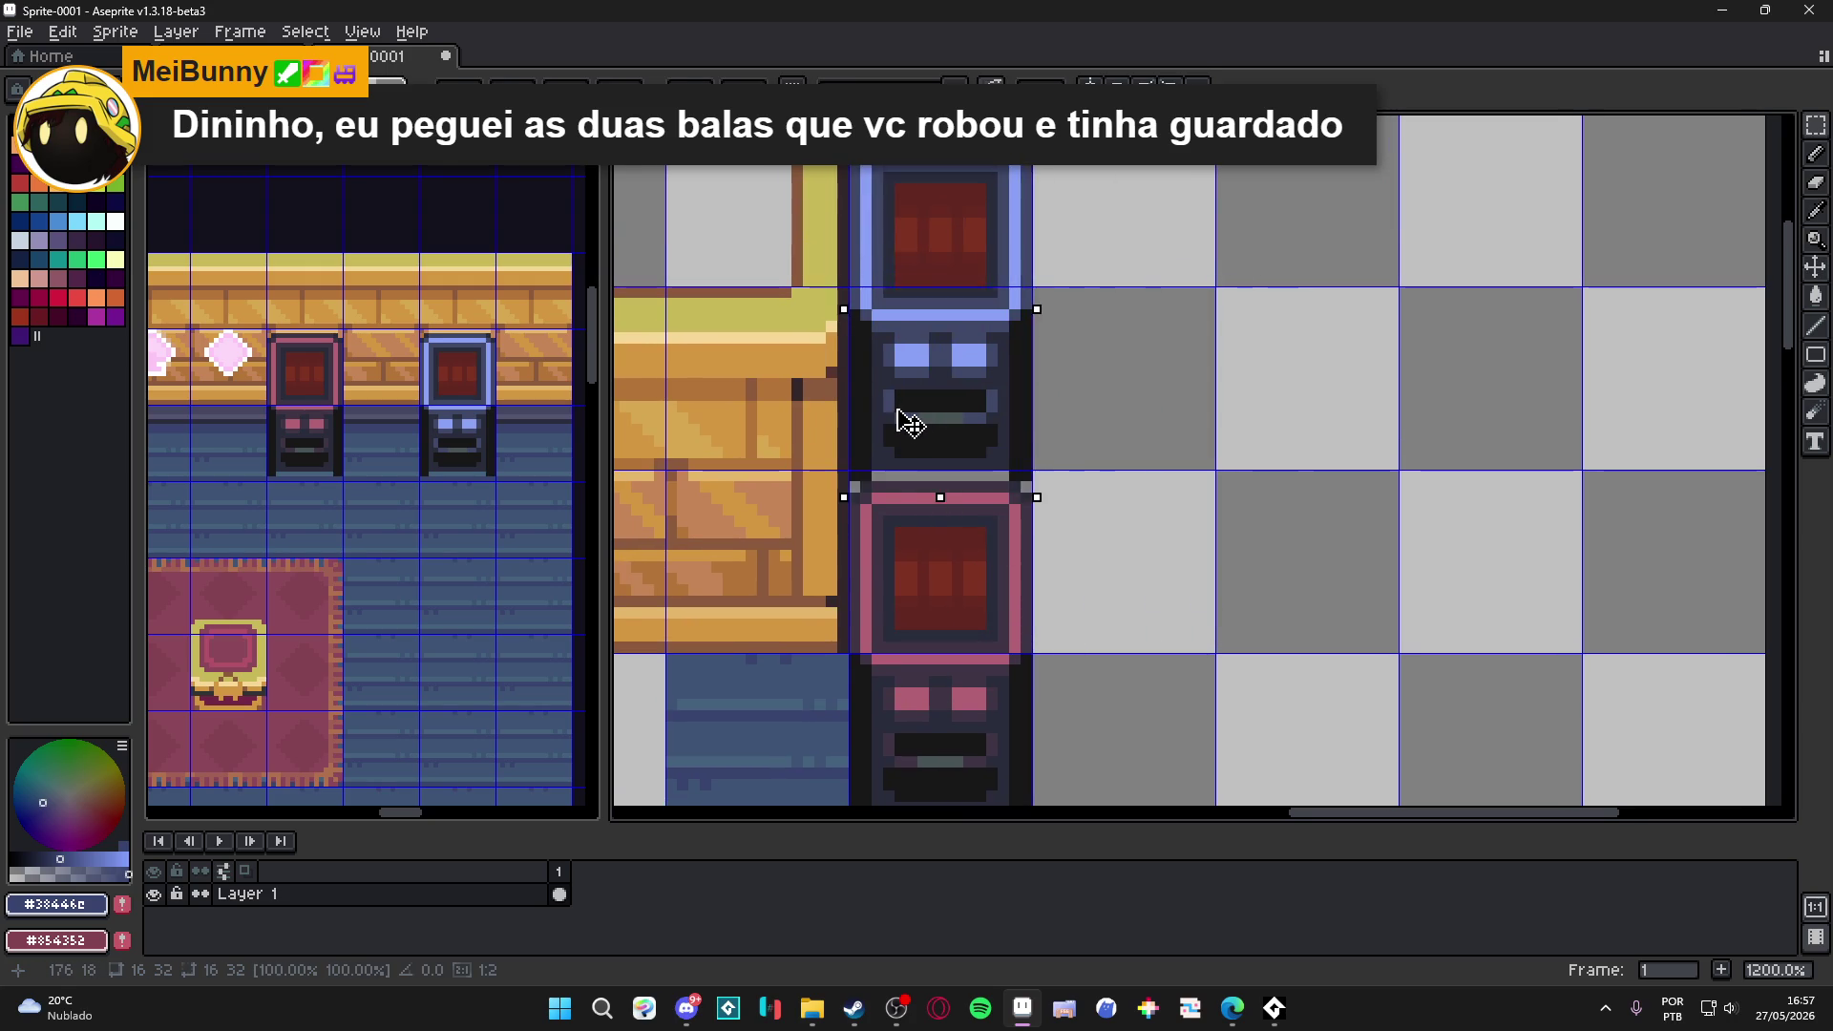
key("Return")
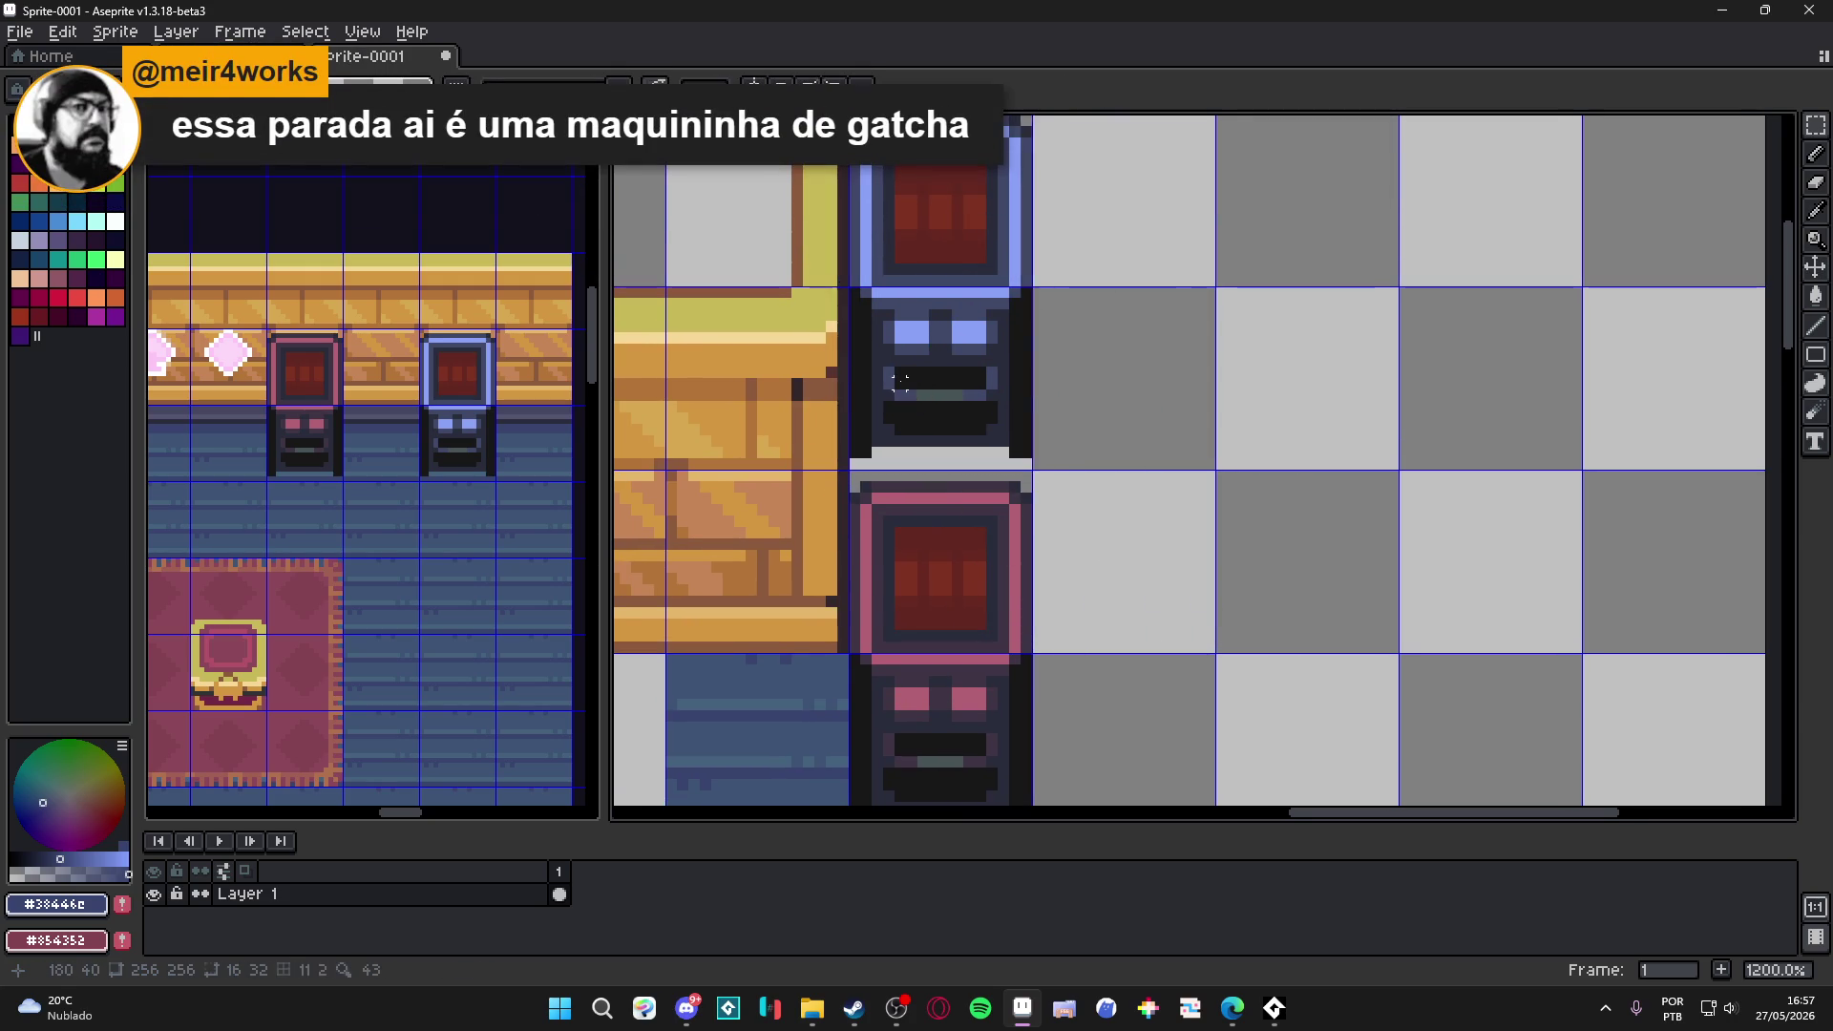
Check the stacked arcade cabinets, then return to the reward room document.
scroll(901, 386, "down", 3)
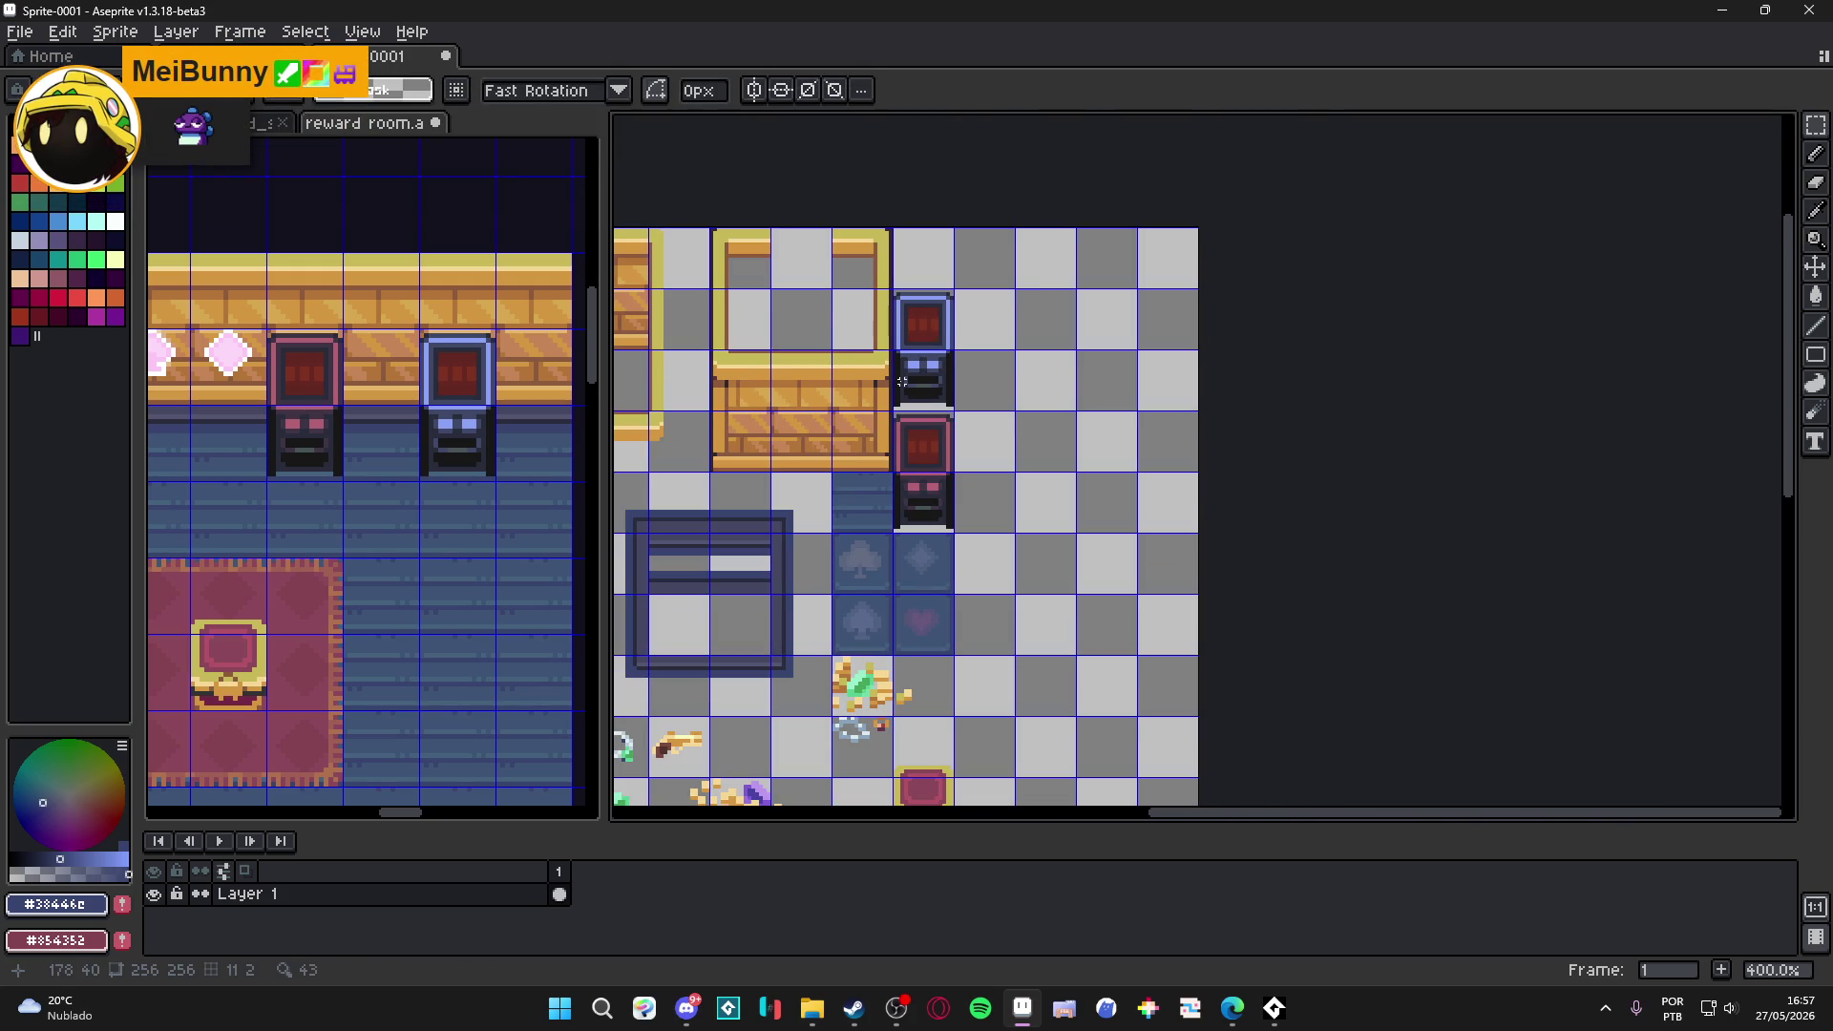
scroll(901, 381, "down", 2)
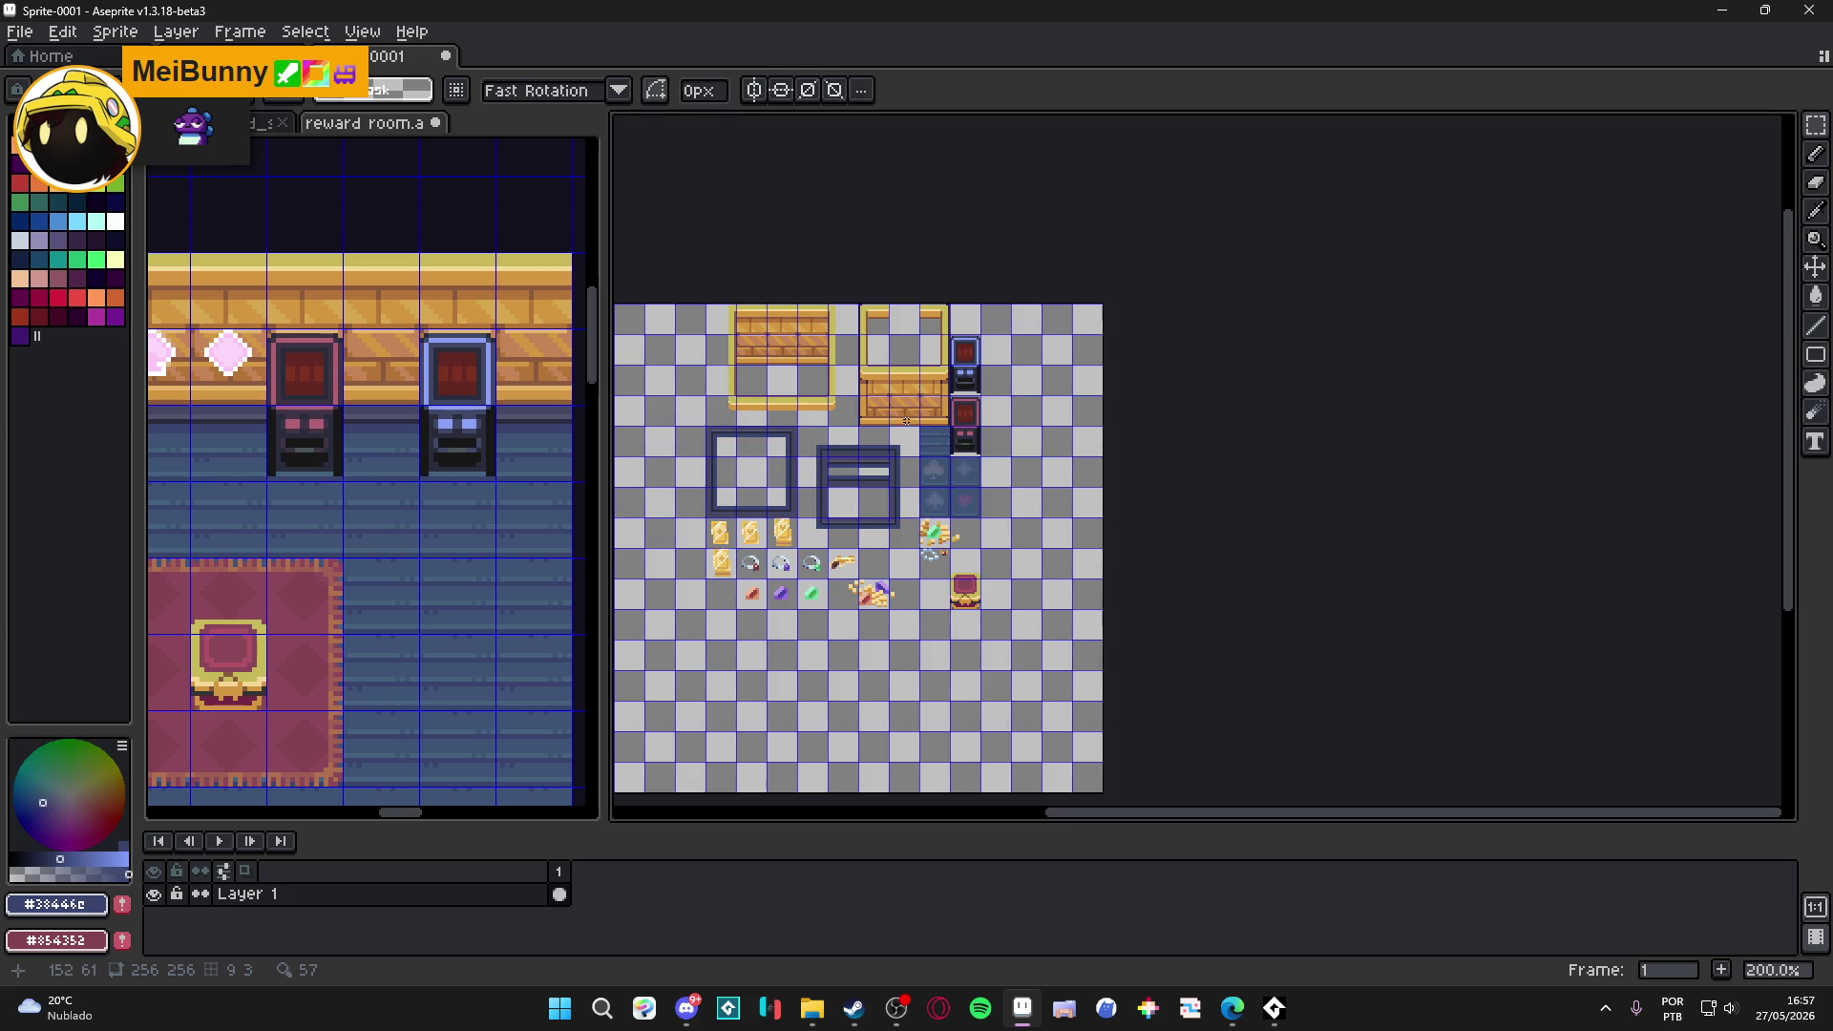
scroll(903, 421, "up", 7)
scroll(905, 426, "down", 4)
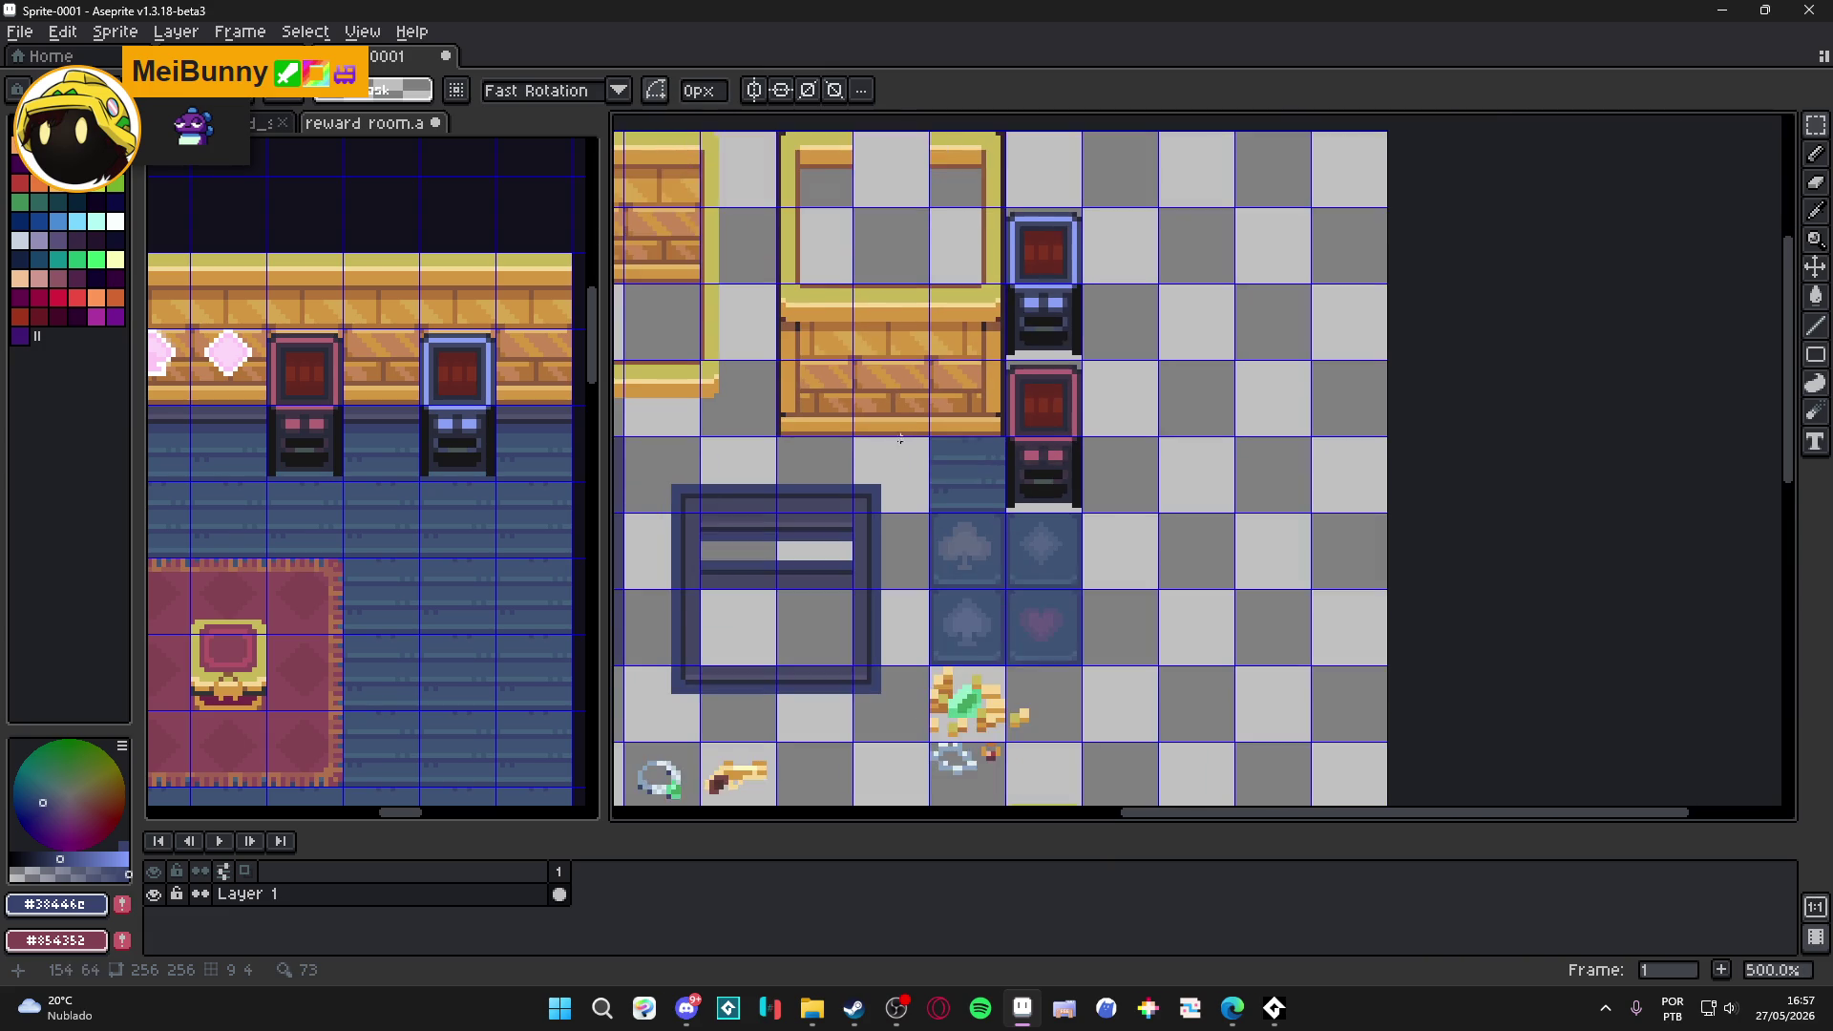
scroll(905, 429, "down", 2)
scroll(474, 540, "down", 2)
scroll(382, 473, "up", 3)
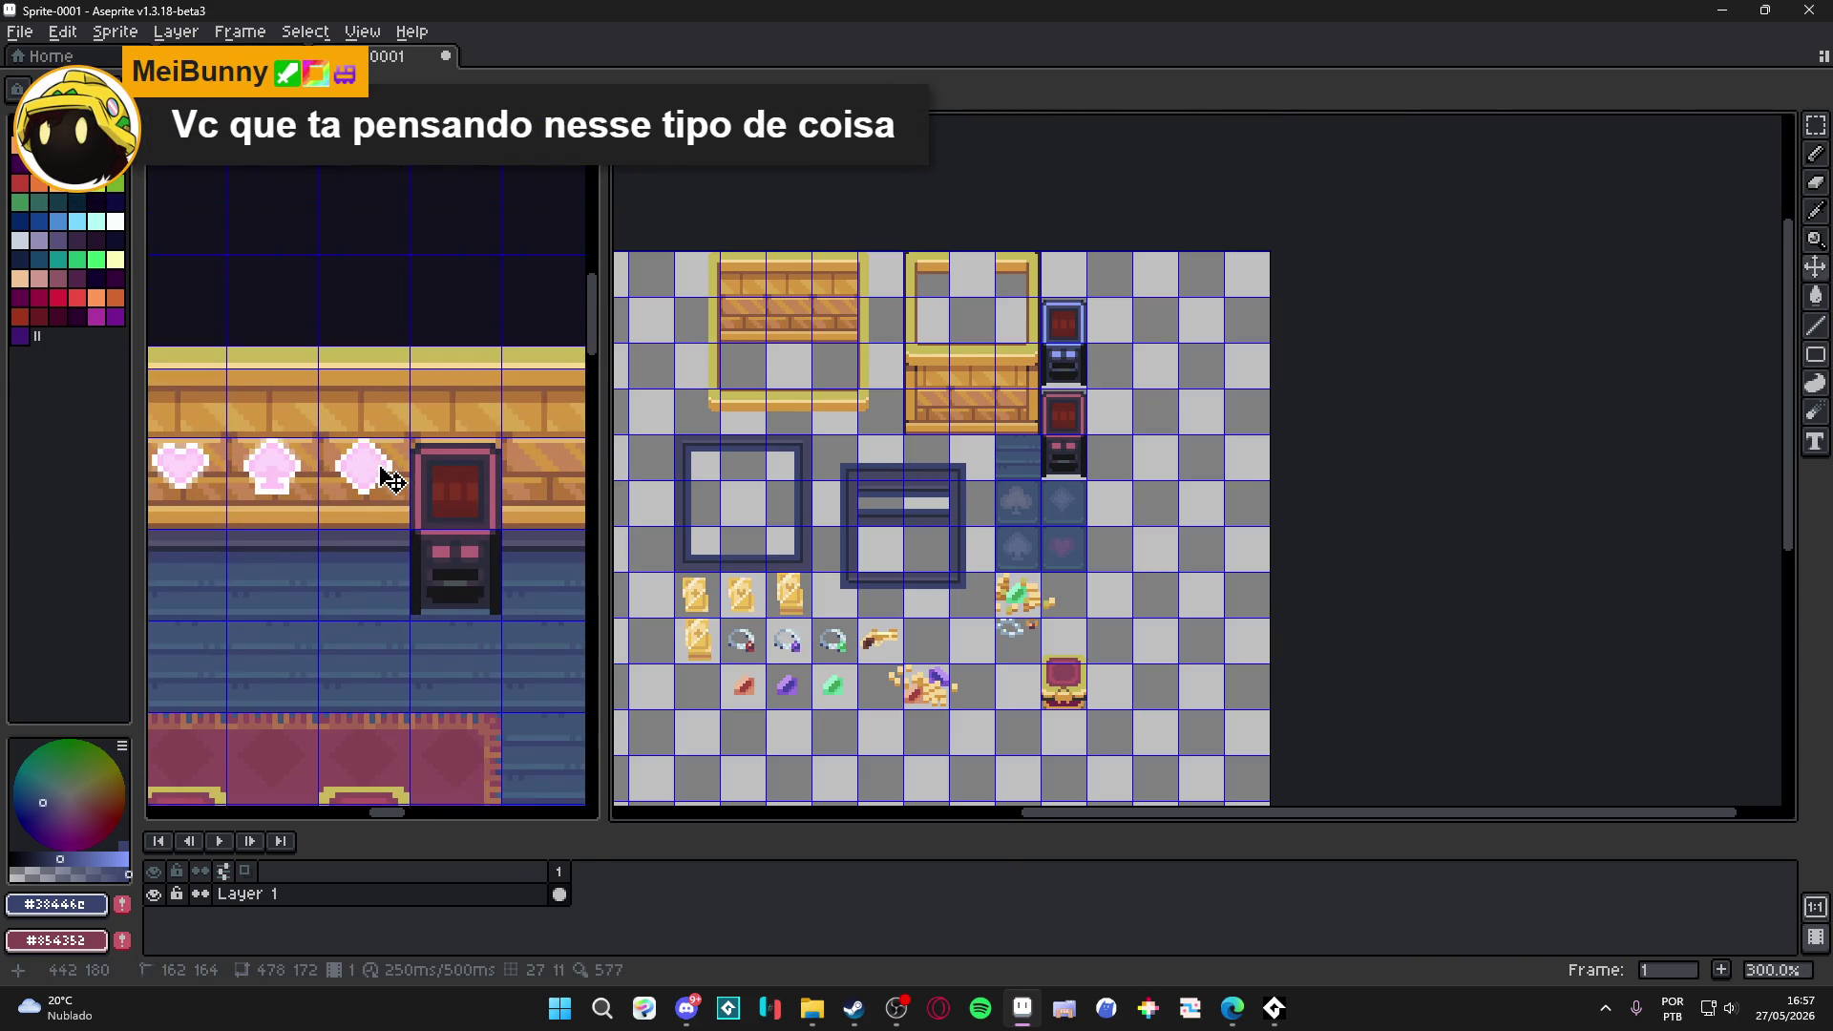
left_click(388, 475)
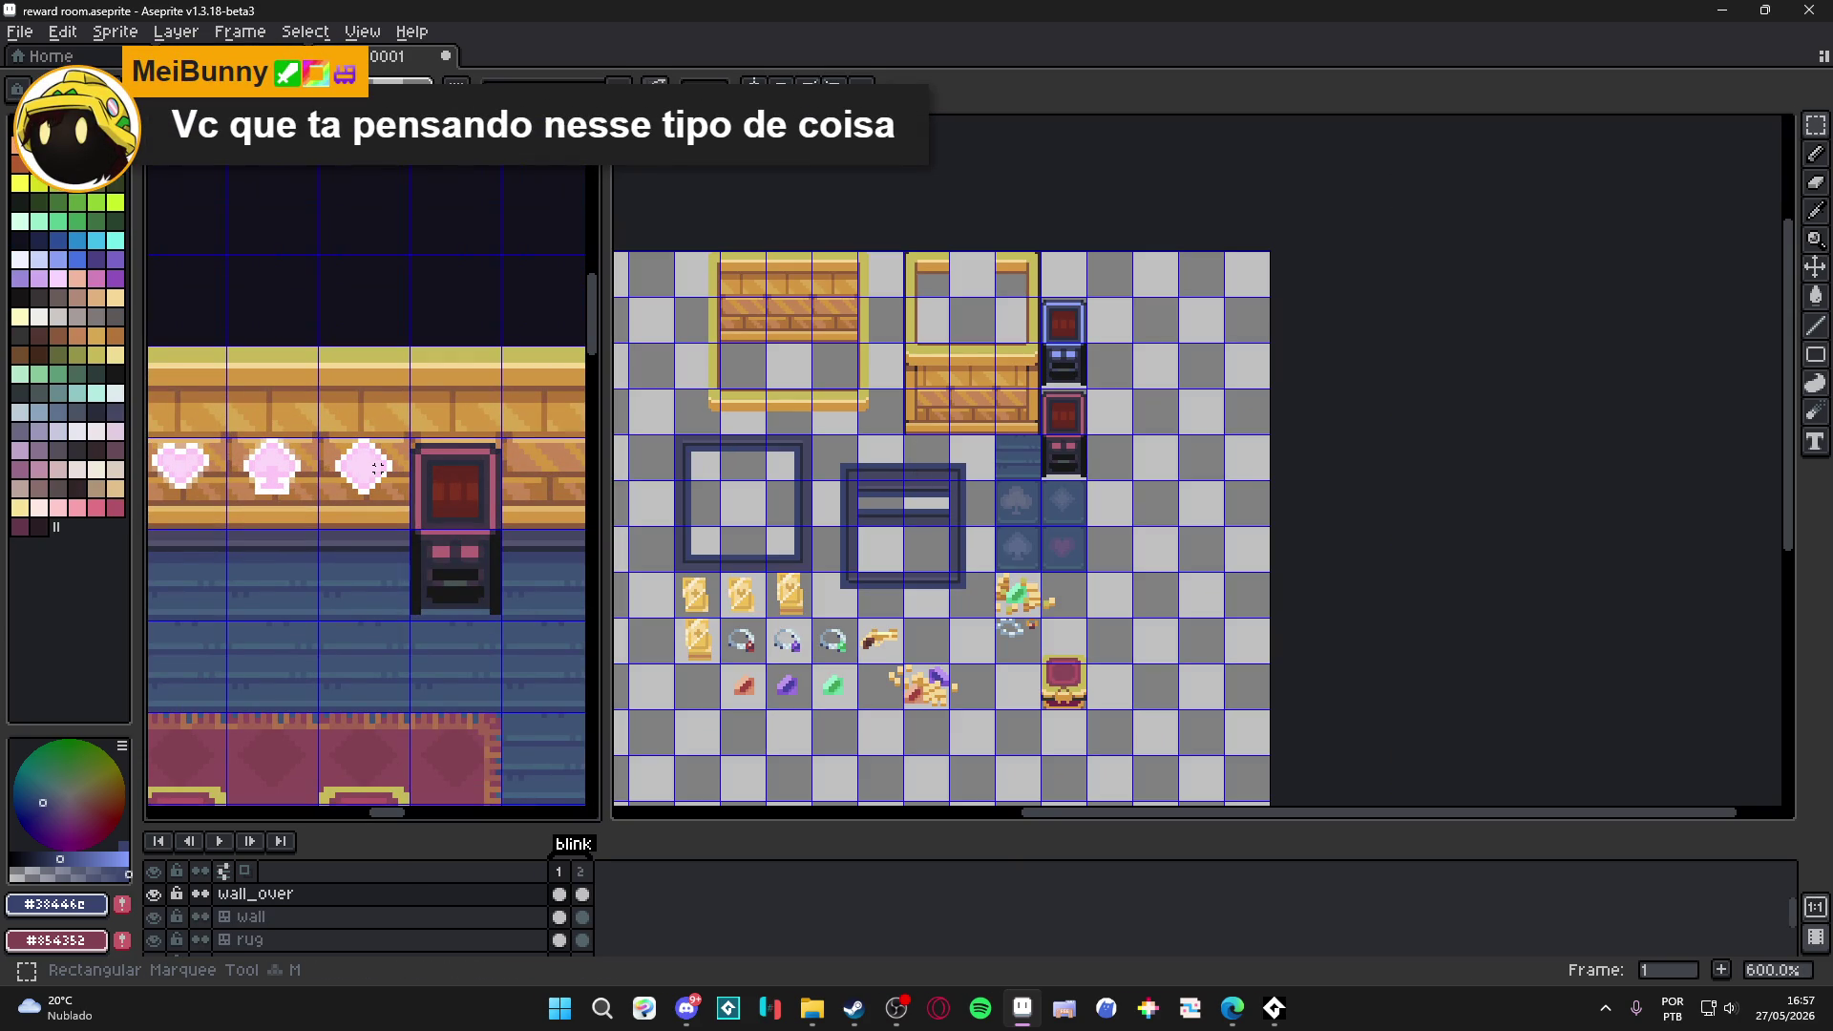
scroll(372, 468, "down", 3)
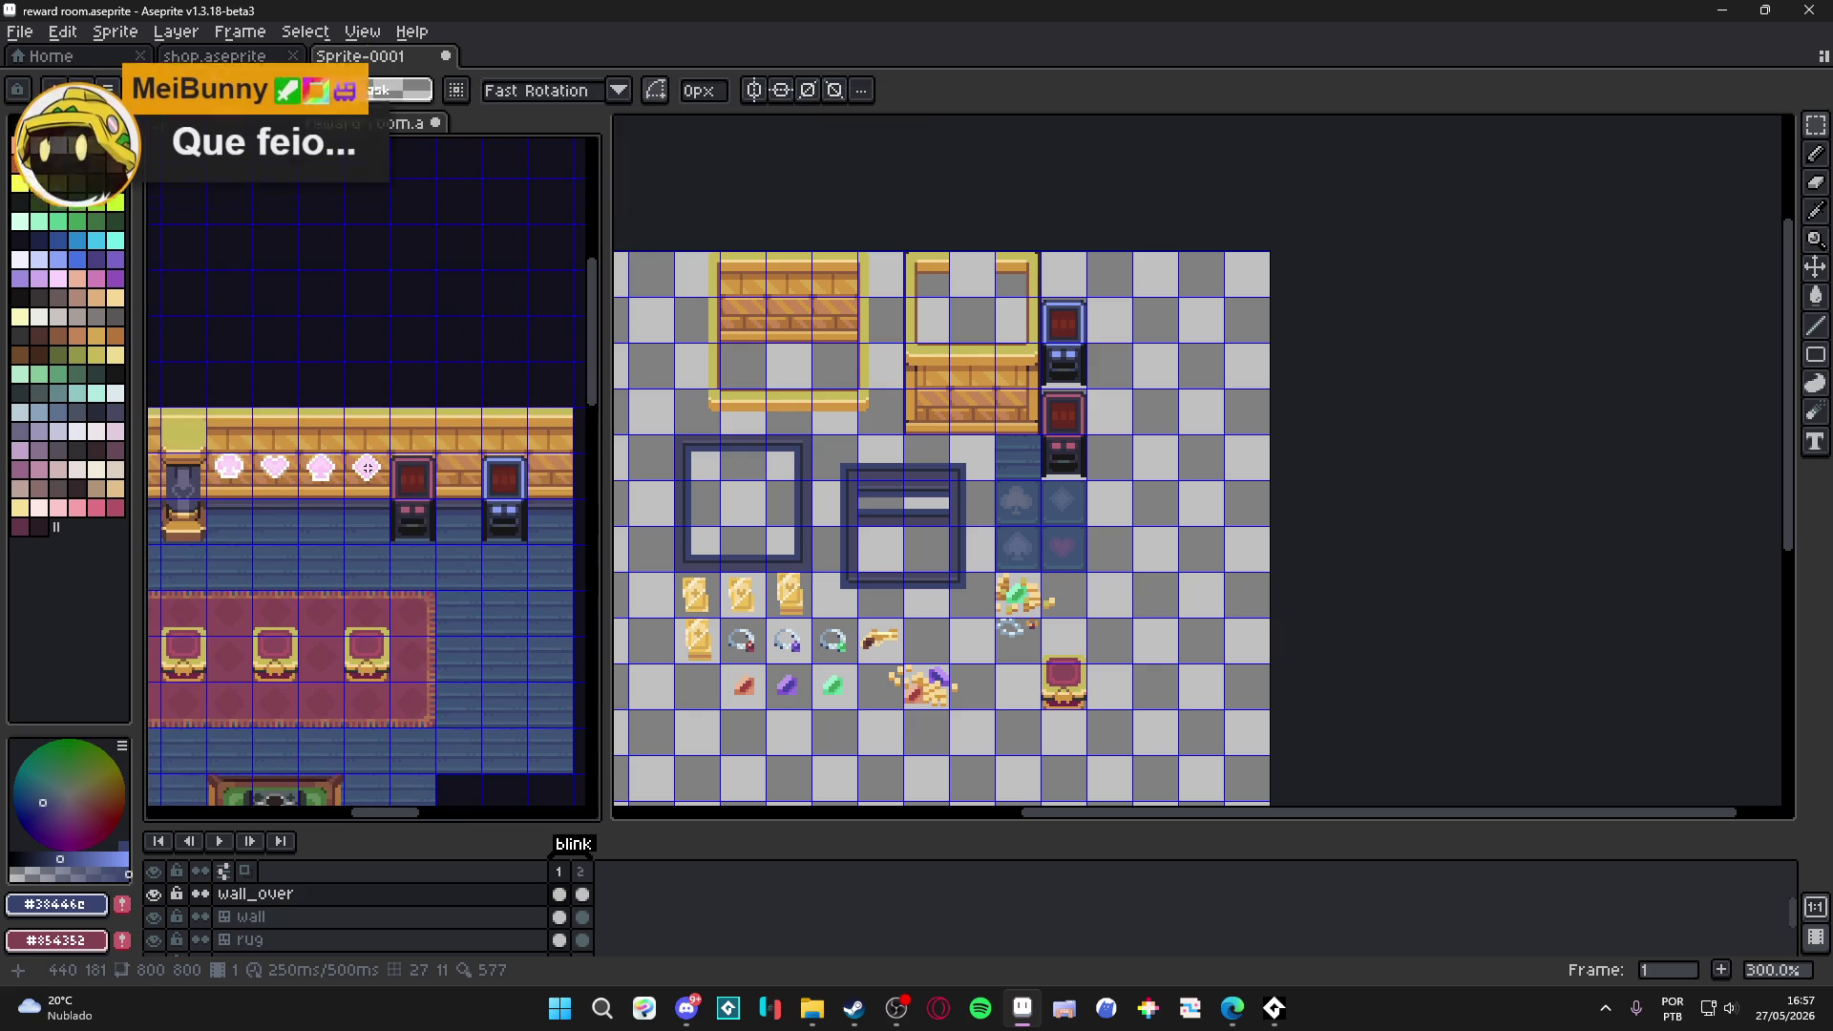
Paste the row of four wall hearts into the tileset sprite under the gems row.
left_click_drag(216, 472, 367, 468)
left_click(933, 688)
scroll(859, 611, "up", 2)
key("ctrl+v")
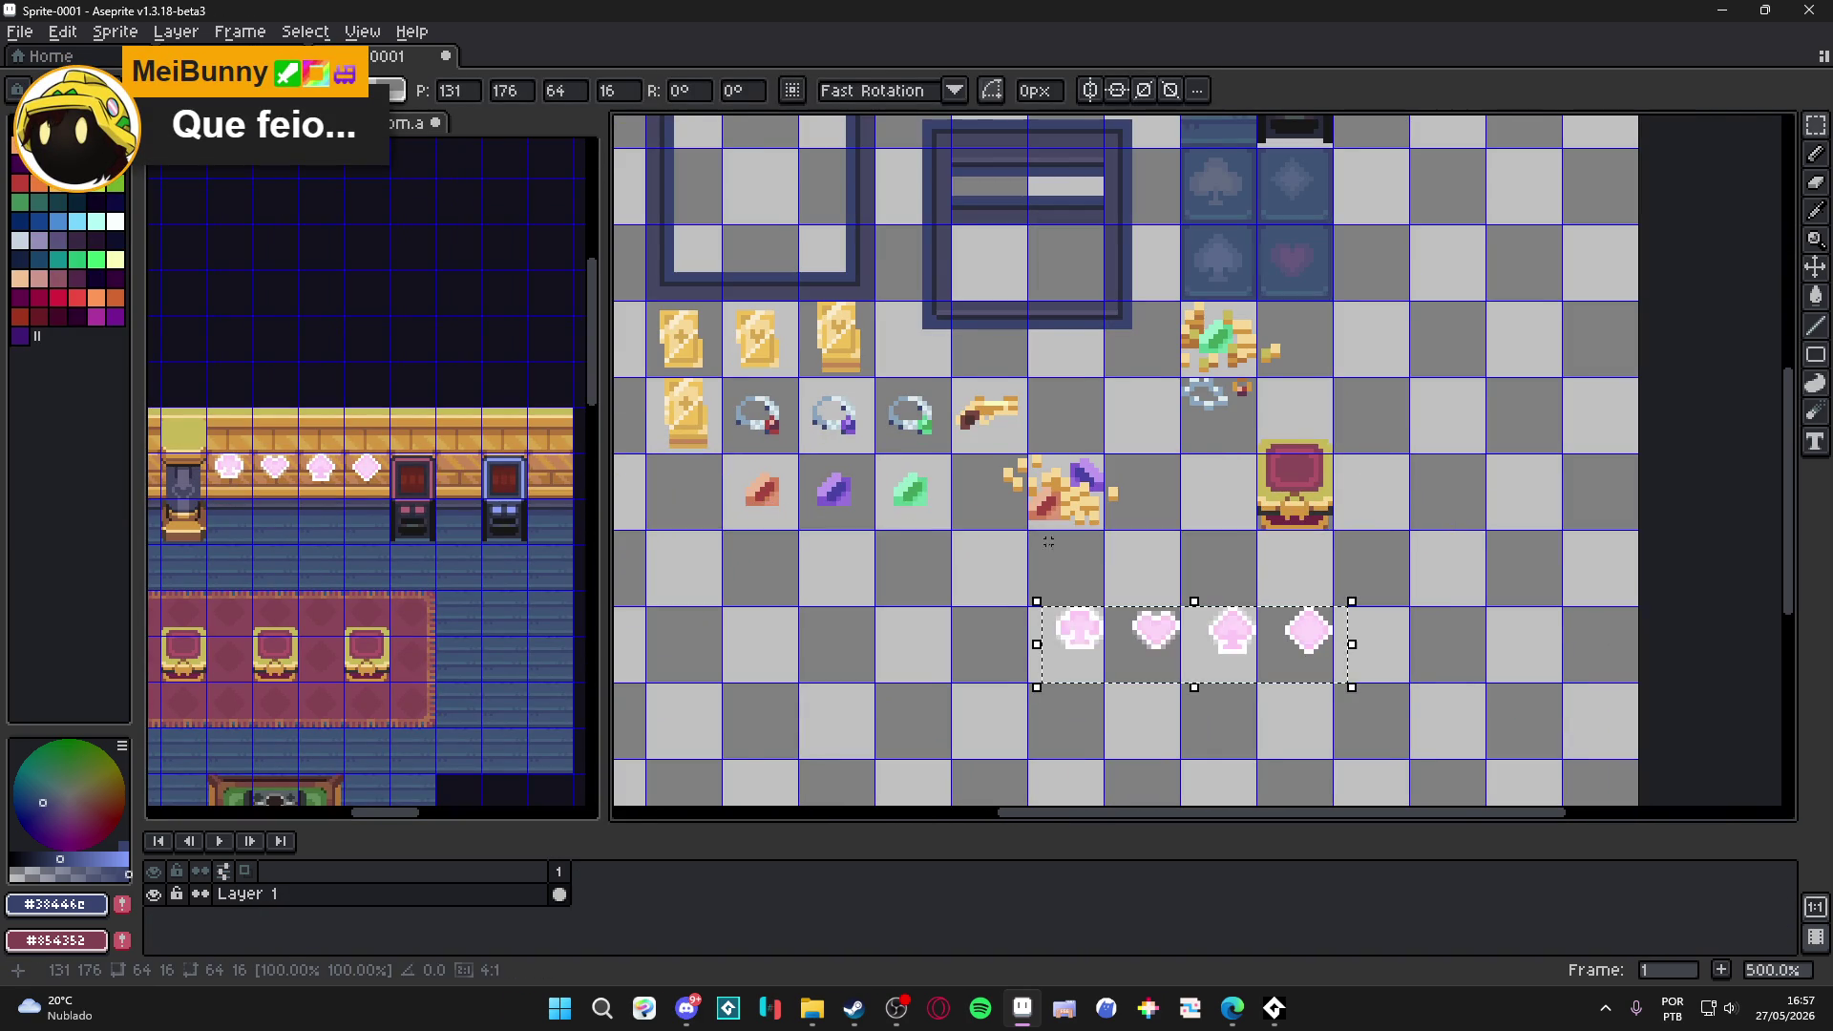
scroll(1056, 626, "up", 2)
mouse_move(1056, 626)
left_mouse_down()
mouse_move(1612, 683)
mouse_move(1028, 593)
mouse_move(983, 554)
left_mouse_up()
scroll(983, 554, "down", 2)
left_click_drag(1330, 575, 1175, 641)
Drop the hearts, clear the selection, and return to the reward room document.
scroll(1107, 644, "down", 1)
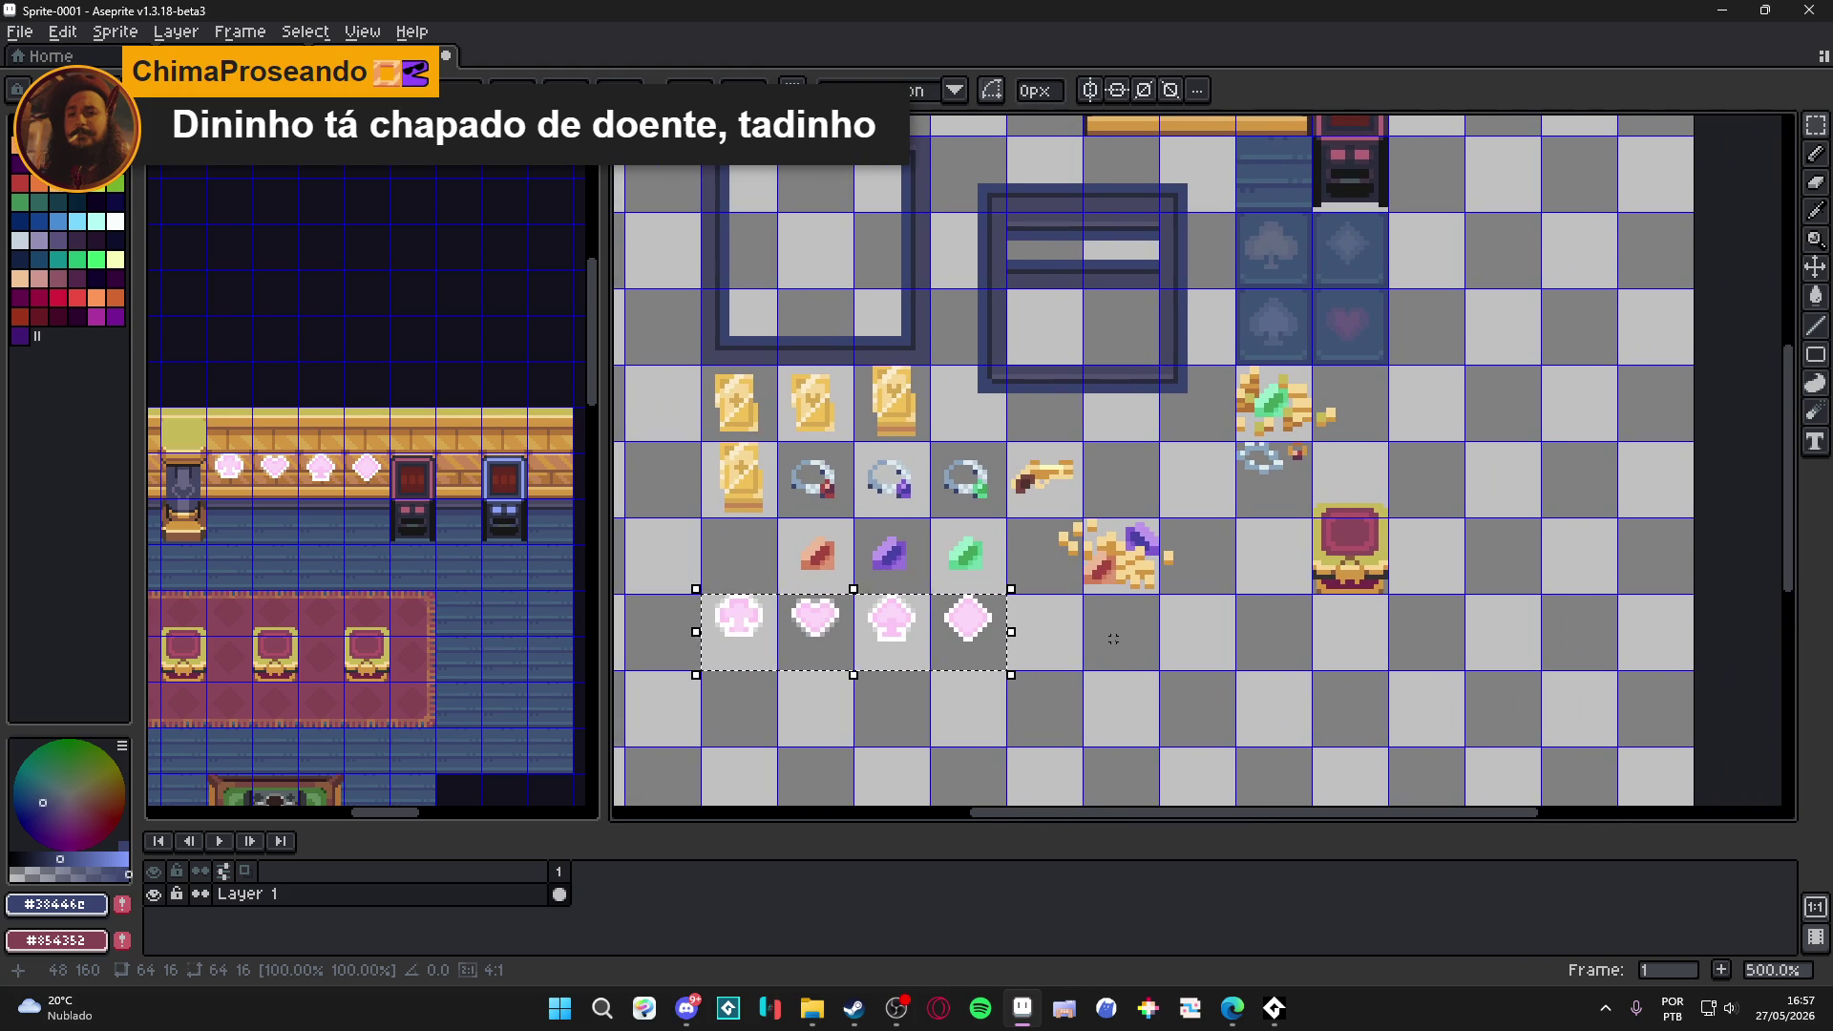
scroll(1112, 641, "down", 1)
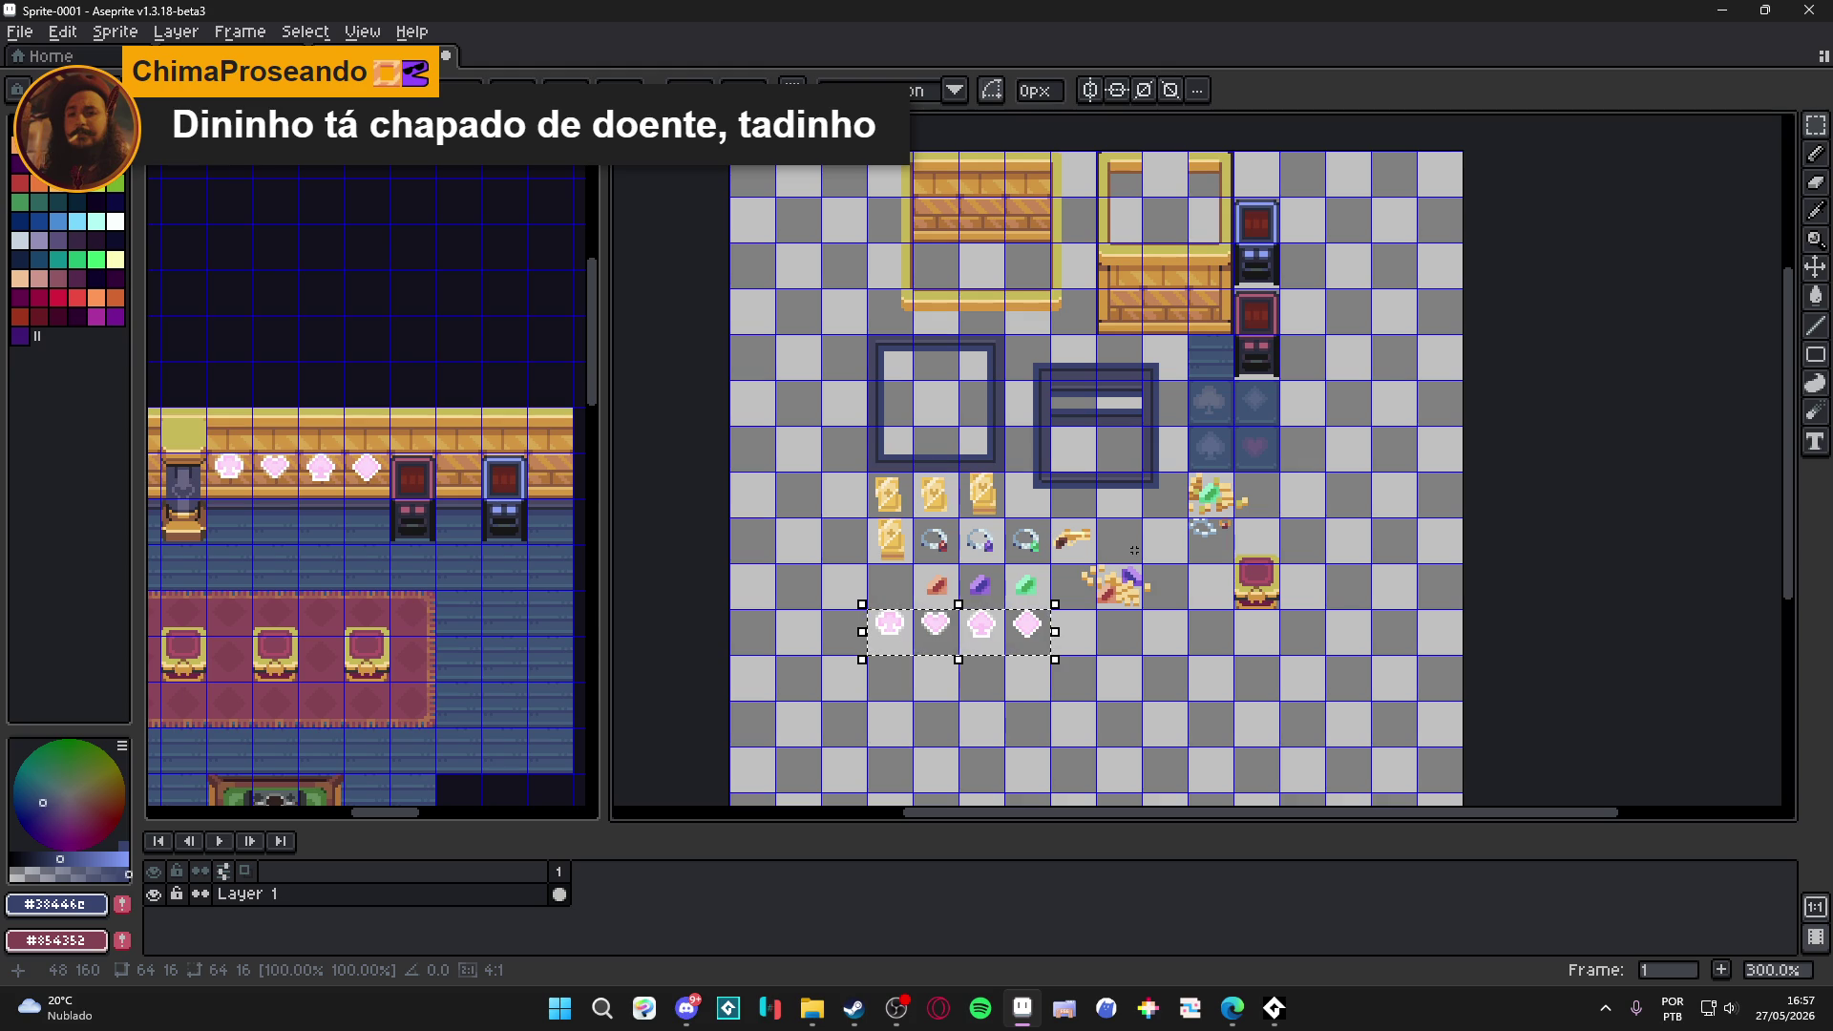
scroll(1134, 550, "down", 1)
scroll(1134, 550, "up", 1)
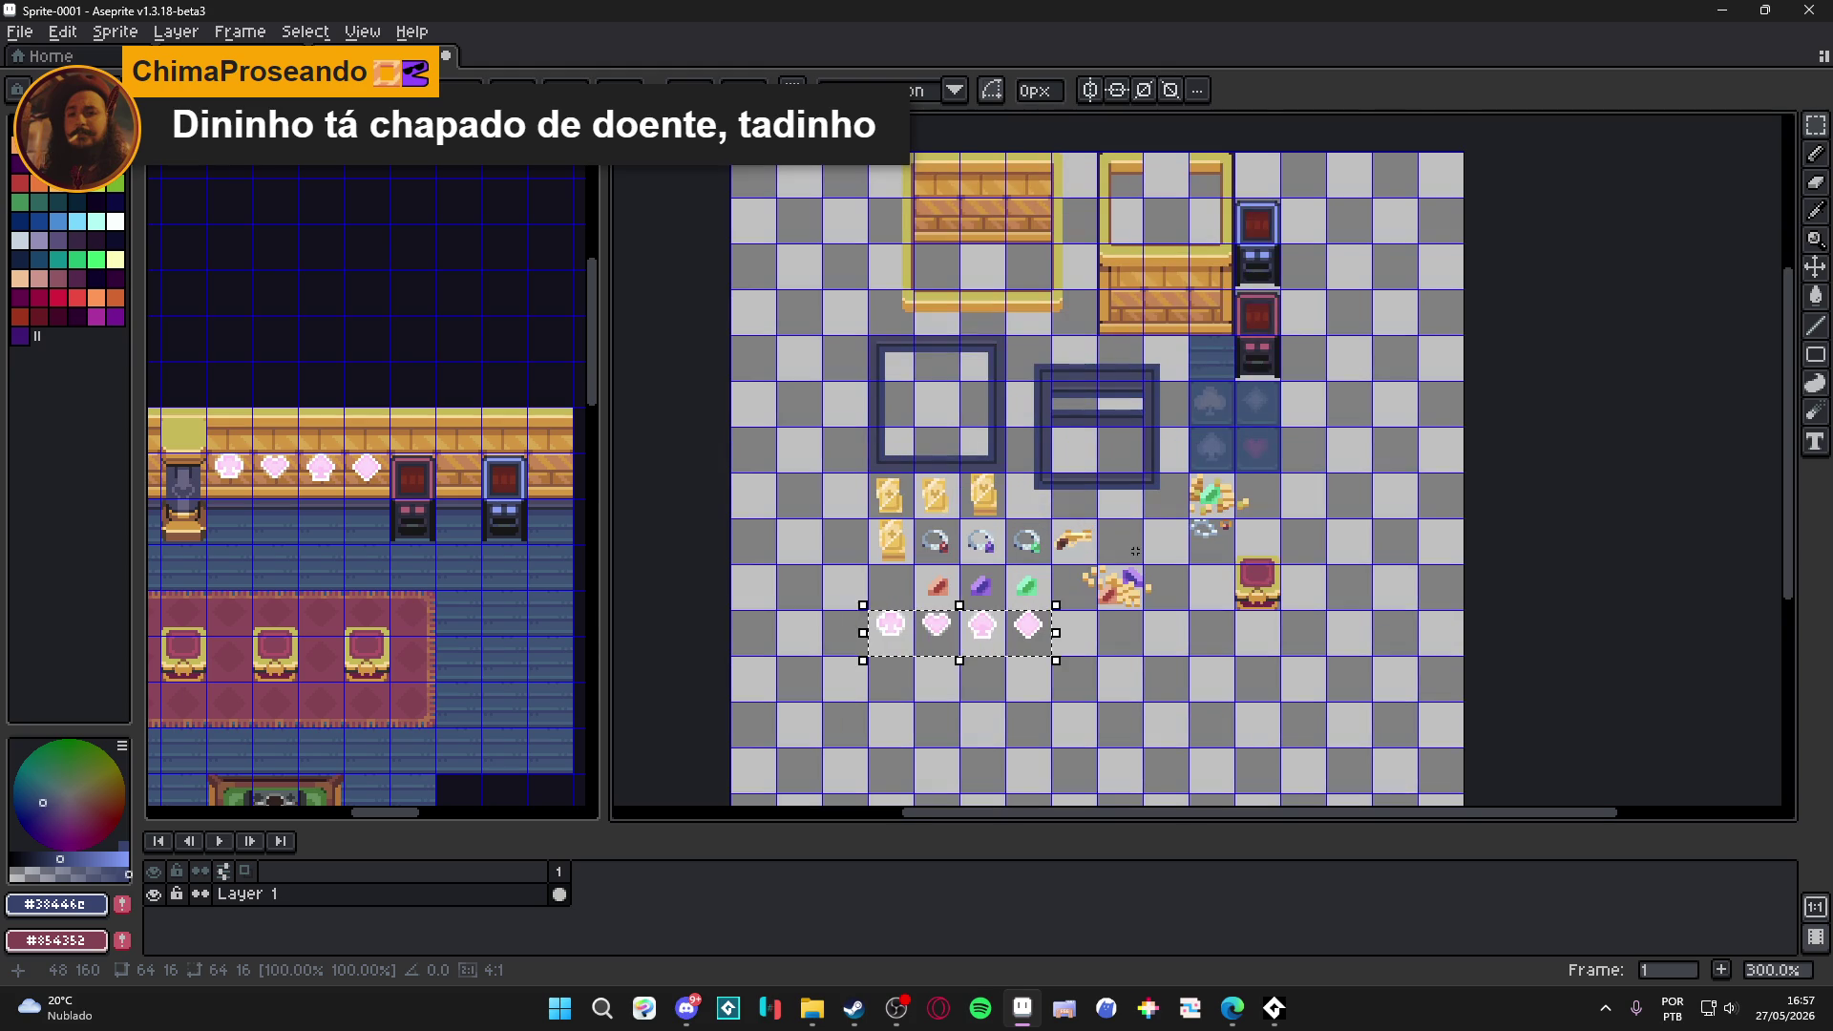
key("ctrl+d")
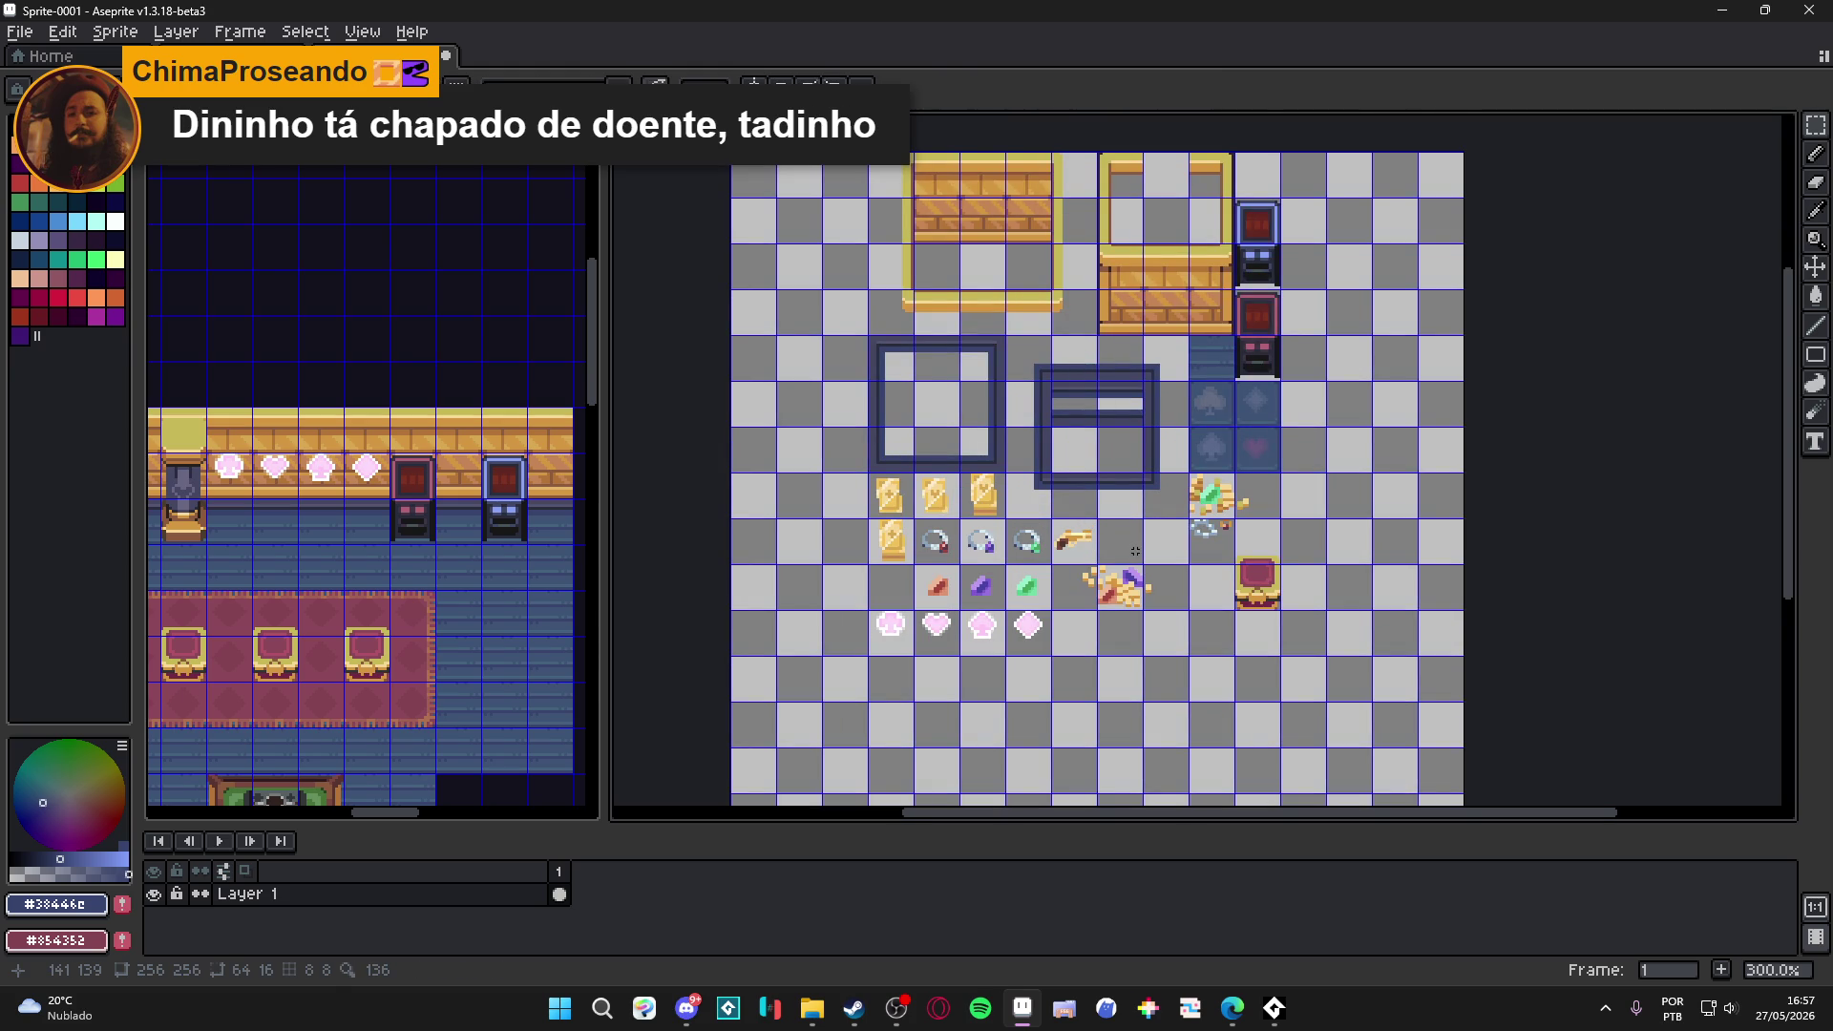
scroll(440, 608, "down", 2)
scroll(440, 607, "up", 1)
scroll(440, 607, "up", 1)
left_click(457, 623)
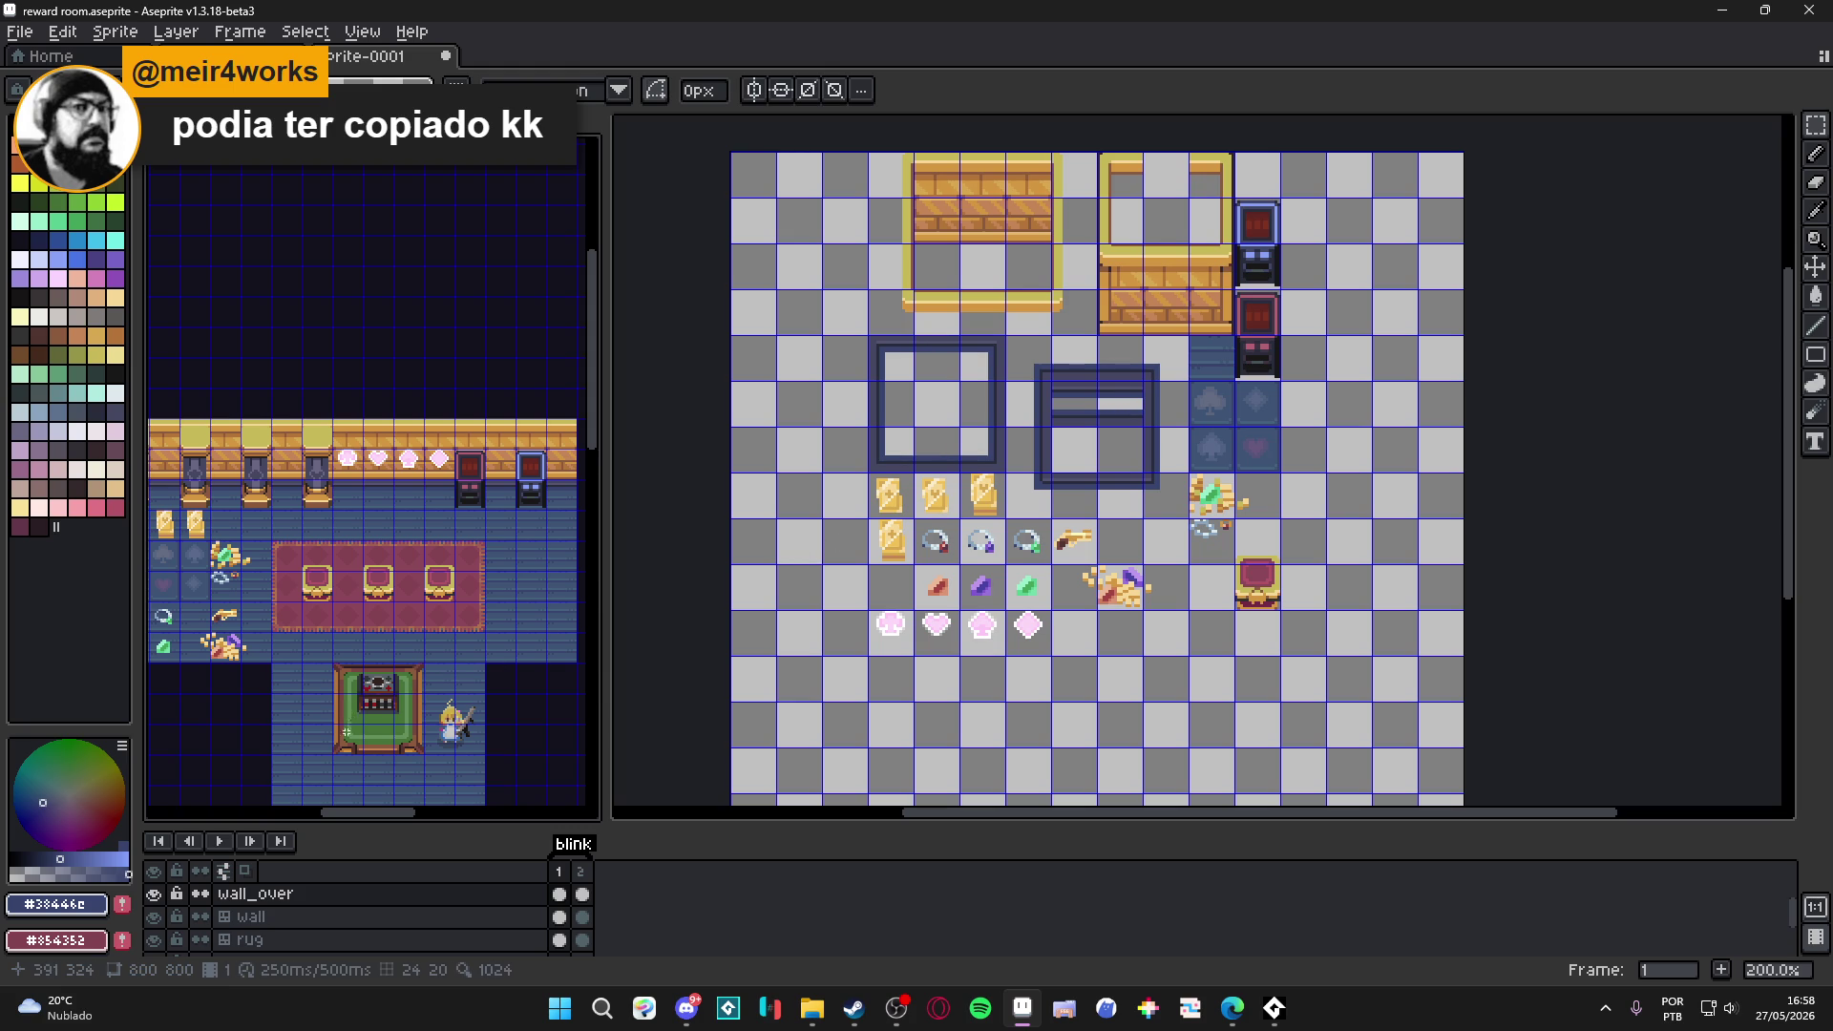
scroll(346, 728, "up", 1)
scroll(354, 744, "down", 1)
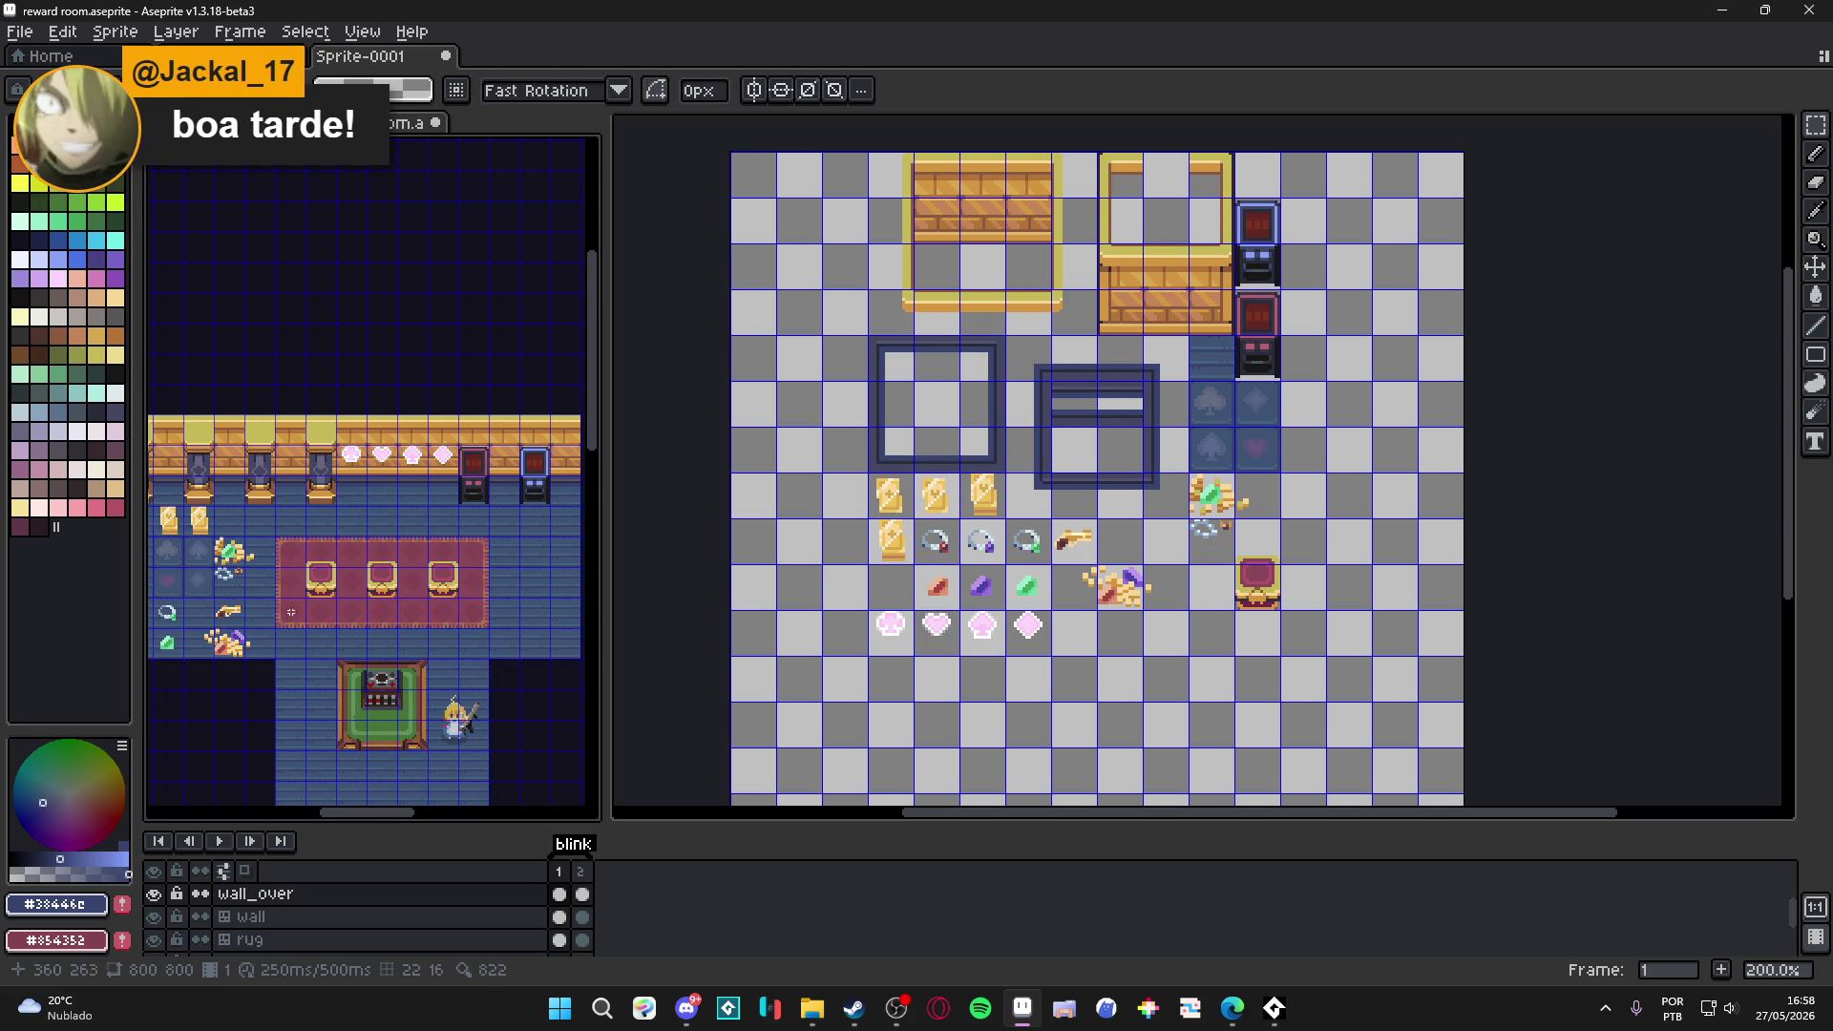
scroll(295, 611, "up", 2)
Marquee a section of the reward room rug and paste it beside the hearts in Sprite-0001.
left_click(291, 508, "ctrl")
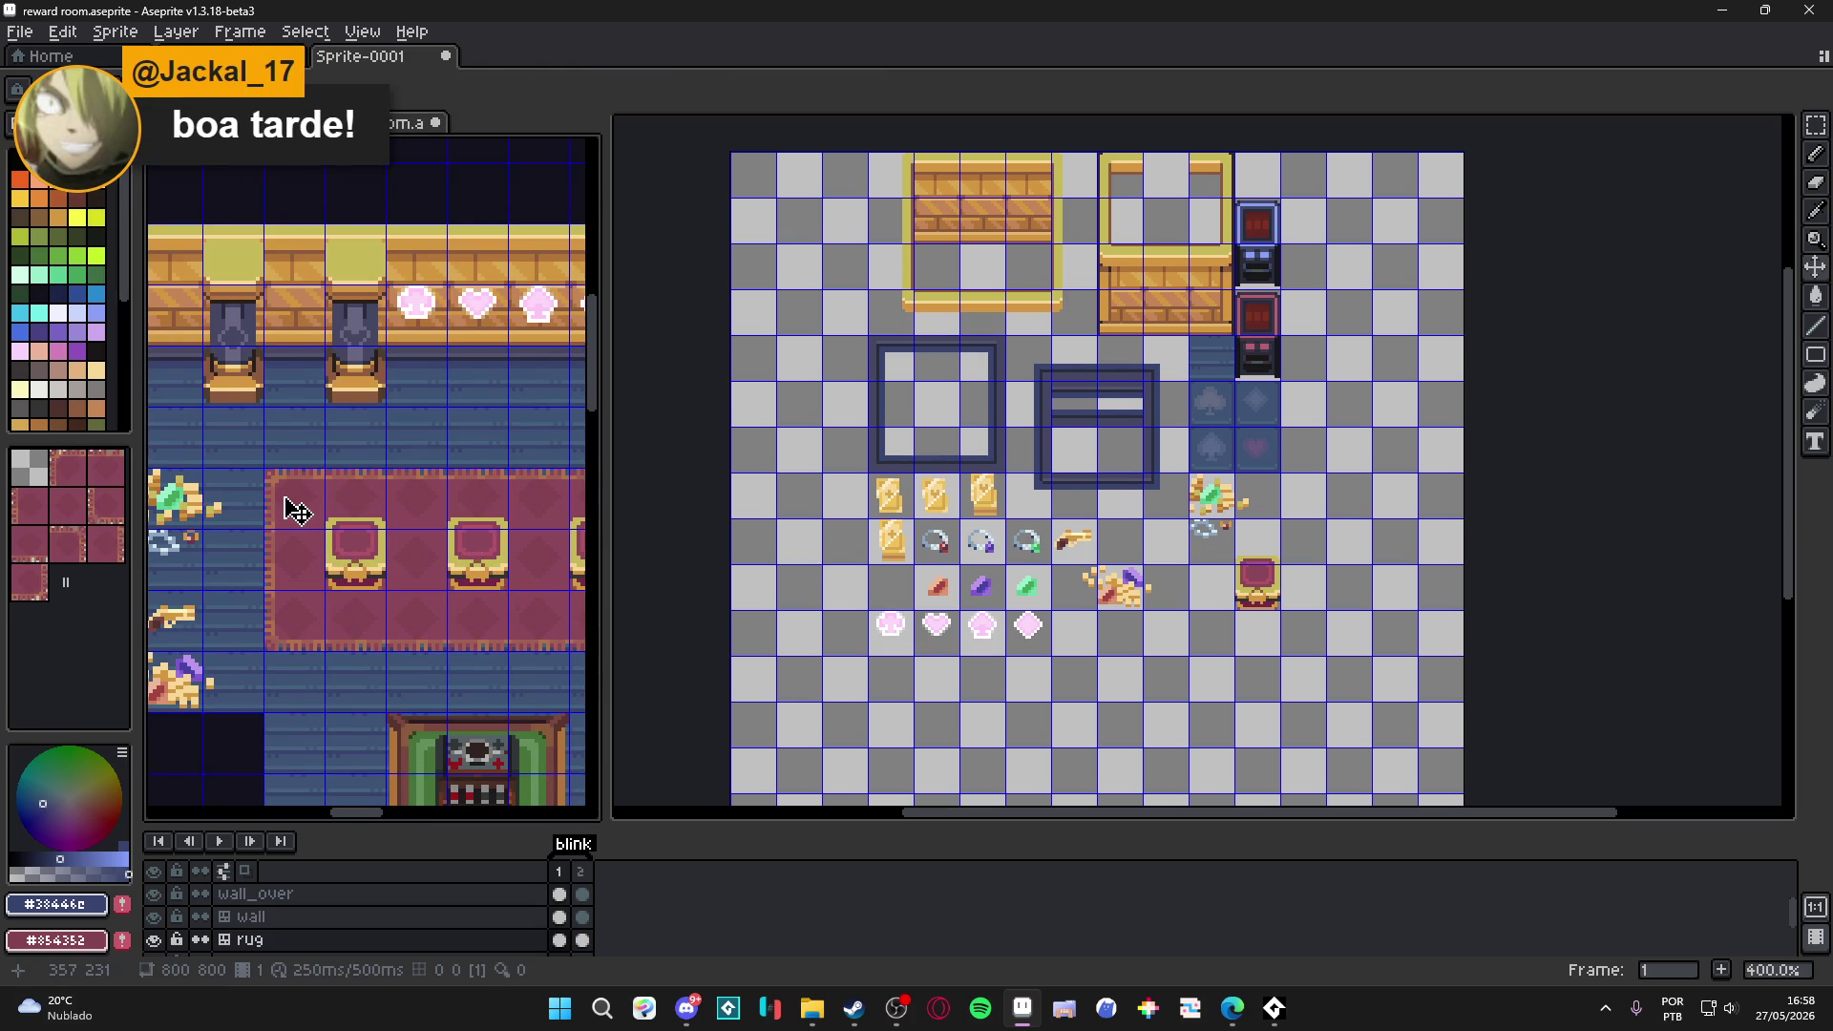
key("m")
left_click(284, 495)
mouse_move(334, 536)
left_mouse_down()
mouse_move(333, 513)
mouse_move(327, 569)
mouse_move(284, 490)
left_mouse_up()
scroll(1060, 465, "up", 3)
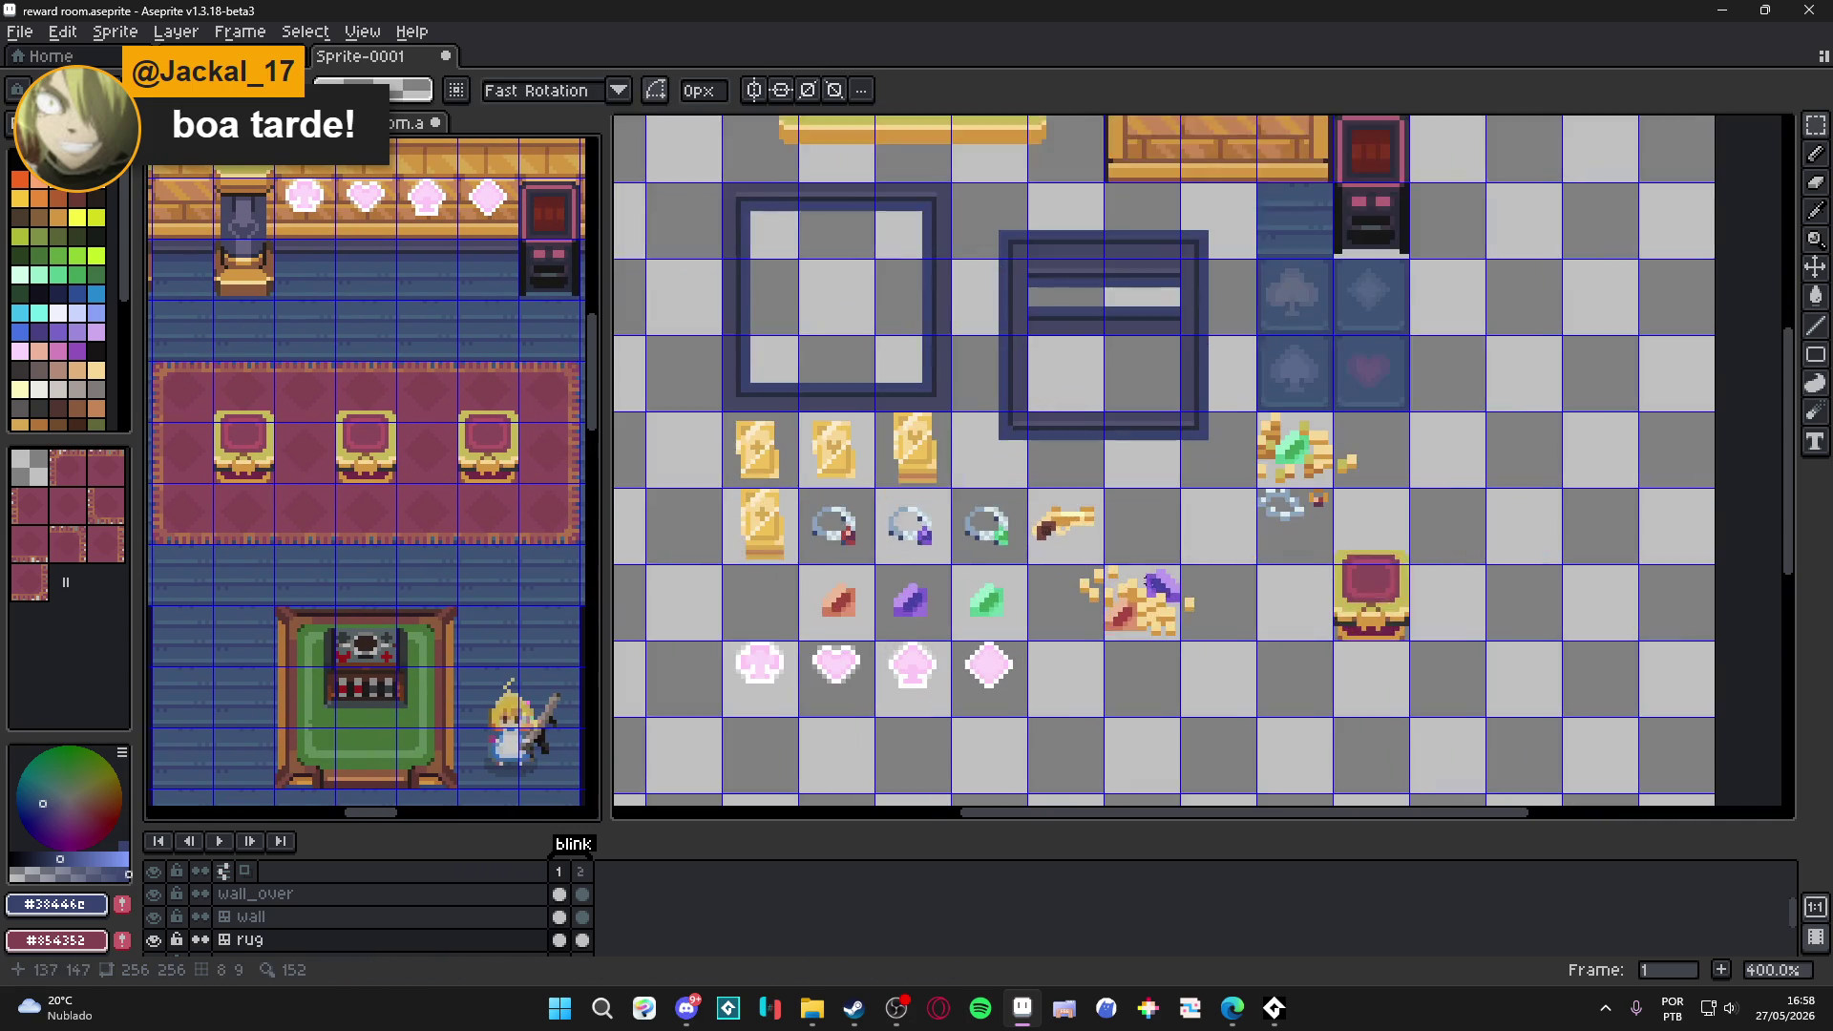
key("ctrl+v")
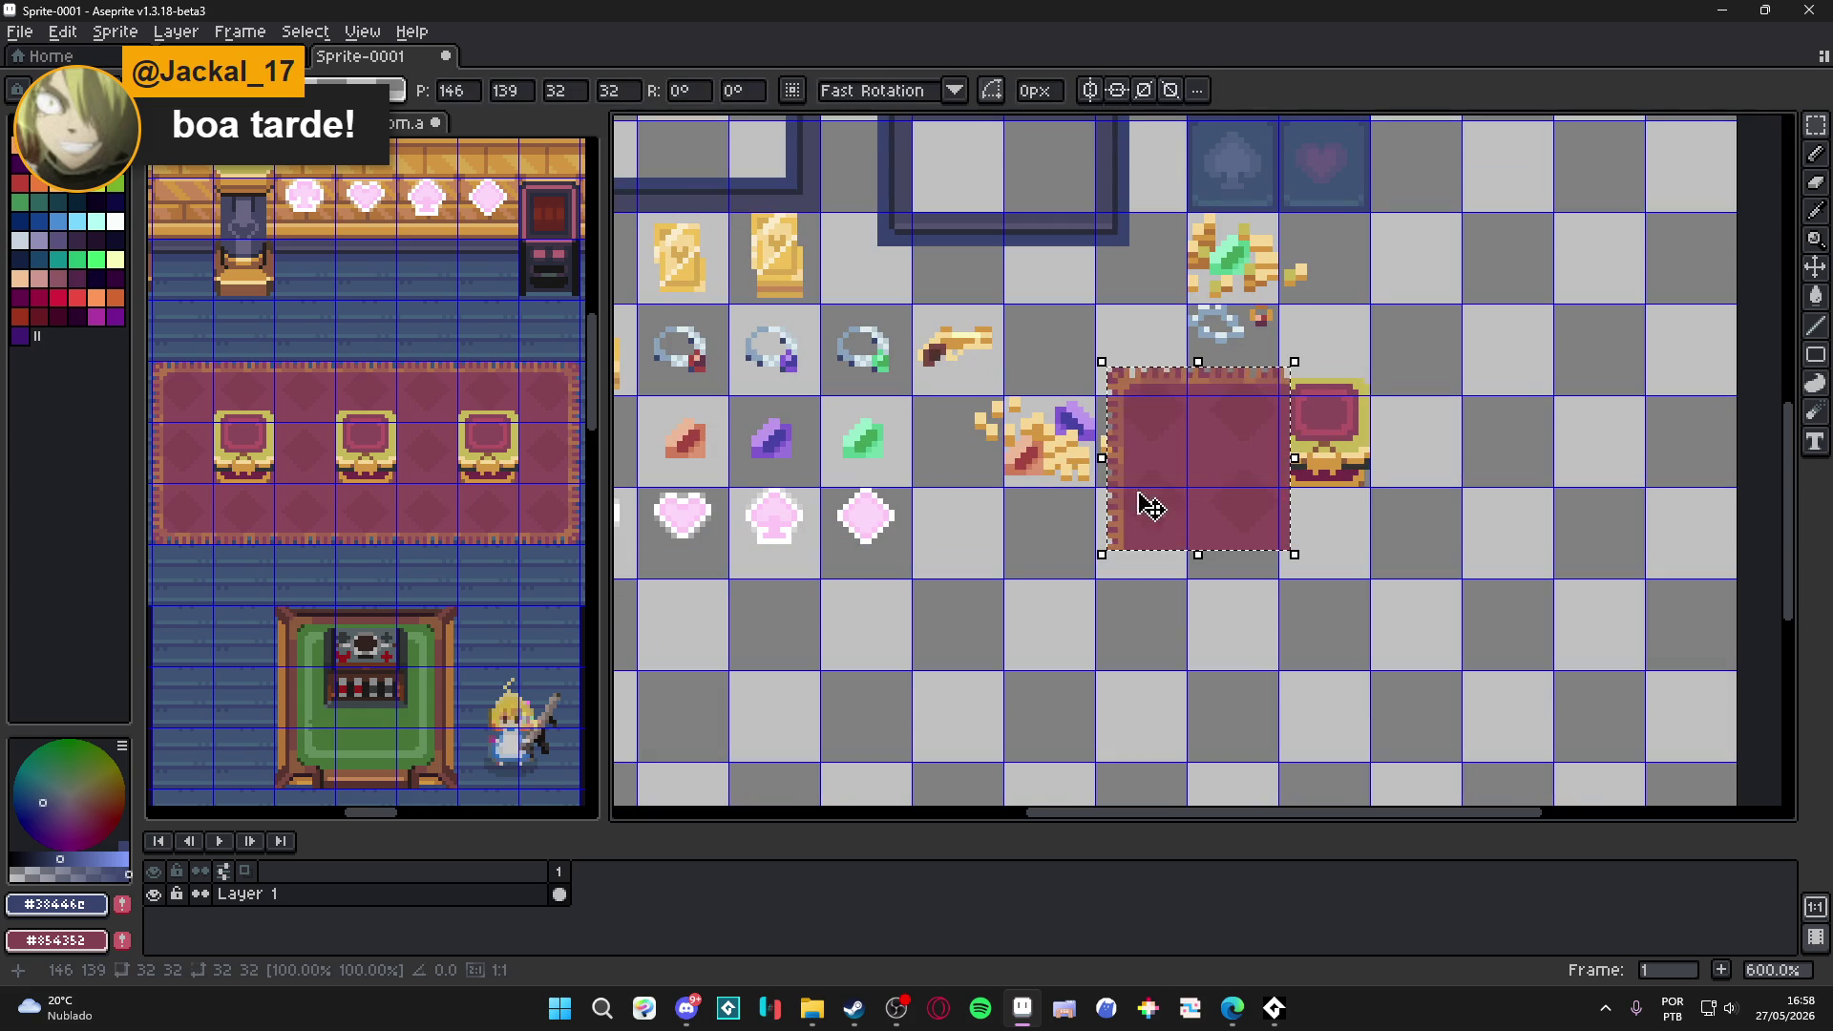
left_click_drag(1218, 480, 1133, 528)
scroll(994, 621, "up", 4)
left_click_drag(1021, 548, 1002, 483)
scroll(1002, 483, "down", 5)
key("Return")
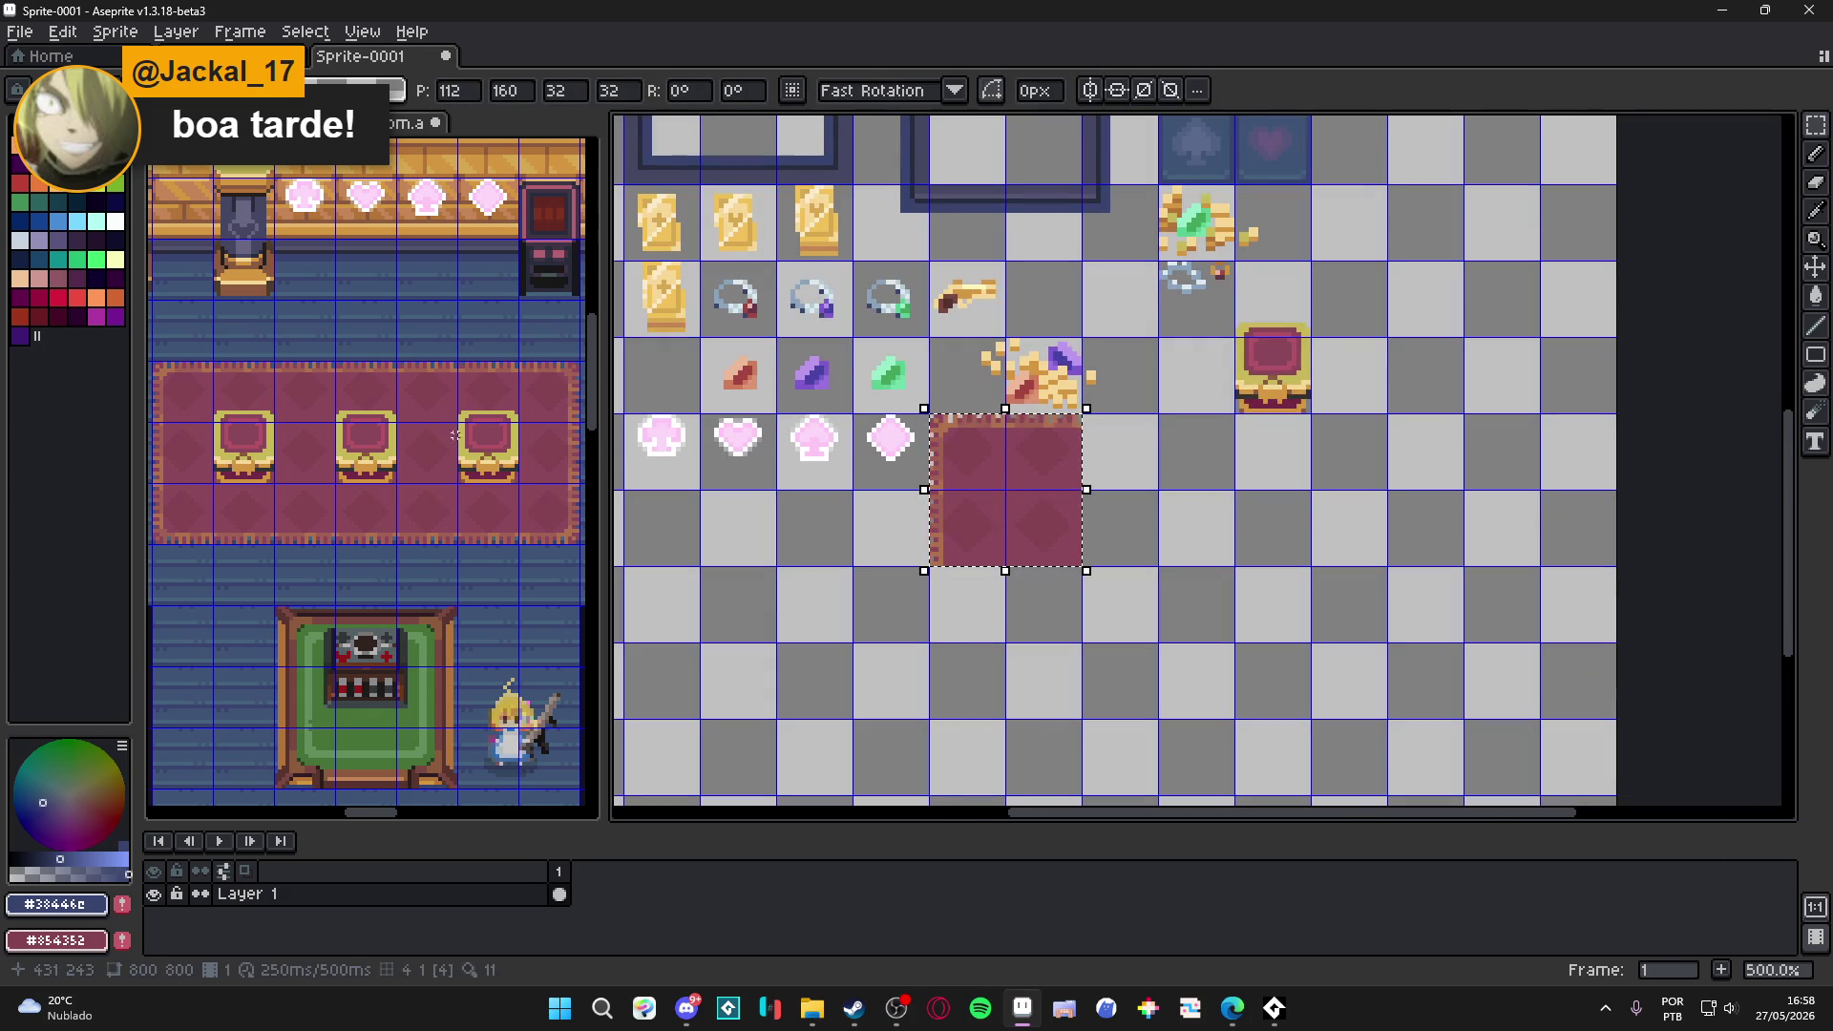
Add the rug's right border column, lined up with the pasted rug section.
mouse_move(536, 388)
left_mouse_down()
mouse_move(563, 408)
mouse_move(578, 484)
left_mouse_up()
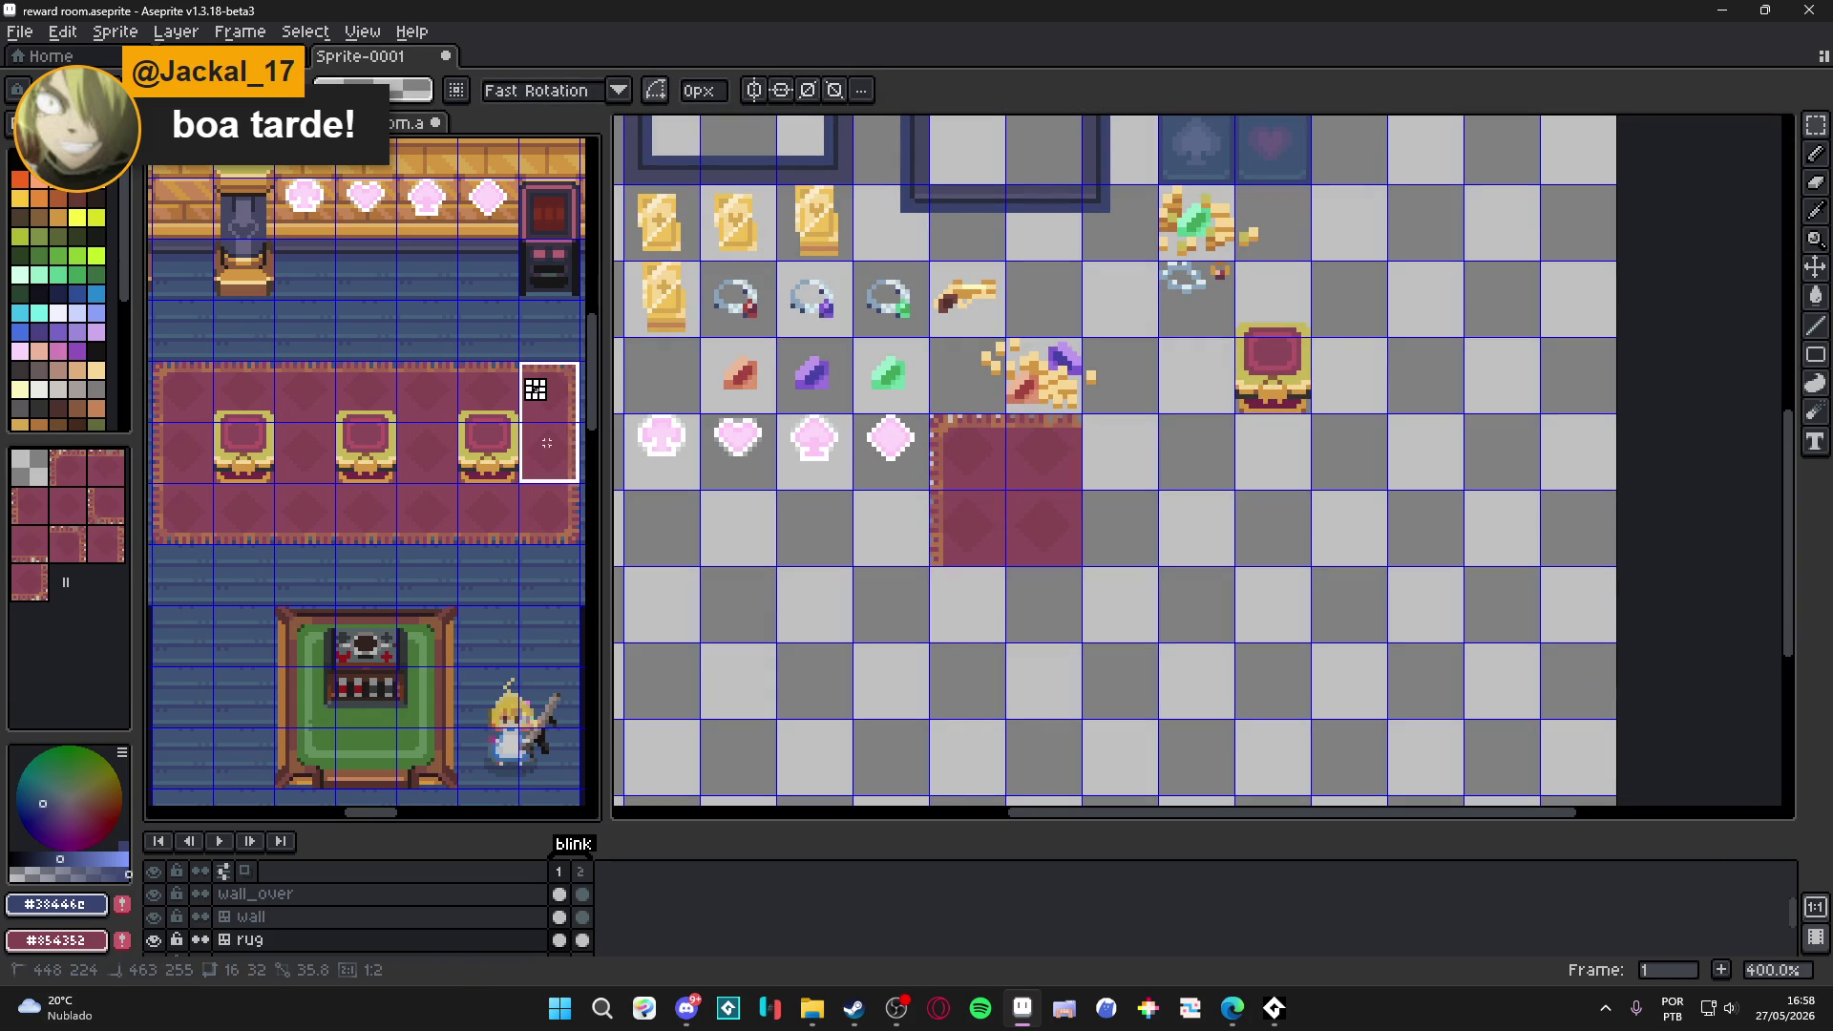
scroll(1040, 505, "up", 5)
key("ctrl+v")
mouse_move(1268, 450)
left_mouse_down()
mouse_move(1223, 426)
mouse_move(1215, 442)
left_mouse_up()
key("Return")
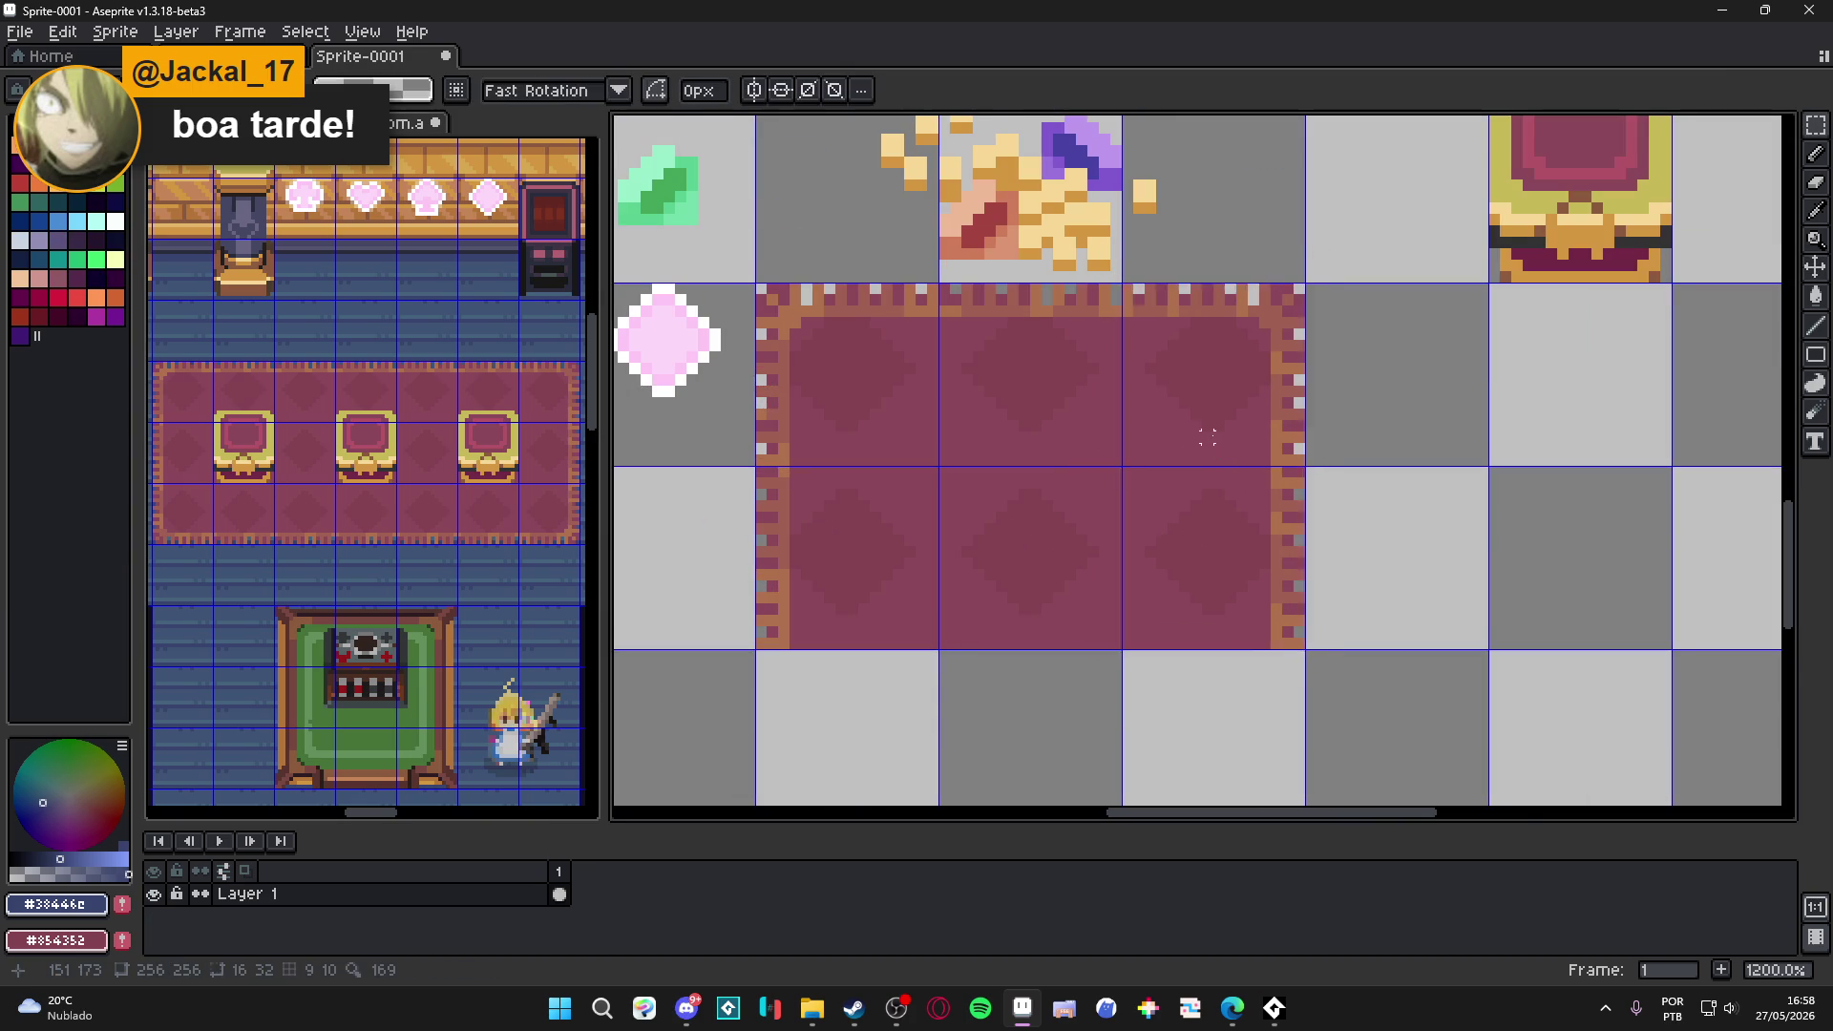
scroll(1216, 442, "down", 4)
Paste the next copied rug piece along the rug's bottom edge.
left_click(168, 526)
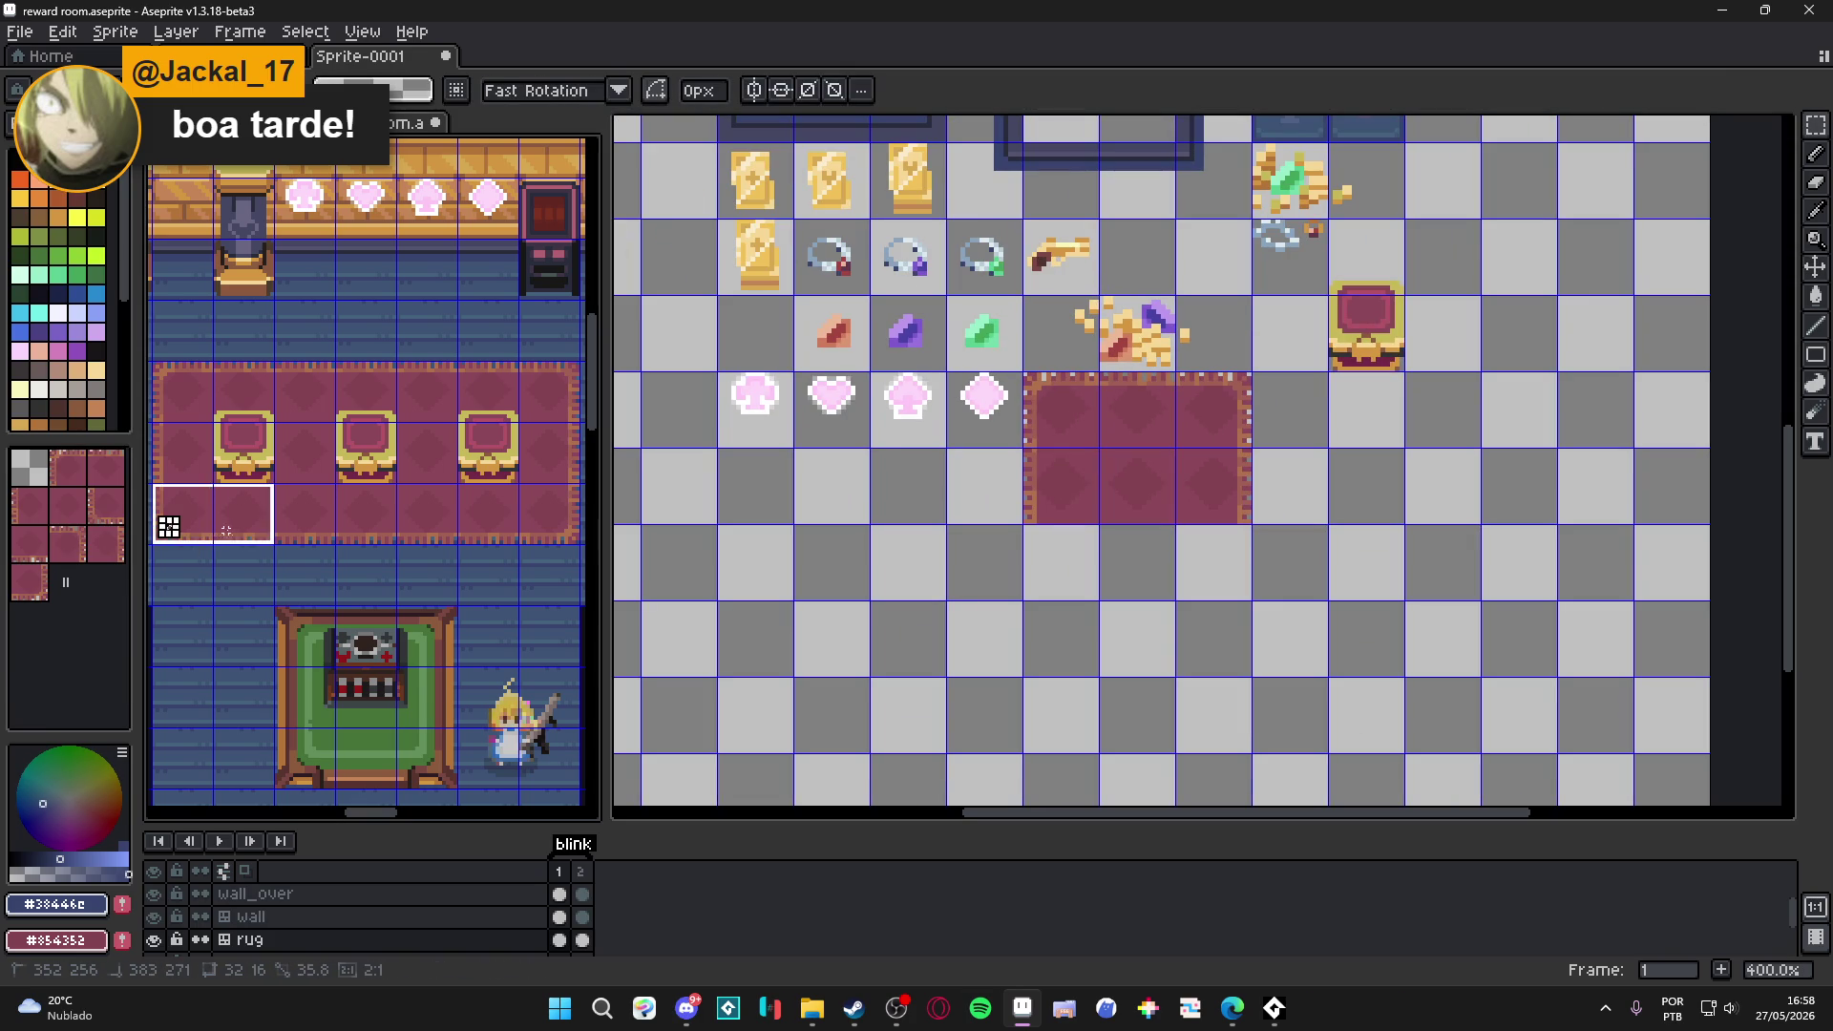
scroll(1089, 495, "up", 2)
left_click(1088, 496)
key("ctrl+v")
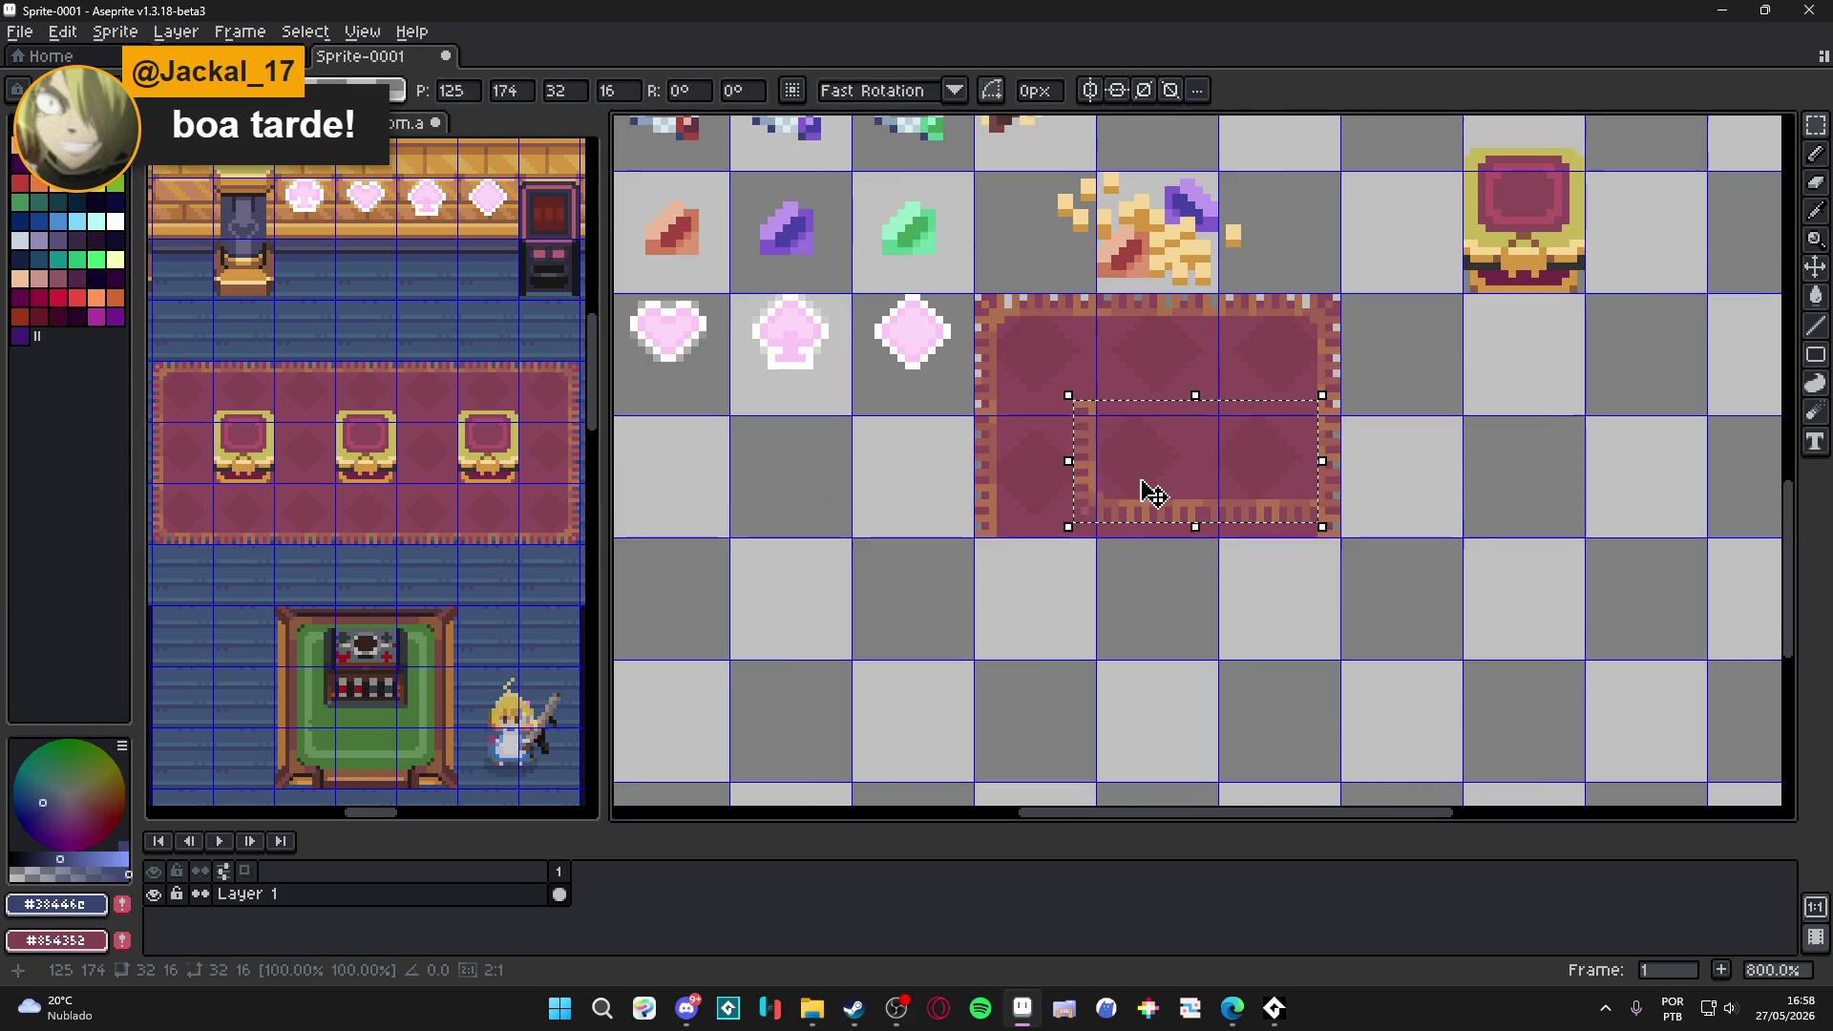
scroll(1146, 492, "up", 3)
mouse_move(1166, 479)
left_mouse_down()
mouse_move(971, 769)
mouse_move(966, 754)
left_mouse_up()
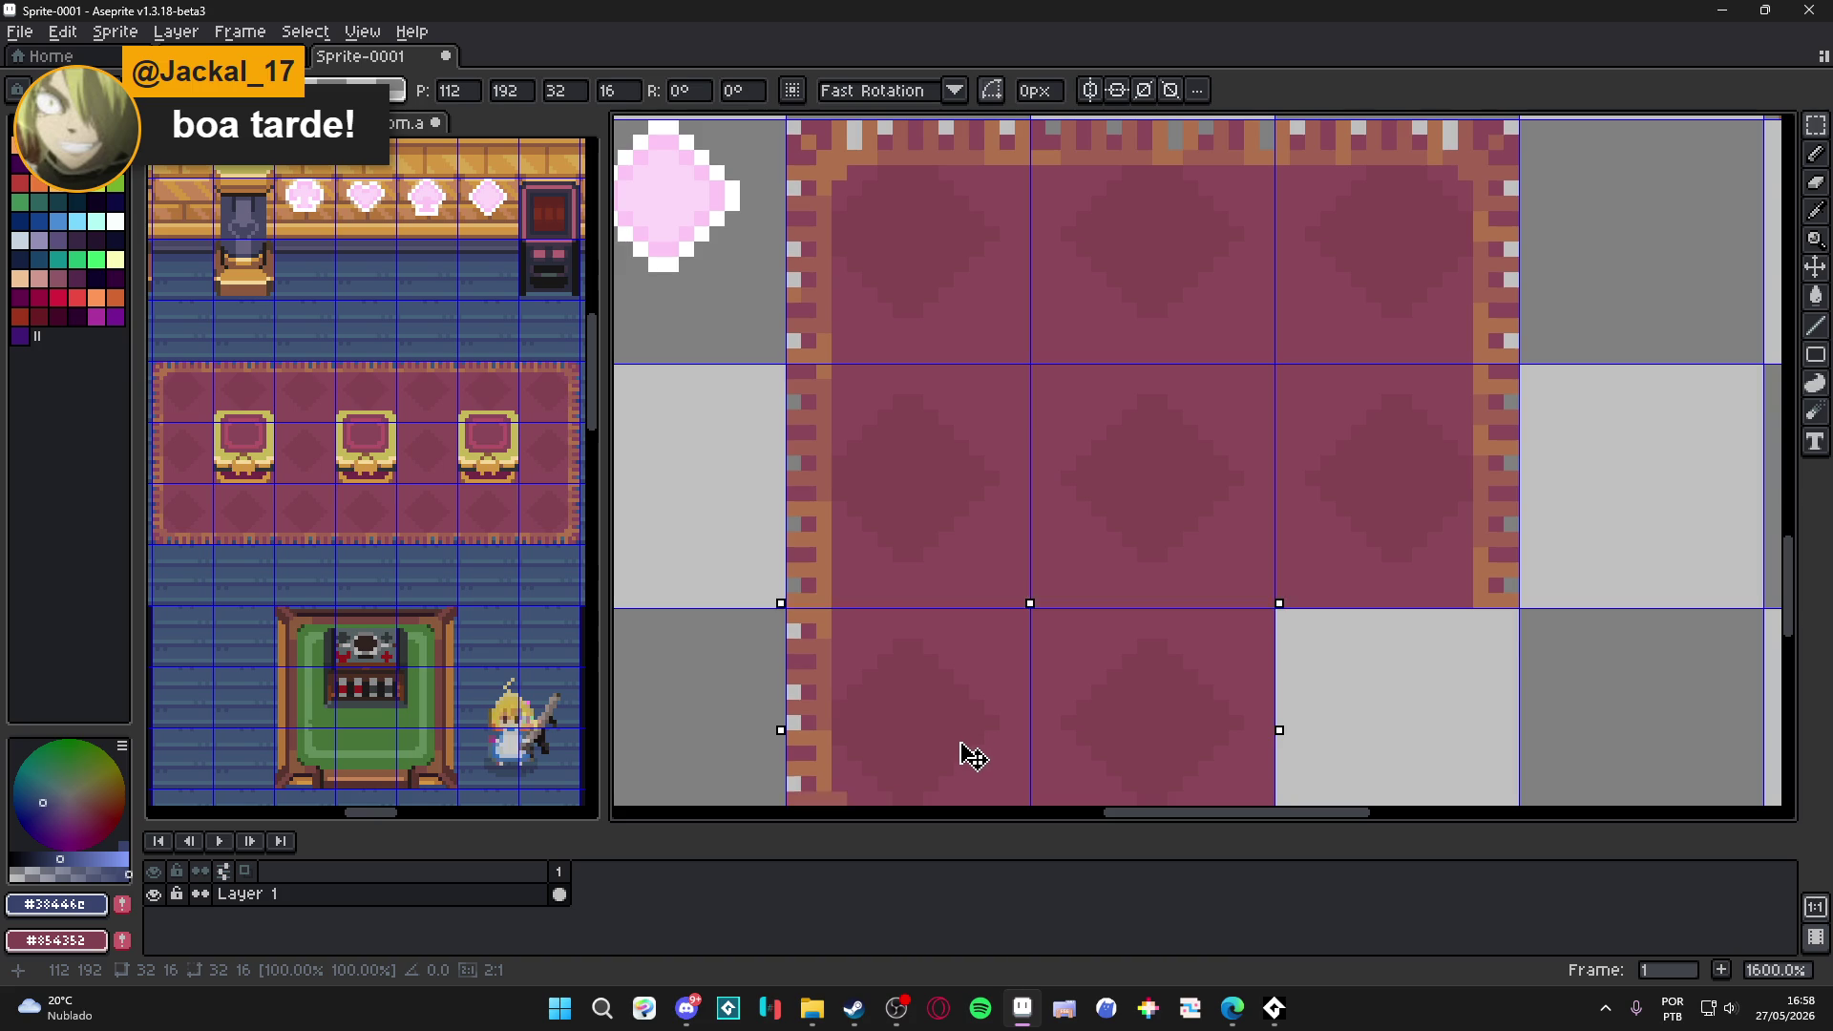
scroll(969, 756, "down", 3)
key("Return")
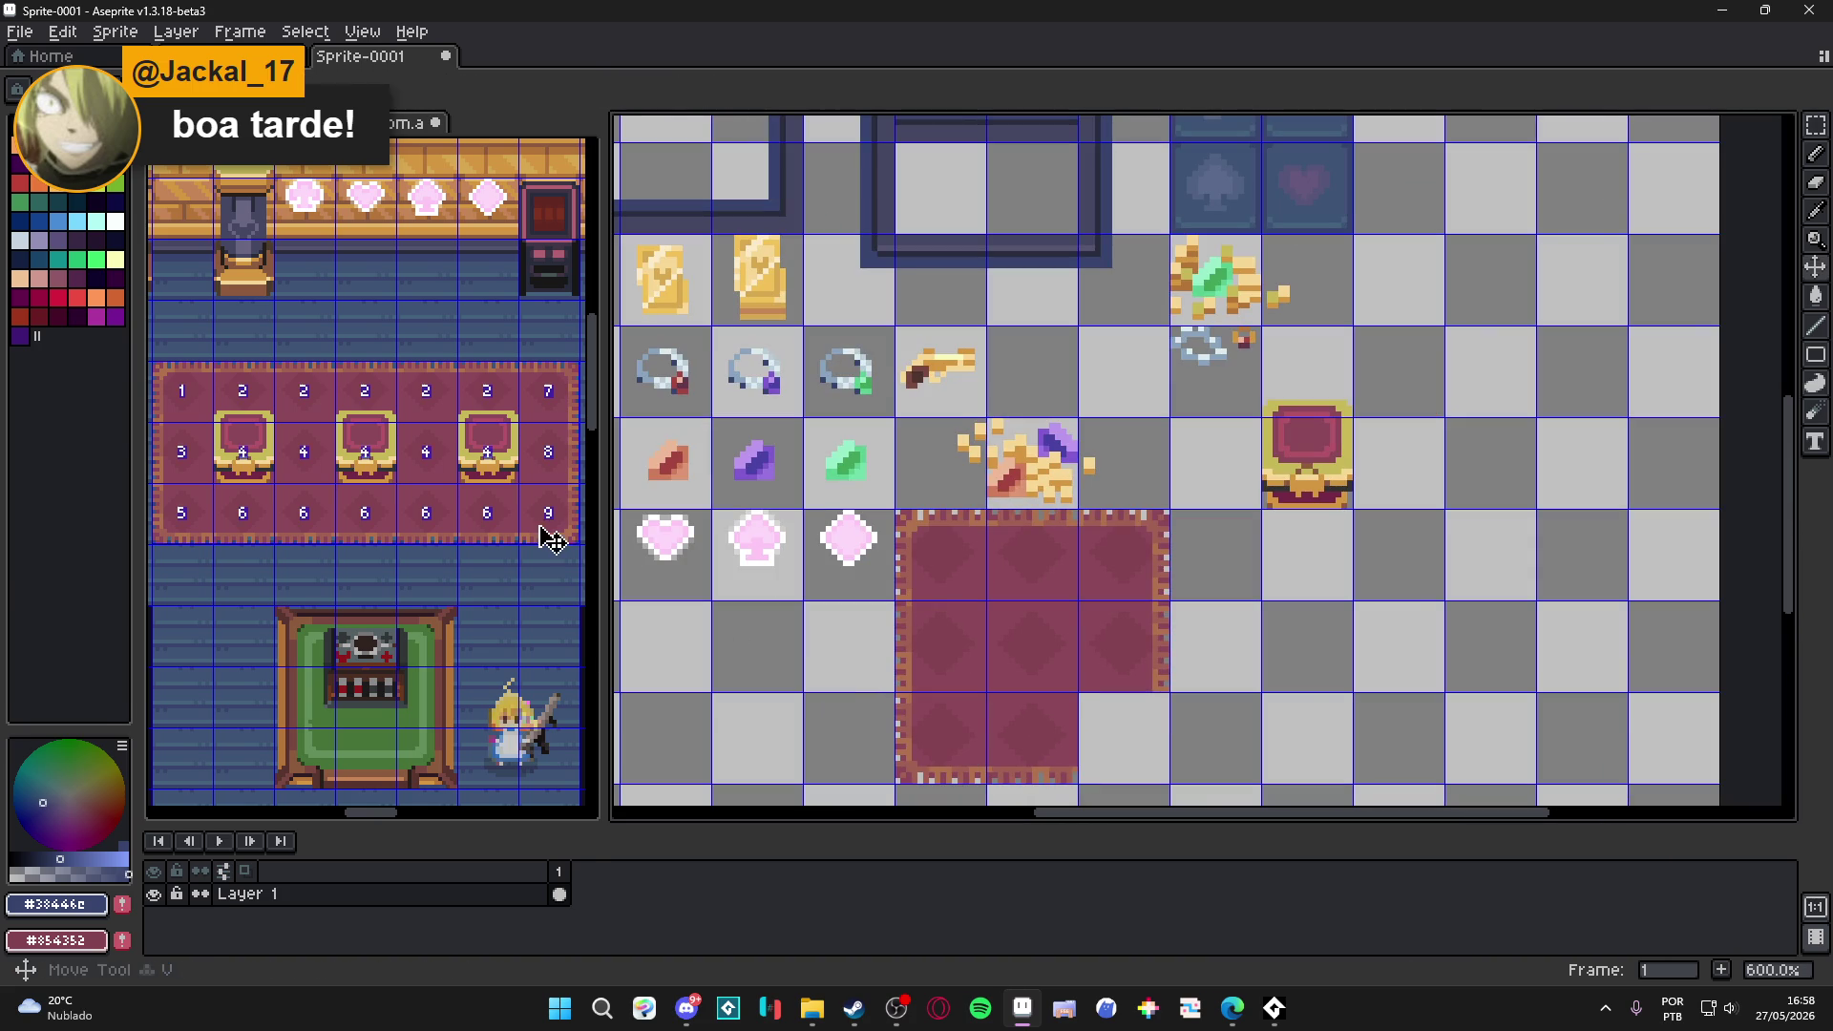
Fill the rug's missing bottom-right corner with a copied corner piece.
left_click(552, 540)
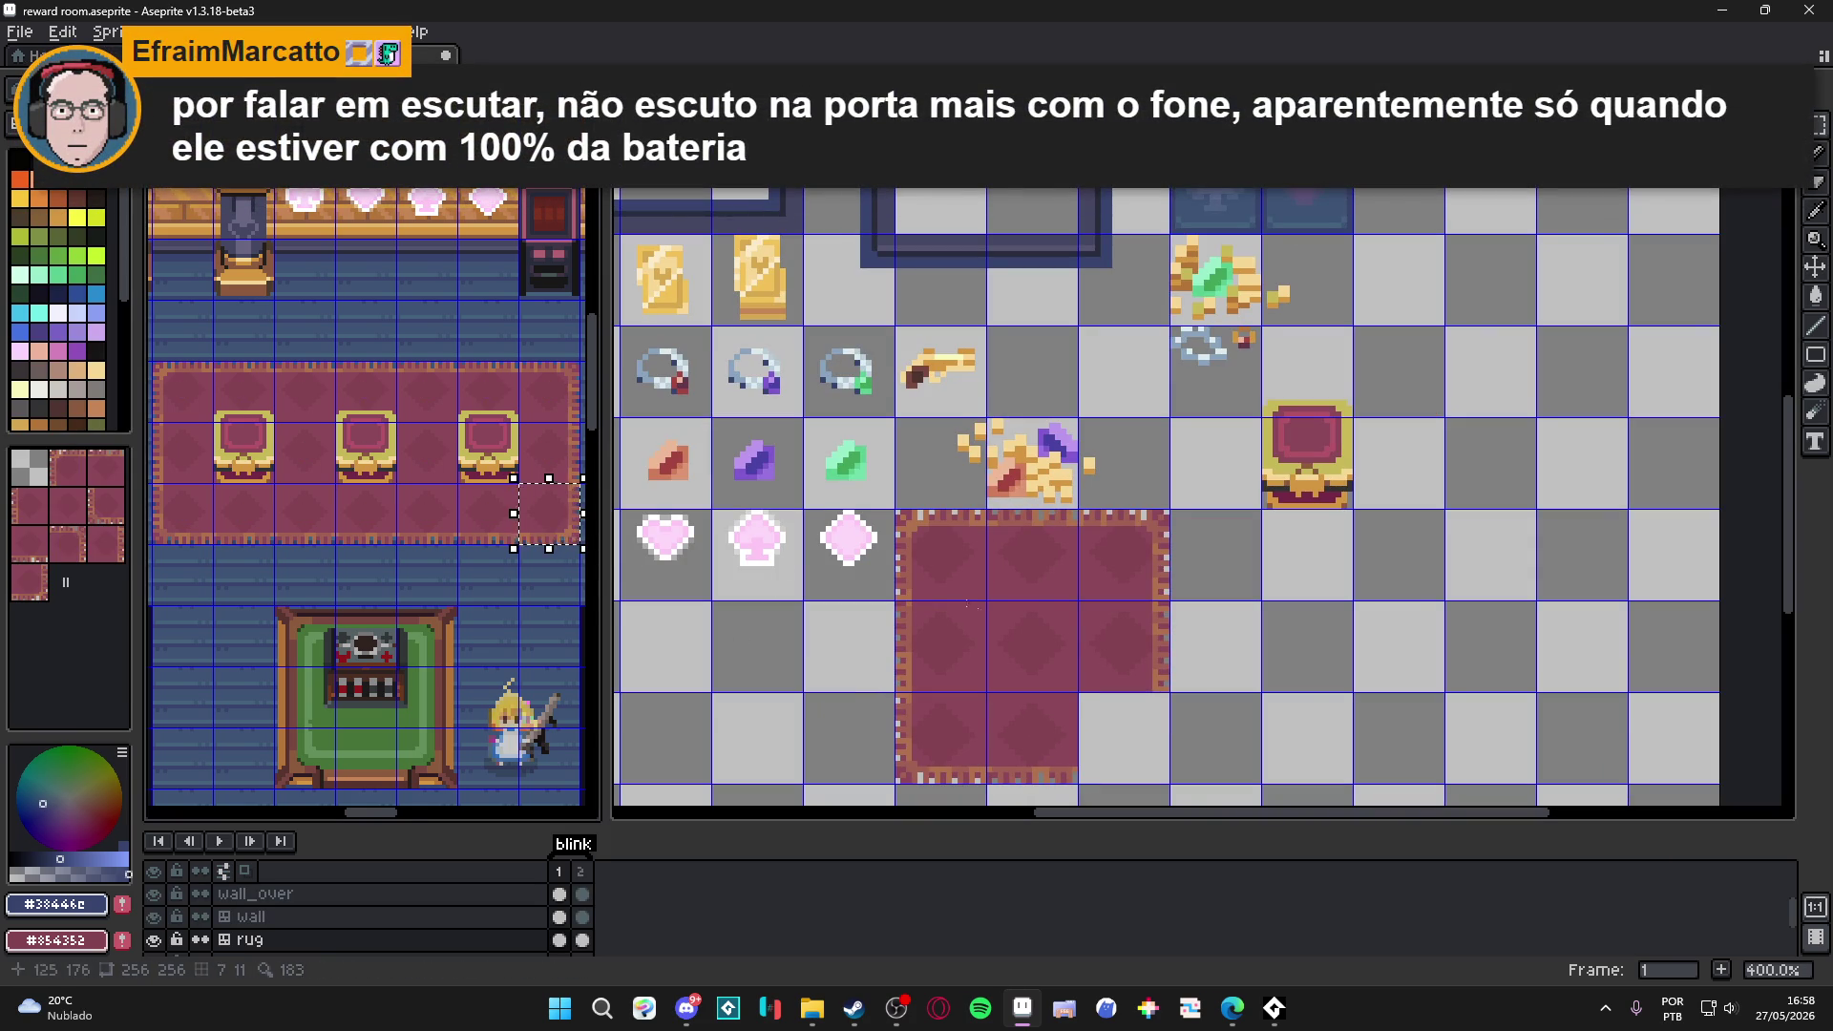
mouse_move(1115, 667)
left_mouse_down()
mouse_move(1054, 567)
mouse_move(1109, 502)
left_mouse_up()
scroll(1069, 573, "up", 3)
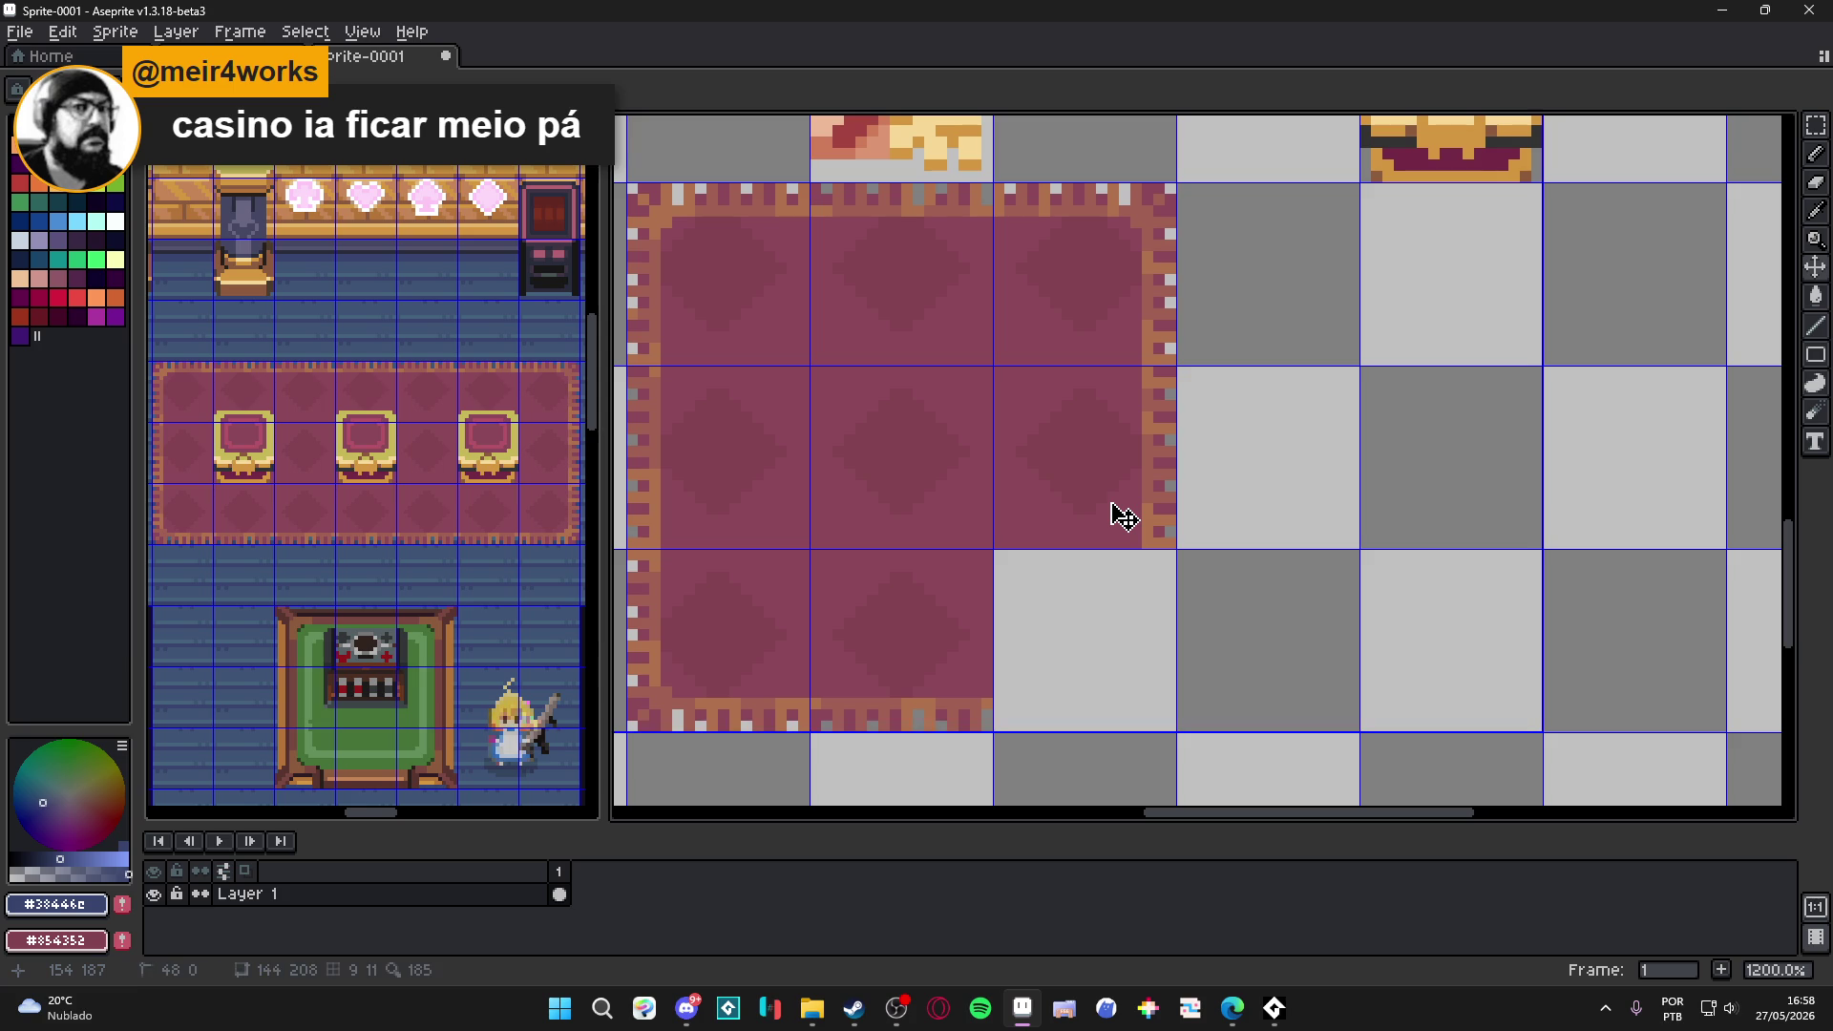
key("ctrl+v")
mouse_move(1249, 491)
left_mouse_down()
mouse_move(1105, 663)
mouse_move(1126, 647)
left_mouse_up()
key("Return")
scroll(1119, 635, "down", 5)
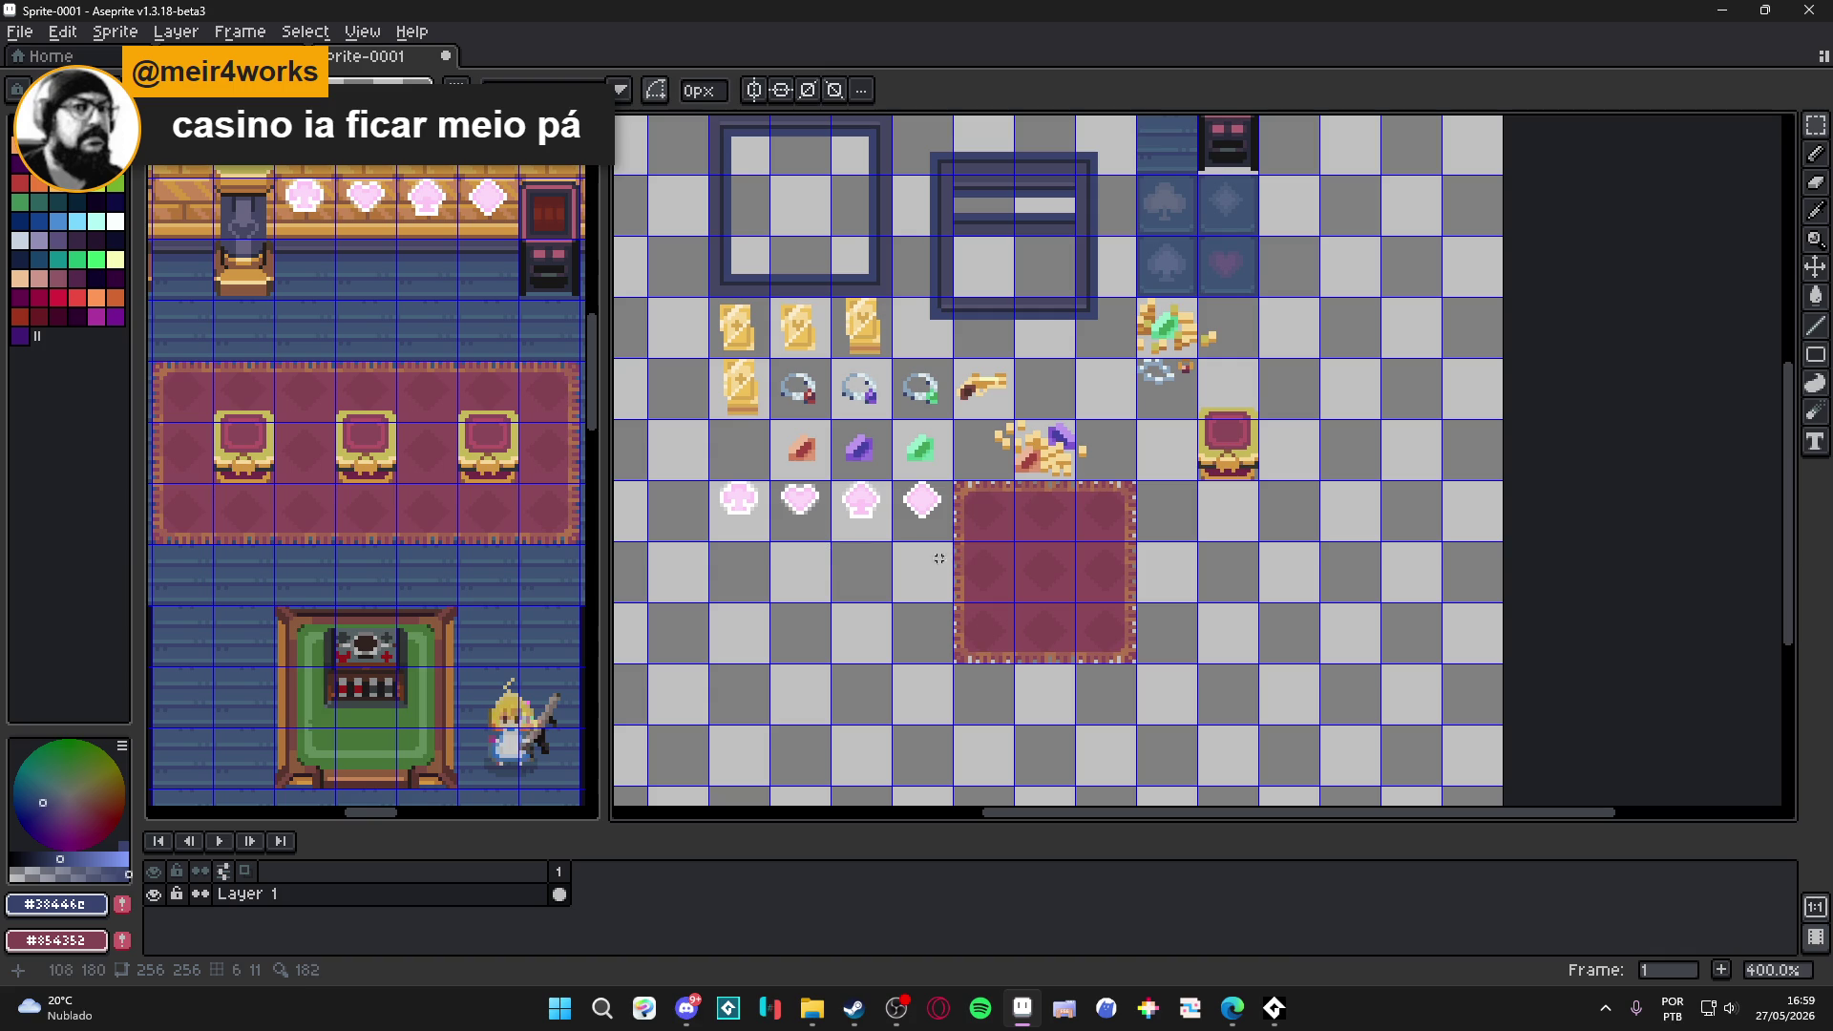
Shift the red, purple and green gems and the tan gun one tile left.
key("v")
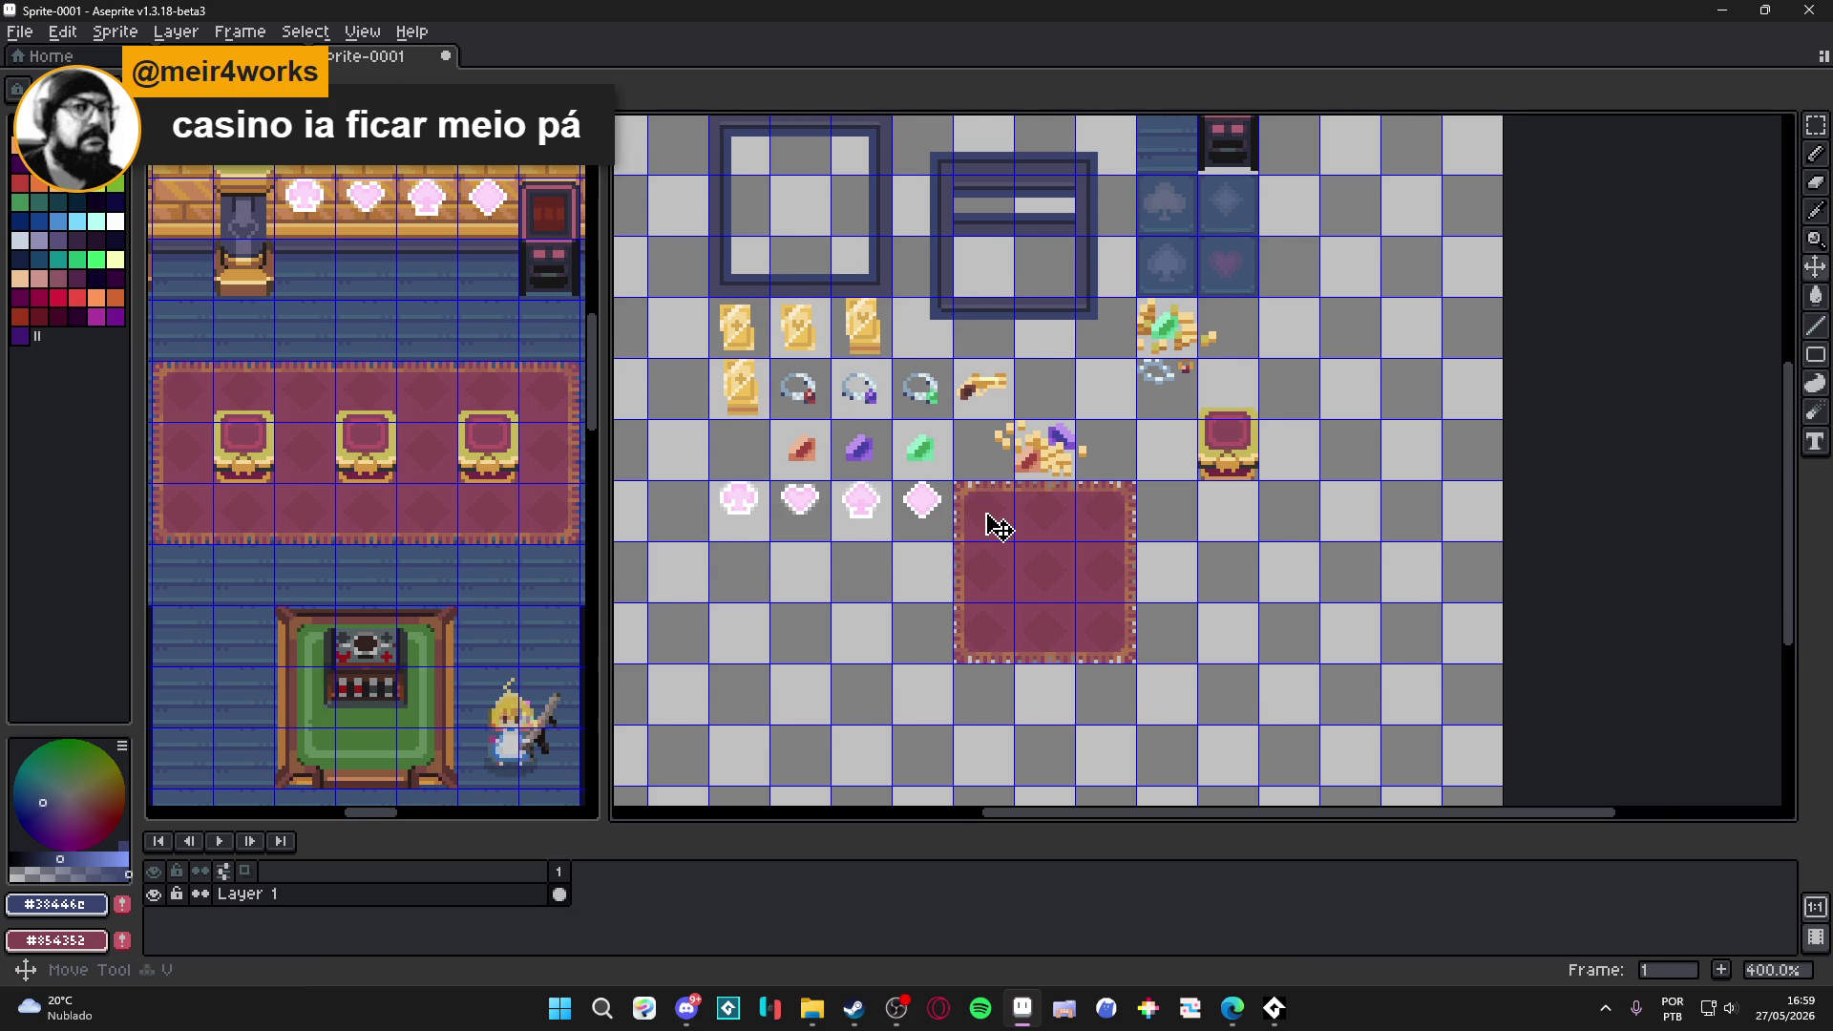
scroll(997, 525, "down", 1)
scroll(998, 526, "down", 1)
scroll(997, 527, "up", 1)
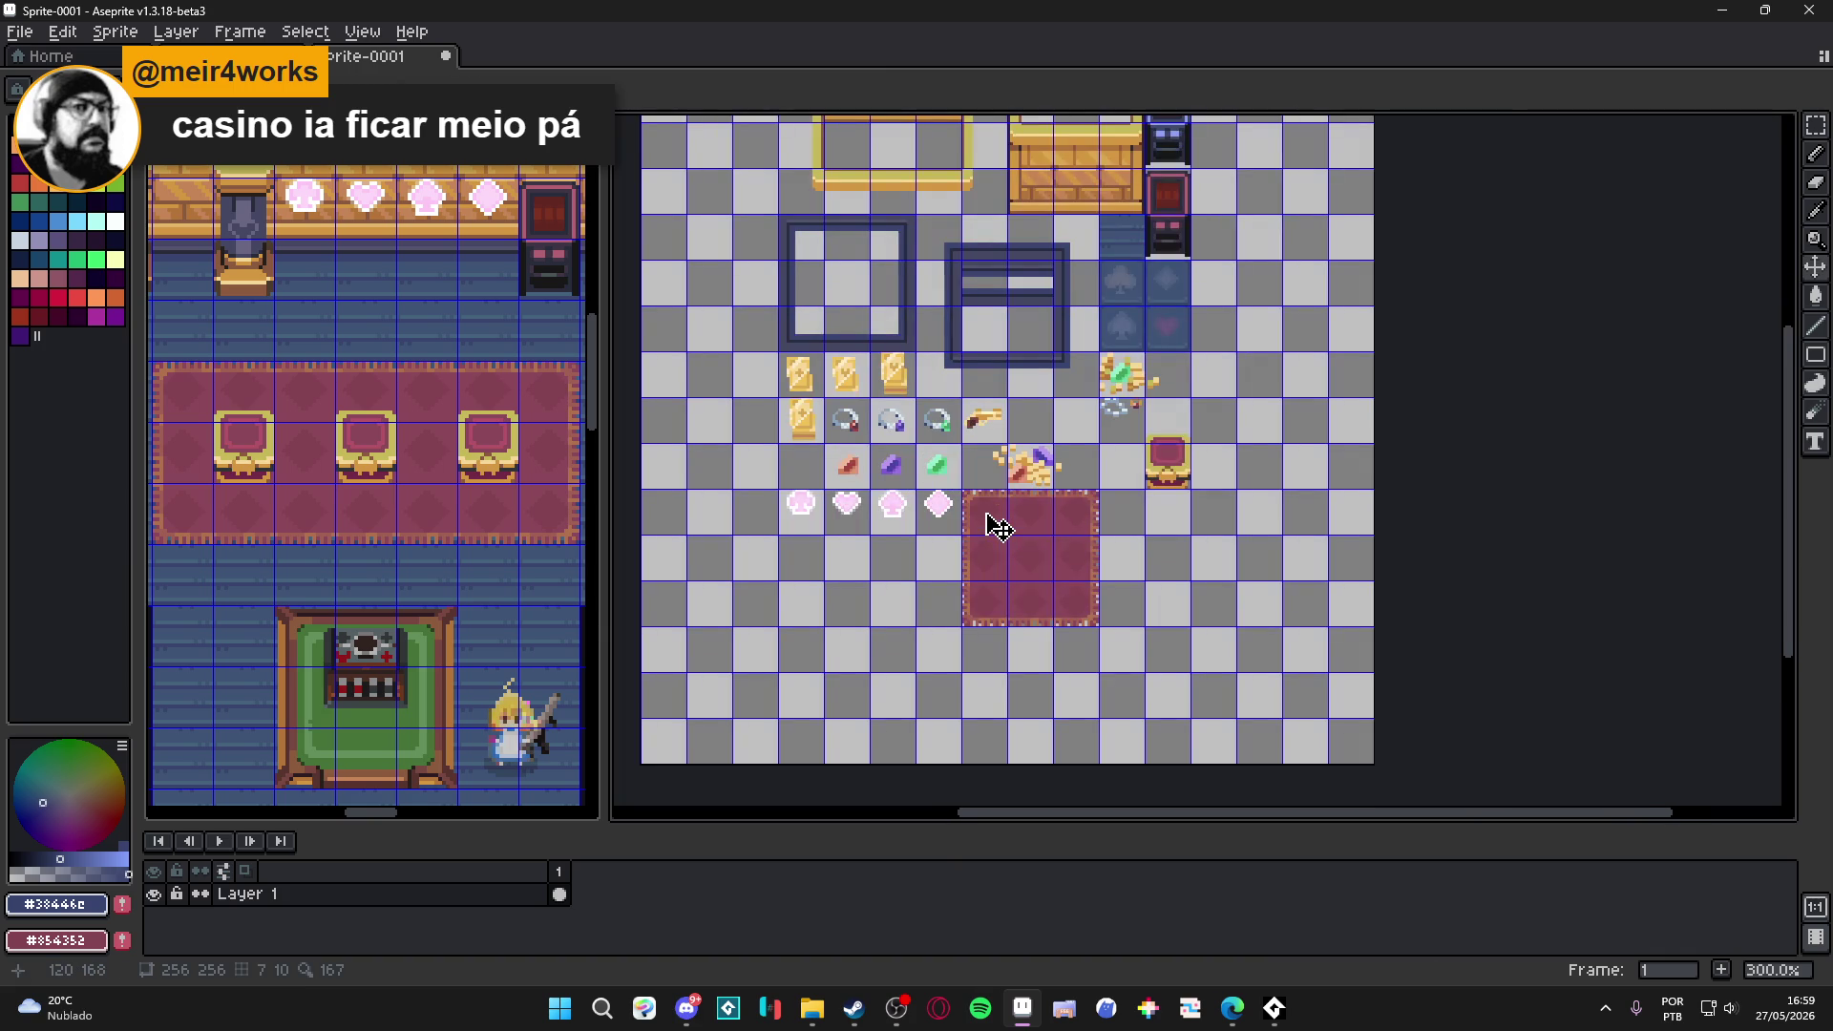
key("v")
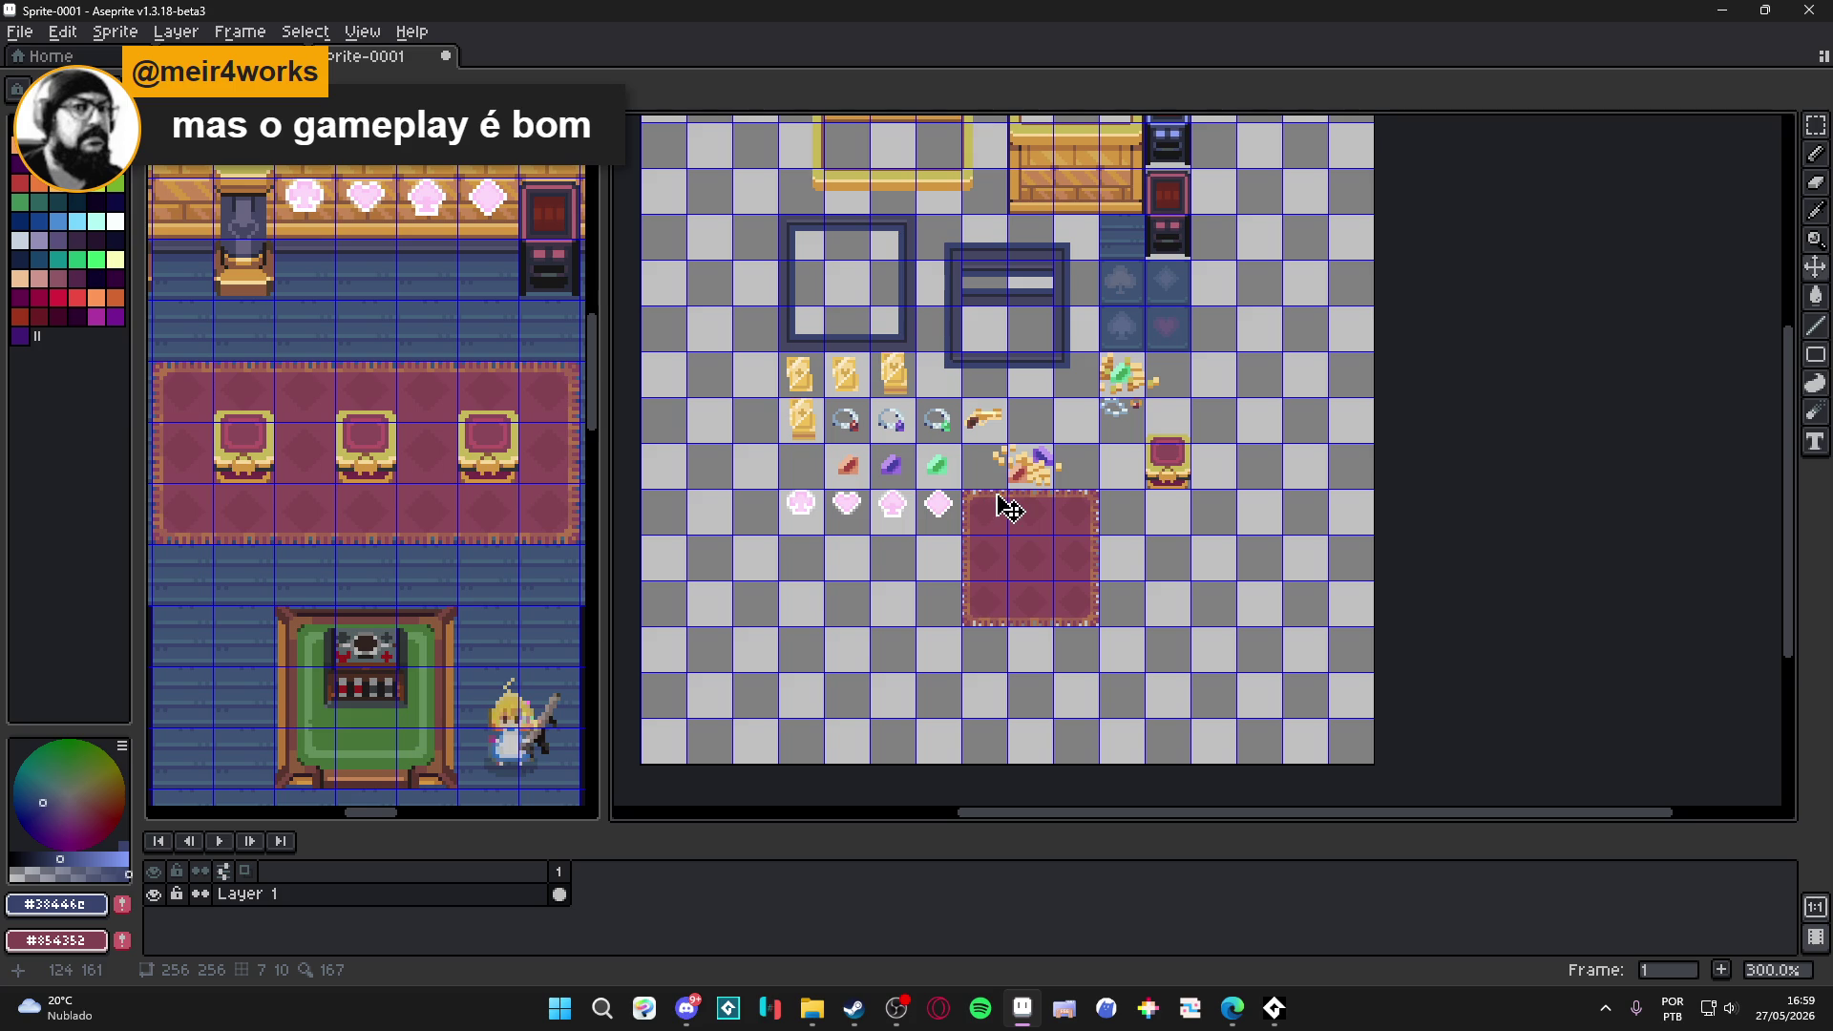
scroll(1004, 512, "down", 1)
scroll(1009, 514, "up", 1)
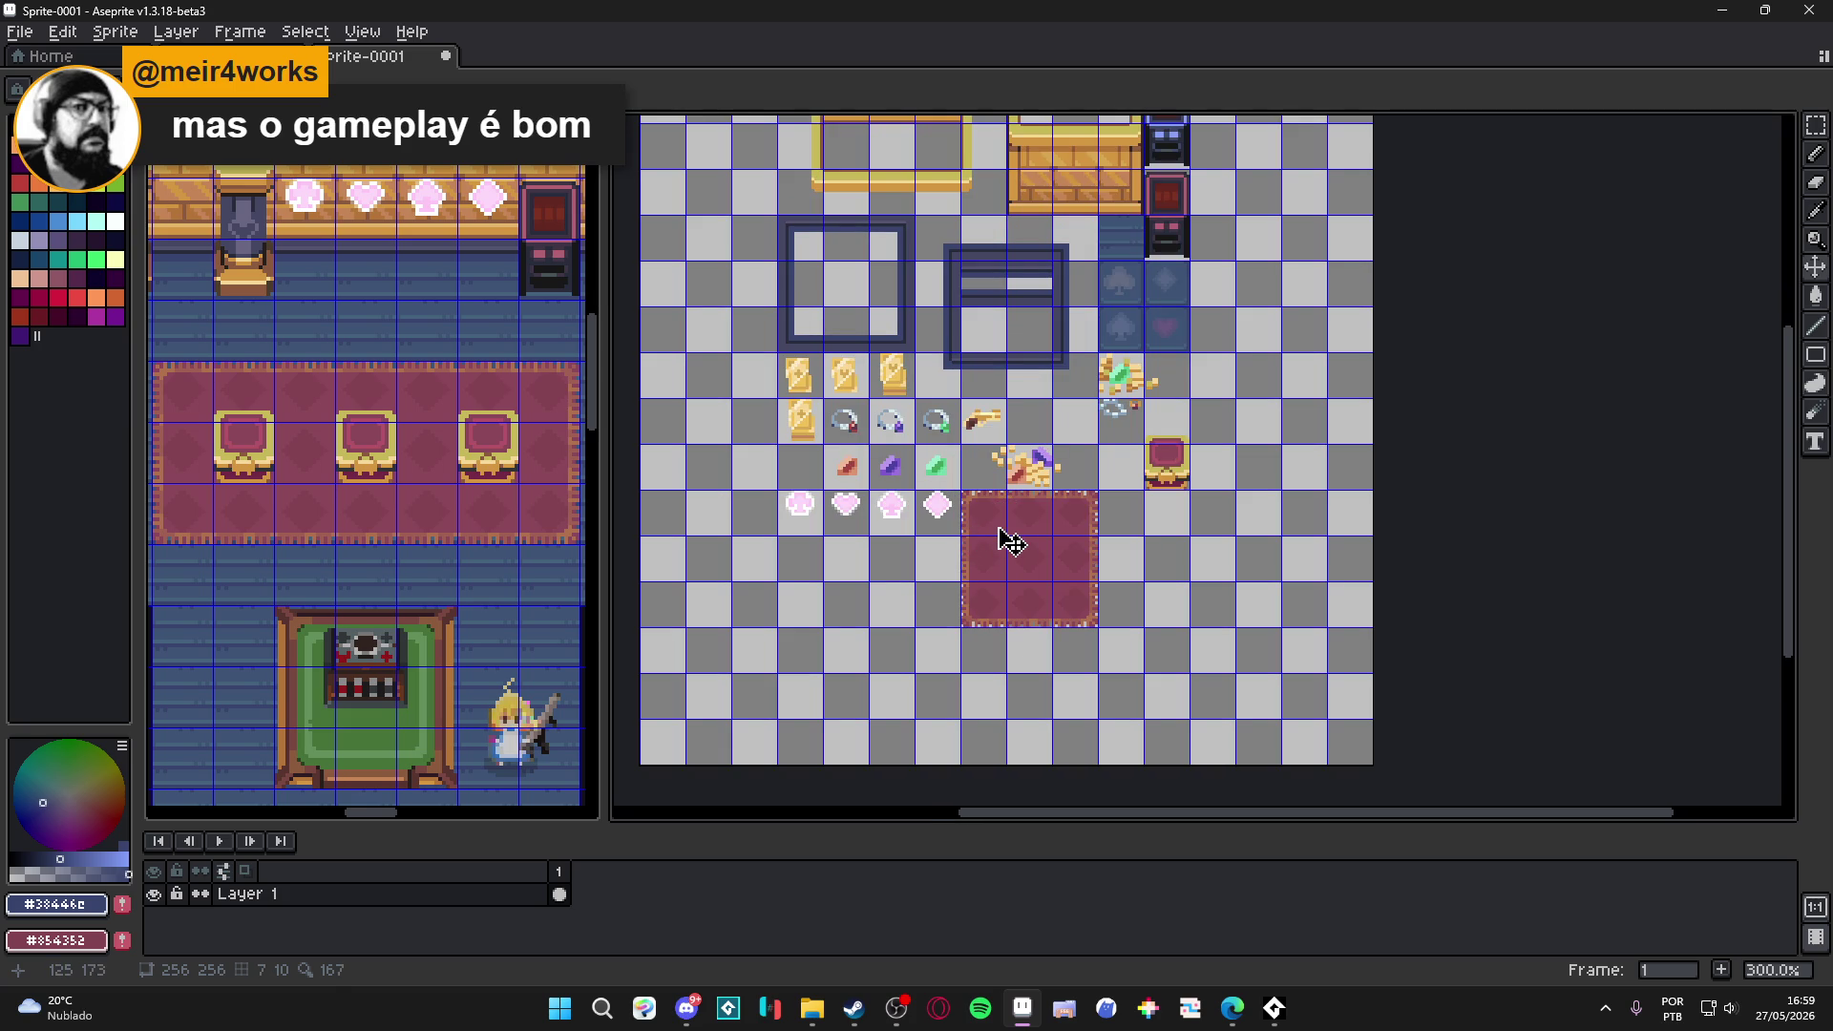
left_click(945, 477)
scroll(950, 482, "up", 1)
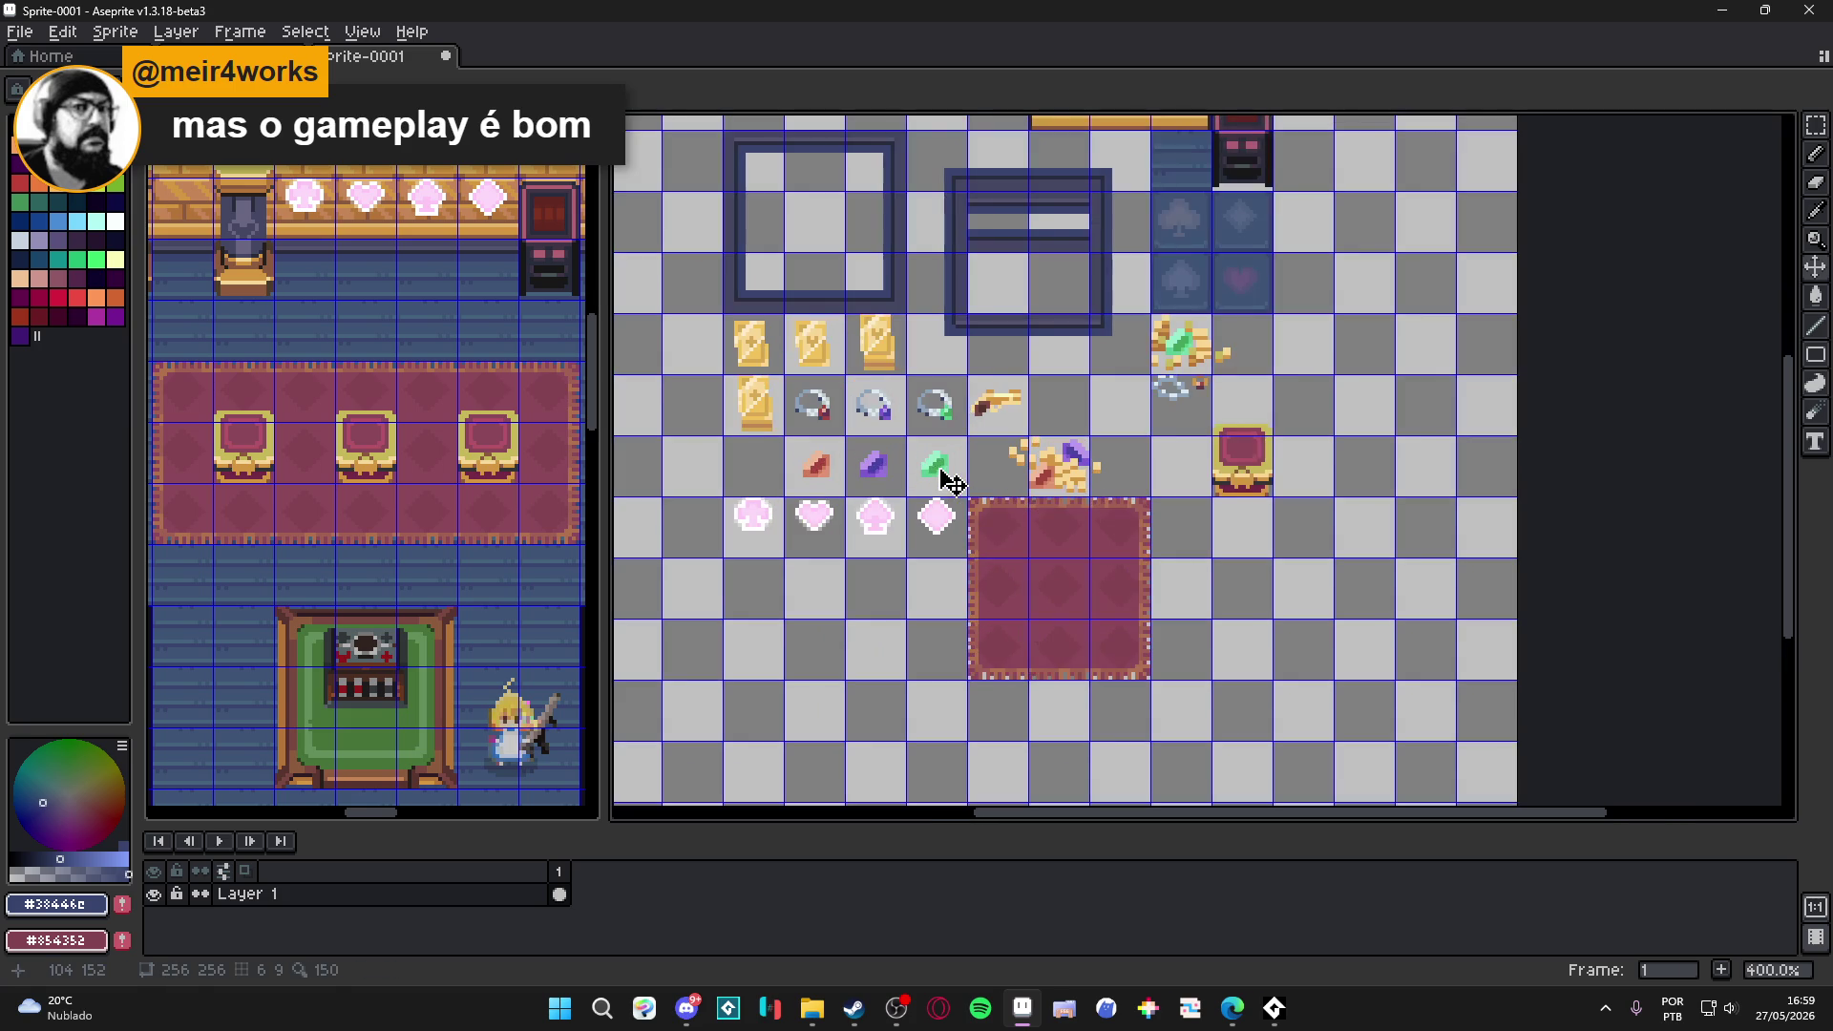
left_click_drag(952, 482, 792, 482)
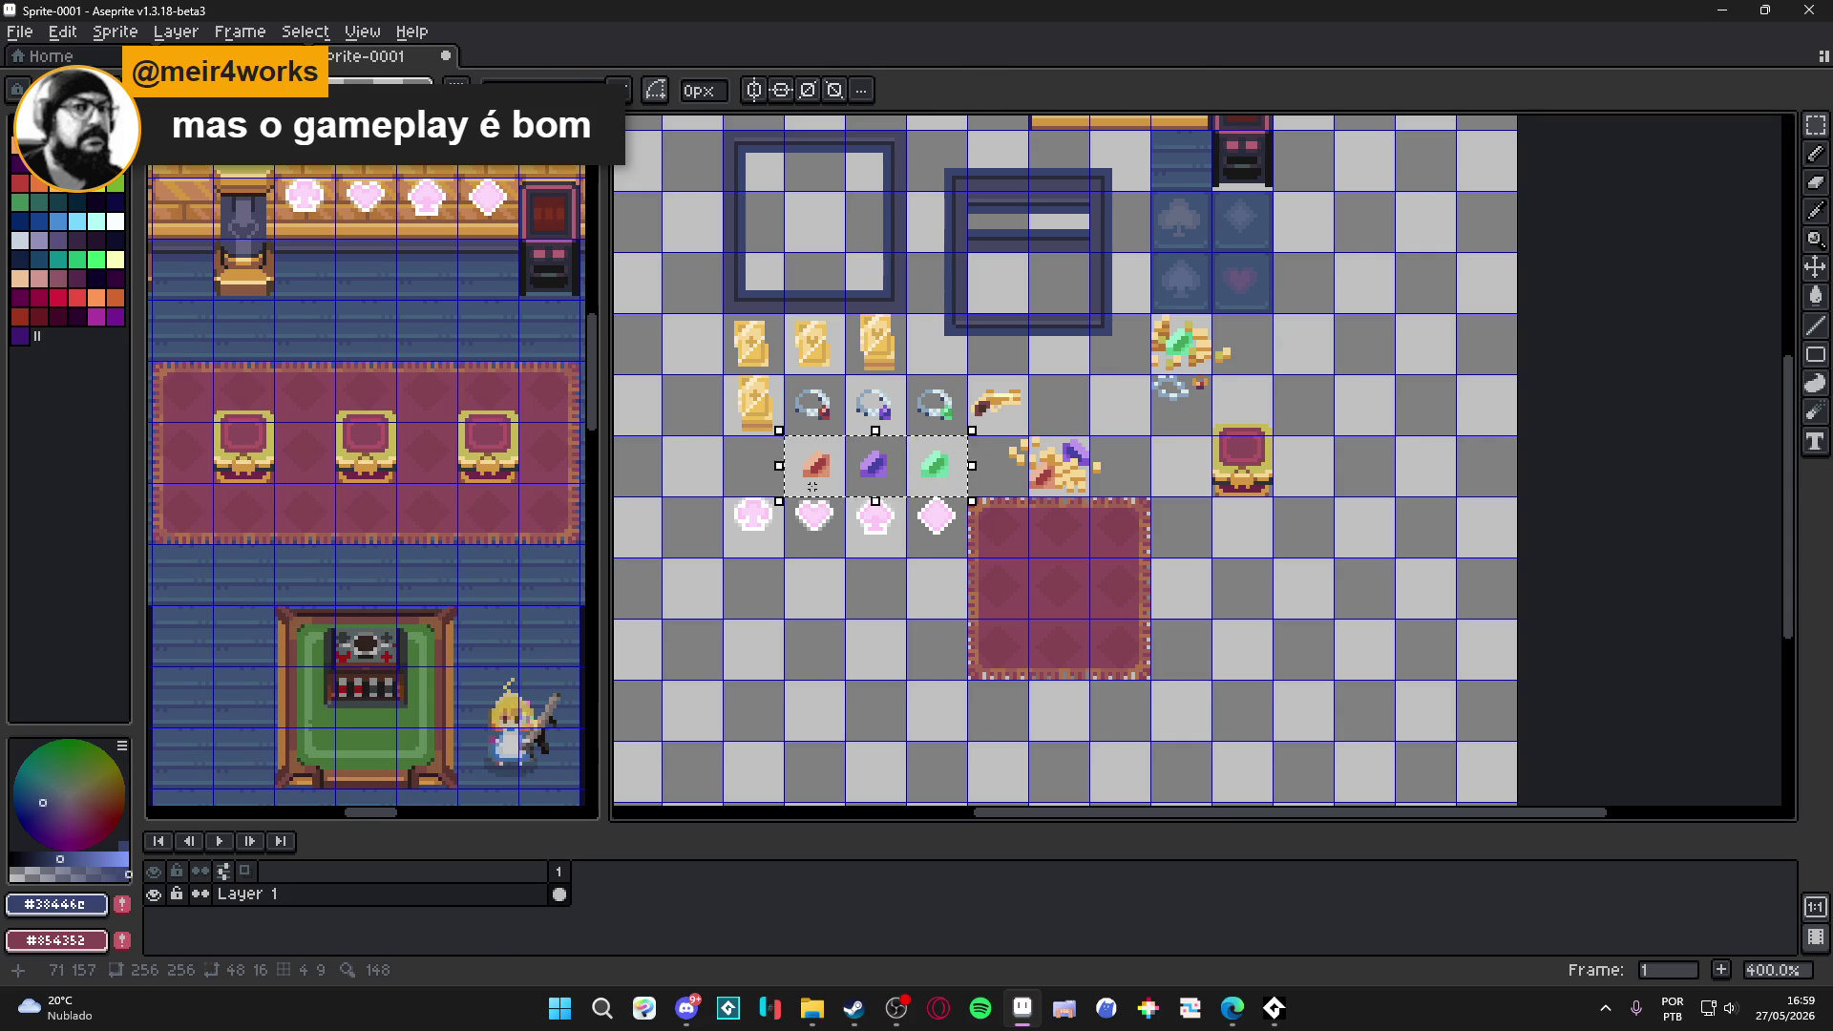
left_click_drag(907, 482, 847, 482)
key("ctrl+d")
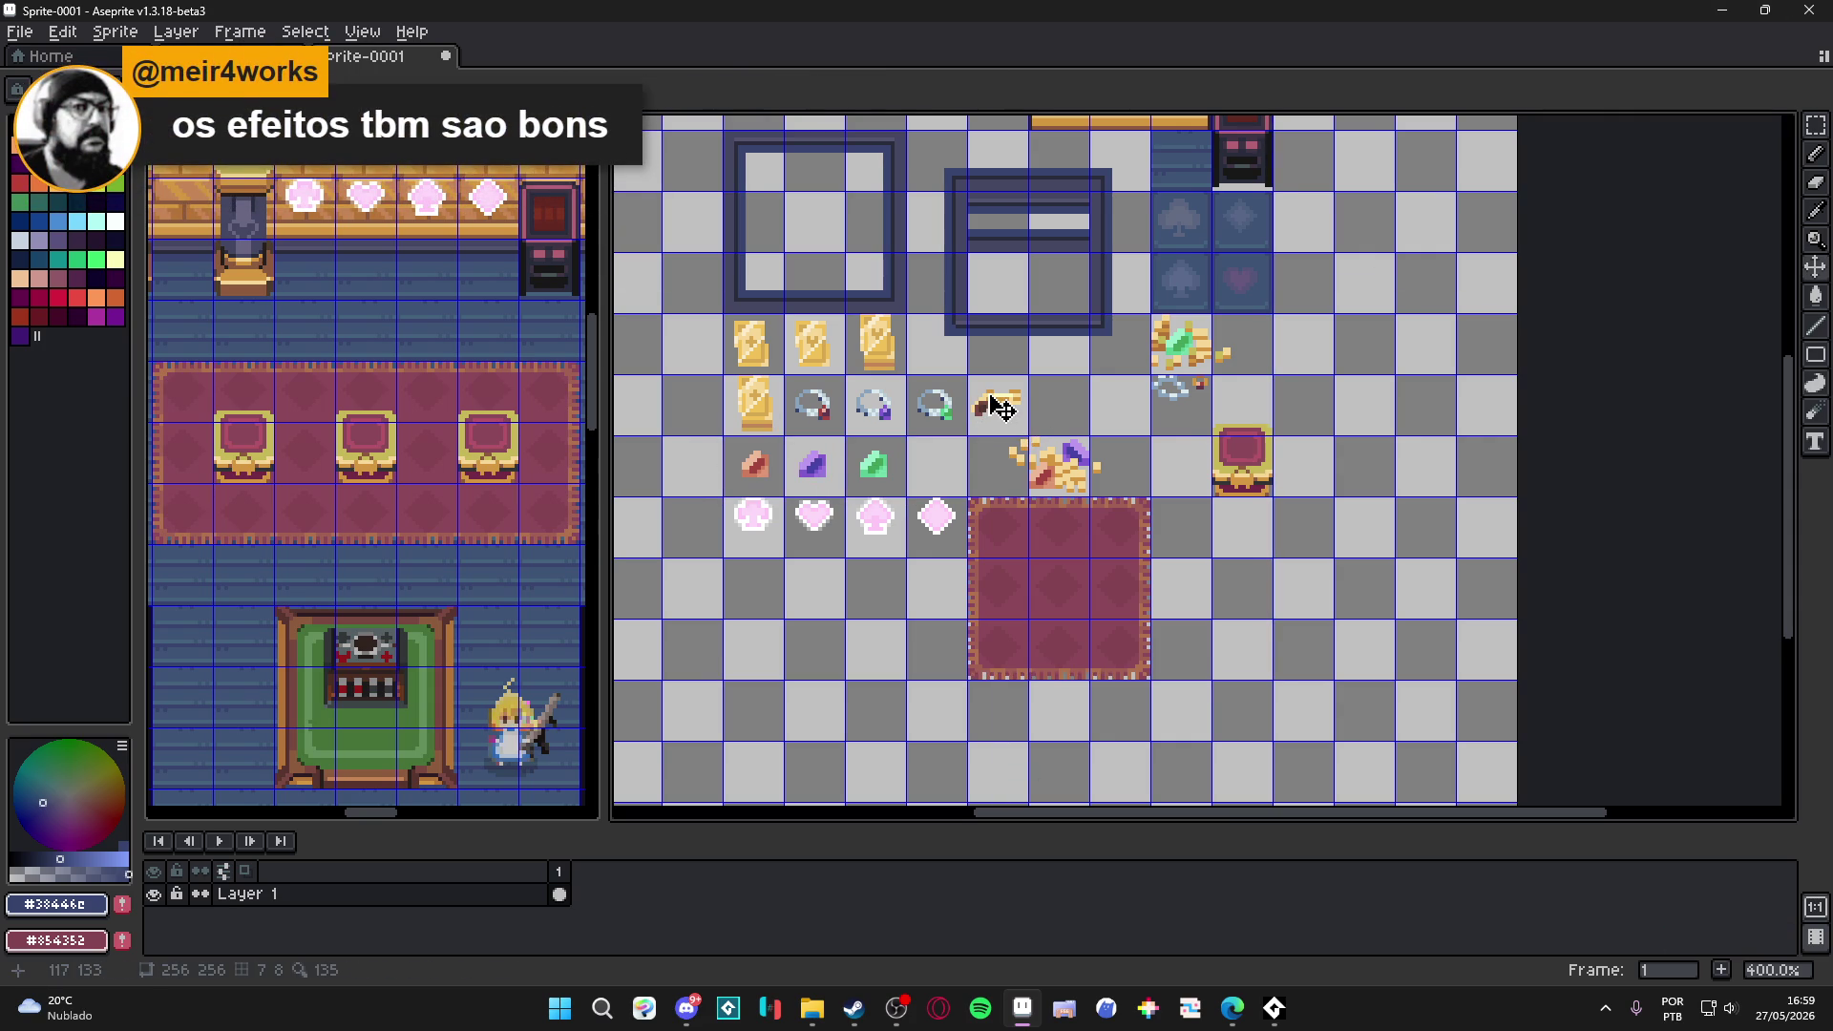
mouse_move(993, 399)
left_mouse_down()
mouse_move(993, 453)
mouse_move(1134, 485)
mouse_move(1134, 423)
left_mouse_up()
key("Left")
key("Down")
Raise the gold pile and the 3×3 rug up one tile.
left_click(1015, 536)
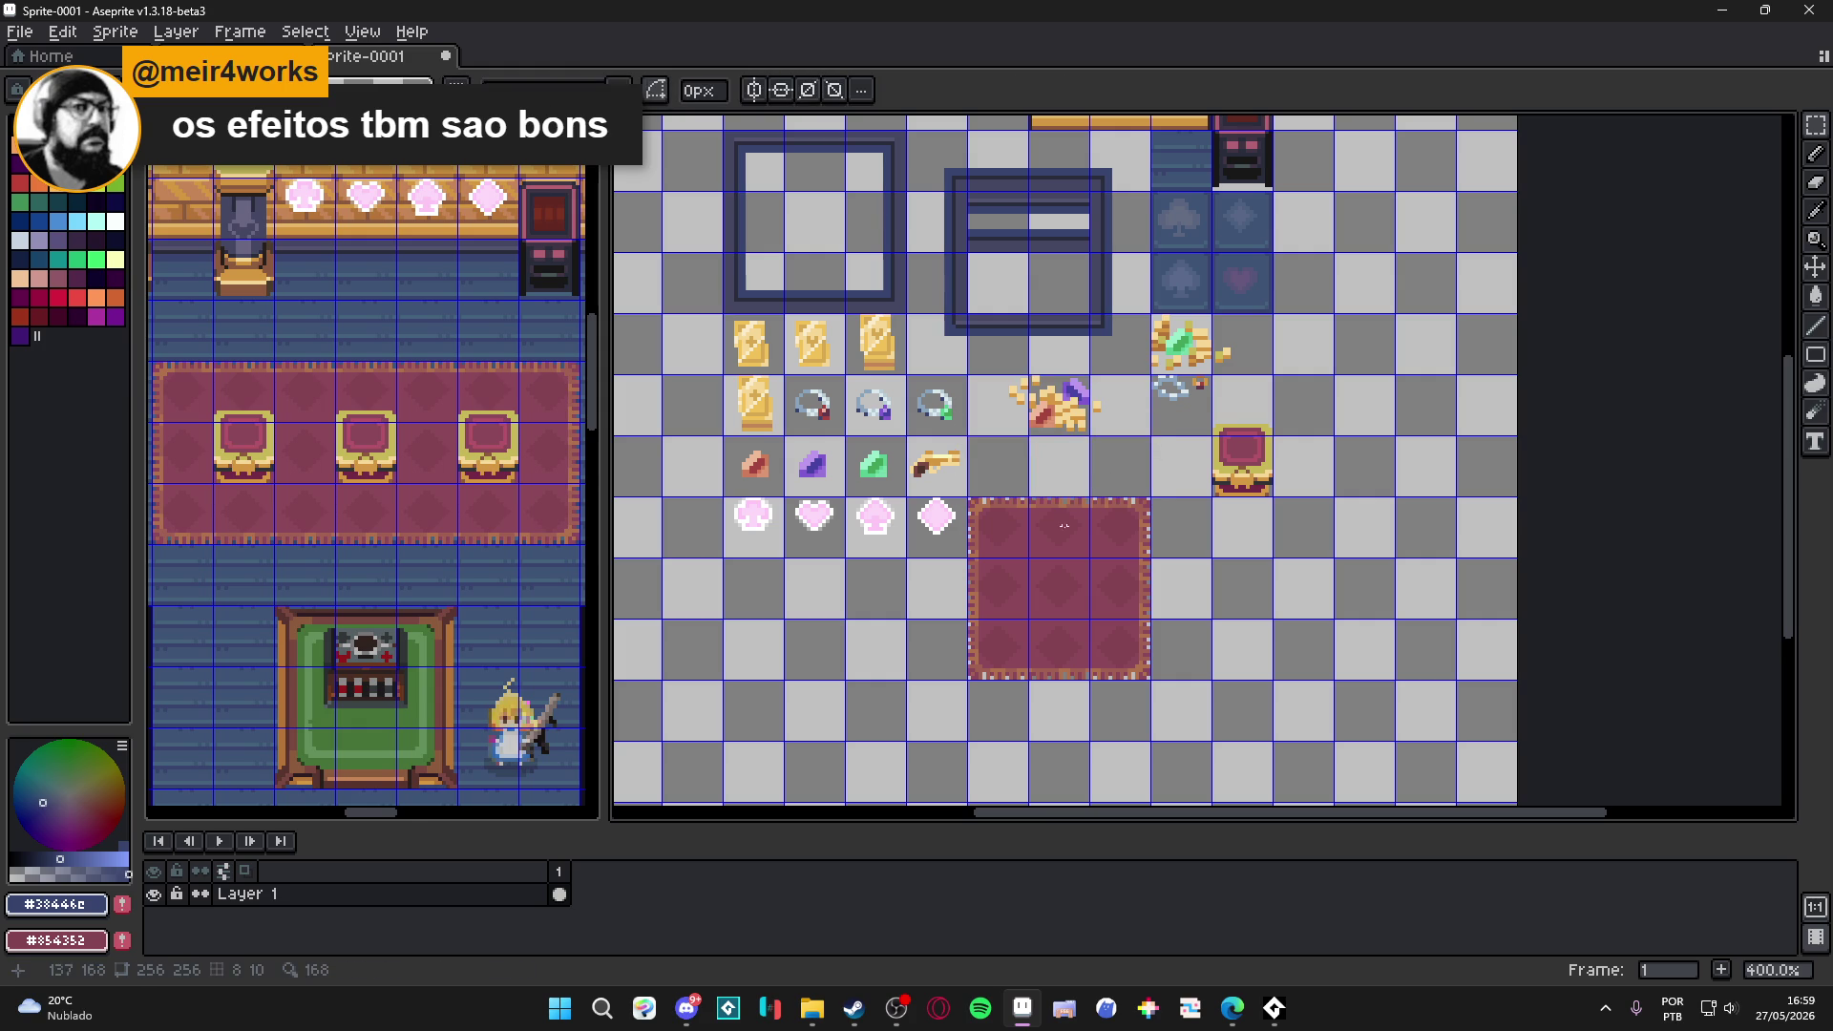
left_click_drag(1015, 537, 1133, 634)
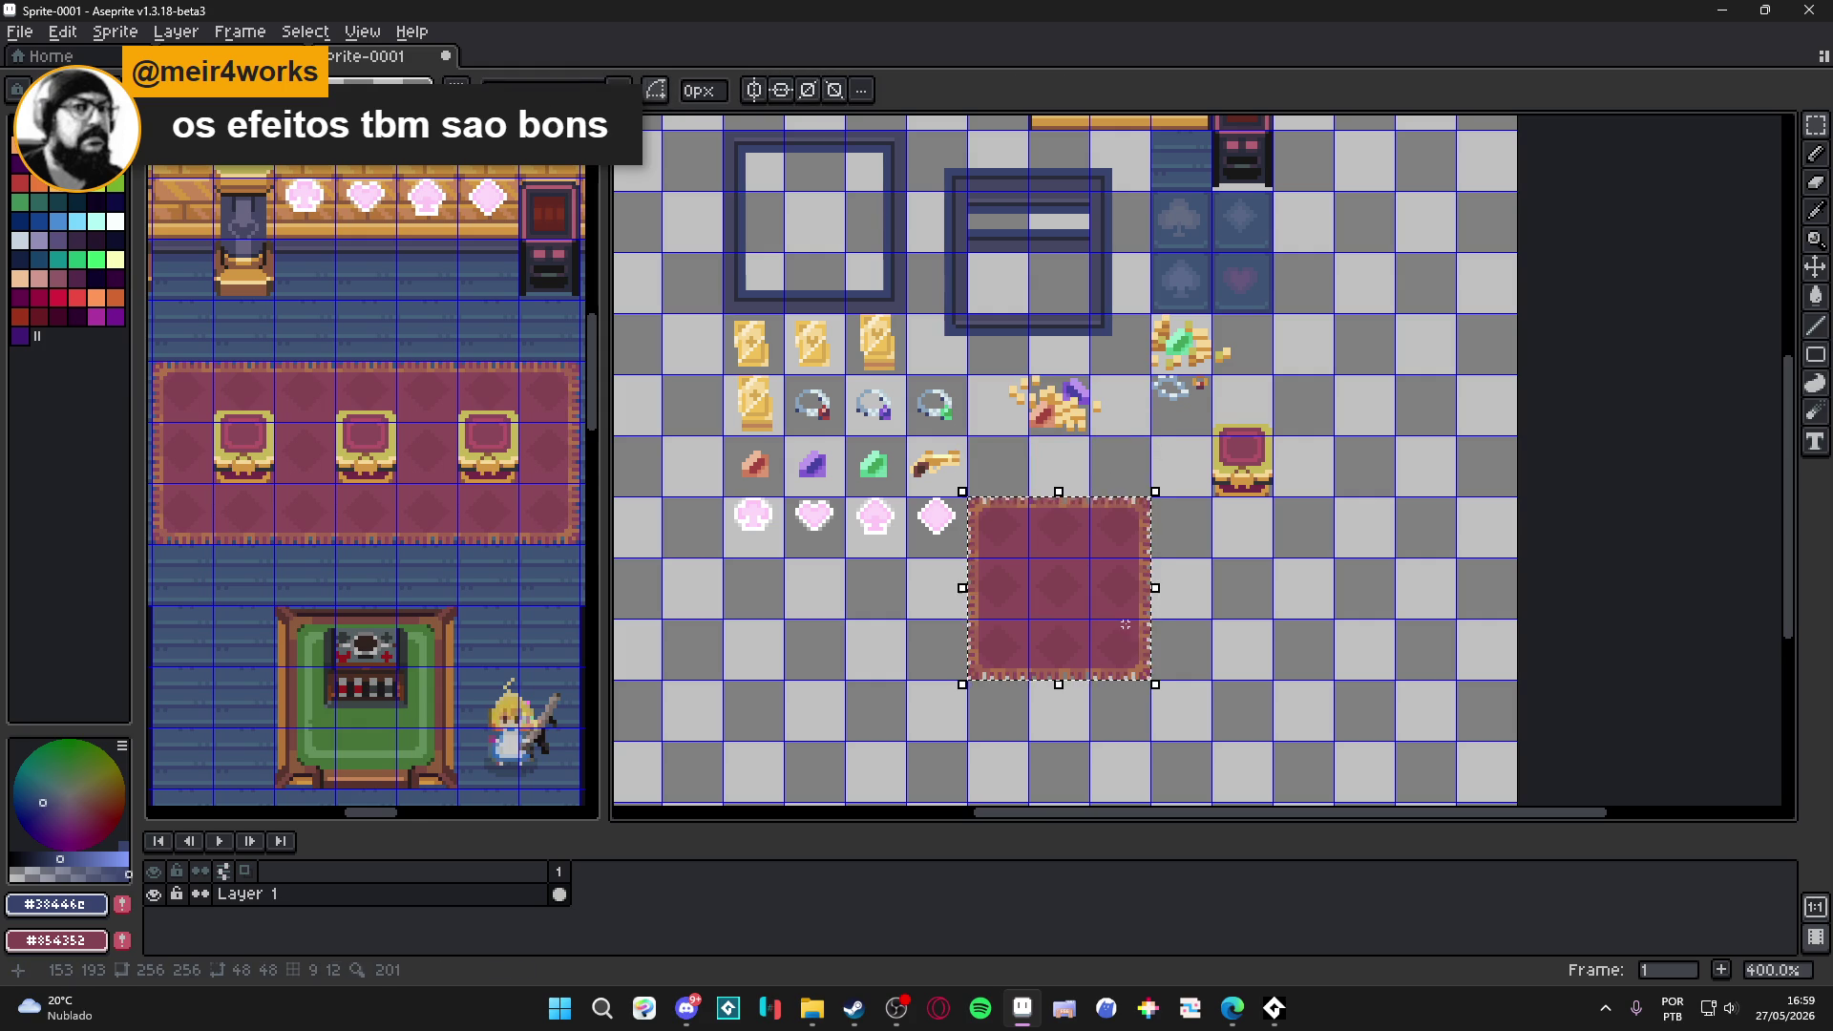
key("Up")
key("Return")
scroll(1126, 622, "down", 2)
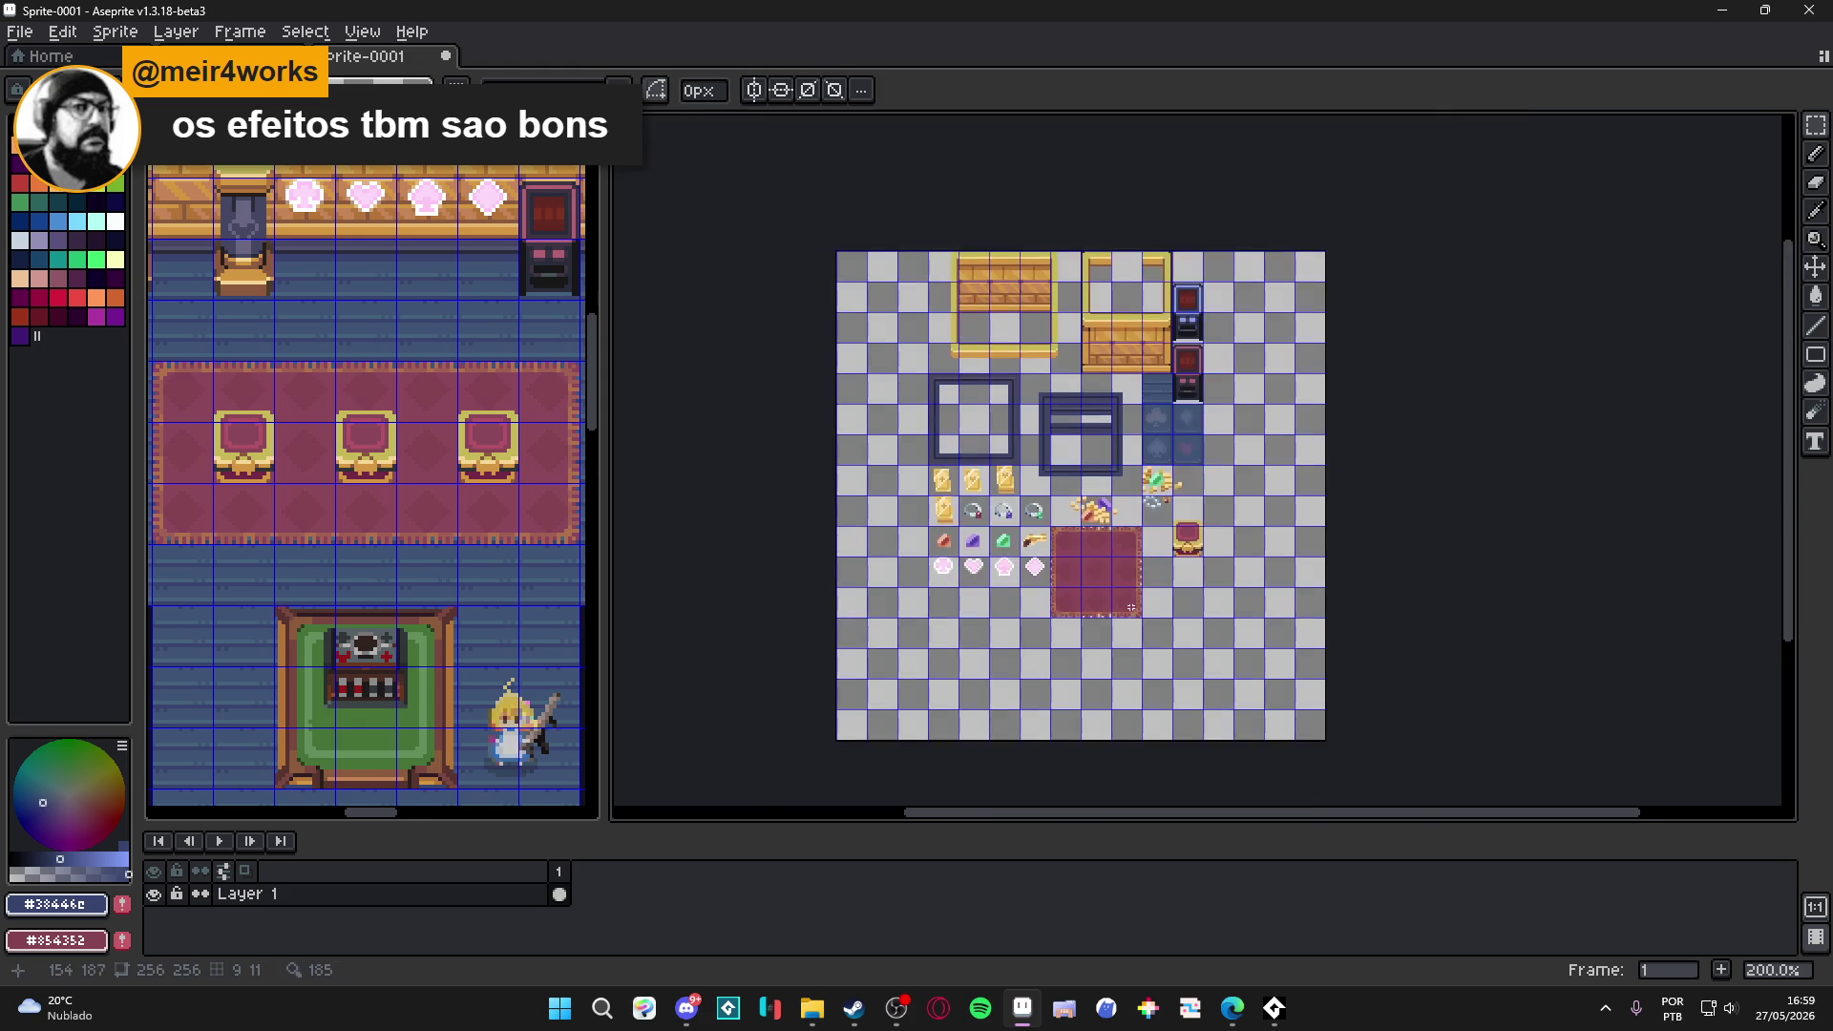
scroll(341, 504, "down", 2)
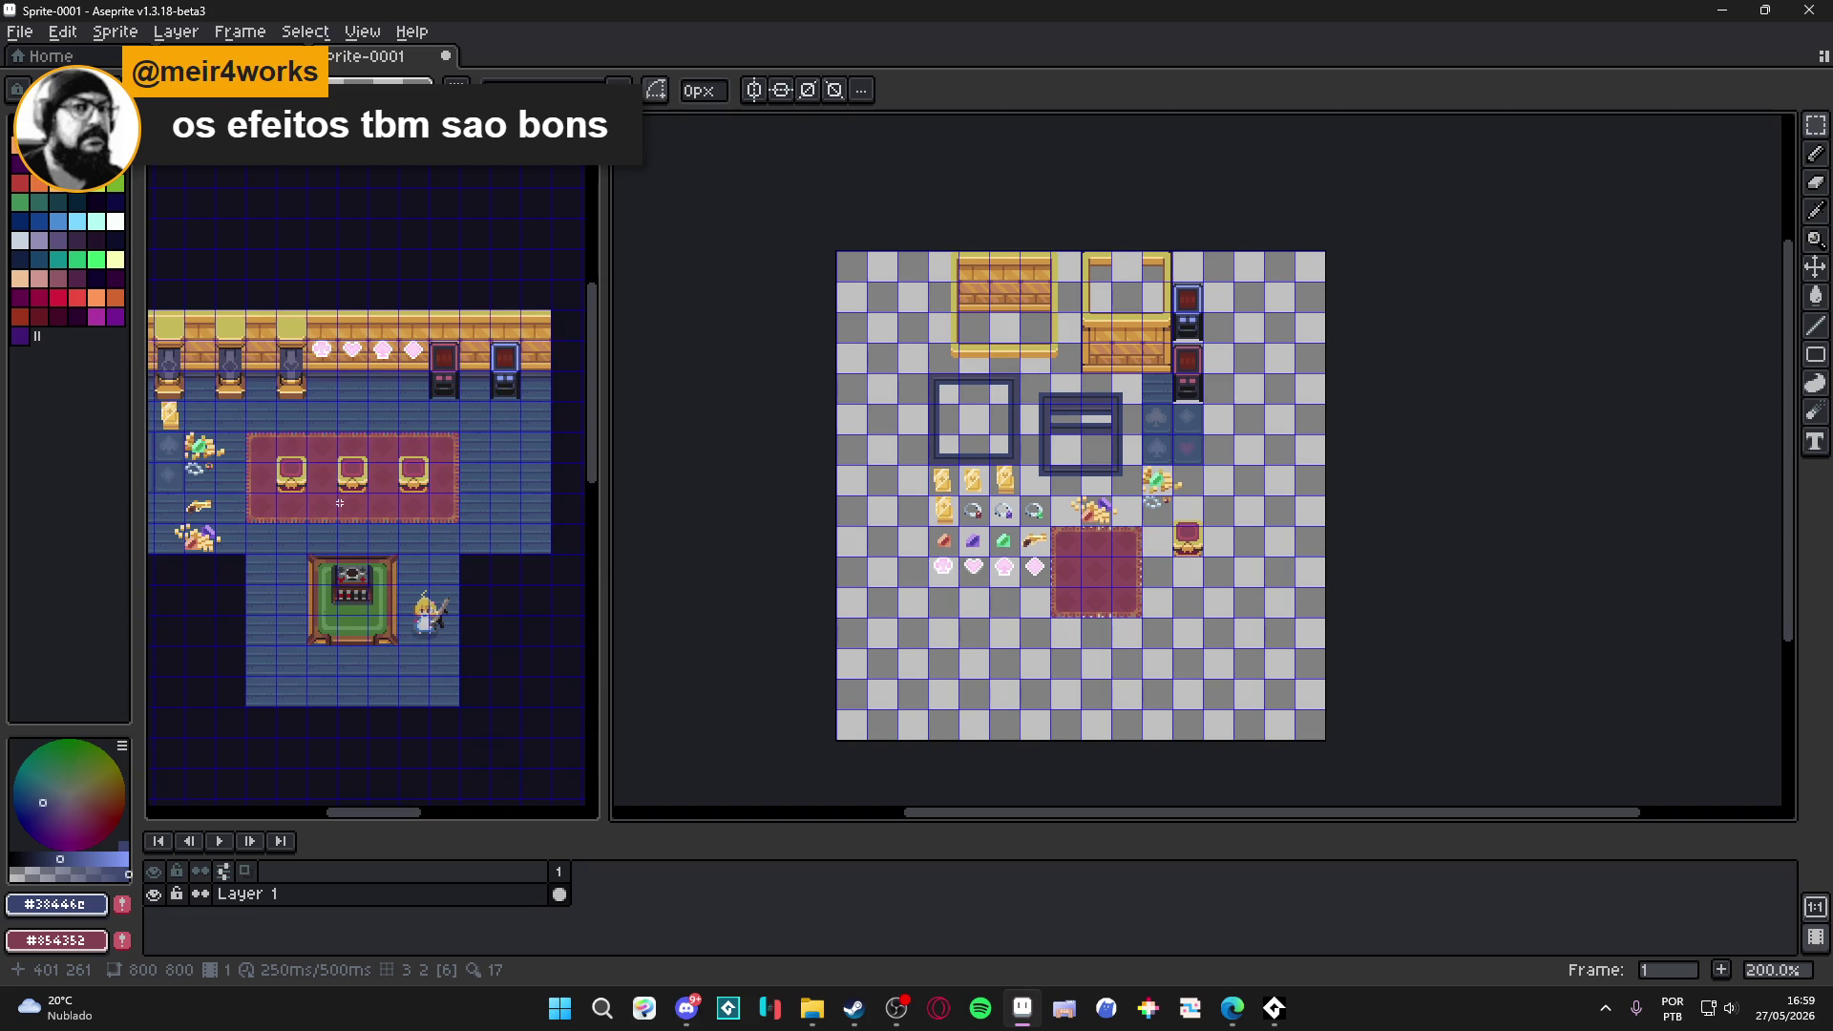
left_click(422, 480)
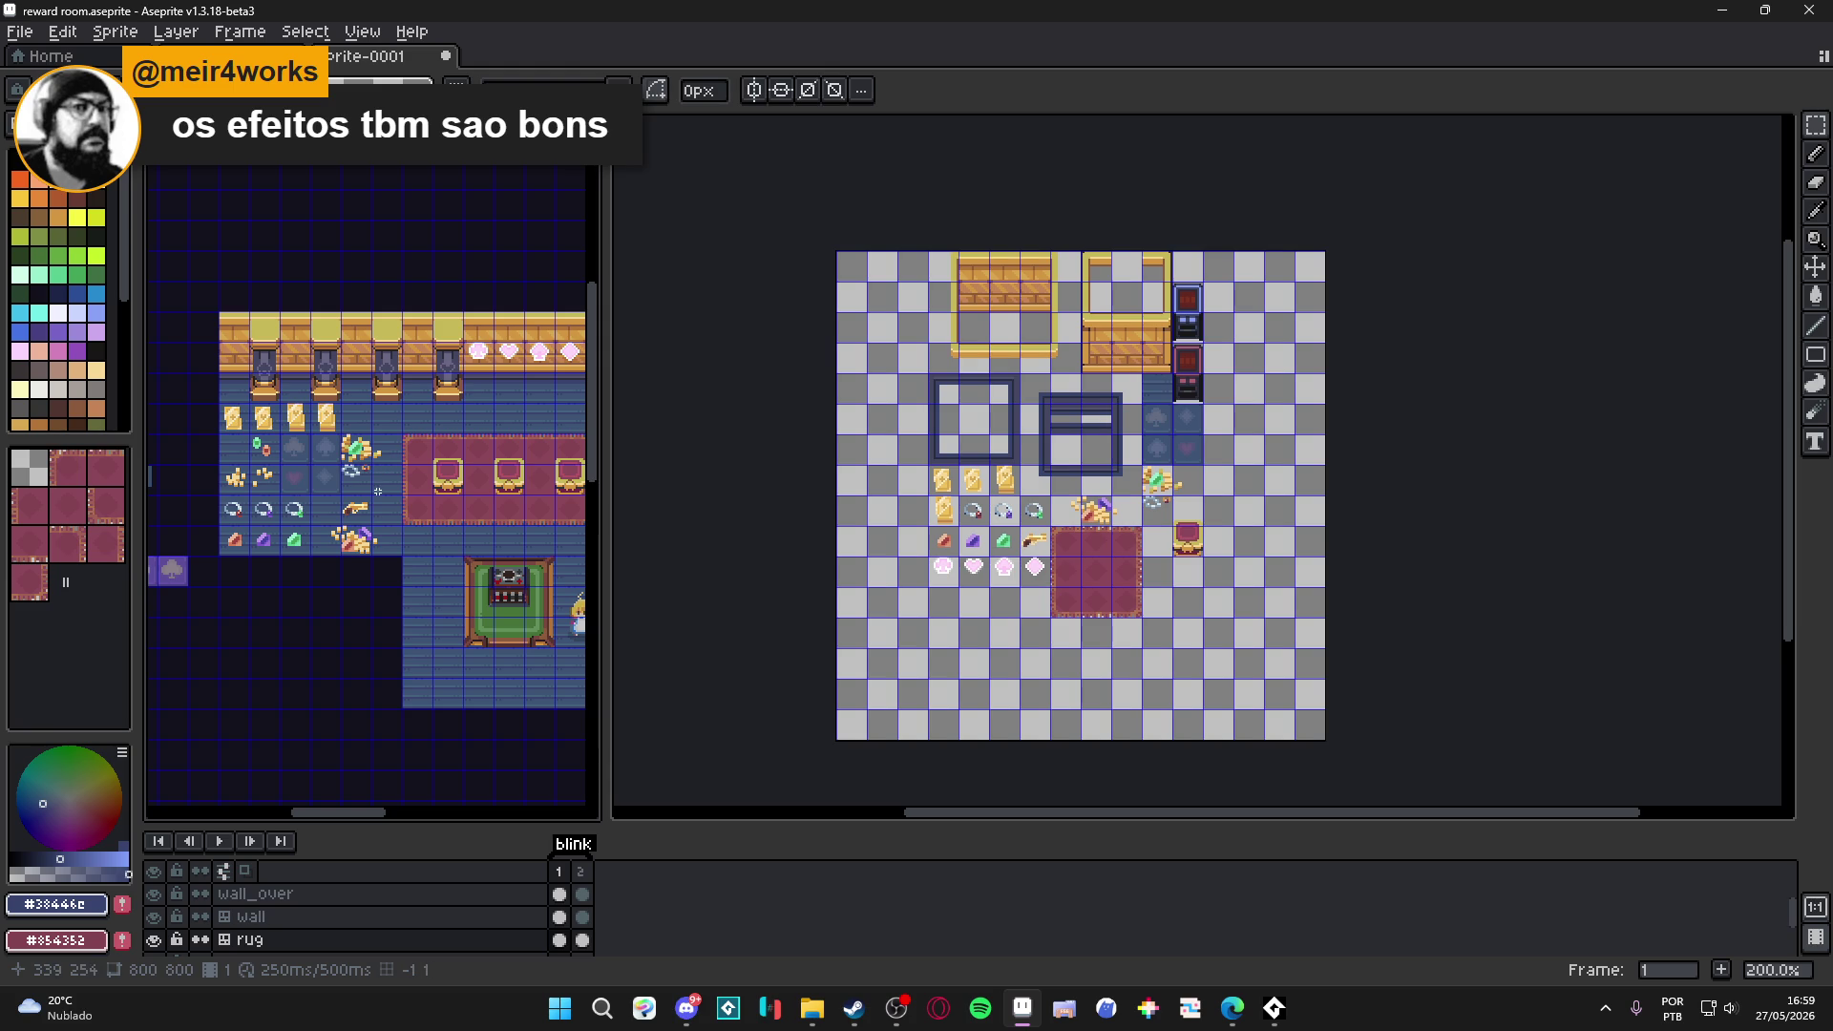
Make wall_over the active layer, save the reward room file, and frame its pillars.
scroll(504, 567, "right", 5)
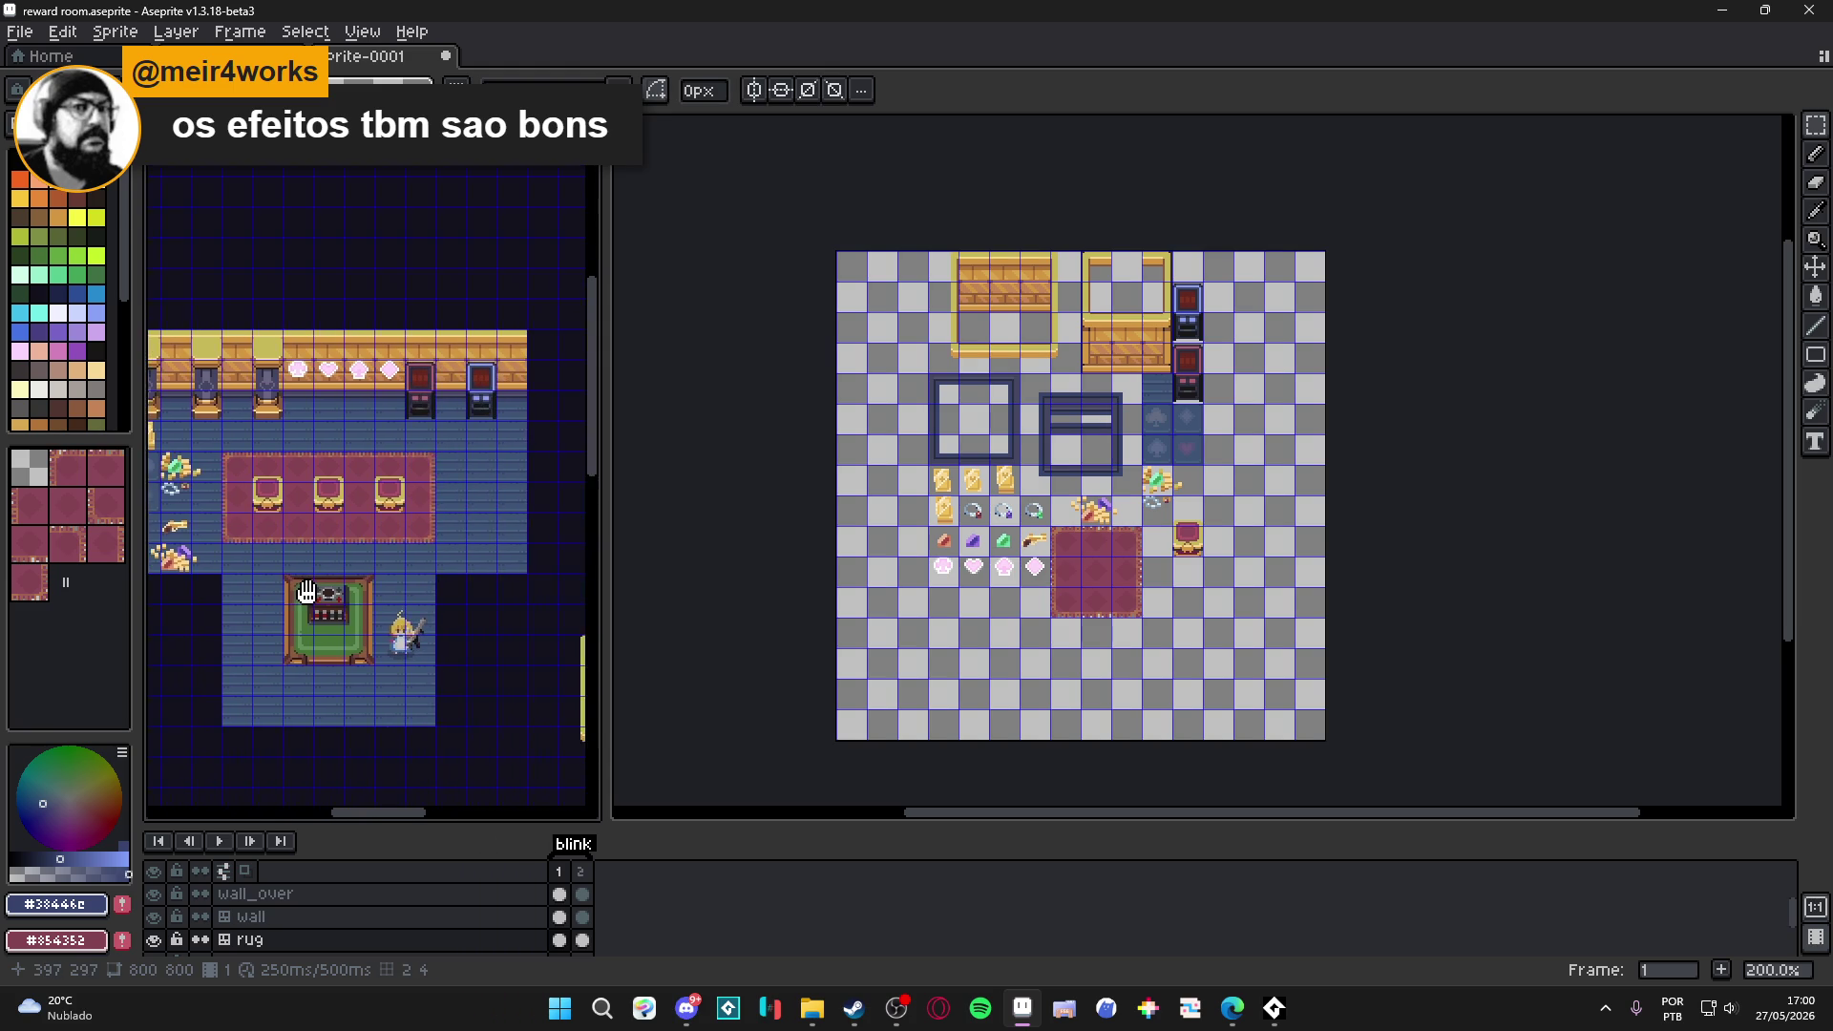
mouse_move(337, 563)
left_mouse_down()
mouse_move(295, 581)
mouse_move(425, 560)
mouse_move(352, 328)
mouse_move(382, 338)
left_mouse_up()
scroll(382, 339, "up", 1)
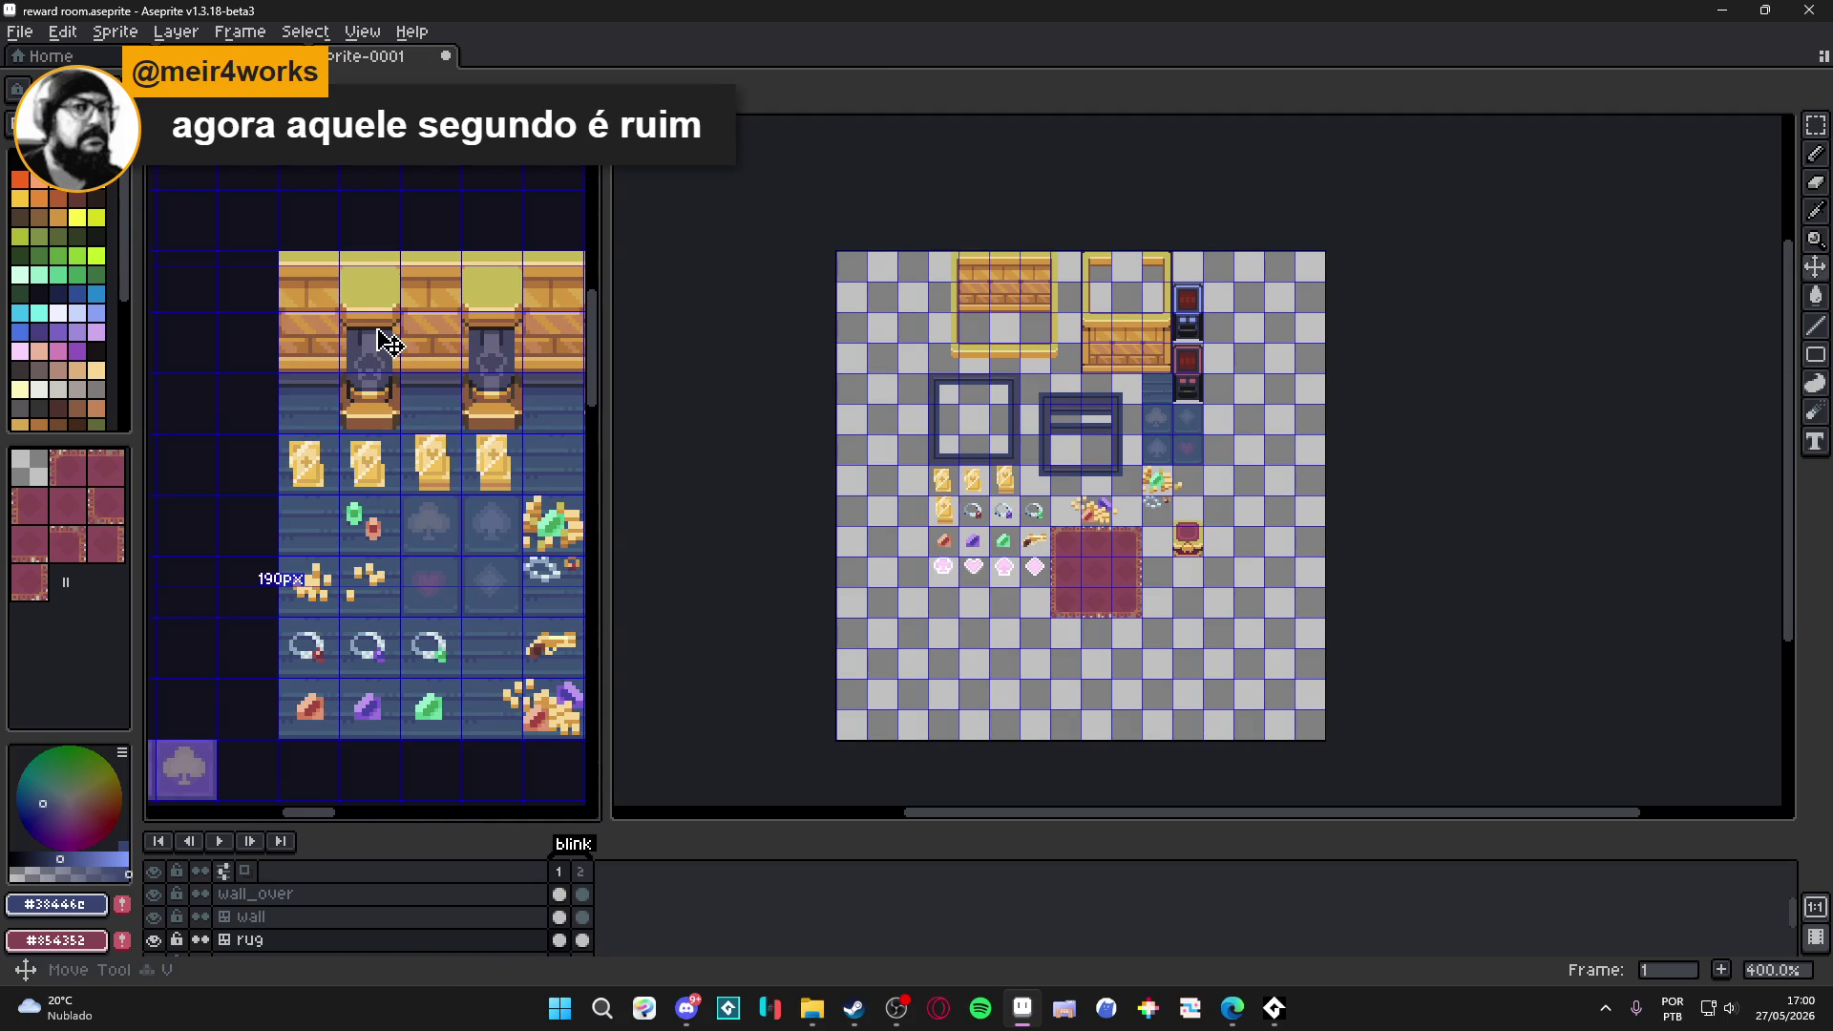
left_click(382, 339, "ctrl")
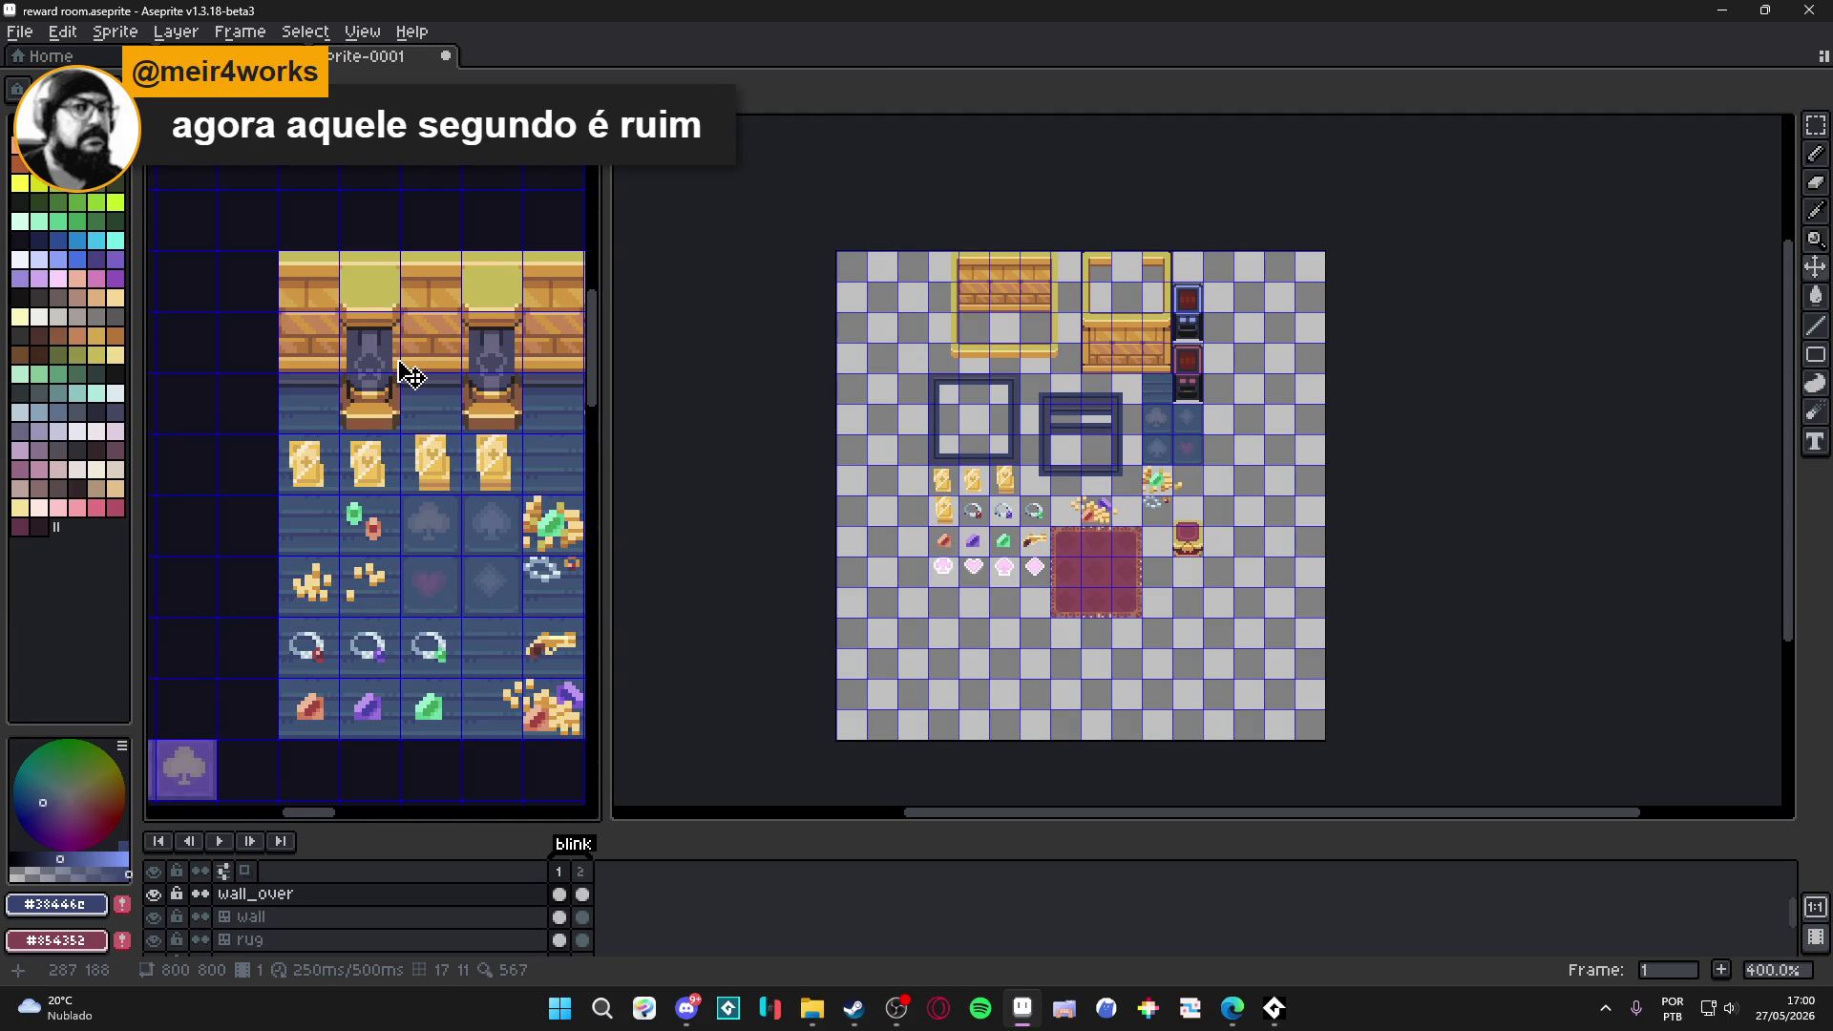
key("ctrl+s")
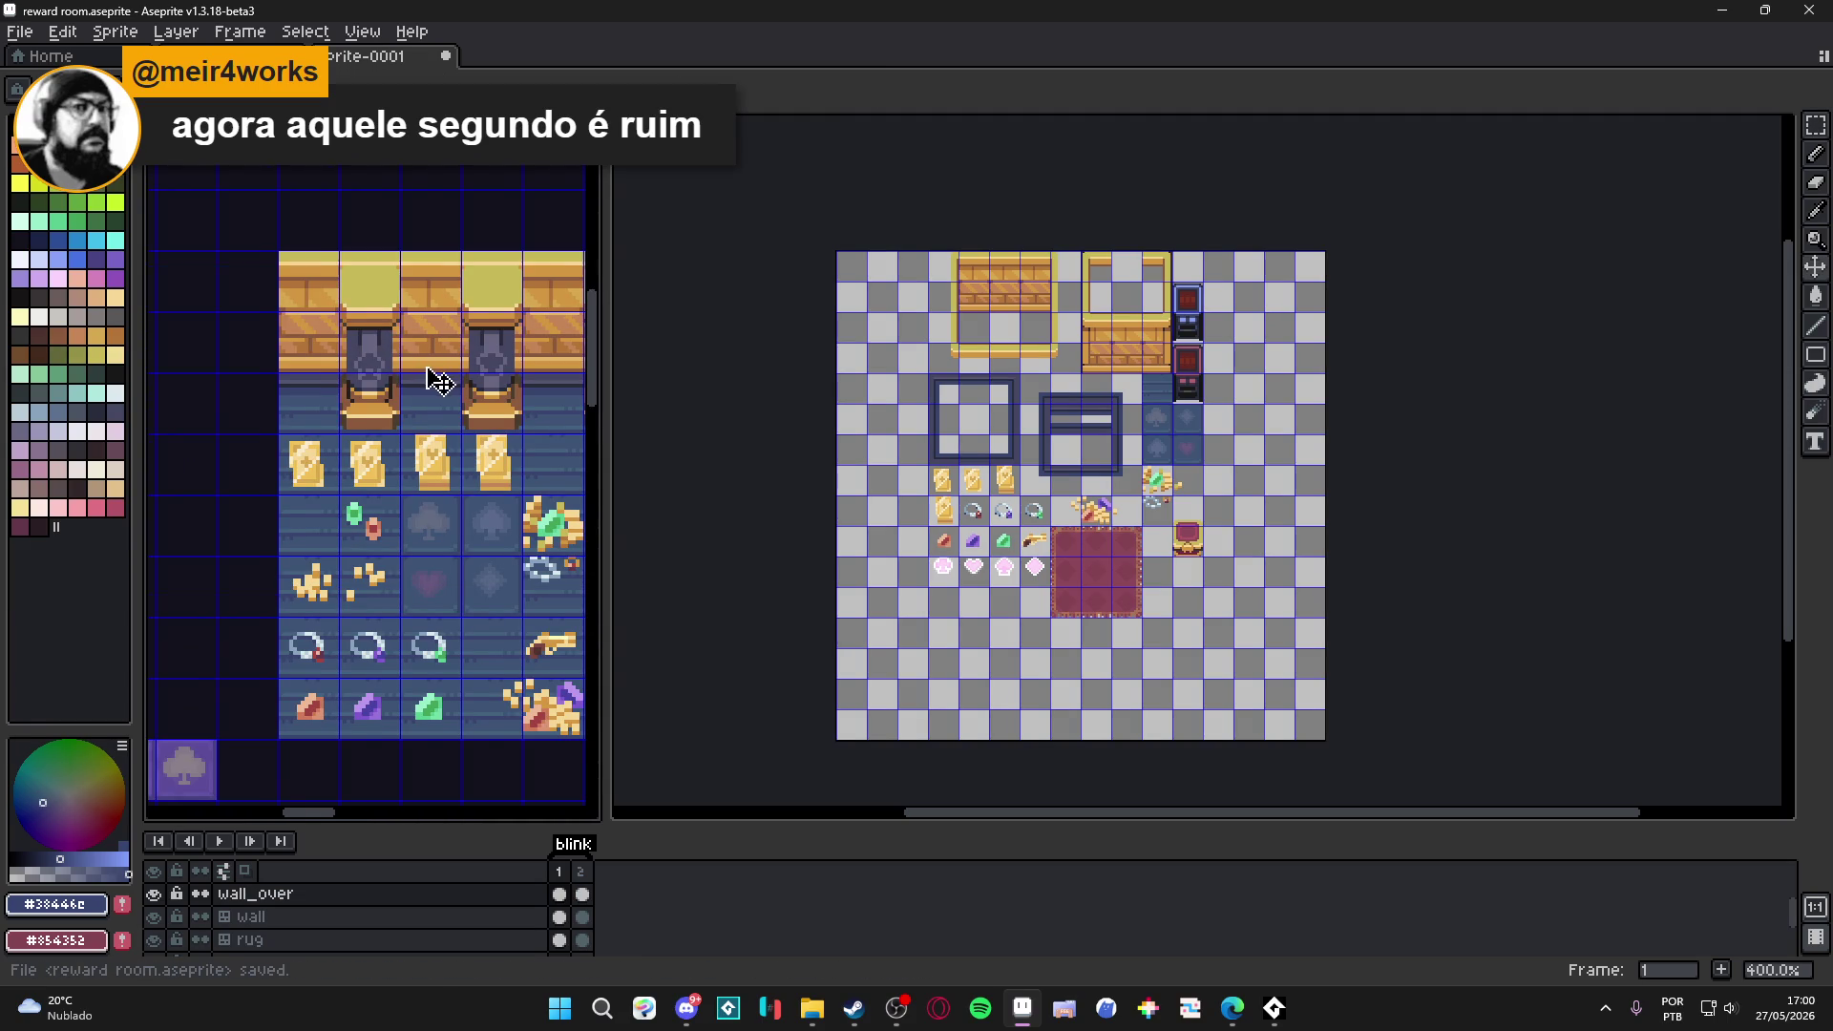
left_click_drag(439, 382, 388, 403)
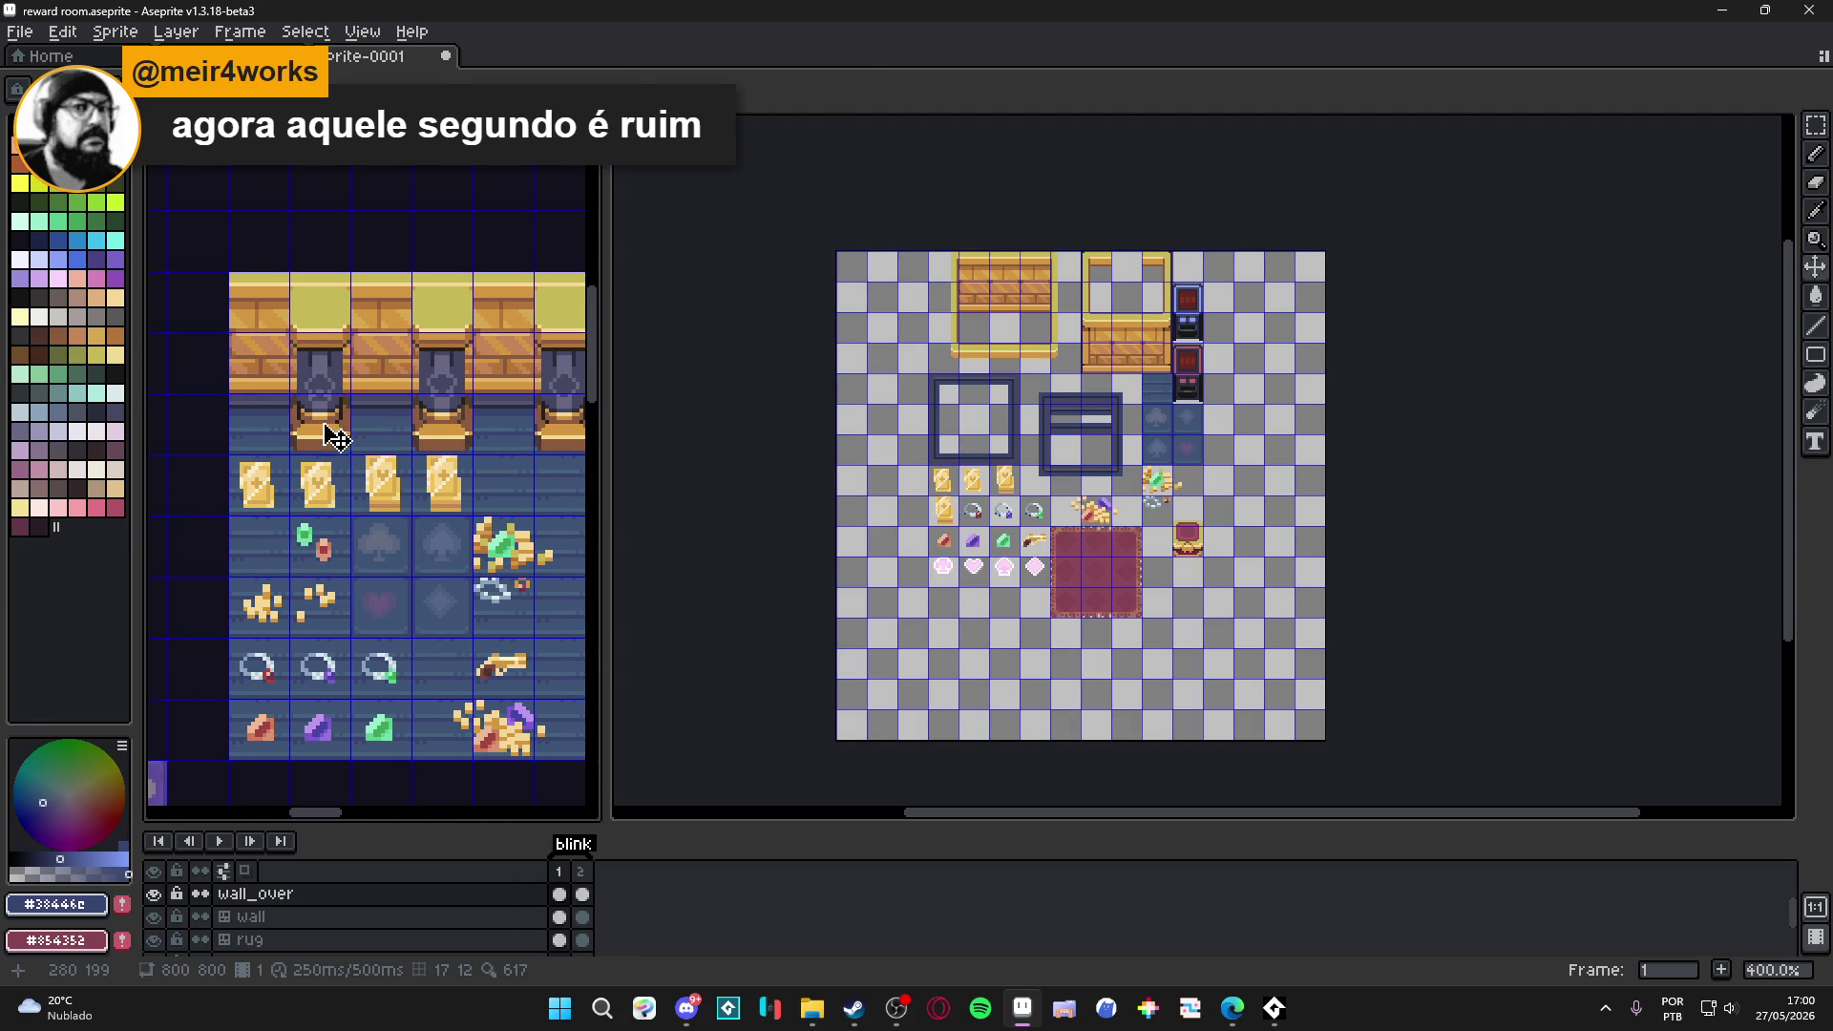
key("m")
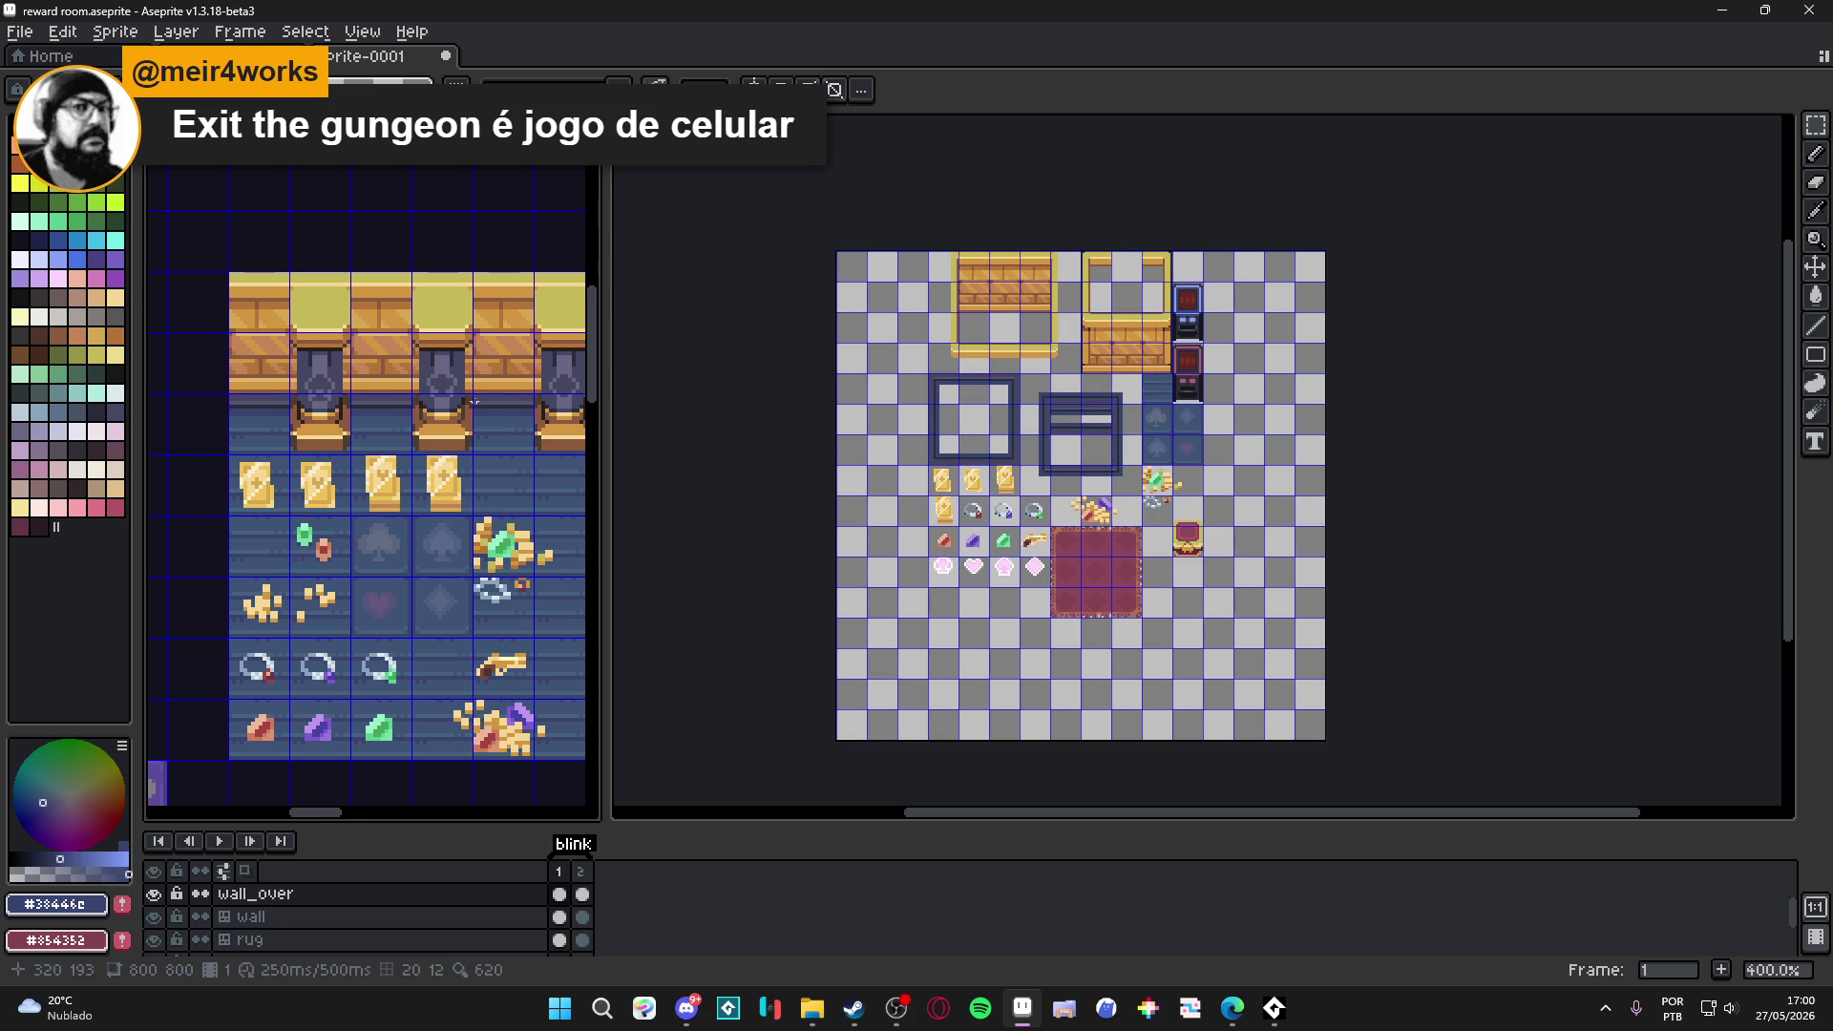
scroll(315, 453, "up", 1)
Copy a pillar column from the reward room and place it below the pink suit tiles.
key("m")
left_click_drag(306, 449, 315, 246)
scroll(1038, 619, "up", 3)
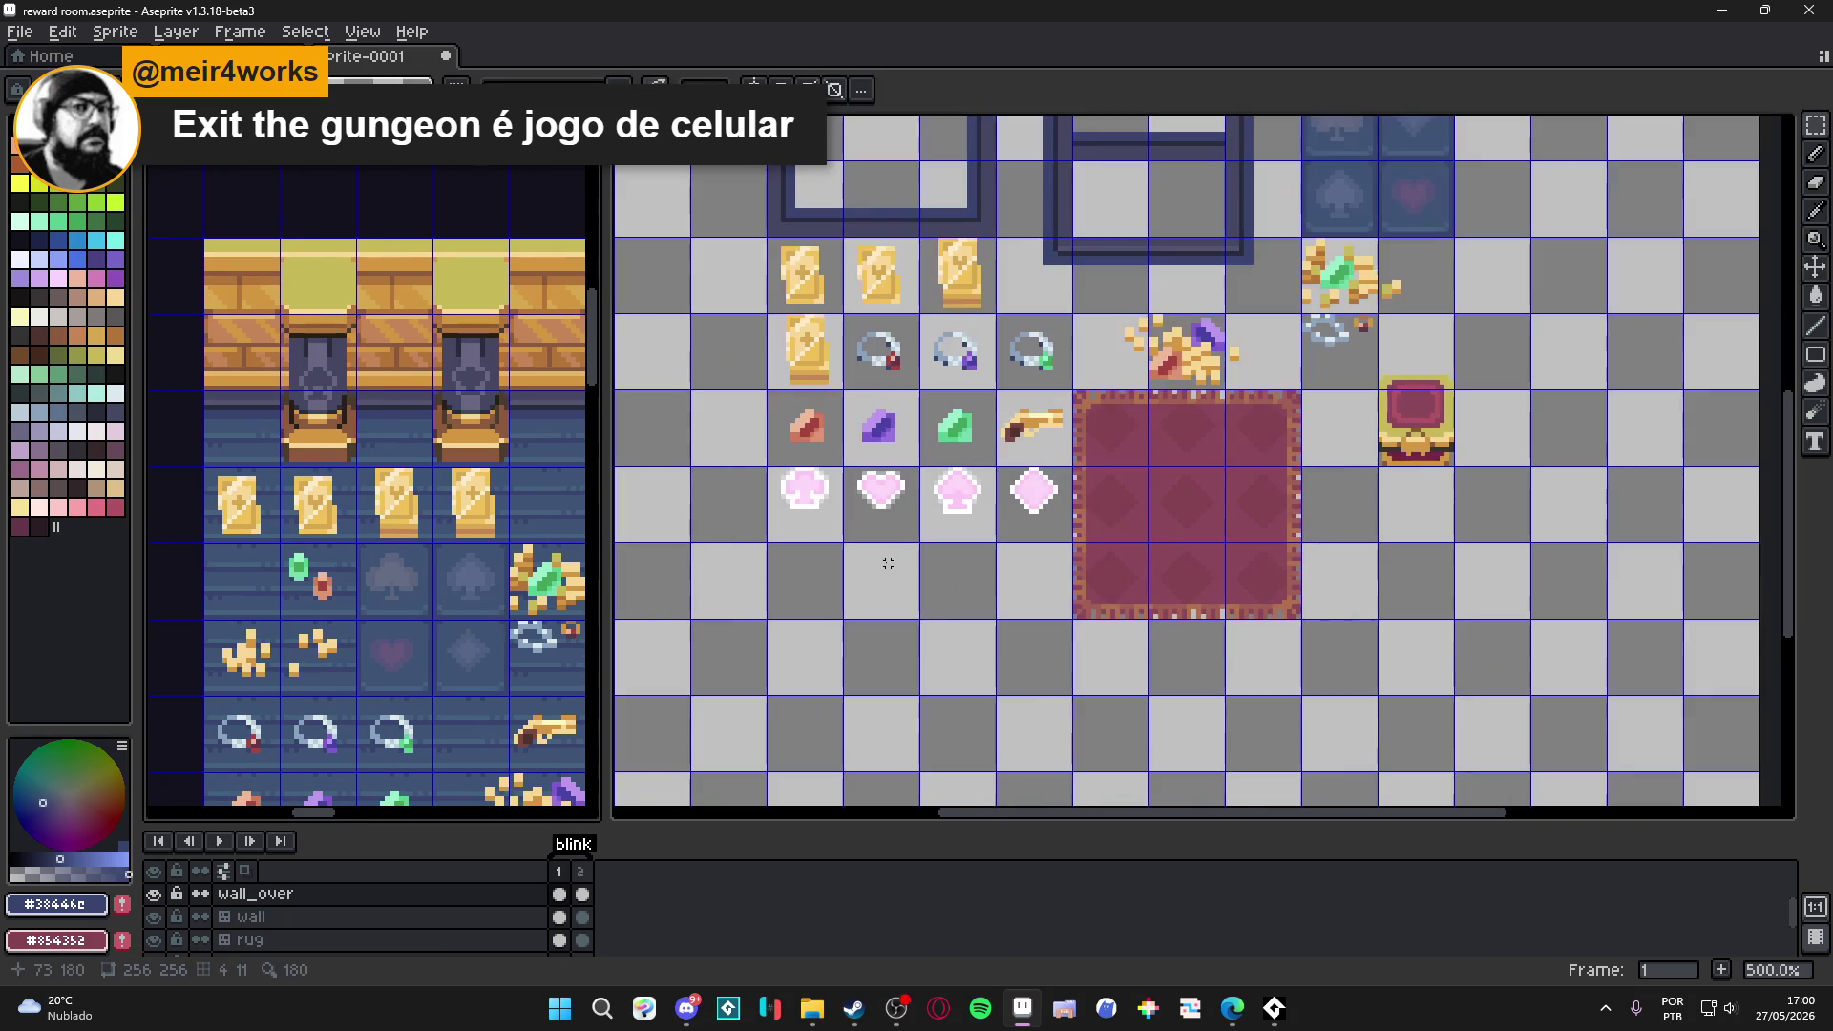
key("ctrl+c")
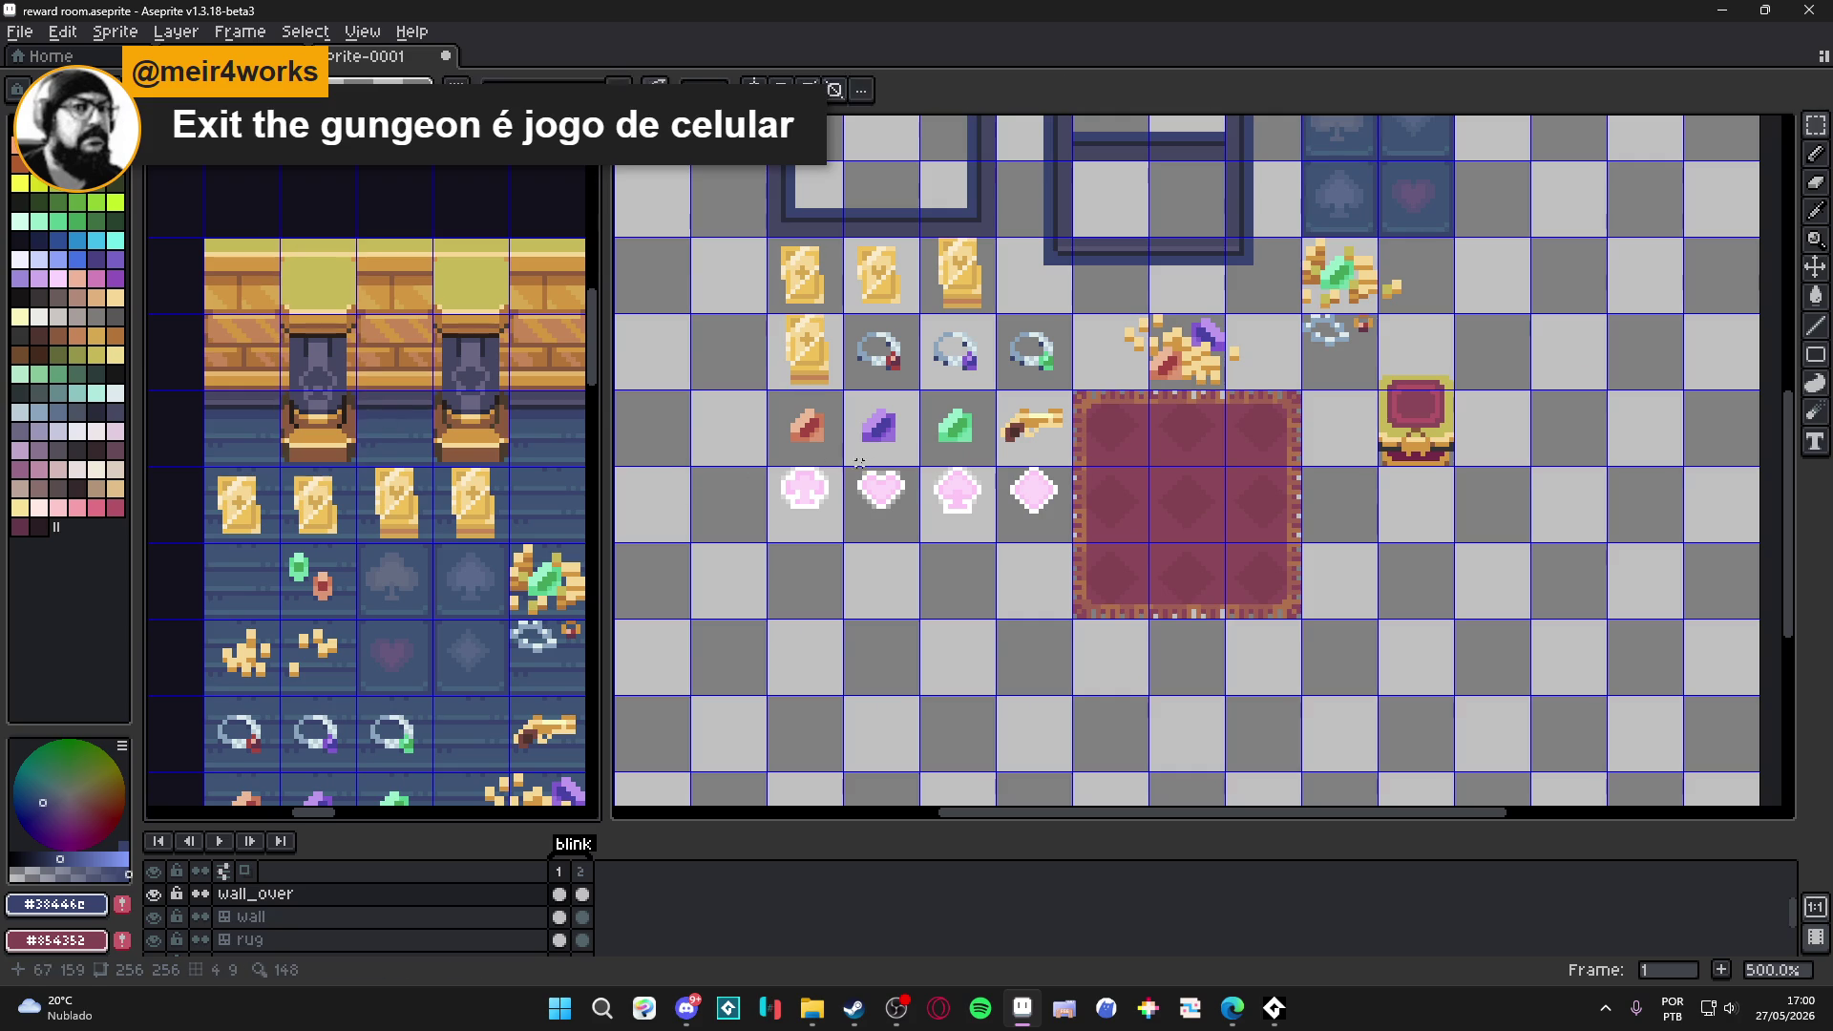
left_click(904, 430)
key("ctrl+v")
mouse_move(1219, 564)
left_mouse_down()
mouse_move(920, 675)
mouse_move(839, 655)
left_mouse_up()
scroll(831, 634, "up", 4)
scroll(827, 630, "down", 2)
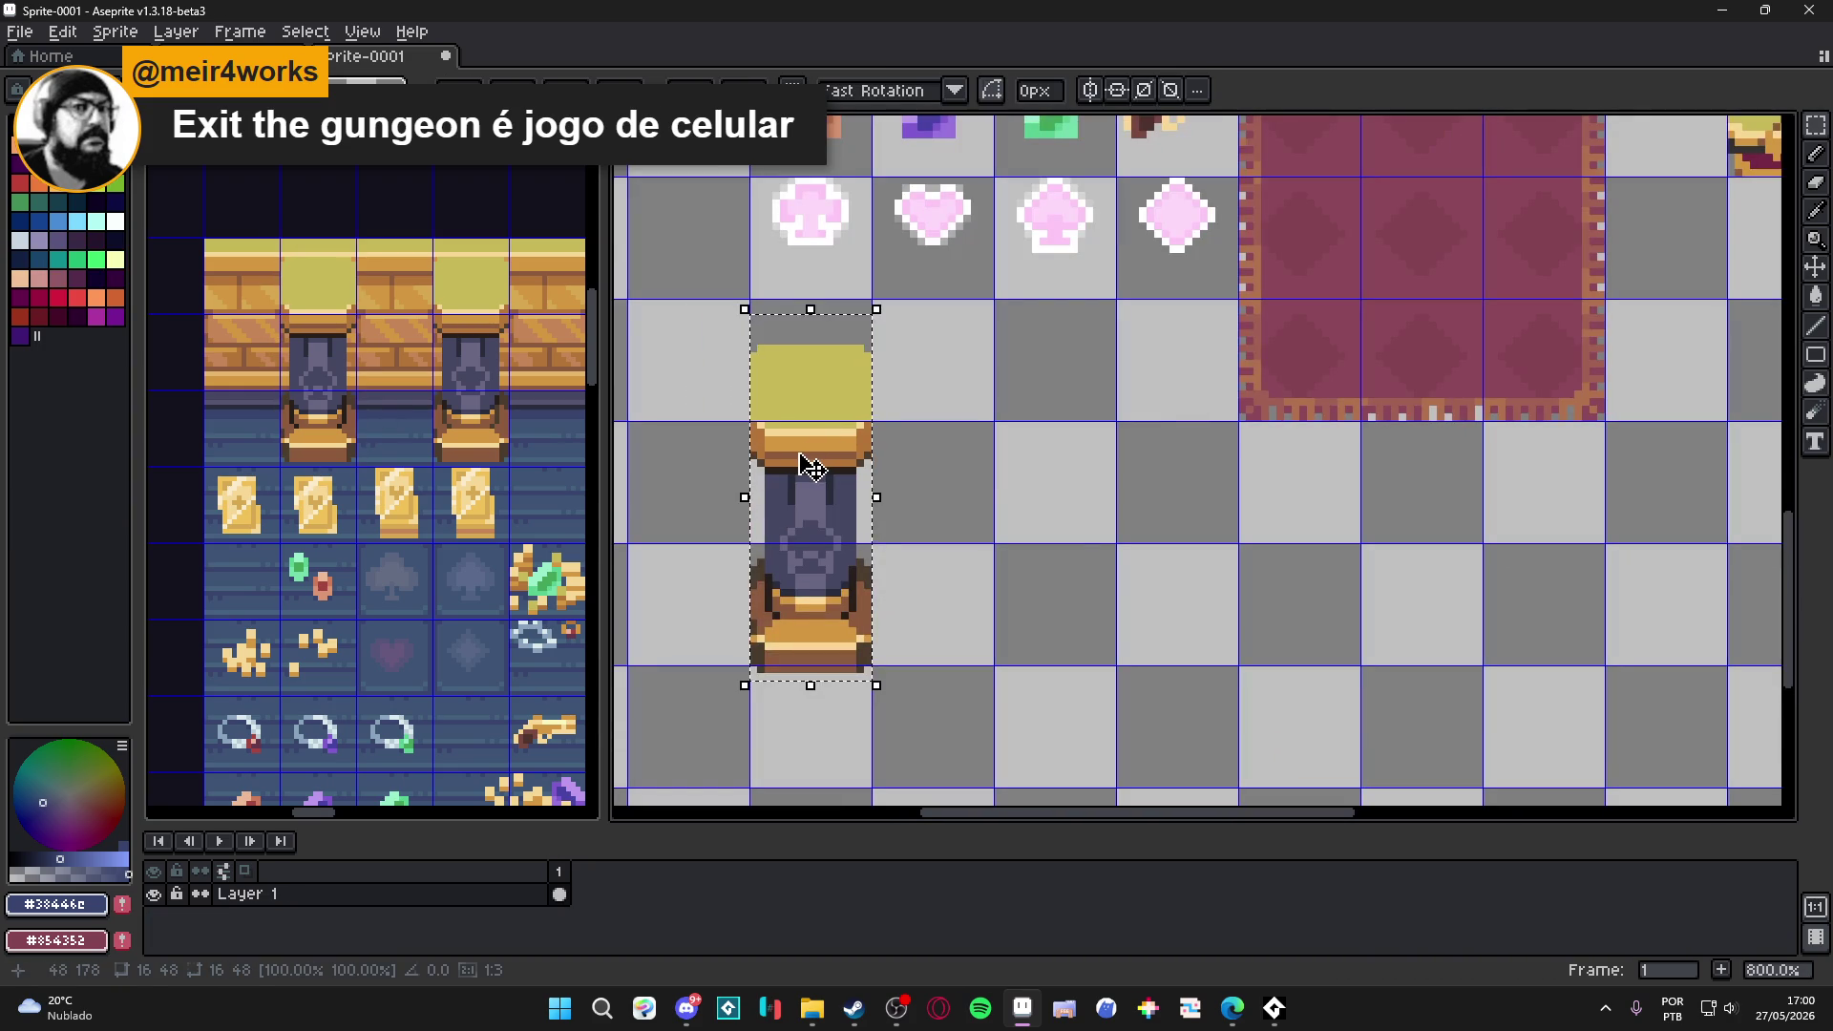
scroll(812, 461, "down", 2)
key("ctrl+d")
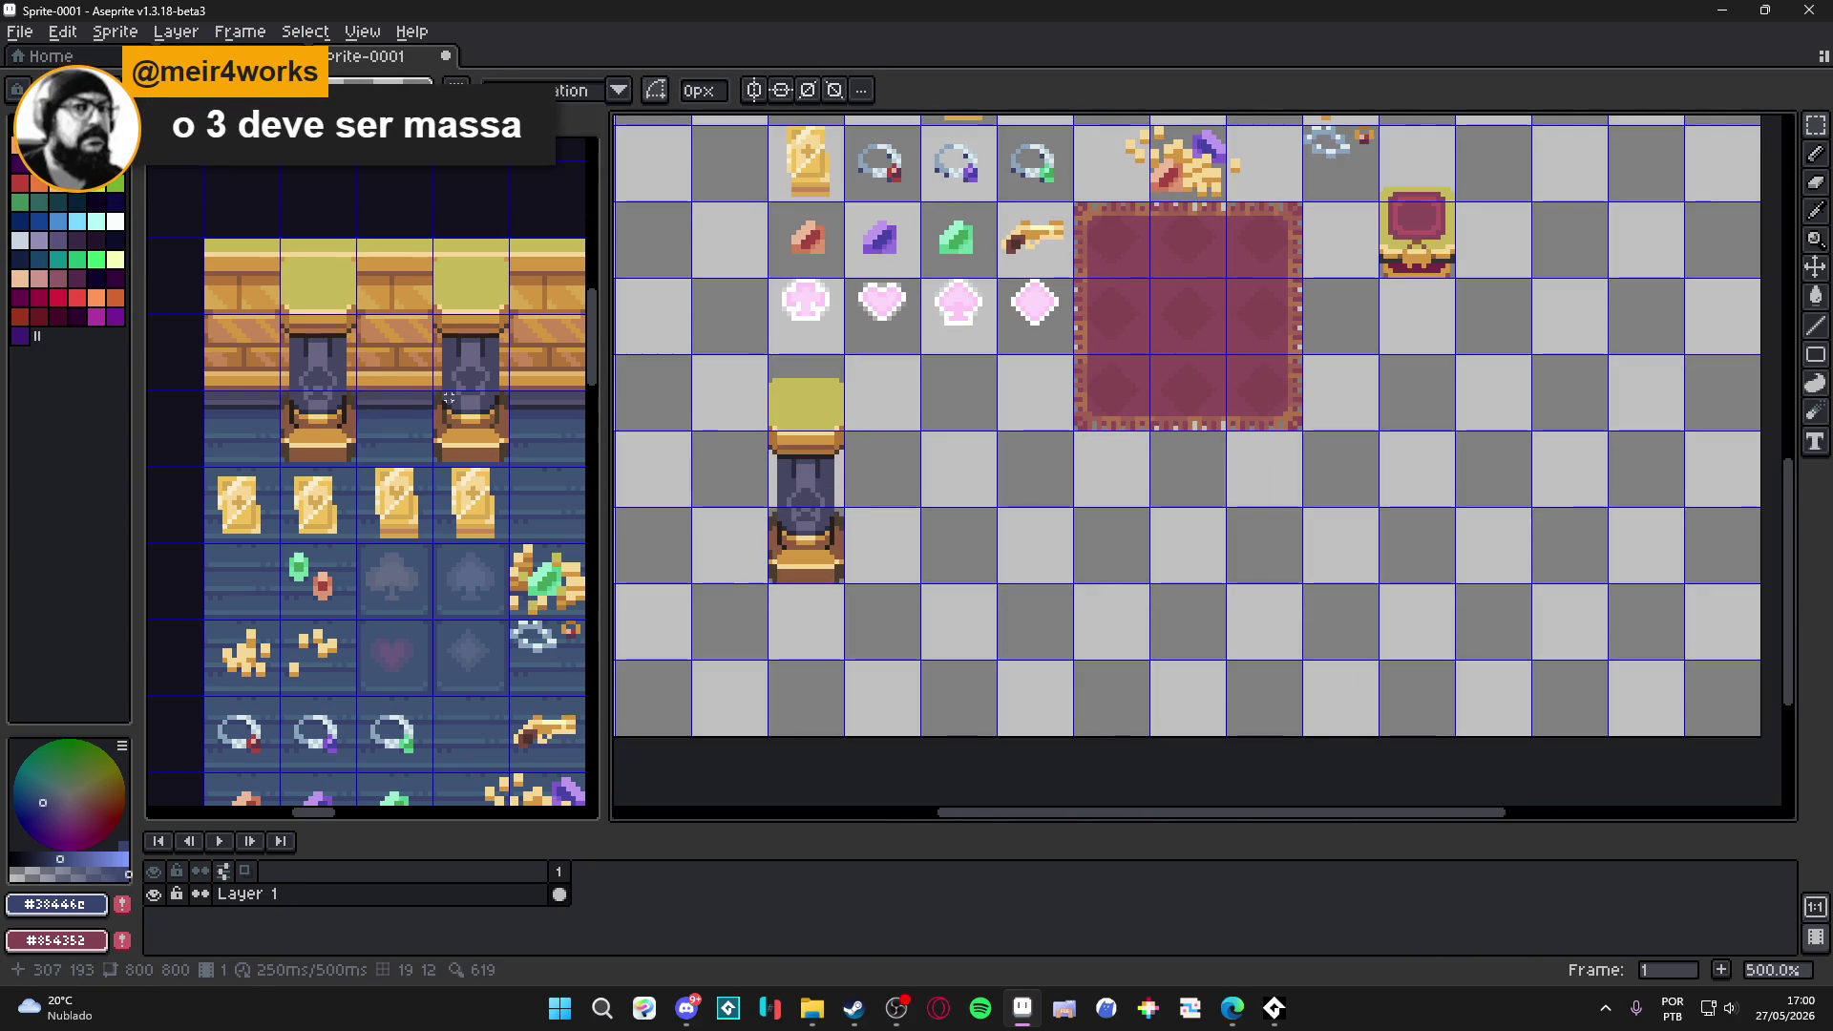
scroll(468, 458, "down", 1)
Paste a second pillar beside the first in the tileset sheet.
key("ctrl+Tab")
key("m")
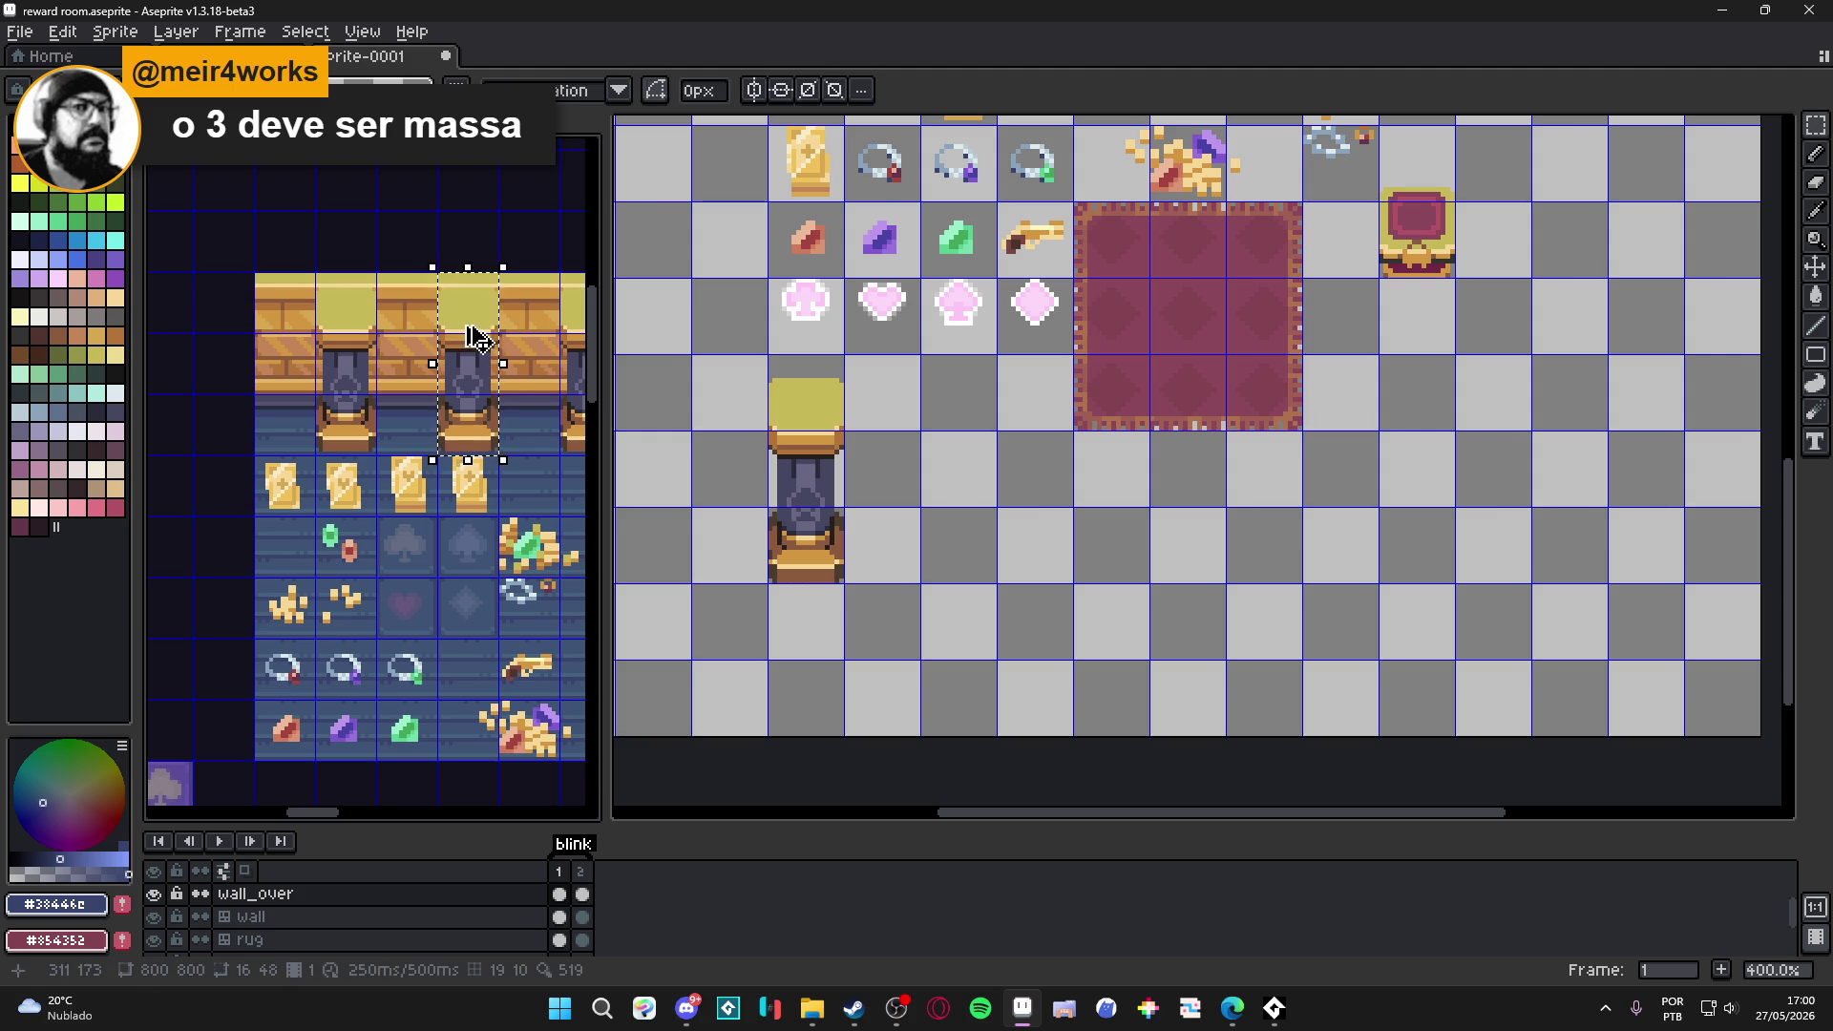
key("v")
scroll(837, 447, "up", 1)
key("ctrl+Tab")
key("ctrl+v")
scroll(1289, 503, "up", 2)
mouse_move(1288, 503)
left_mouse_down()
mouse_move(879, 613)
mouse_move(895, 634)
left_mouse_up()
key("Return")
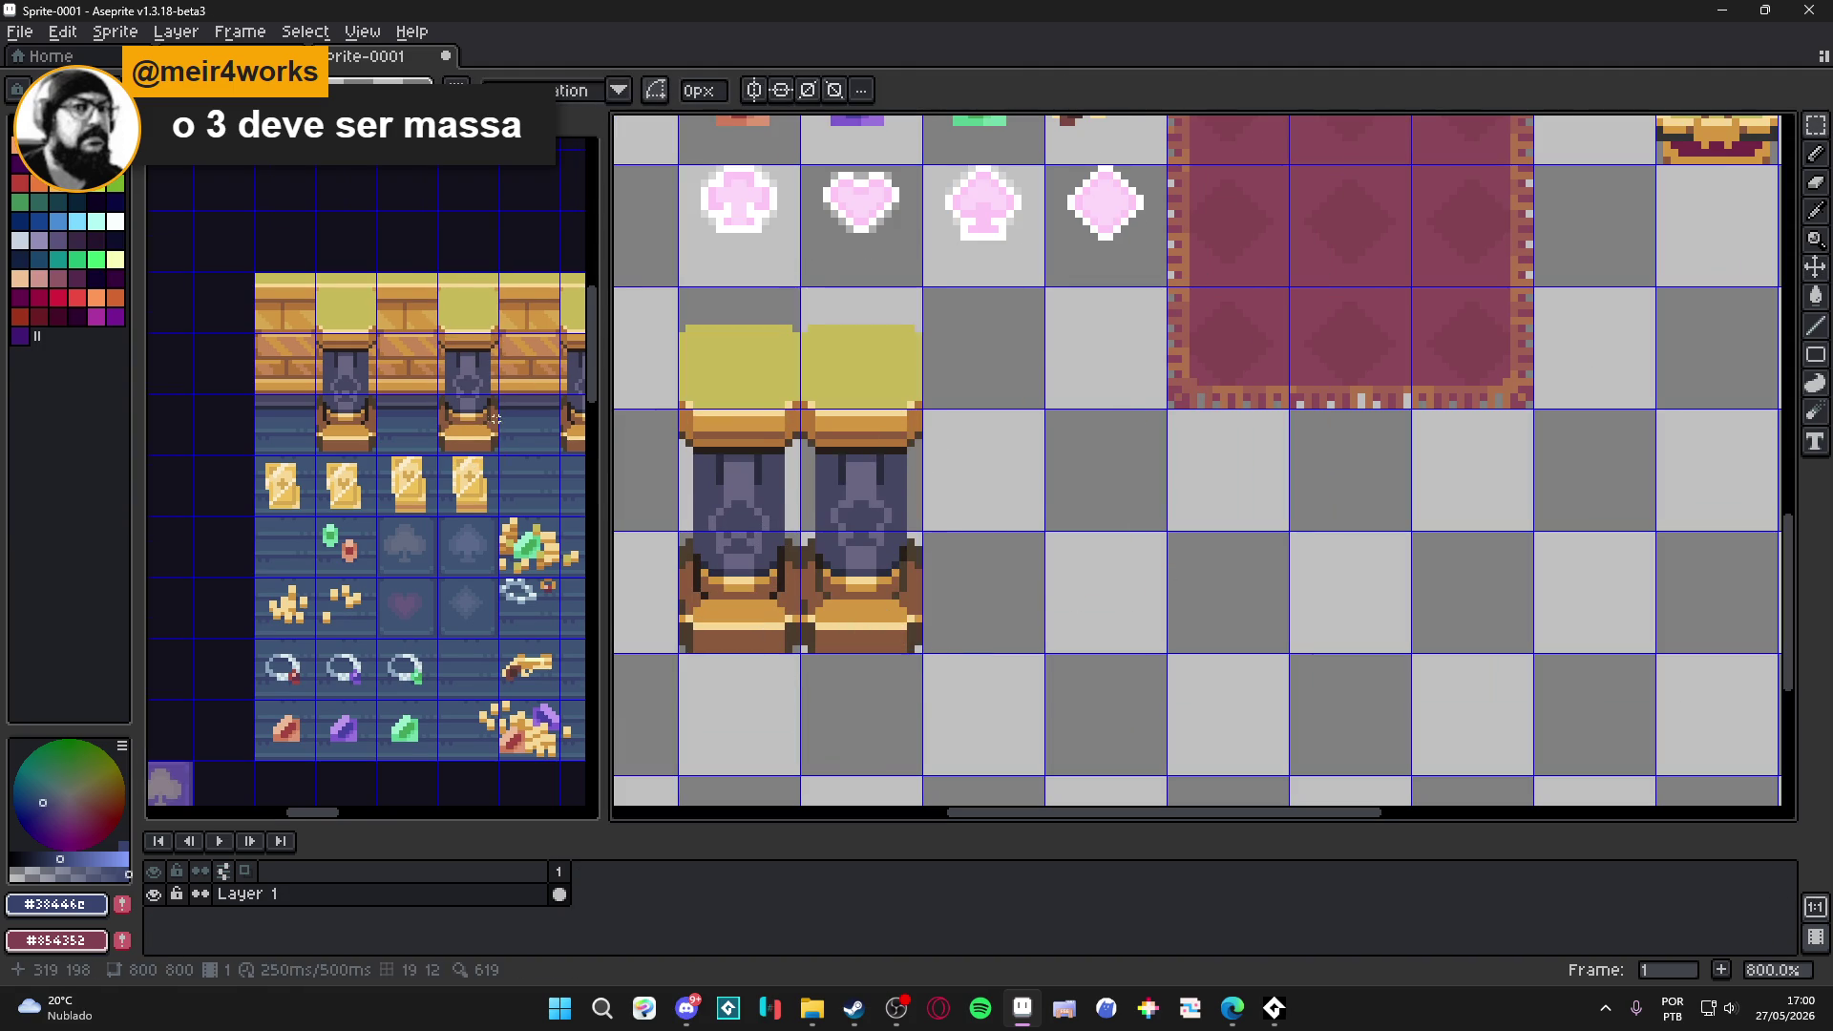
Copy the reward room's middle pillar and place it third in the row.
left_click(408, 512)
scroll(408, 513, "up", 1)
key("m")
left_click_drag(405, 511, 396, 295)
key("ctrl+c")
left_click(888, 637)
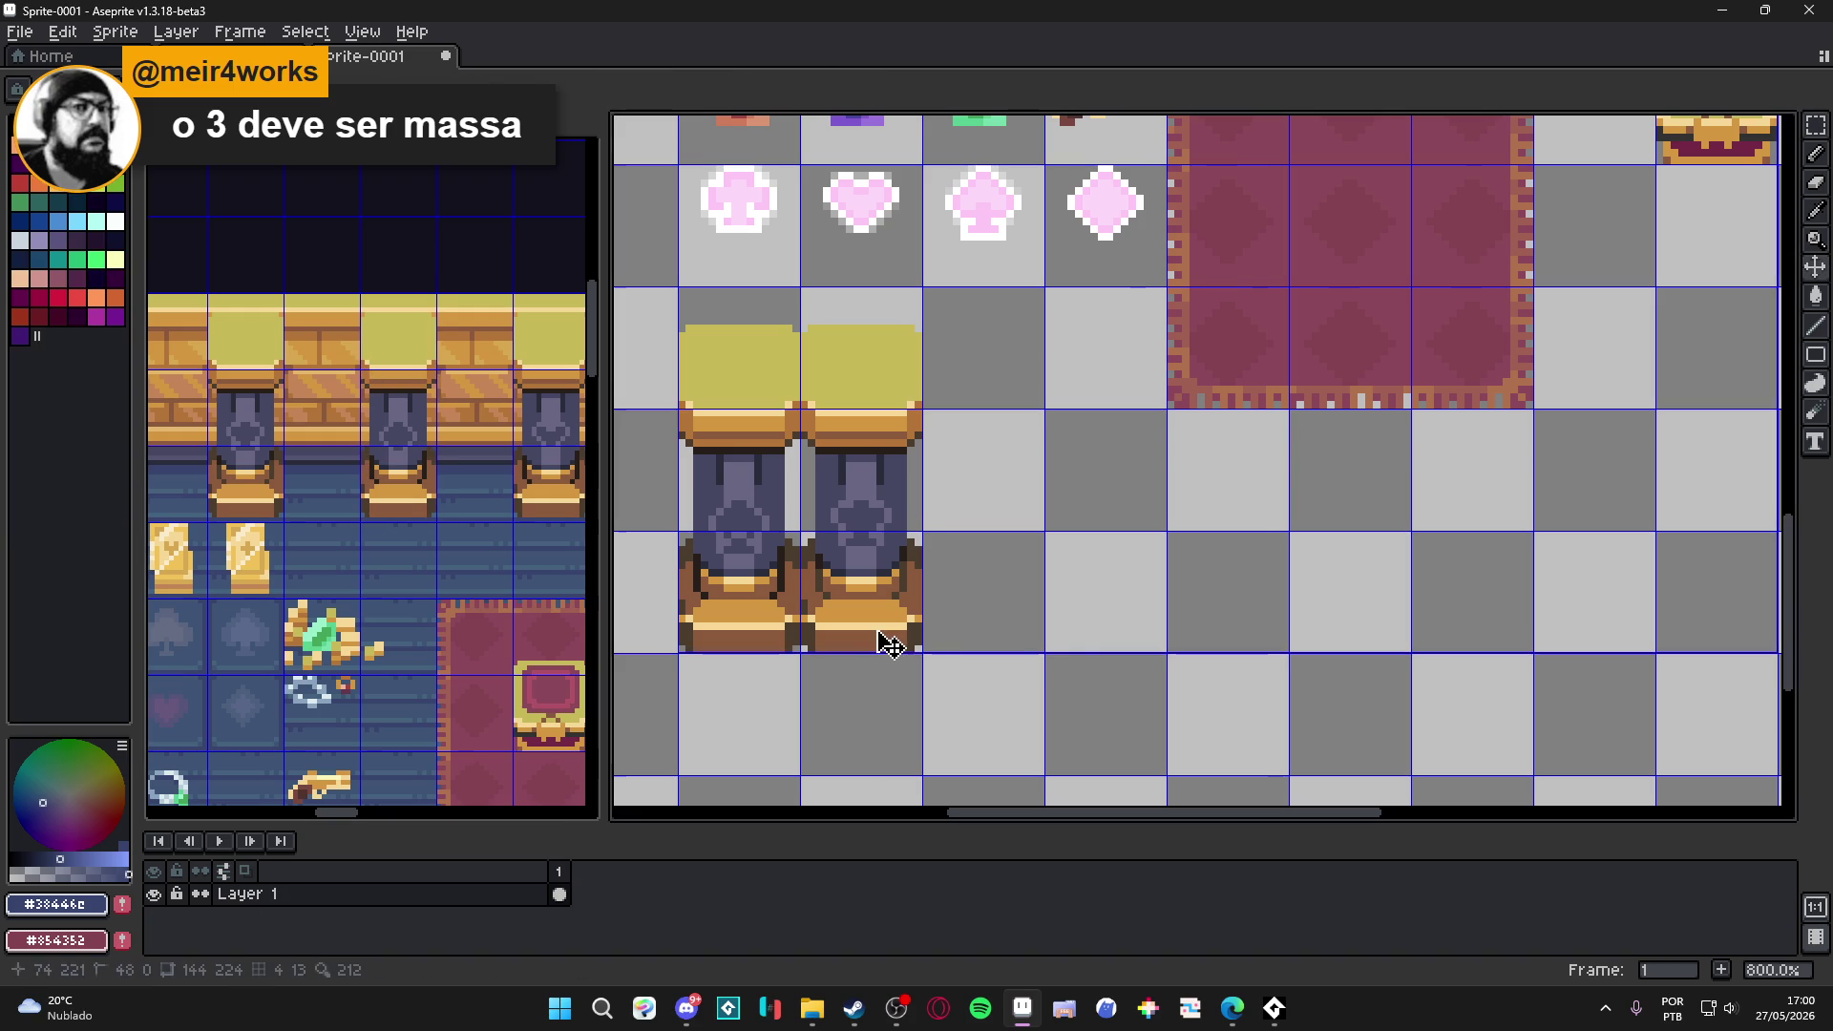
key("ctrl+v")
mouse_move(1203, 495)
left_mouse_down()
mouse_move(991, 578)
mouse_move(990, 625)
left_mouse_up()
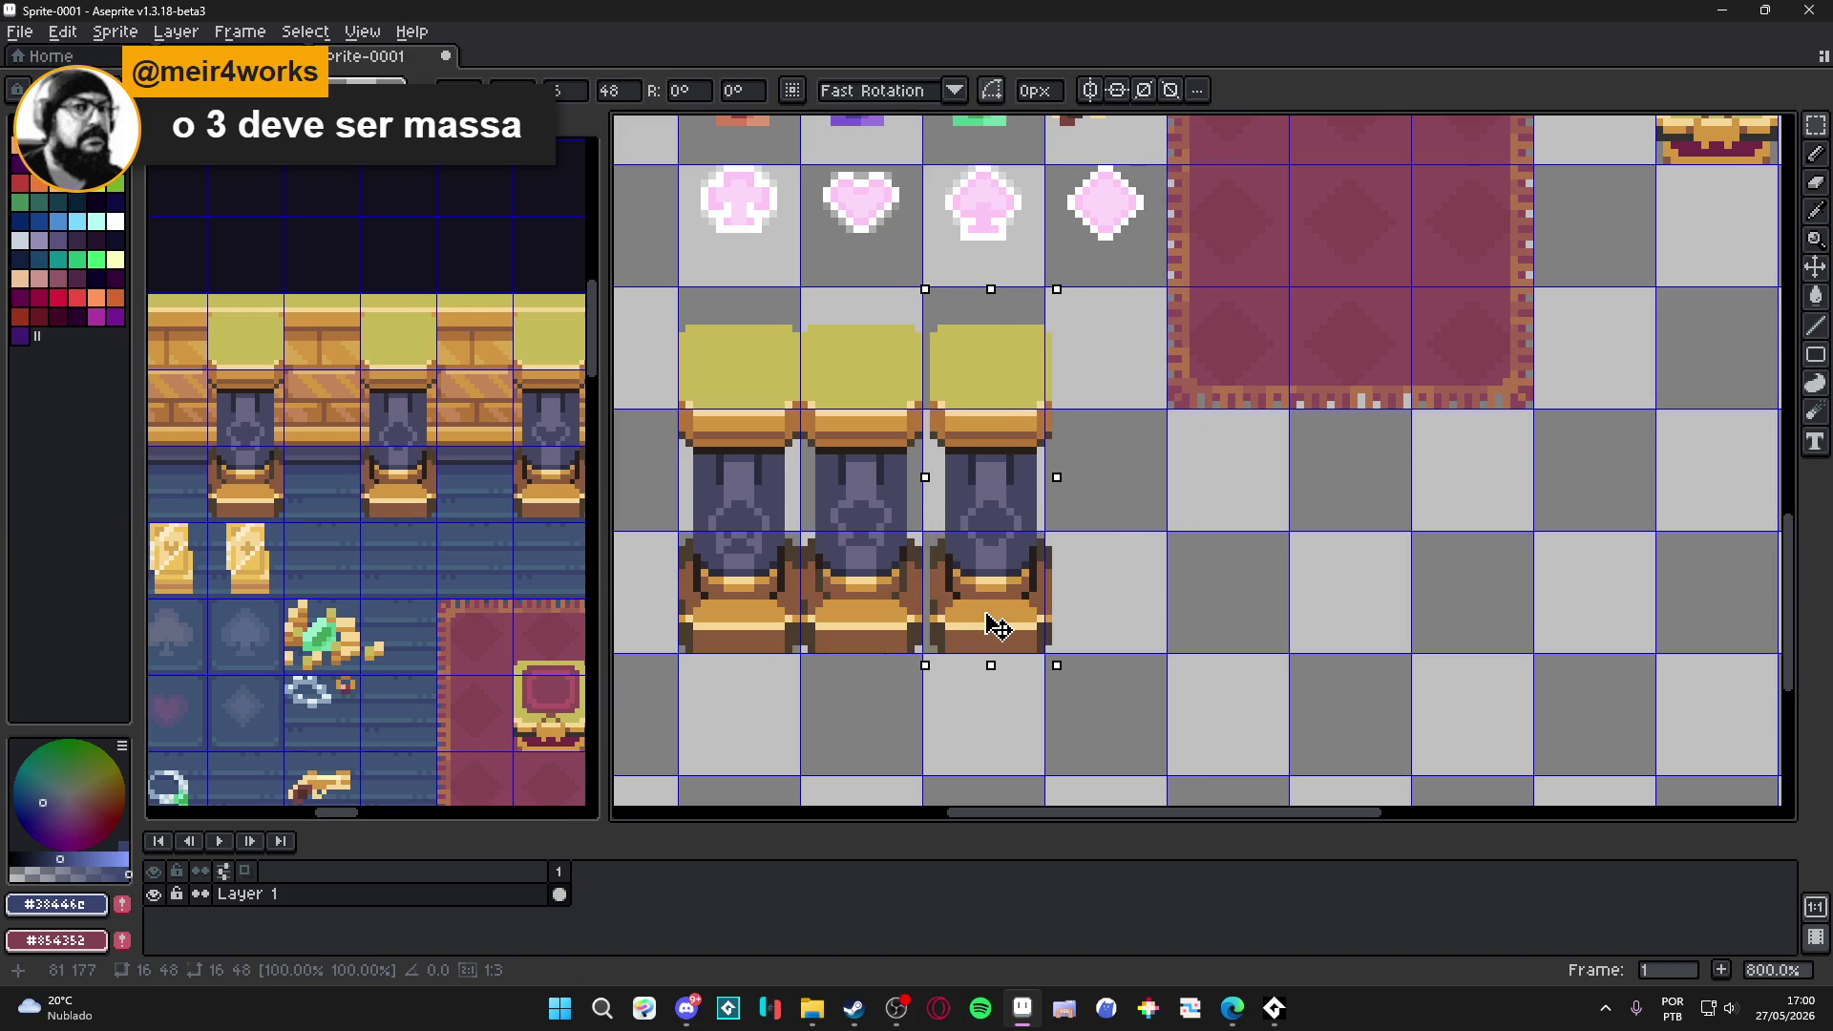
scroll(348, 551, "down", 2)
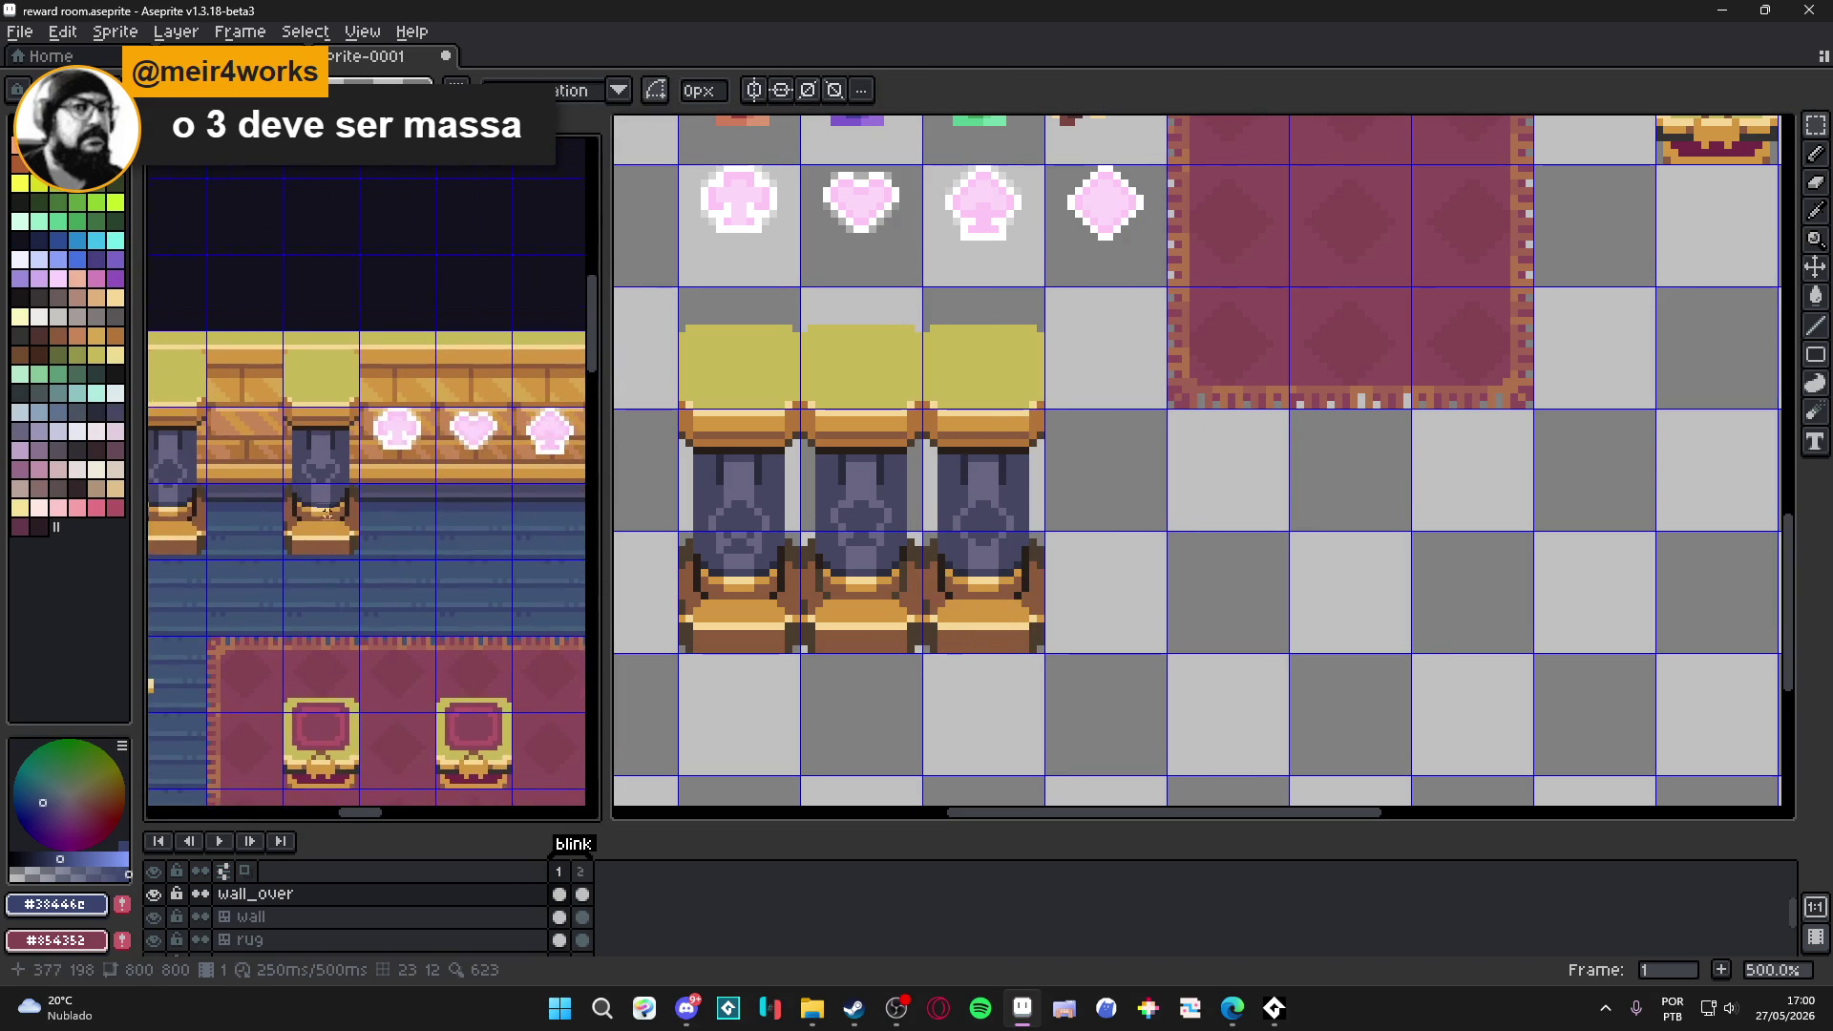
Copy another pillar and place it fourth in the row, aligned to the grid.
key("m")
left_click_drag(353, 551, 287, 364)
key("ctrl+c")
left_click(1002, 614)
key("ctrl+v")
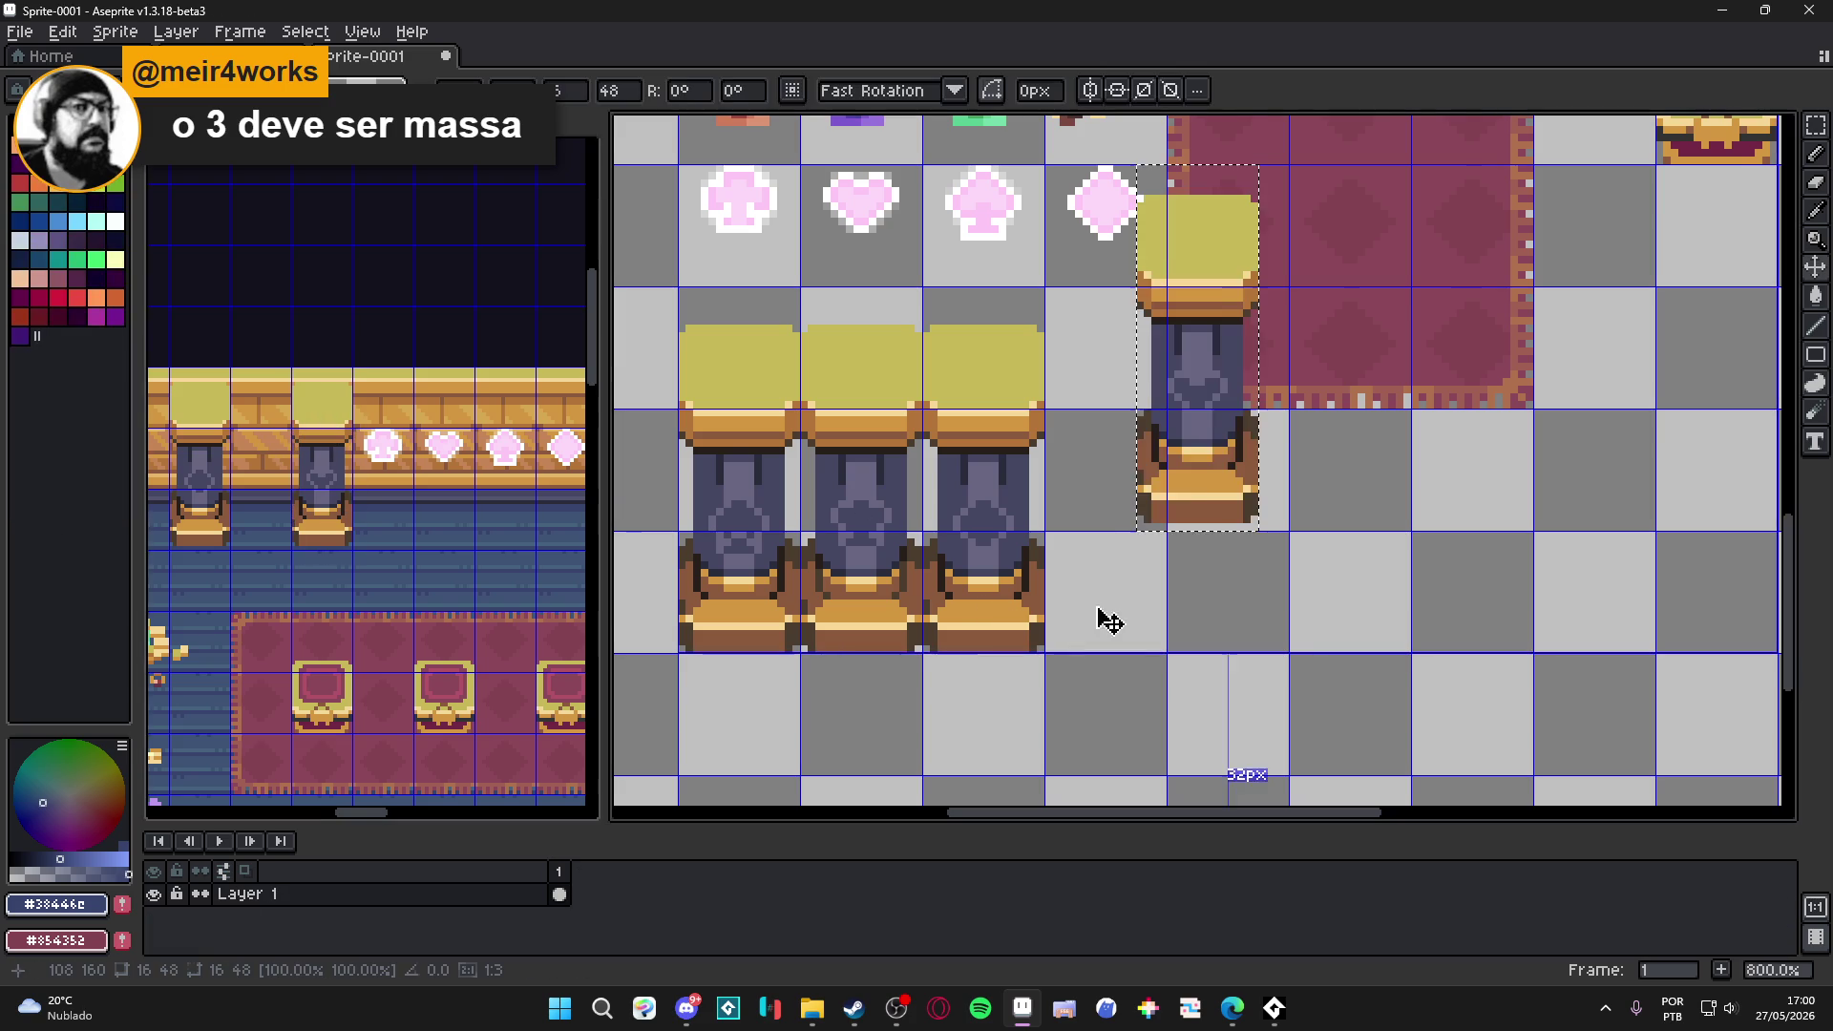
left_click_drag(1194, 499, 1091, 634)
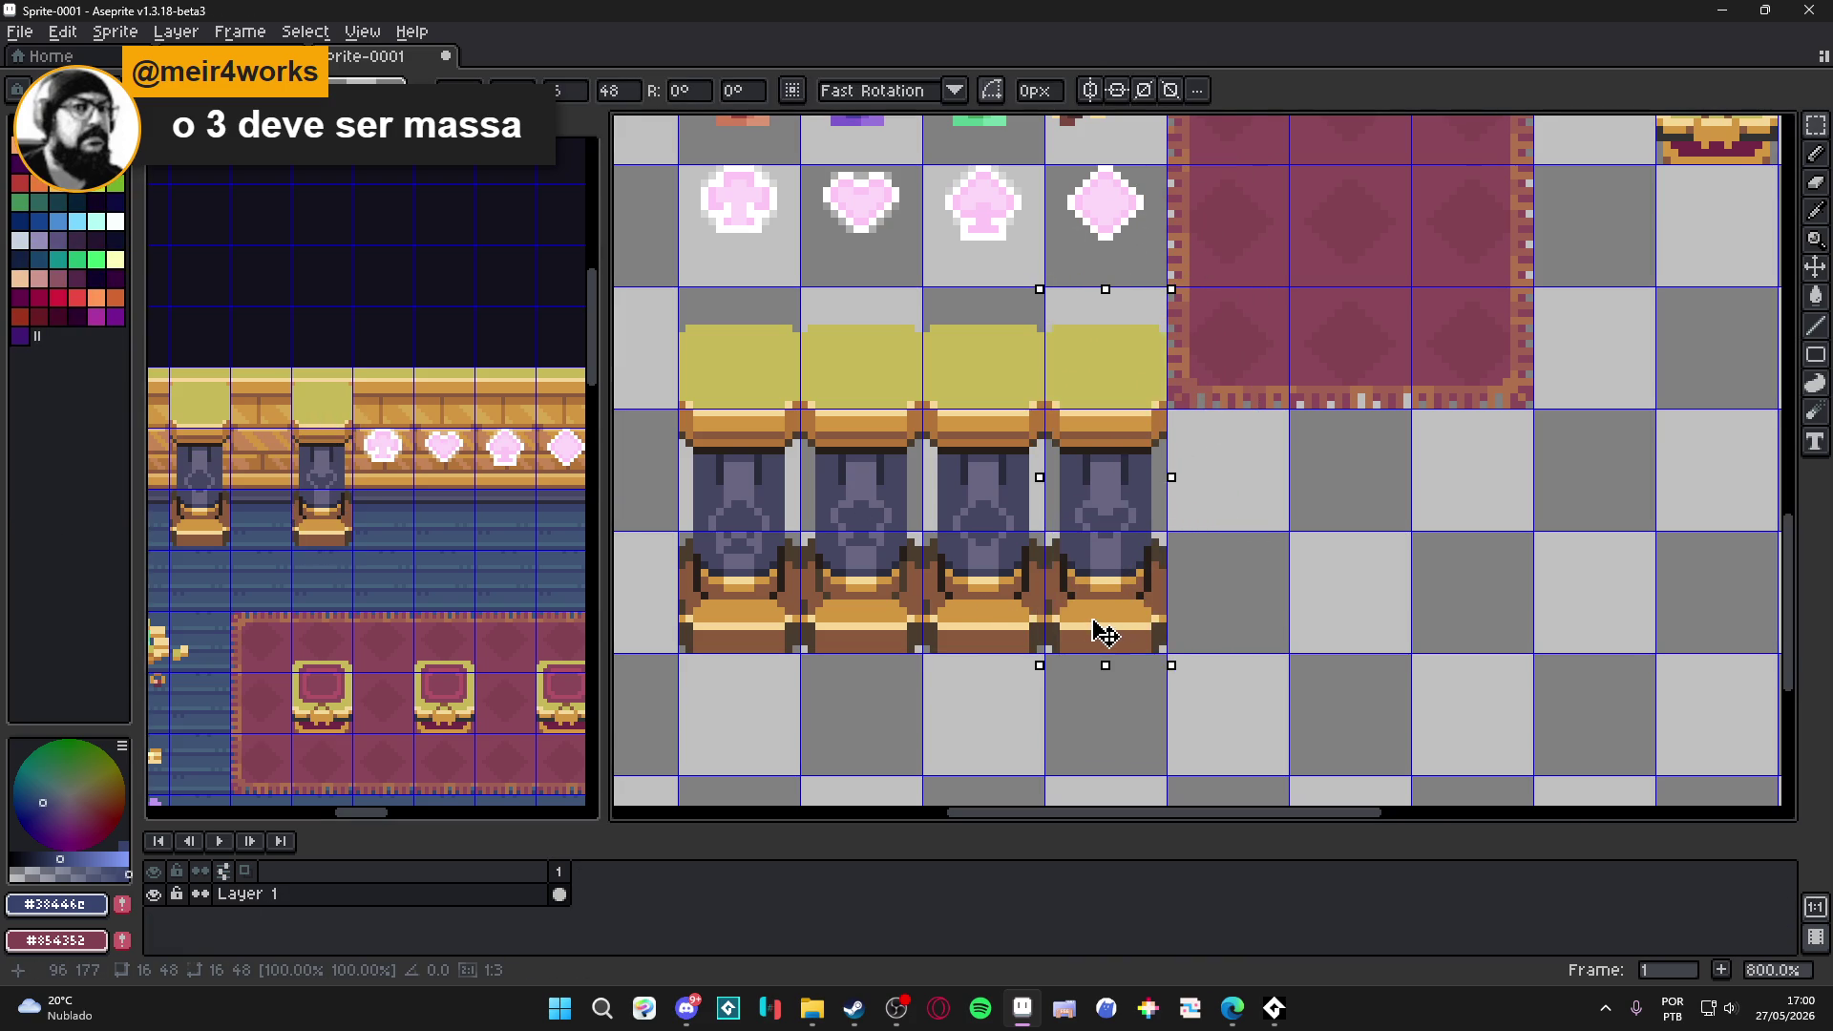
key("Return")
scroll(1091, 618, "down", 4)
scroll(1091, 618, "right", 2)
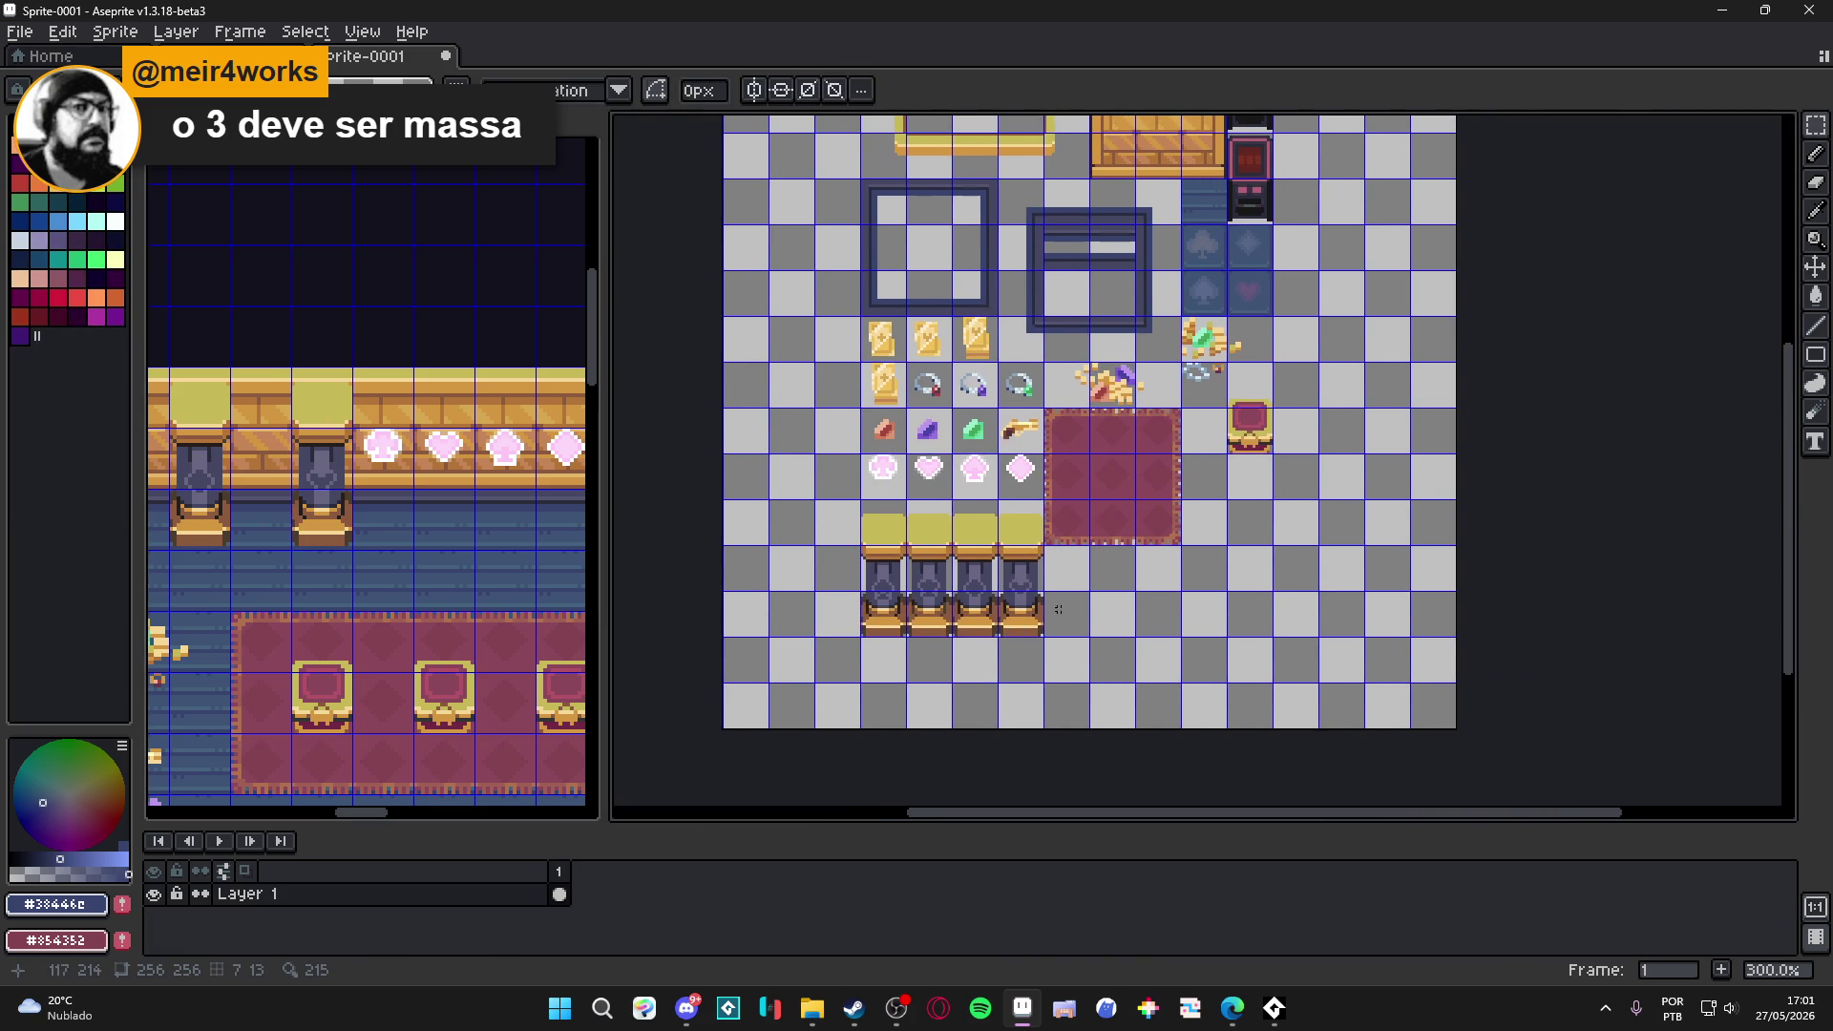
Zoom out the Sprite-0001 canvas and make the reward room editor active.
scroll(1213, 604, "down", 2)
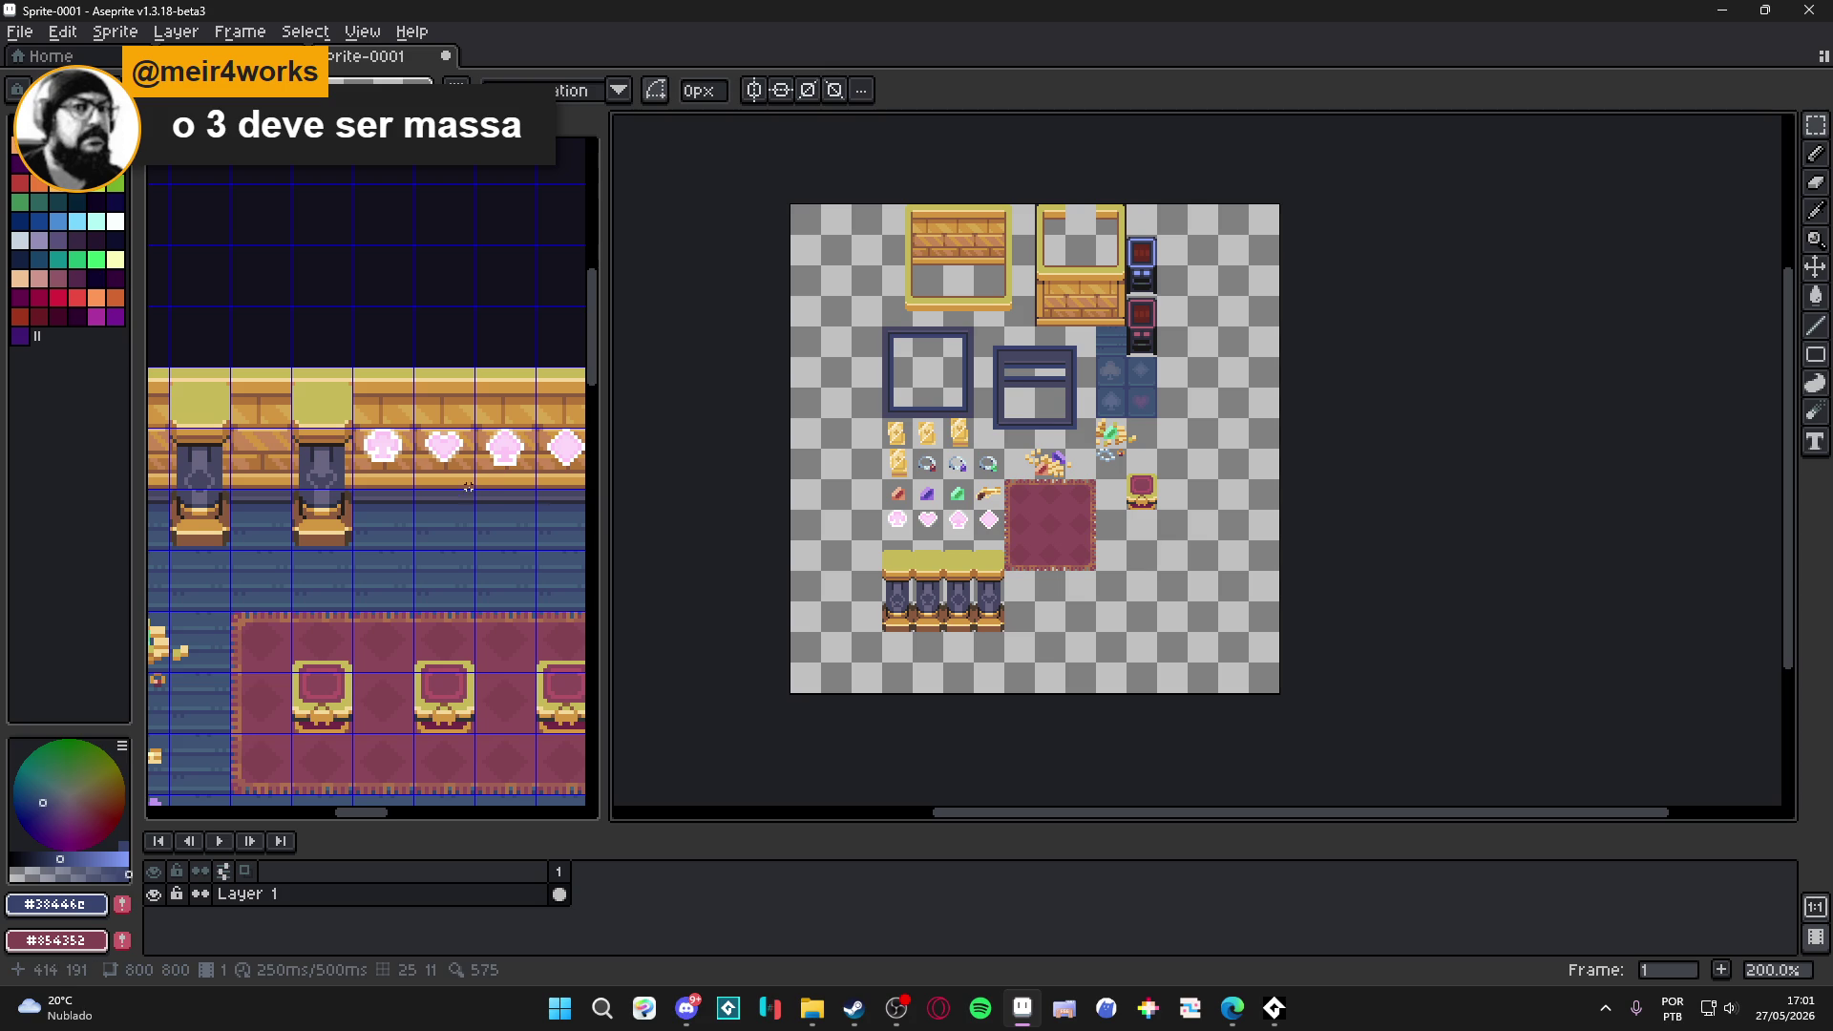
scroll(358, 552, "down", 2)
left_click_drag(347, 564, 391, 549)
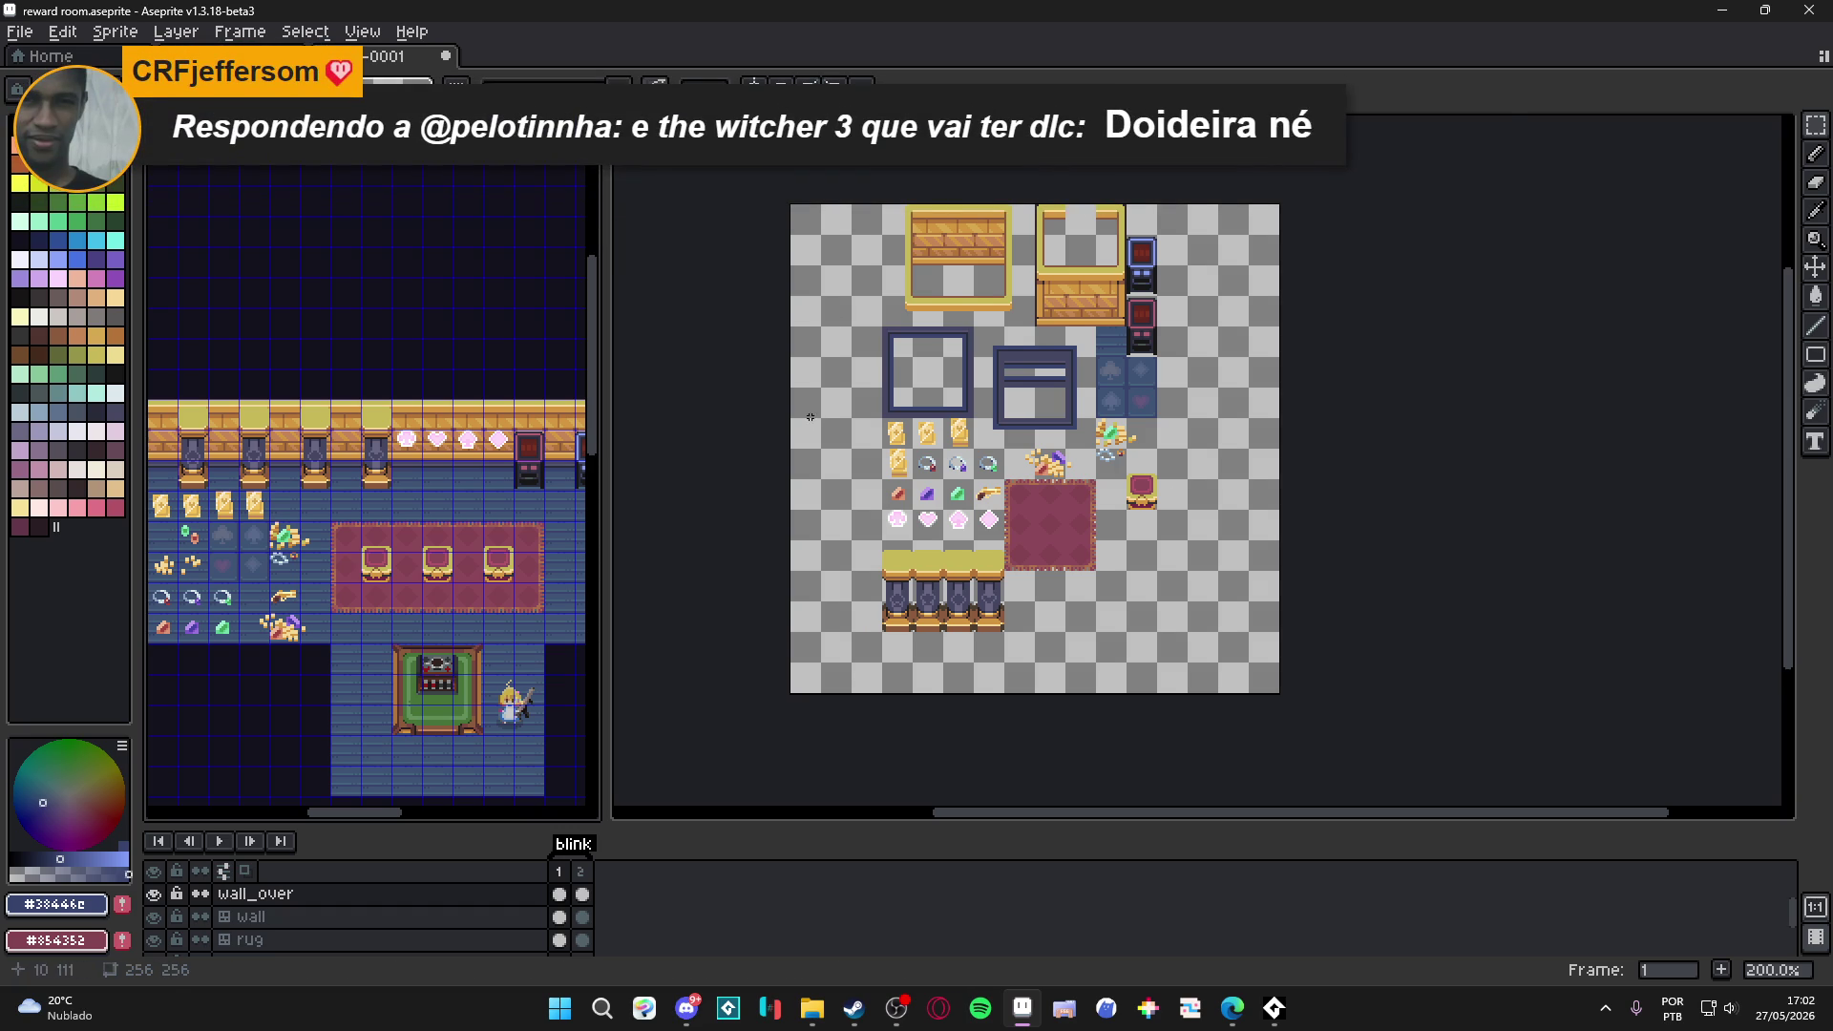
left_click(387, 56)
left_click_drag(820, 422, 776, 428)
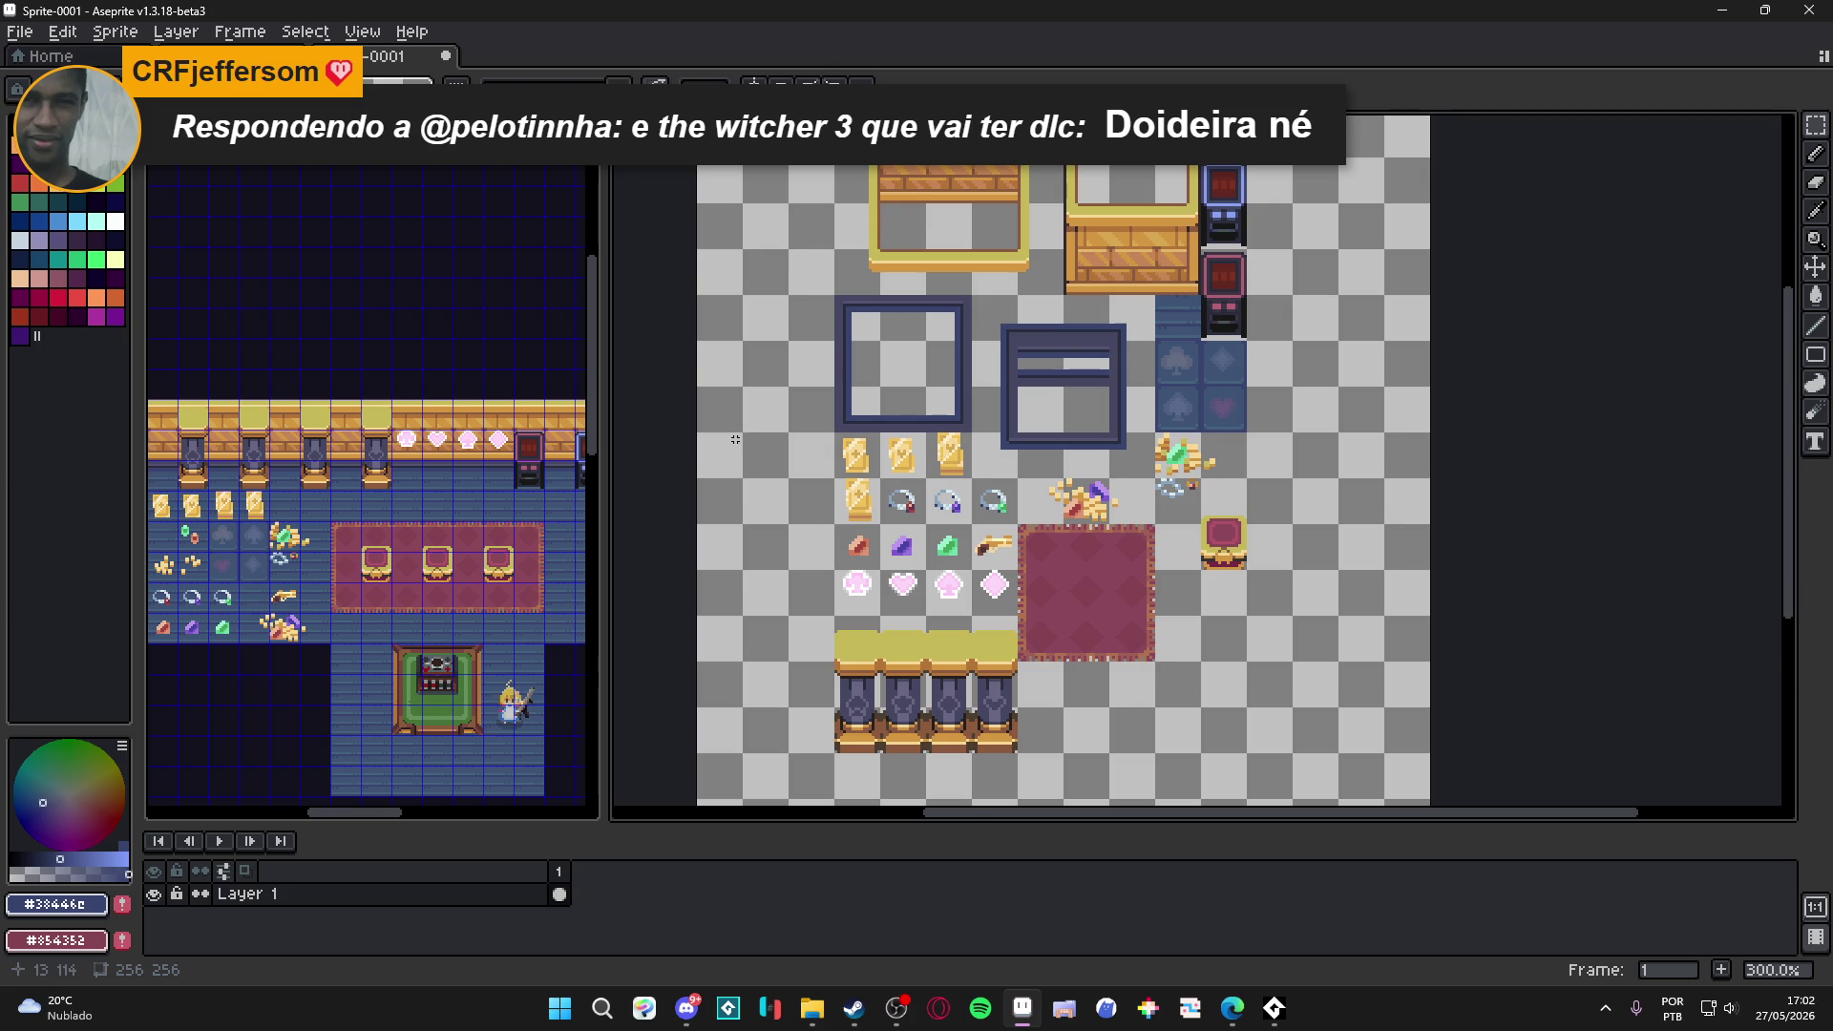
scroll(735, 436, "down", 1)
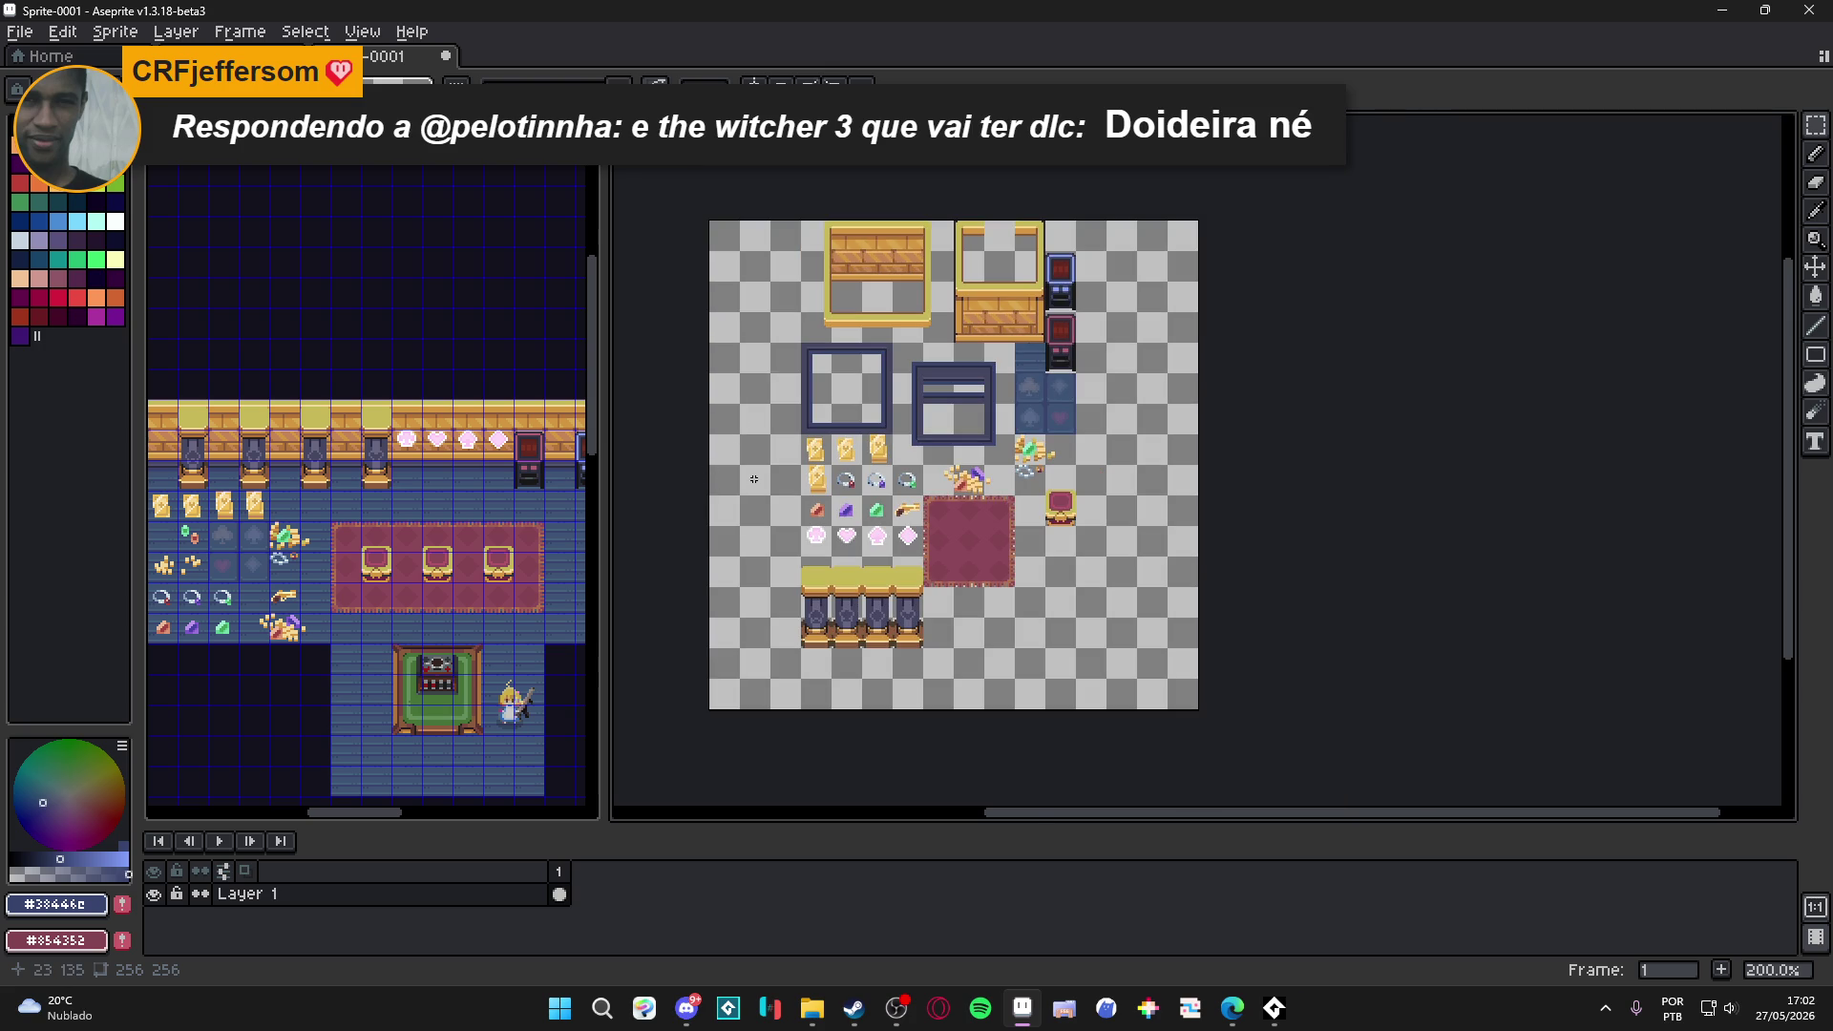
scroll(472, 722, "up", 1)
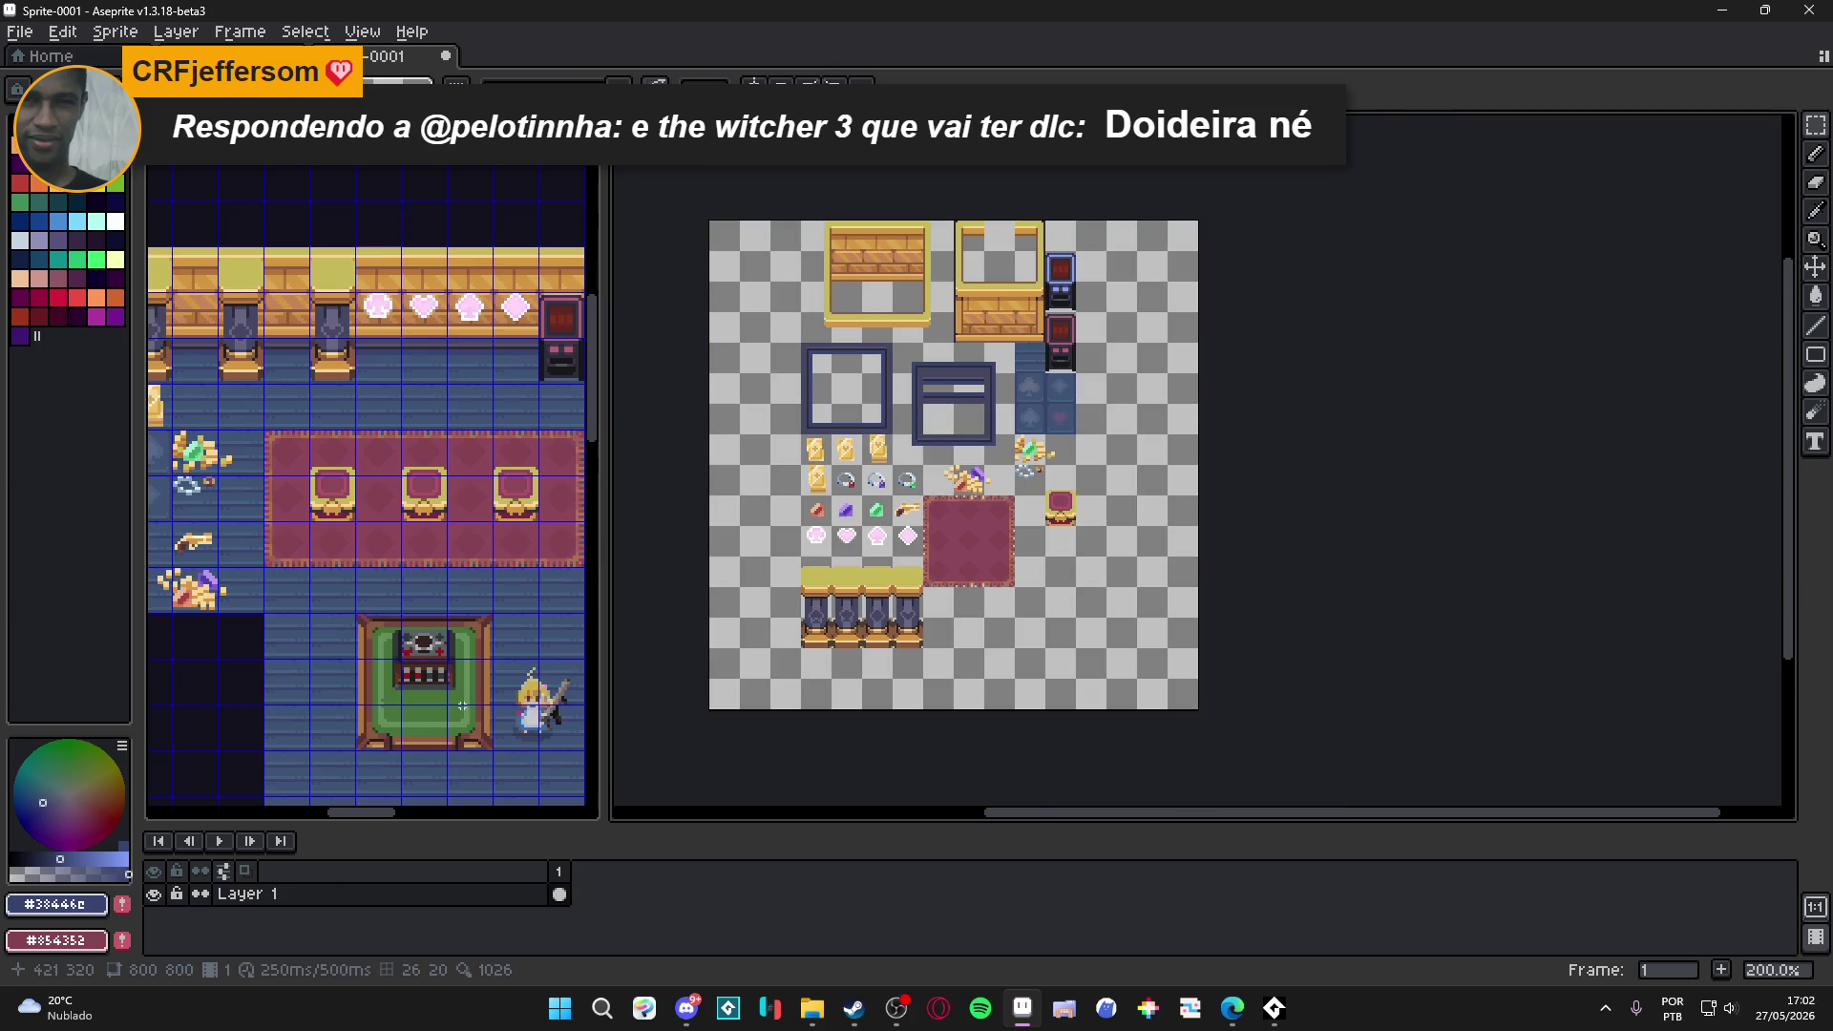
left_click(472, 728)
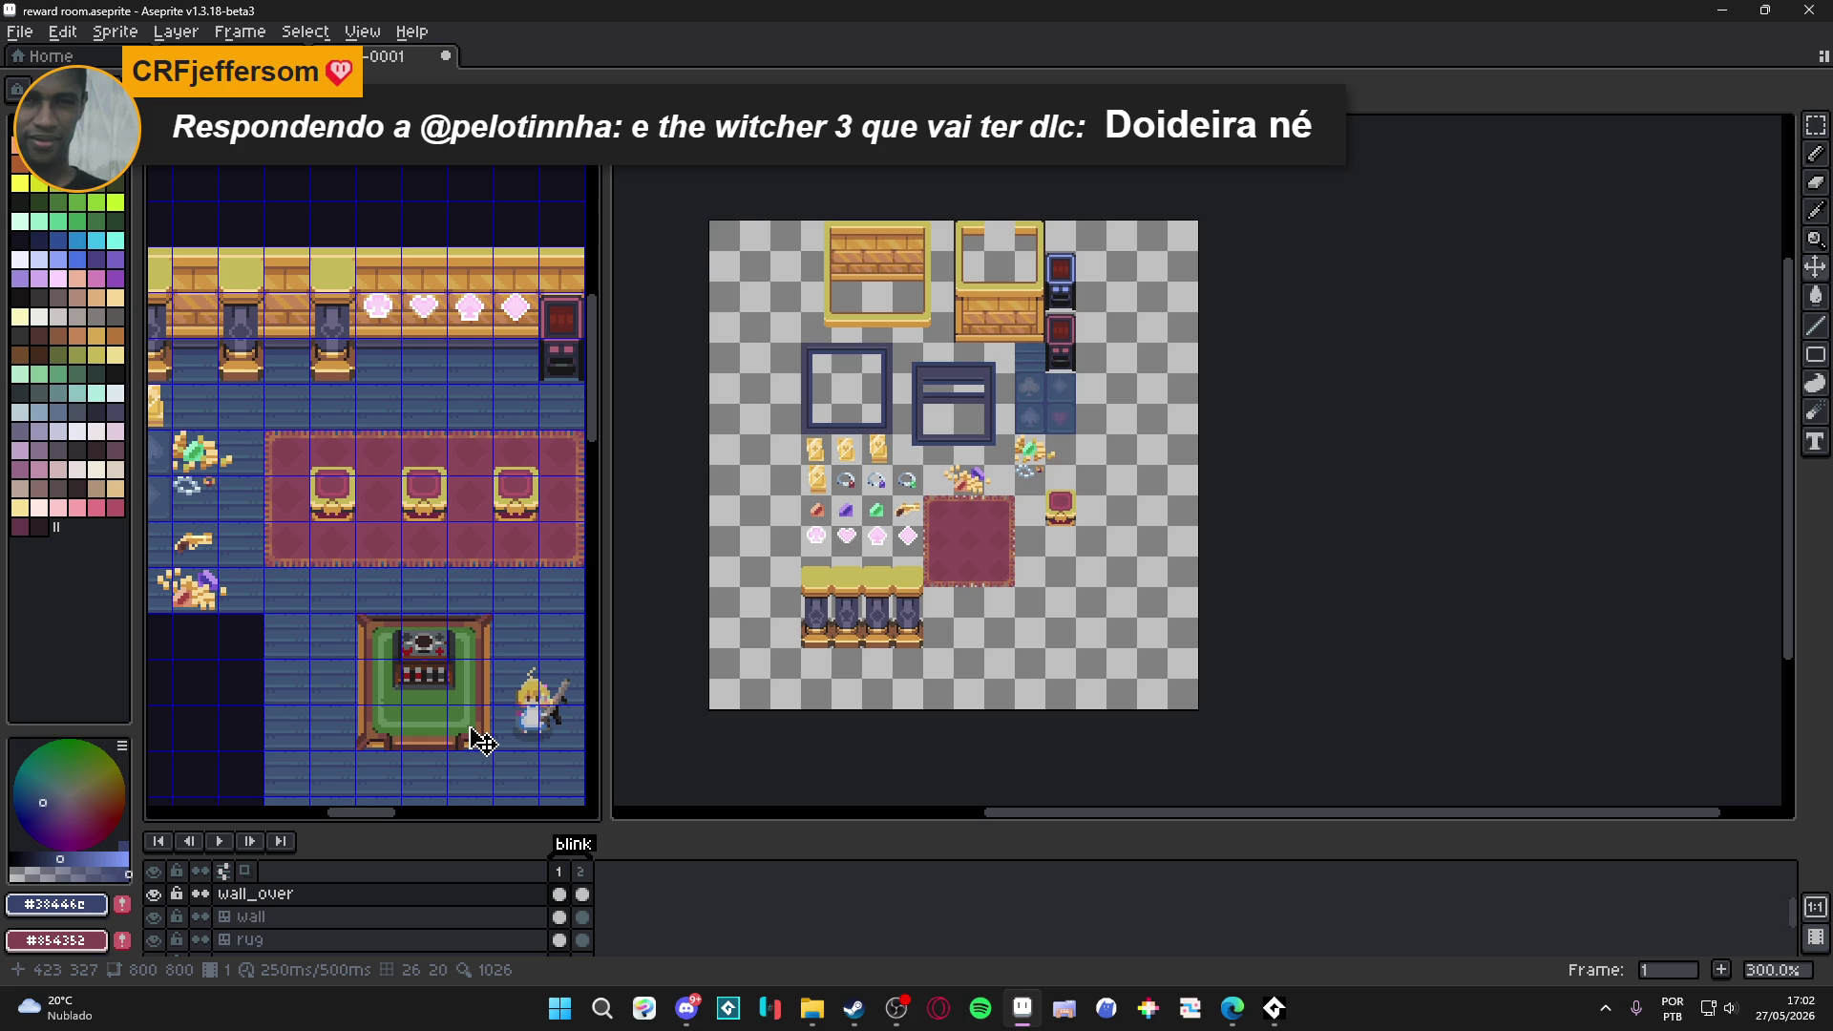
key("XF86AudioLowerVolume")
key("m")
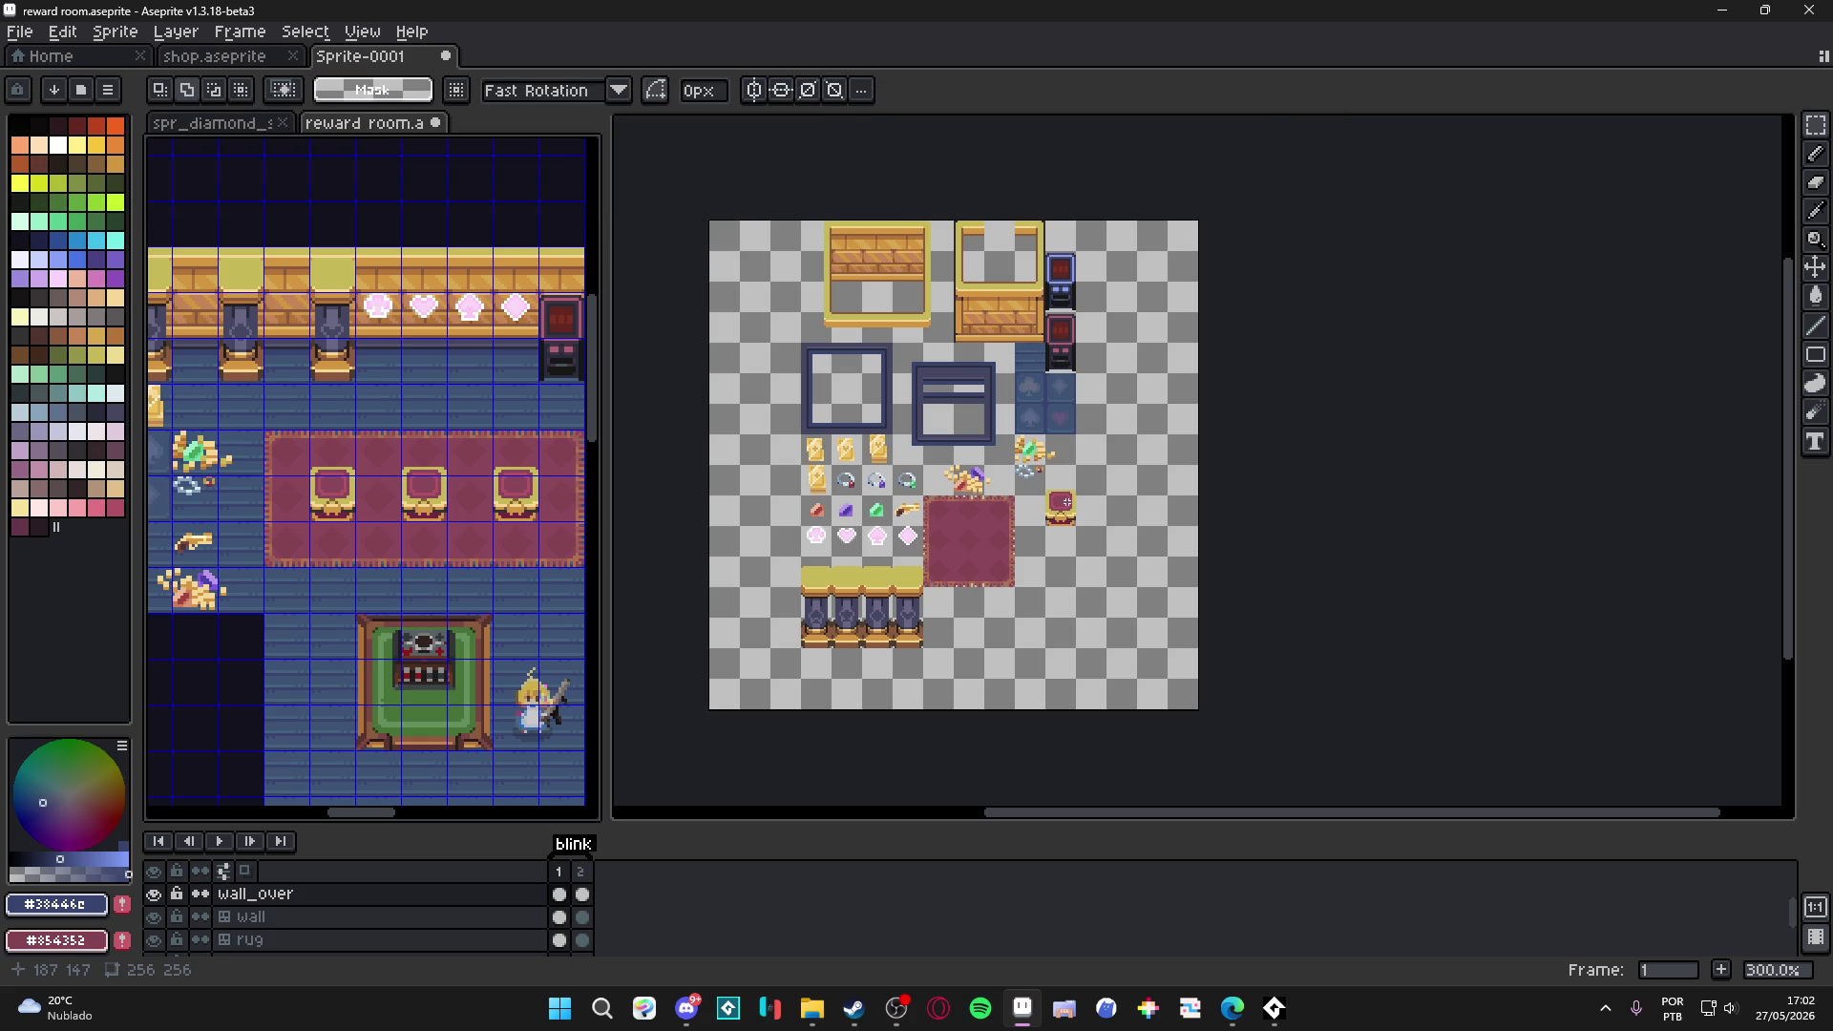
scroll(1066, 502, "up", 1)
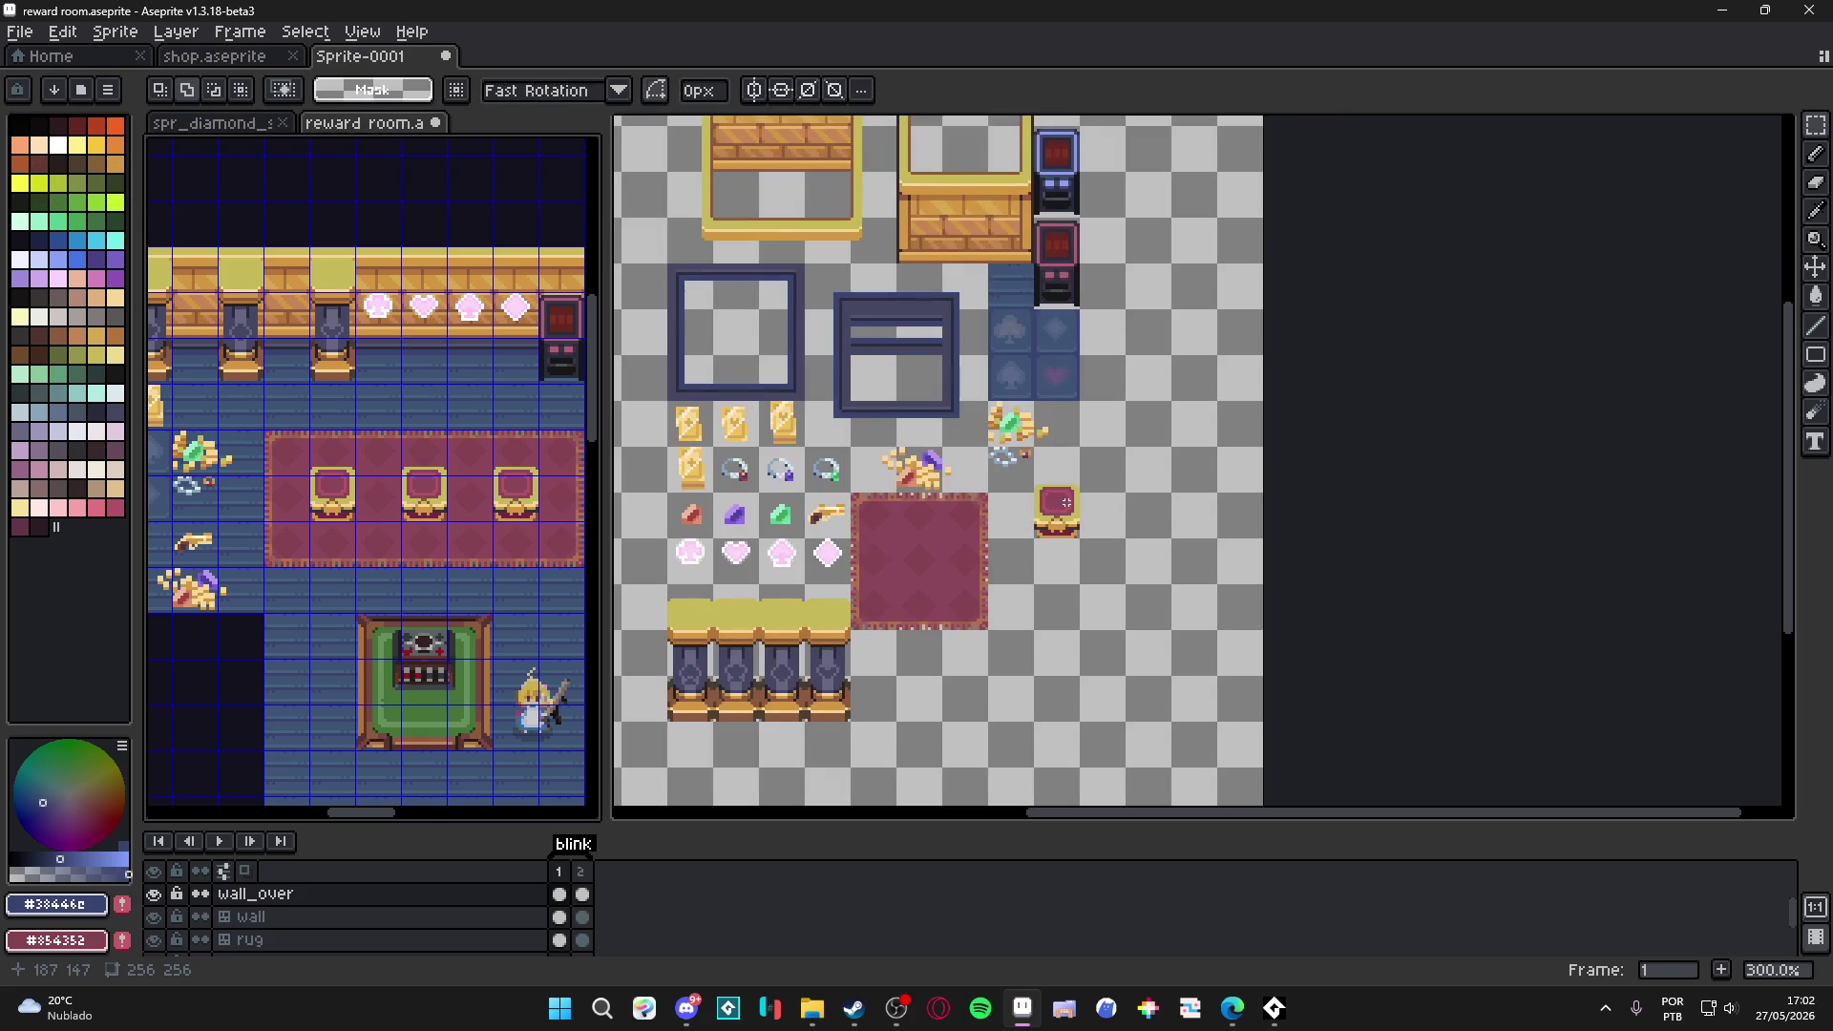
scroll(1066, 502, "up", 1)
scroll(1058, 514, "down", 1)
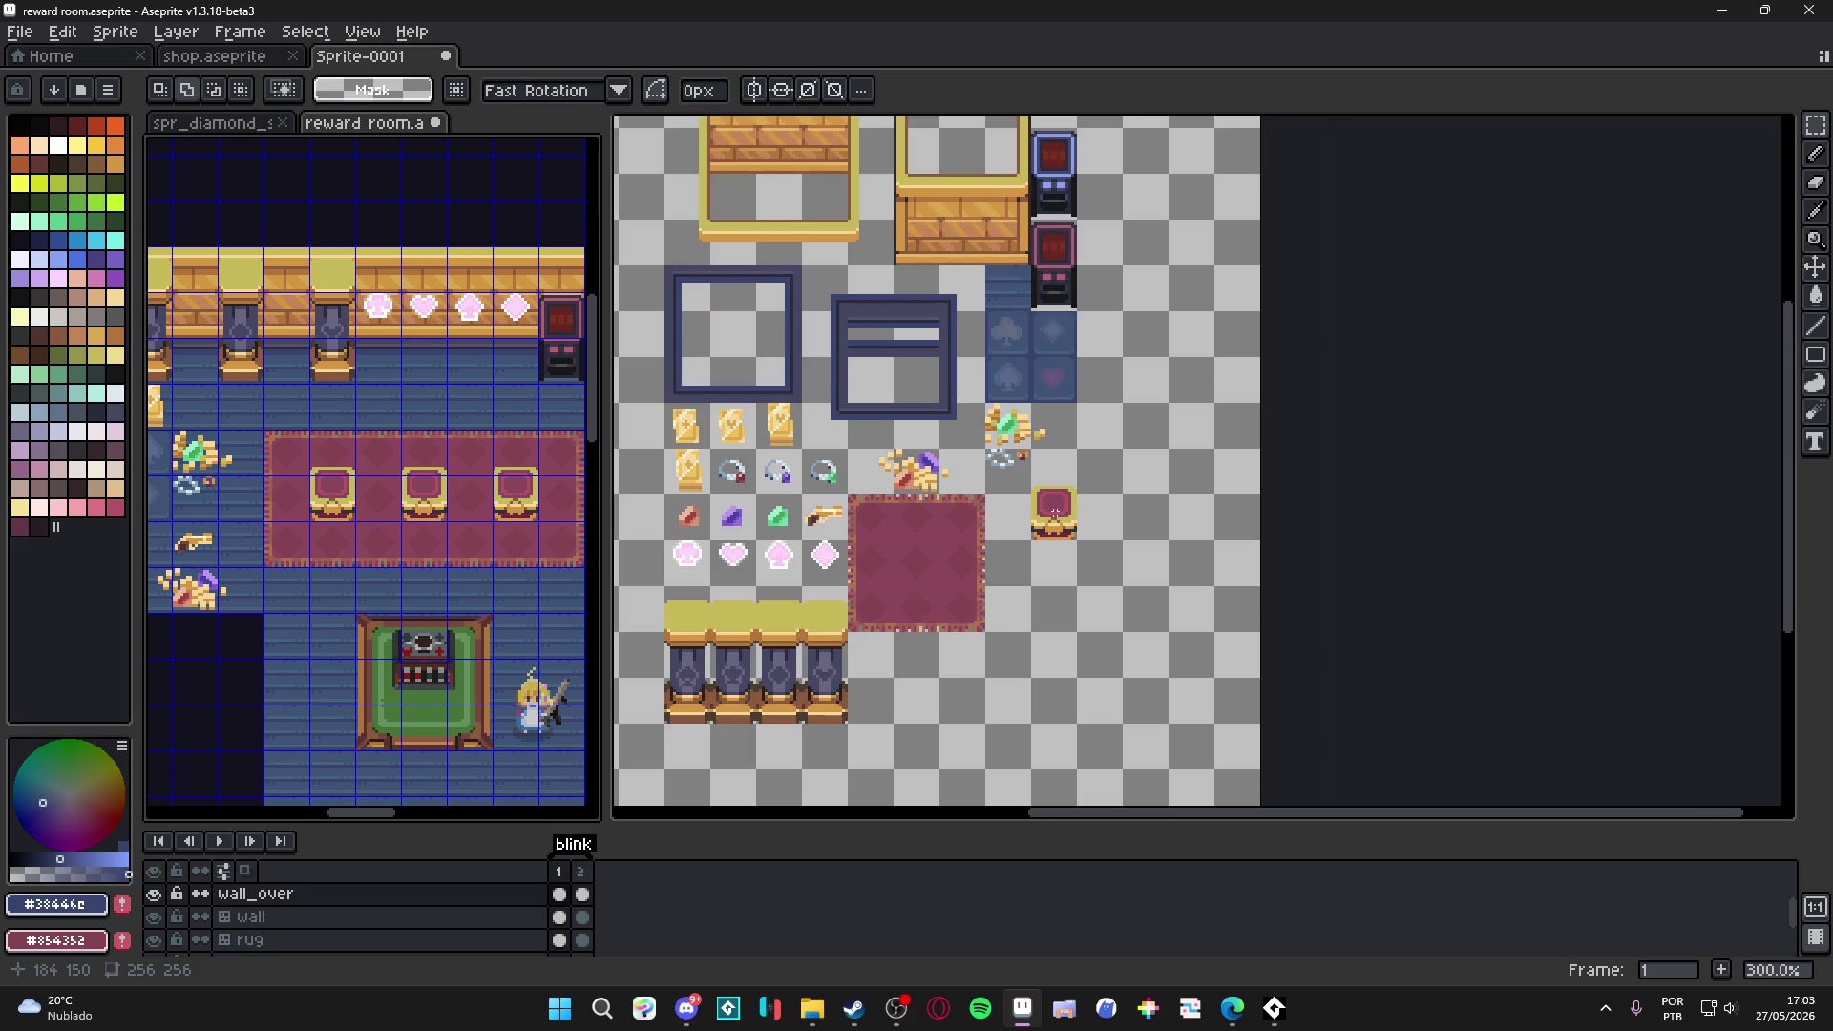
left_click_drag(1028, 446, 1079, 543)
key("v")
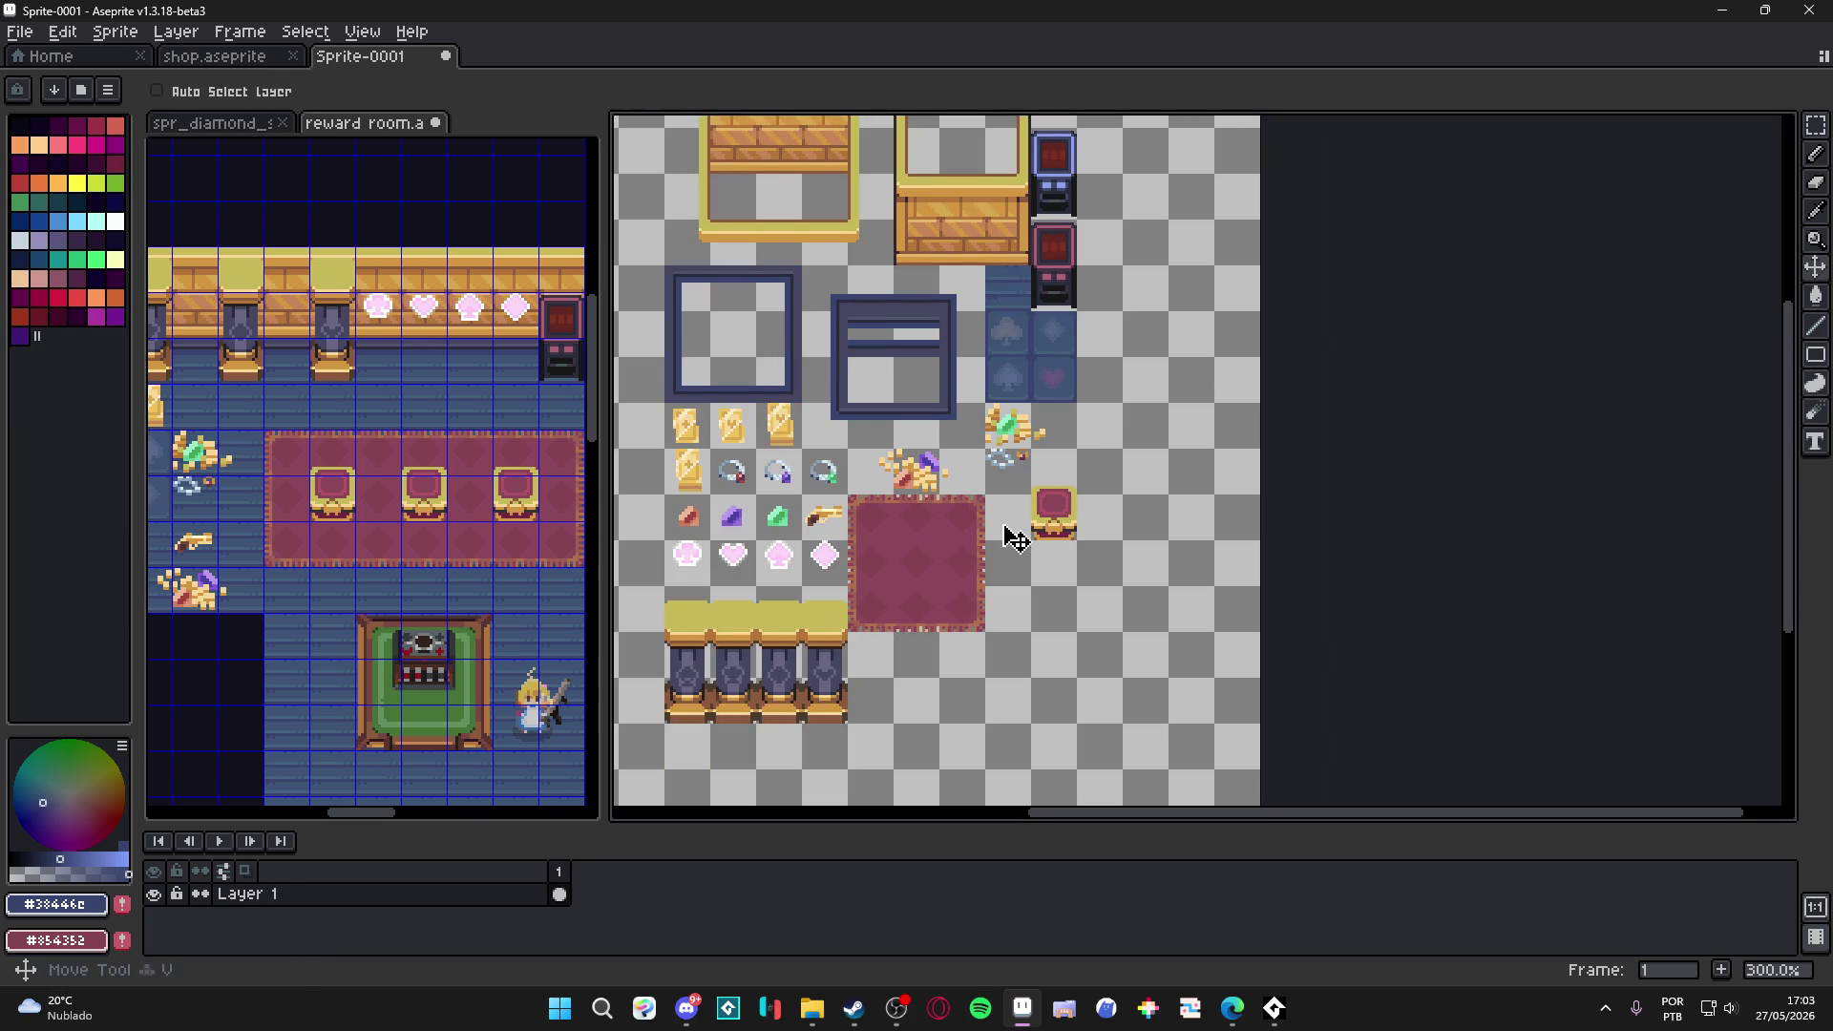
scroll(952, 550, "down", 1)
scroll(528, 515, "down", 1)
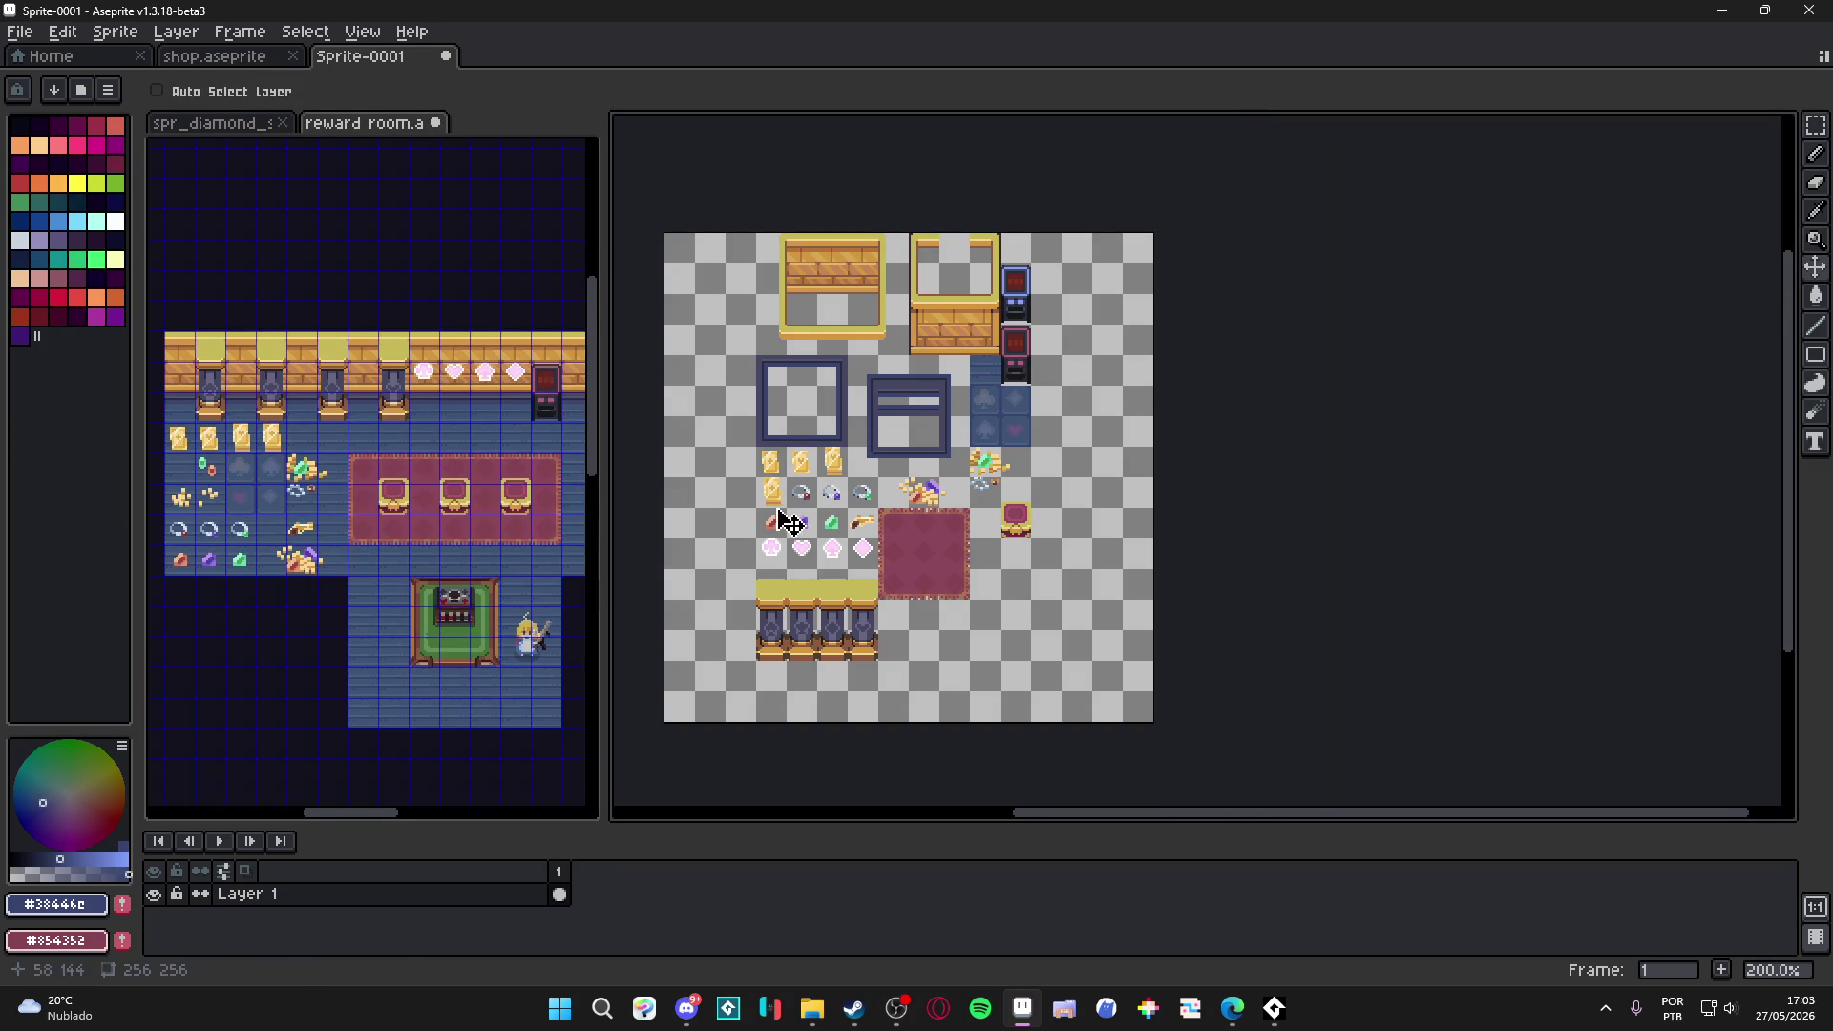
scroll(466, 523, "up", 1)
left_click(472, 751)
key("m")
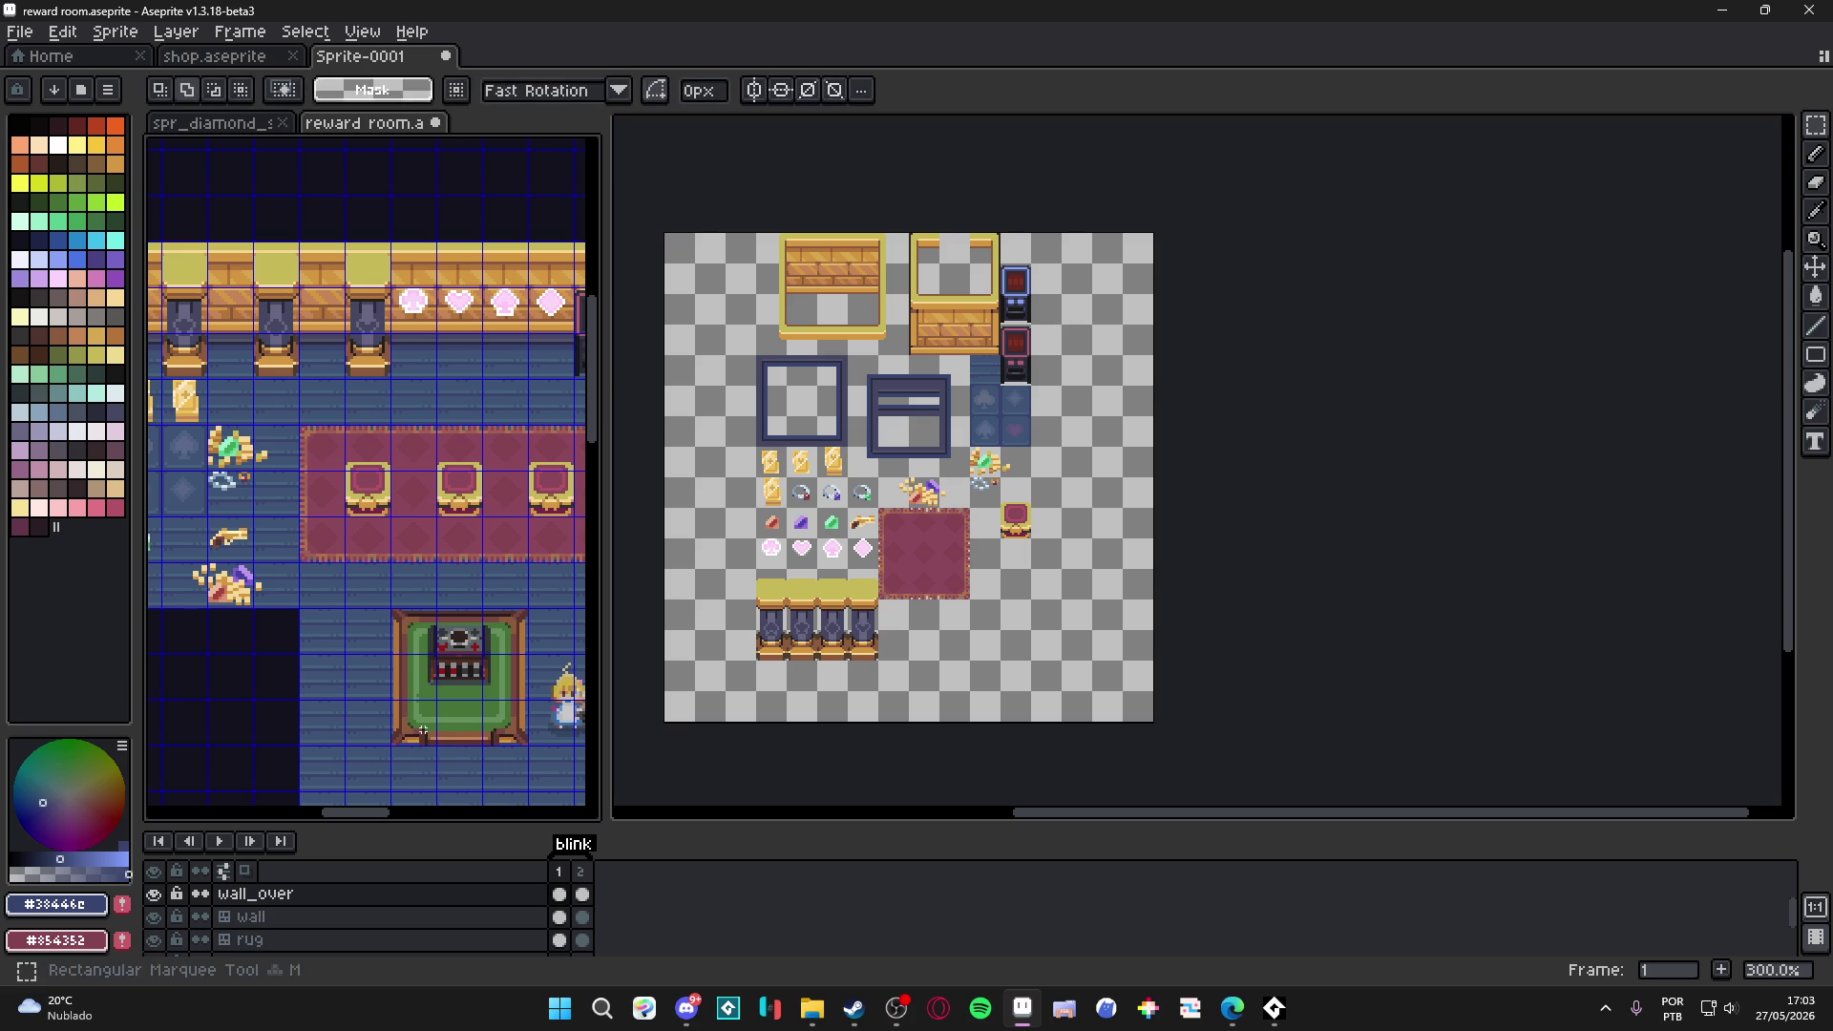
left_click_drag(427, 743, 523, 611)
scroll(1009, 609, "up", 2)
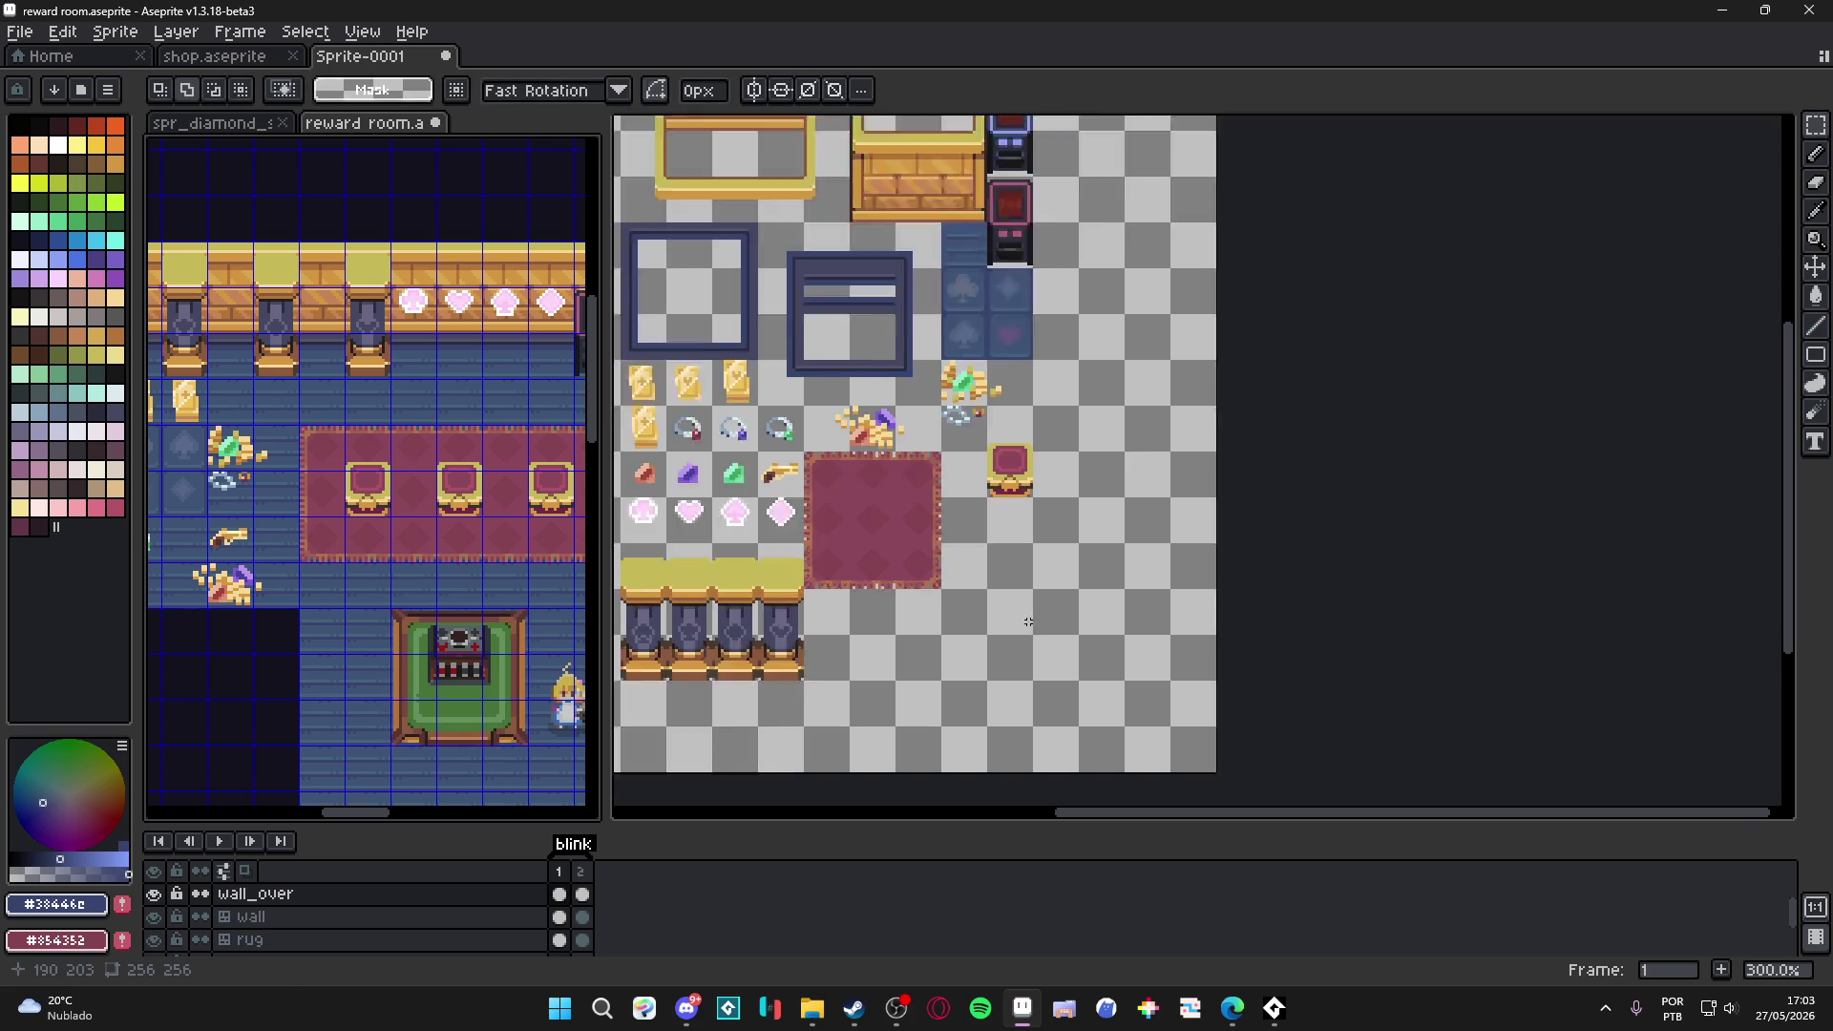
left_click(1009, 609)
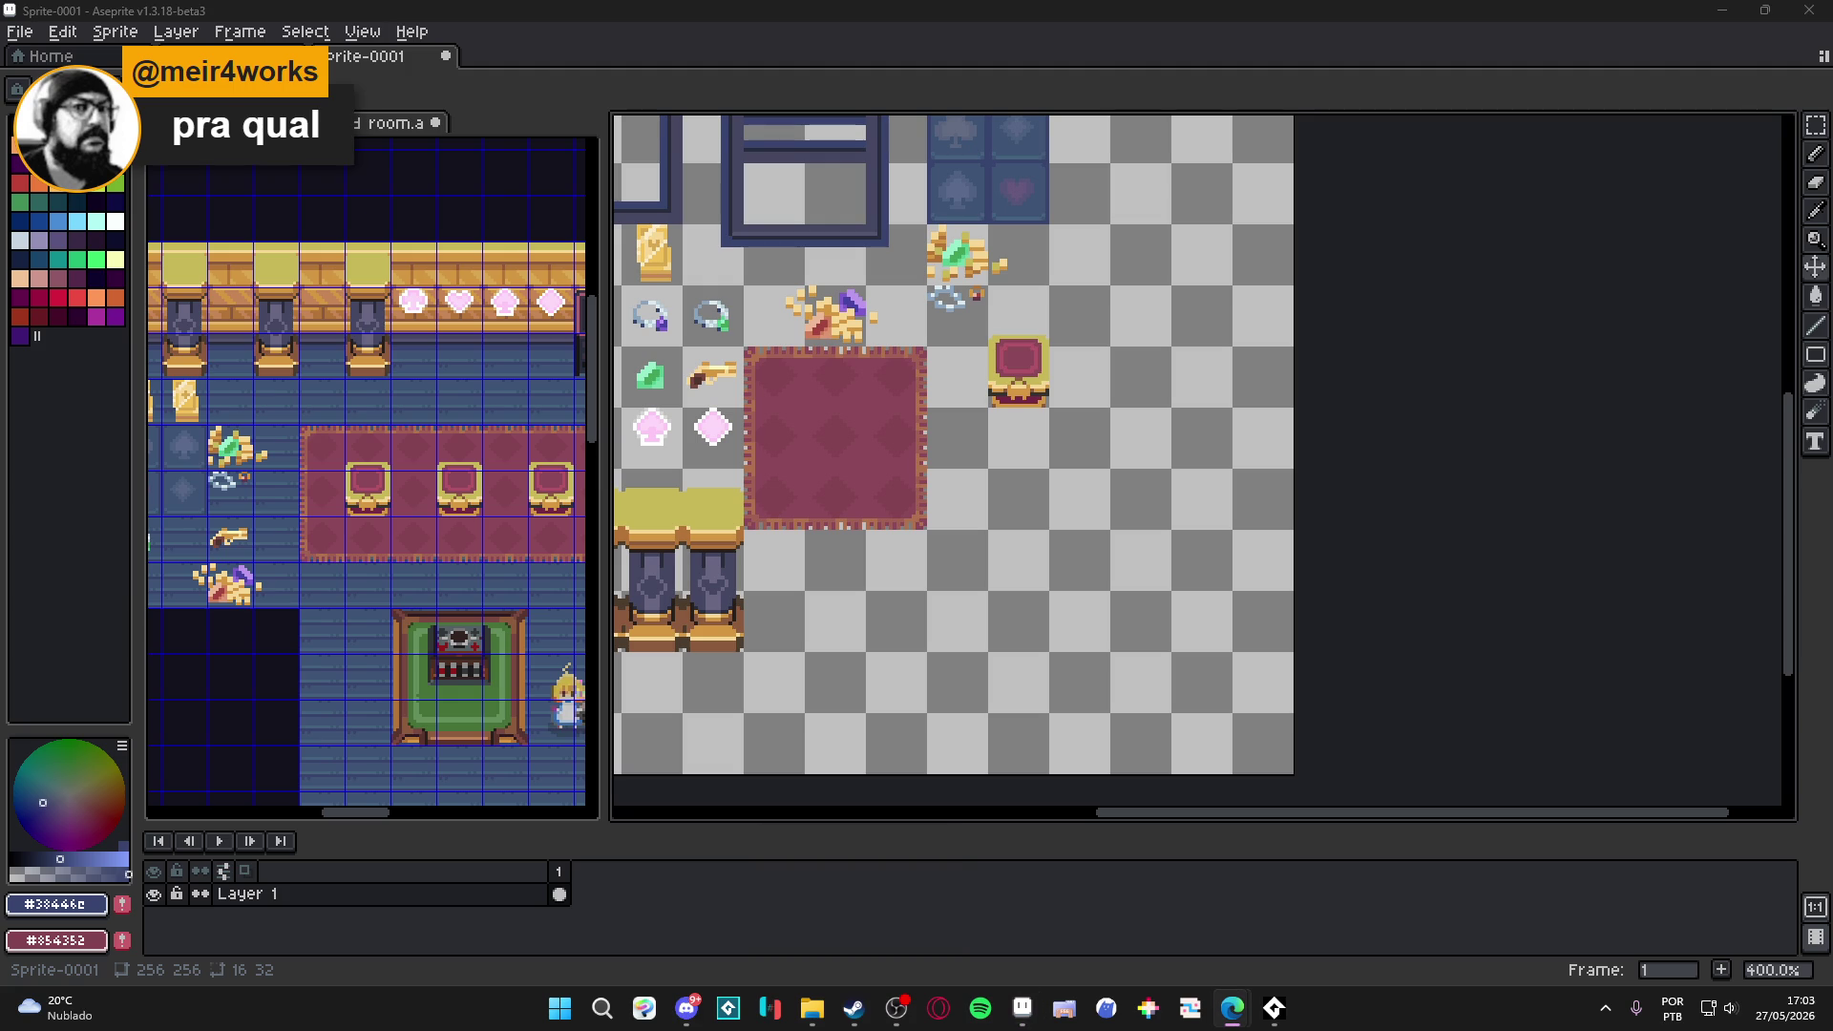
Search Google in Edge for "dodge roll".
left_click(1231, 1007)
type("df")
key("BackSpace")
type("odge roll")
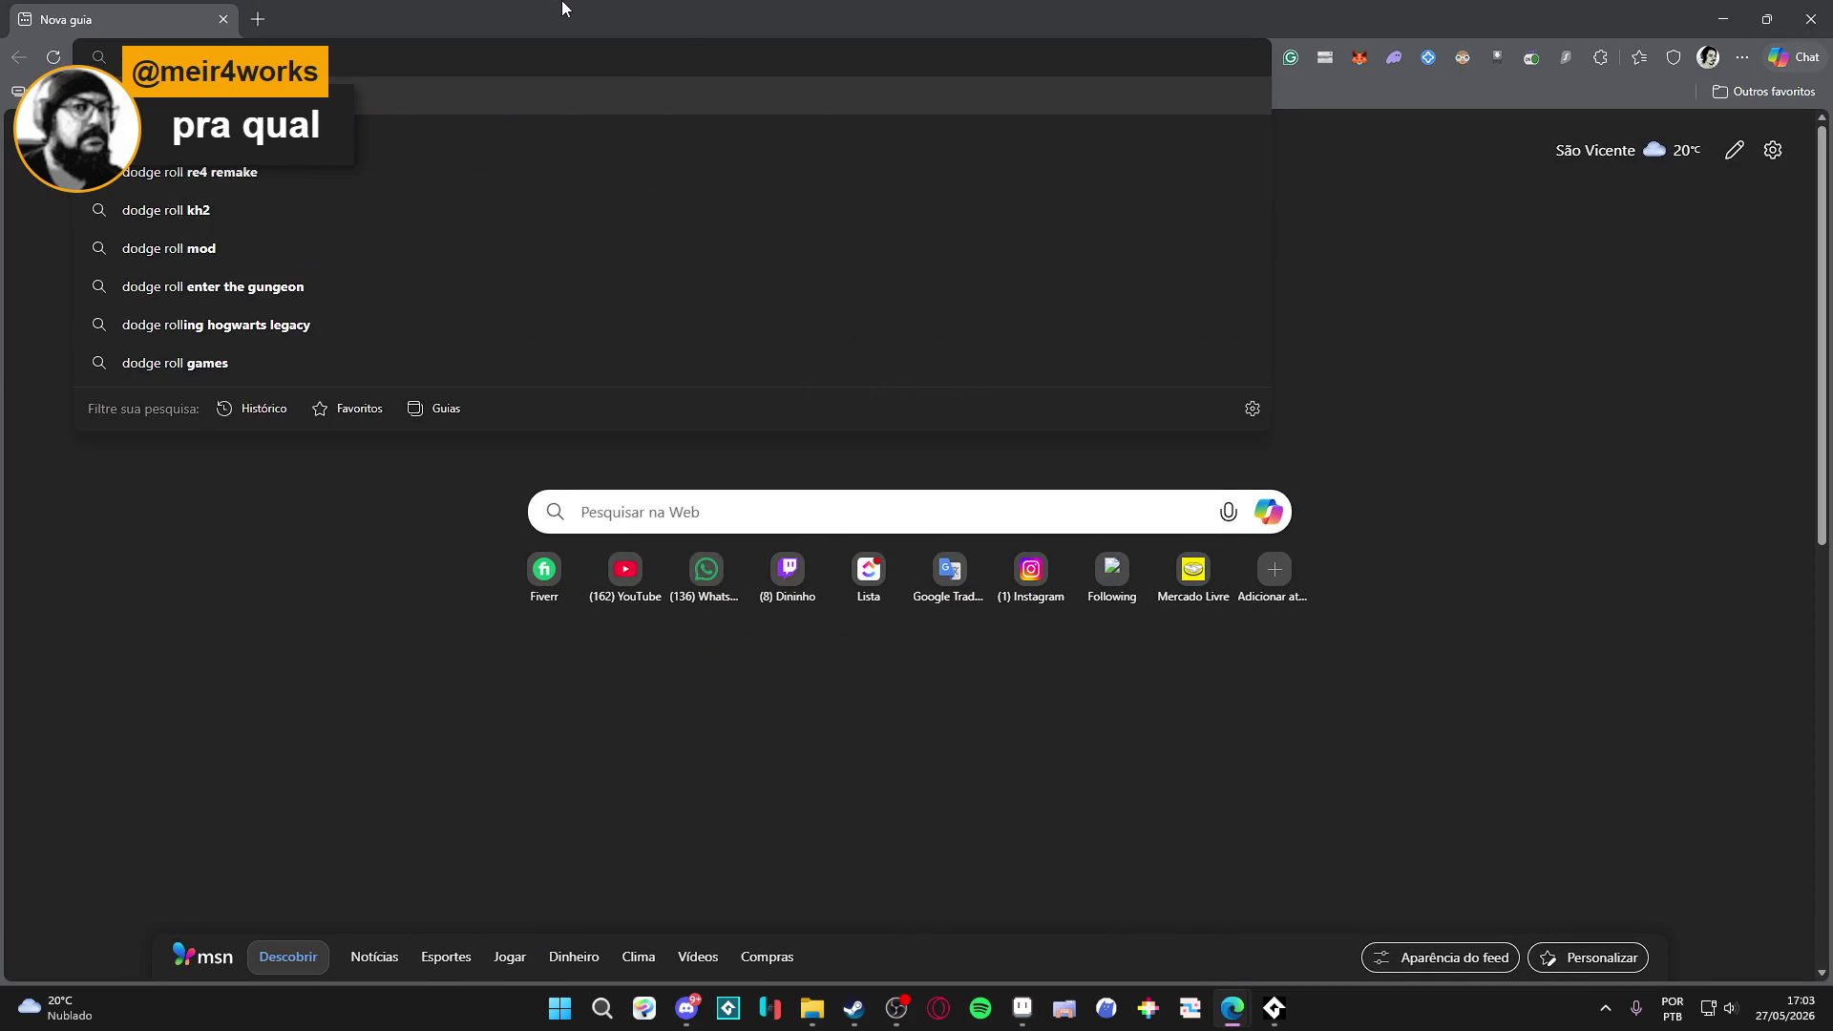
key("Return")
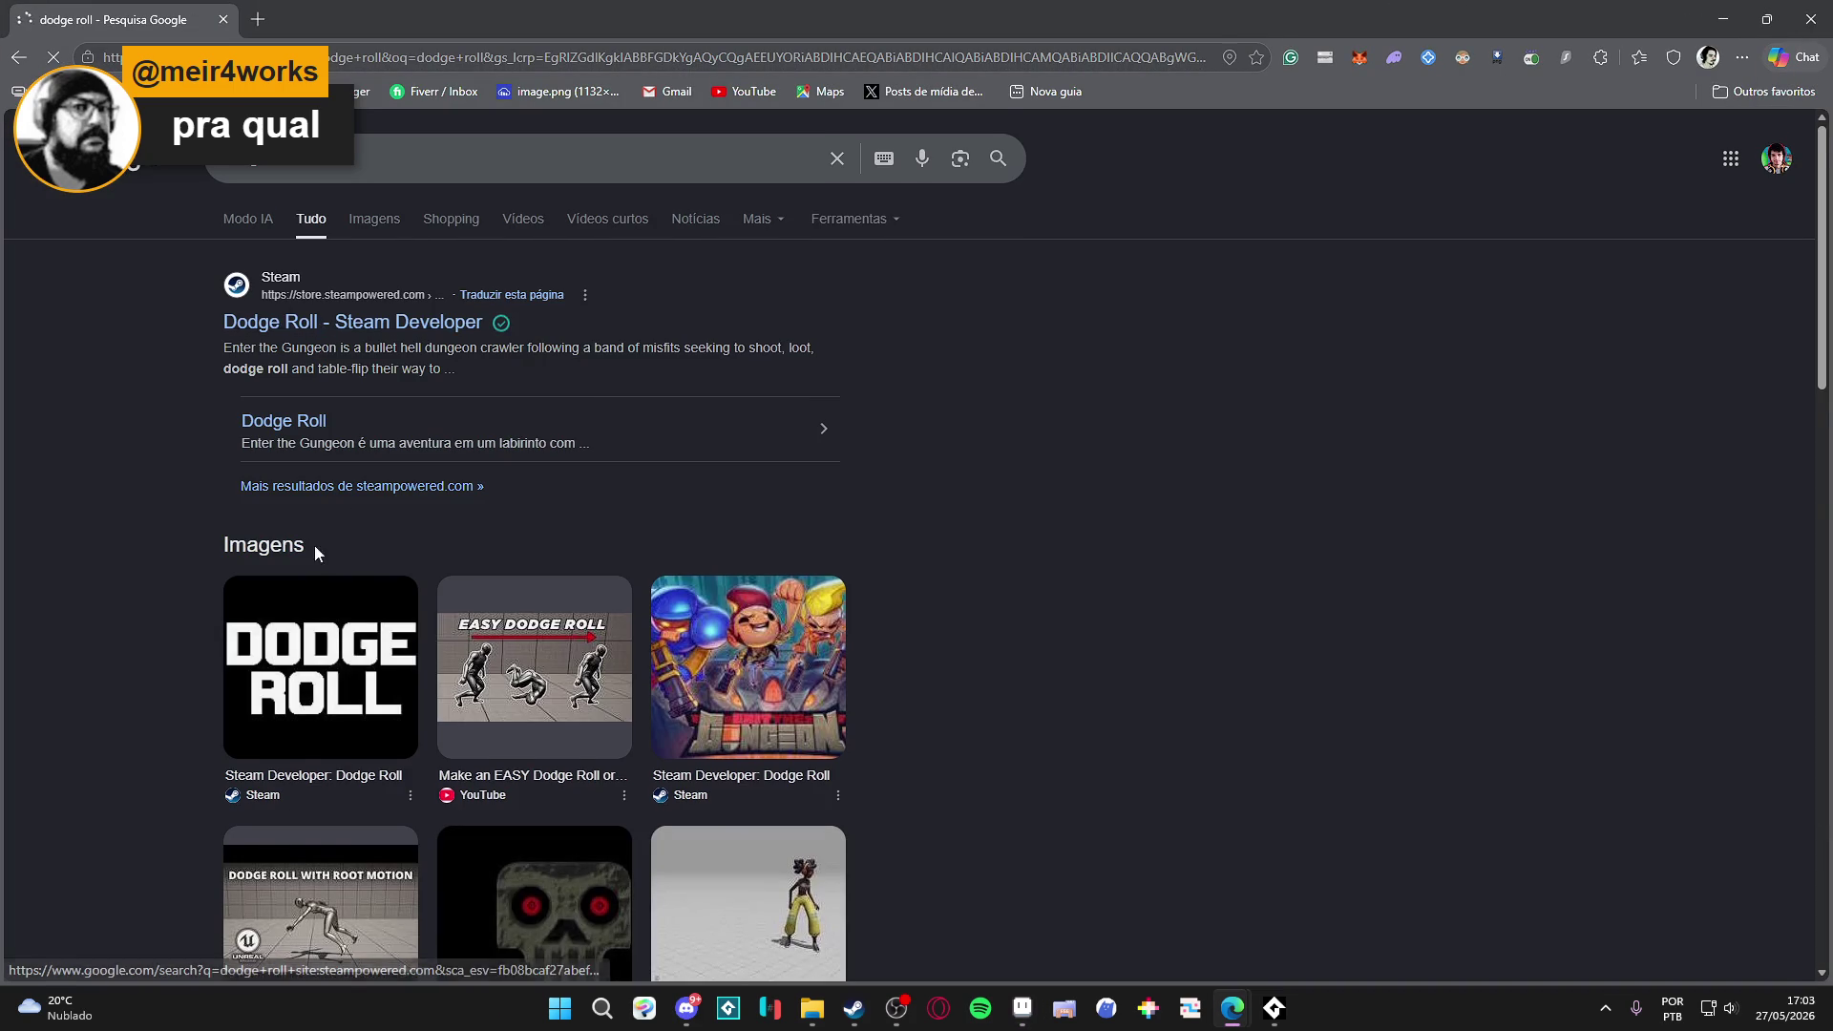
Open the "Dodge Roll - Steam Developer" result from the search results.
scroll(168, 491, "down", 9)
mouse_move(336, 357)
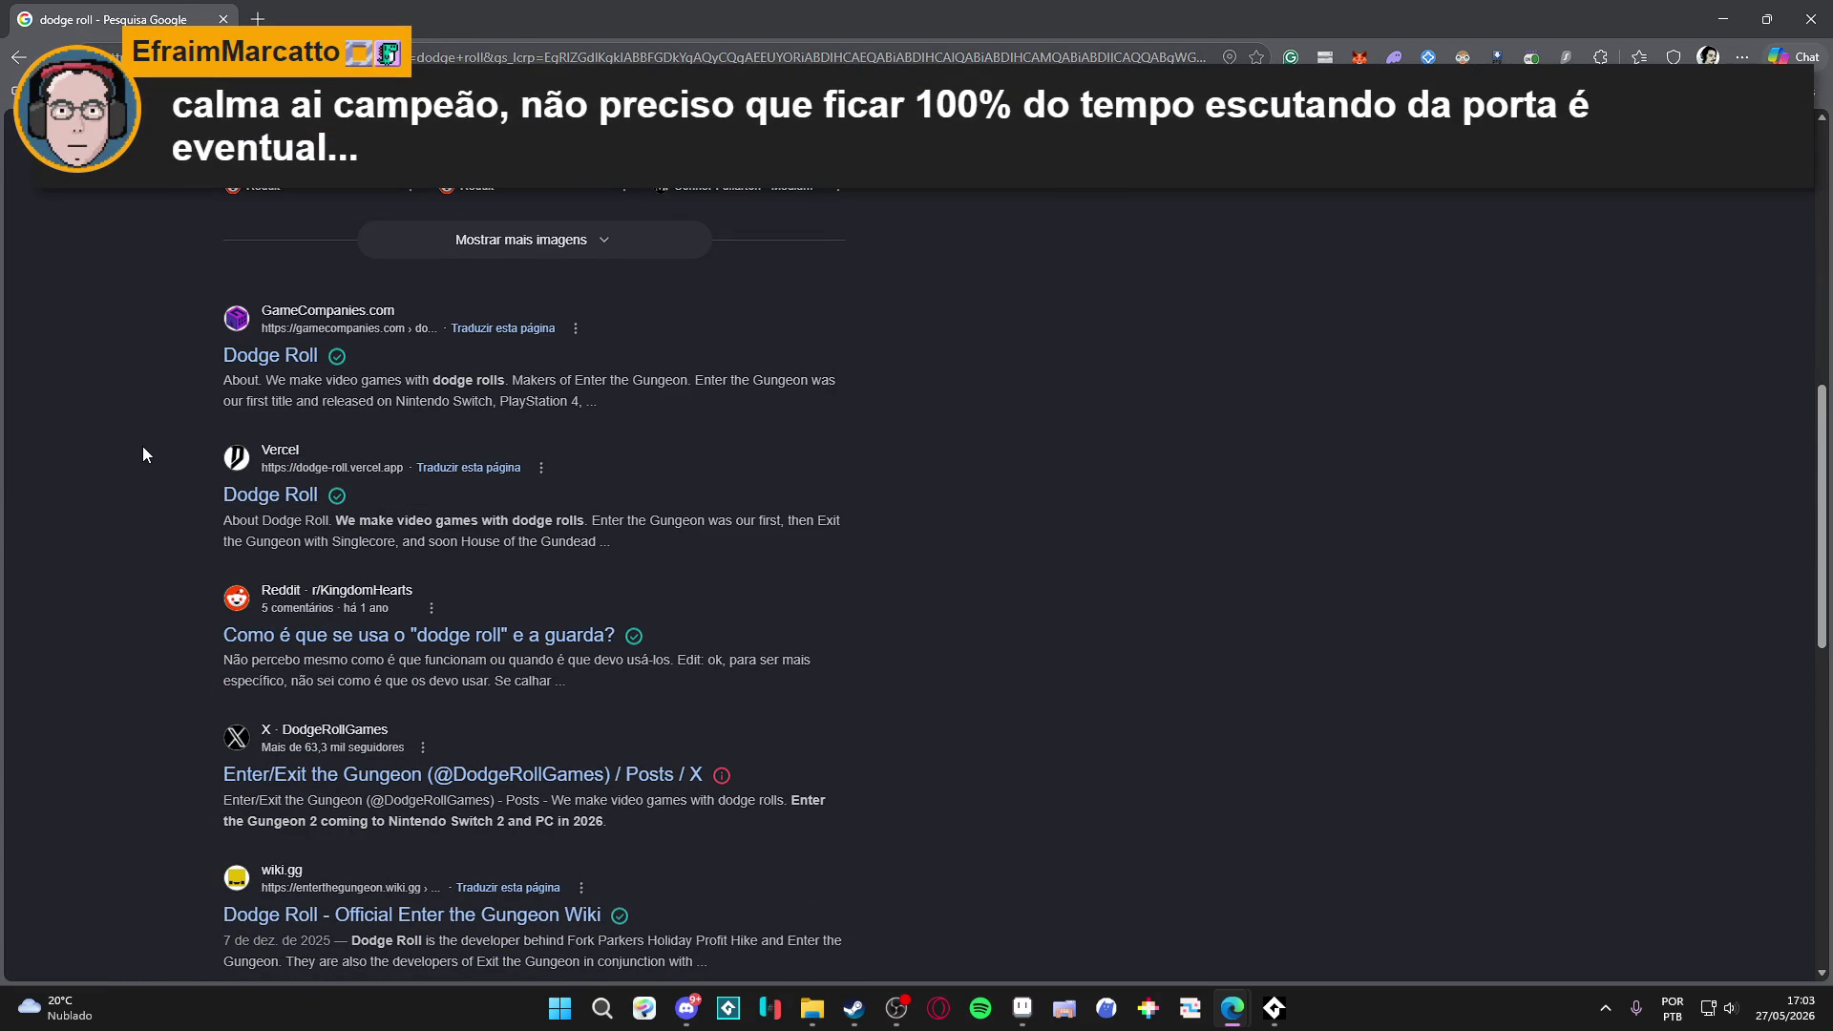
scroll(77, 521, "up", 9)
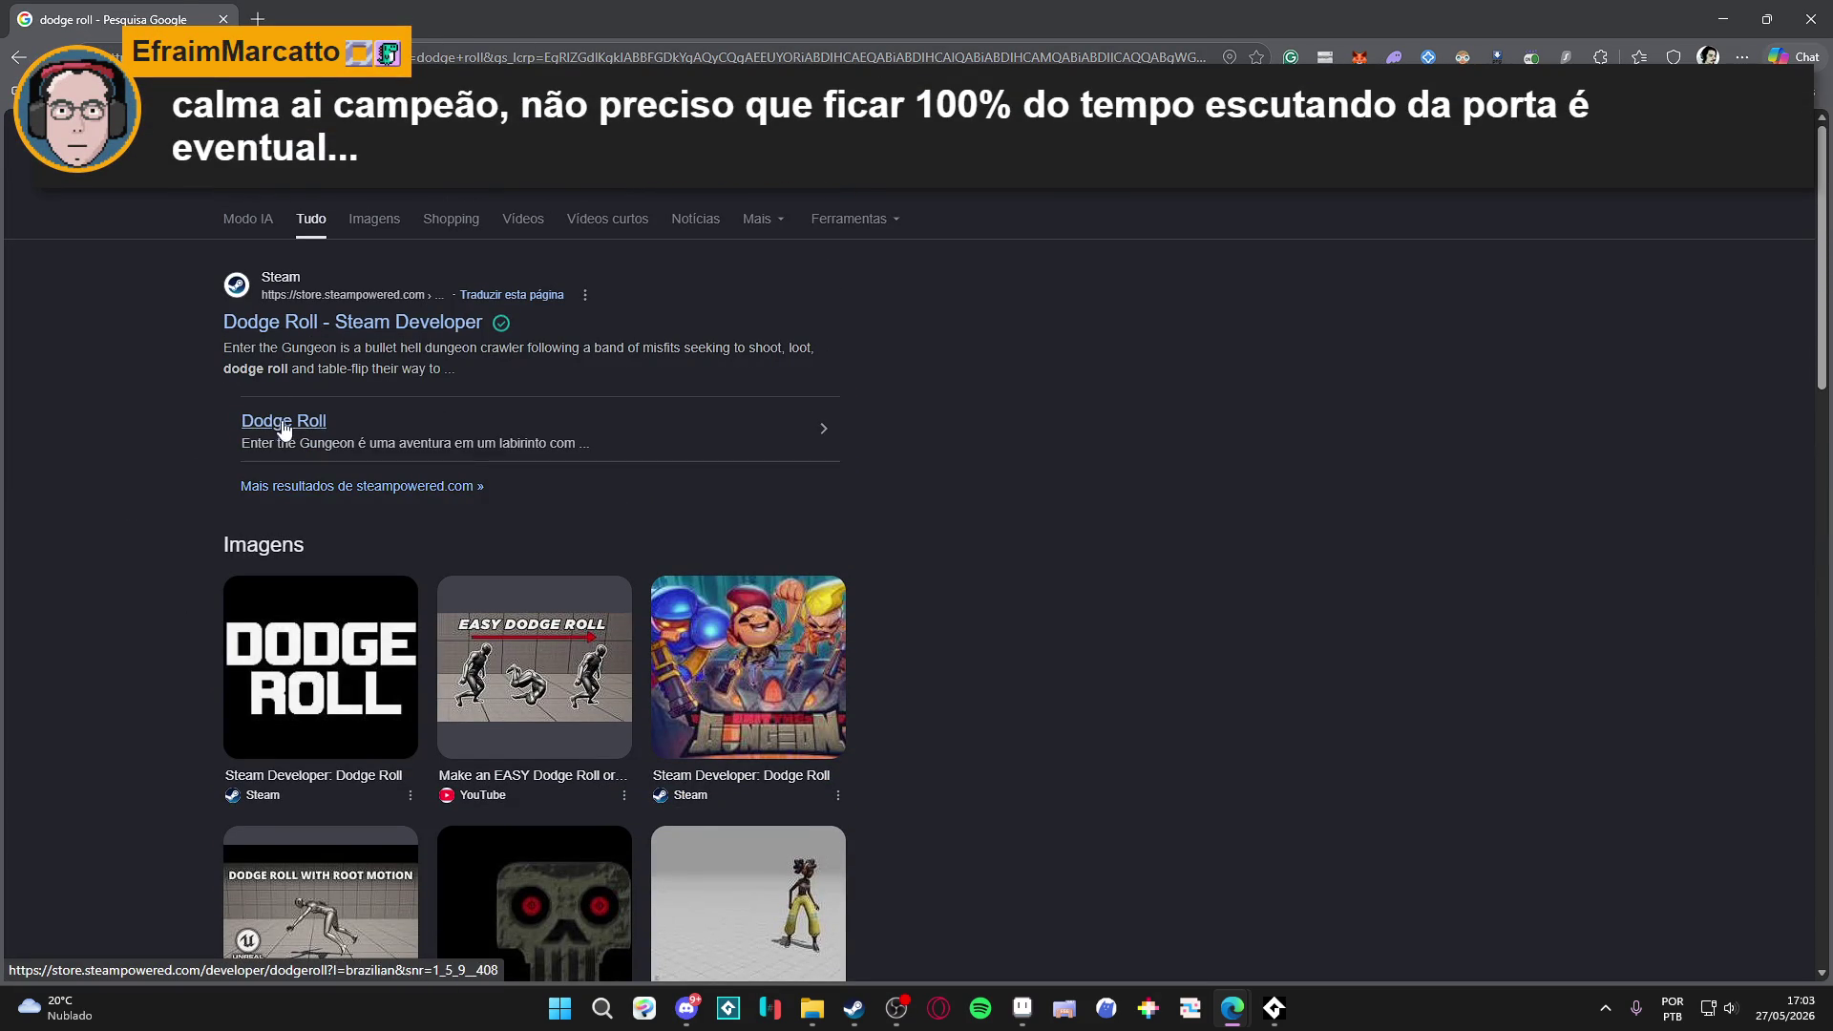
left_click(449, 323)
mouse_move(502, 339)
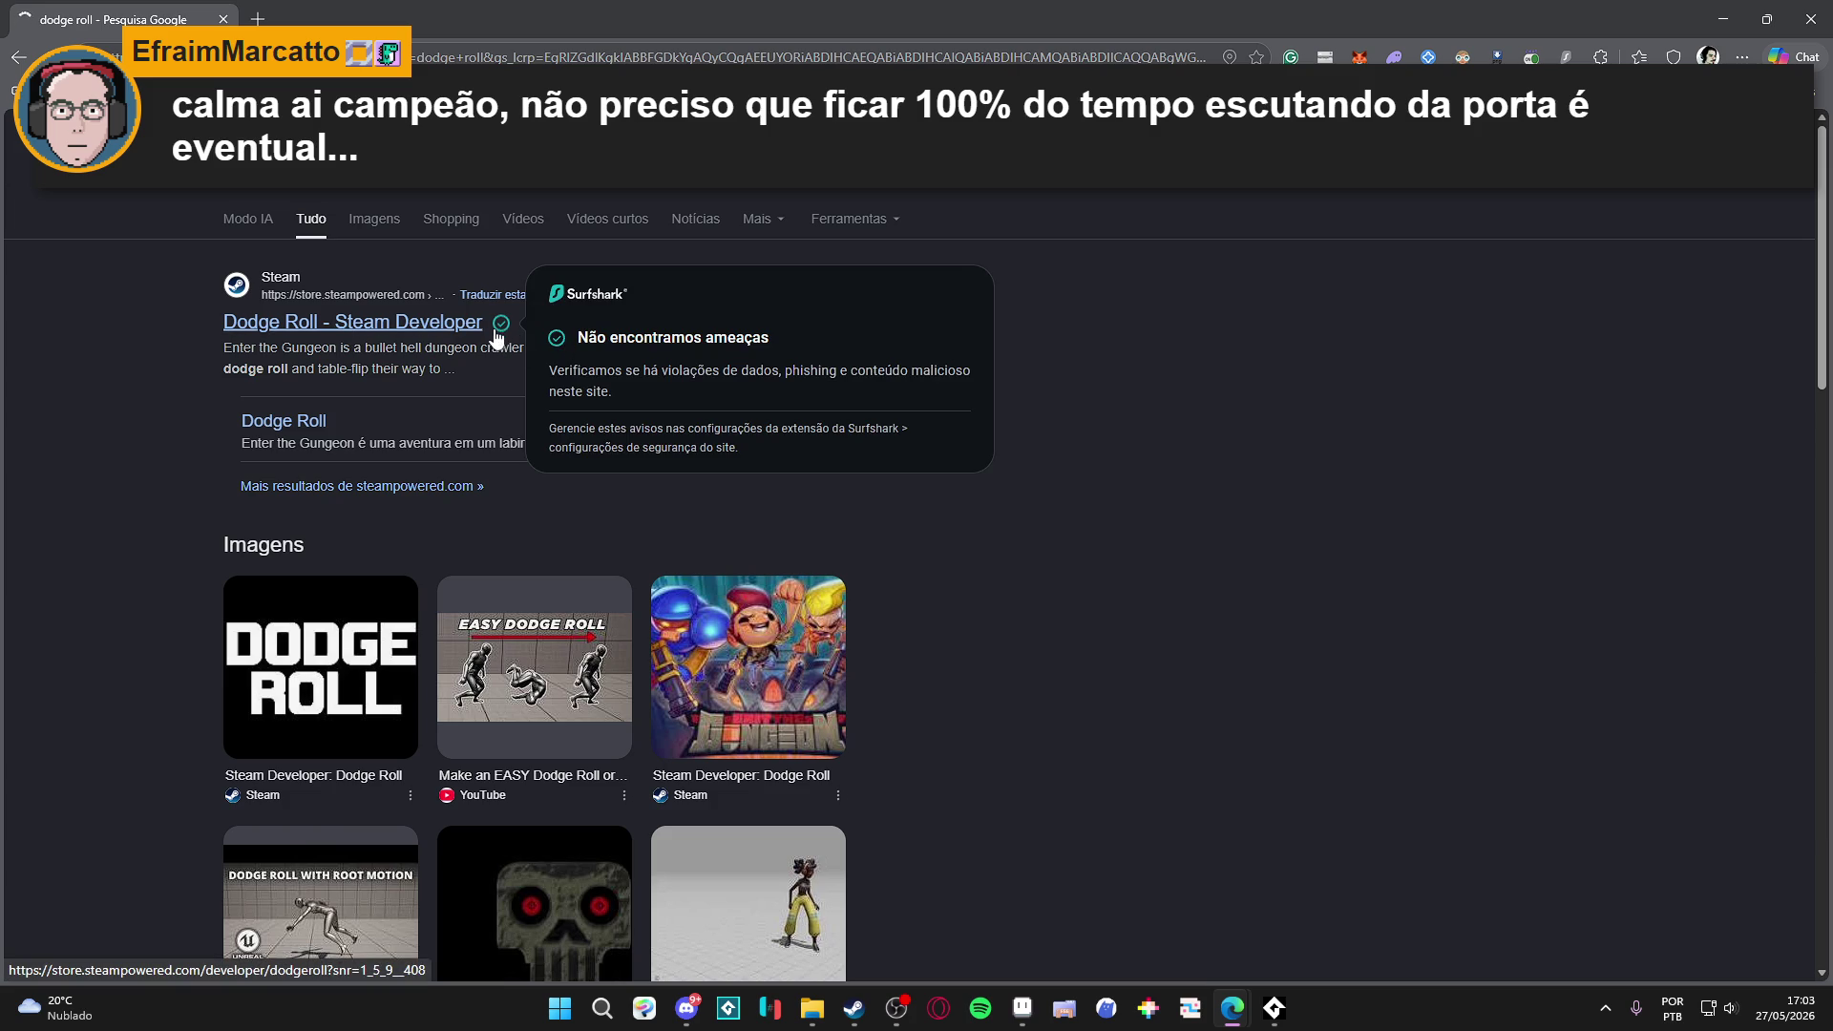
scroll(959, 583, "down", 3)
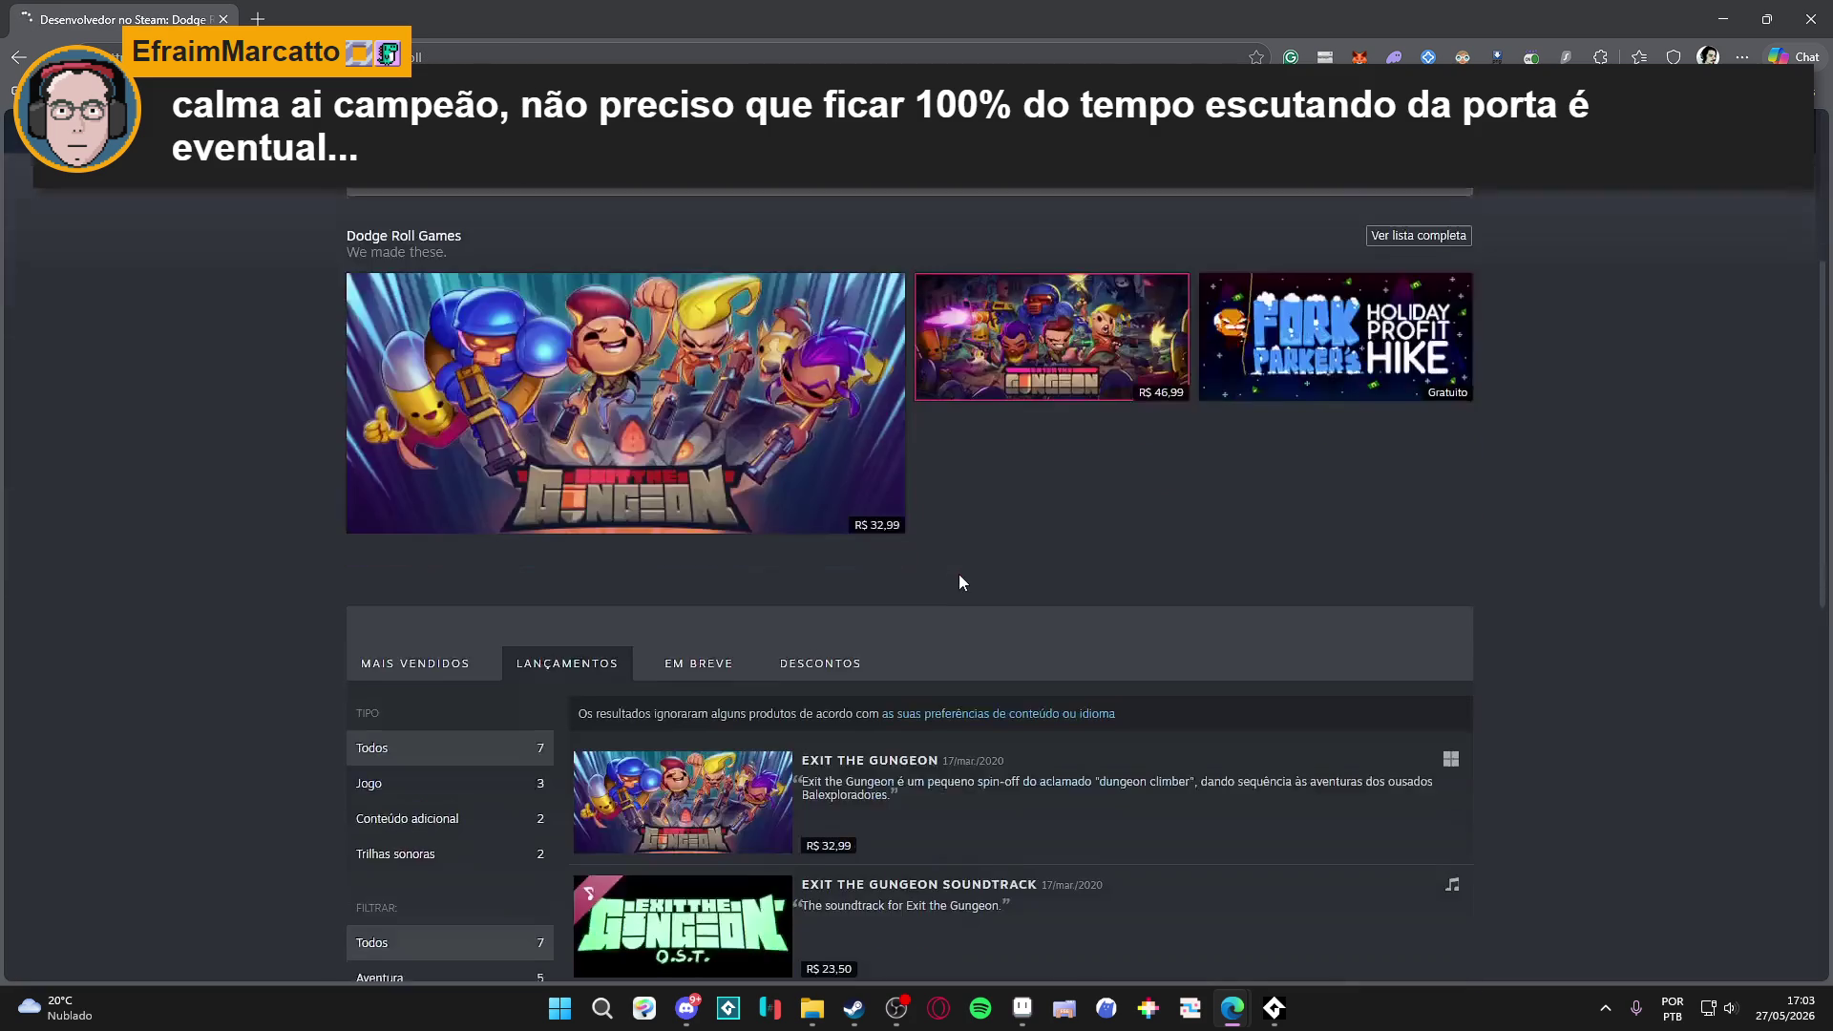
Reload the Dodge Roll Steam page and follow "Our Website" to enterthegungeon.com.
scroll(958, 584, "down", 5)
scroll(964, 545, "up", 5)
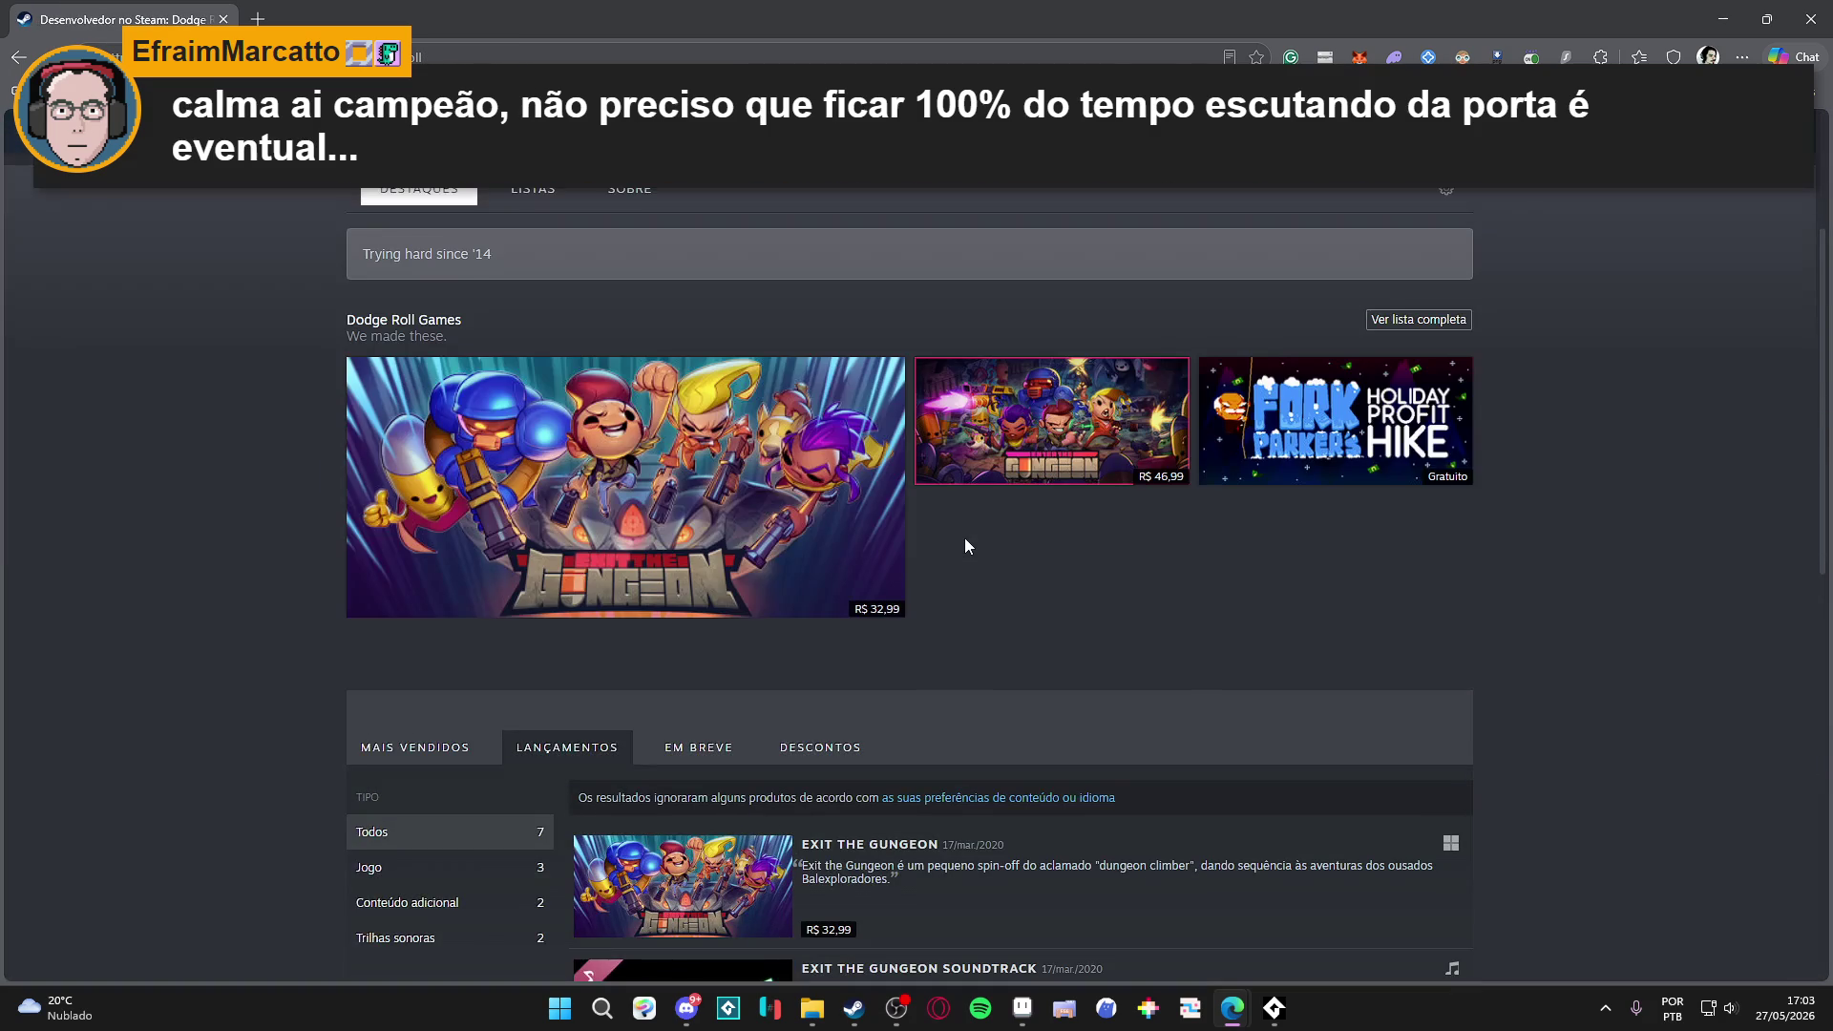
scroll(964, 546, "up", 2)
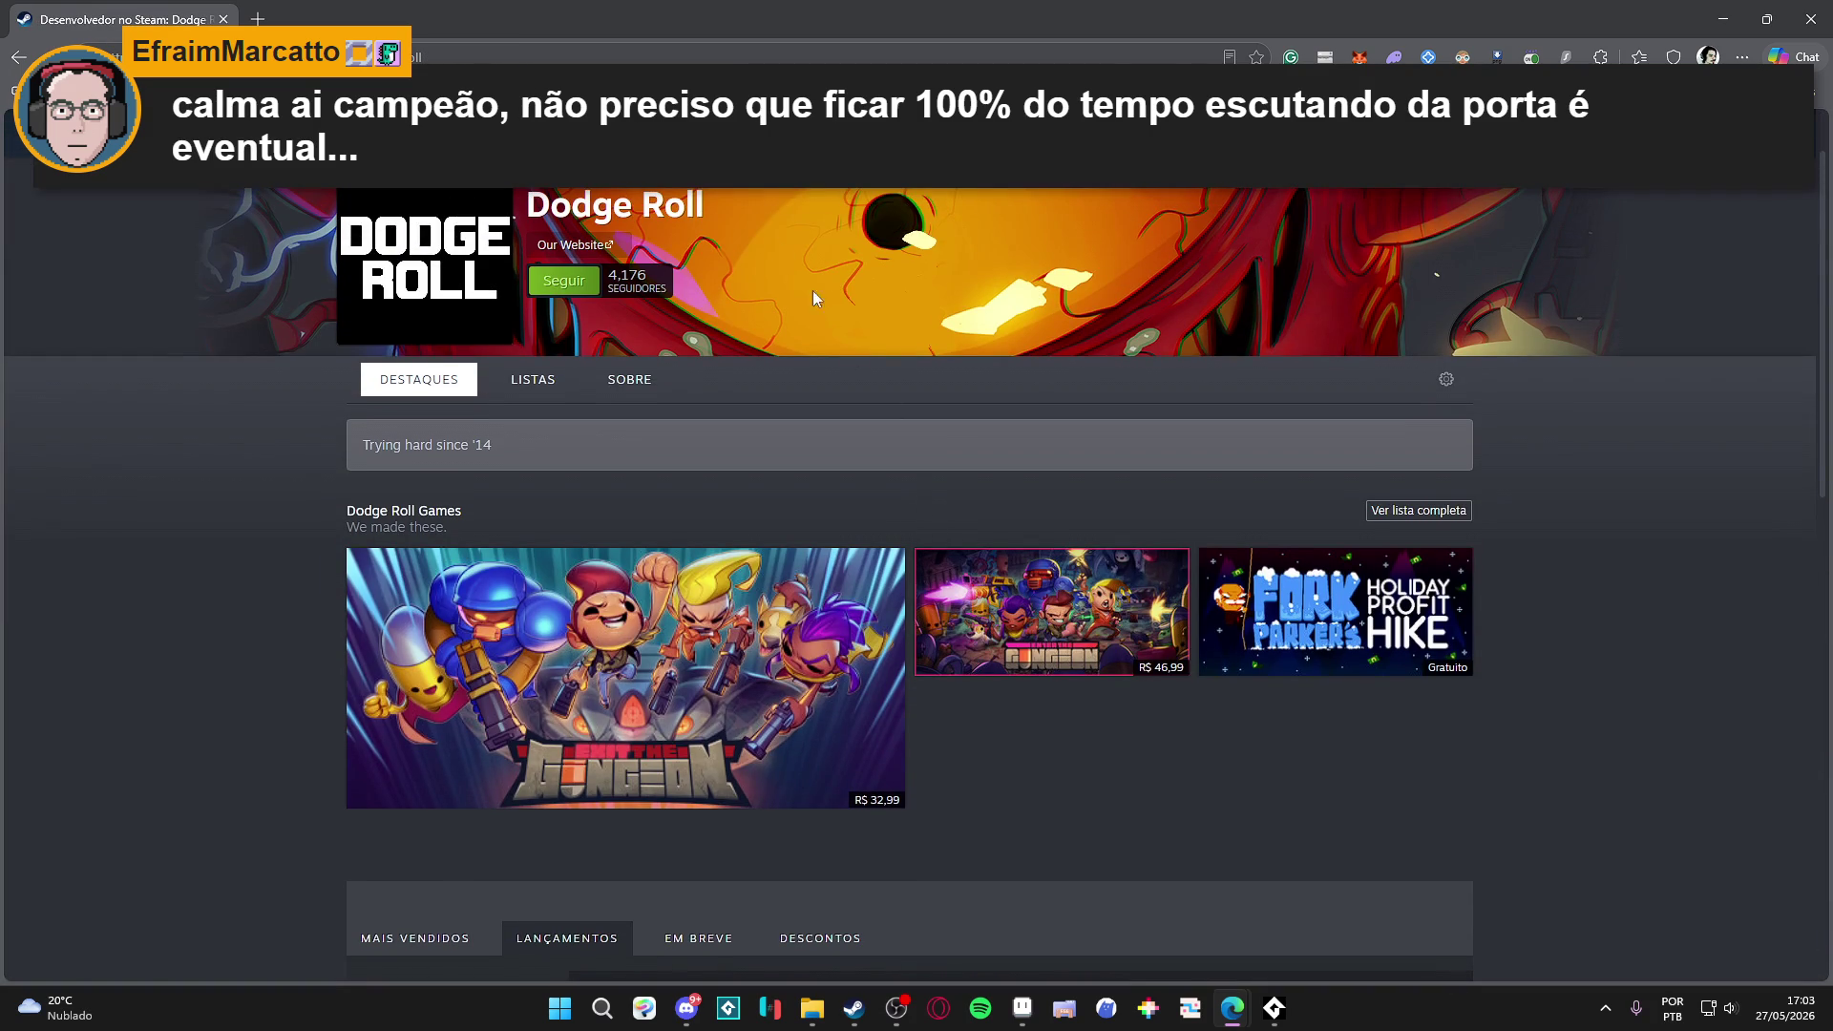
left_click(512, 60)
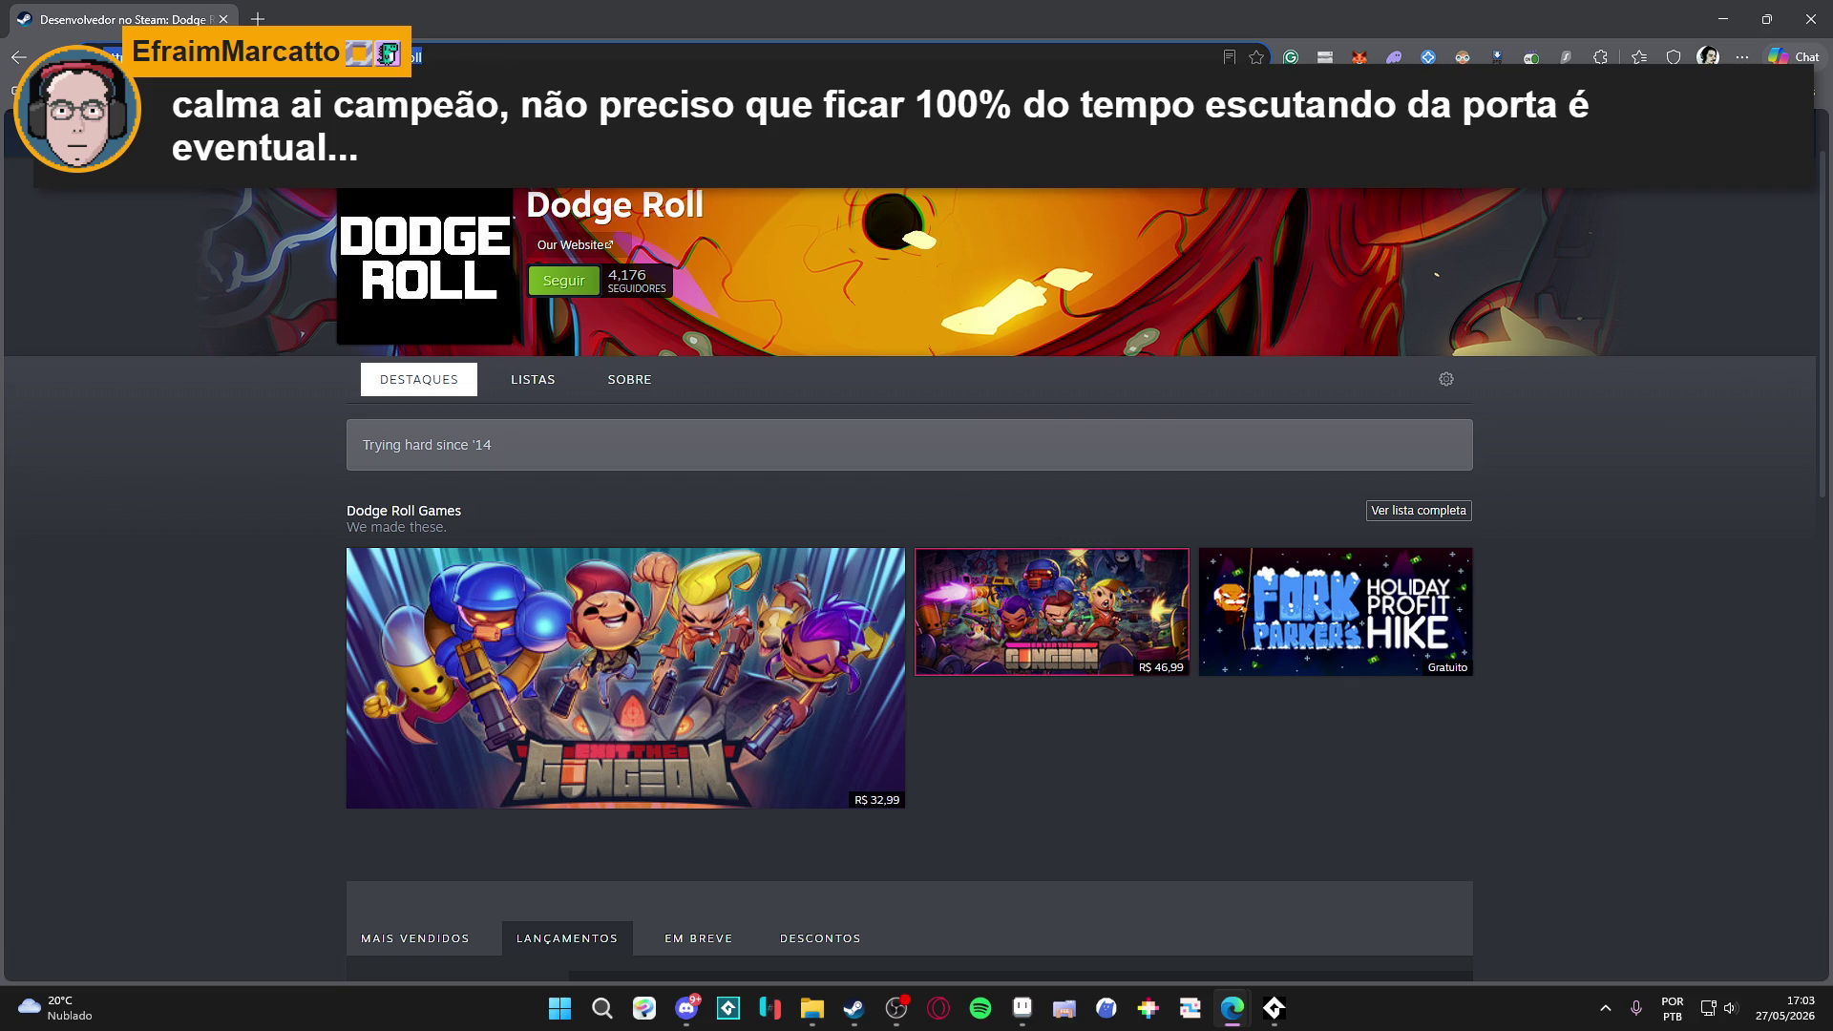
left_click(590, 216)
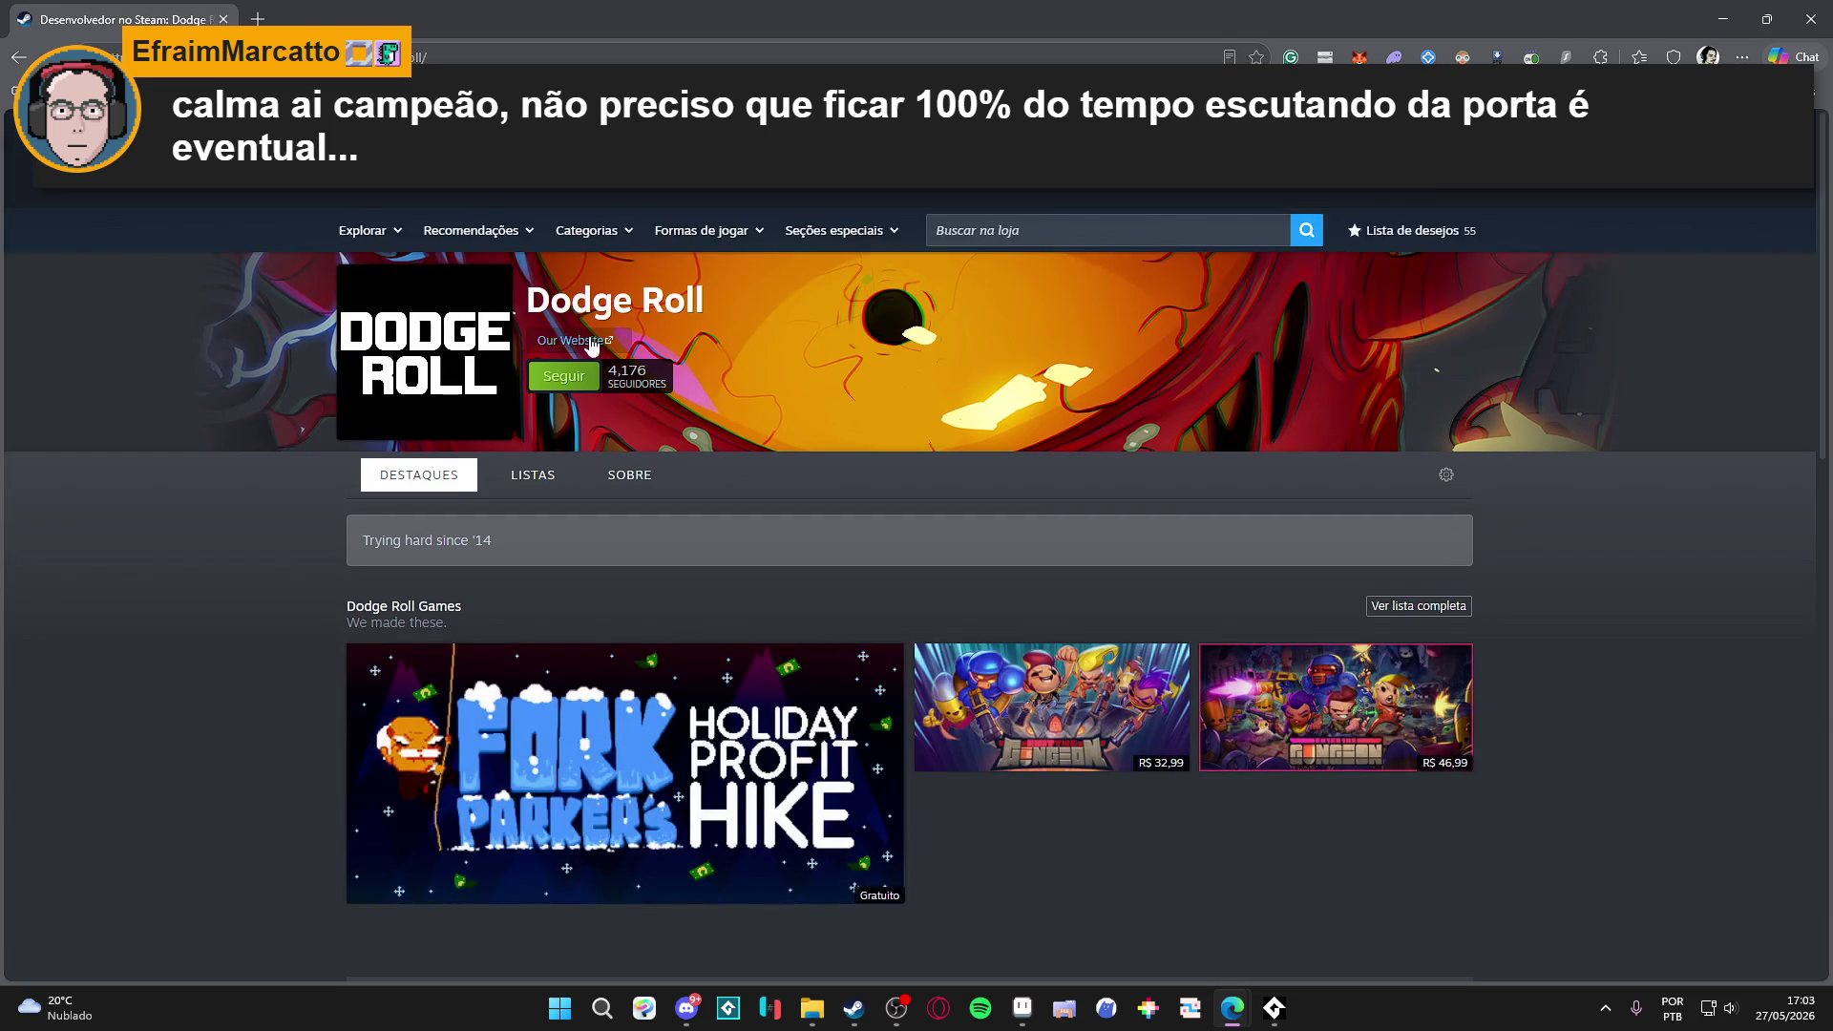
left_click(589, 341)
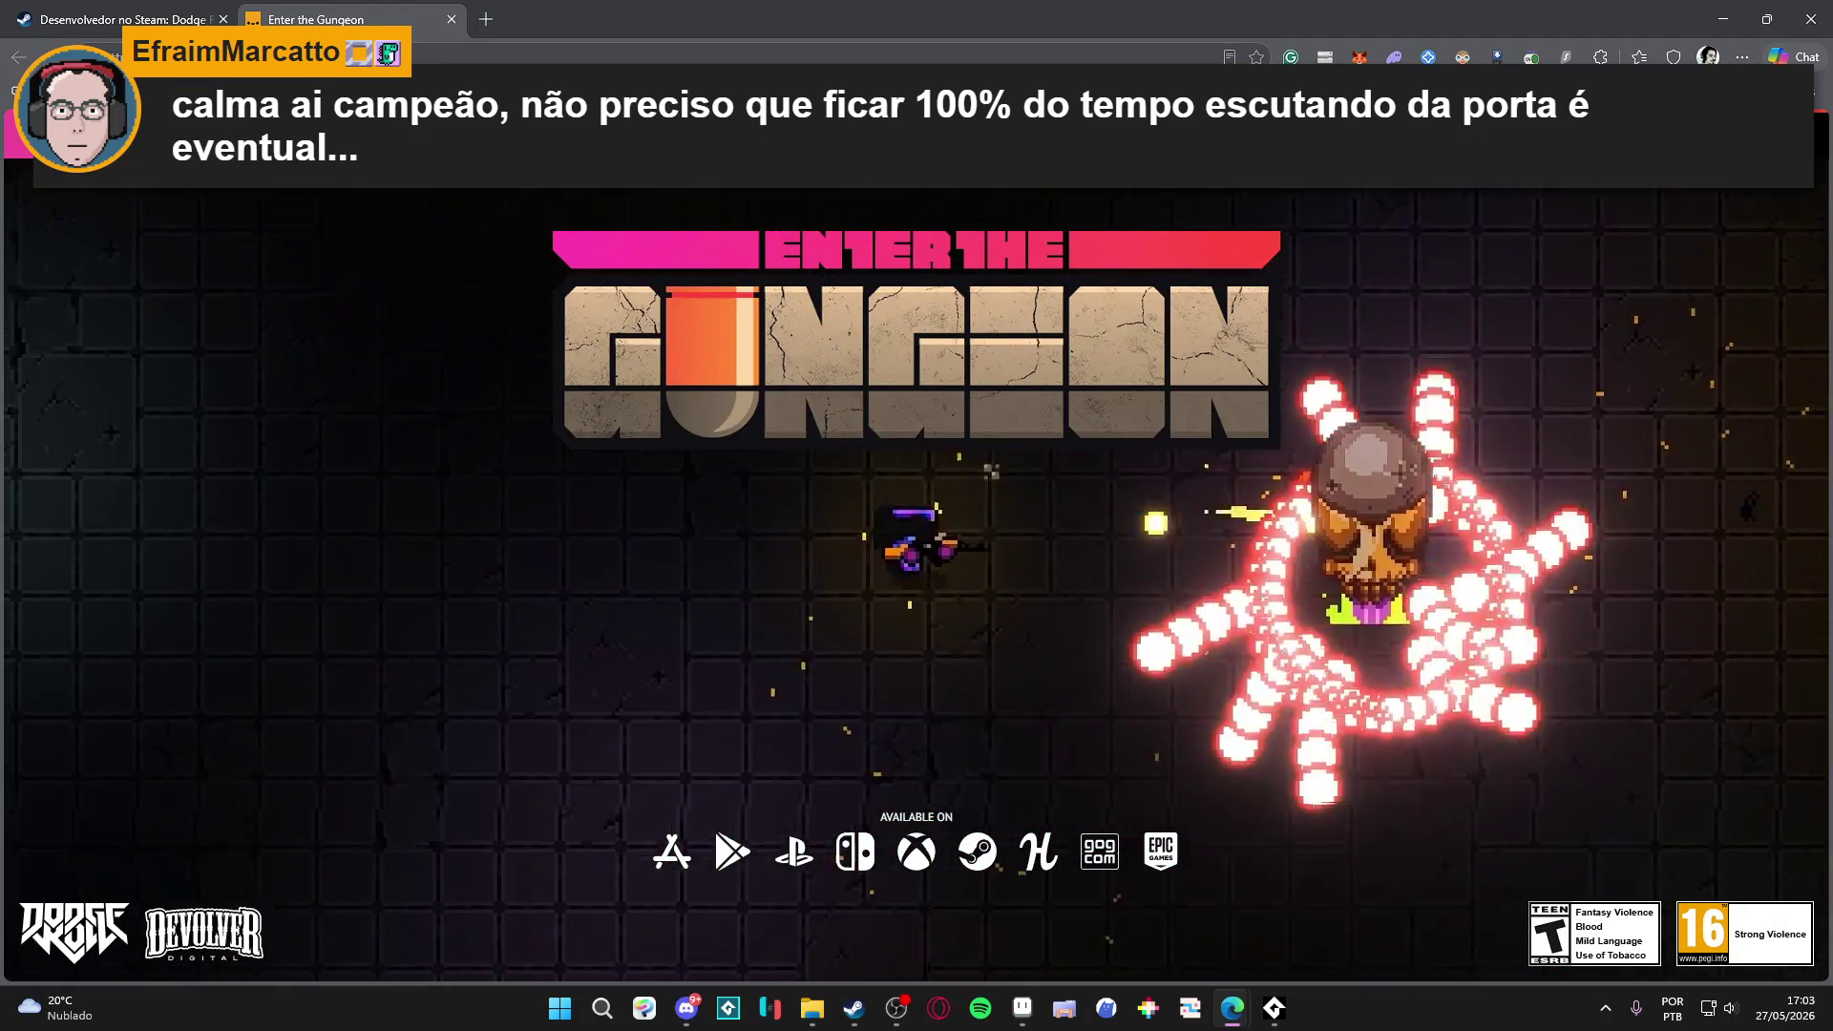
Open the House of the Gundead page and scroll through its content.
left_click(855, 233)
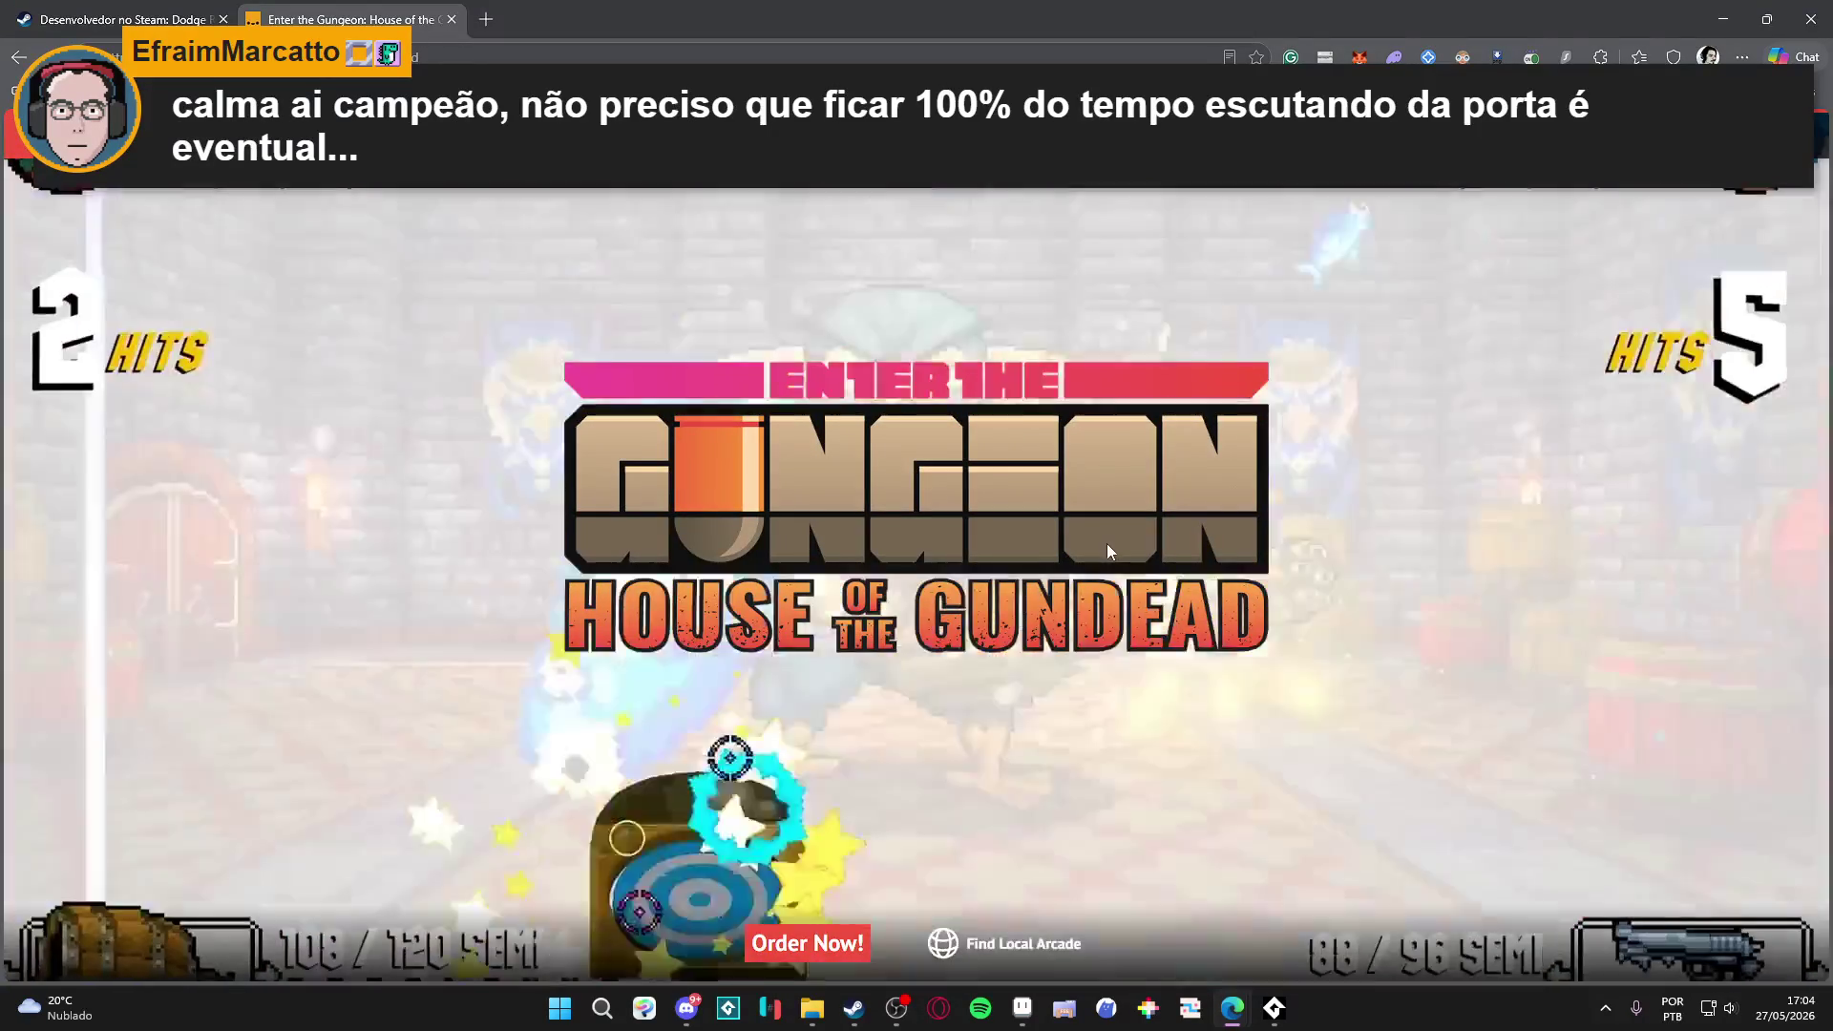
scroll(1155, 535, "down", 10)
scroll(1375, 501, "up", 5)
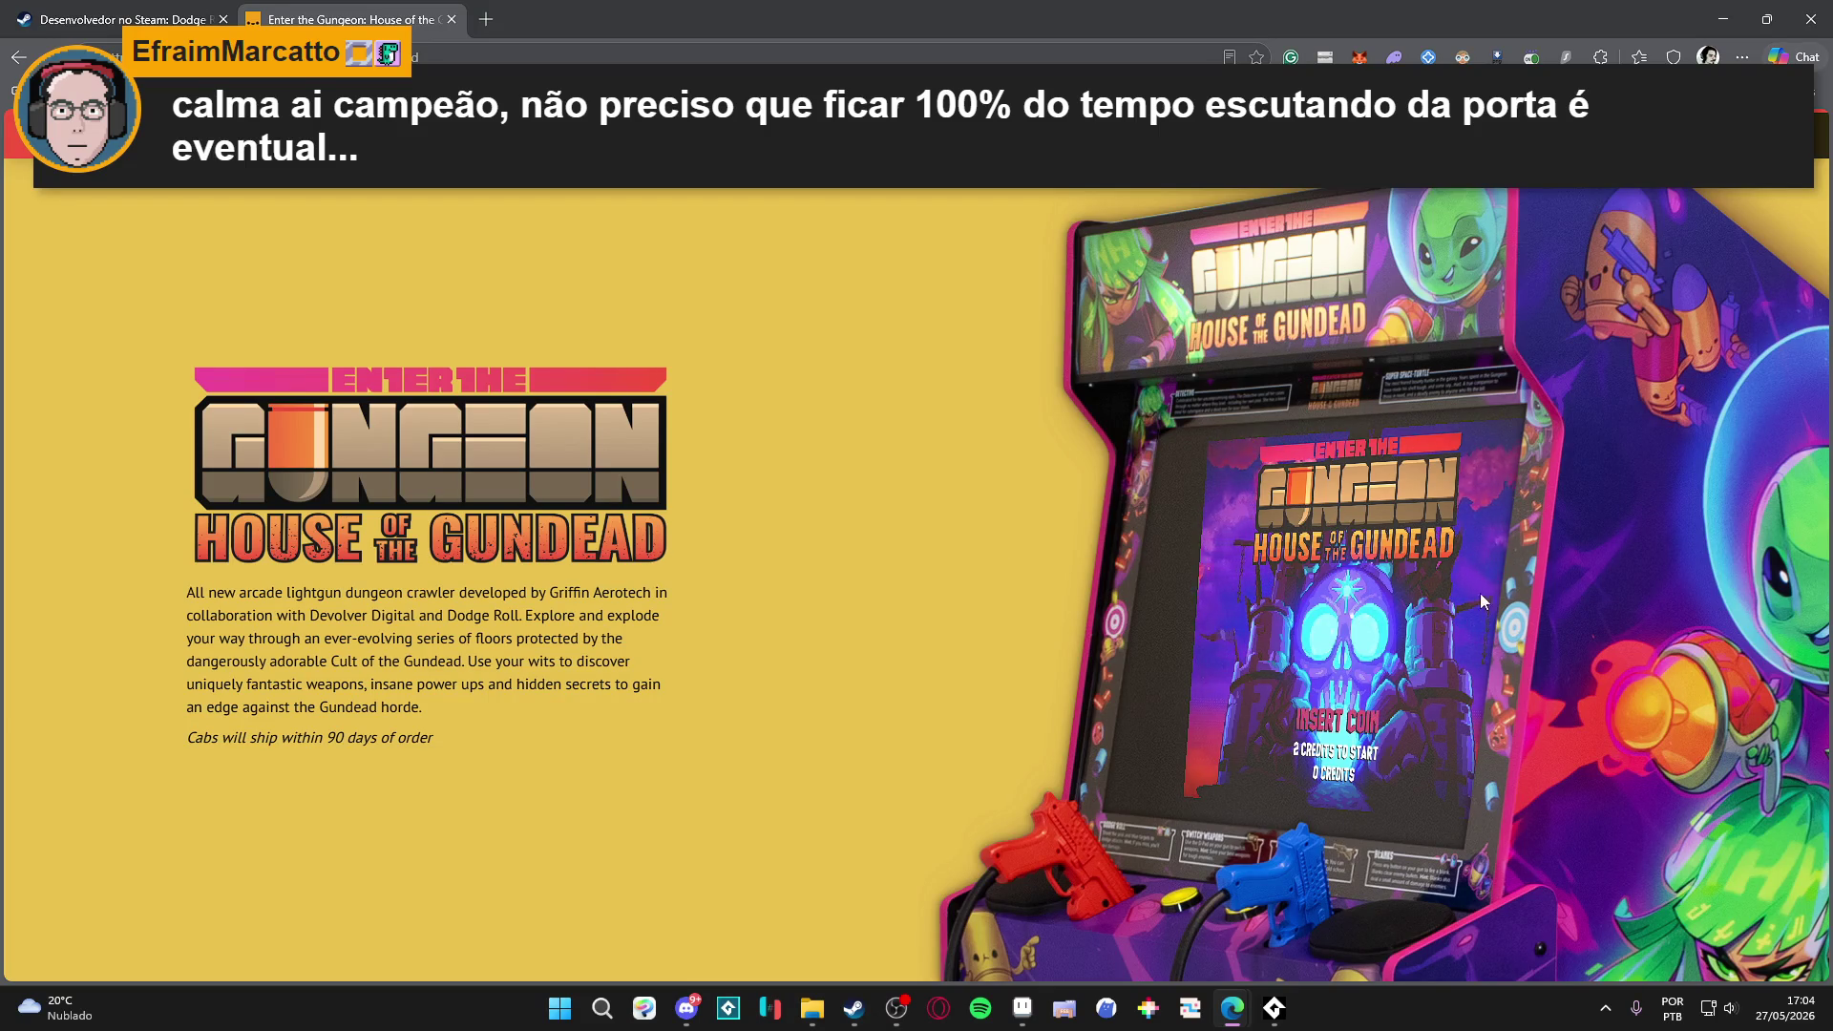
scroll(1480, 599, "down", 5)
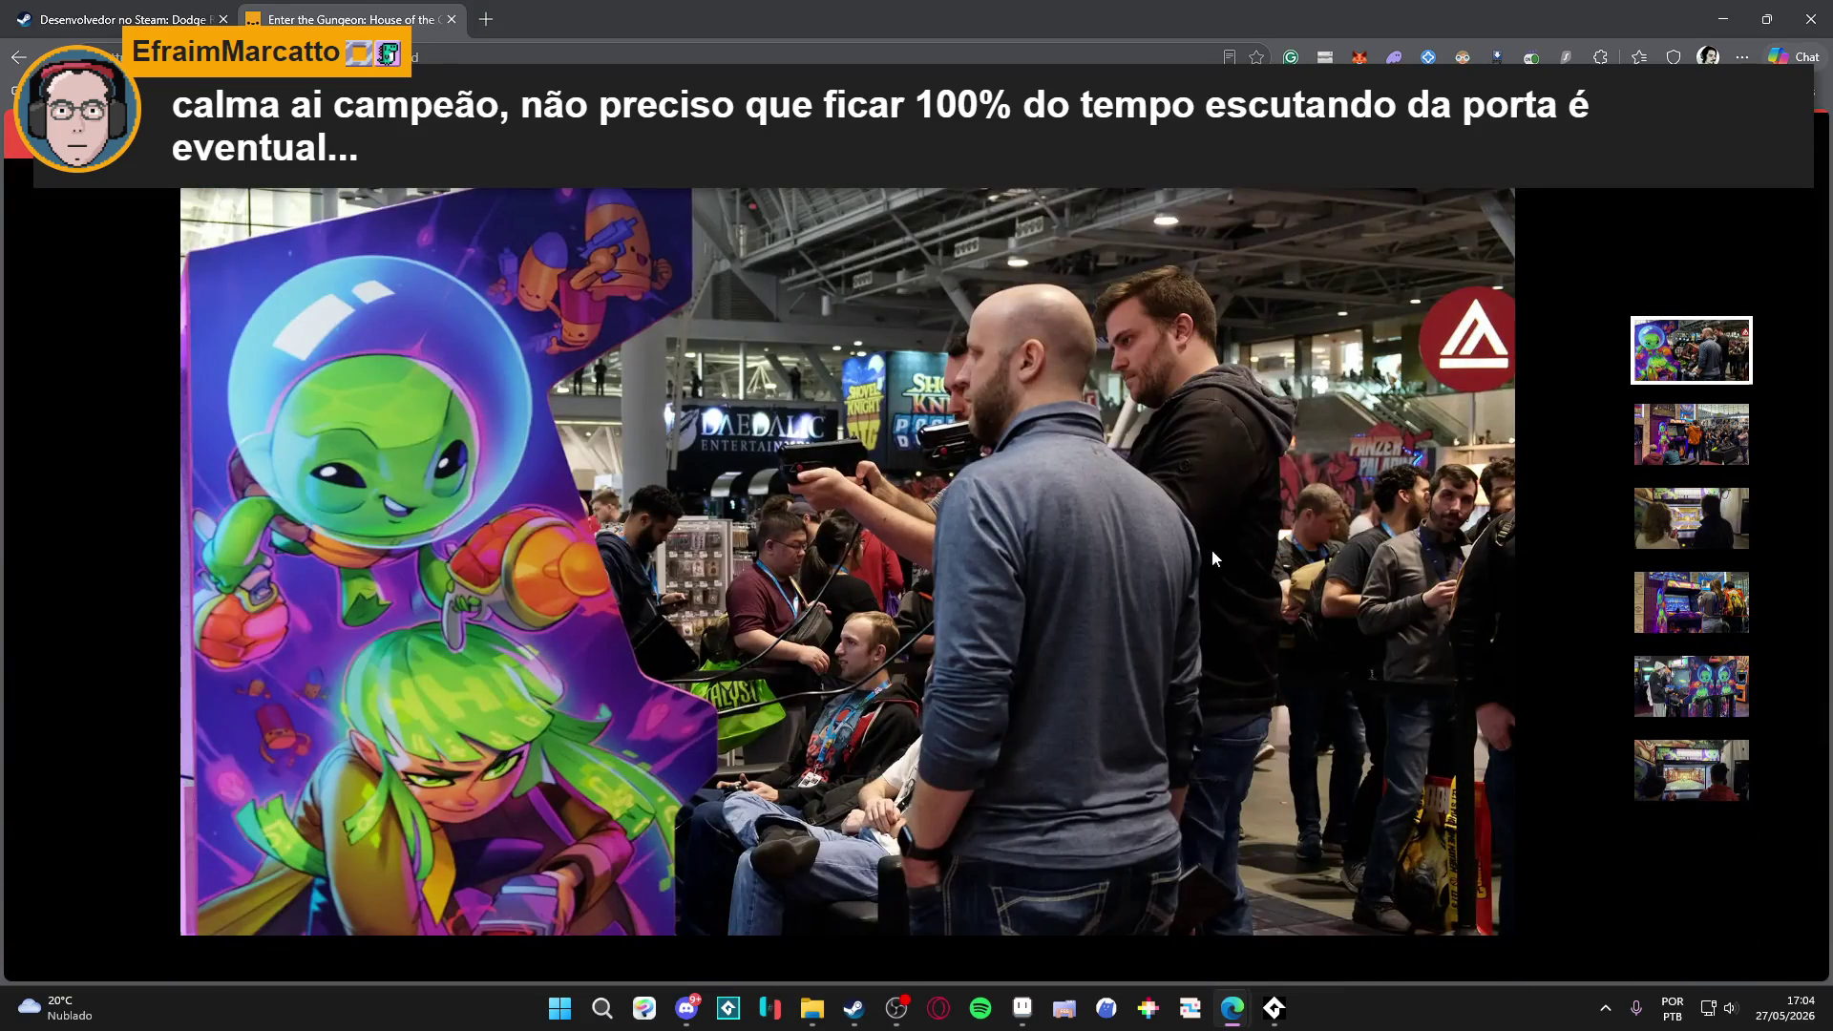
scroll(1074, 485, "up", 5)
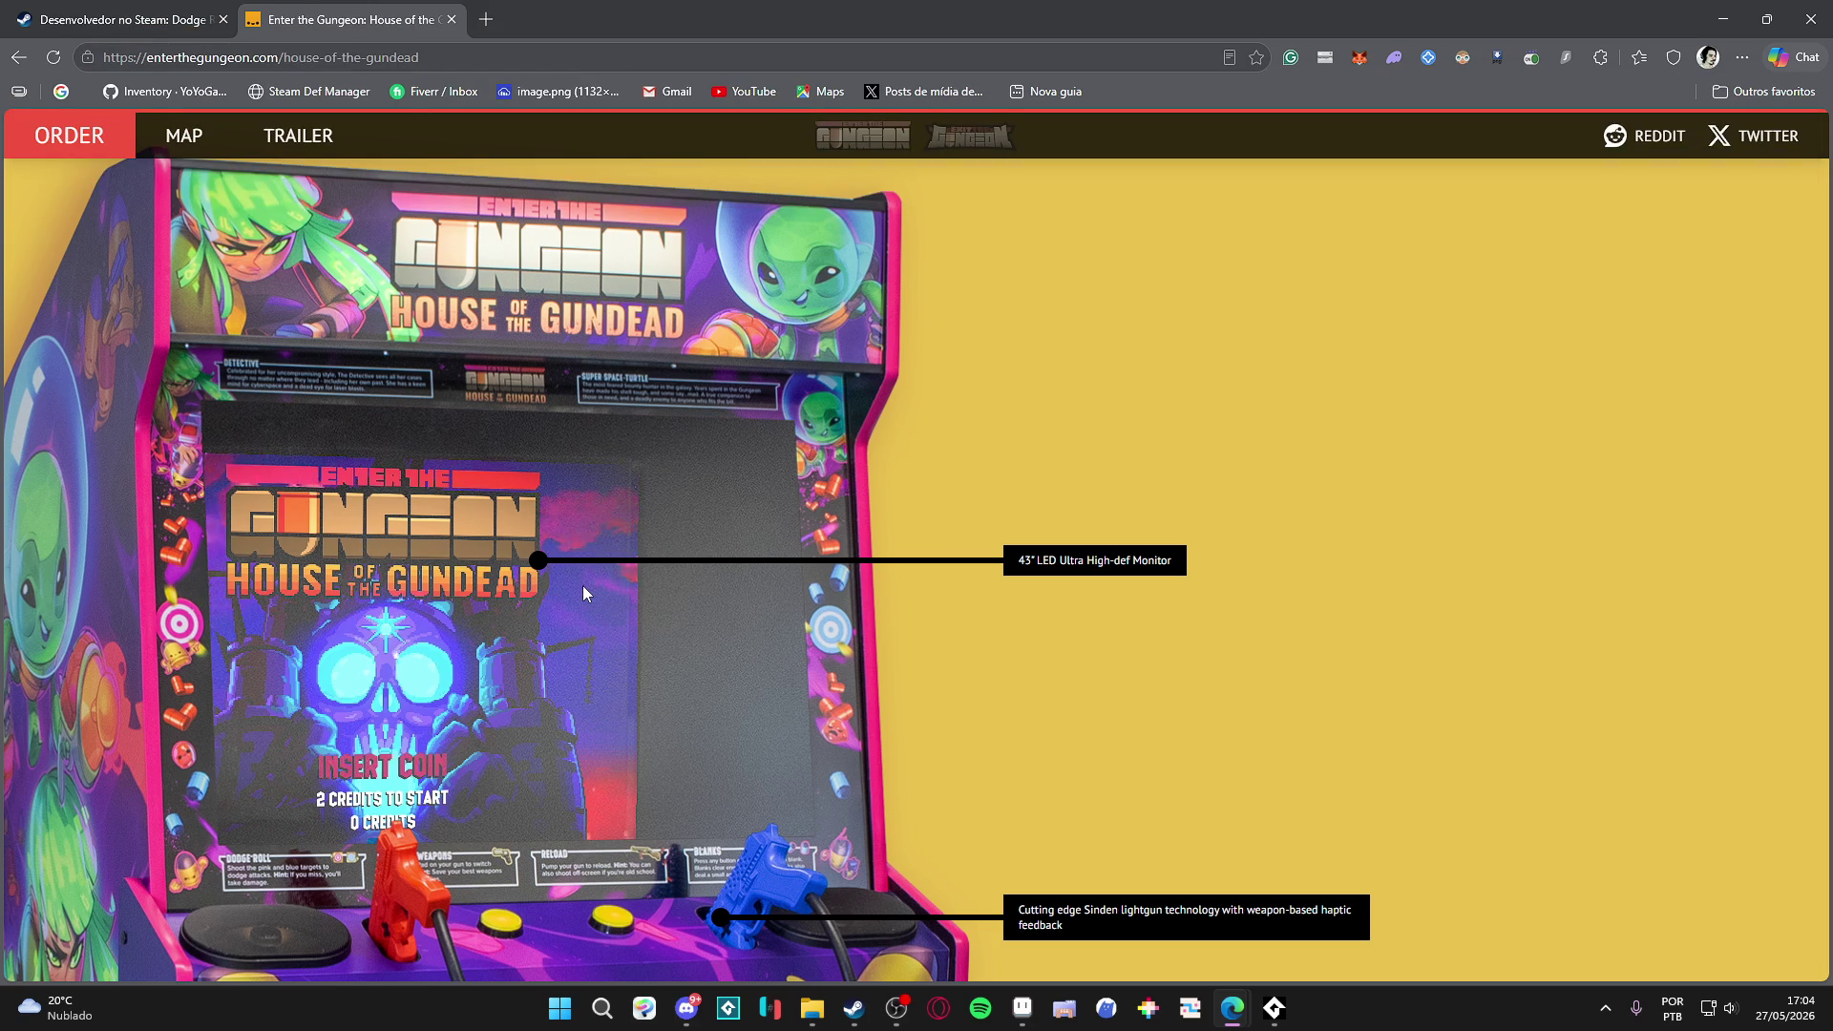
scroll(583, 587, "down", 5)
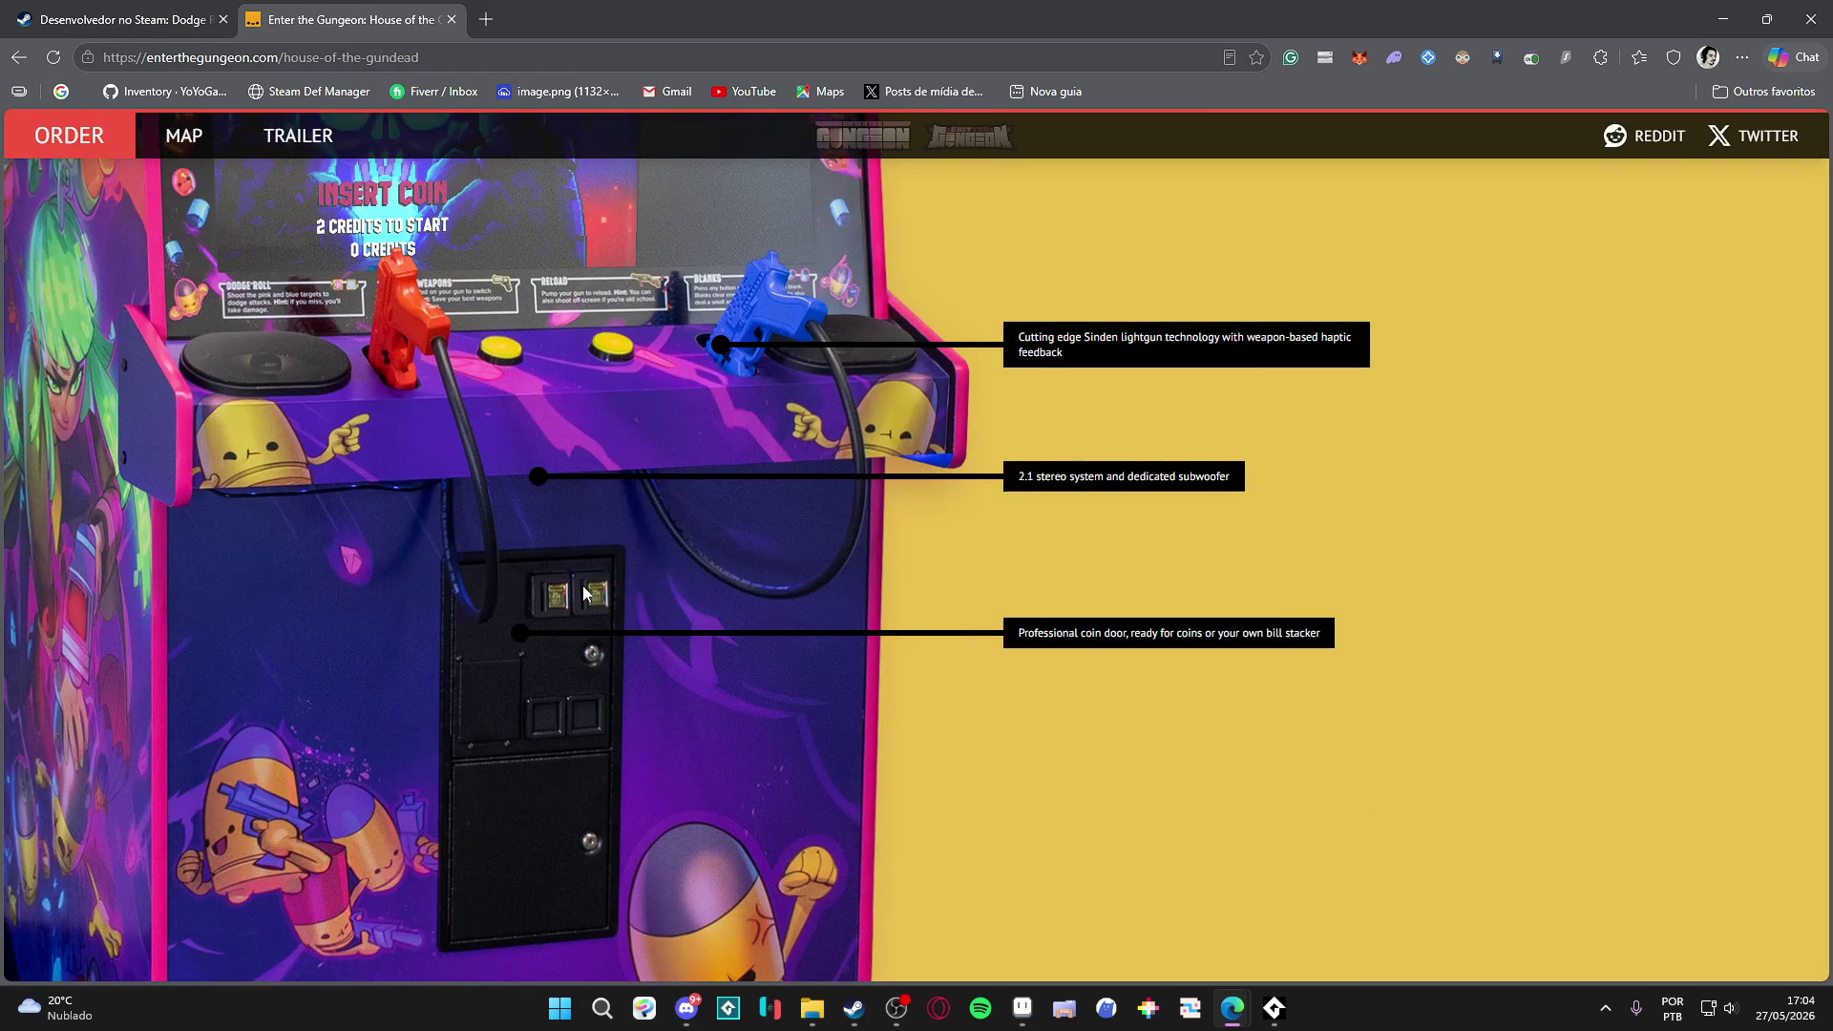
scroll(894, 596, "down", 5)
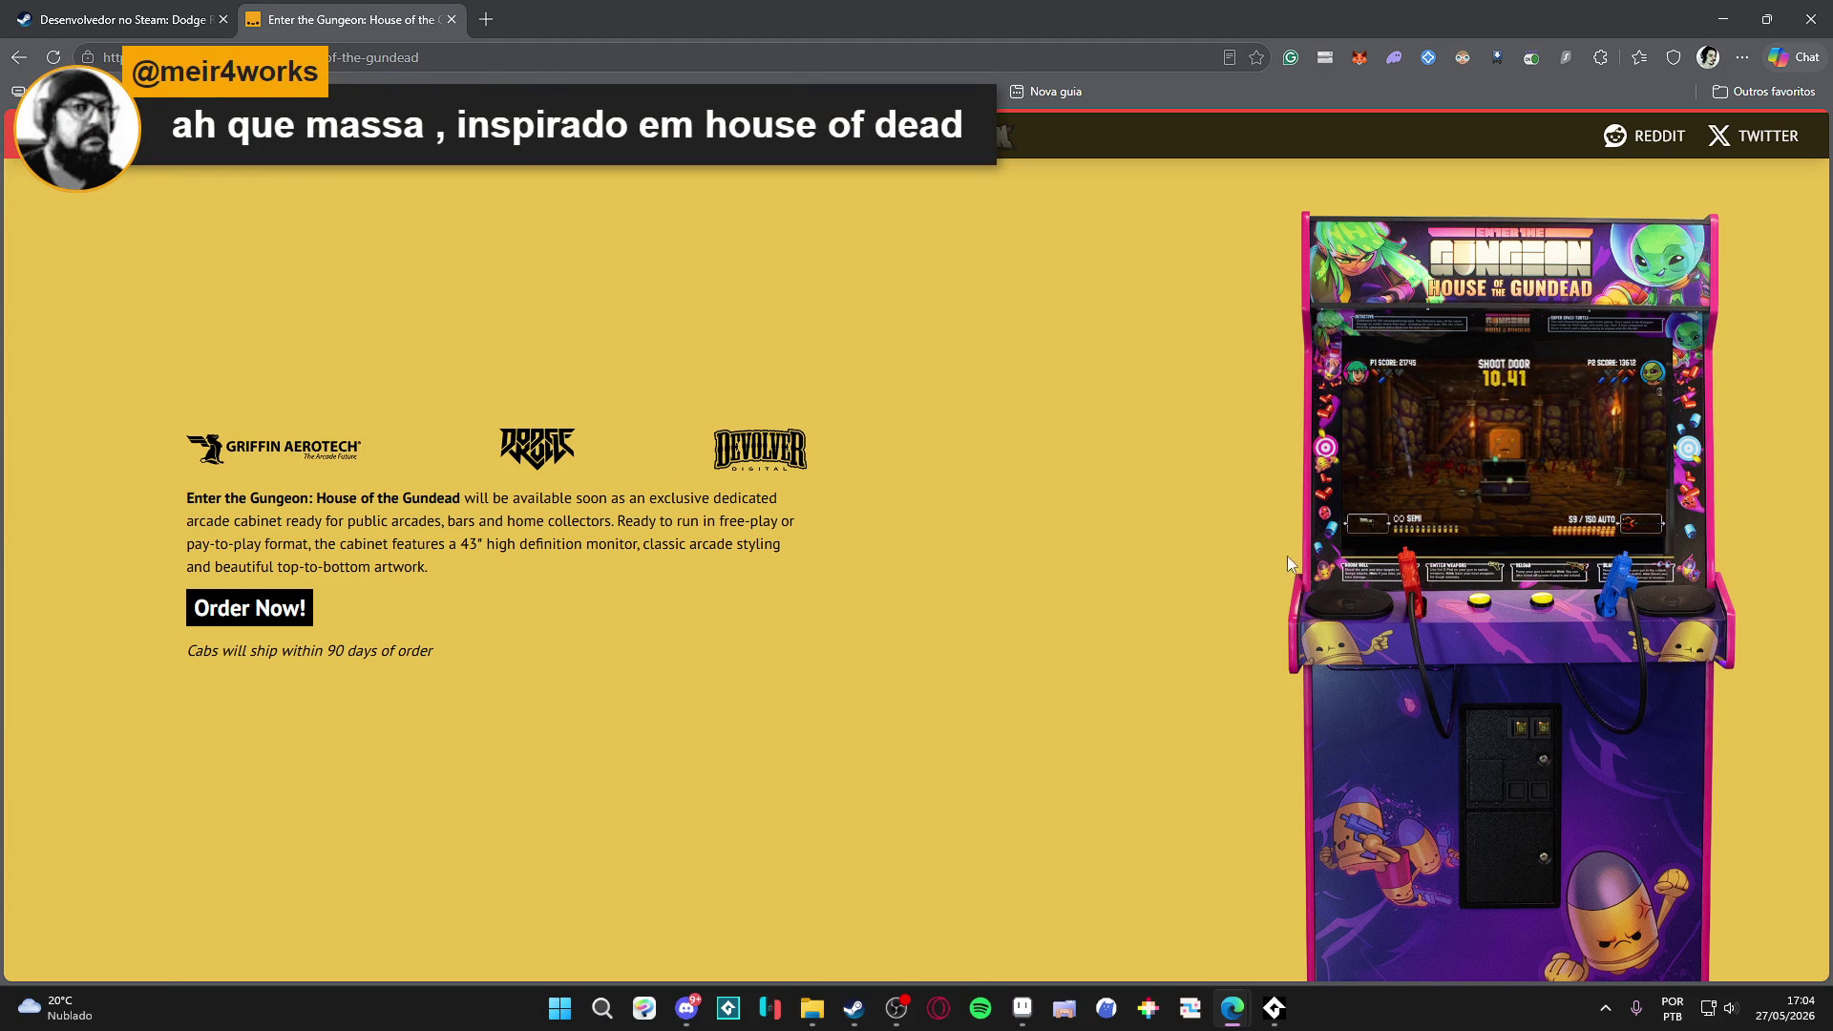
scroll(966, 583, "down", 5)
scroll(970, 592, "down", 5)
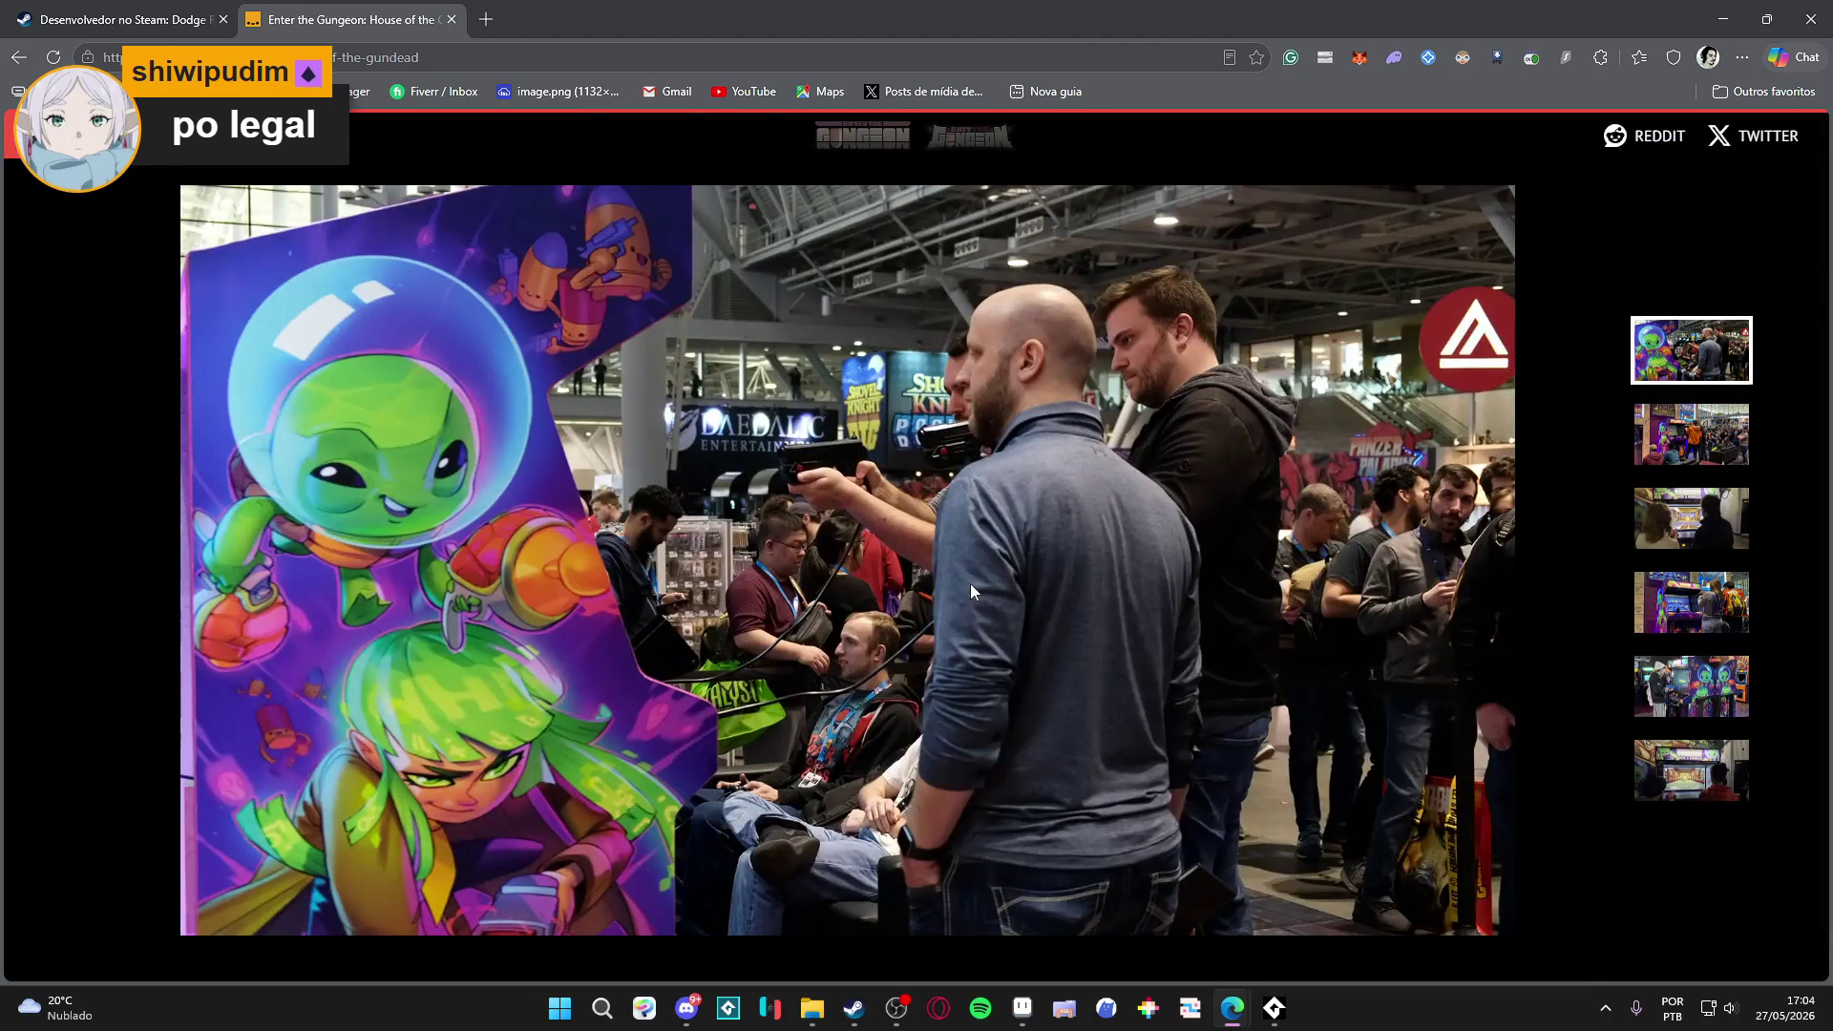
scroll(971, 585, "up", 3)
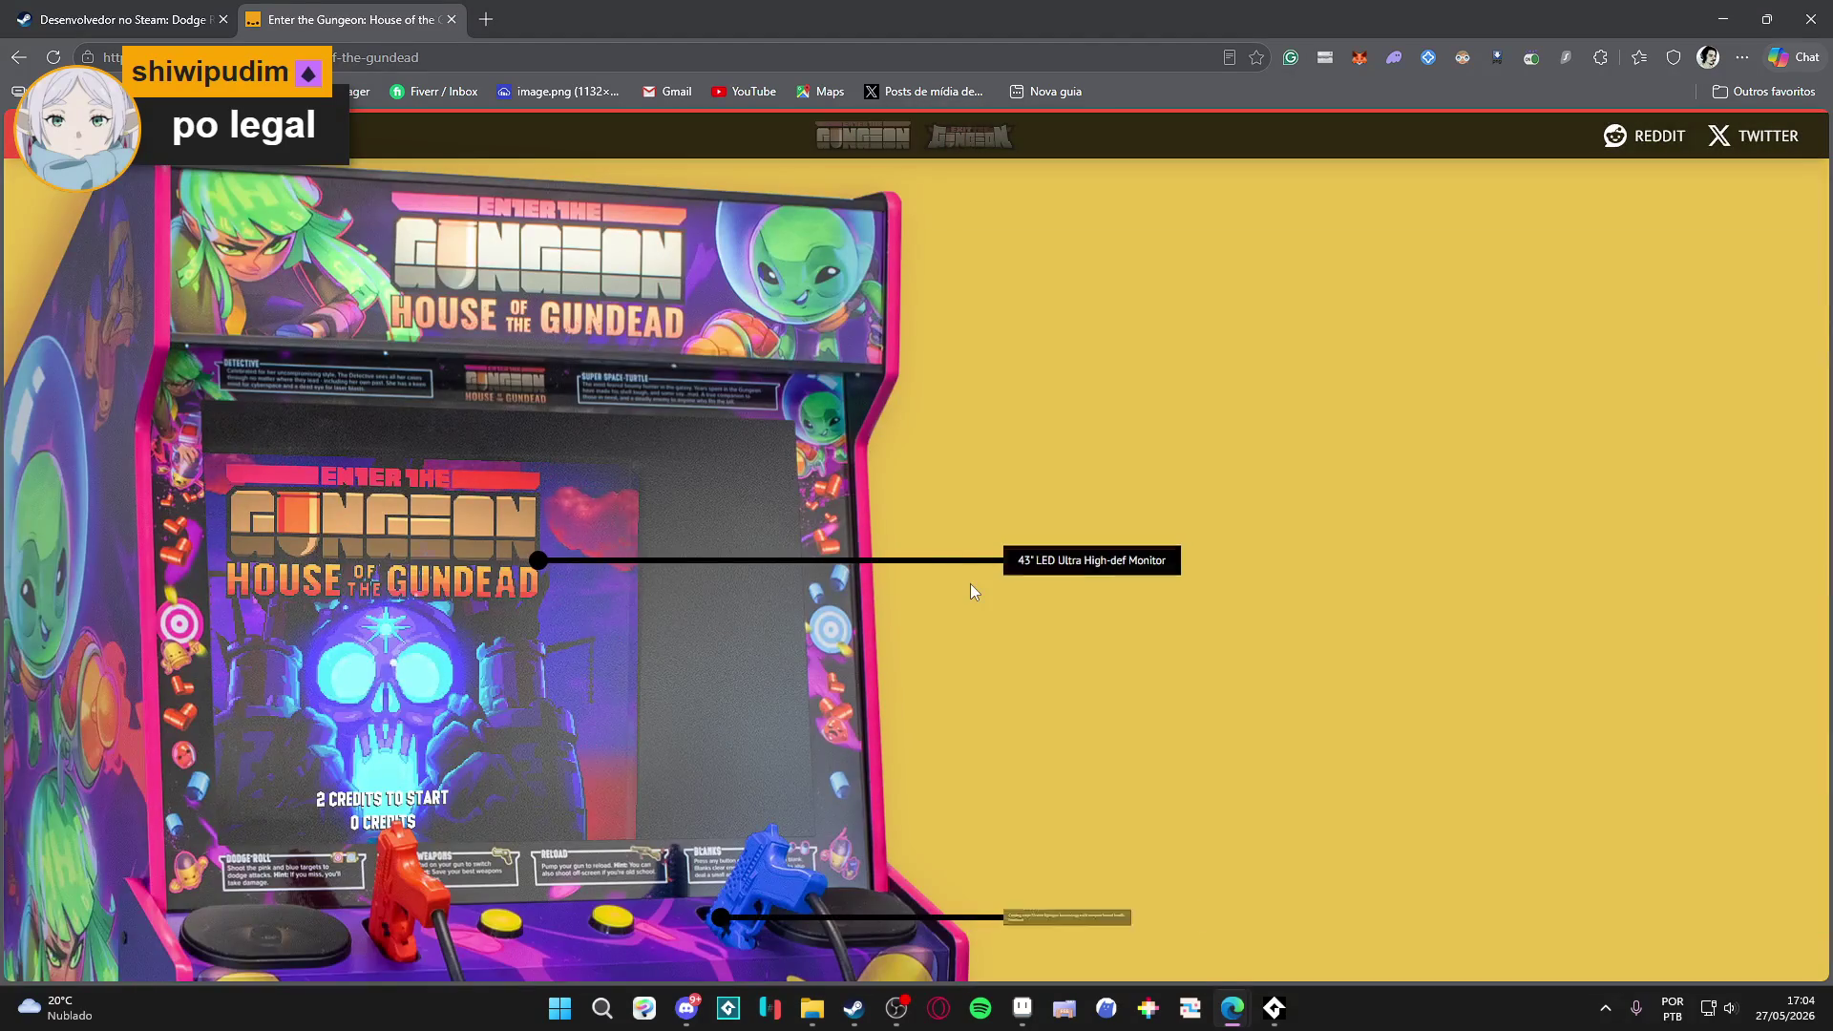
scroll(970, 582, "down", 5)
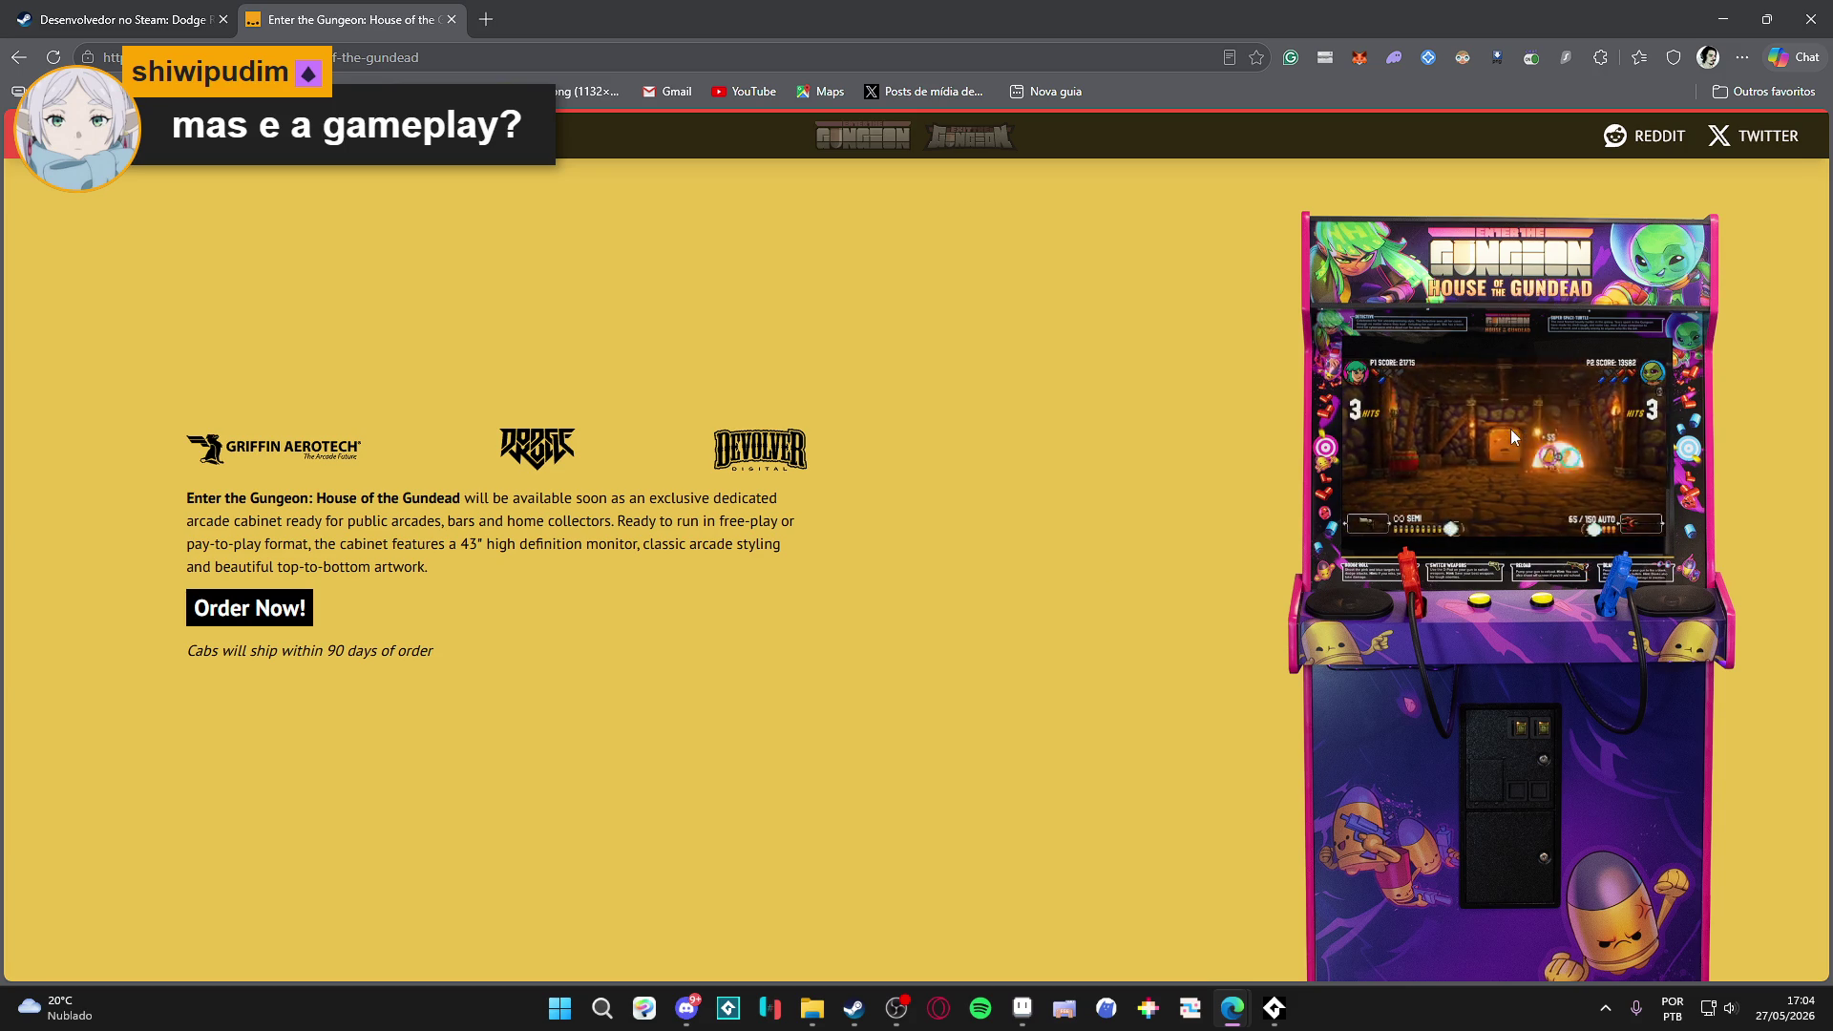
scroll(1565, 487, "down", 3)
scroll(1552, 603, "up", 5)
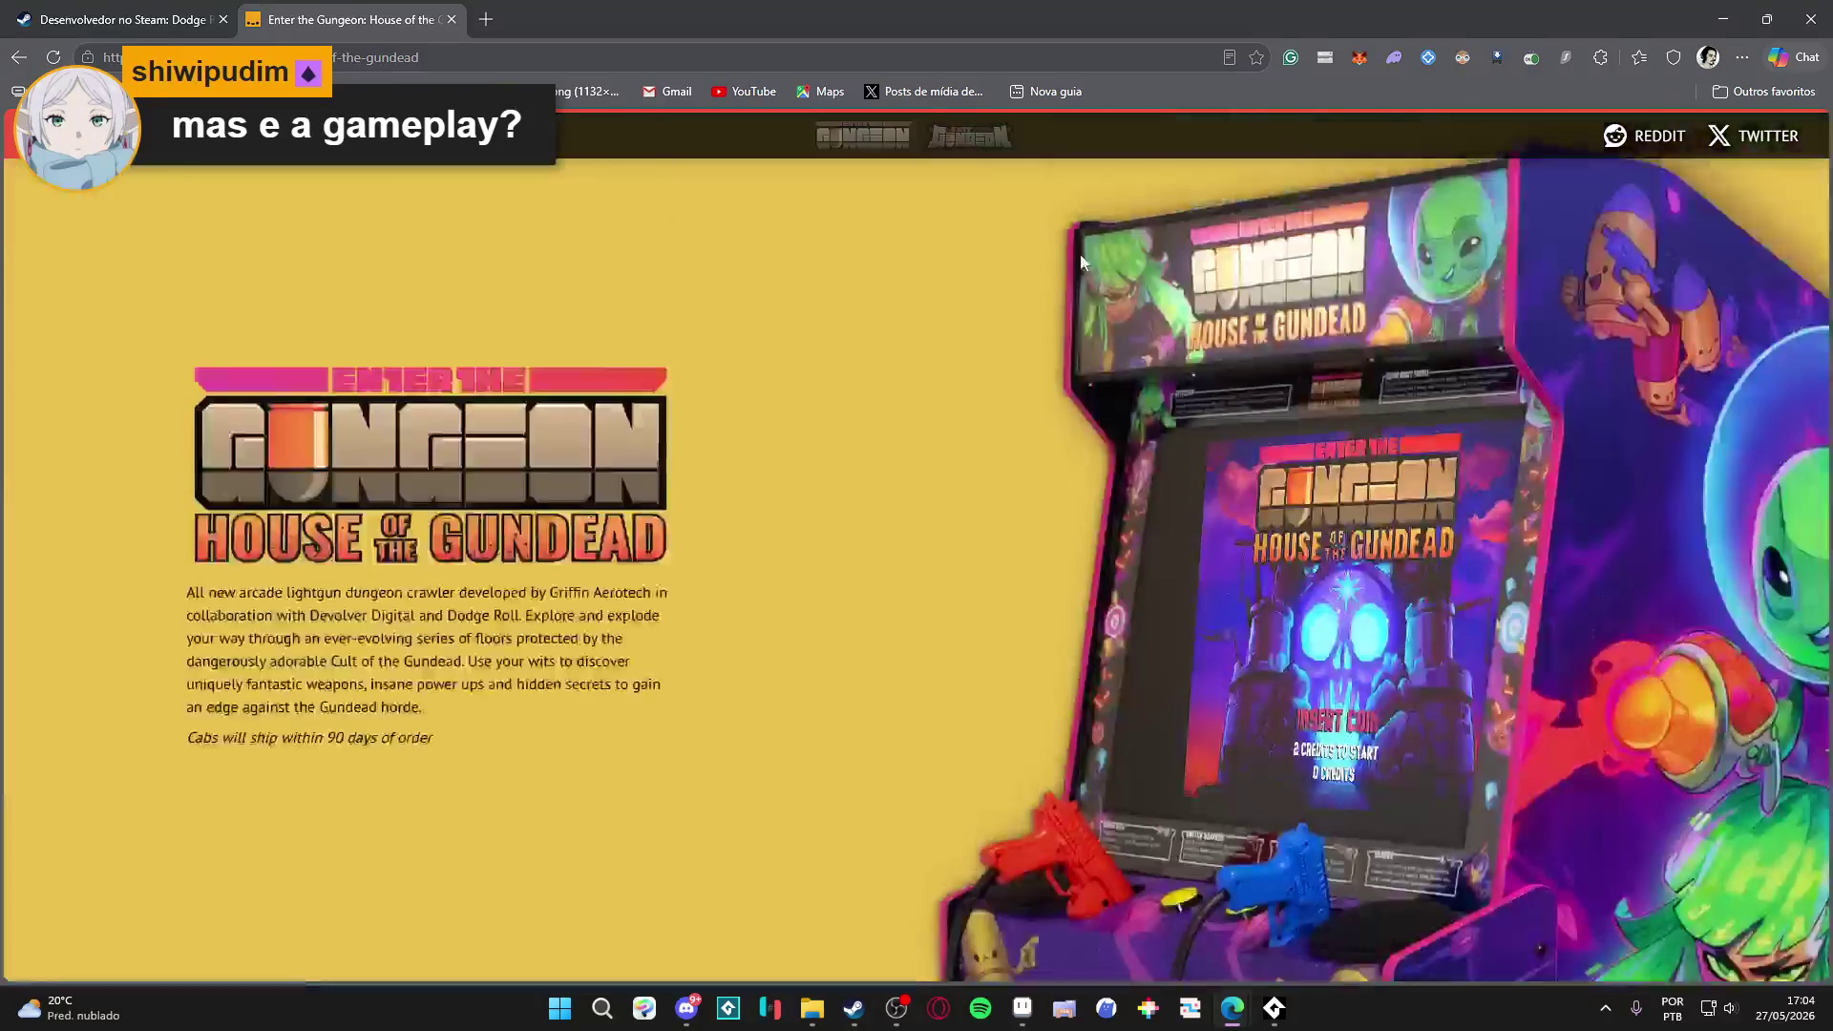
scroll(1084, 254, "up", 3)
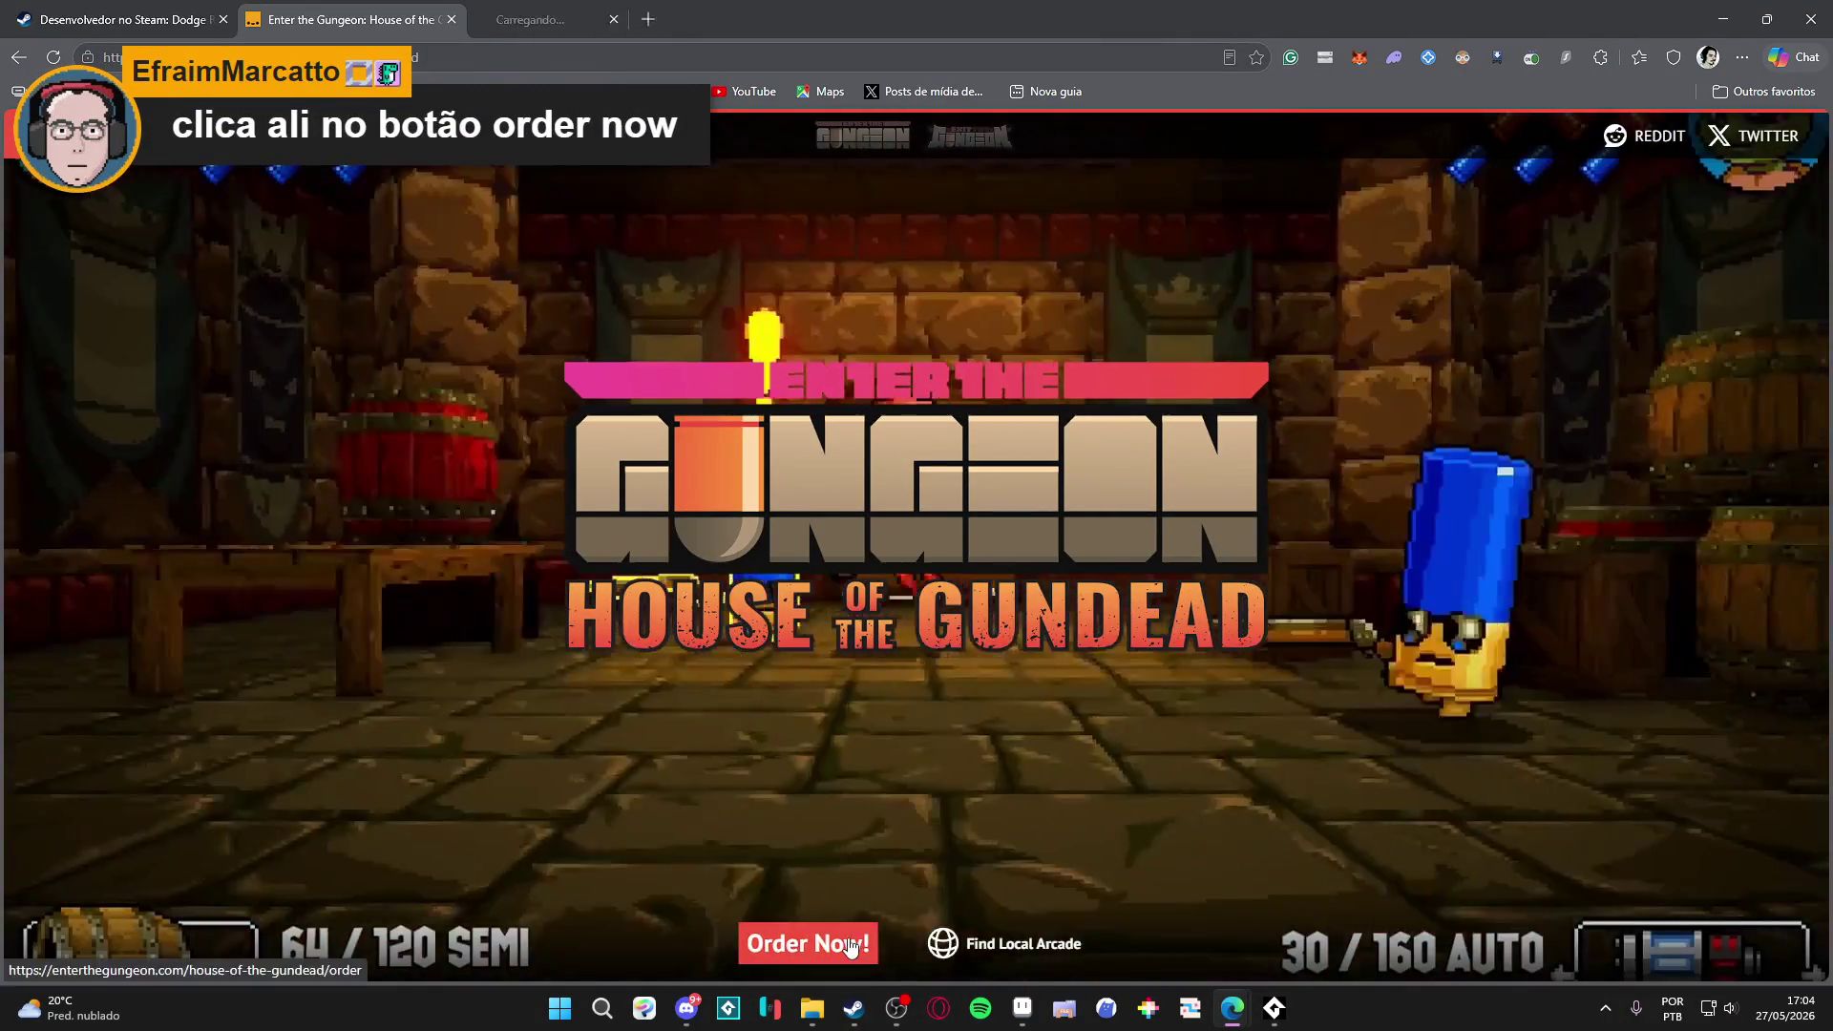
On the arcade cabinet order page, view the cabinet, red and blue light gun photos.
left_click(806, 943)
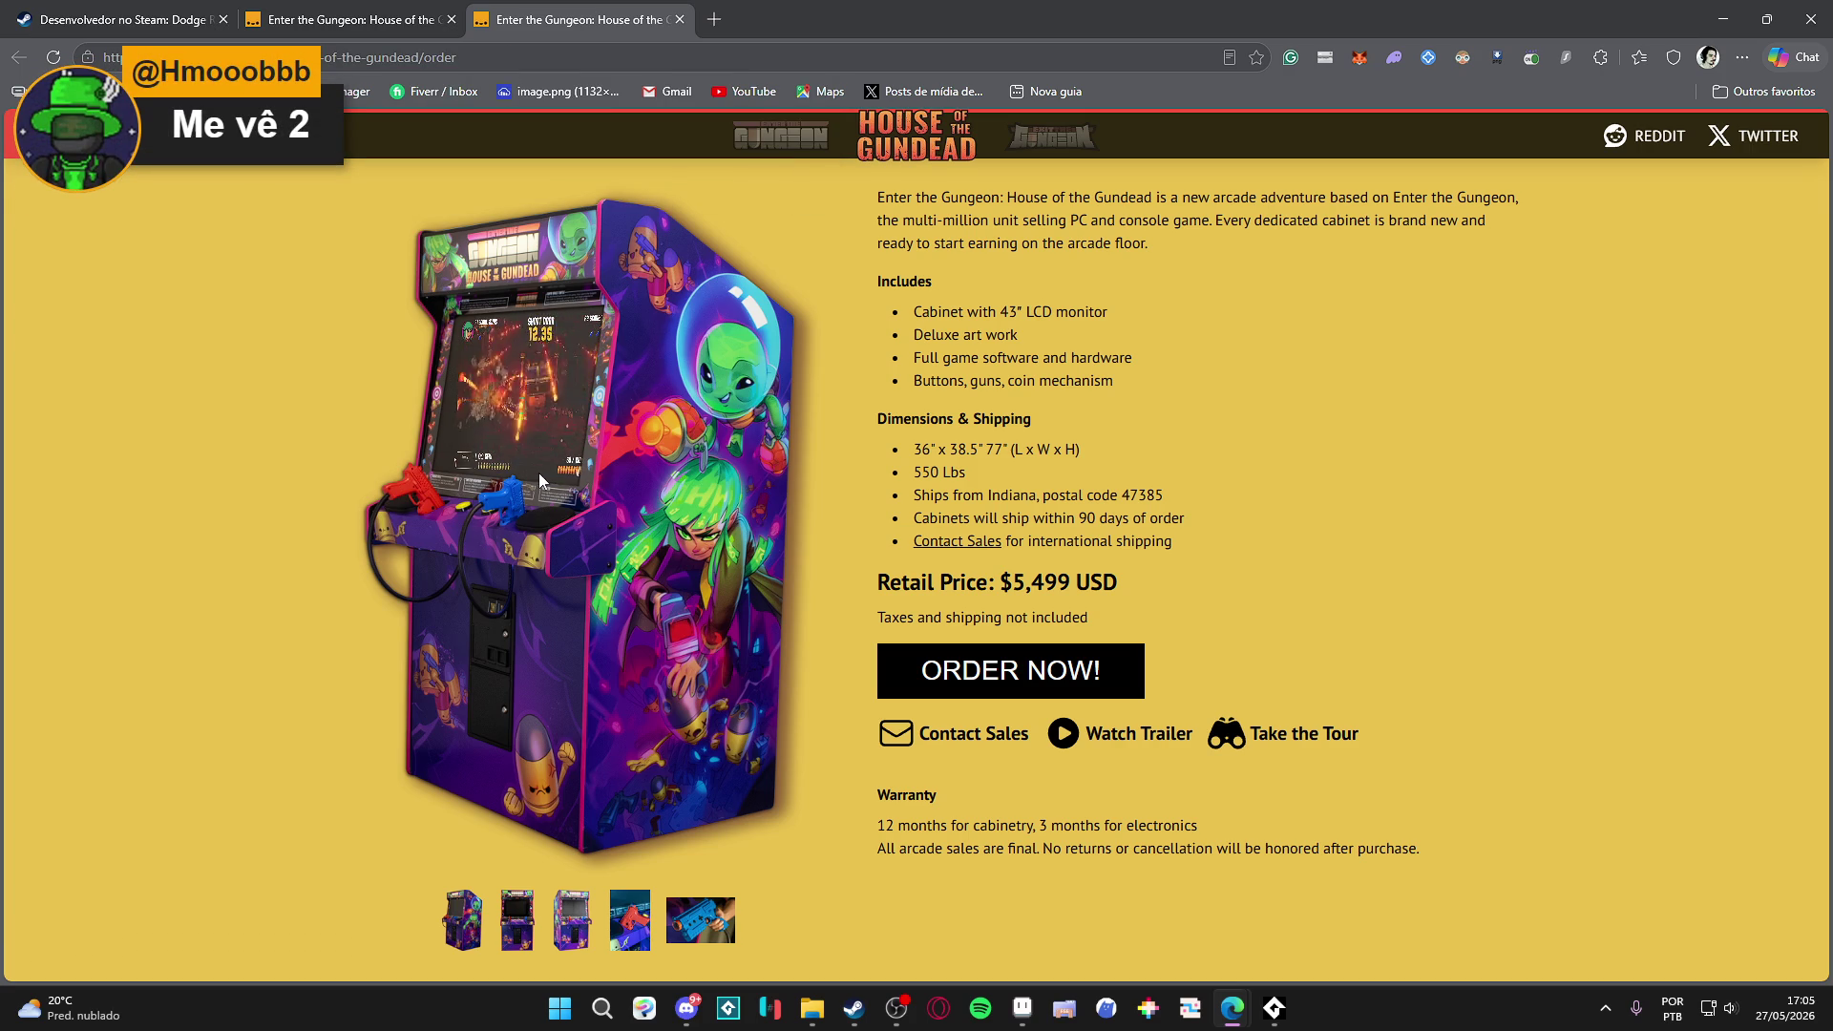
left_click(571, 926)
left_click(630, 921)
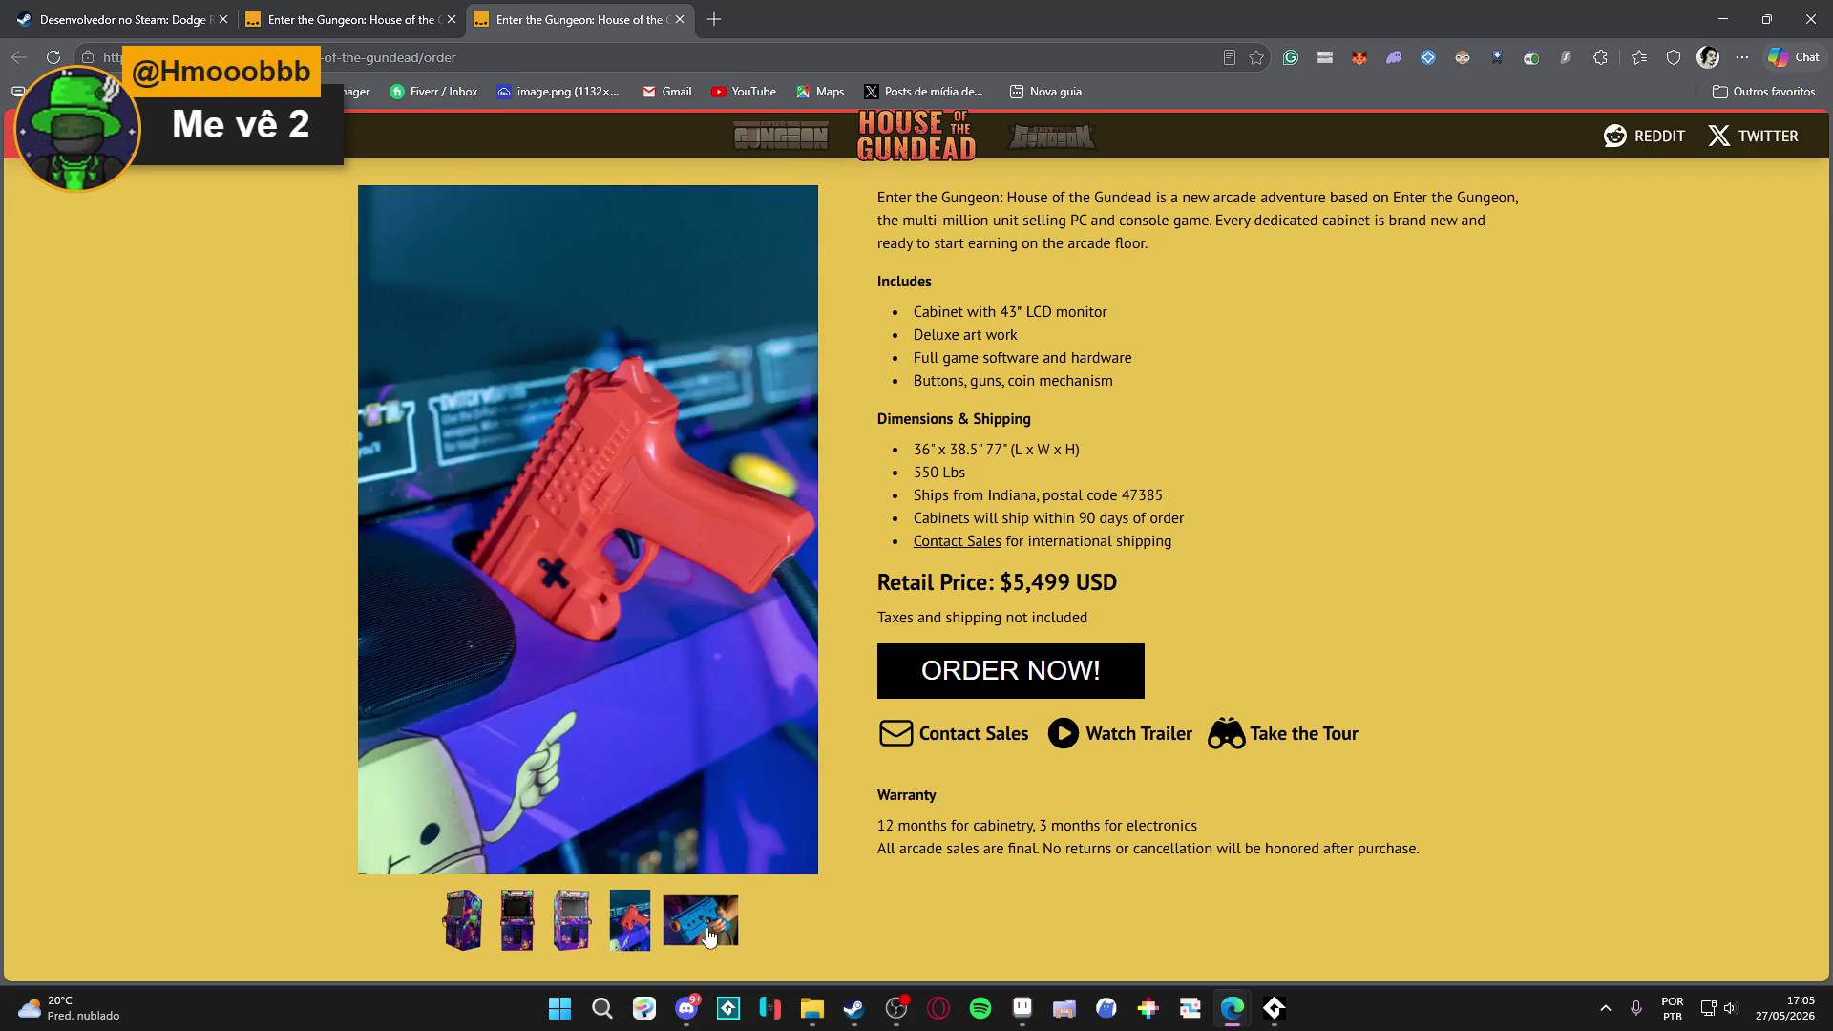
left_click(700, 921)
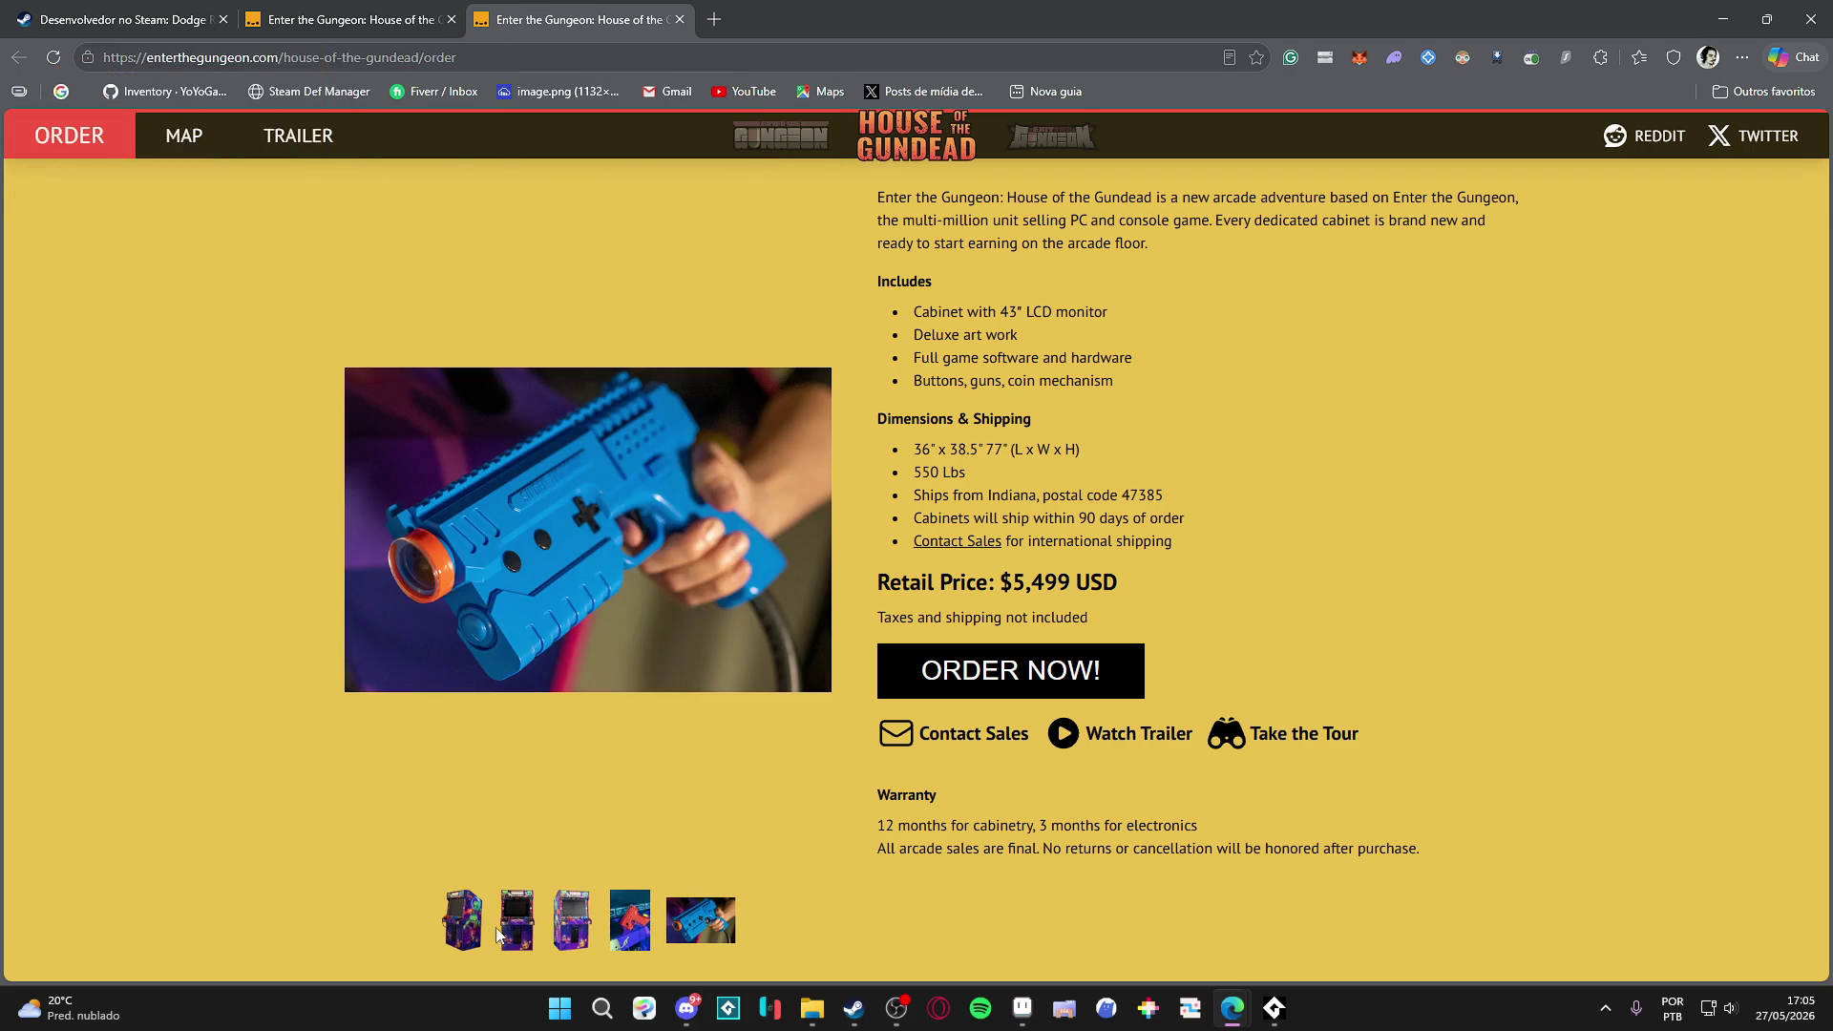
left_click(458, 931)
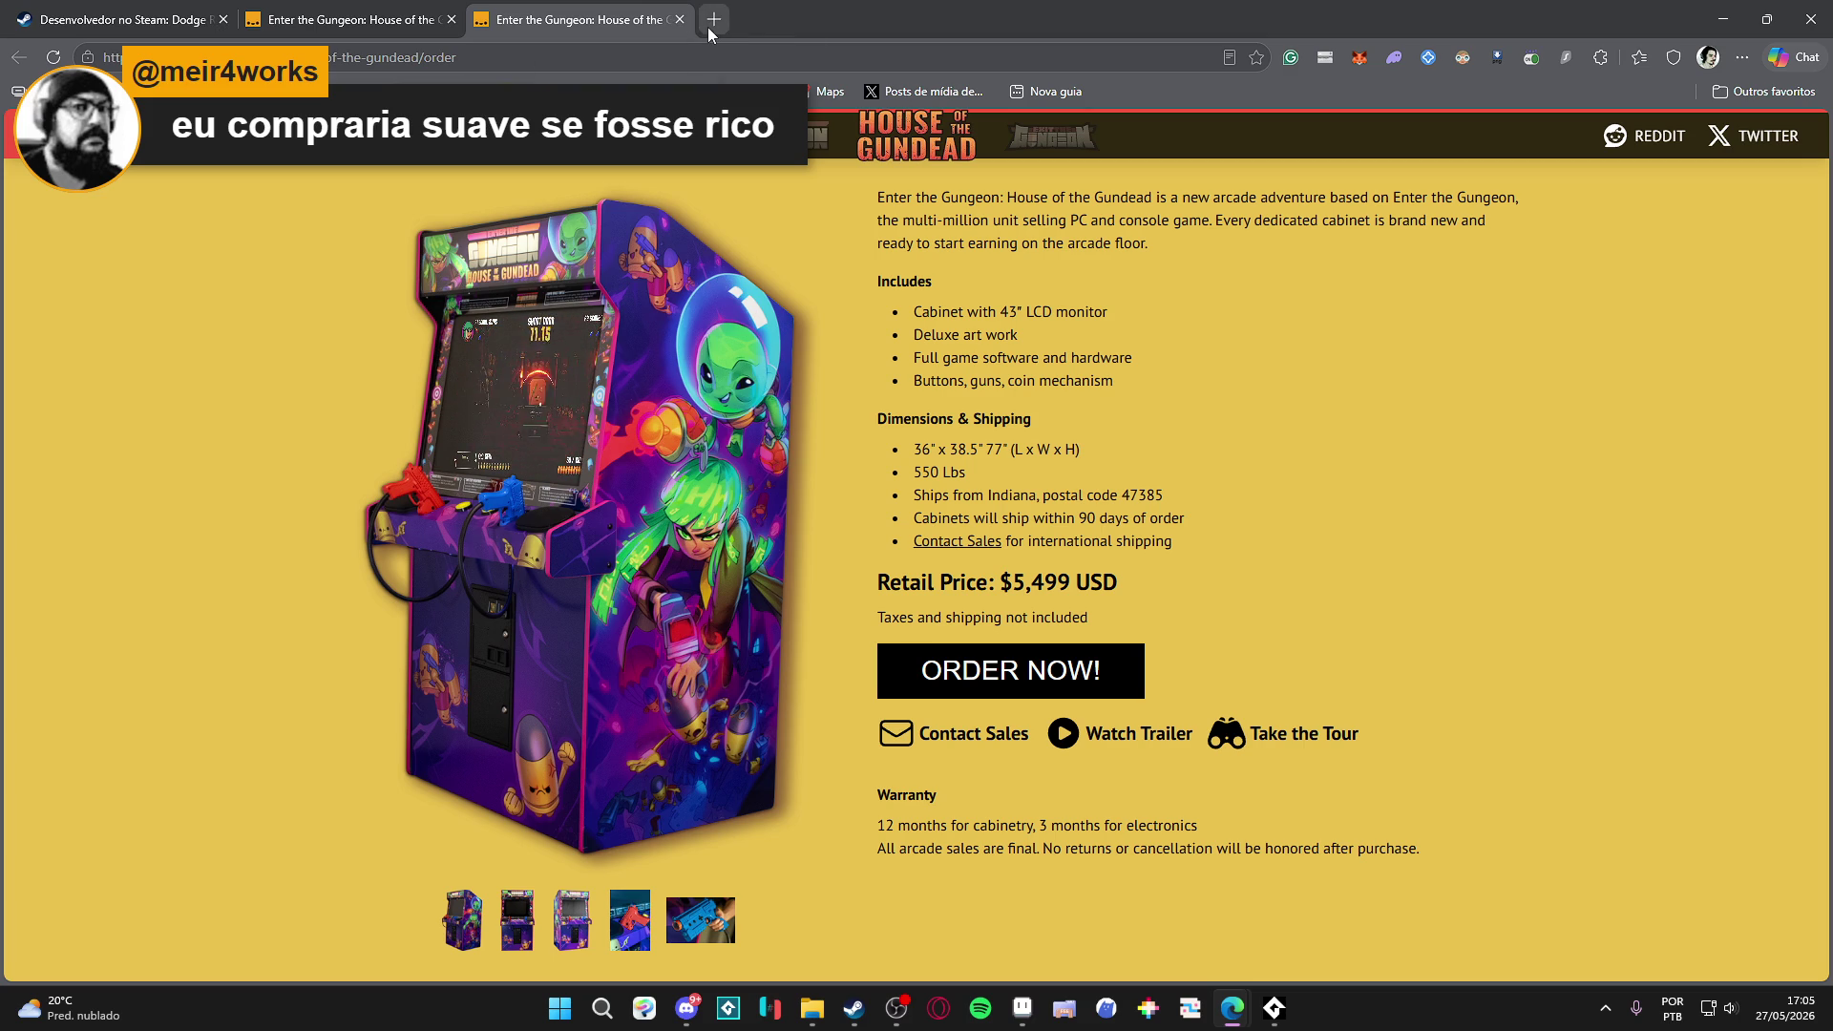
Close the order page and Gungeon homepage tabs, then minimize the browser.
left_click(712, 20)
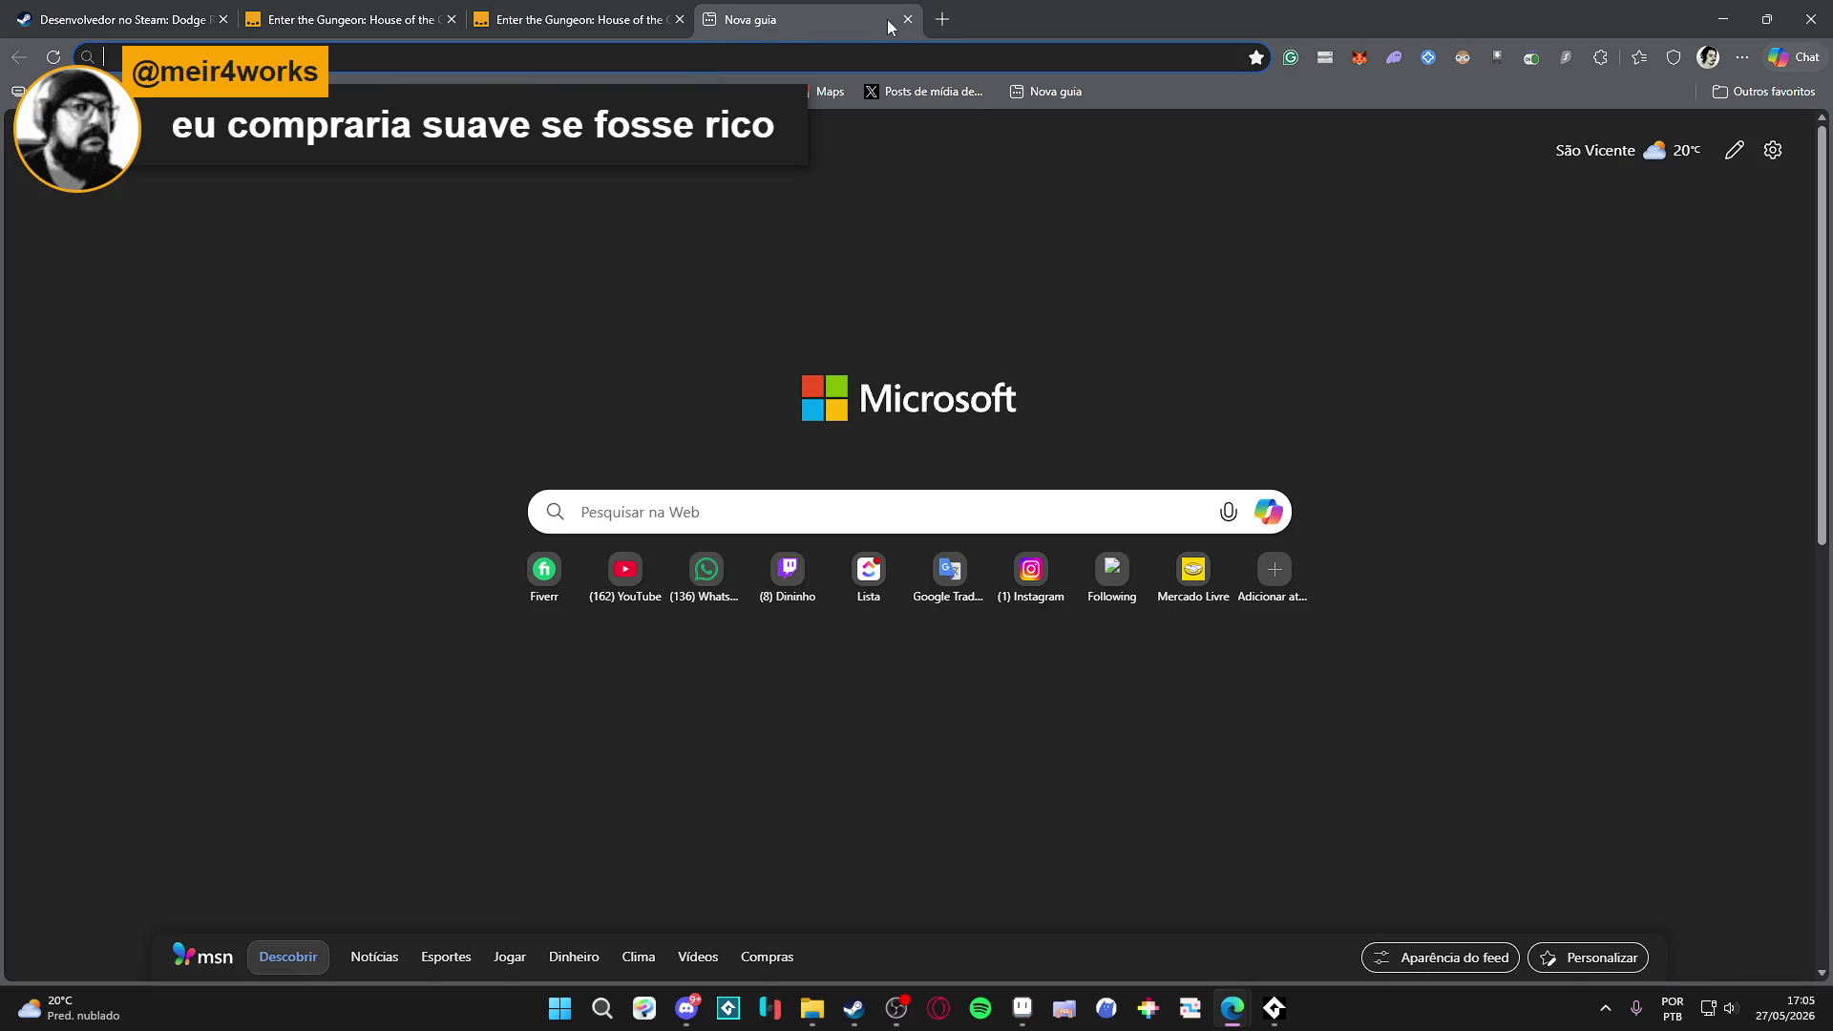
middle_click(878, 20)
left_click(680, 23)
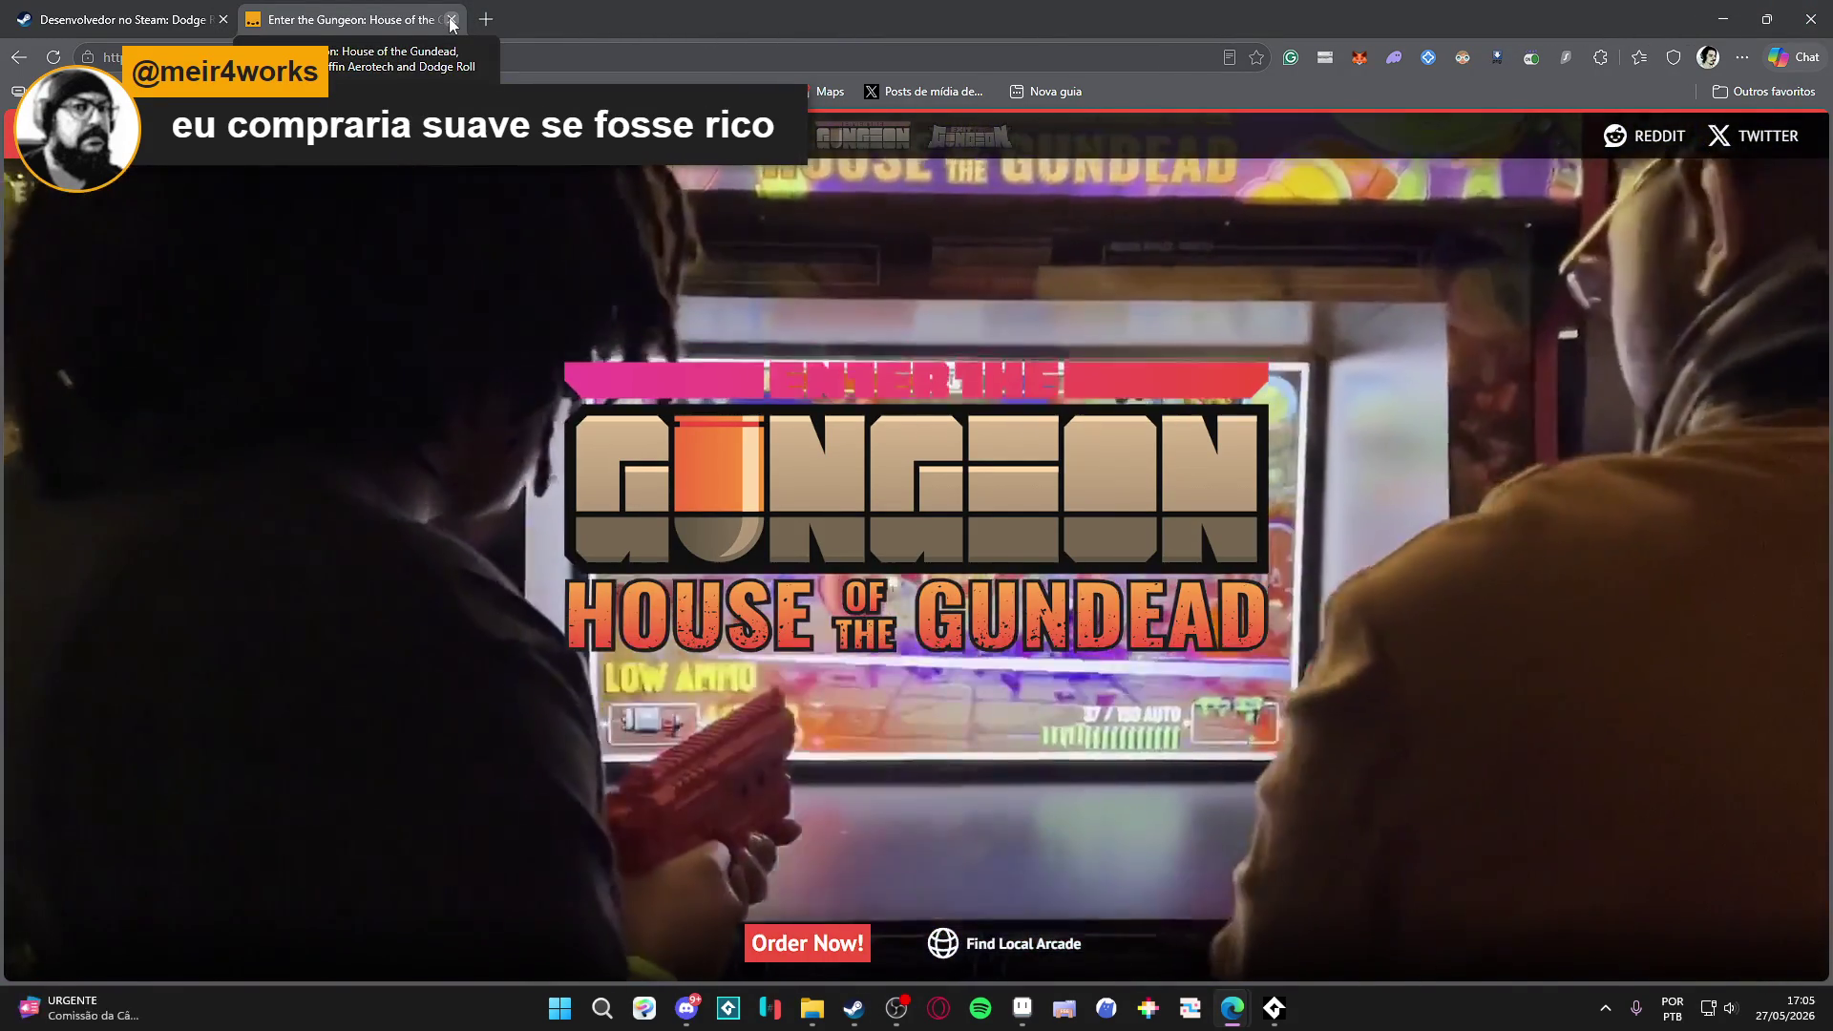
left_click(452, 19)
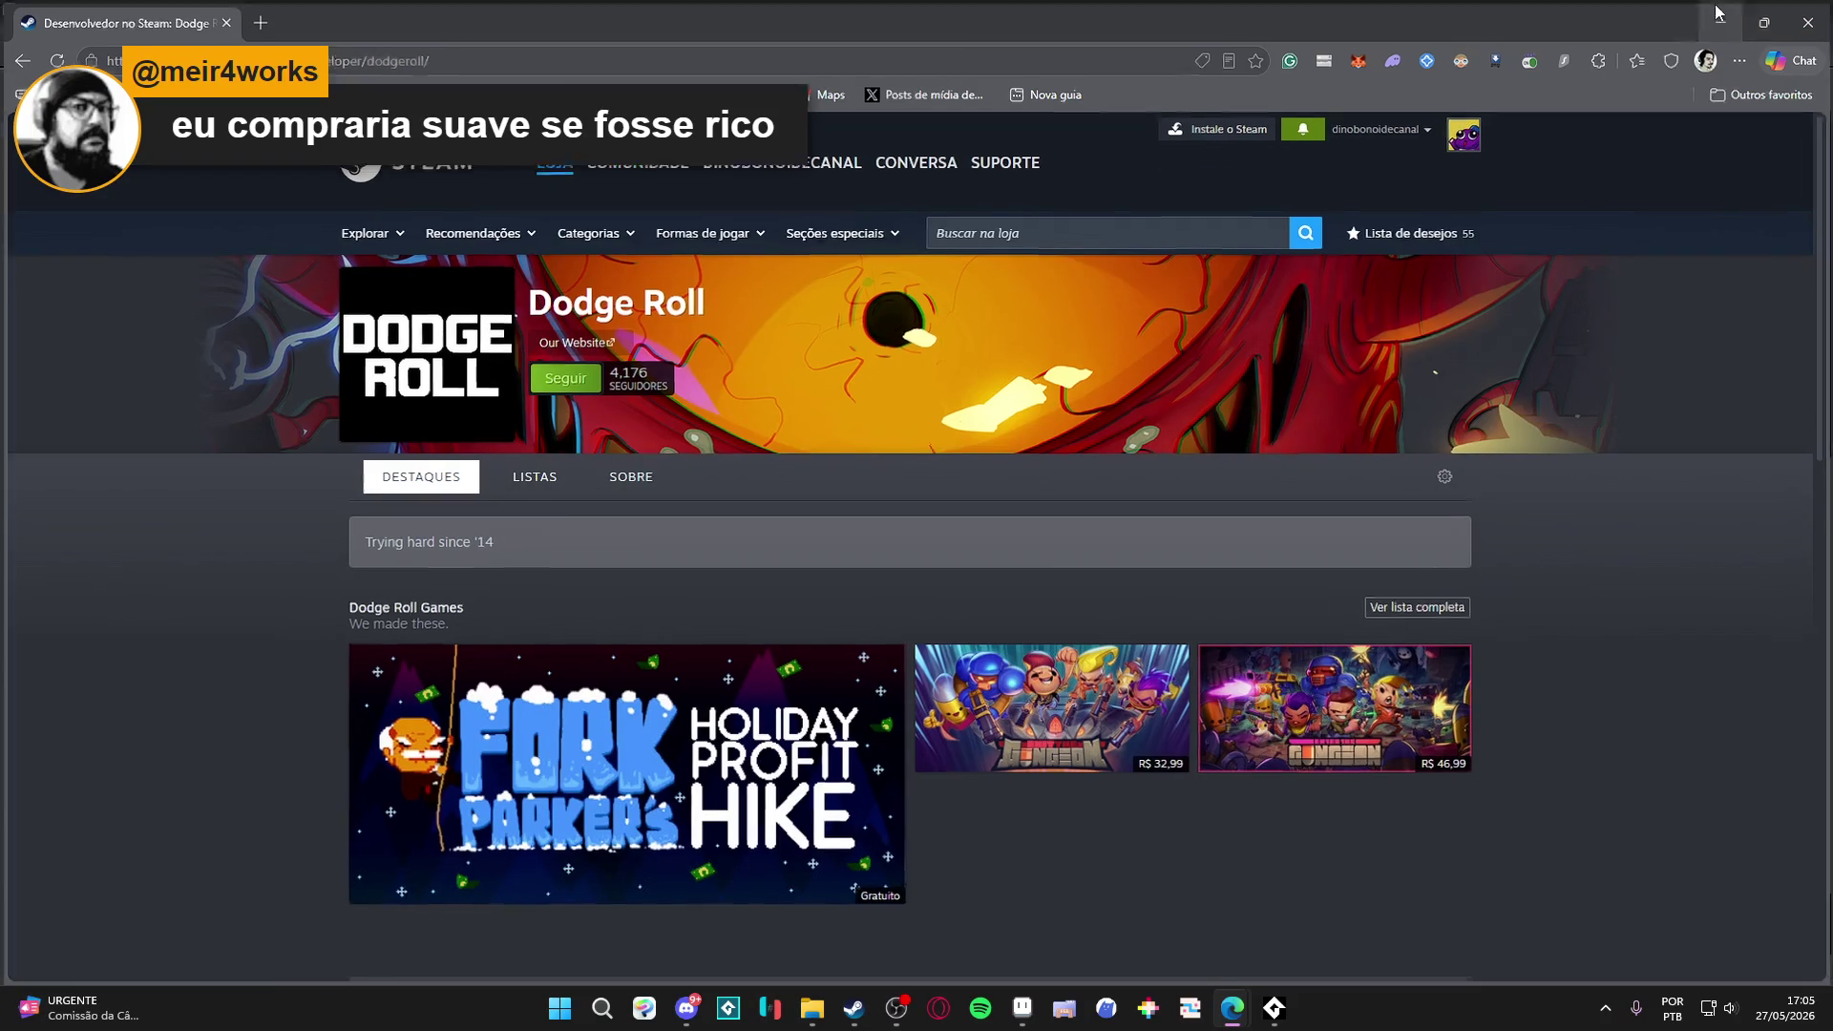
left_click(1735, 9)
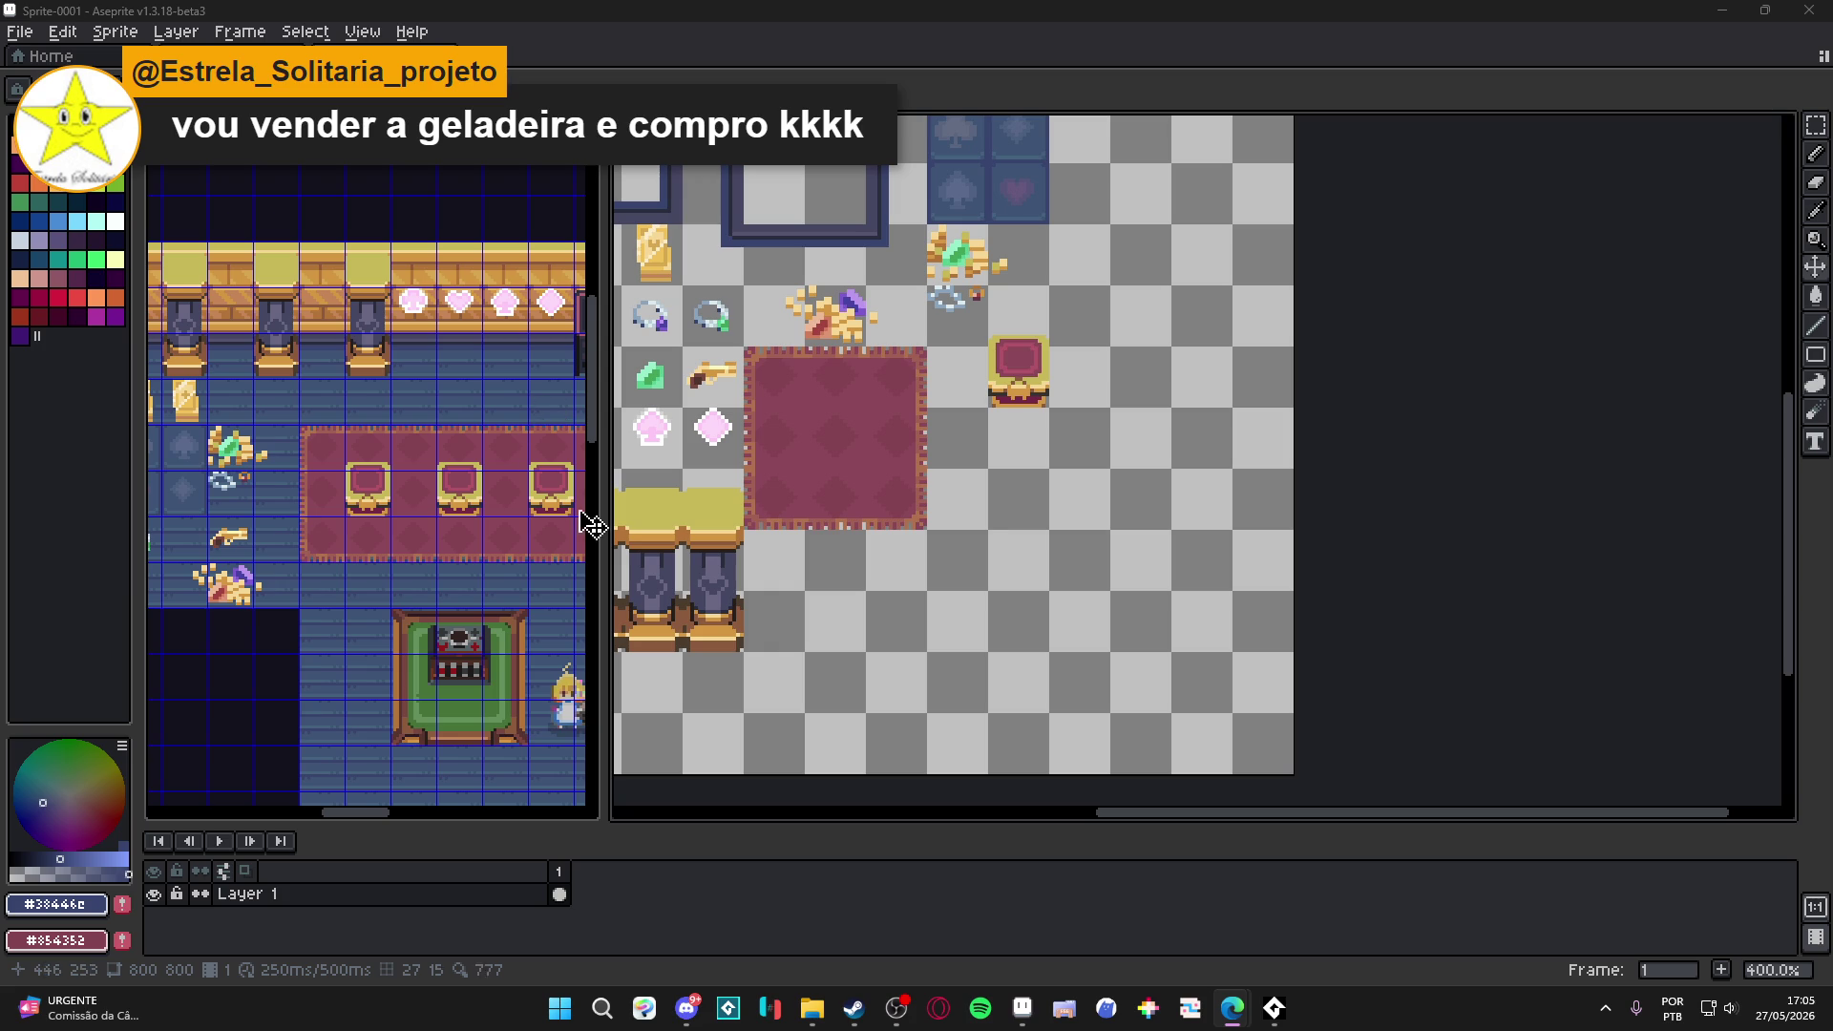
Switch to the reward room document and bring its green rug into view to grab it.
scroll(456, 562, "down", 1)
scroll(456, 562, "down", 1)
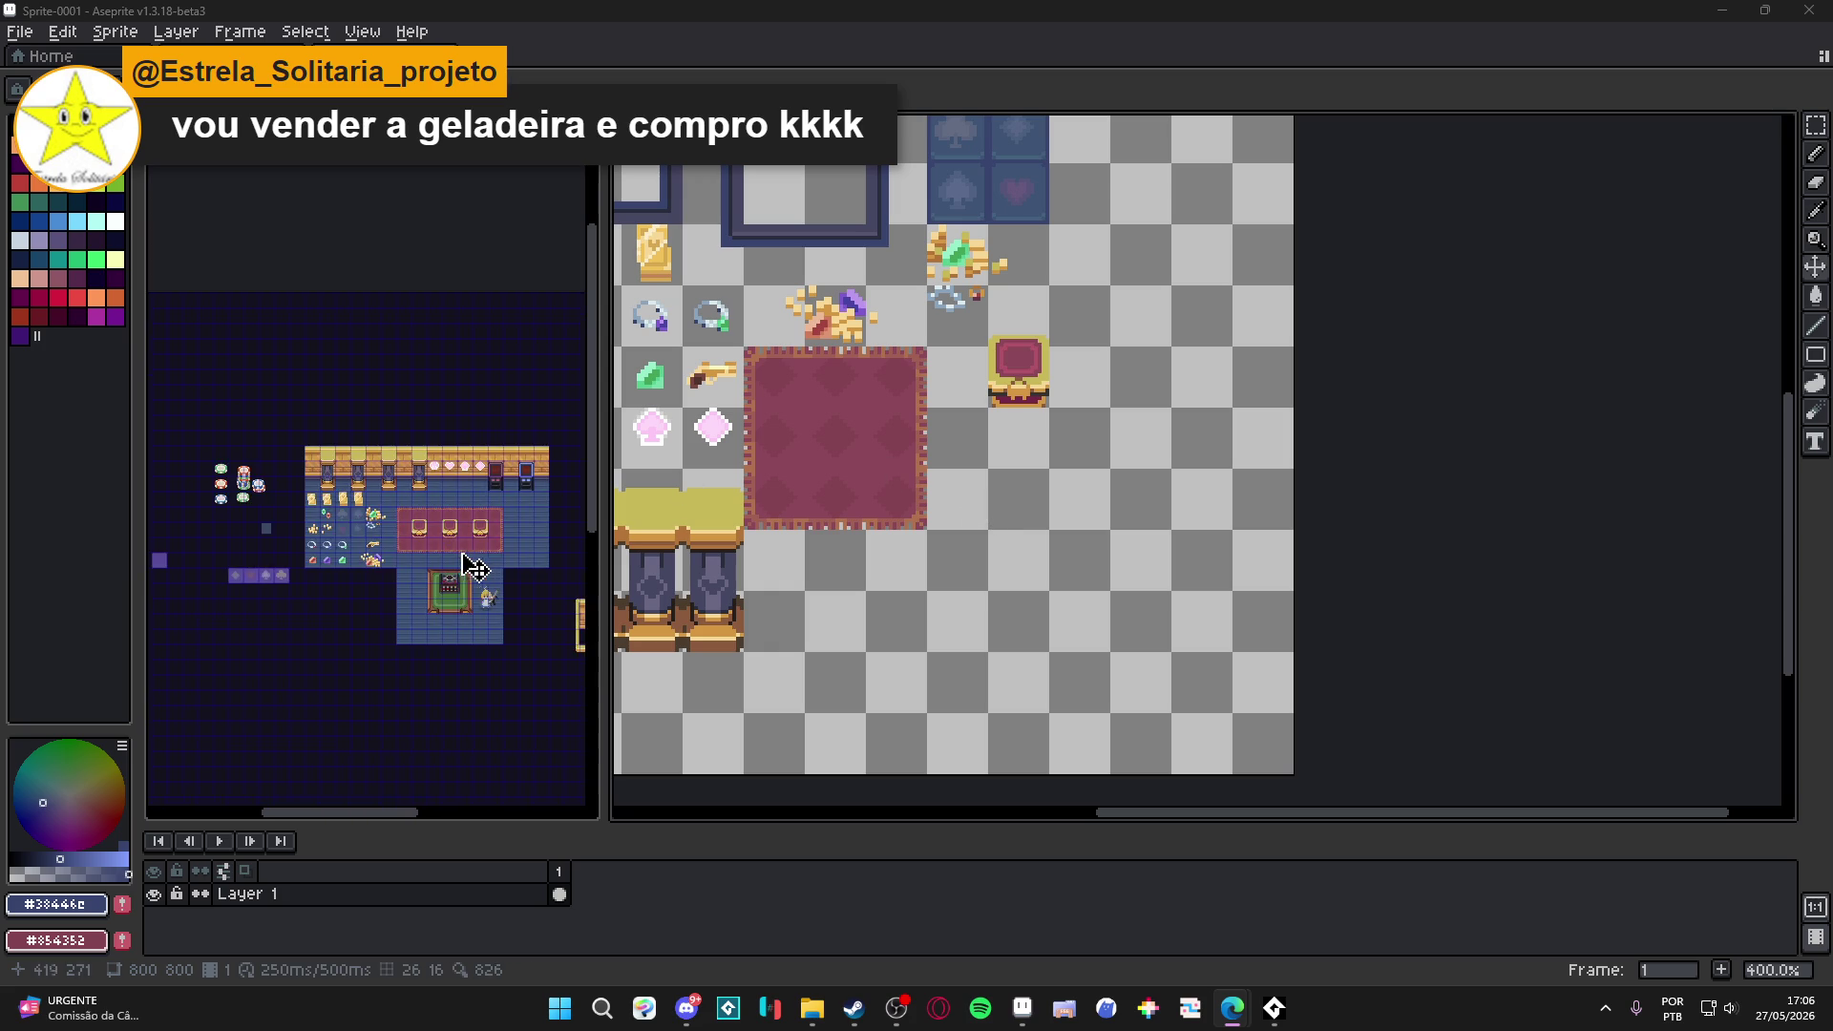
key("ctrl+Tab")
scroll(301, 469, "down", 3)
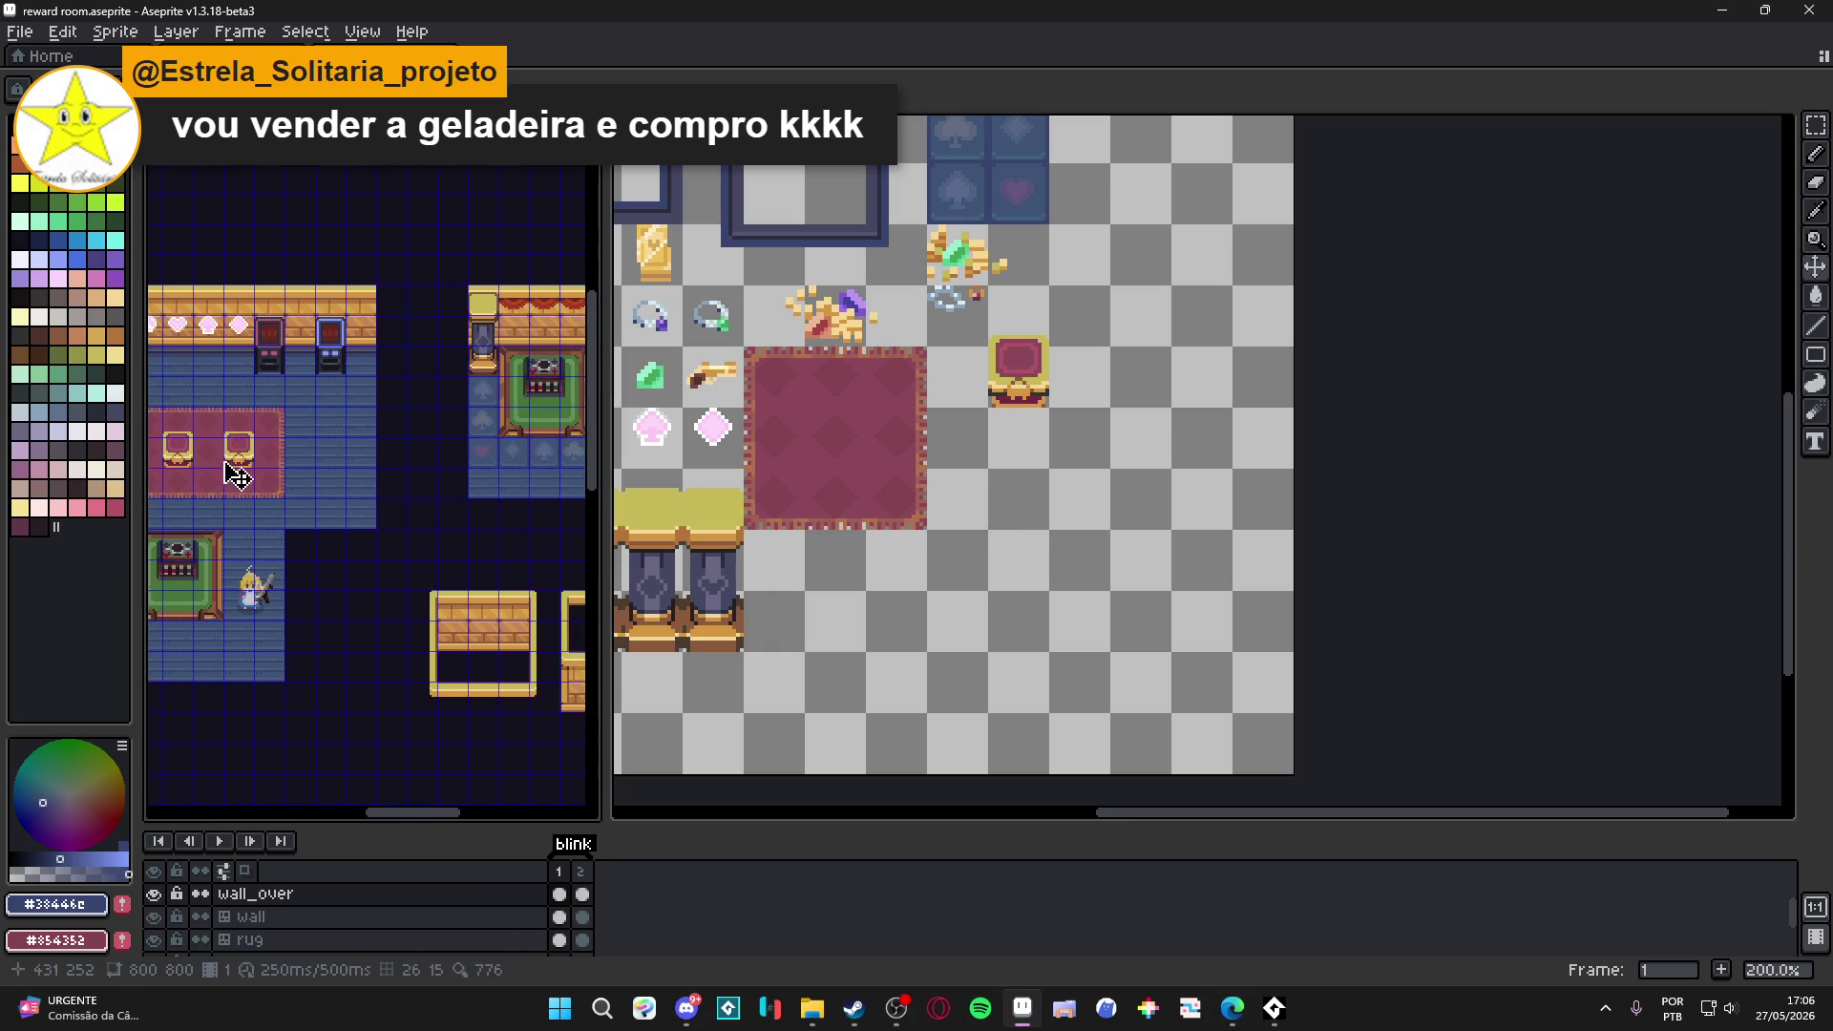
left_click_drag(172, 635, 447, 548)
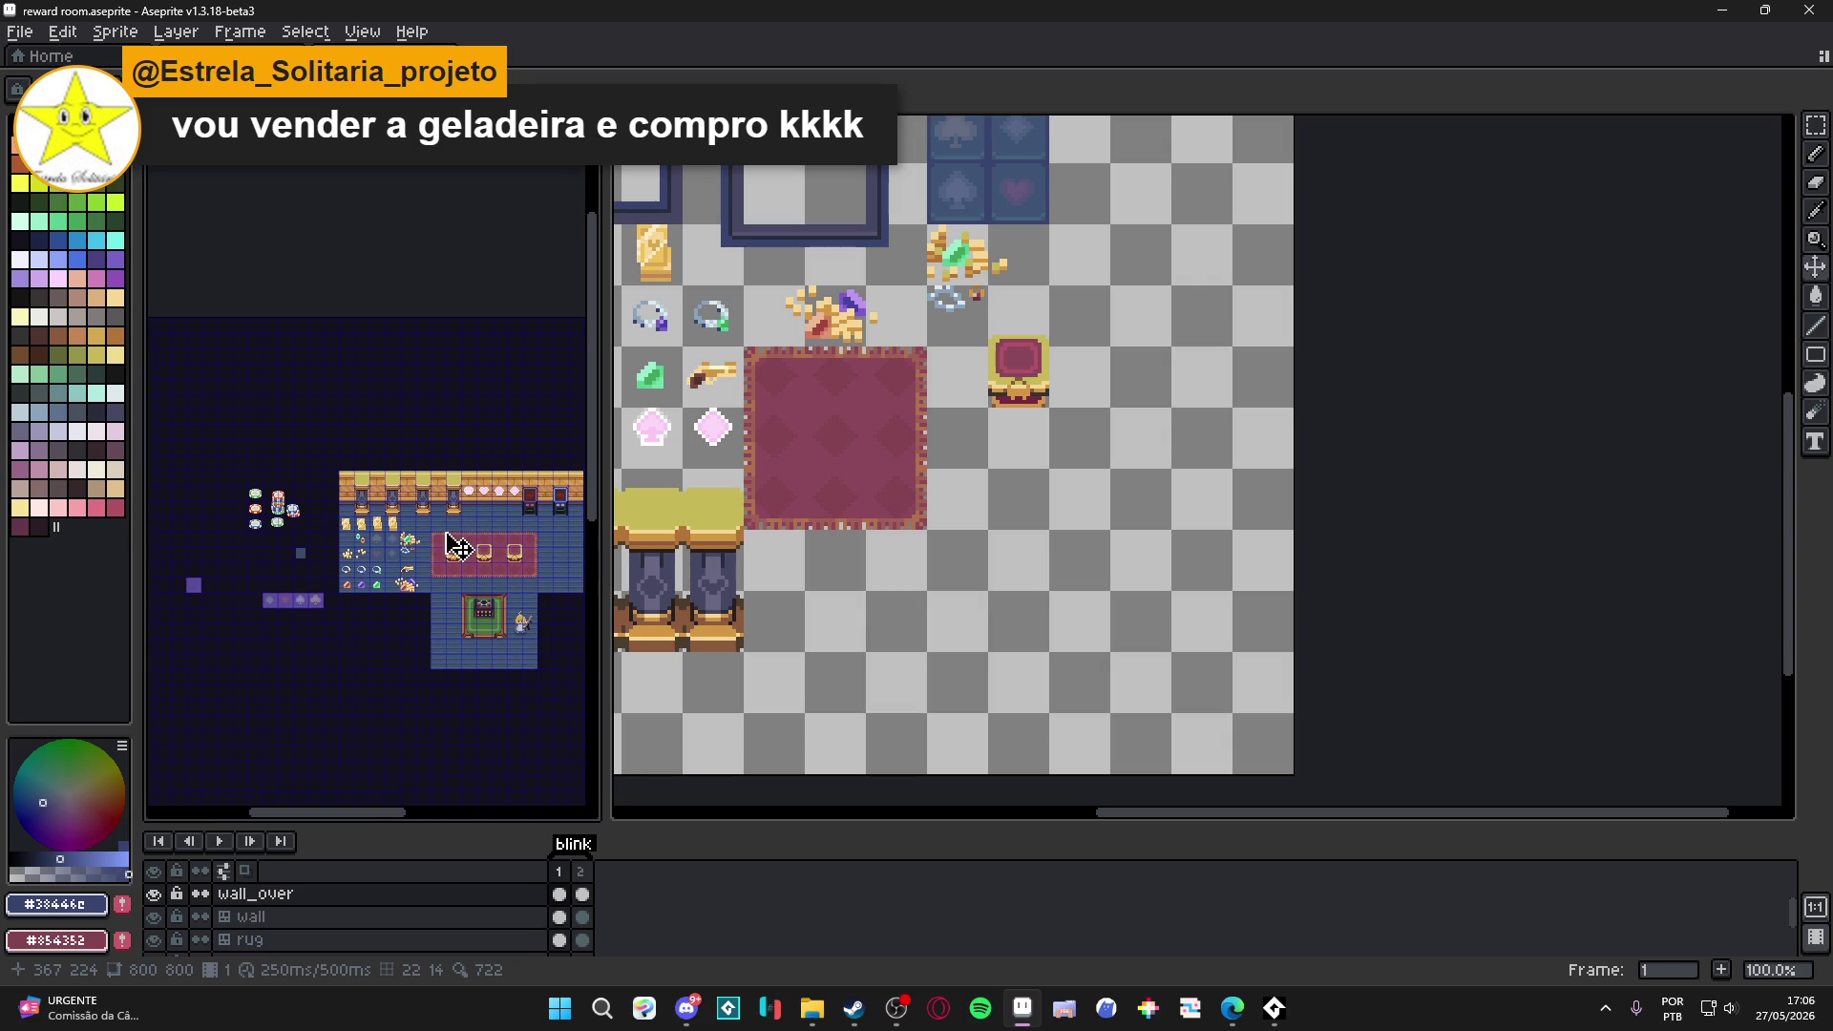
scroll(372, 546, "up", 1)
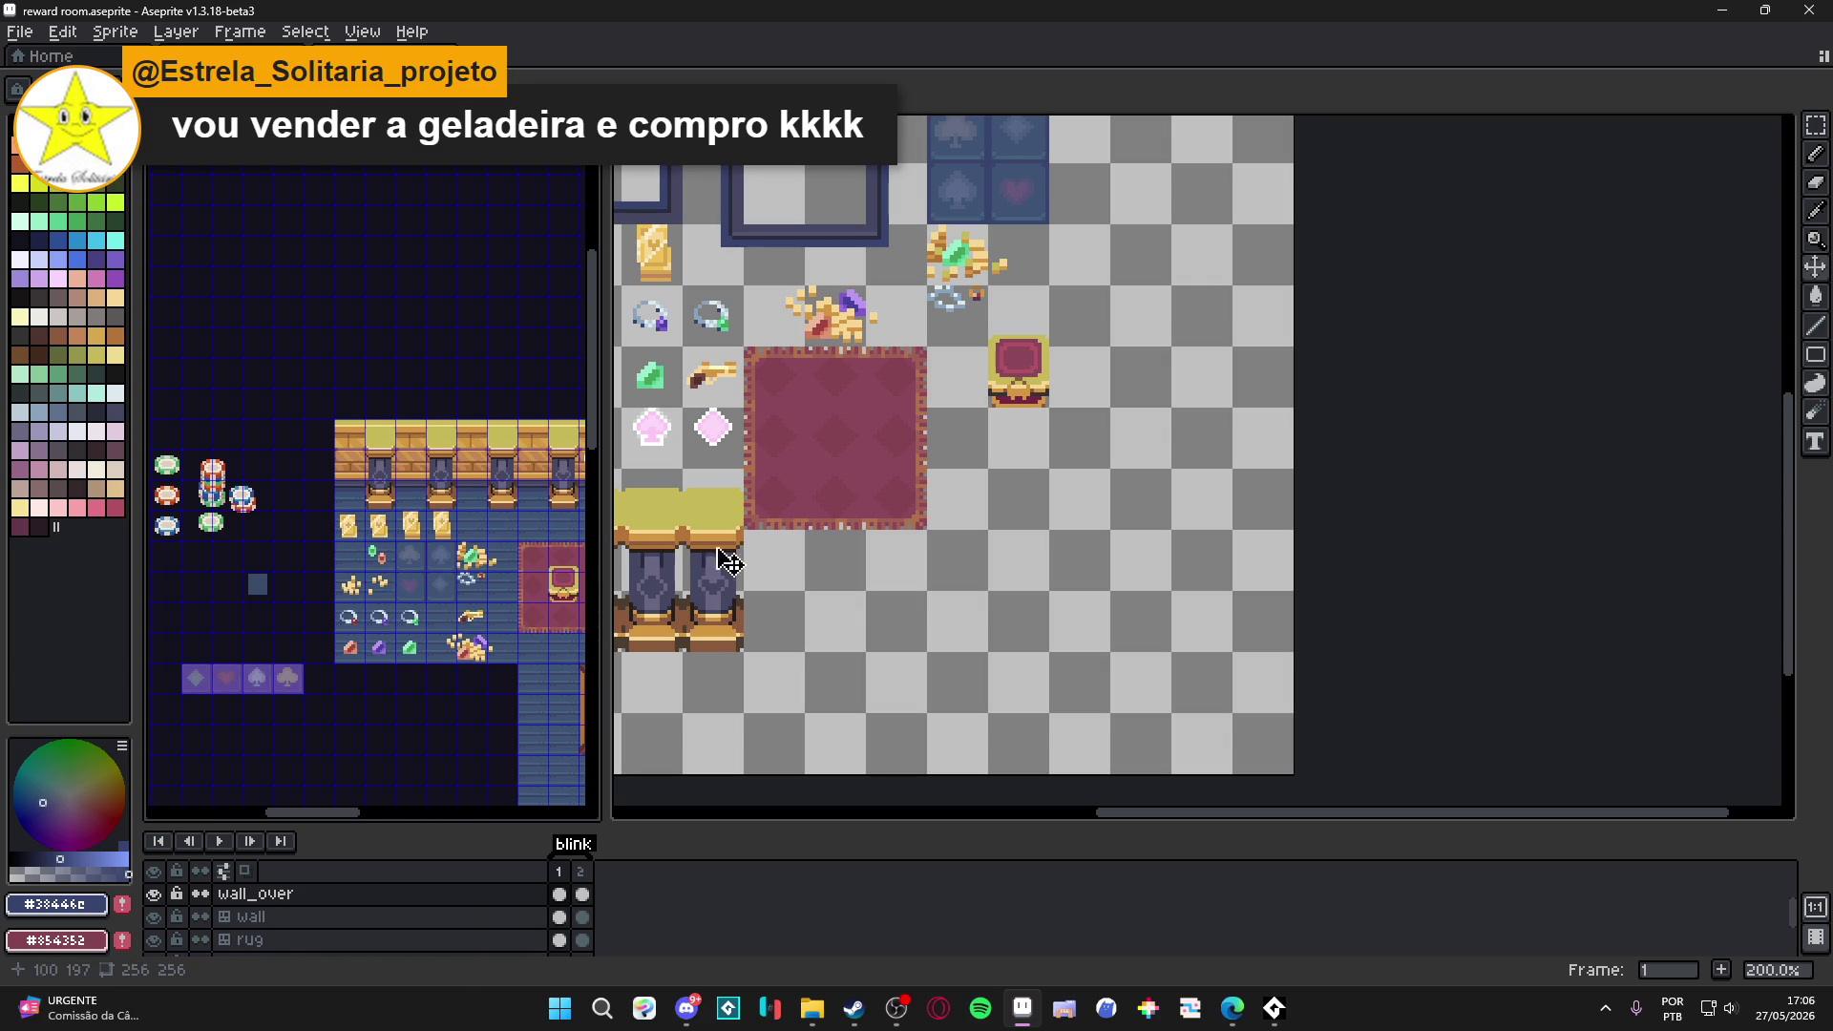
scroll(1012, 572, "down", 3)
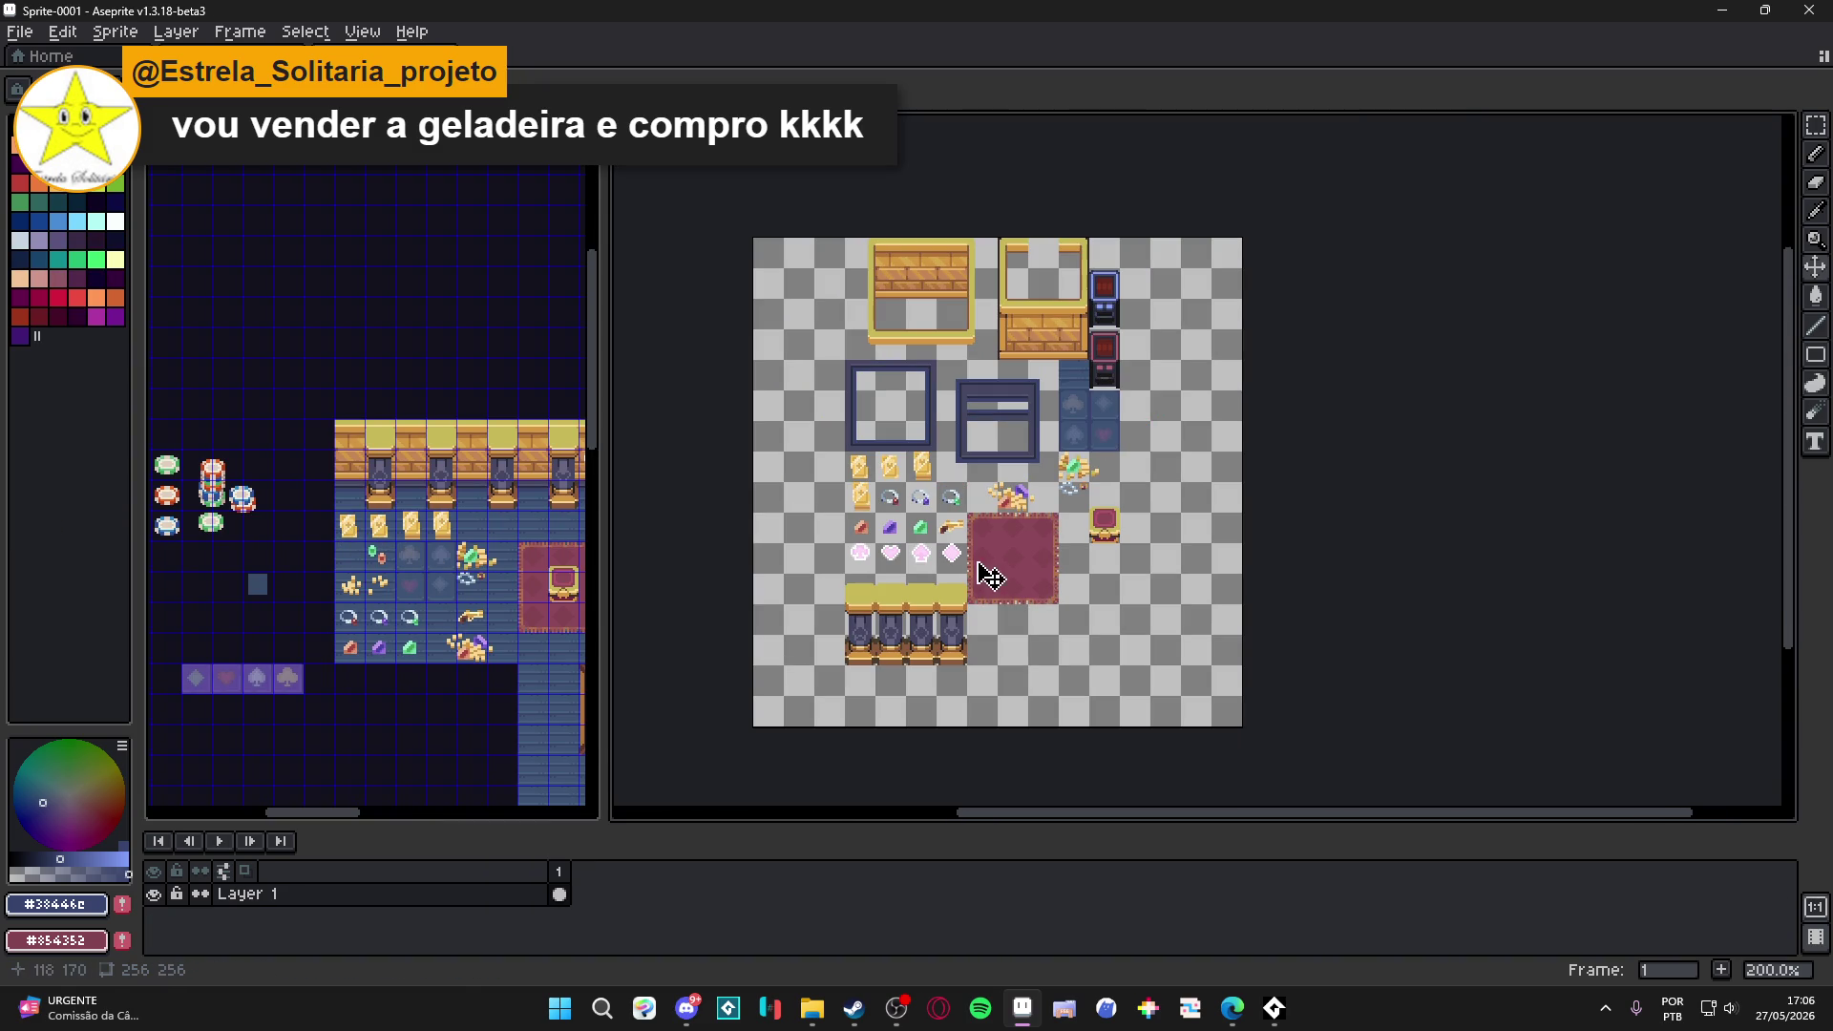
left_click(549, 614)
Paste the green rug into Sprite-0001 just below the red rug, then open Canvas Size.
scroll(931, 620, "up", 2)
left_click(930, 620)
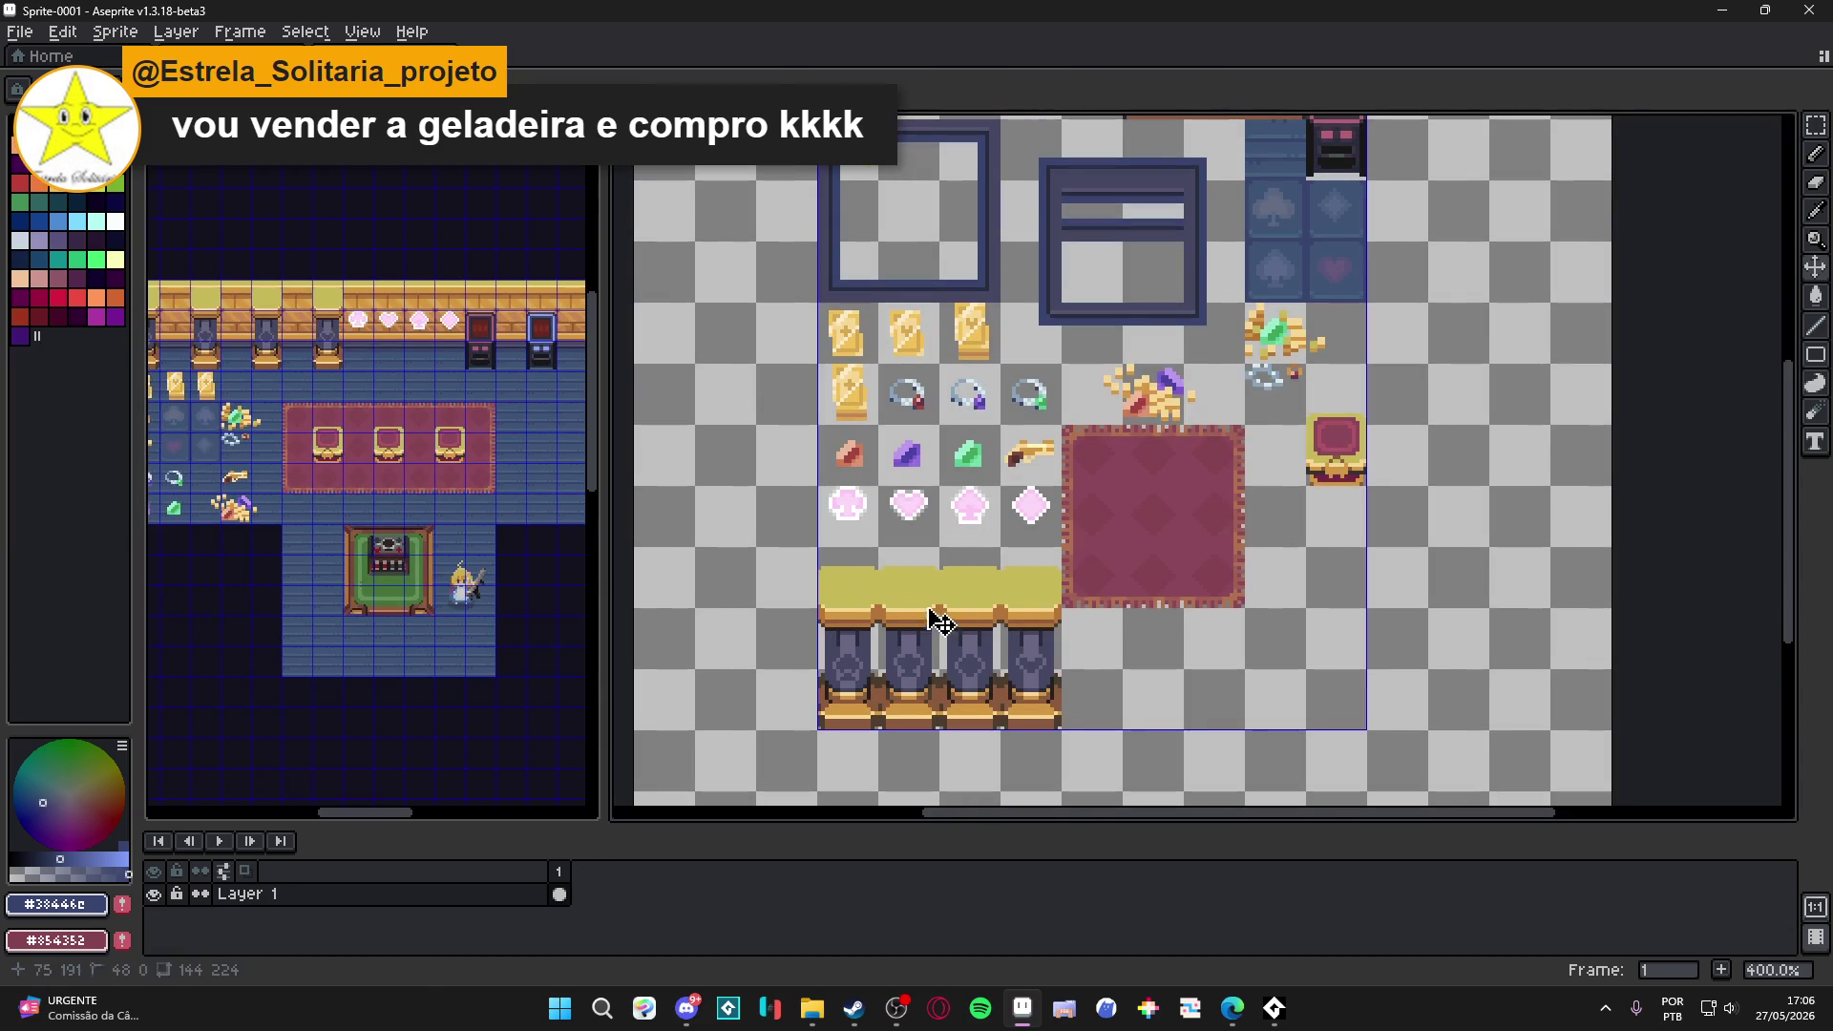
key("ctrl+v")
mouse_move(1200, 479)
left_mouse_down()
mouse_move(1208, 742)
mouse_move(1137, 470)
left_mouse_up()
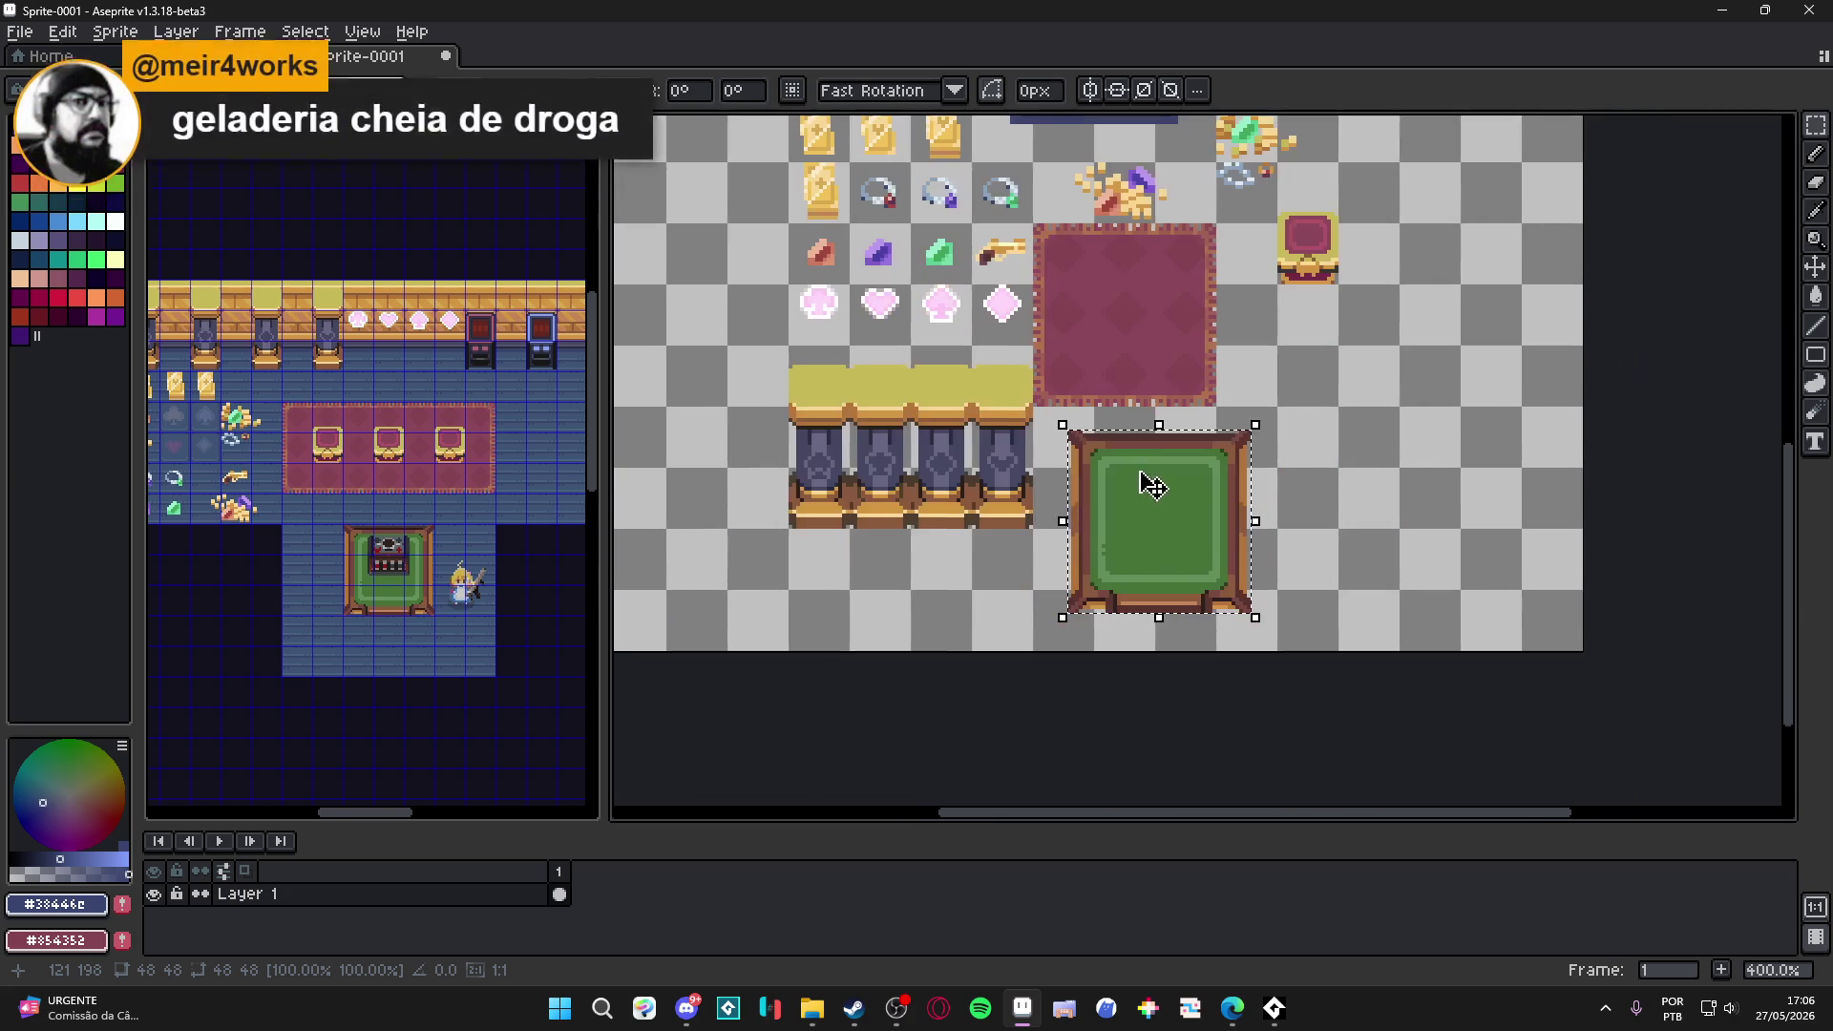
scroll(1143, 533, "up", 2)
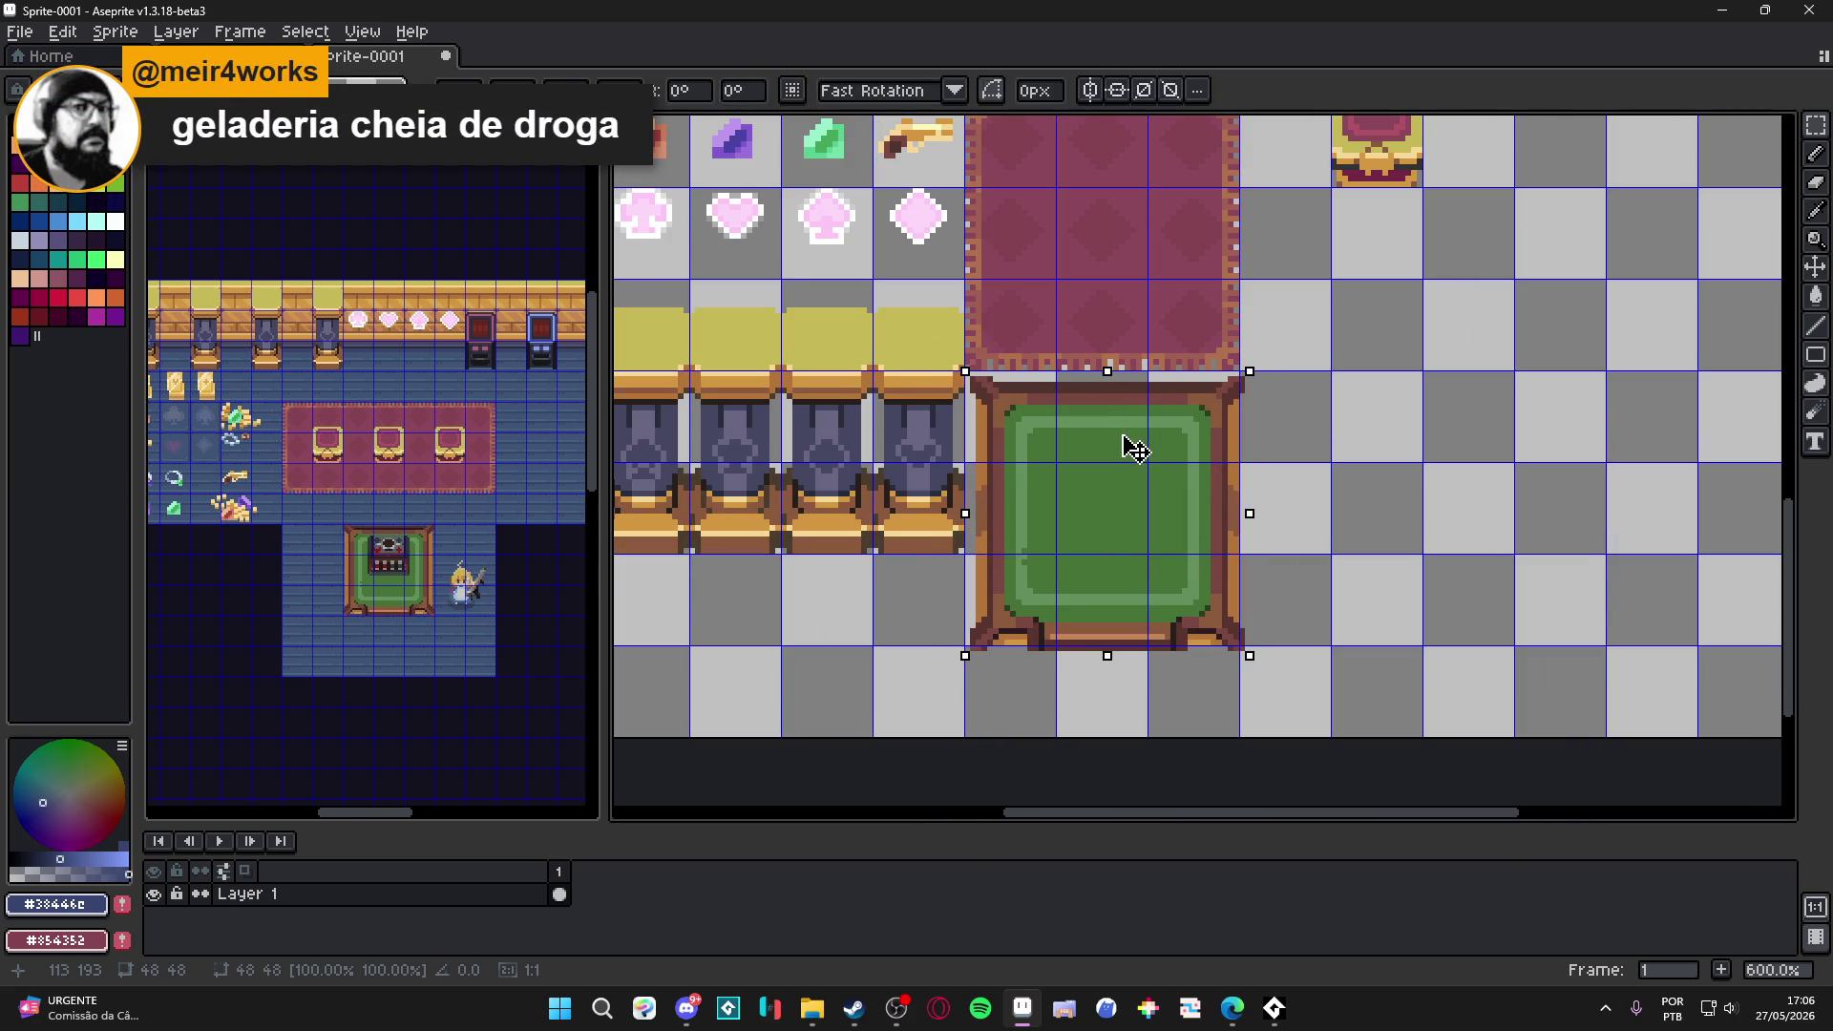
scroll(1128, 447, "down", 2)
scroll(1128, 447, "down", 2)
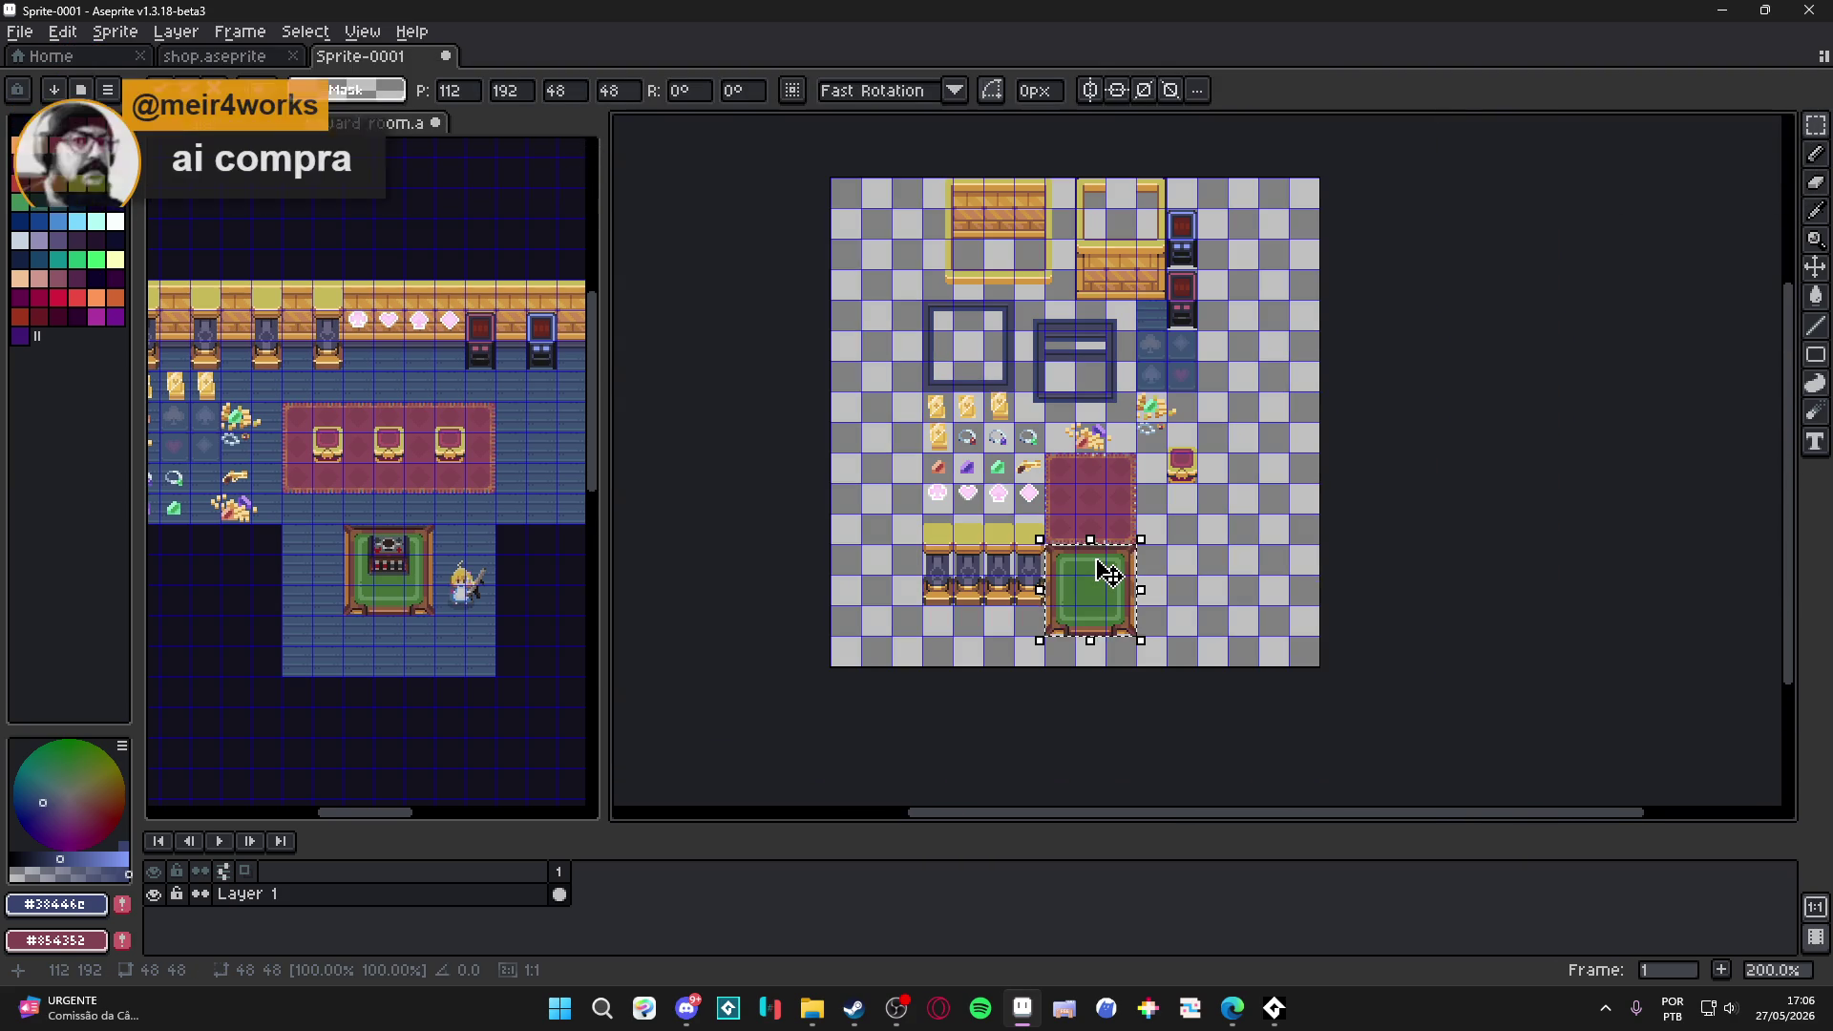
scroll(1108, 572, "up", 1)
scroll(1107, 573, "down", 1)
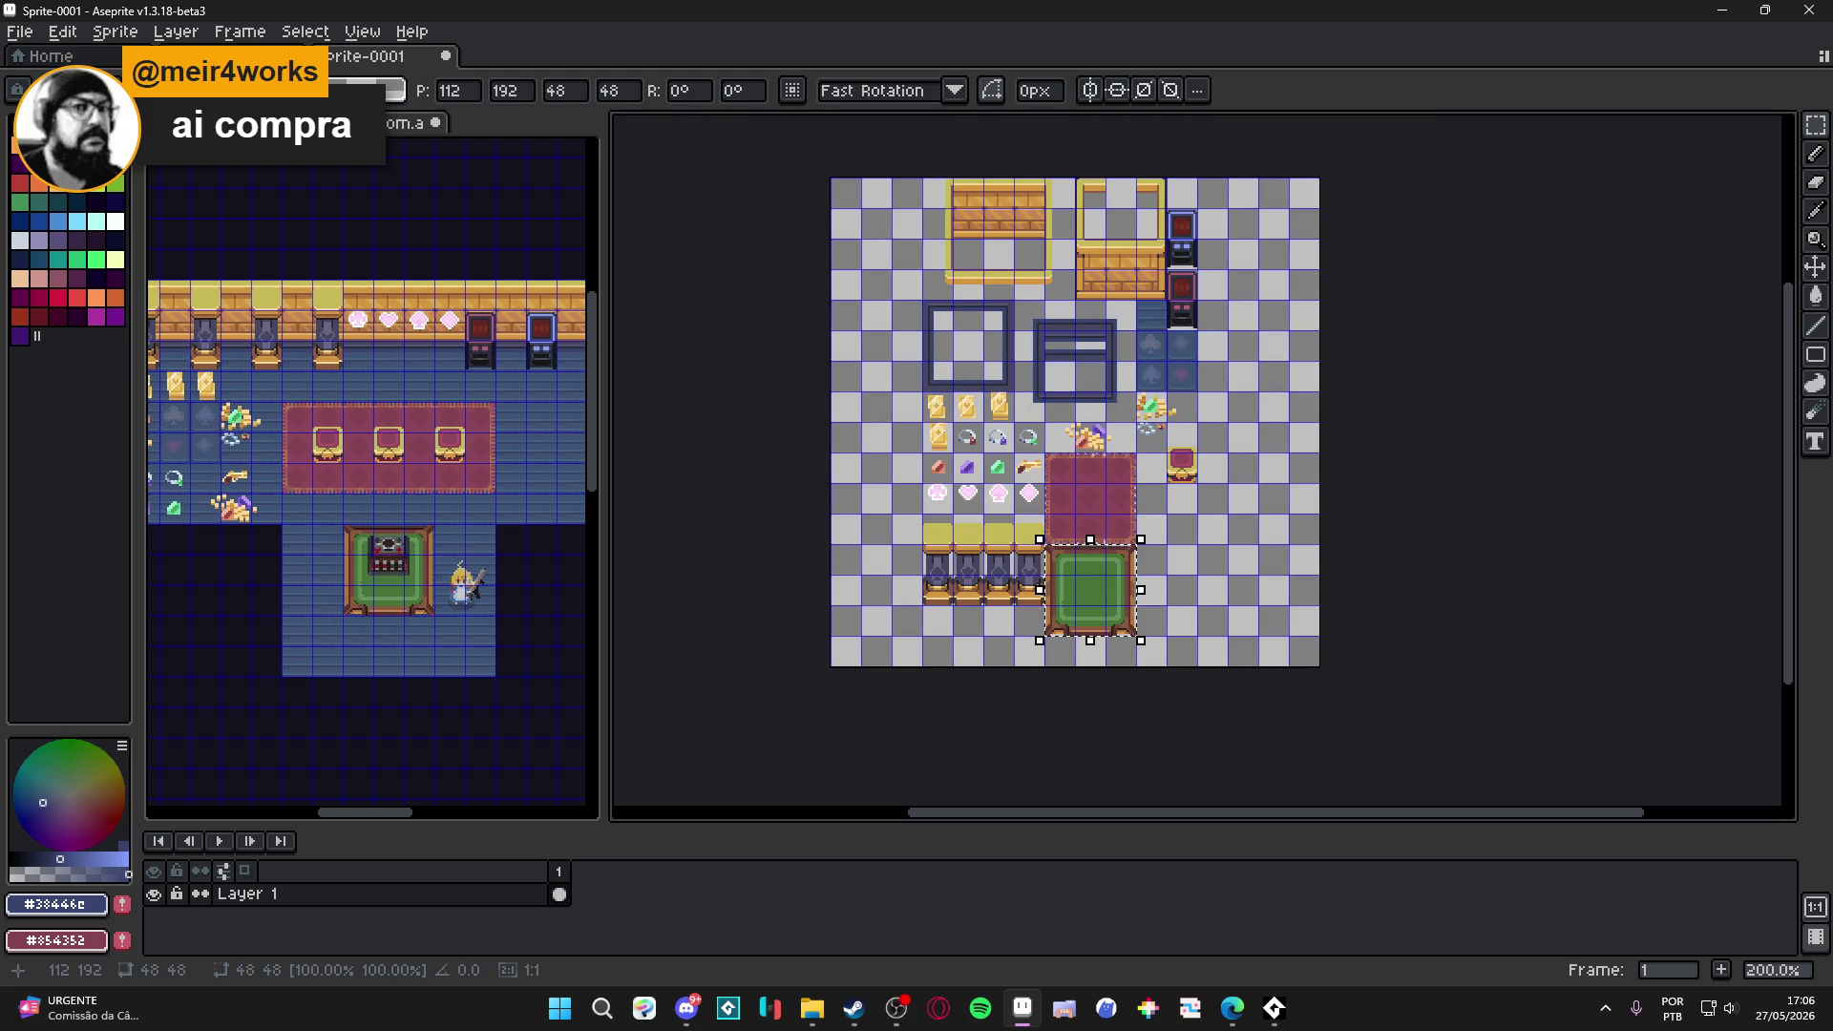
scroll(1097, 433, "up", 2)
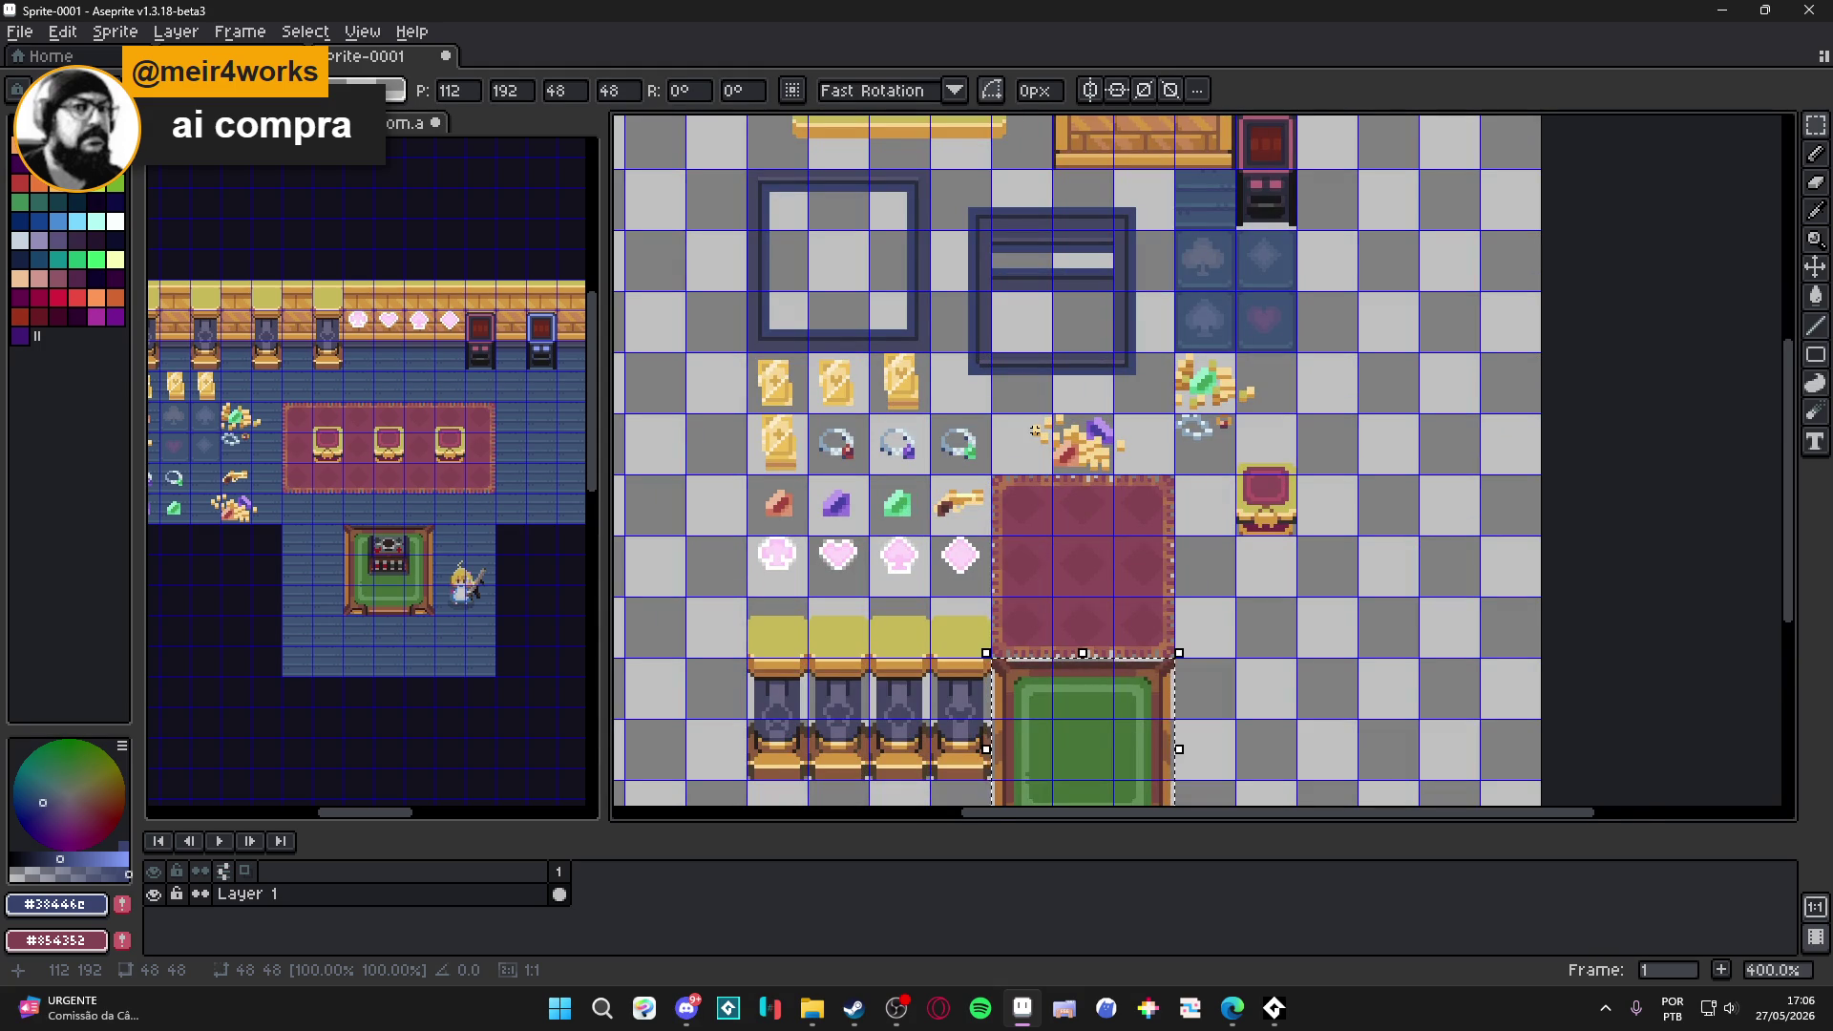
scroll(1035, 431, "up", 1)
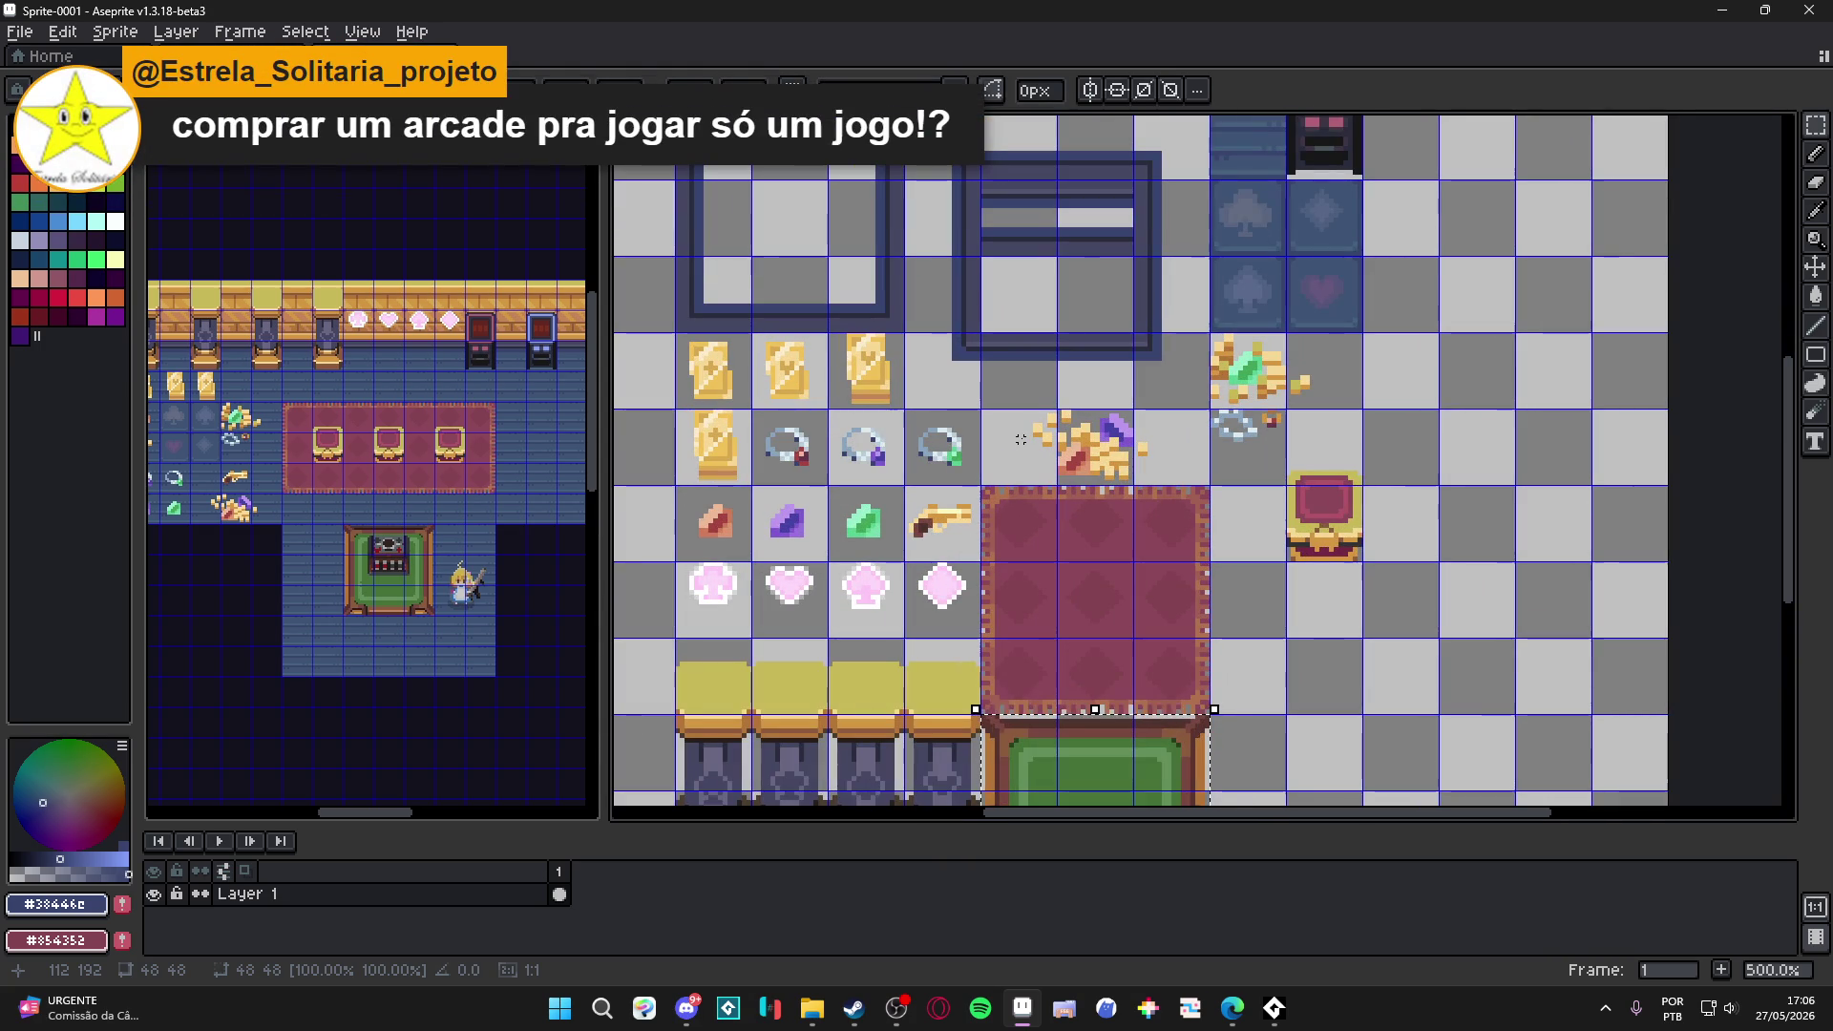
scroll(1020, 439, "down", 2)
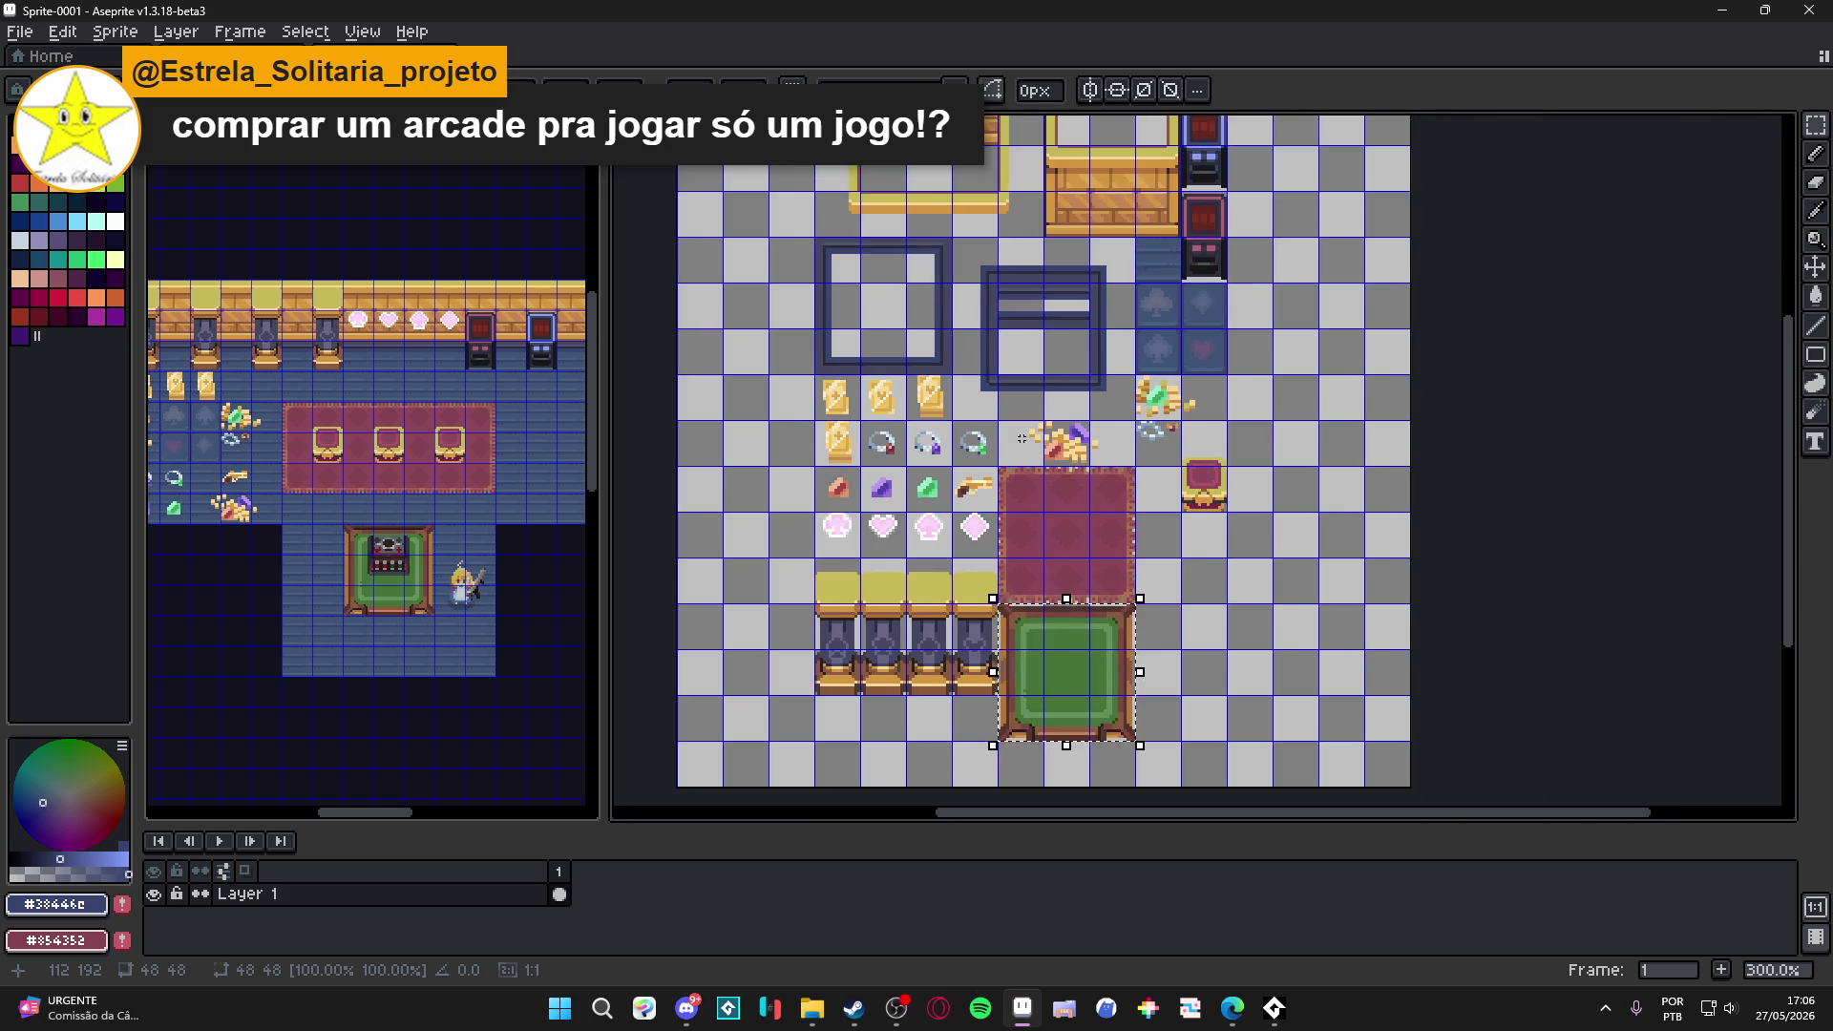
scroll(1020, 440, "down", 1)
key("ctrl+alt+c")
Trim the left, right and bottom canvas edges to make the tileset 144×240 px.
left_click_drag(791, 491, 878, 513)
left_click_drag(1280, 582, 1157, 611)
scroll(1206, 646, "up", 1)
scroll(1157, 786, "up", 3)
scroll(1174, 748, "down", 3)
left_click_drag(1166, 782, 1174, 737)
scroll(1251, 597, "down", 1)
scroll(1250, 597, "down", 1)
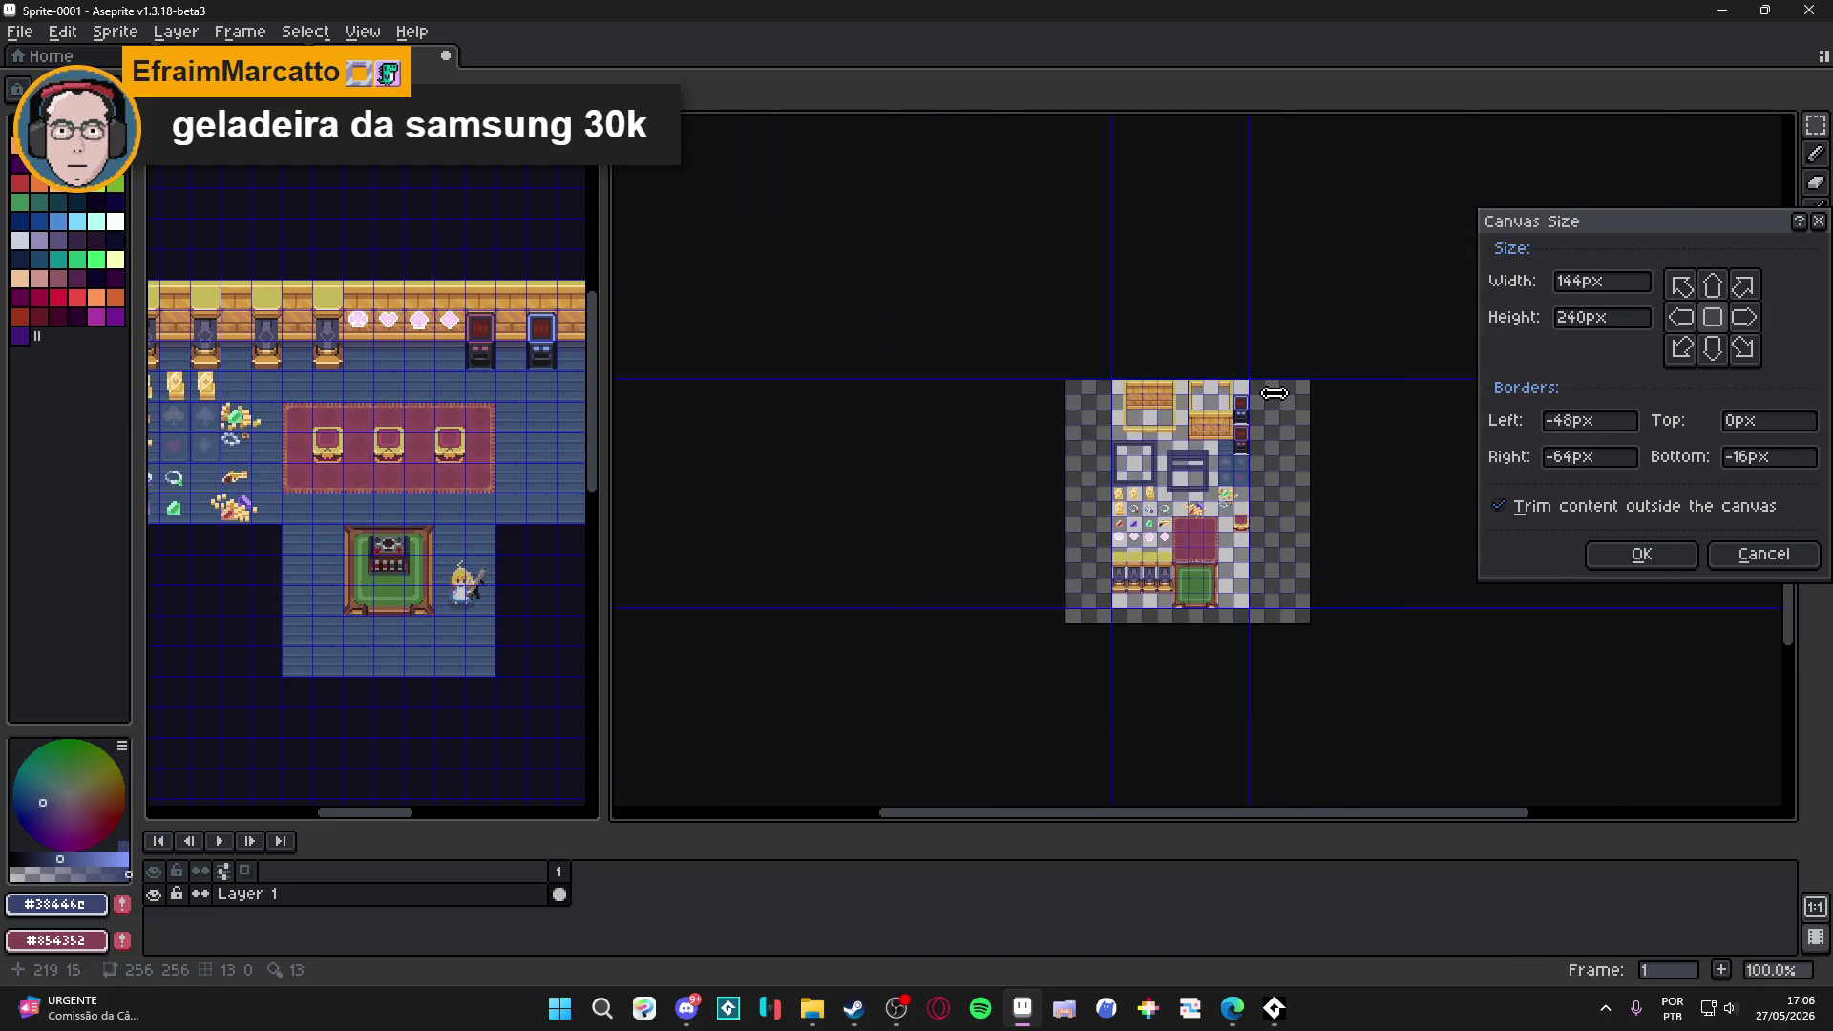
scroll(1270, 399, "up", 1)
left_click(1641, 553)
scroll(1265, 552, "up", 1)
scroll(822, 321, "down", 1)
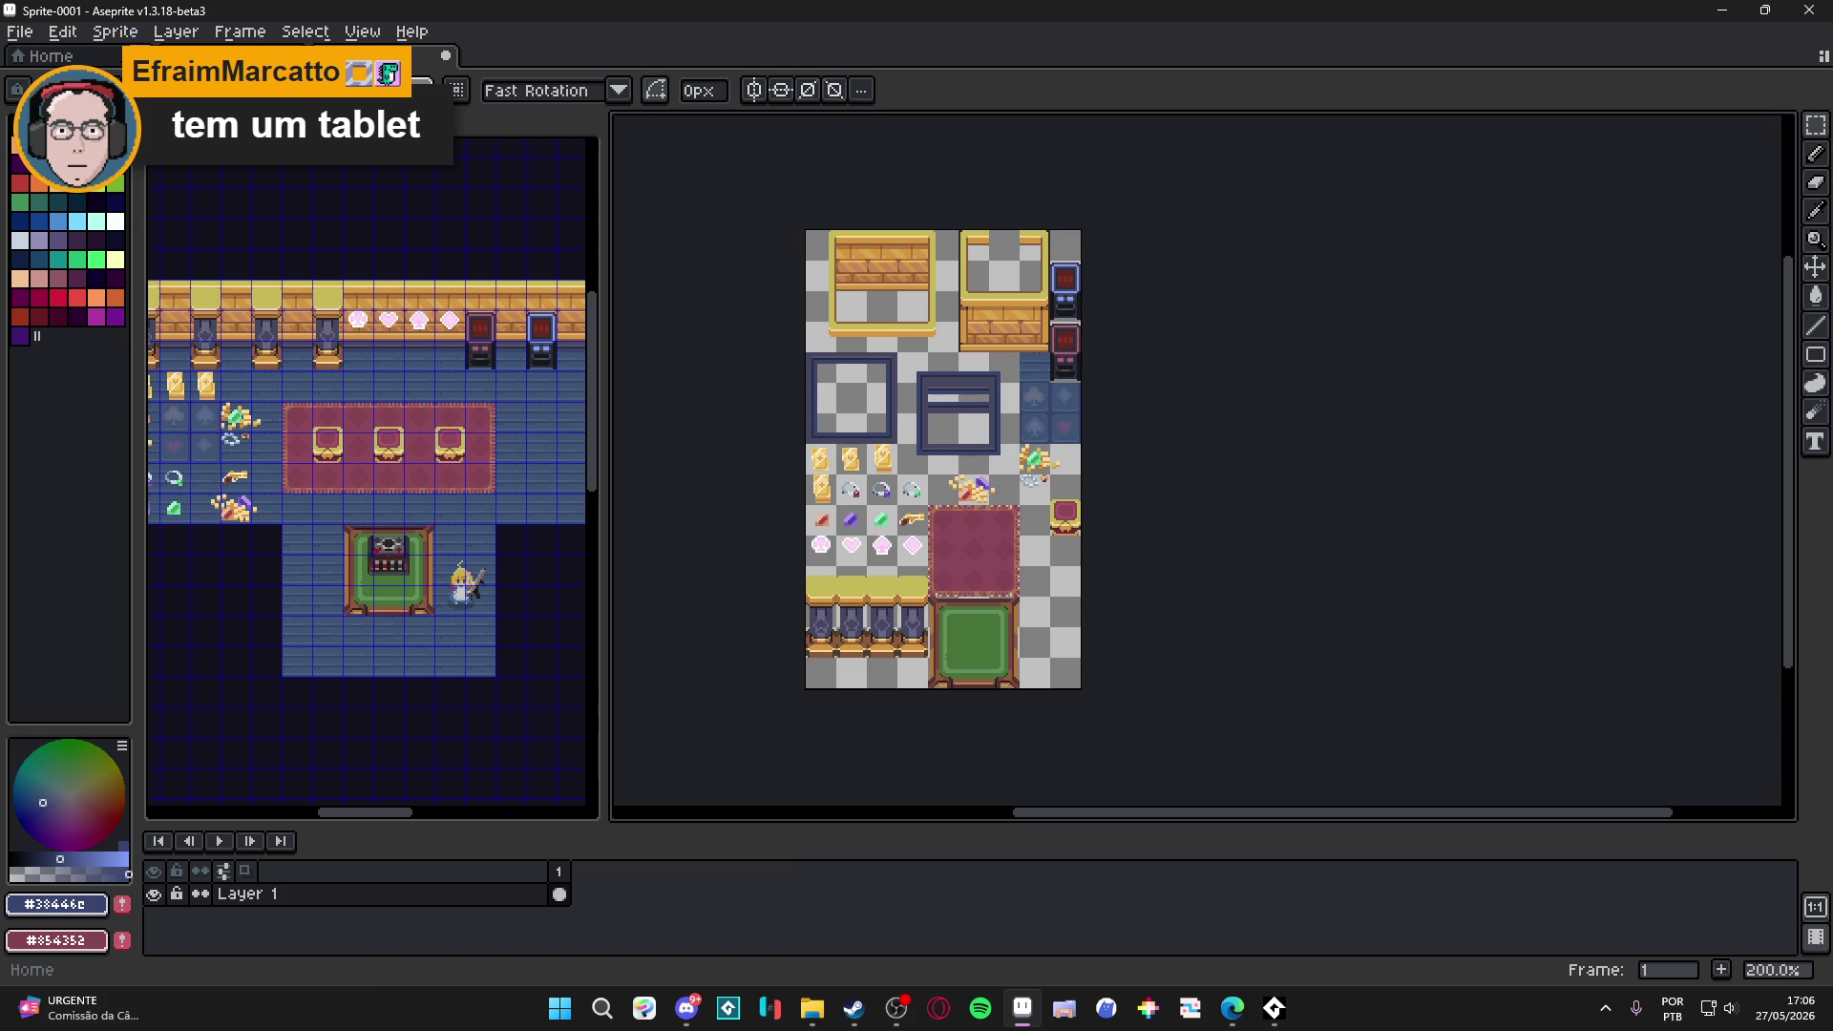
Bring up the save dialog for Sprite-0001.
key("alt+f")
key("Escape")
key("ctrl+s")
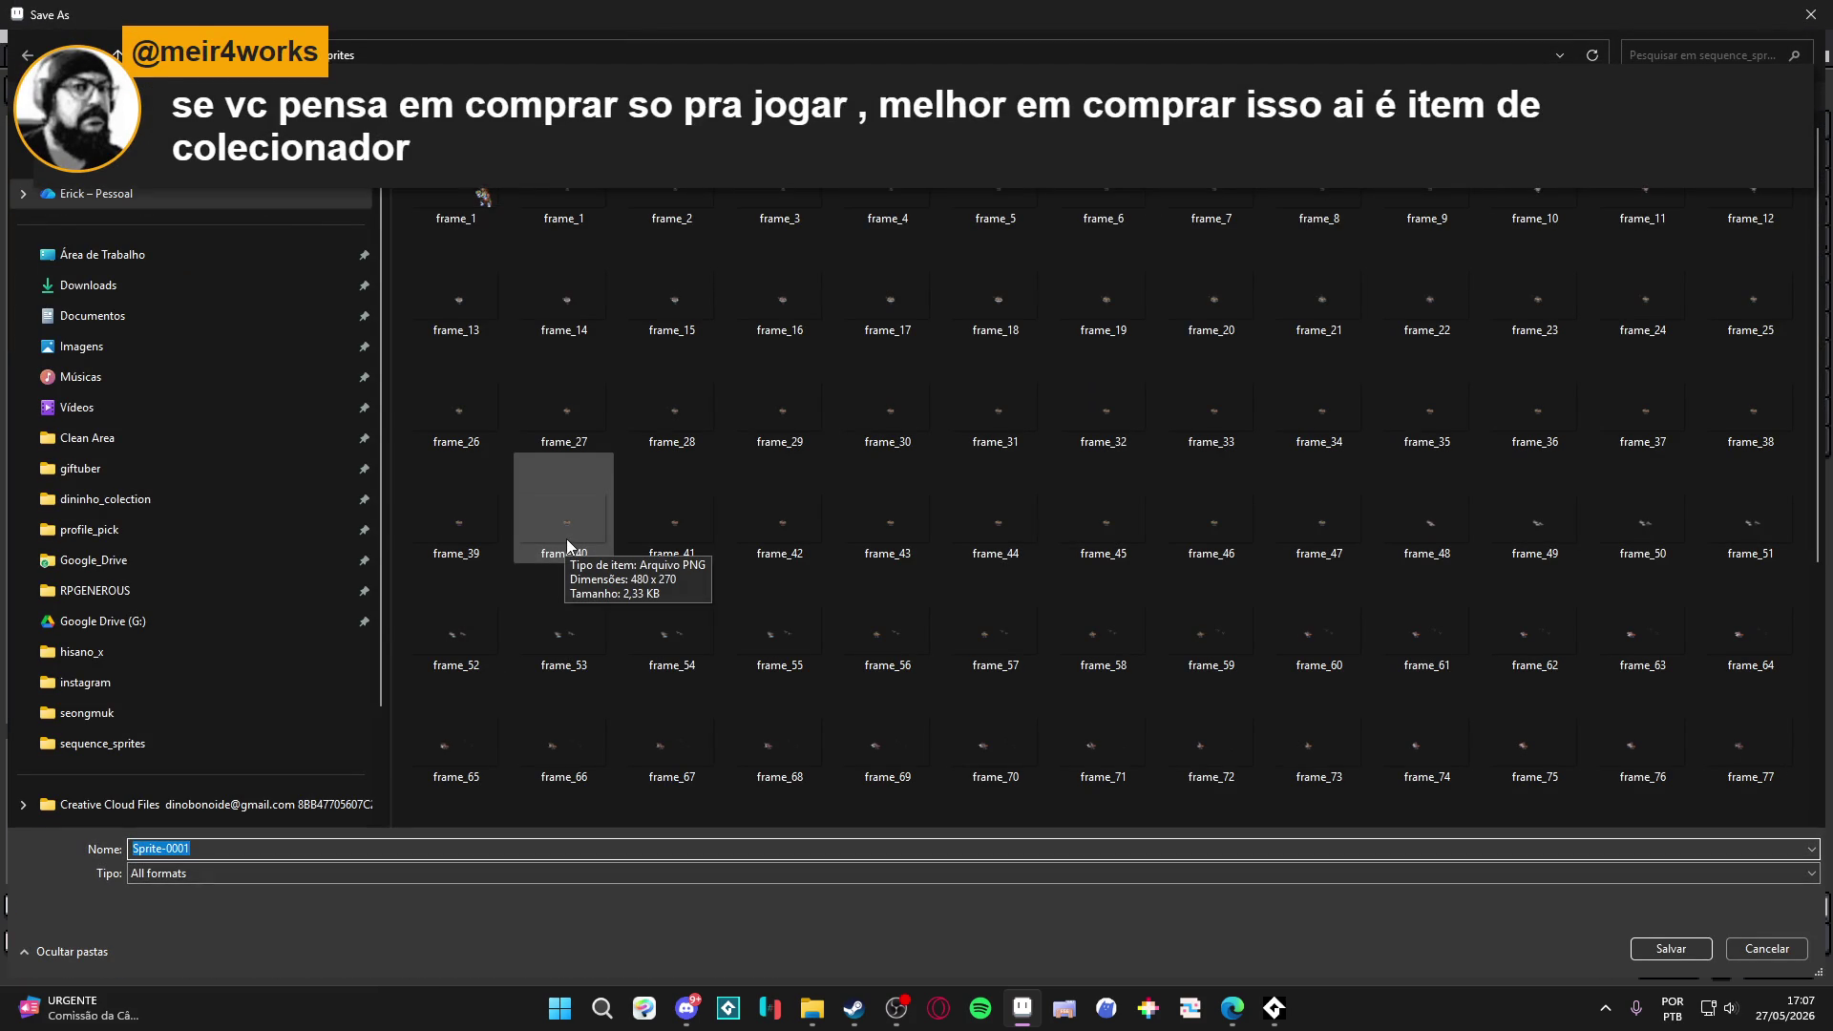
In the save dialog, browse from Área de Trabalho into the seongmuk project folder.
left_click(123, 253)
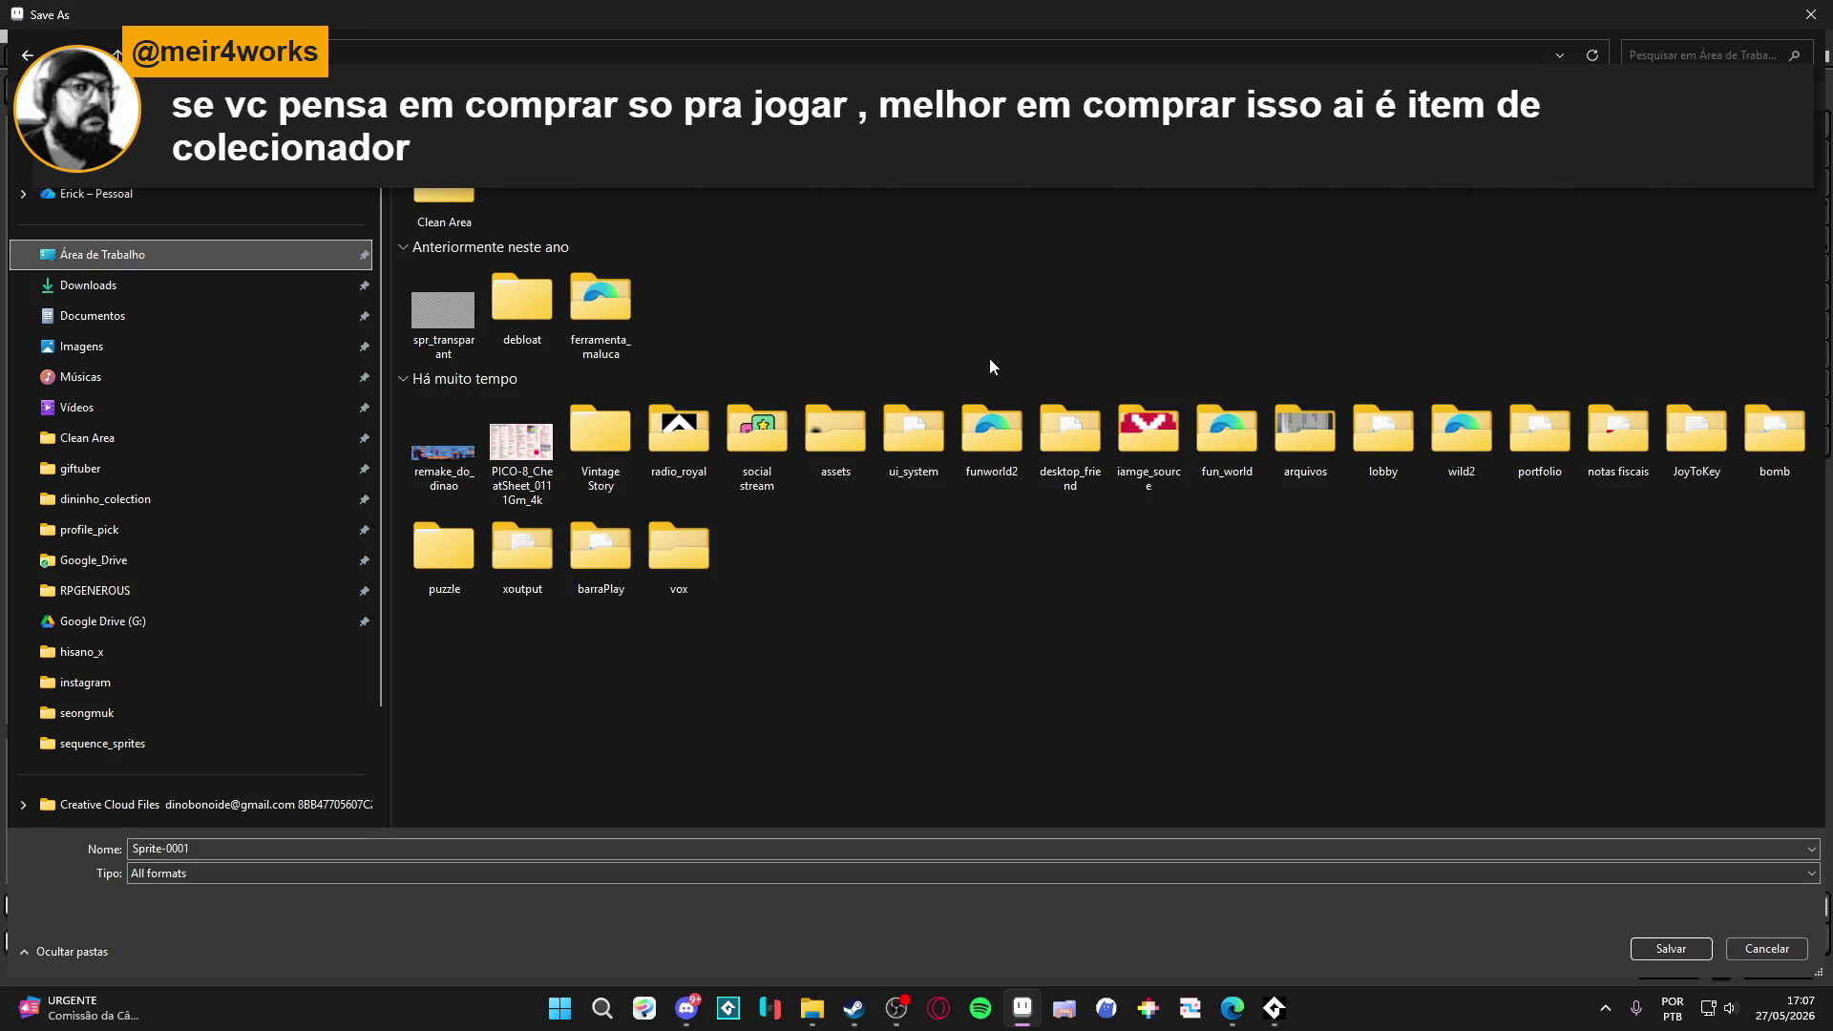
left_click(218, 847)
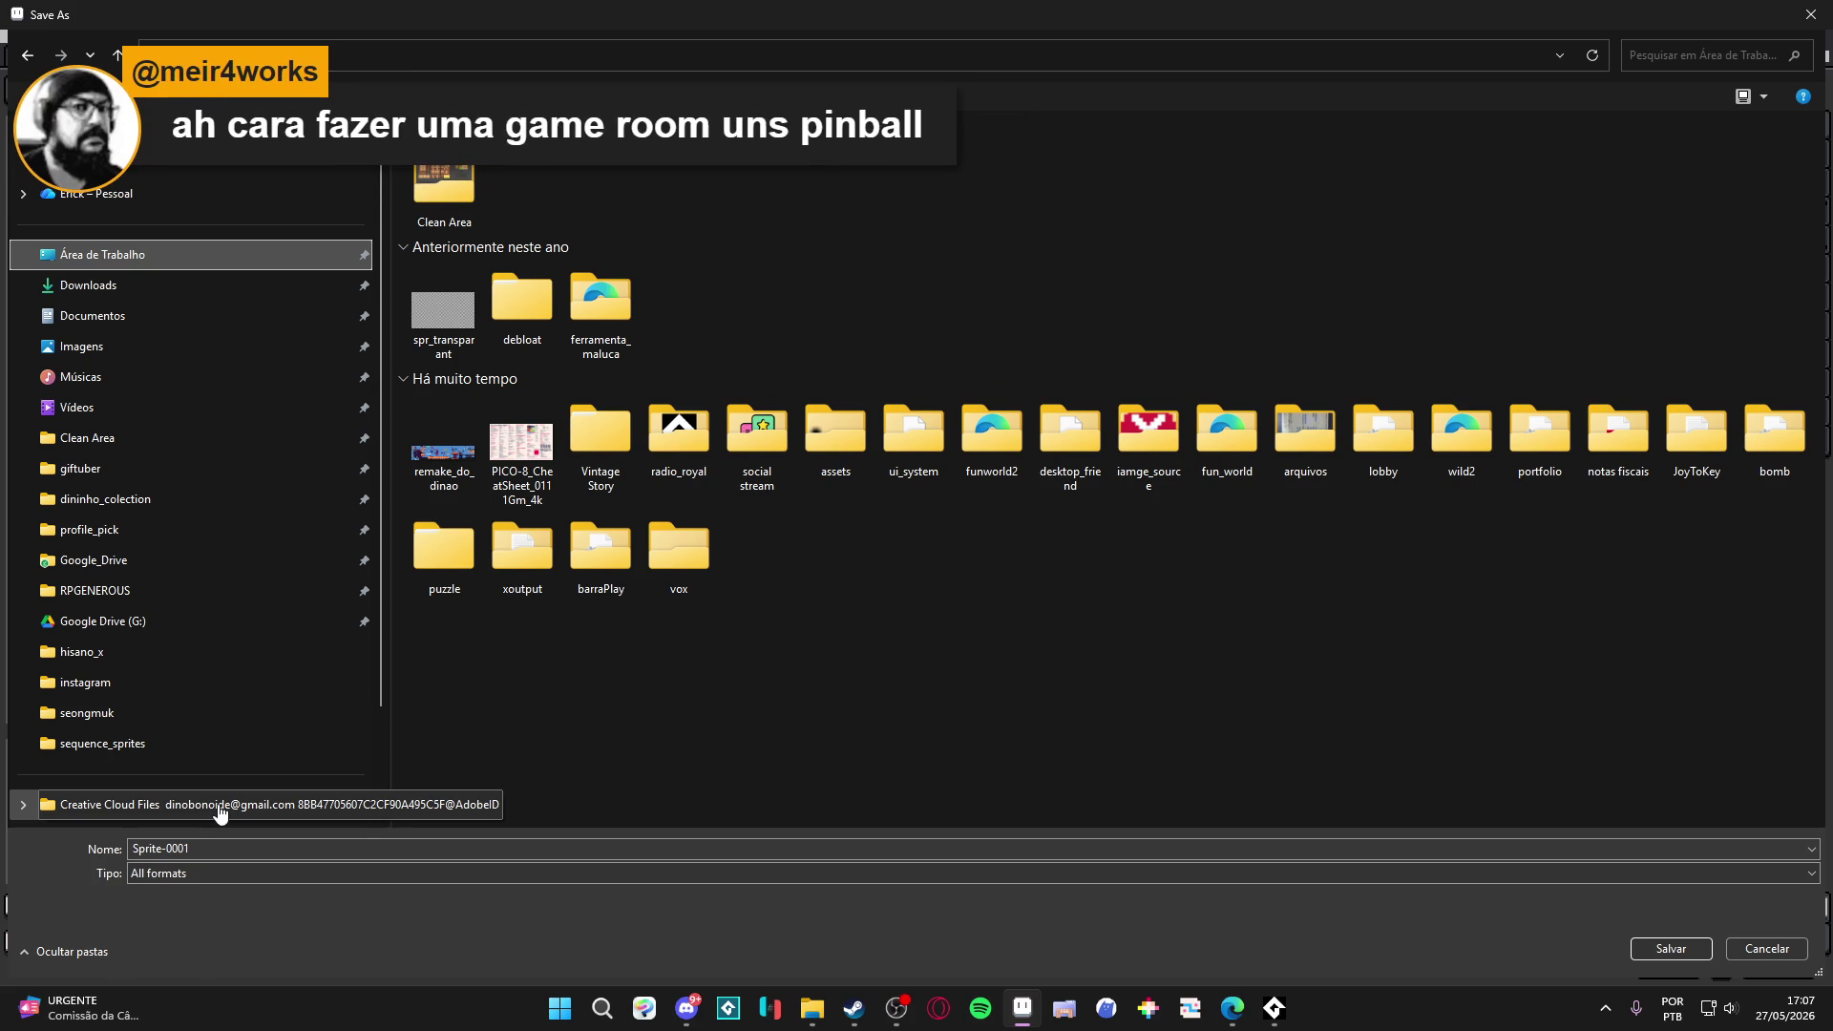
right_click(221, 813)
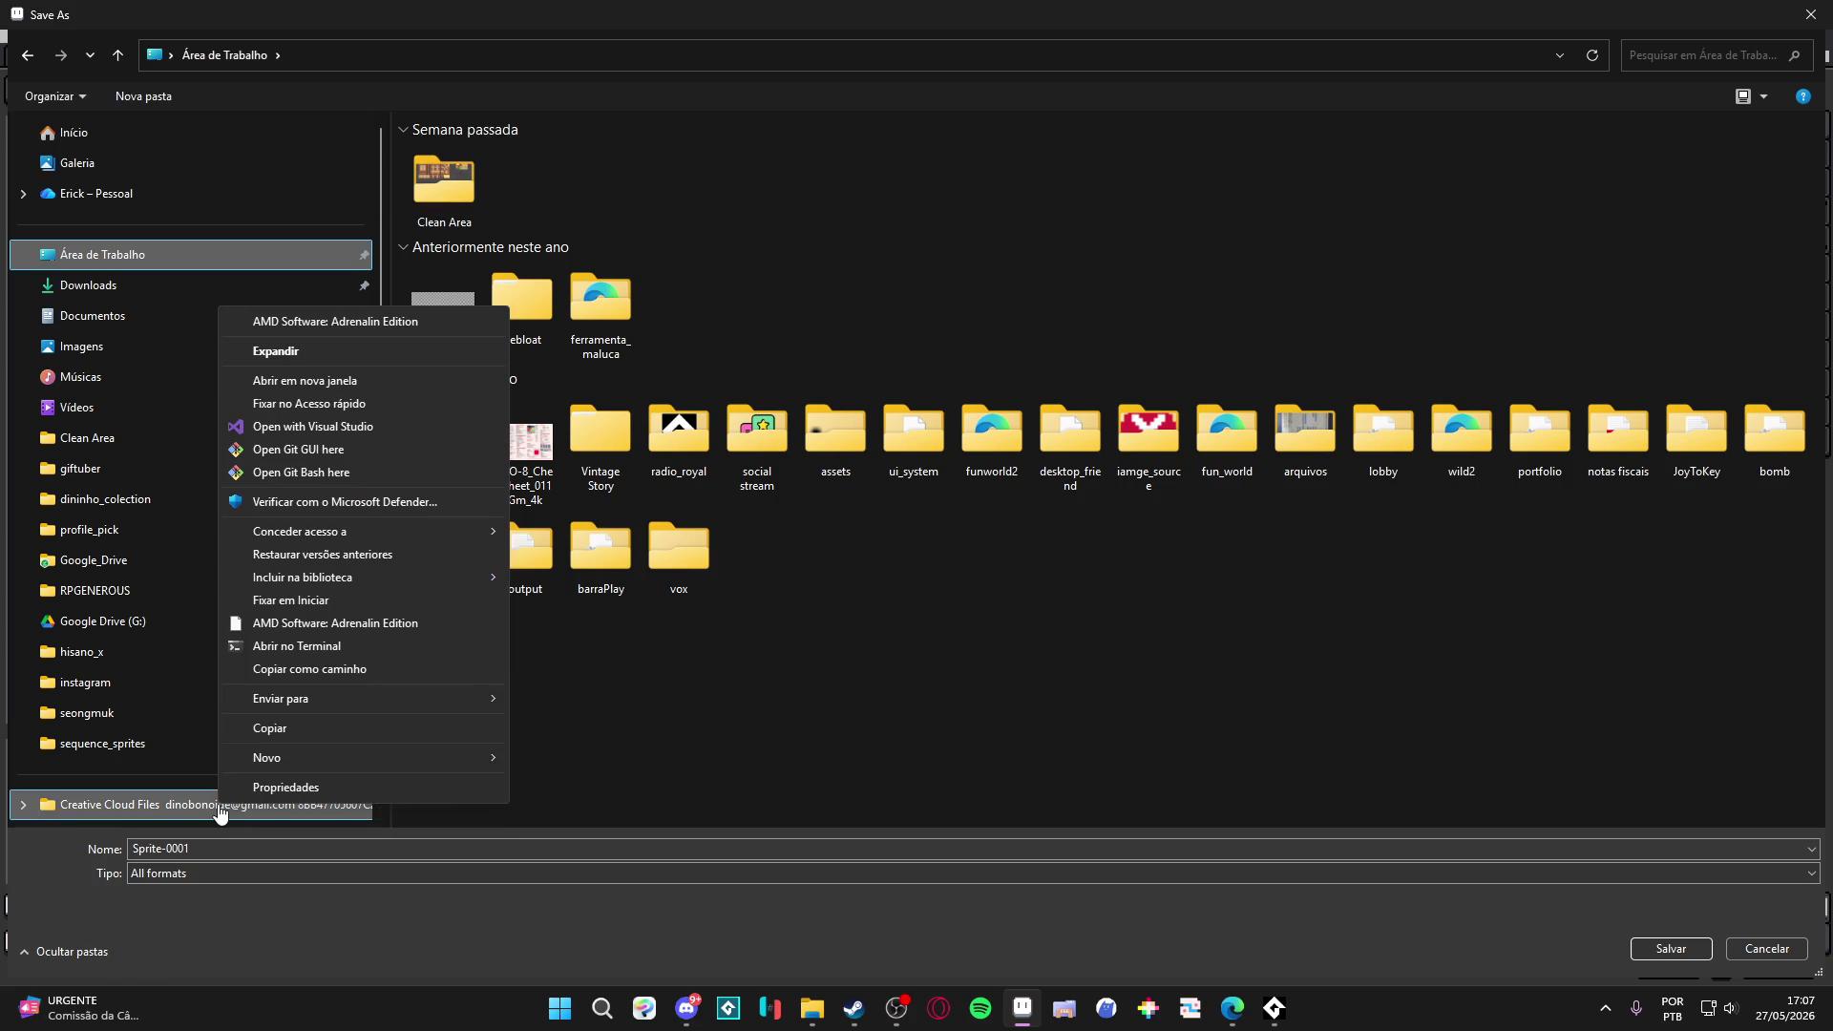
left_click(781, 770)
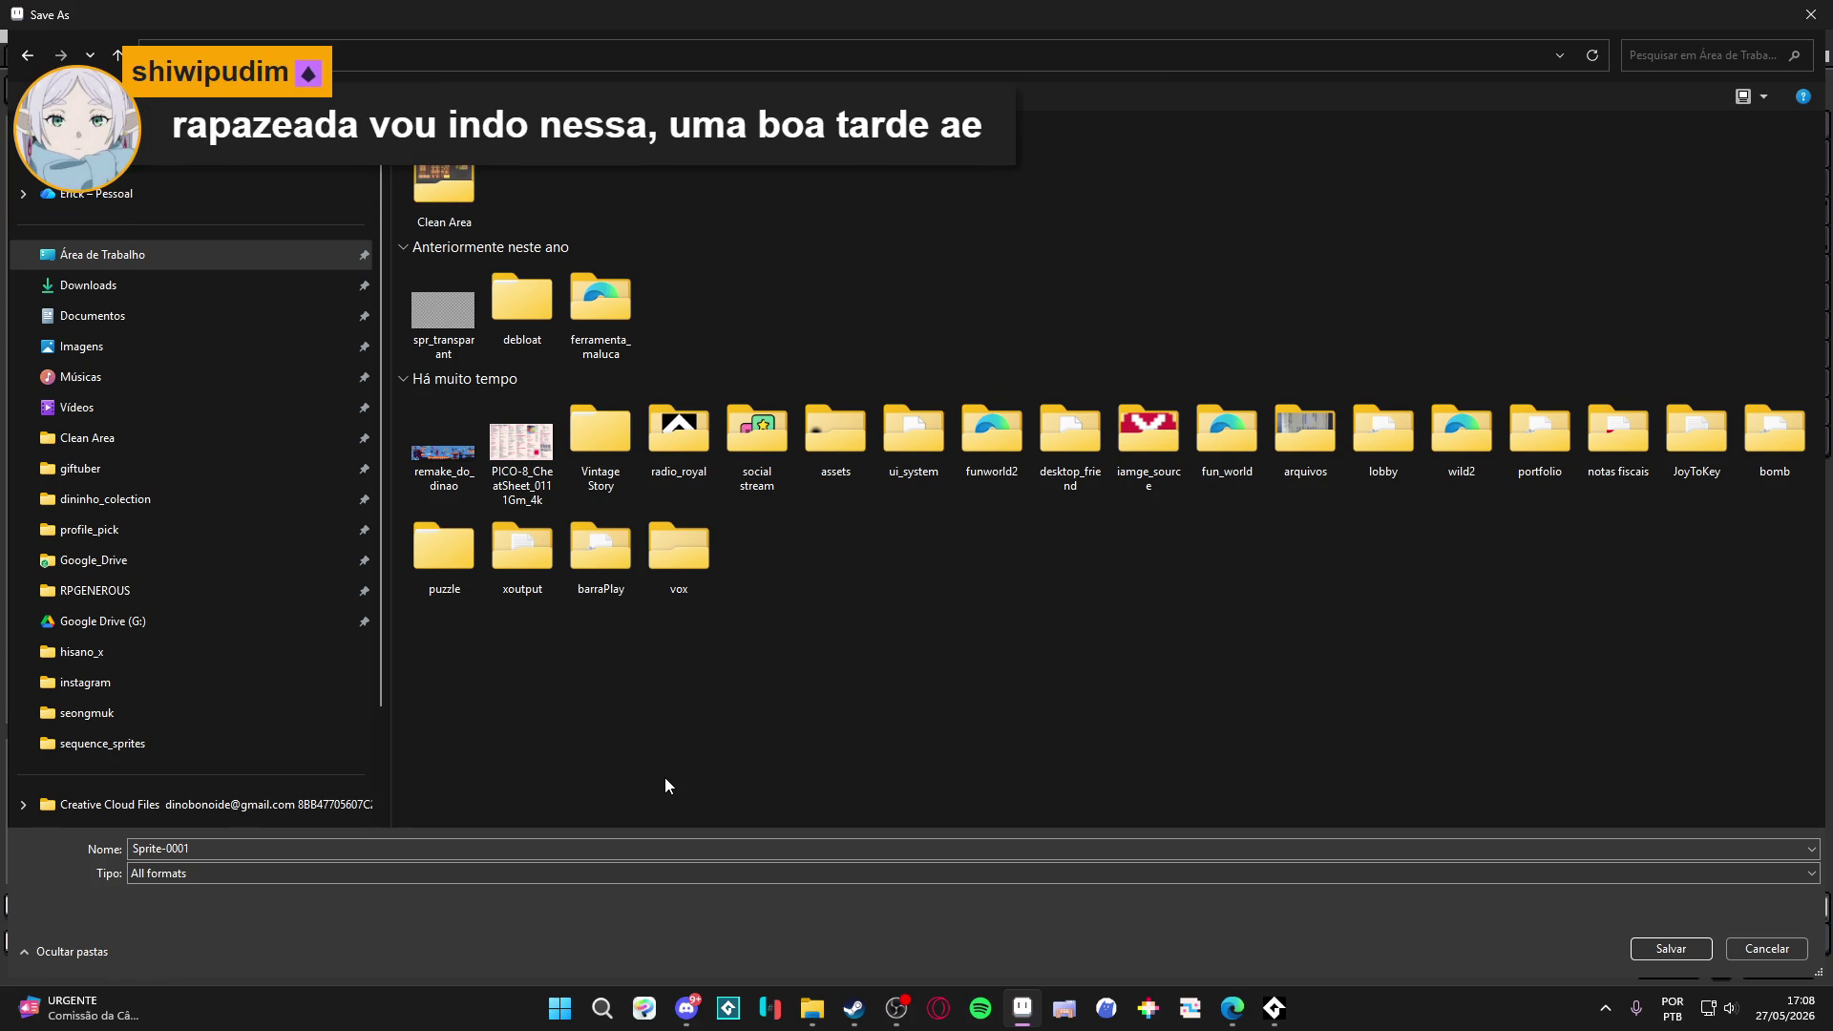
left_click(183, 713)
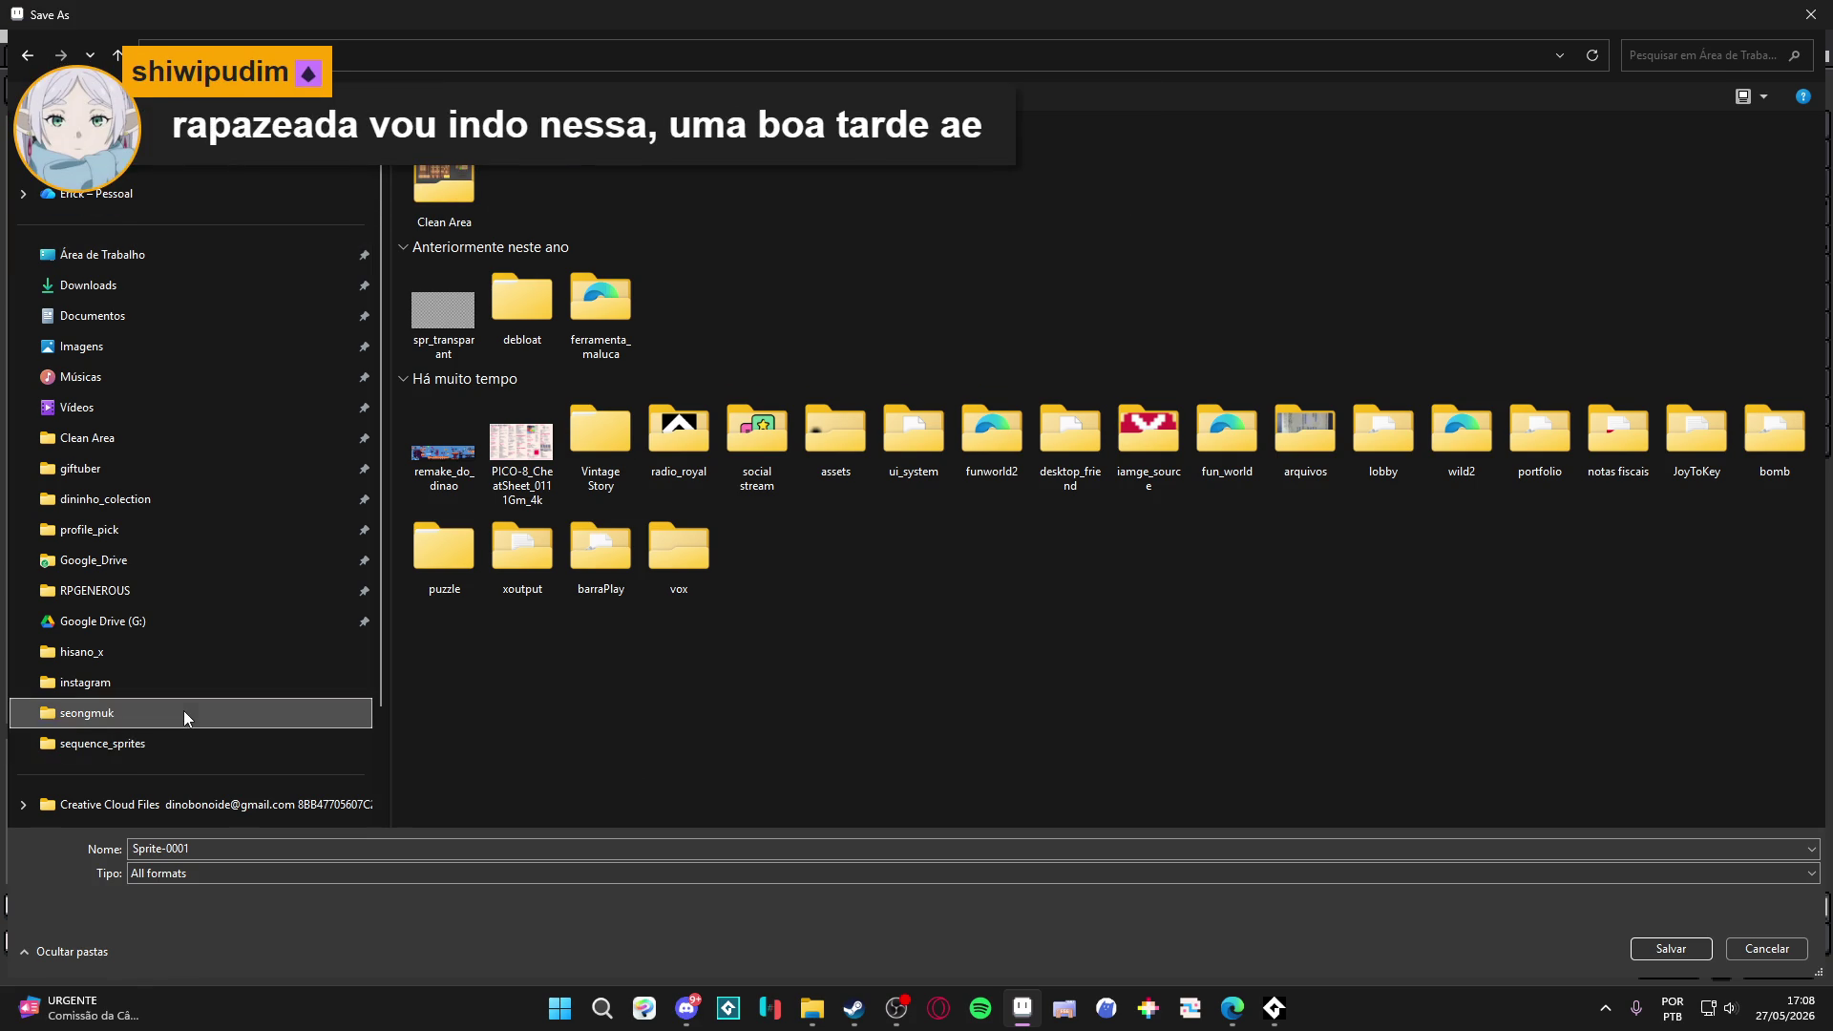
Name the file spr_reward_room_tileset and save it in the seongmuk folder.
left_click(930, 340)
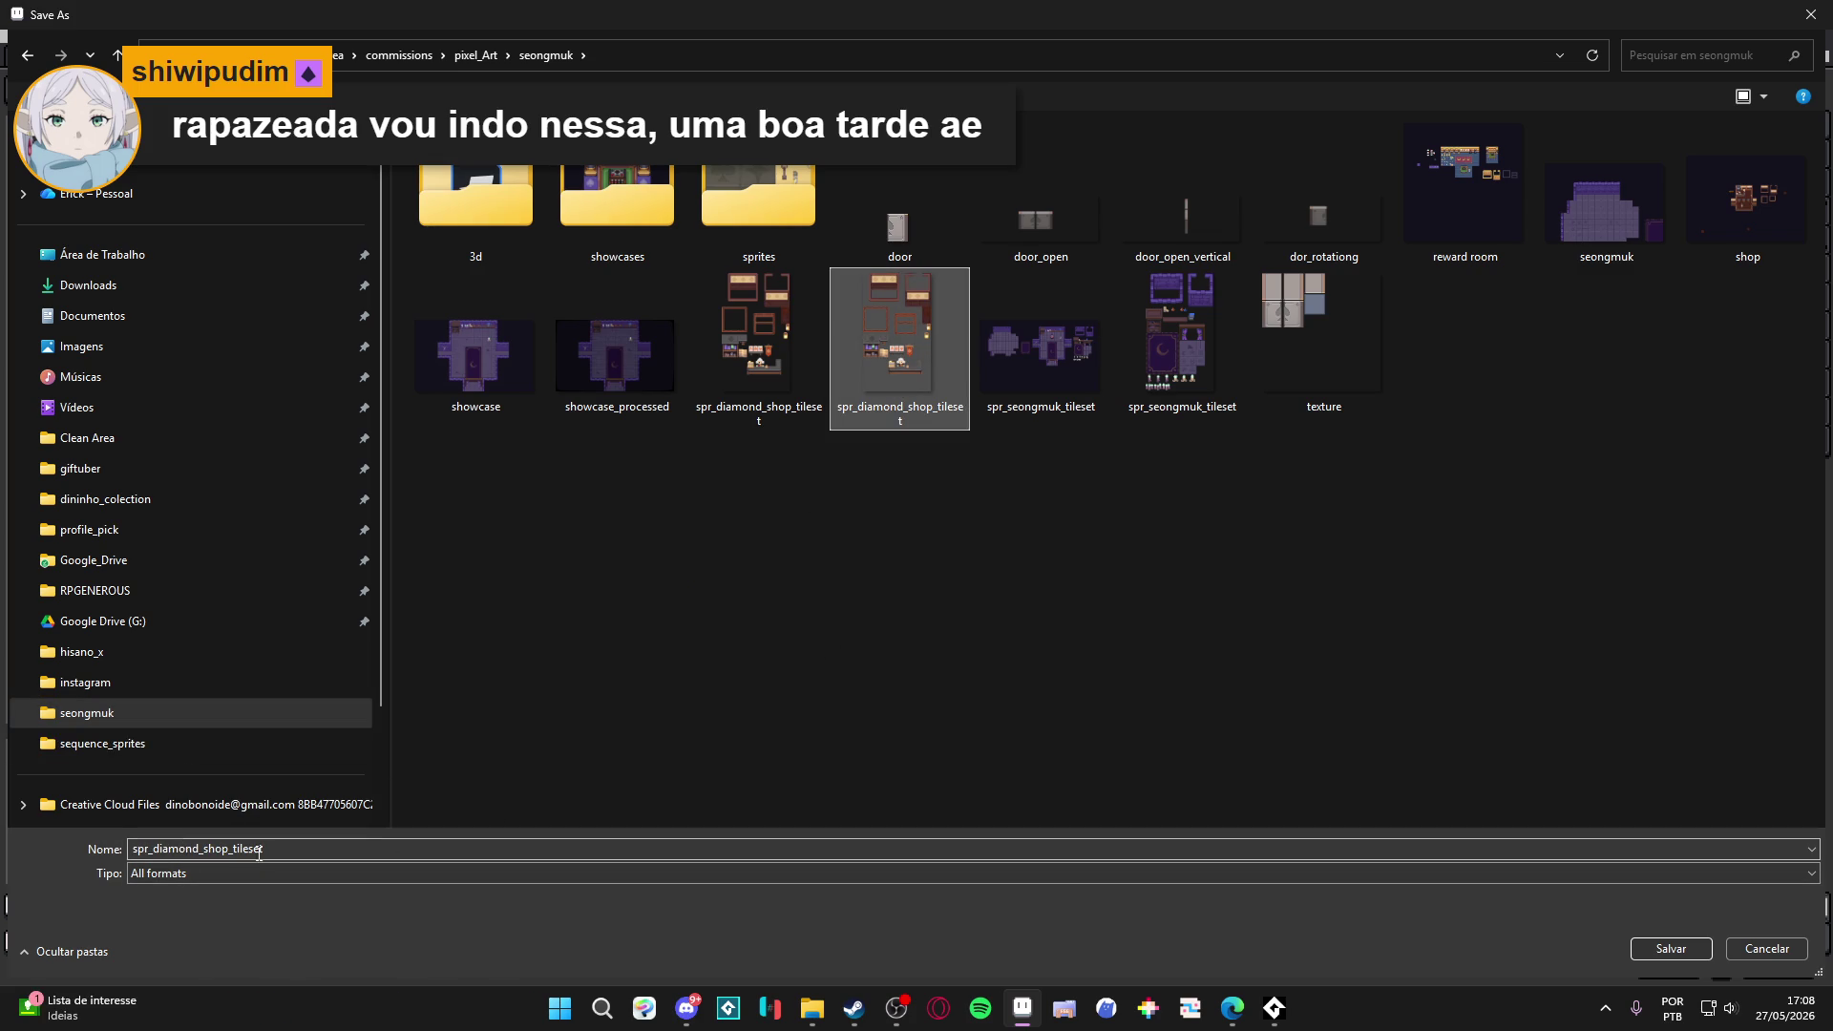
double_click(180, 849)
left_click_drag(263, 849, 153, 848)
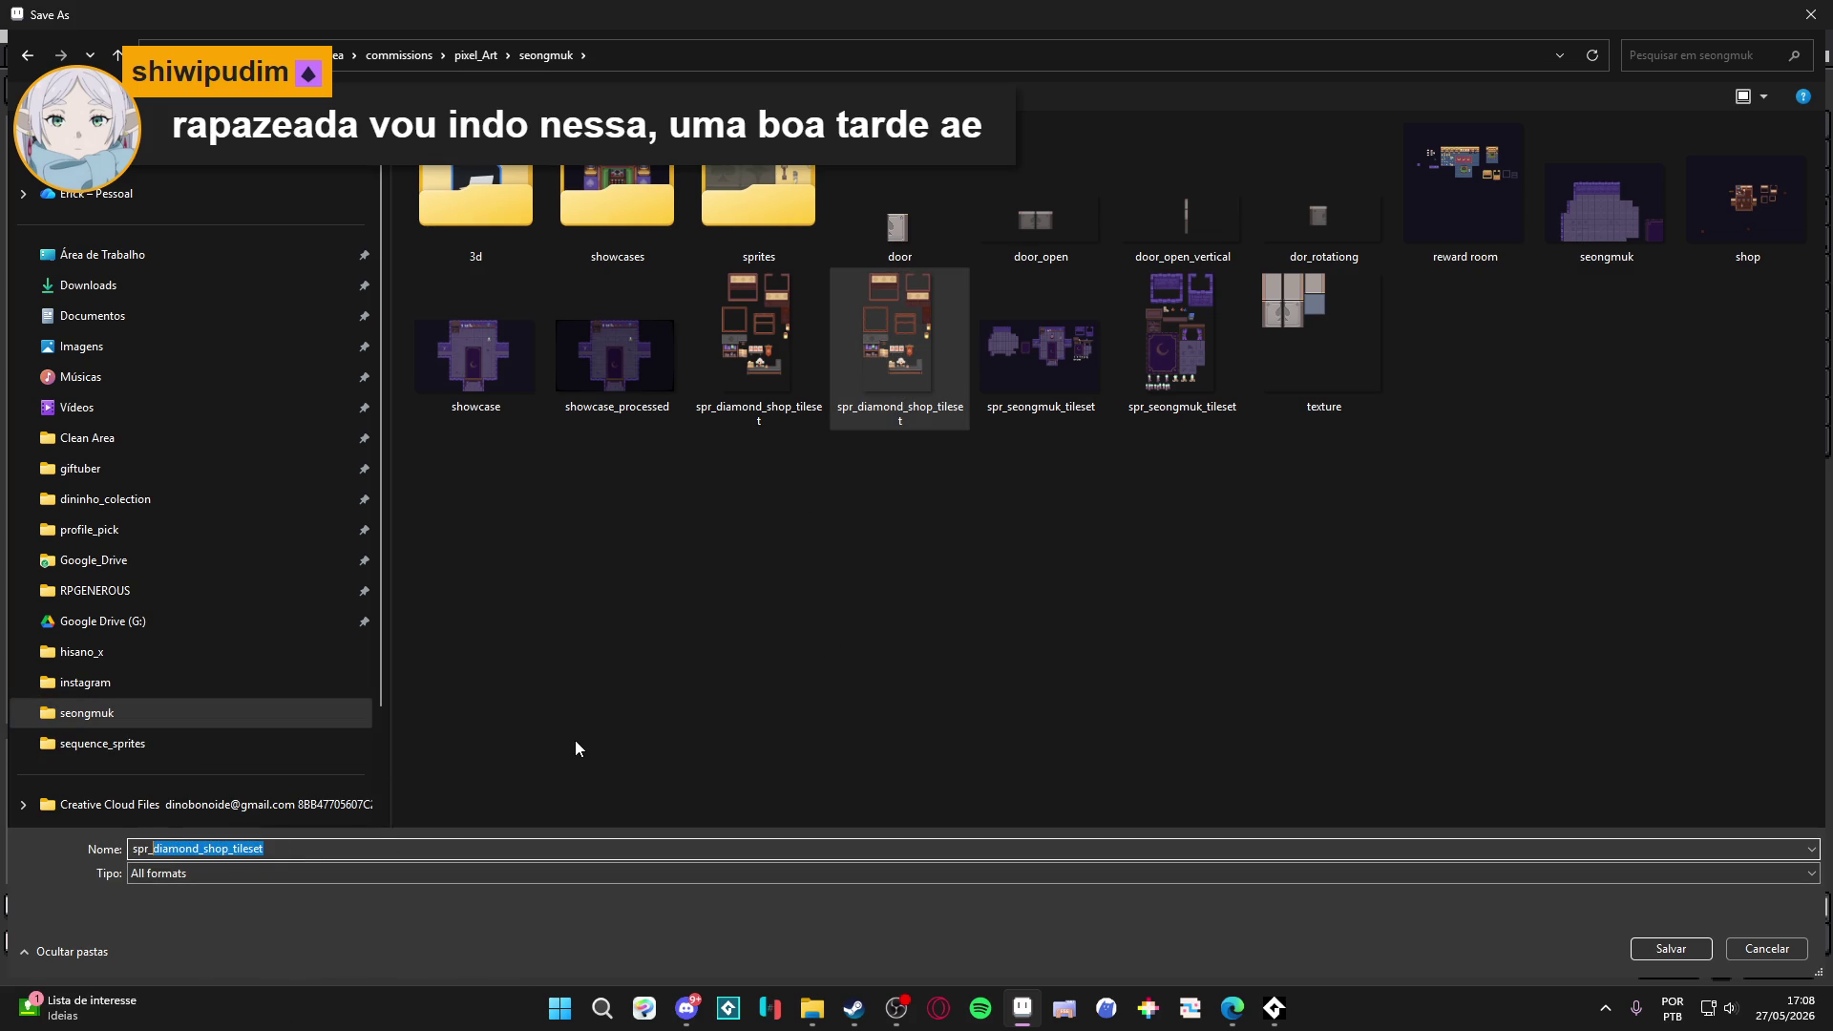
type("reward_")
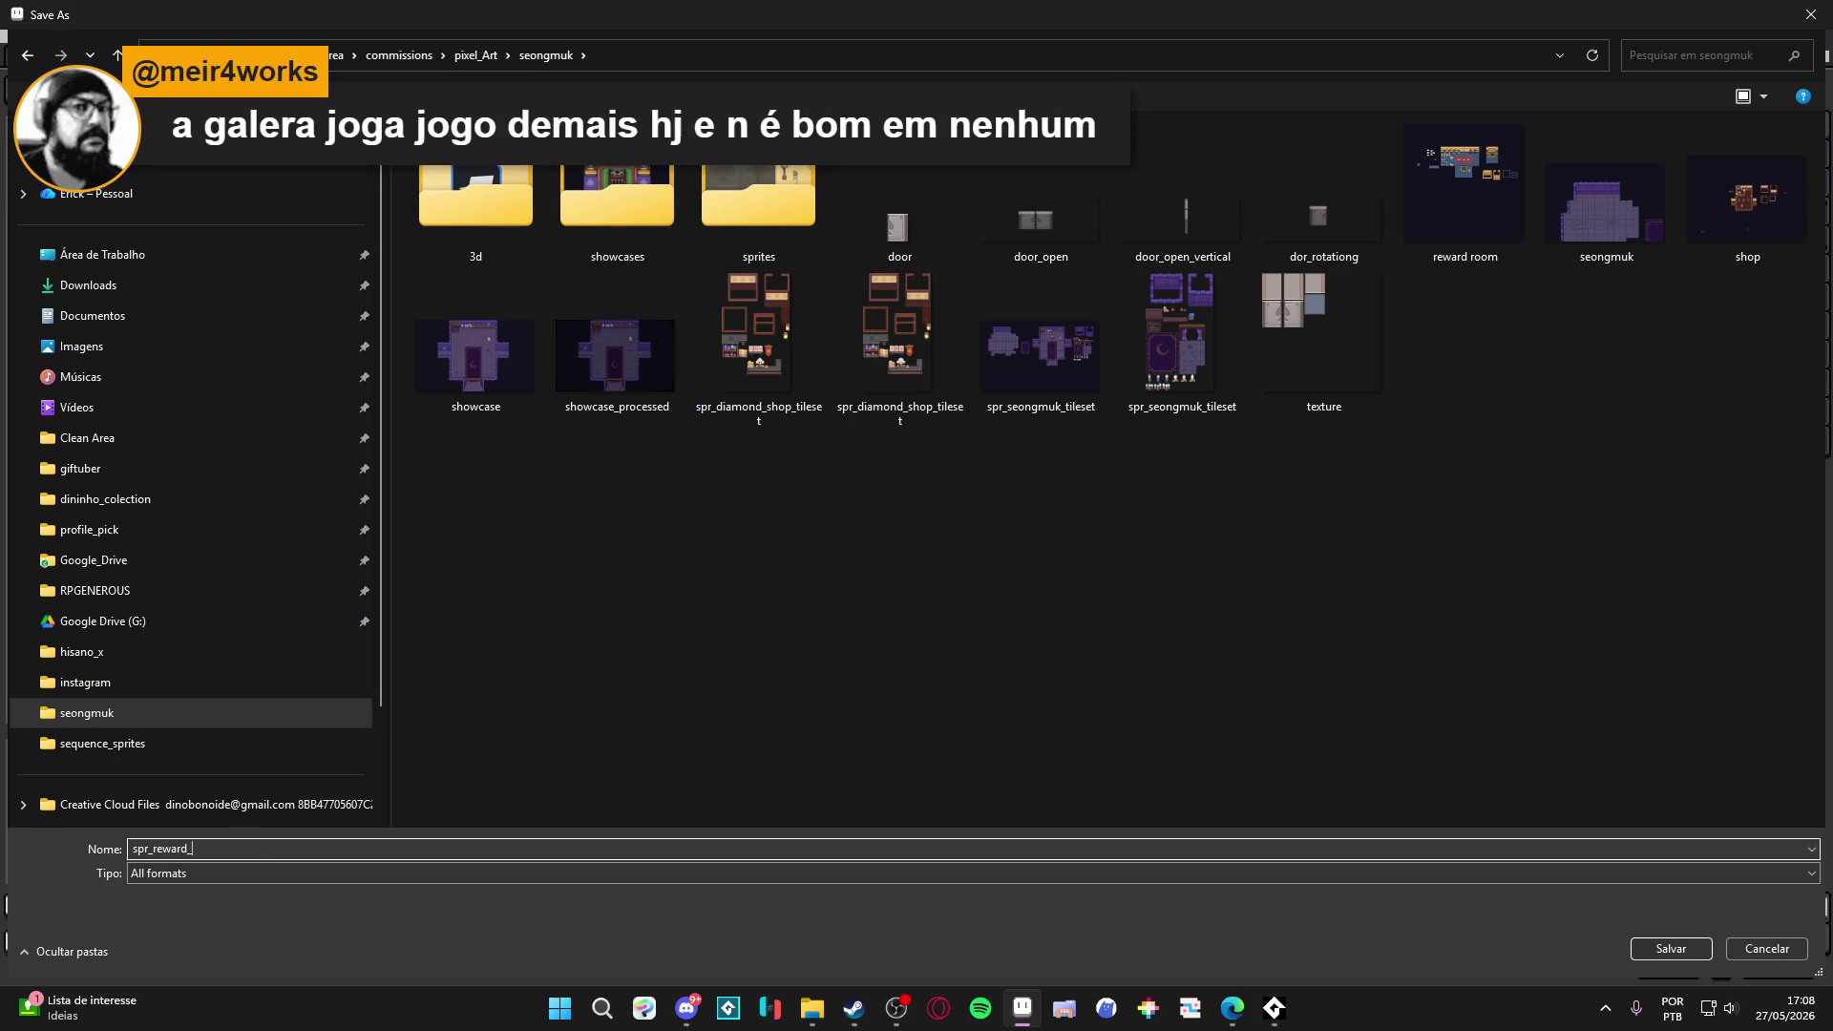
type("room_tileset")
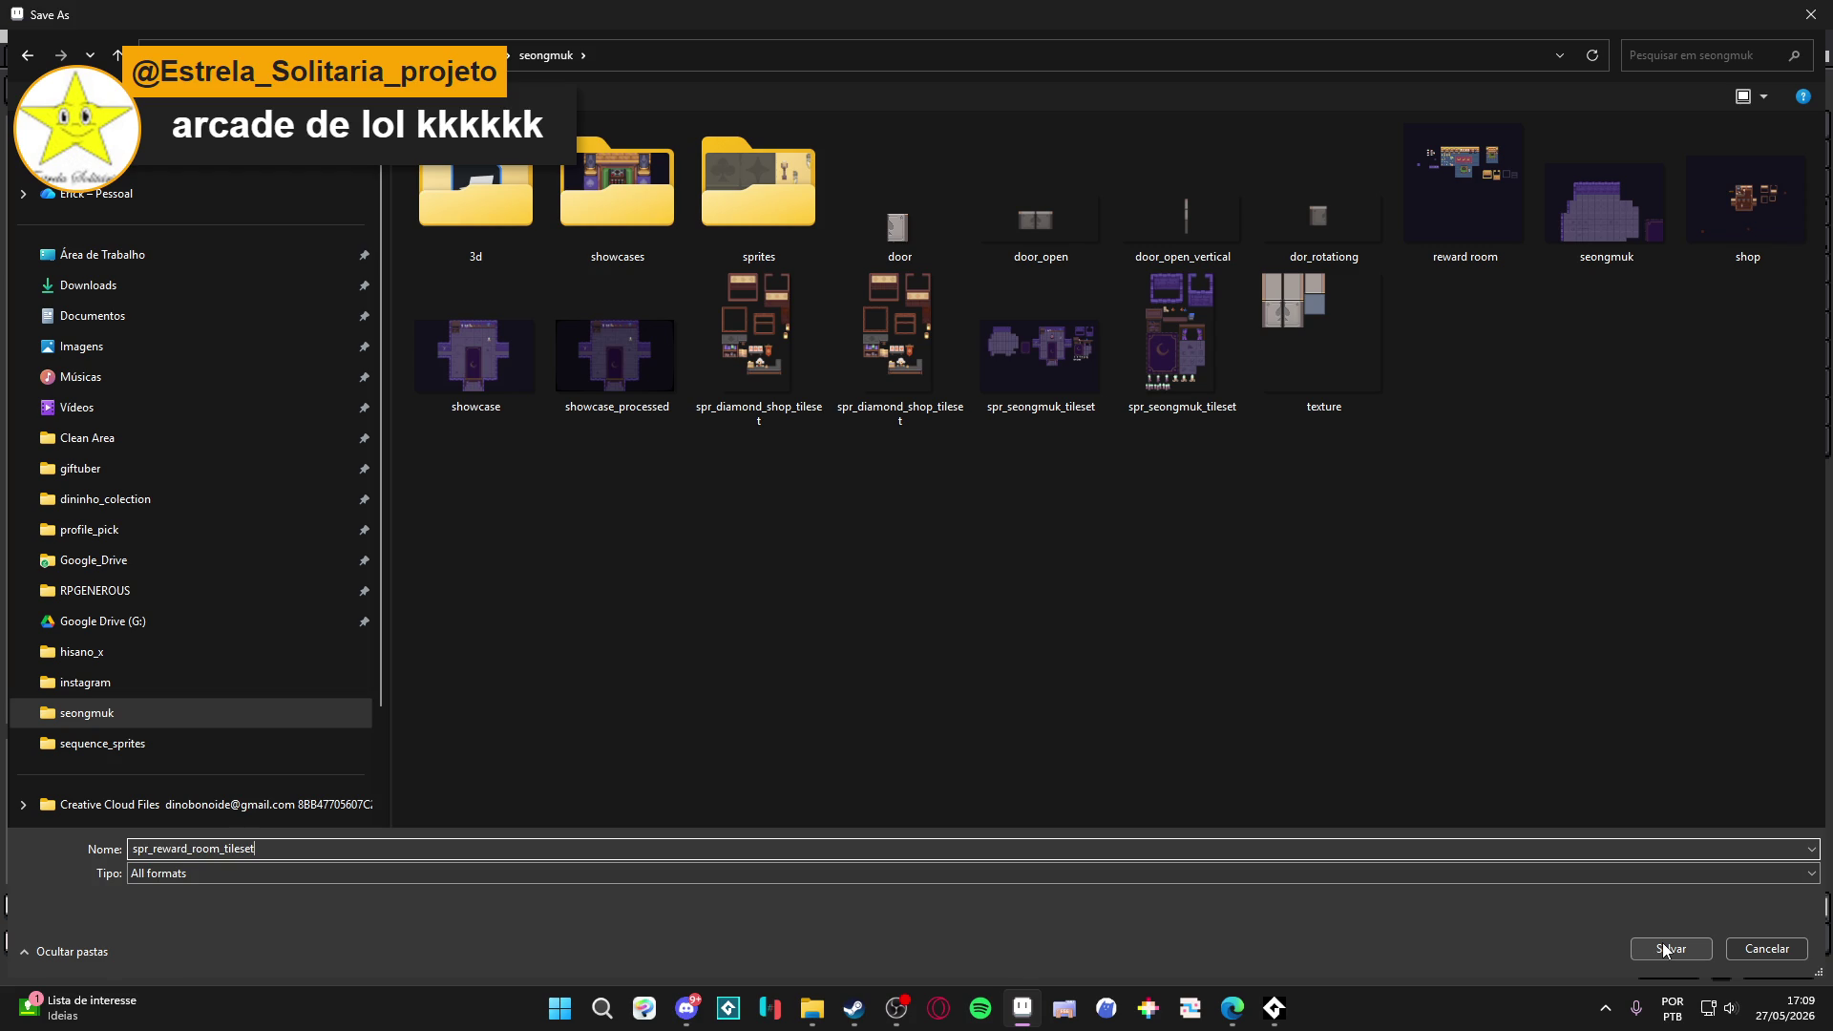
left_click(1665, 949)
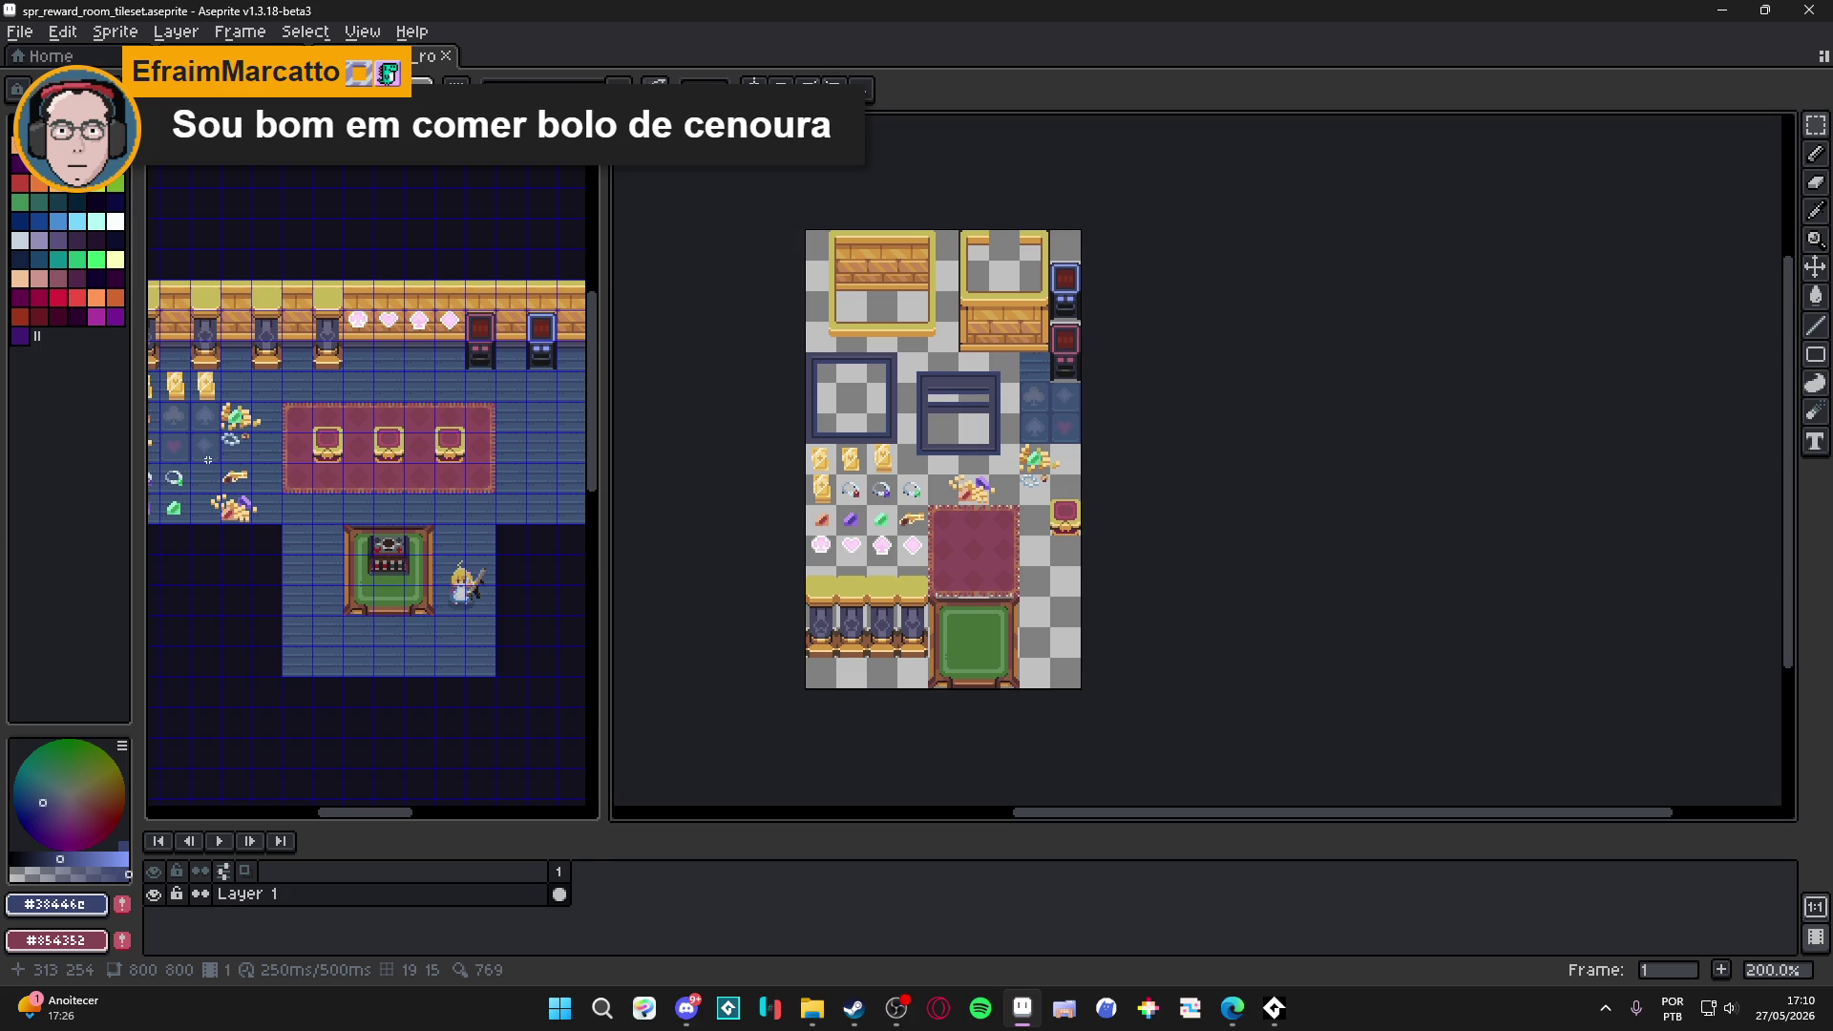
Merge the reward room map and spr_diamond_shop_tileset tabs into one editor with the new tileset.
key("ctrl+Tab")
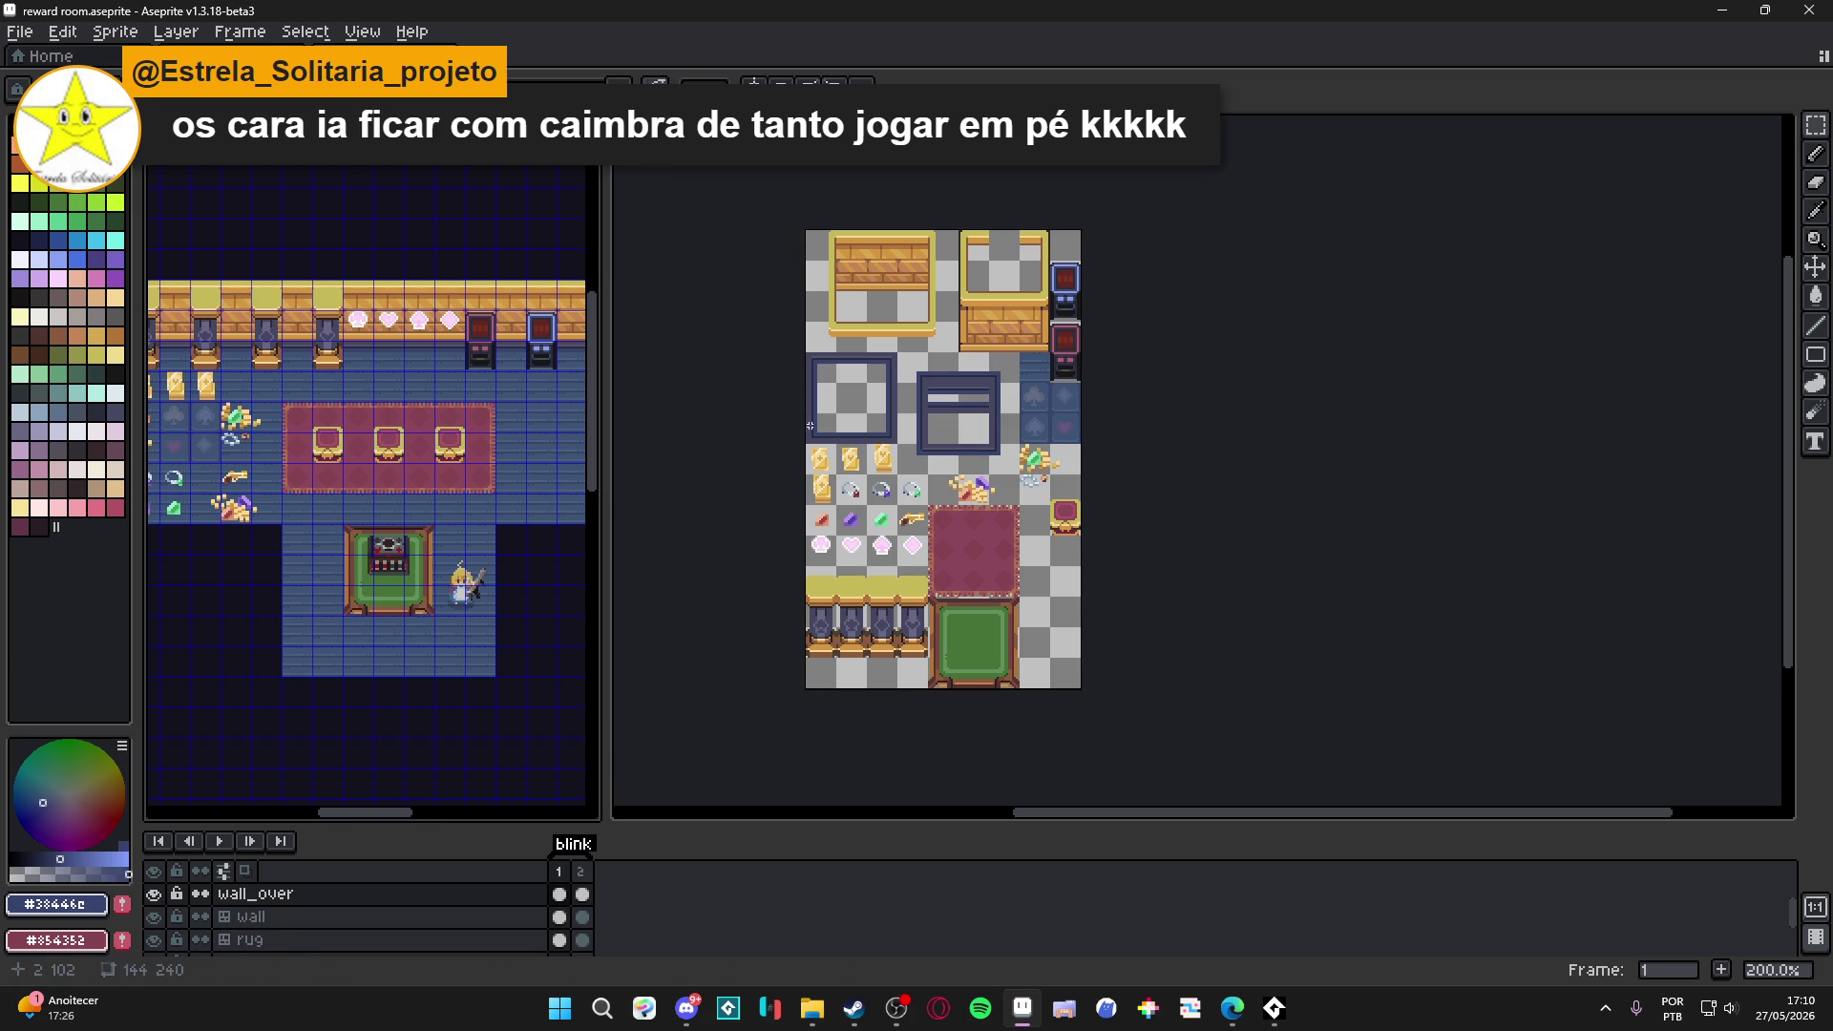
left_click(716, 421)
left_click_drag(899, 436, 914, 436)
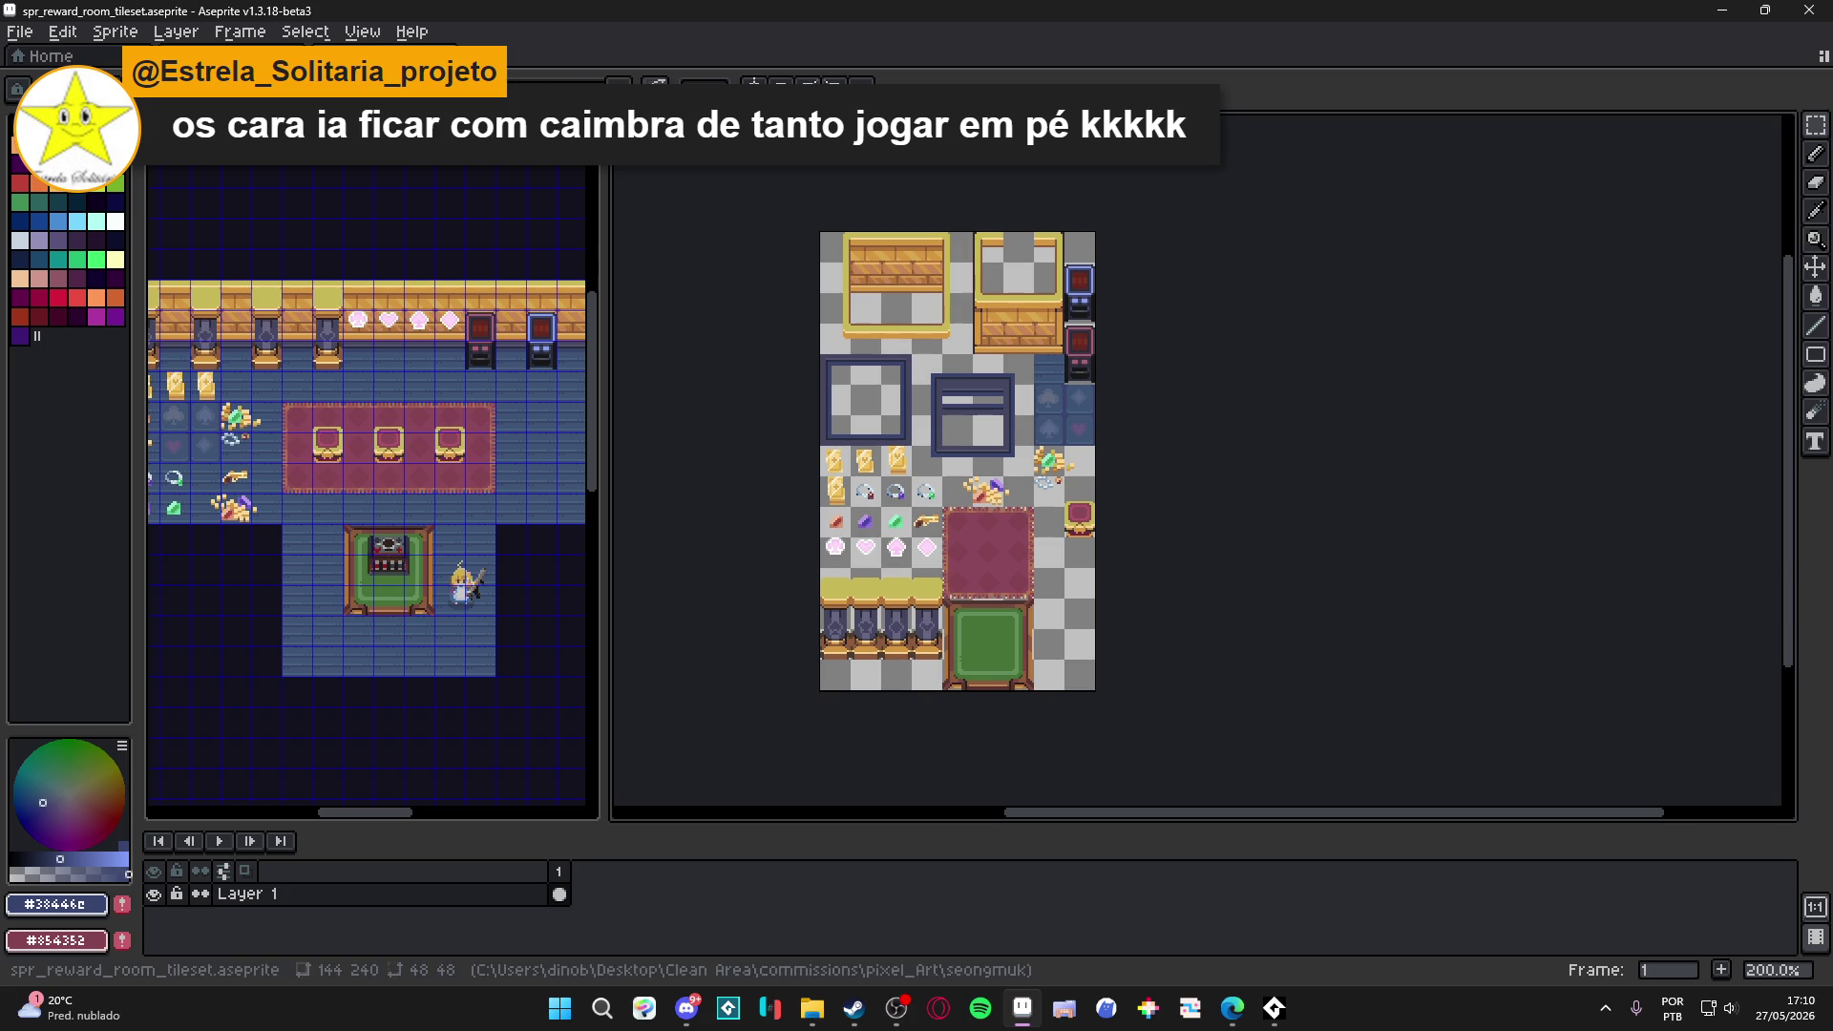
left_click_drag(617, 313, 763, 313)
left_click(535, 57)
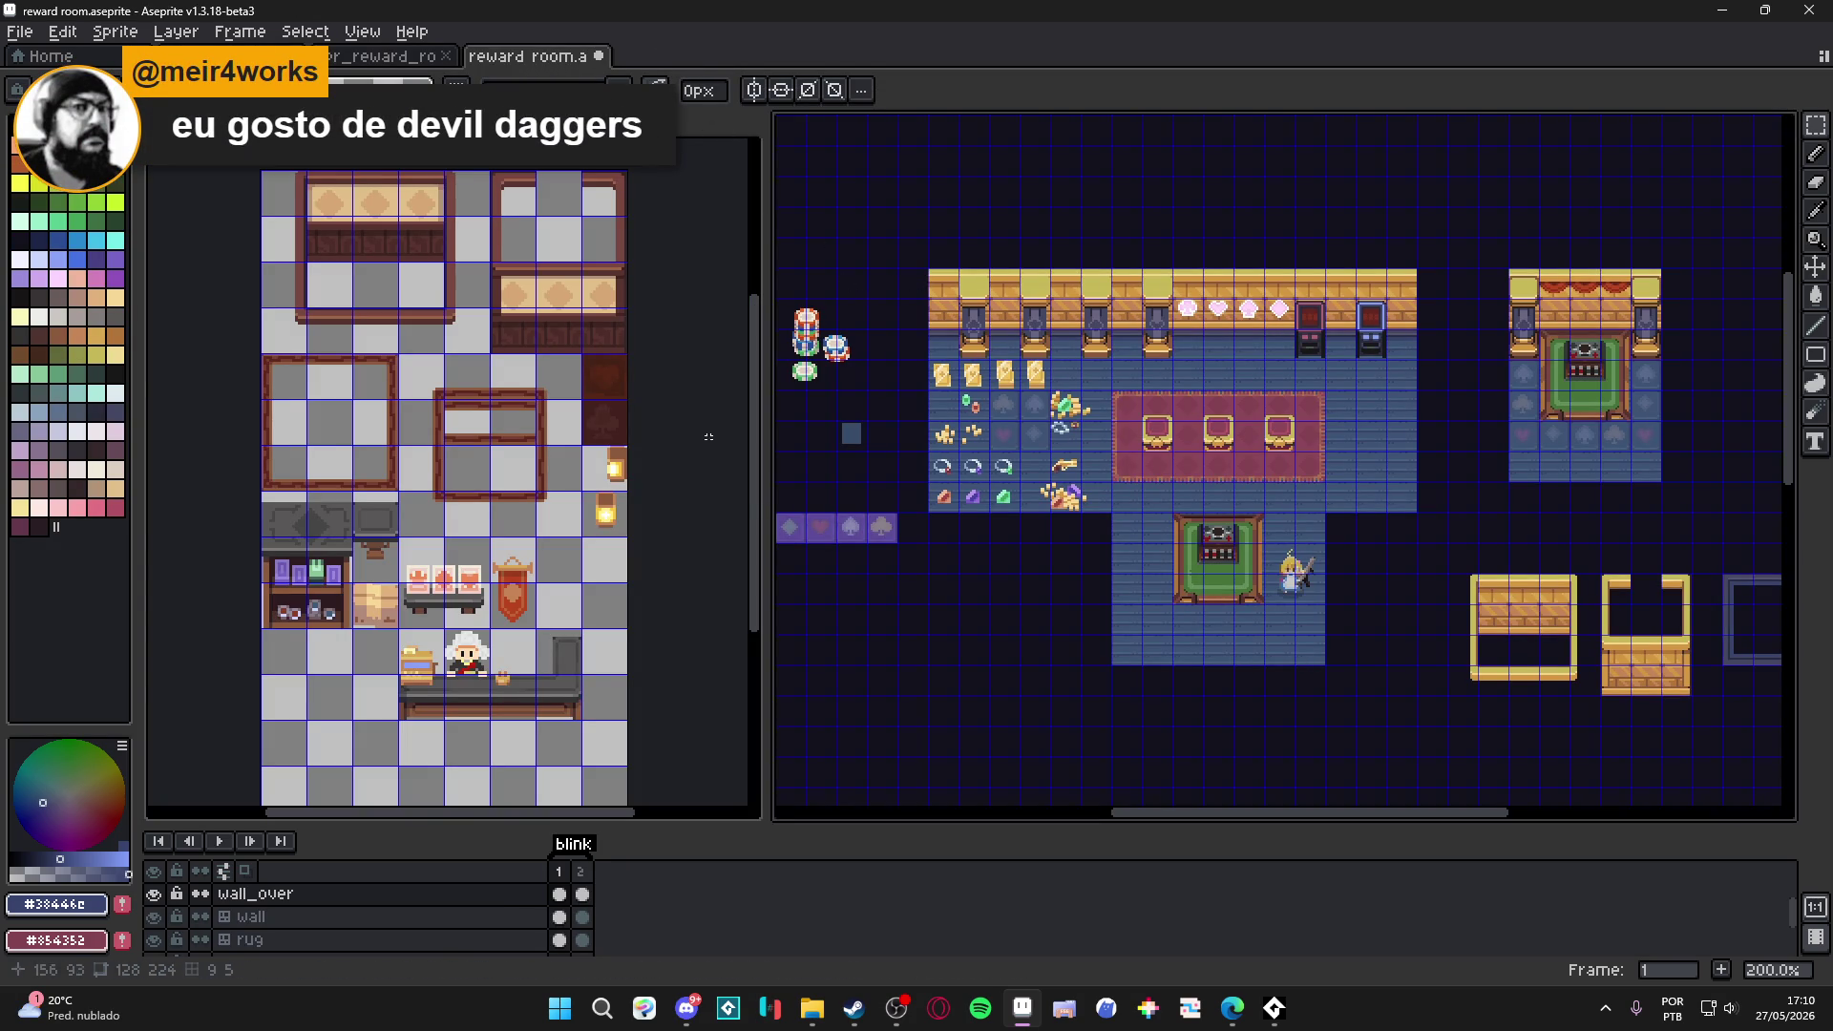
left_click(776, 60)
left_click_drag(776, 60, 688, 59)
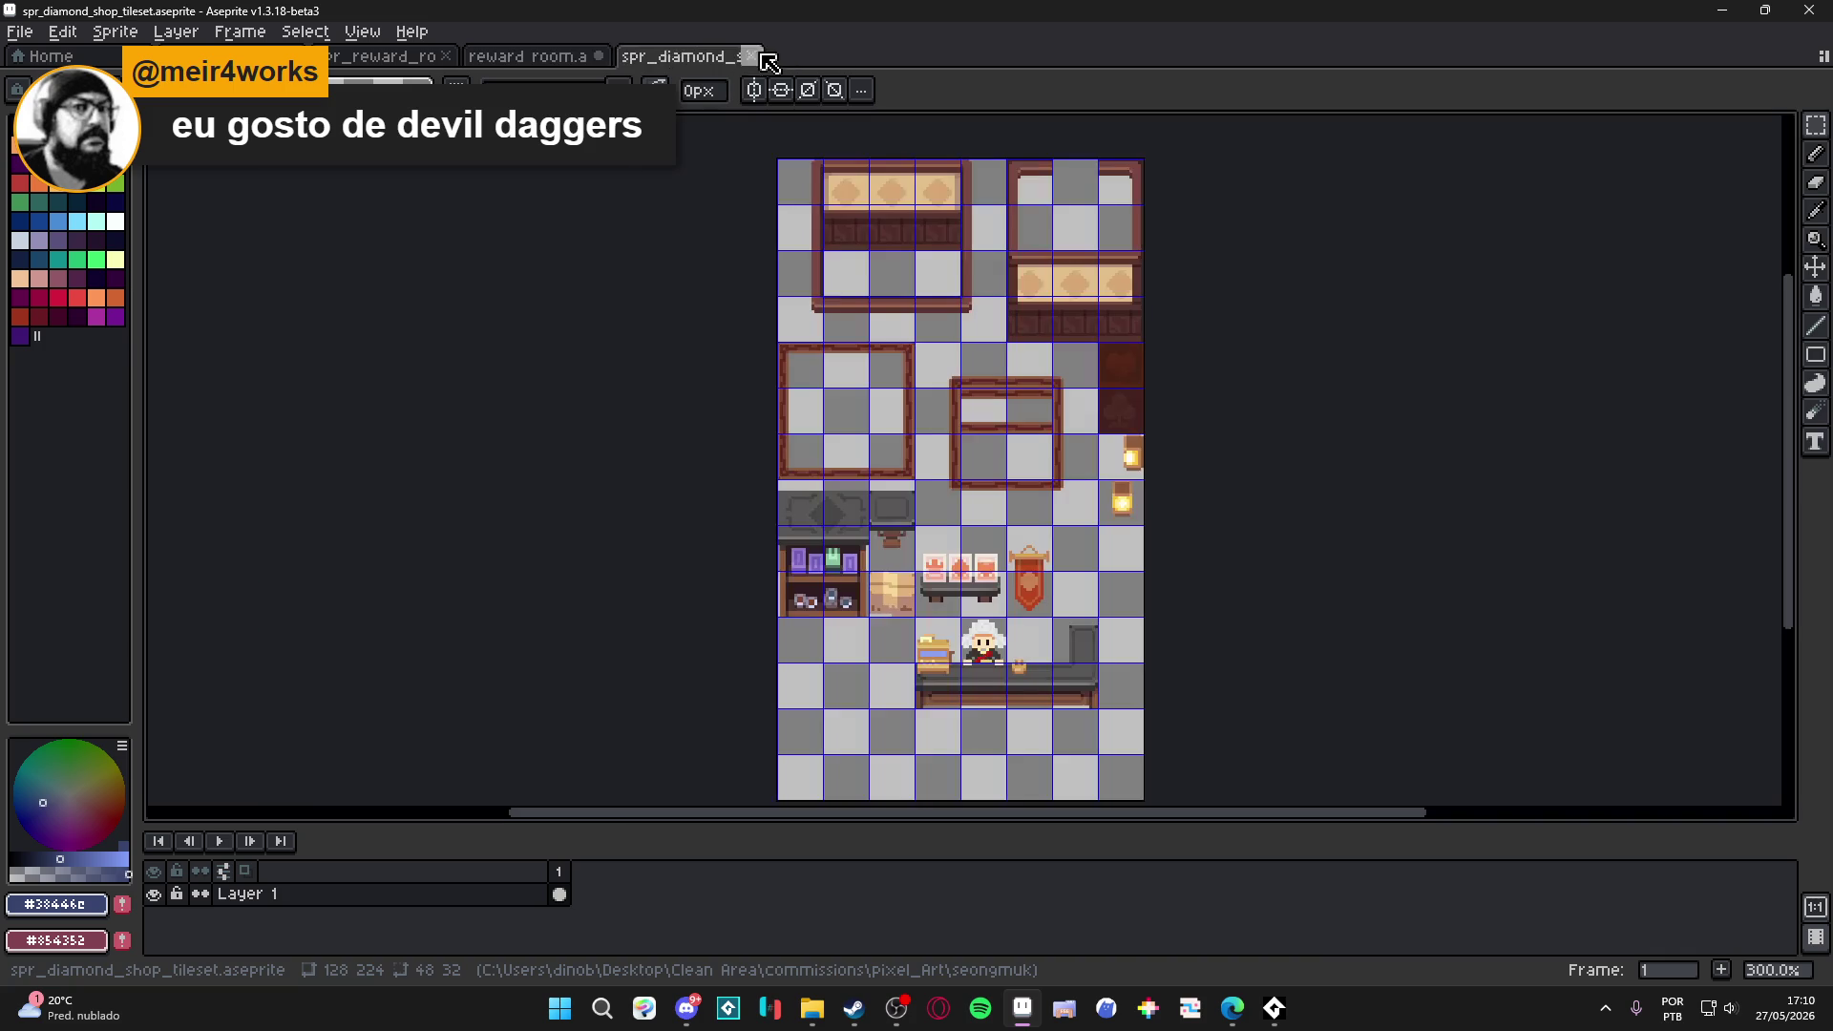
left_click_drag(553, 59, 819, 59)
Pan the reward room map into full view, toggle the tile grid, and select the floor layer.
left_click_drag(1015, 327, 1007, 329)
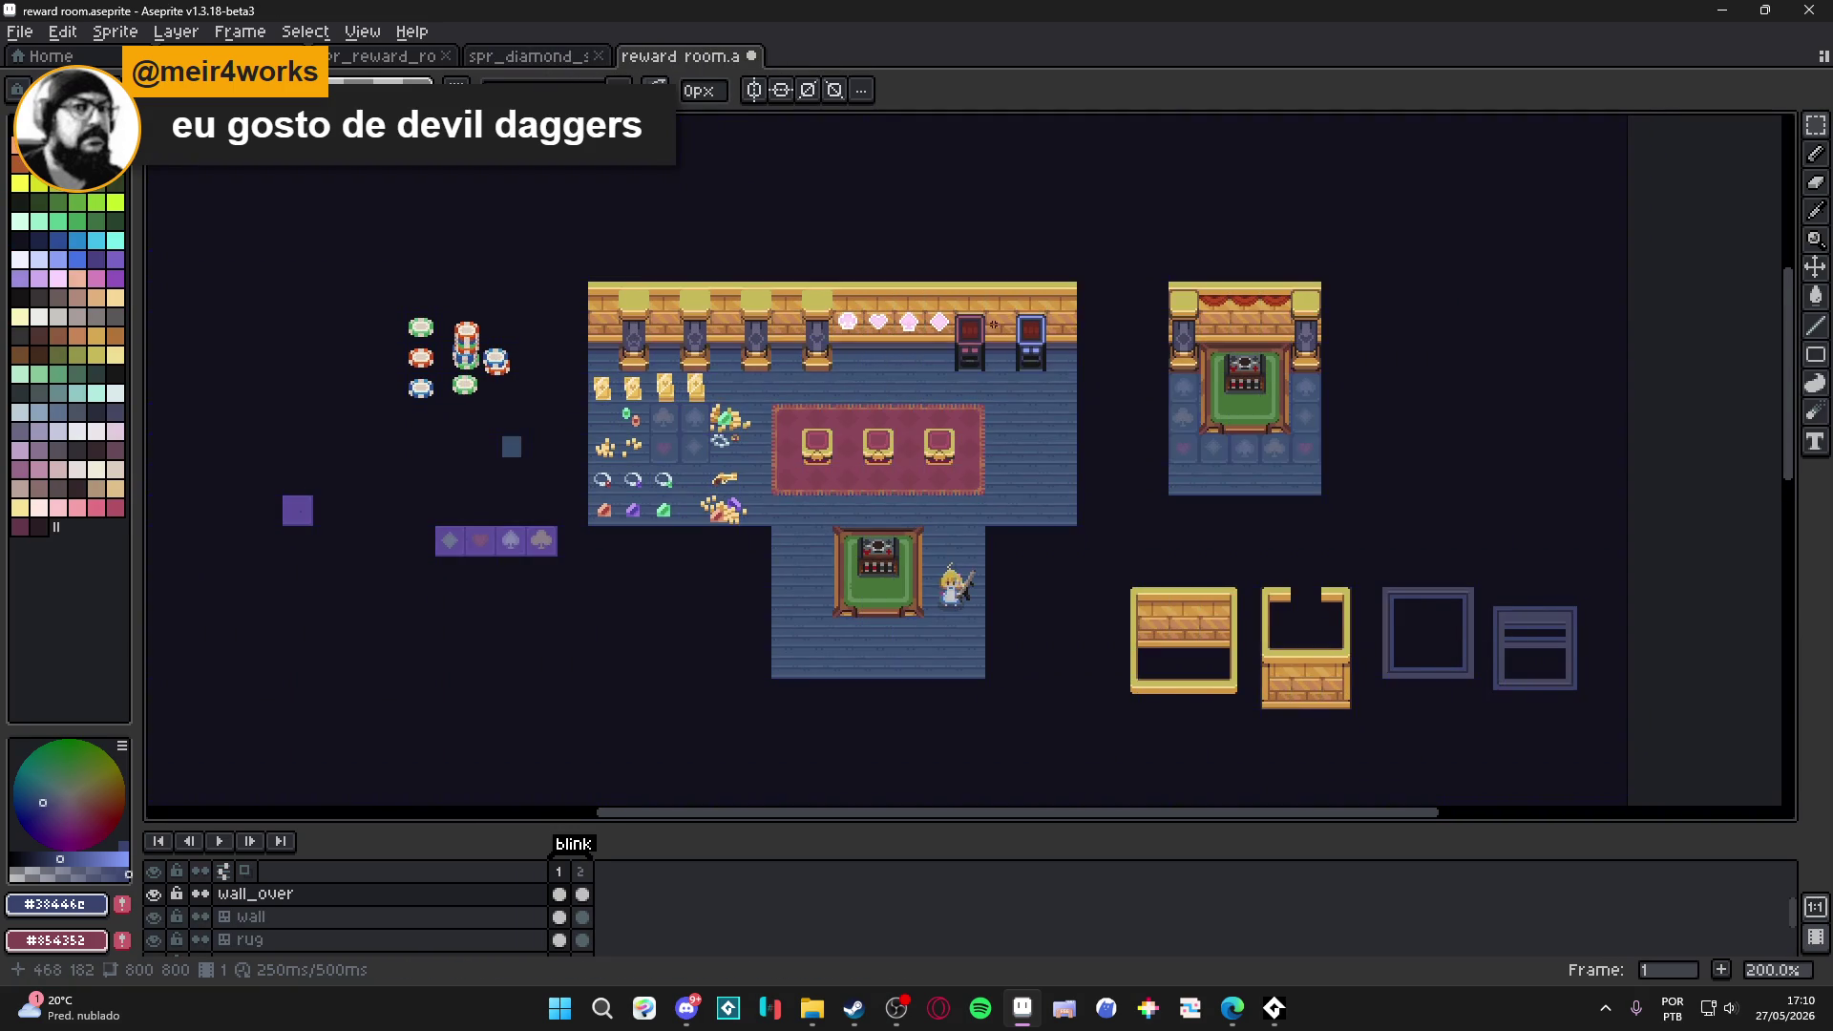
scroll(982, 326, "up", 1)
left_click_drag(877, 384, 839, 308)
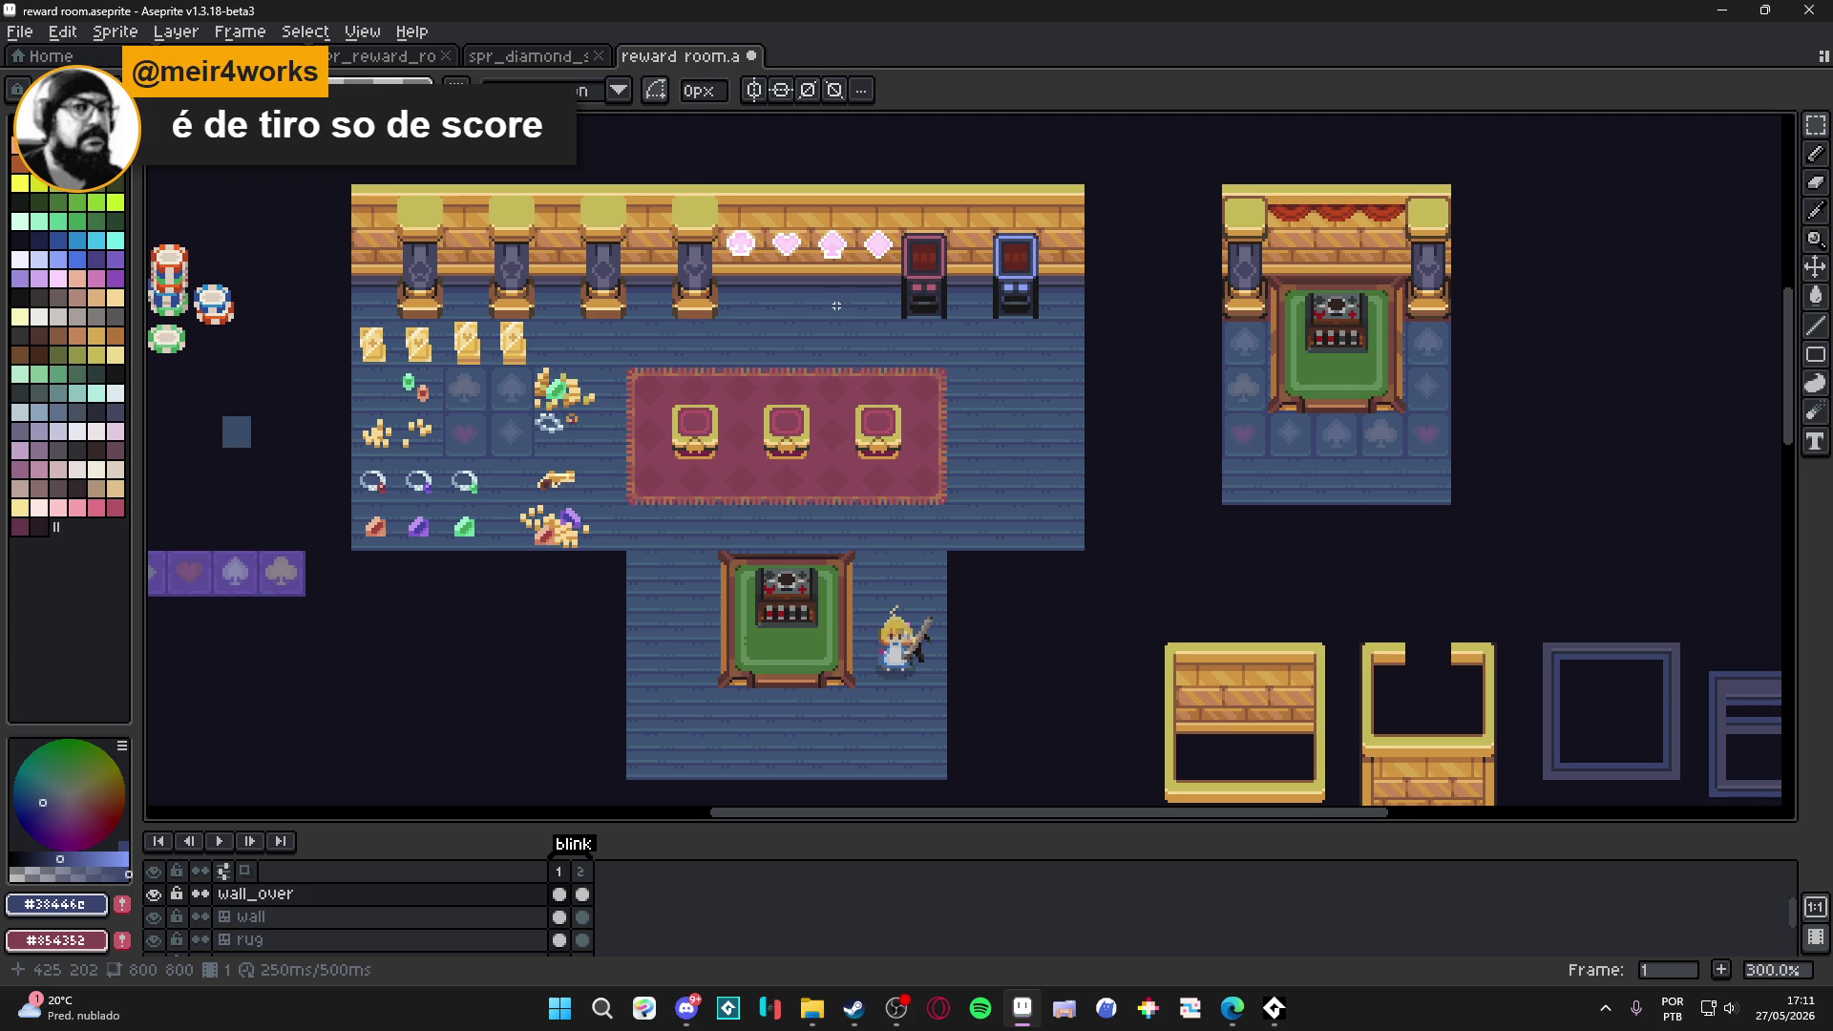
scroll(836, 305, "down", 1)
scroll(836, 305, "up", 1)
left_click_drag(1010, 394, 949, 372)
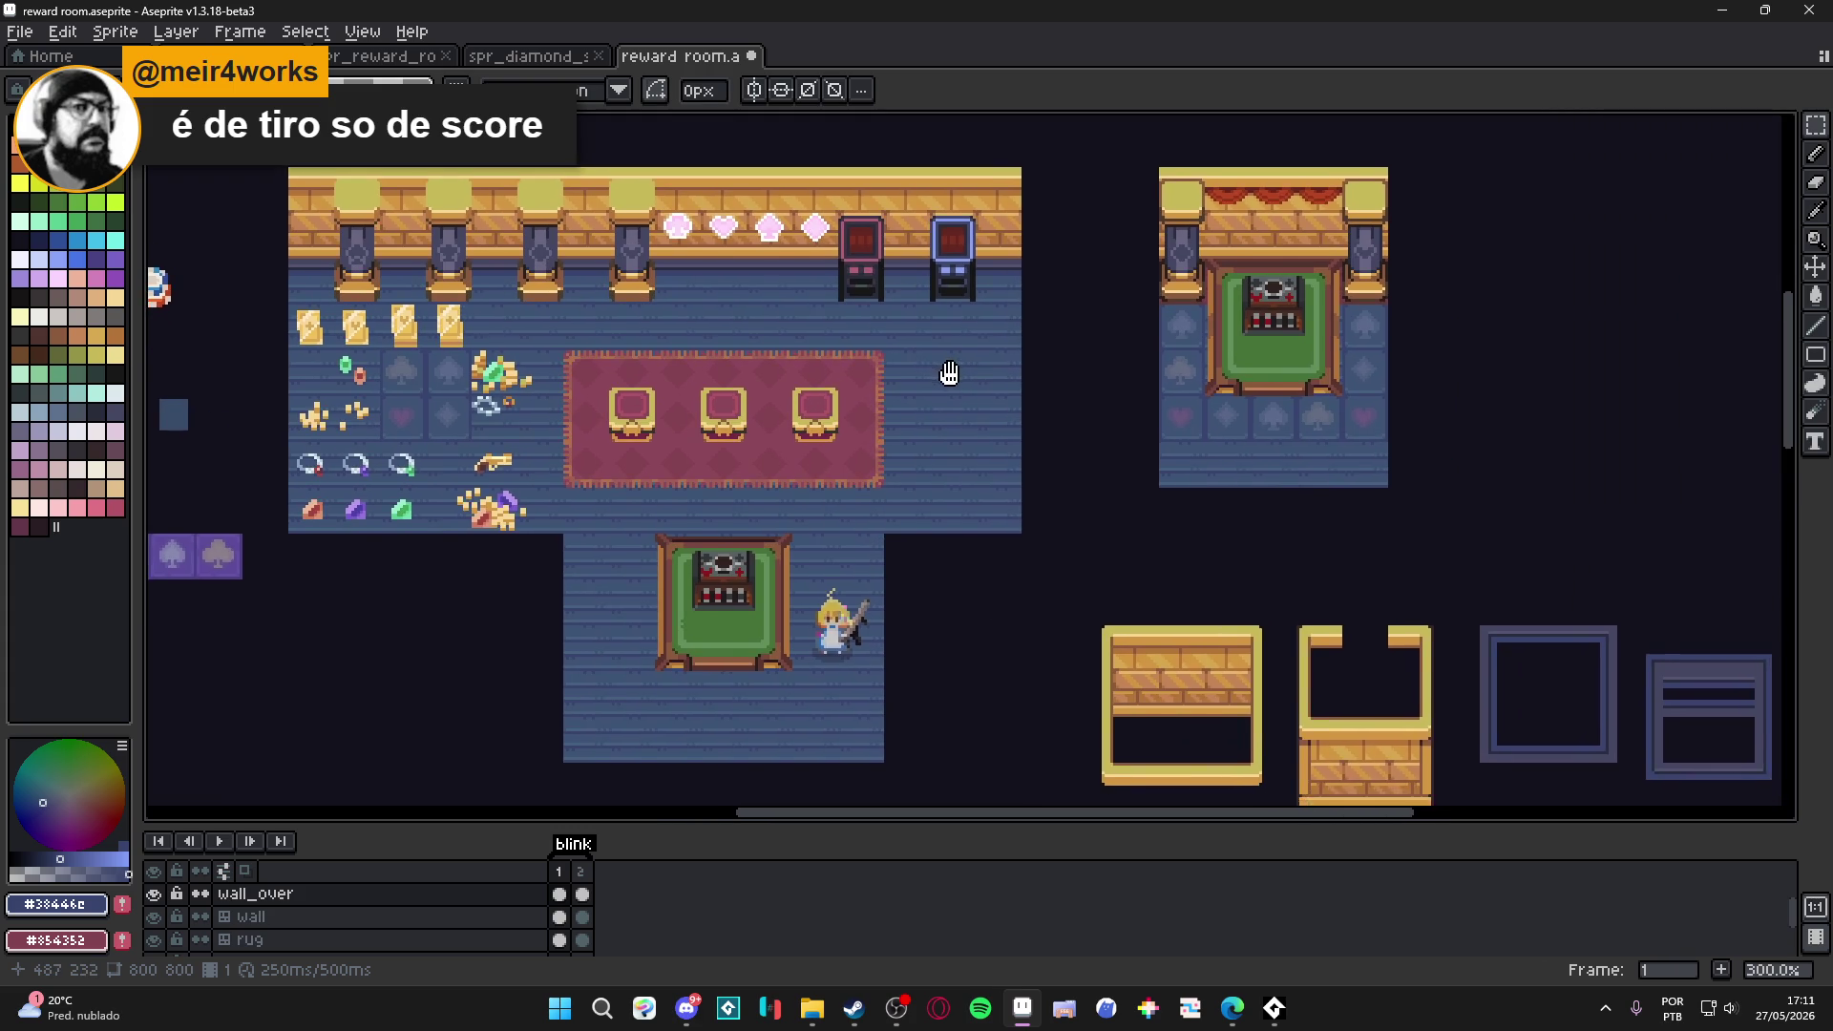
scroll(955, 349, "down", 1)
scroll(989, 482, "up", 1)
left_click_drag(990, 487, 958, 502)
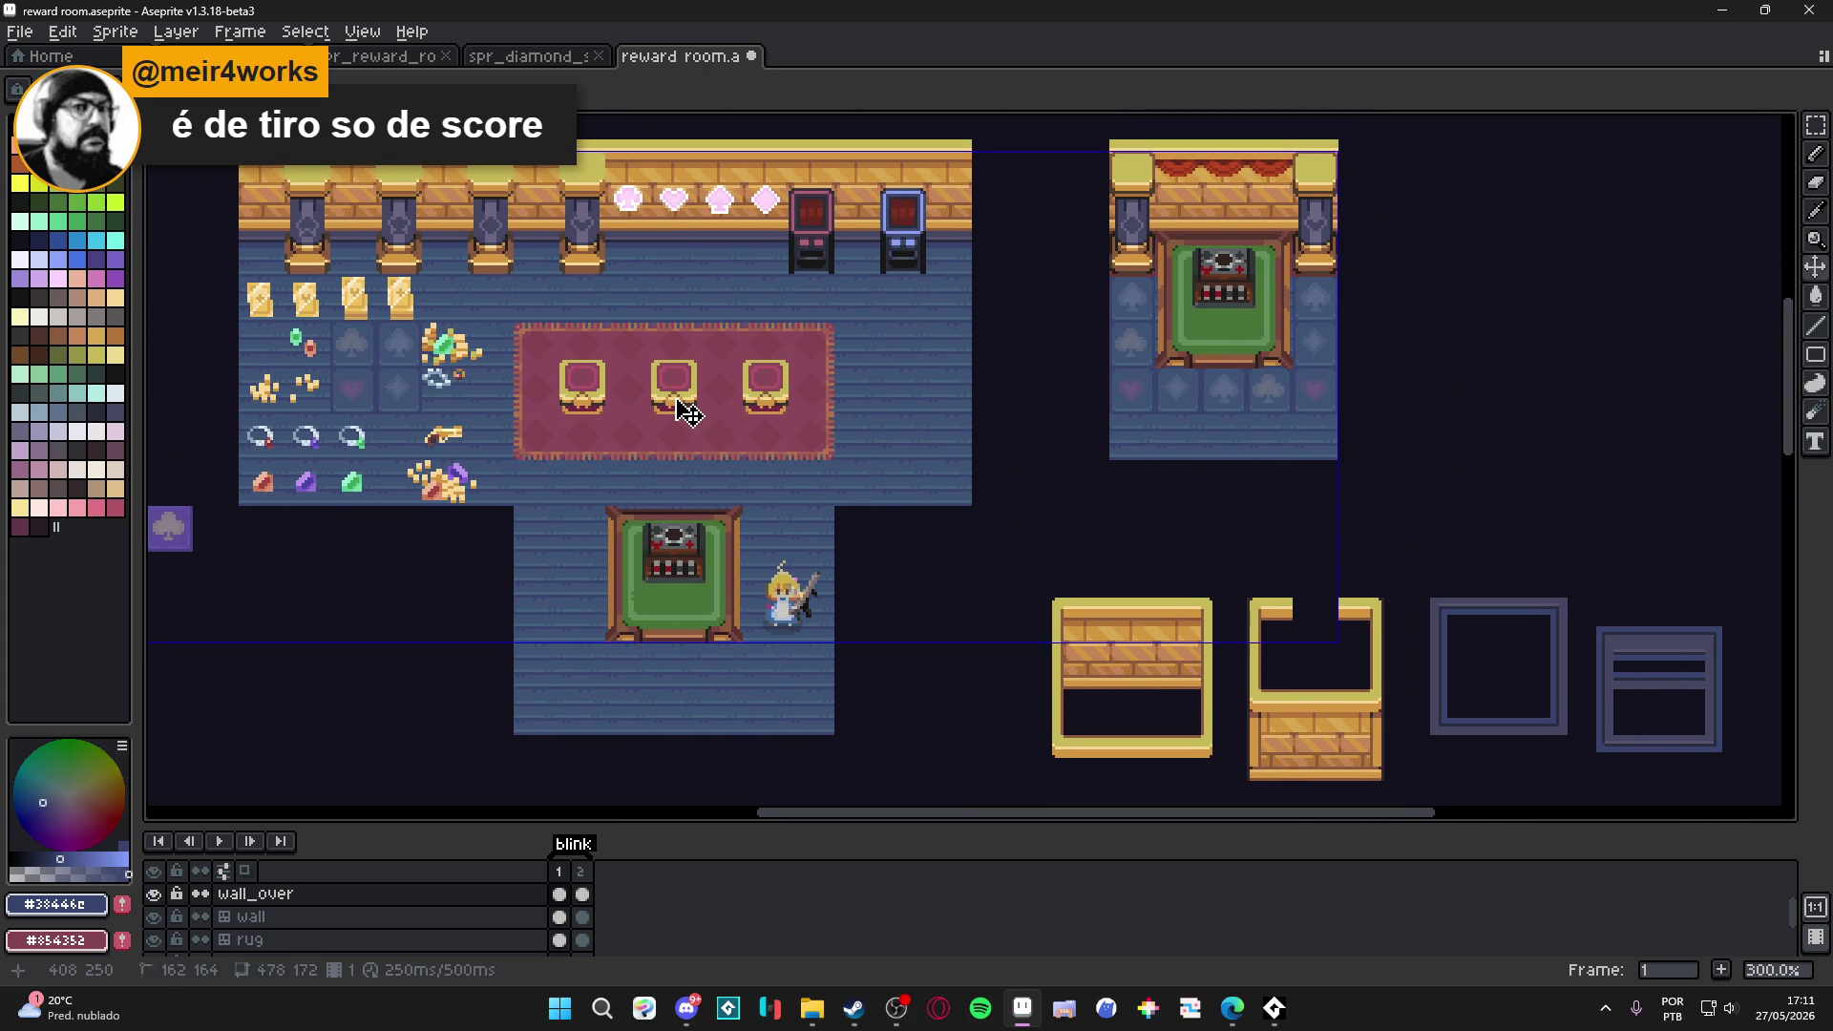
key("ctrl+apostrophe")
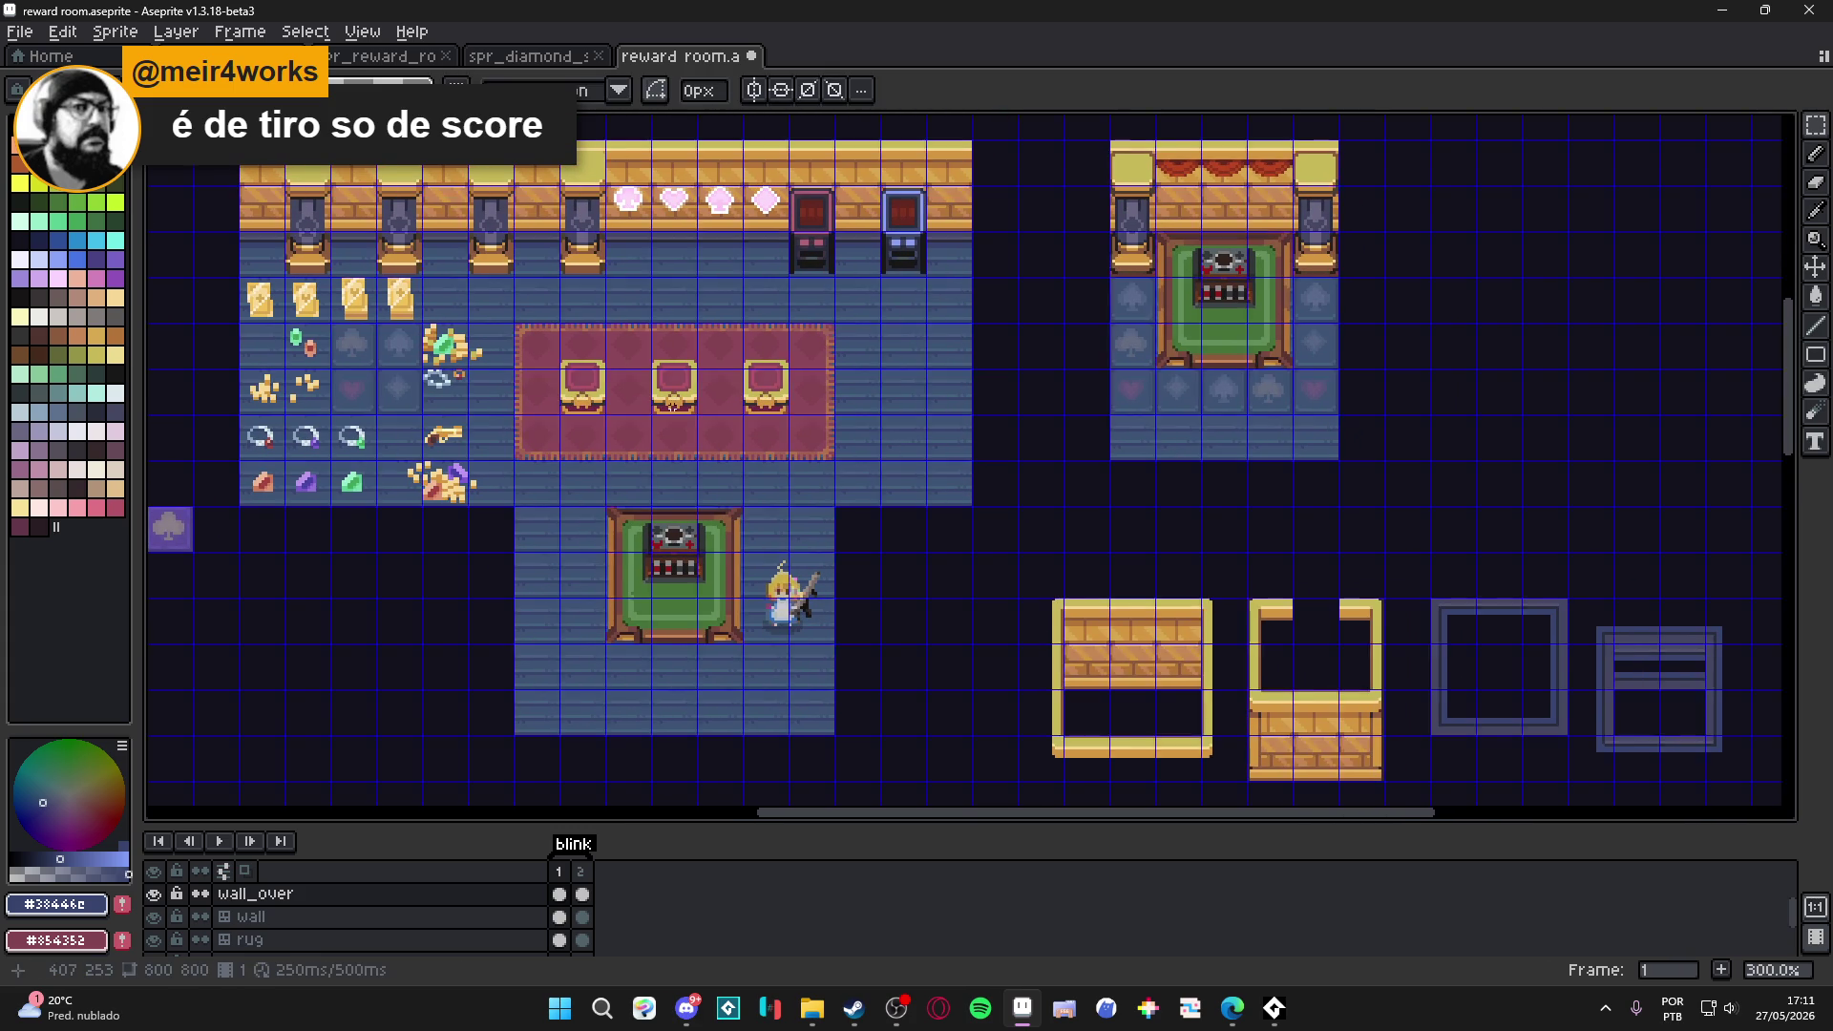
key("ctrl+apostrophe")
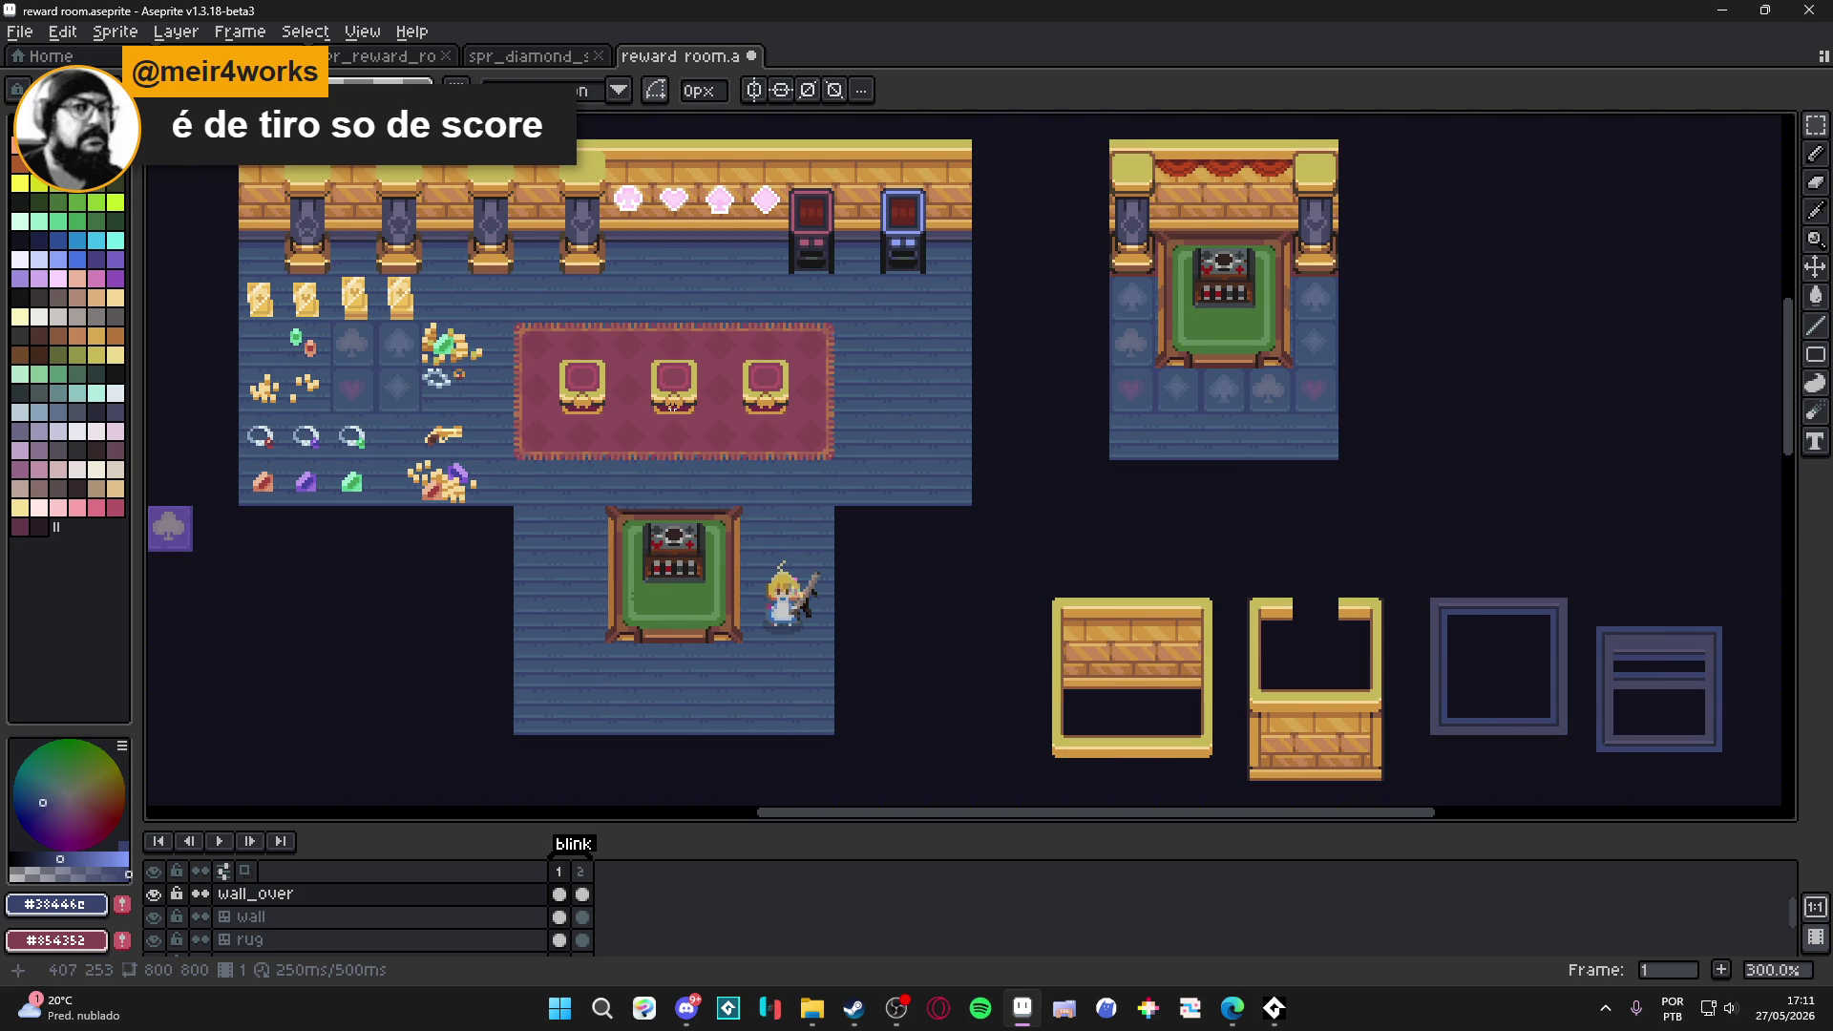
key("ctrl")
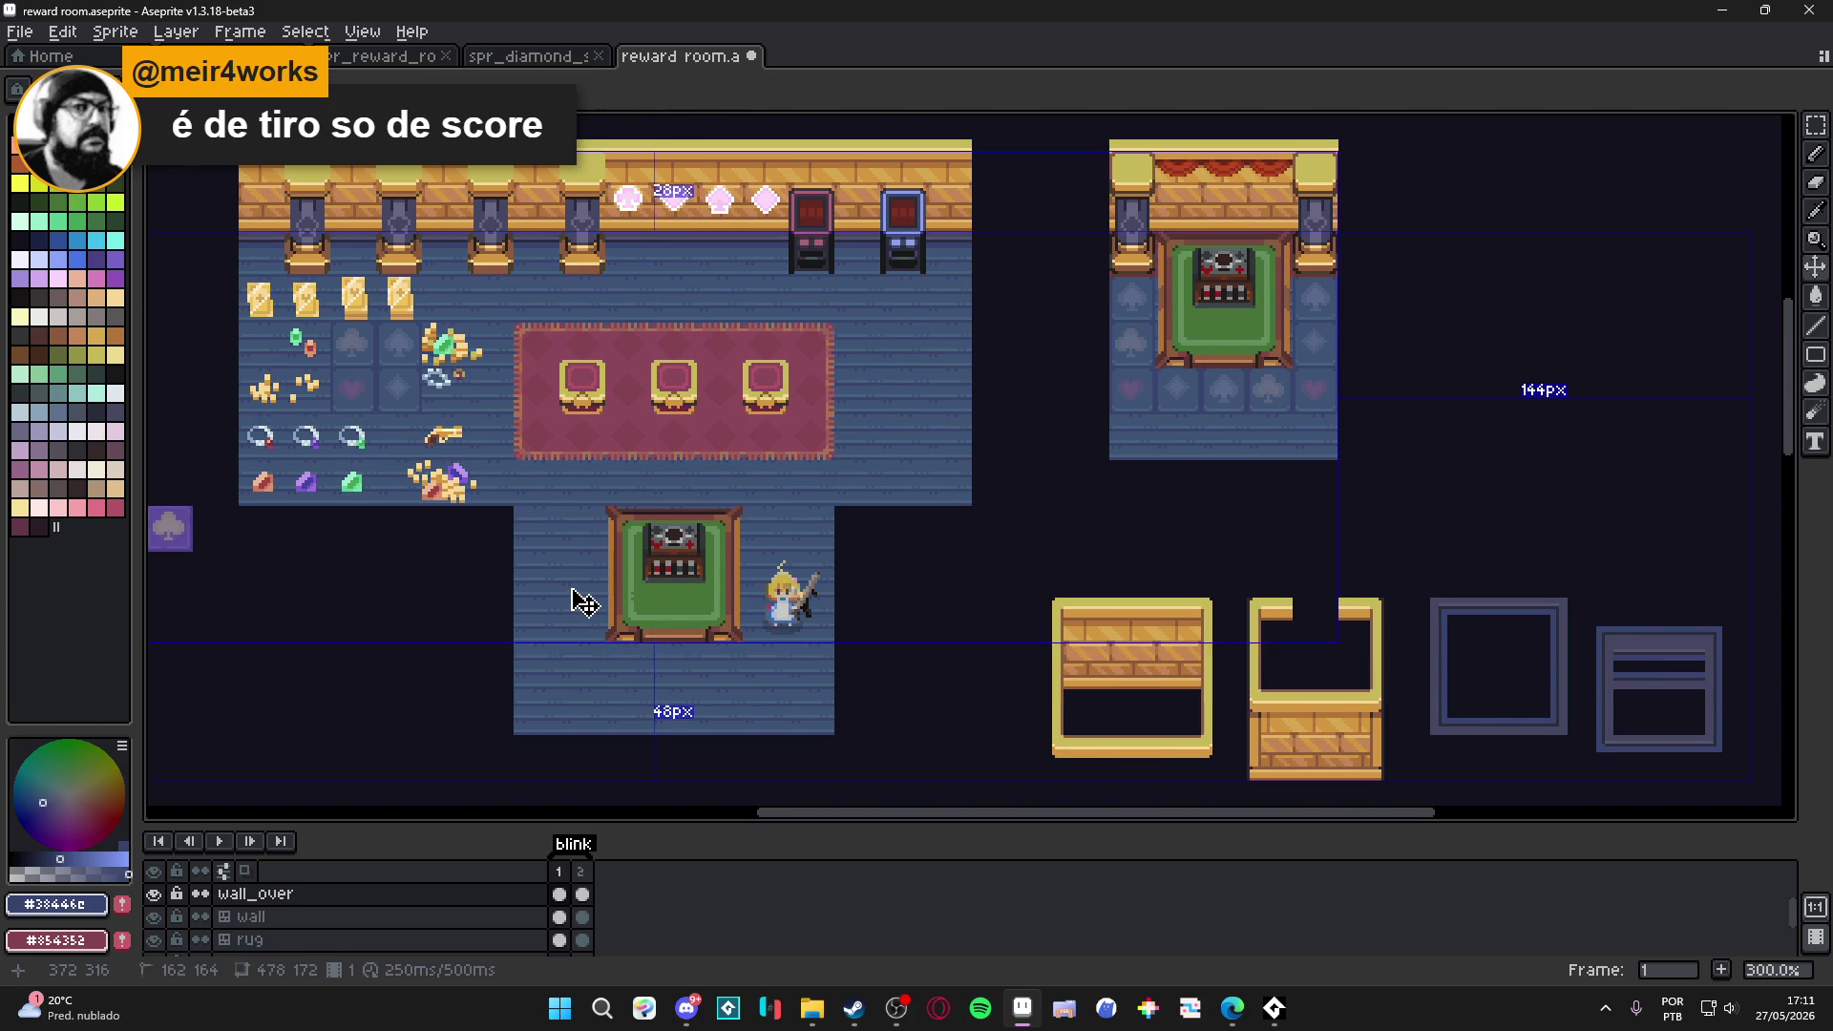
left_click(573, 590, "ctrl")
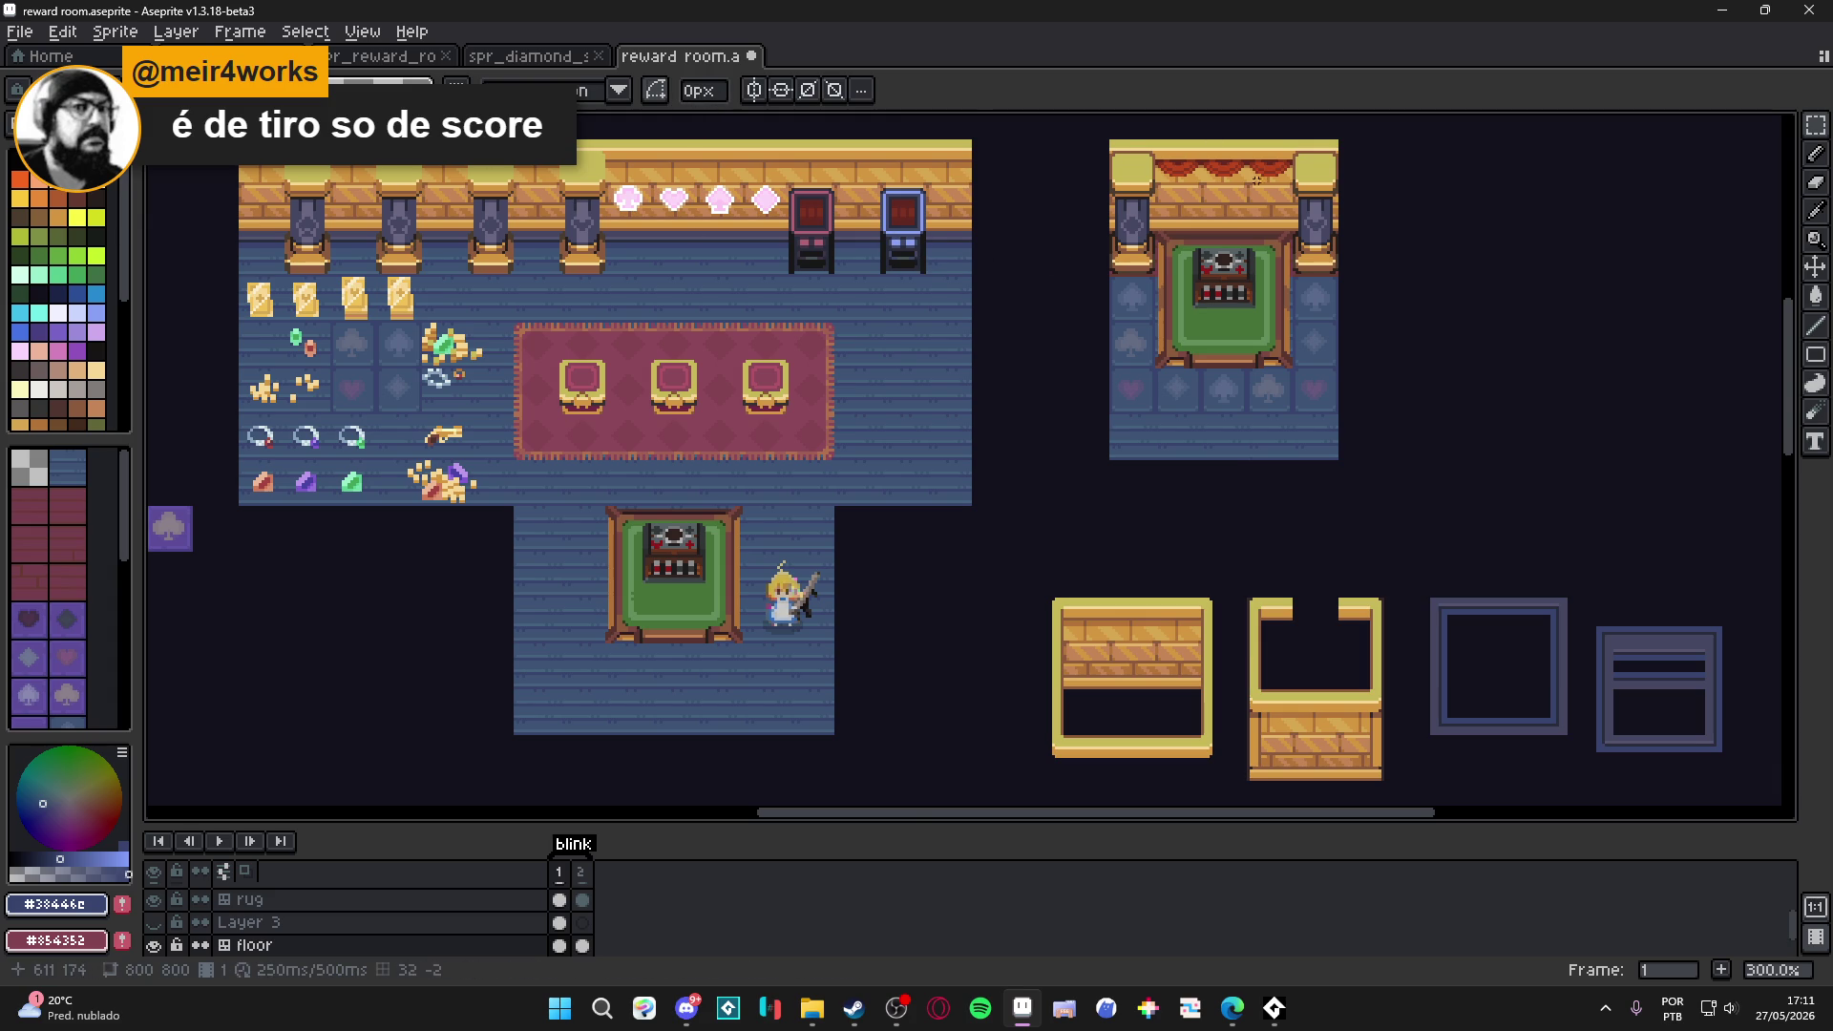
On the wall layer, marquee-select the red curtain tile and switch to the reward-room tileset.
scroll(1268, 182, "up", 2)
left_click(1189, 188, "ctrl")
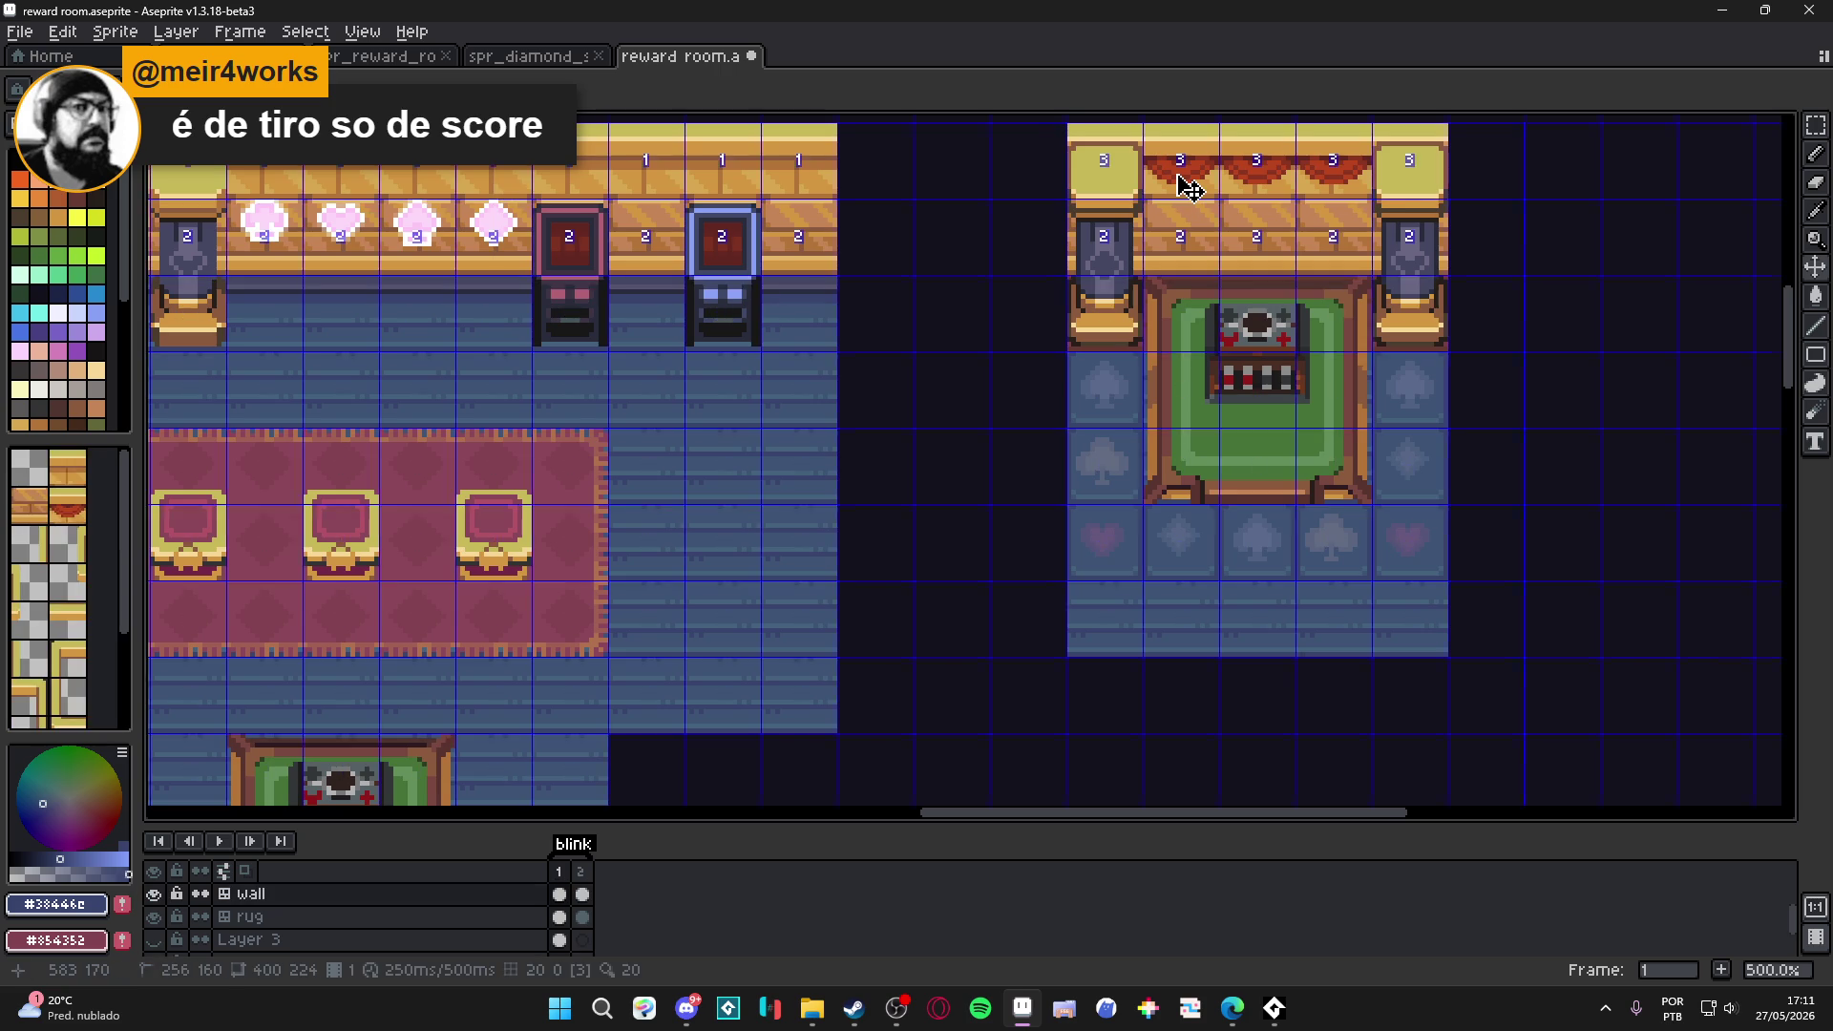
scroll(1188, 188, "up", 2)
key("m")
left_click(1188, 188)
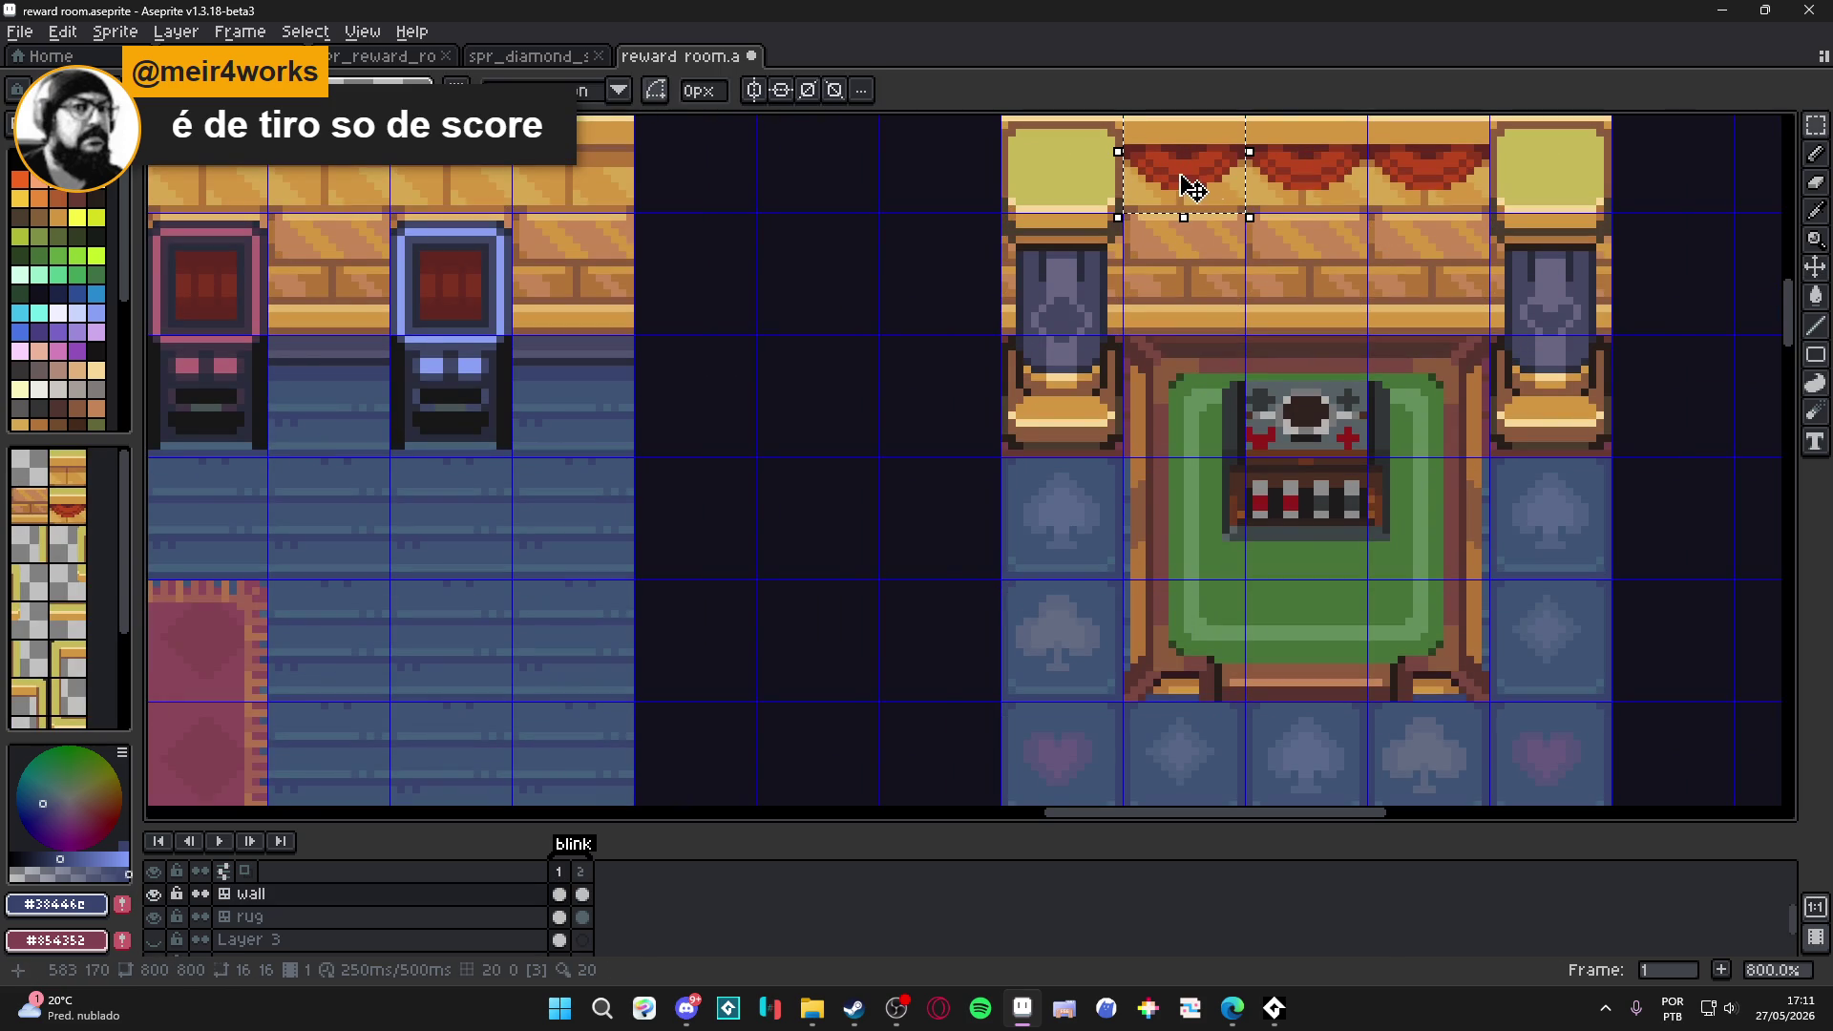
left_click(532, 57)
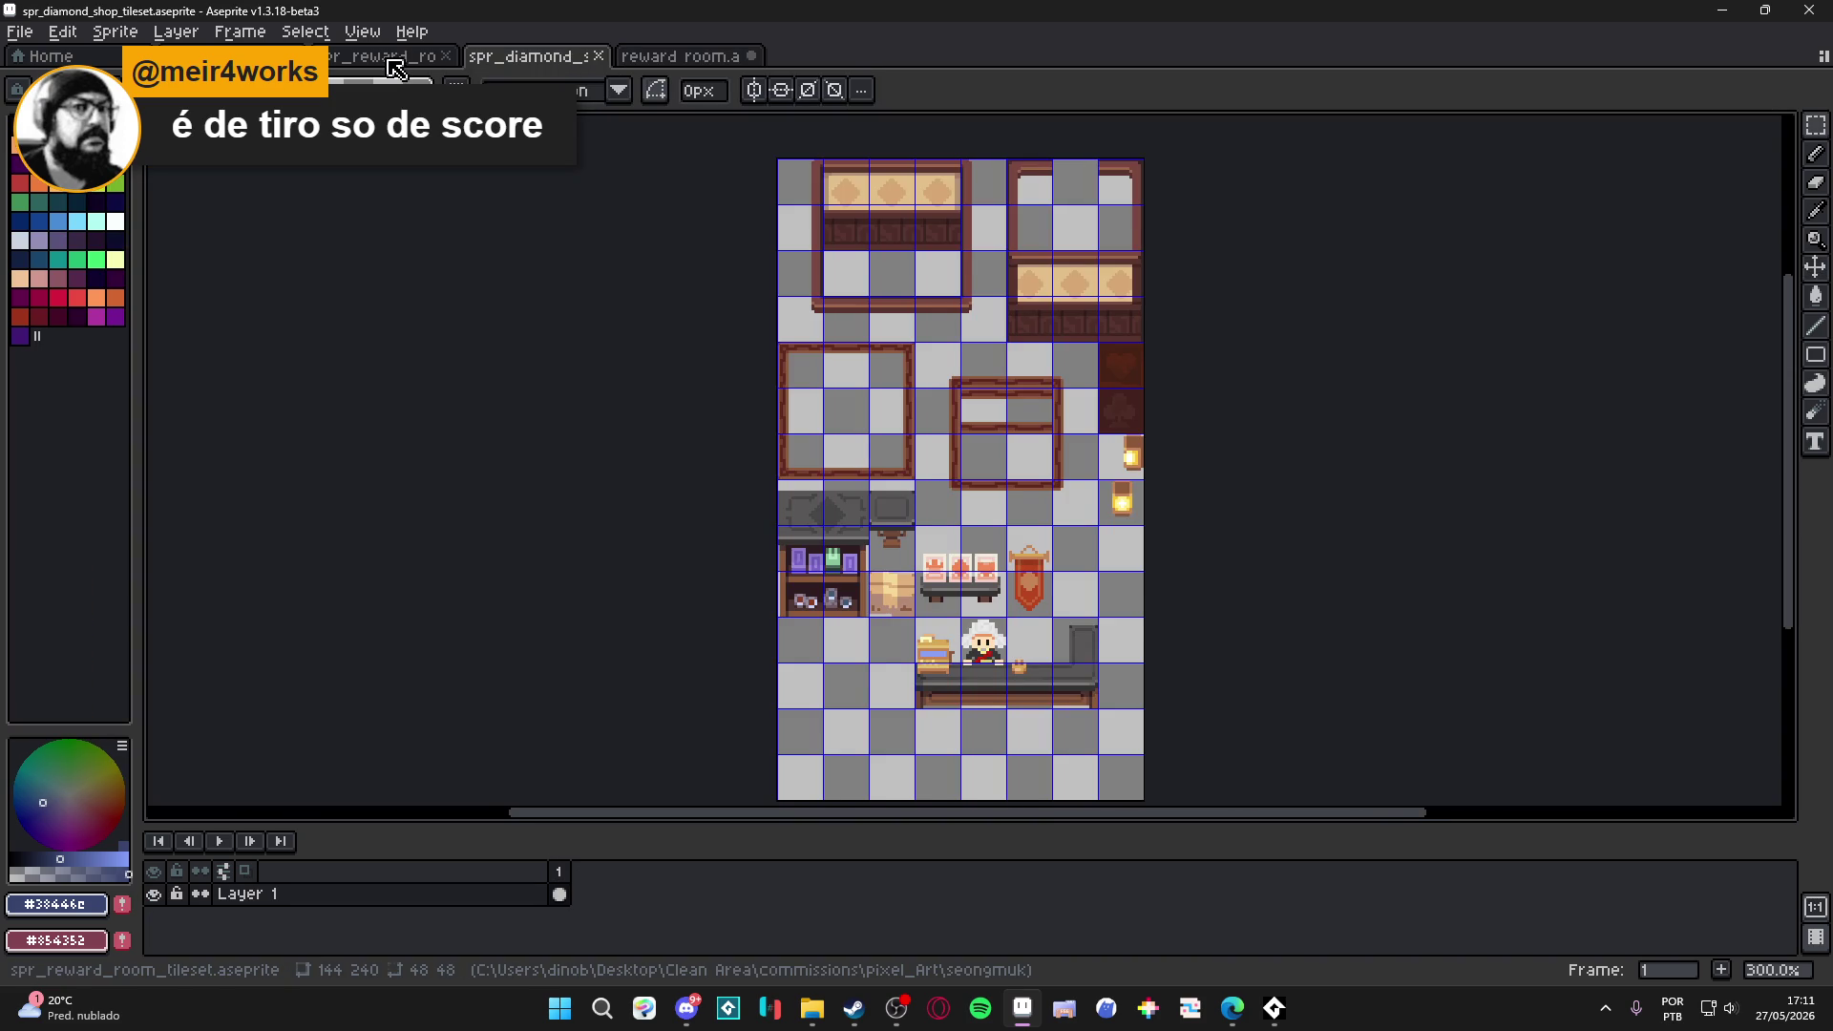
left_click(390, 61)
scroll(1026, 520, "up", 3)
scroll(1026, 520, "down", 3)
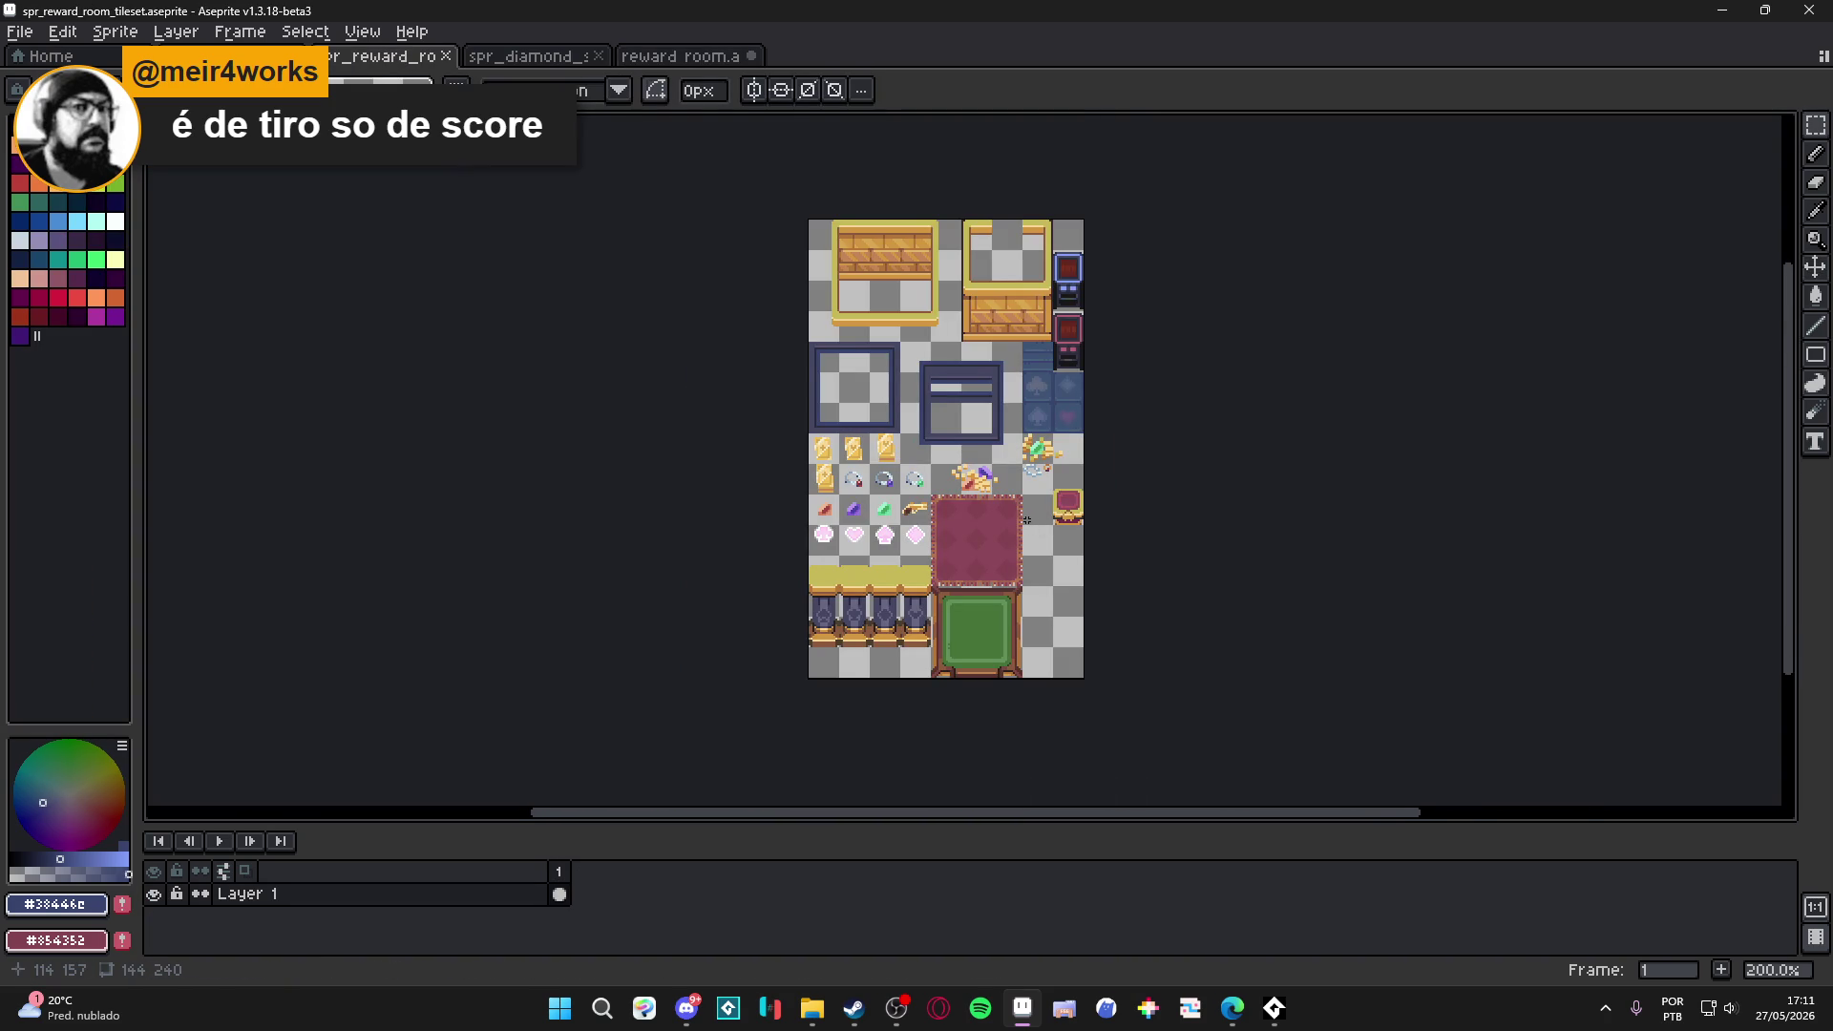
scroll(1027, 523, "up", 4)
Paste the curtain into the tileset's upper-right gold frame, commit it, and save the tileset.
key("ctrl+v")
left_click_drag(988, 558, 1049, 554)
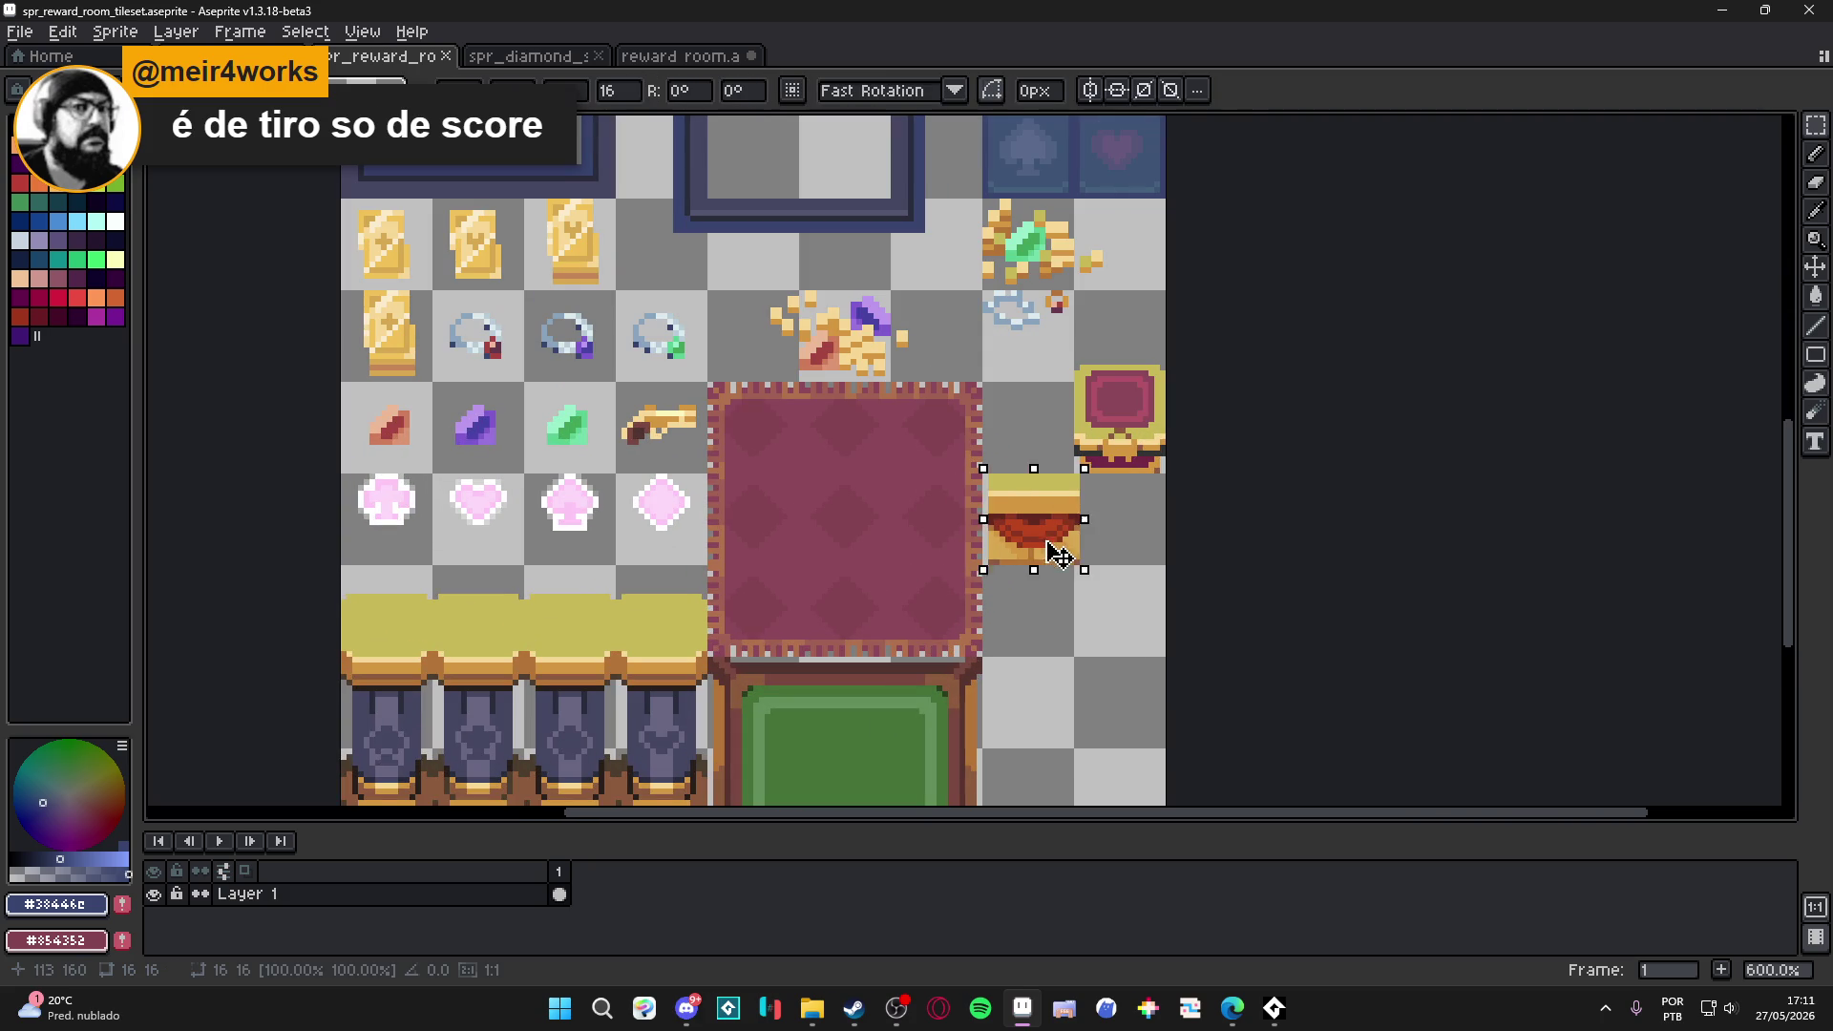
scroll(1049, 551, "down", 3)
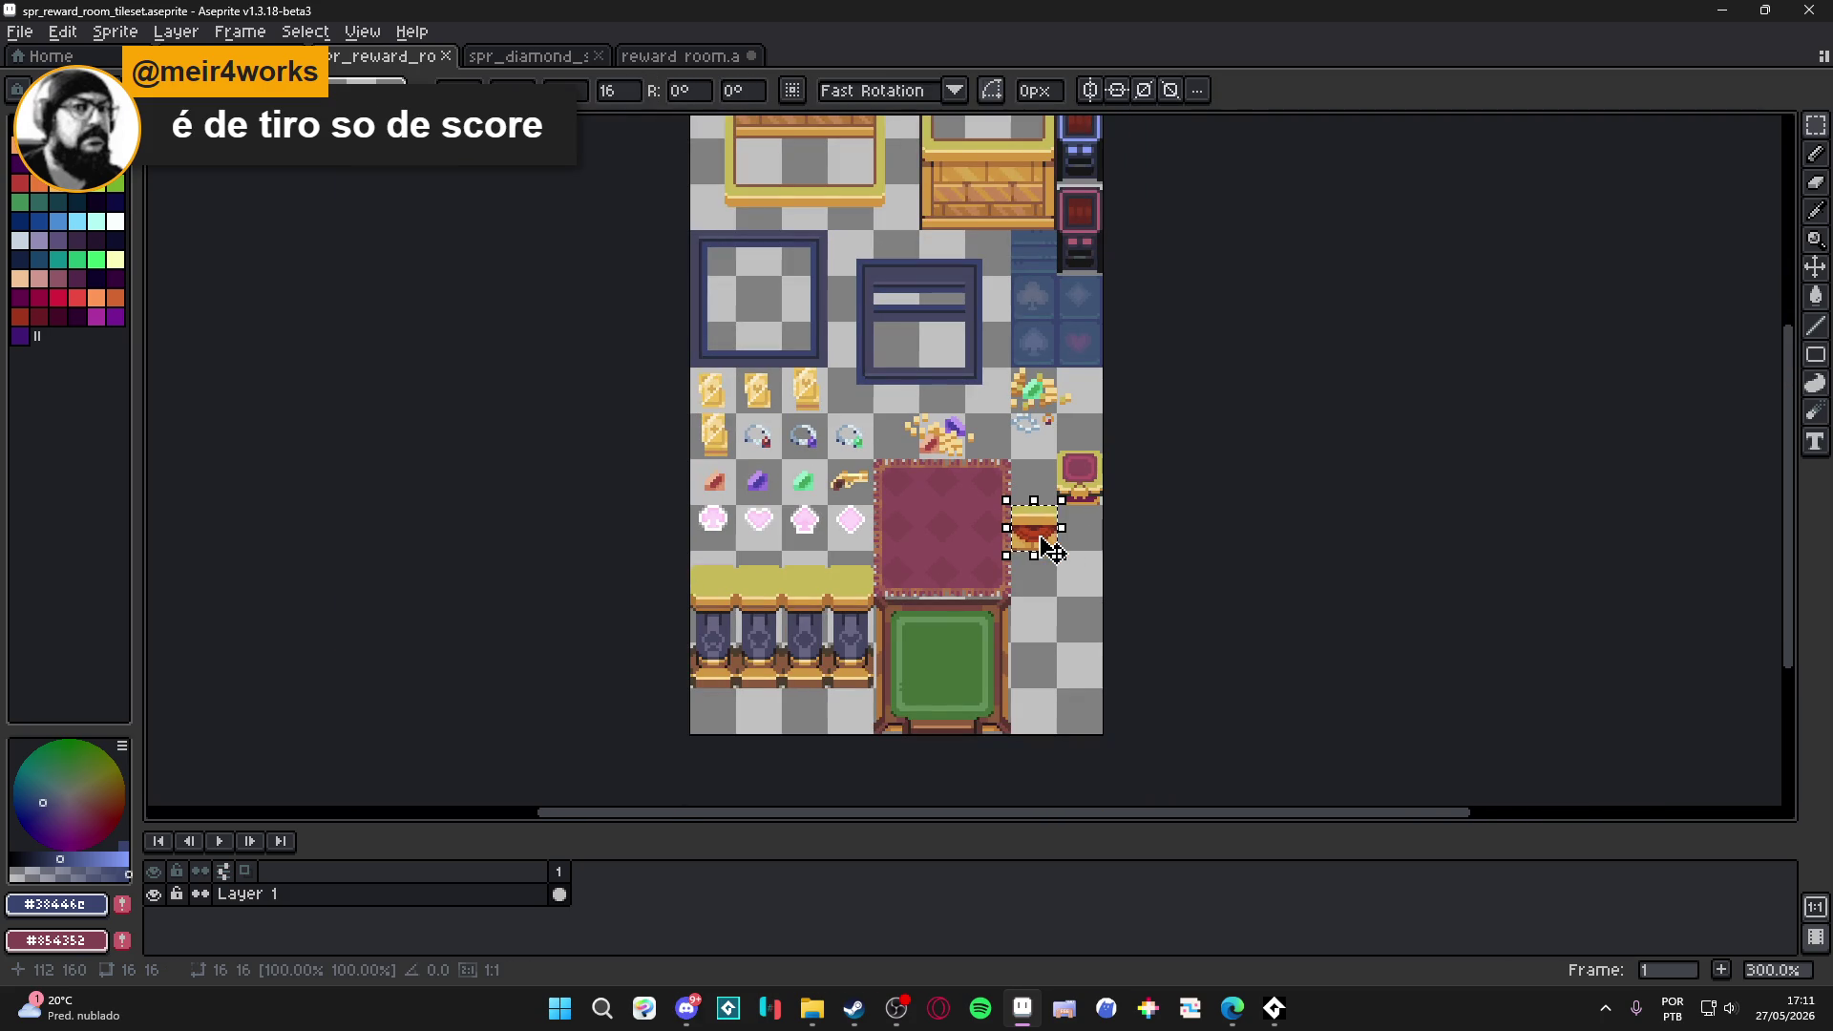
mouse_move(1061, 530)
left_mouse_down()
mouse_move(1067, 669)
mouse_move(1014, 215)
mouse_move(983, 609)
mouse_move(943, 501)
left_mouse_up()
scroll(1066, 668, "up", 1)
scroll(983, 609, "up", 2)
key("Return")
key("ctrl+s")
Show the tile grid to check the curtain fits one tile, then return to the room map.
scroll(970, 504, "down", 2)
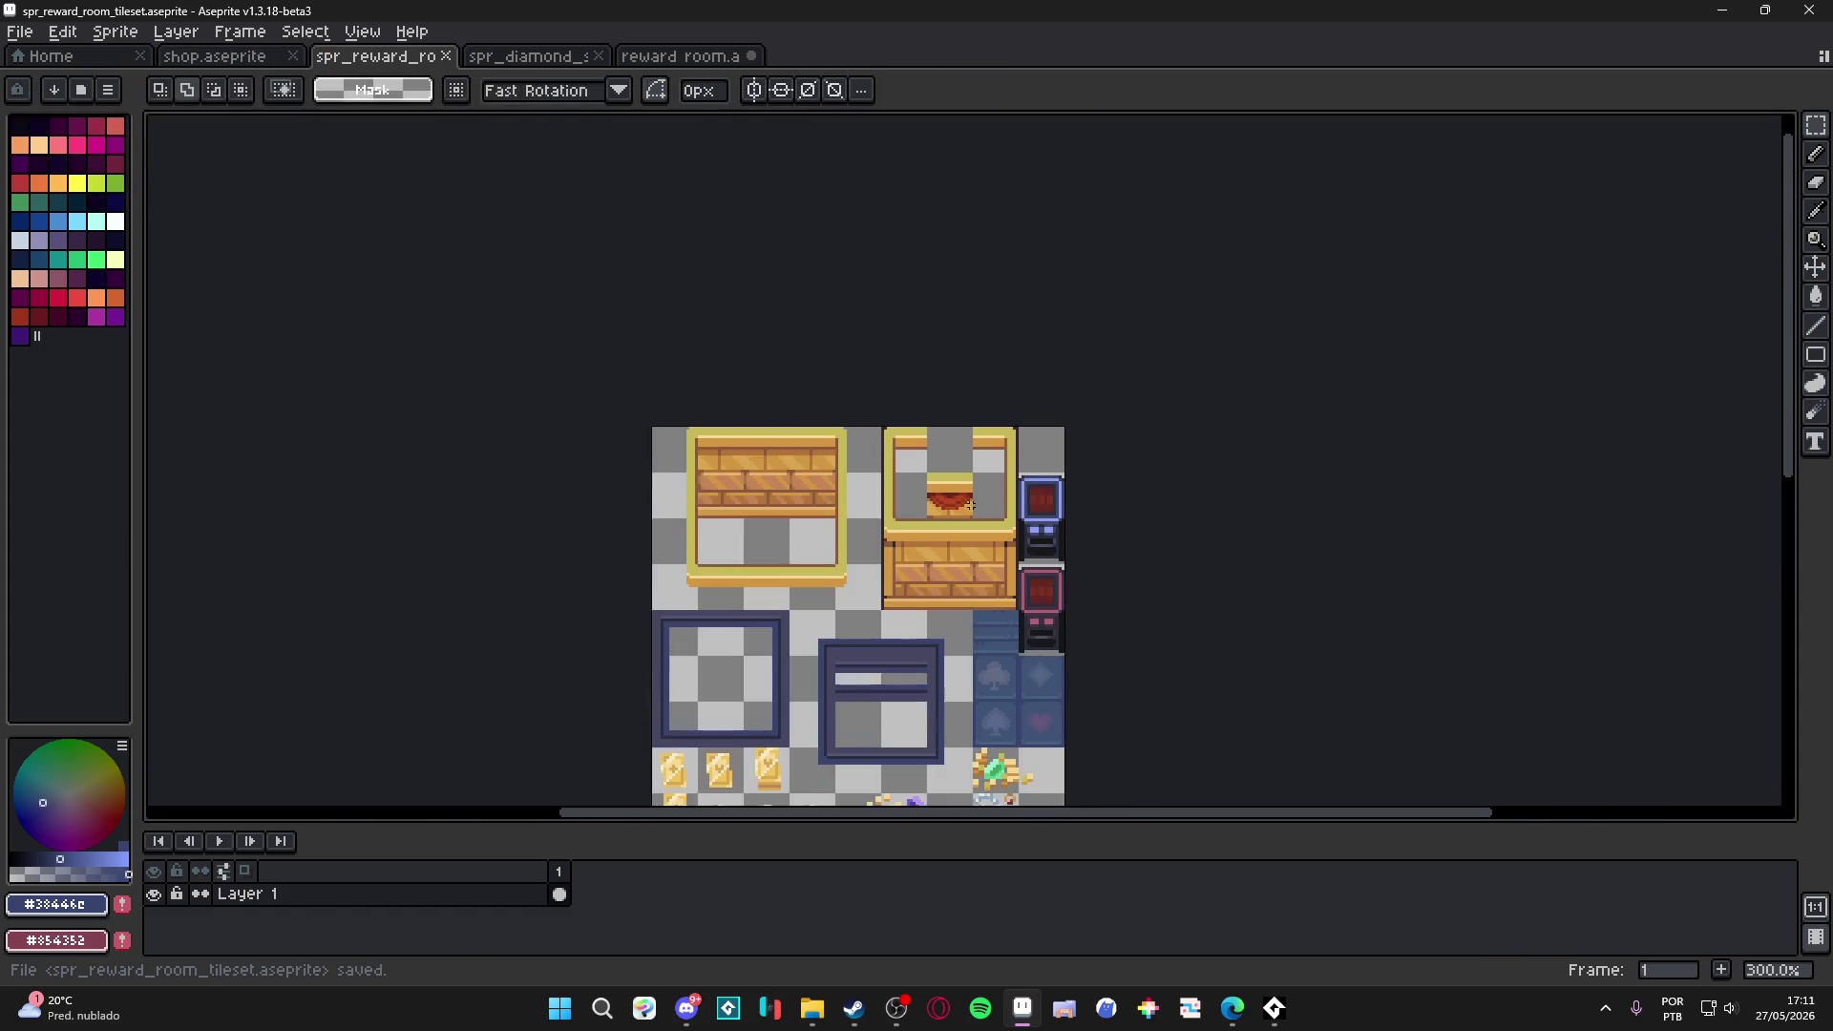
key("ctrl+apostrophe")
scroll(955, 502, "up", 2)
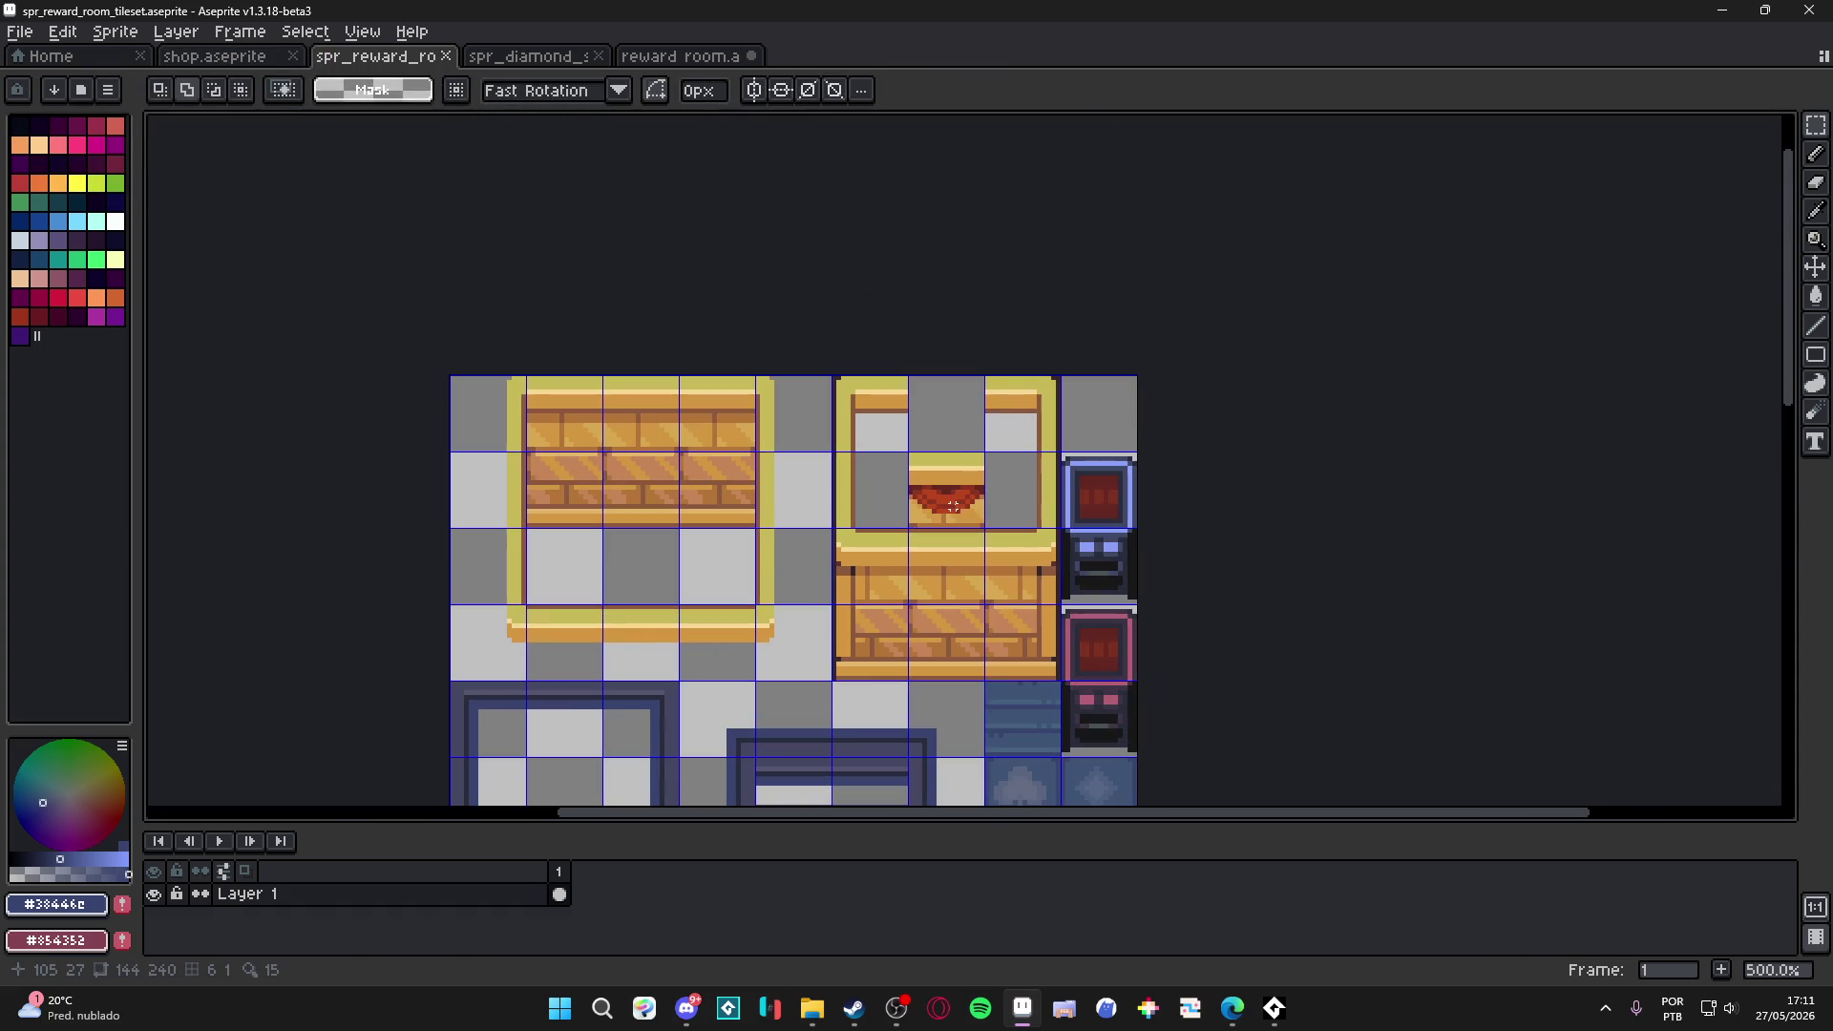
left_click(952, 501)
left_click(952, 501)
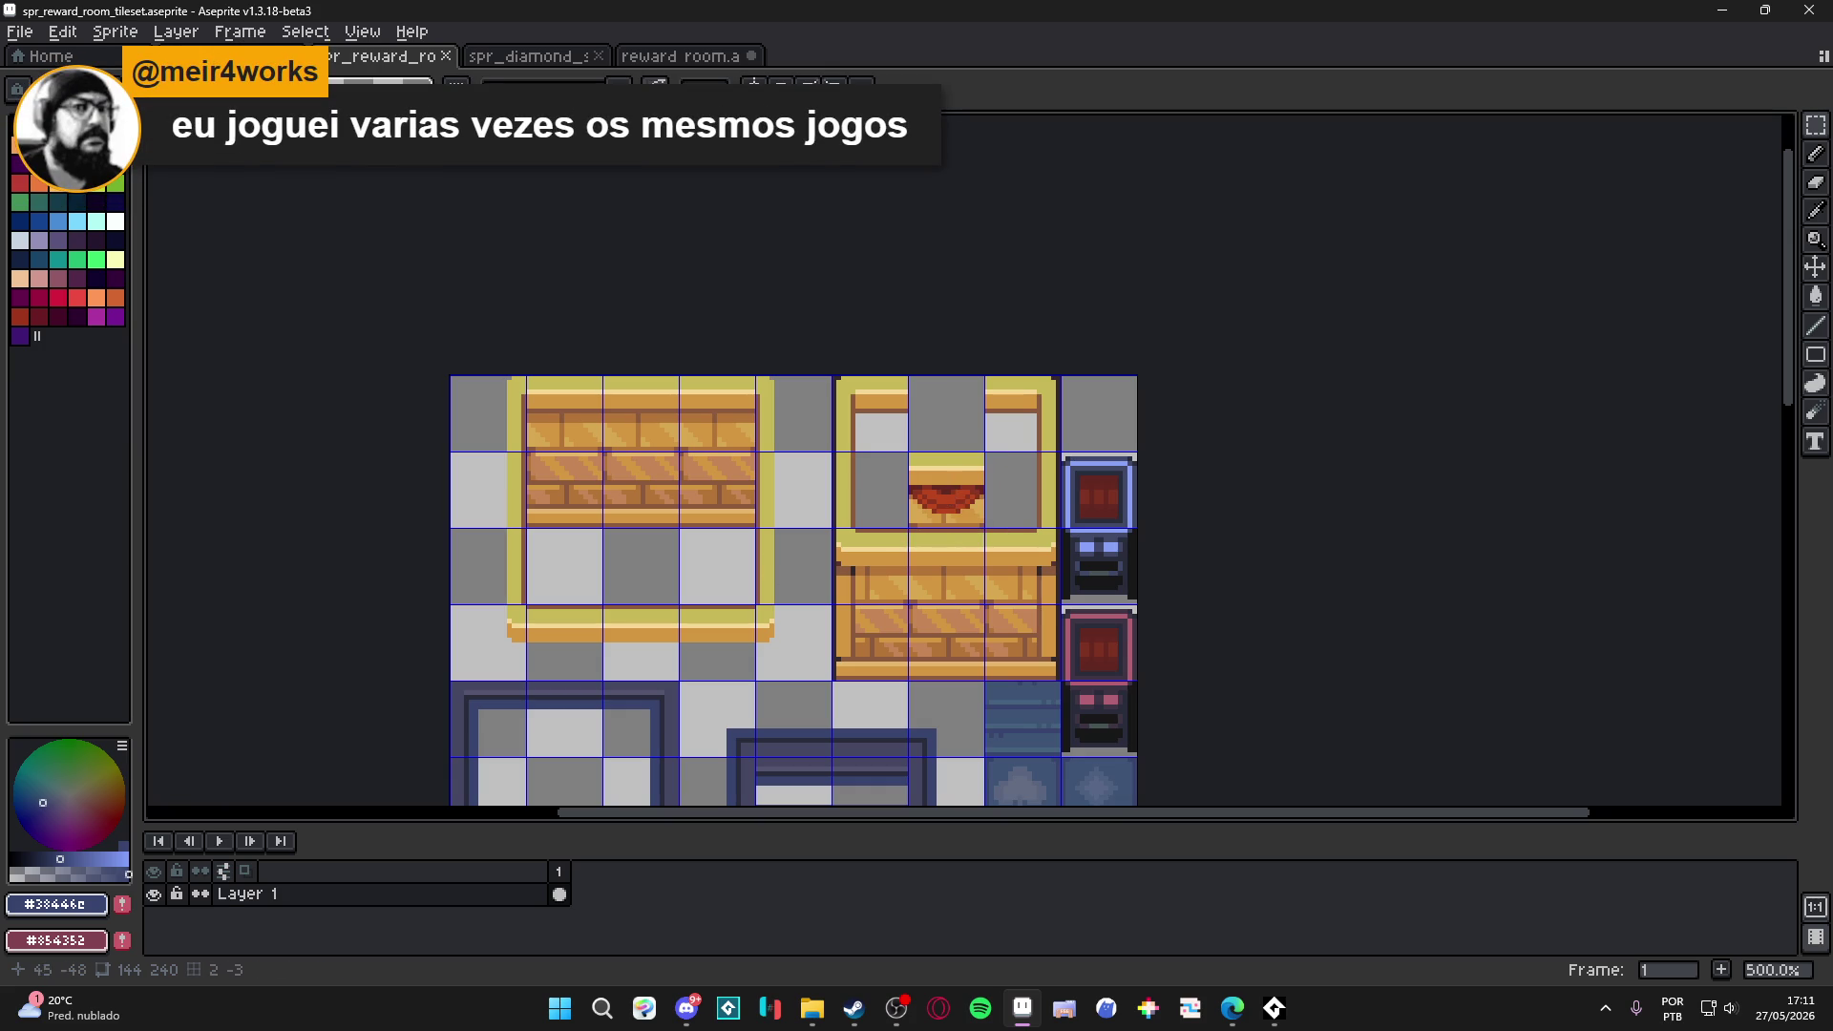
left_click(668, 57)
scroll(747, 327, "down", 4)
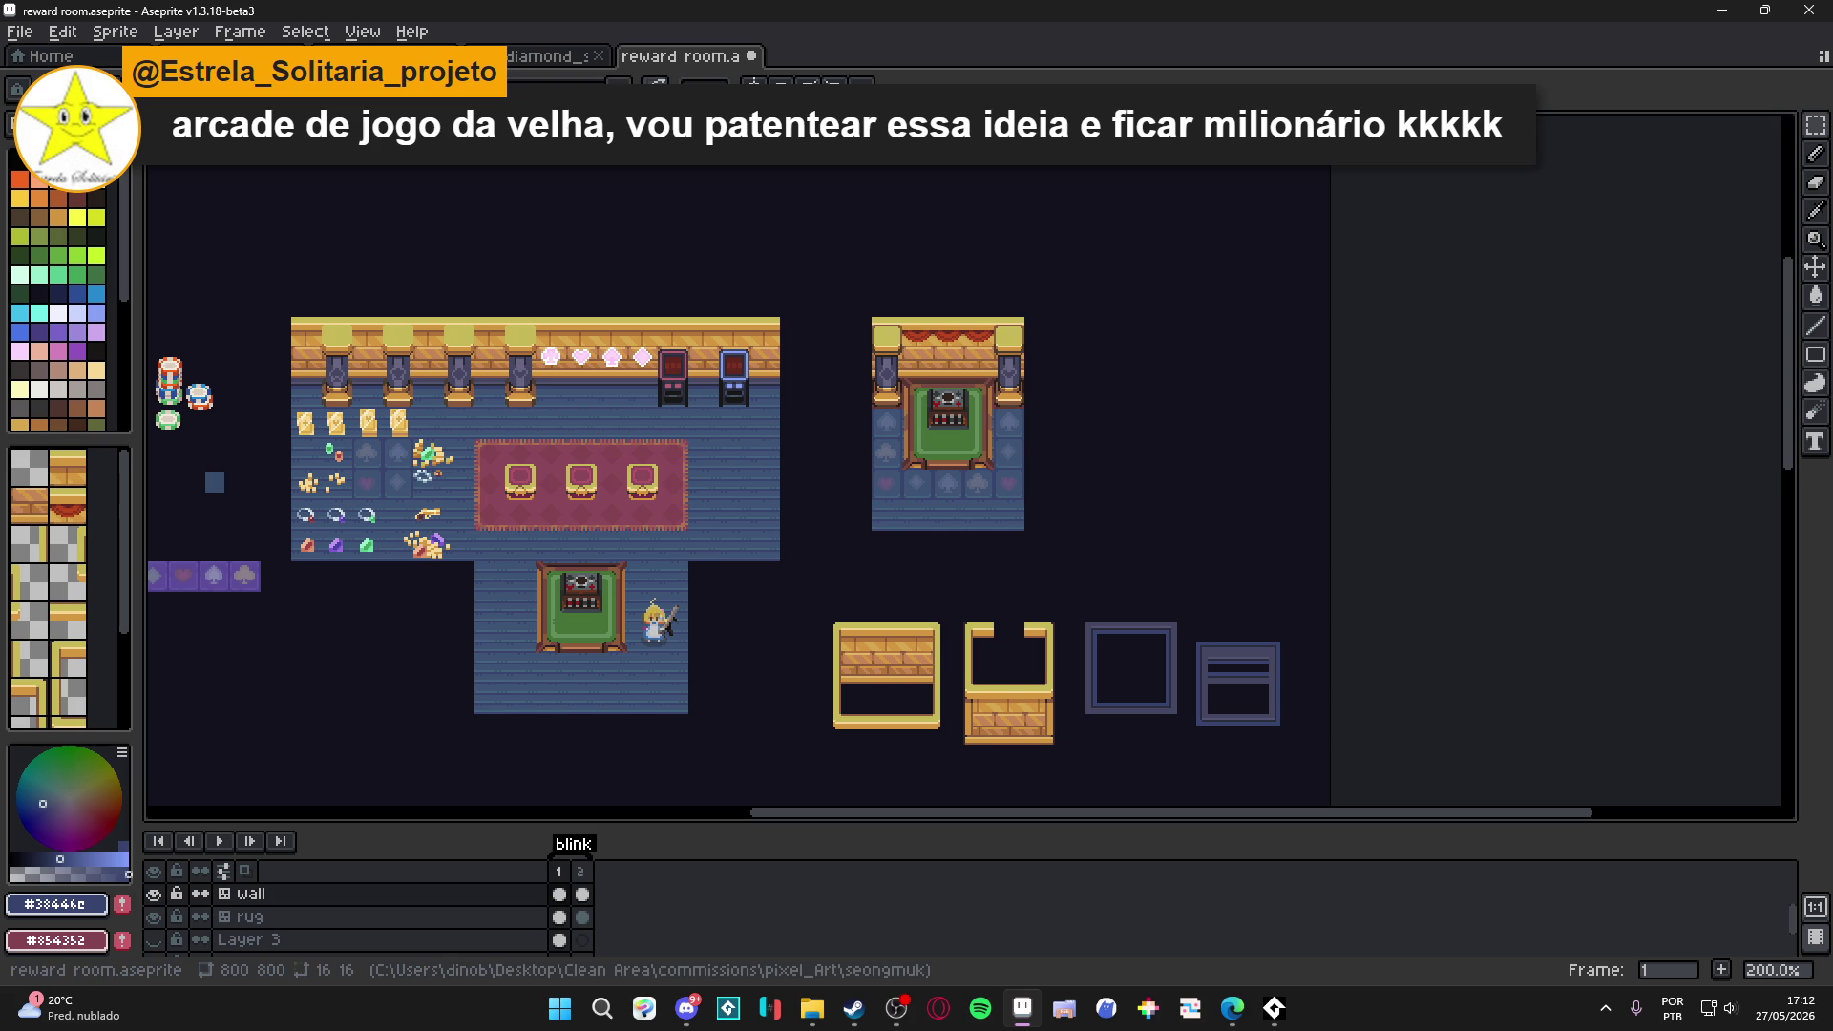
Flip between the diamond shop tileset, reward-room tileset and reward room map tabs, ending on the map.
left_click(530, 55)
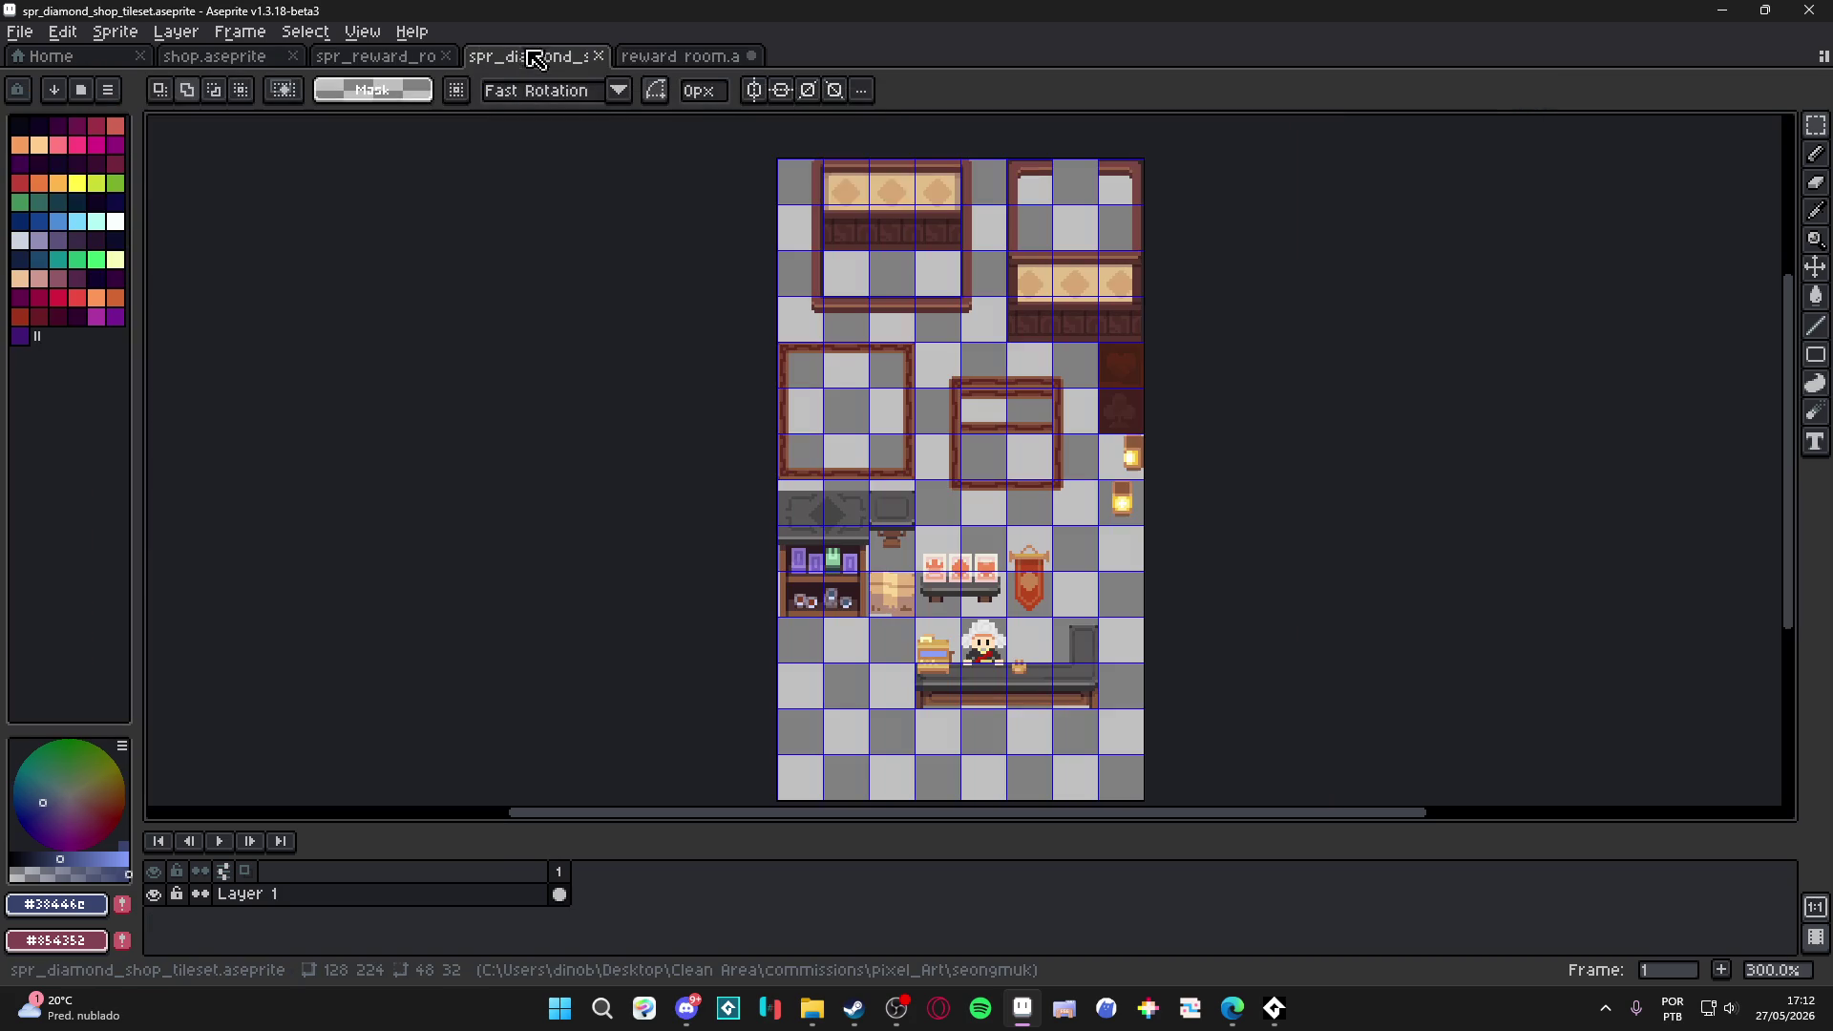
left_click(677, 59)
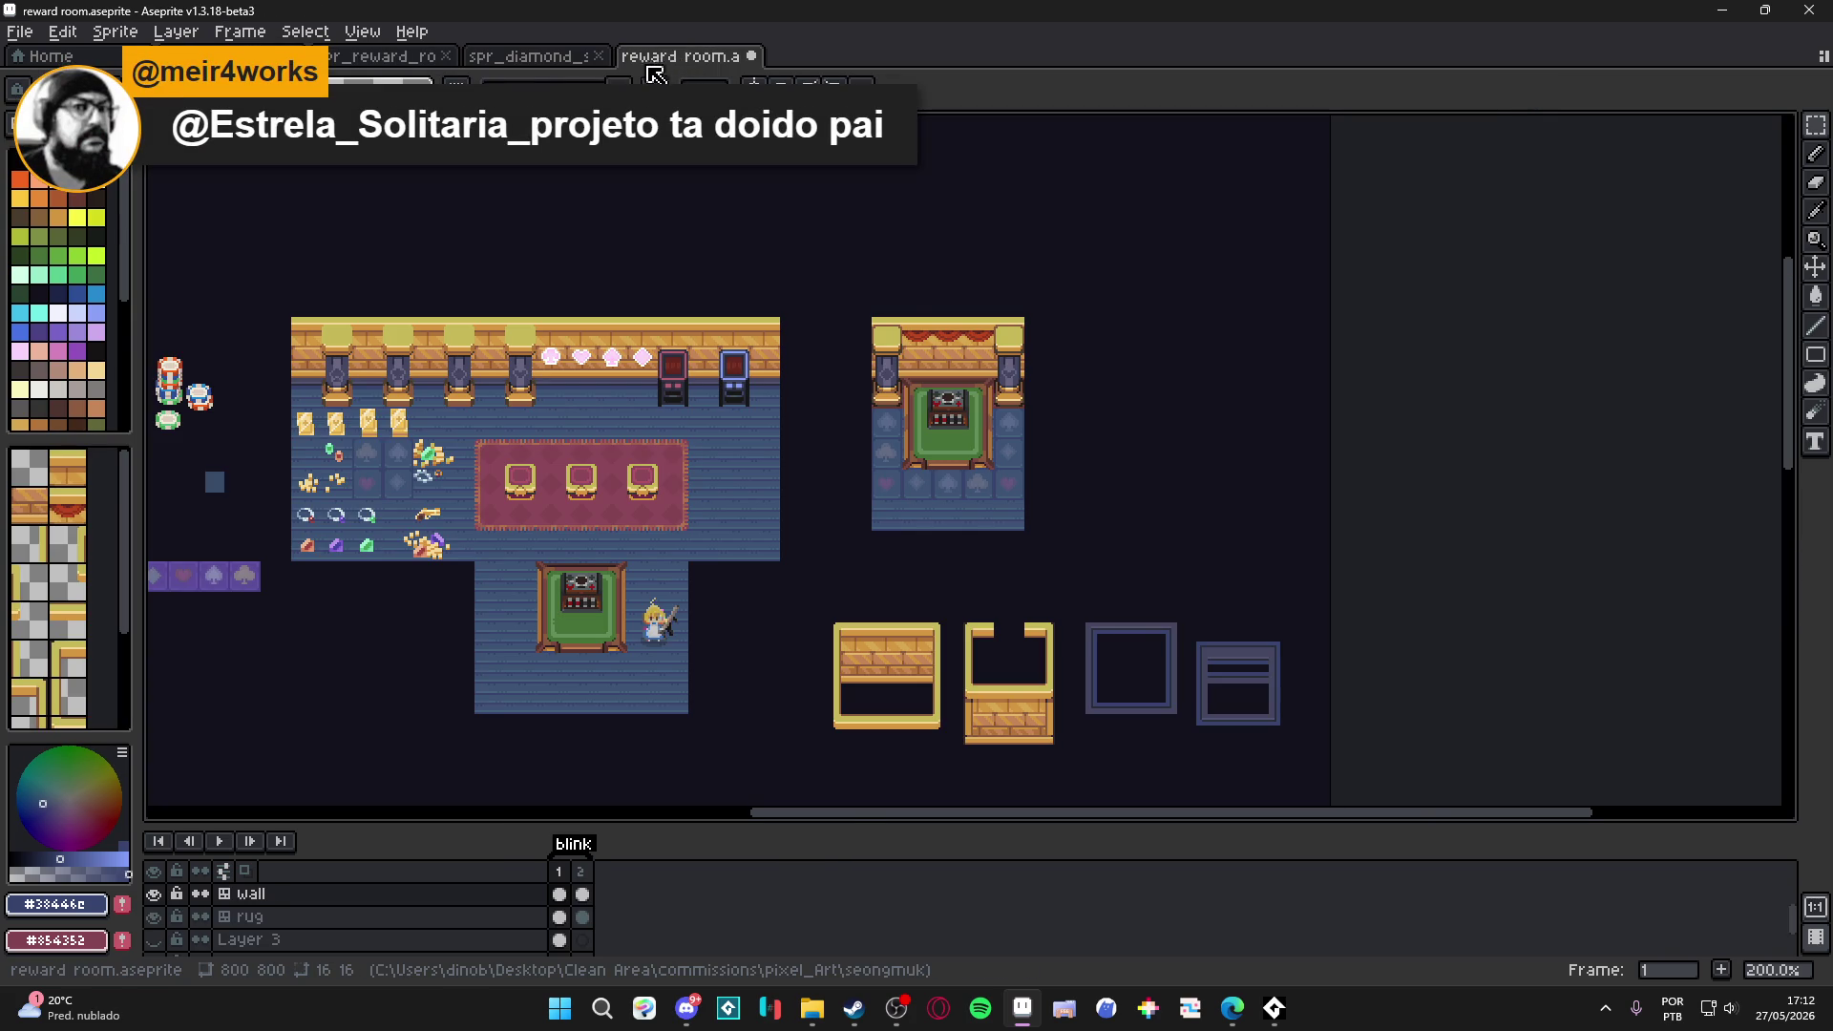
left_click(530, 58)
left_click(373, 59)
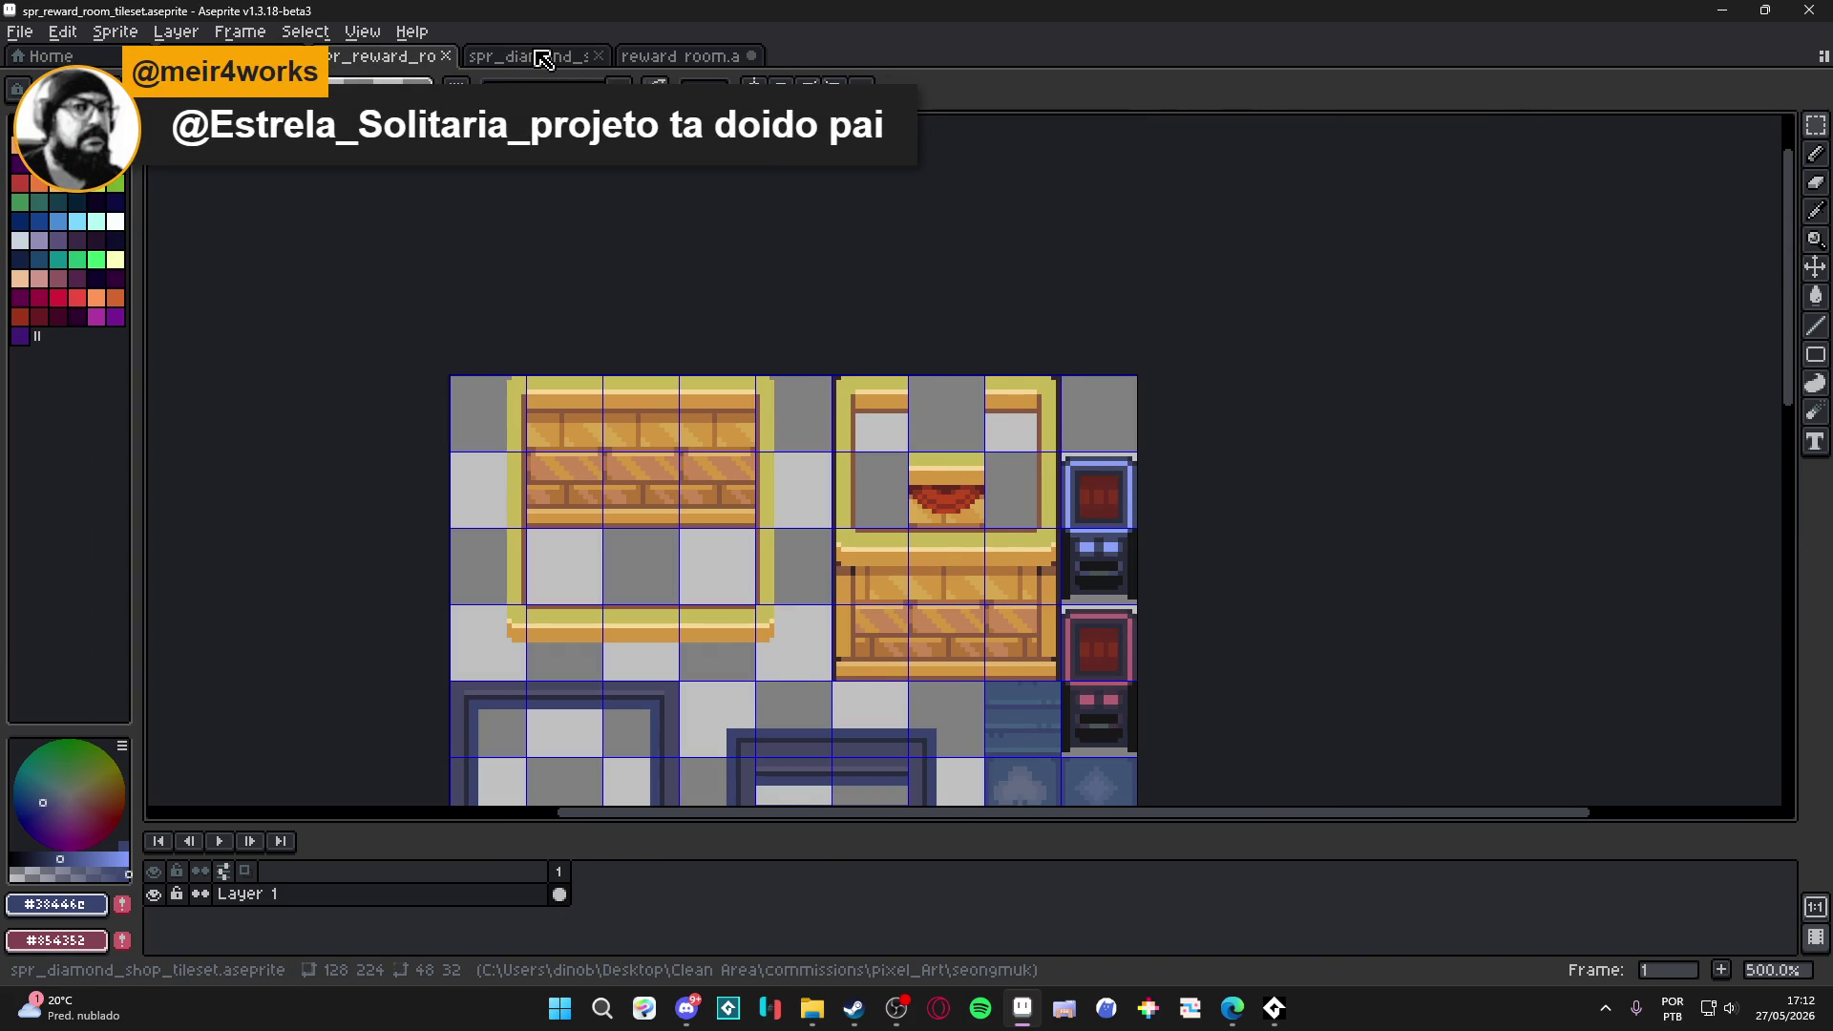
left_click(543, 59)
left_click(706, 55)
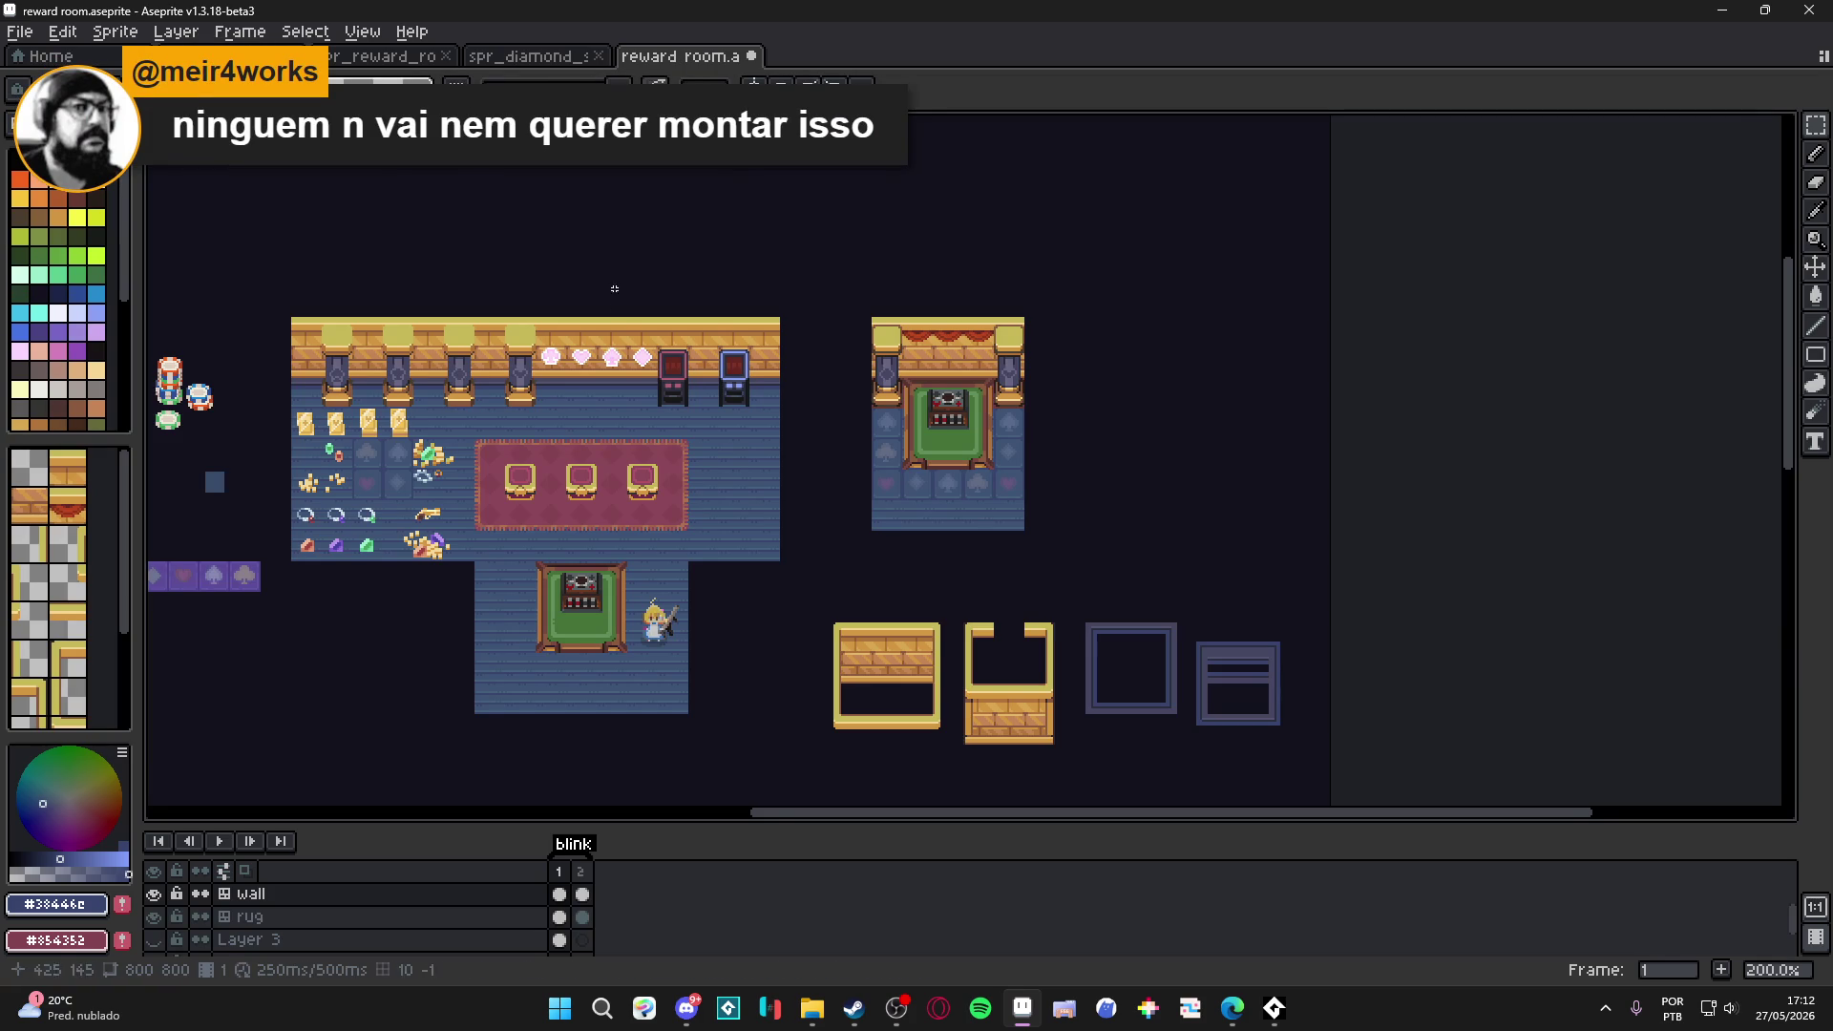
scroll(609, 268, "up", 1)
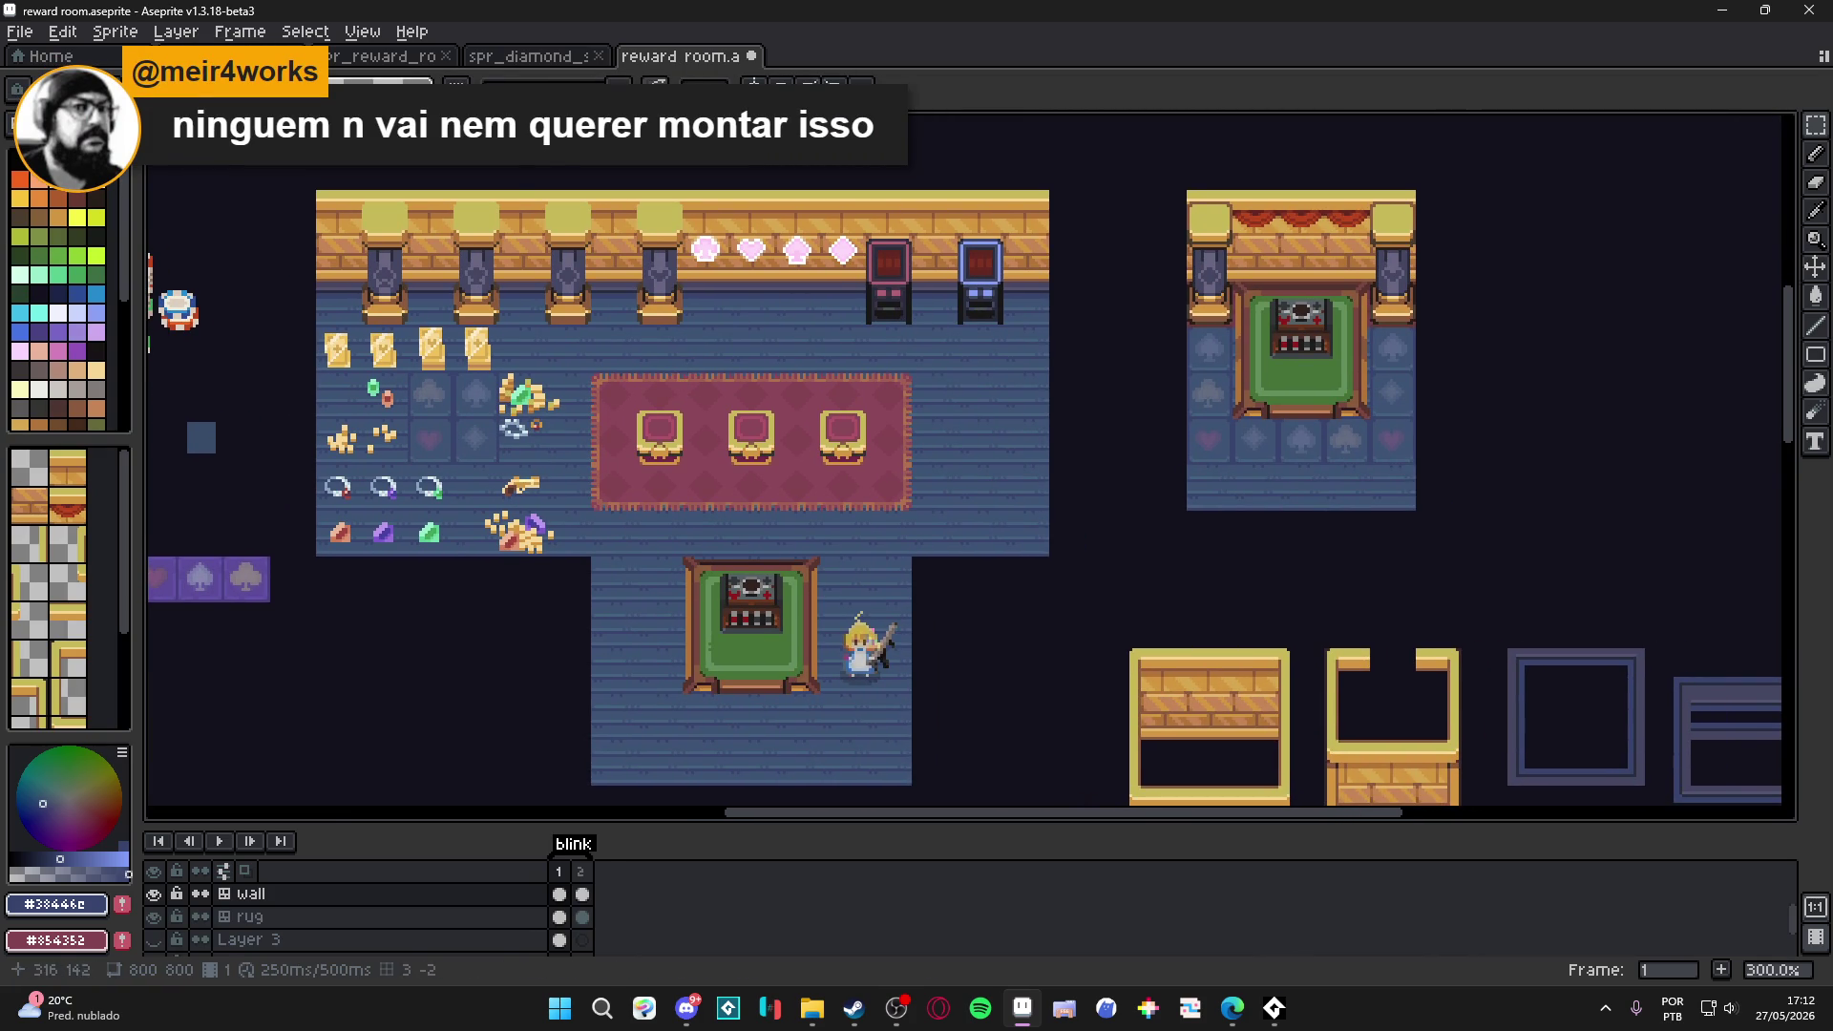
scroll(287, 917, "up", 2)
Hide the player and slot machine layers and snip a screenshot of the reward room area.
left_click(190, 915)
left_click(151, 903)
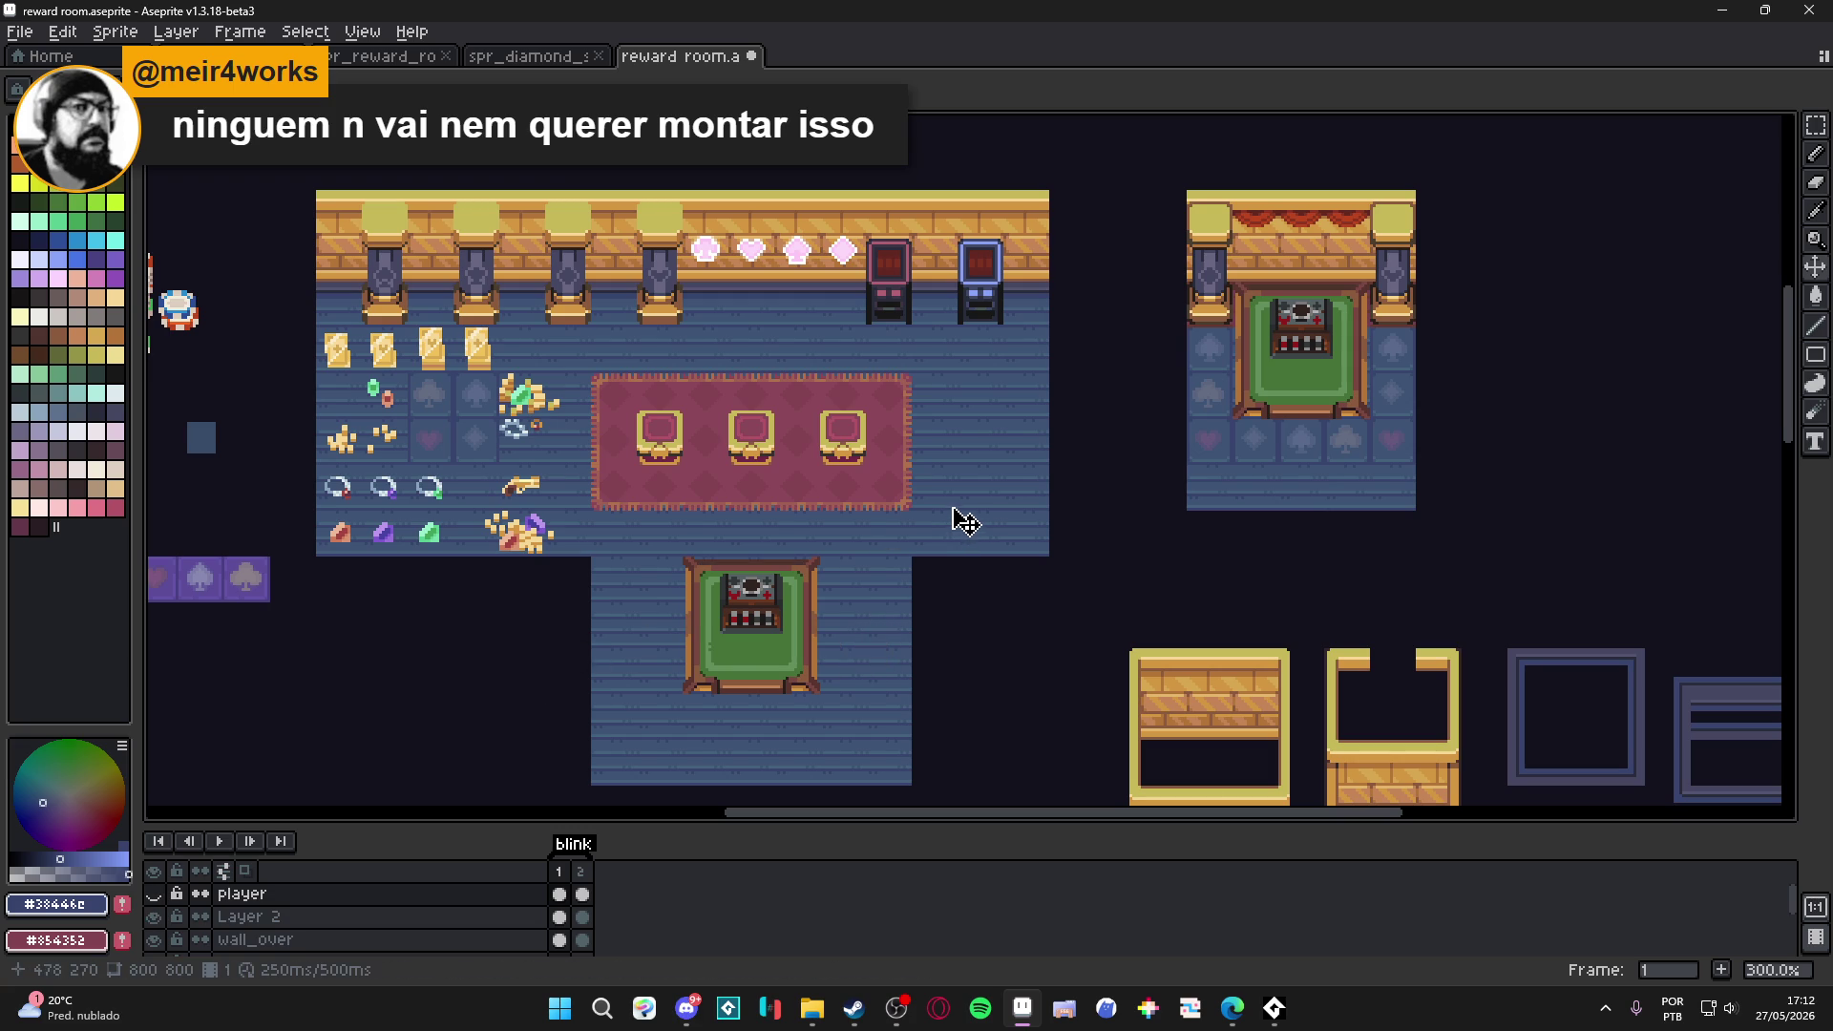
key("super")
key("super")
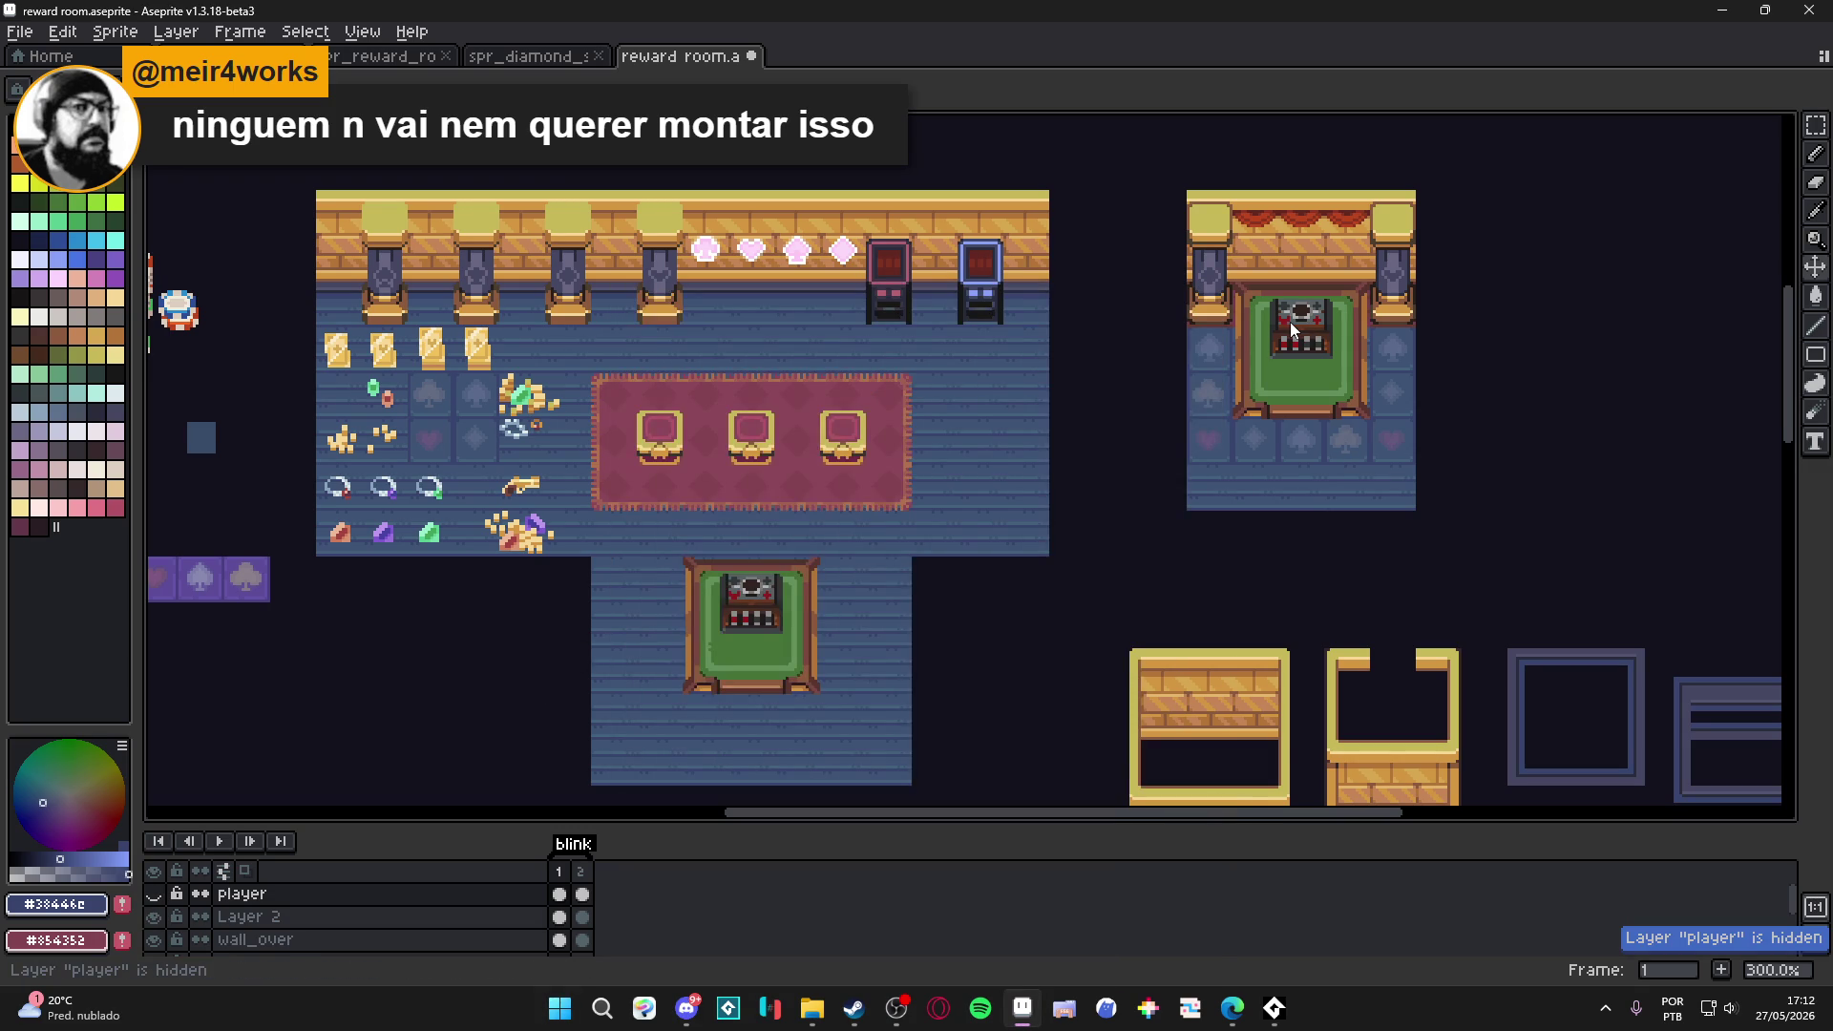
left_click(153, 916)
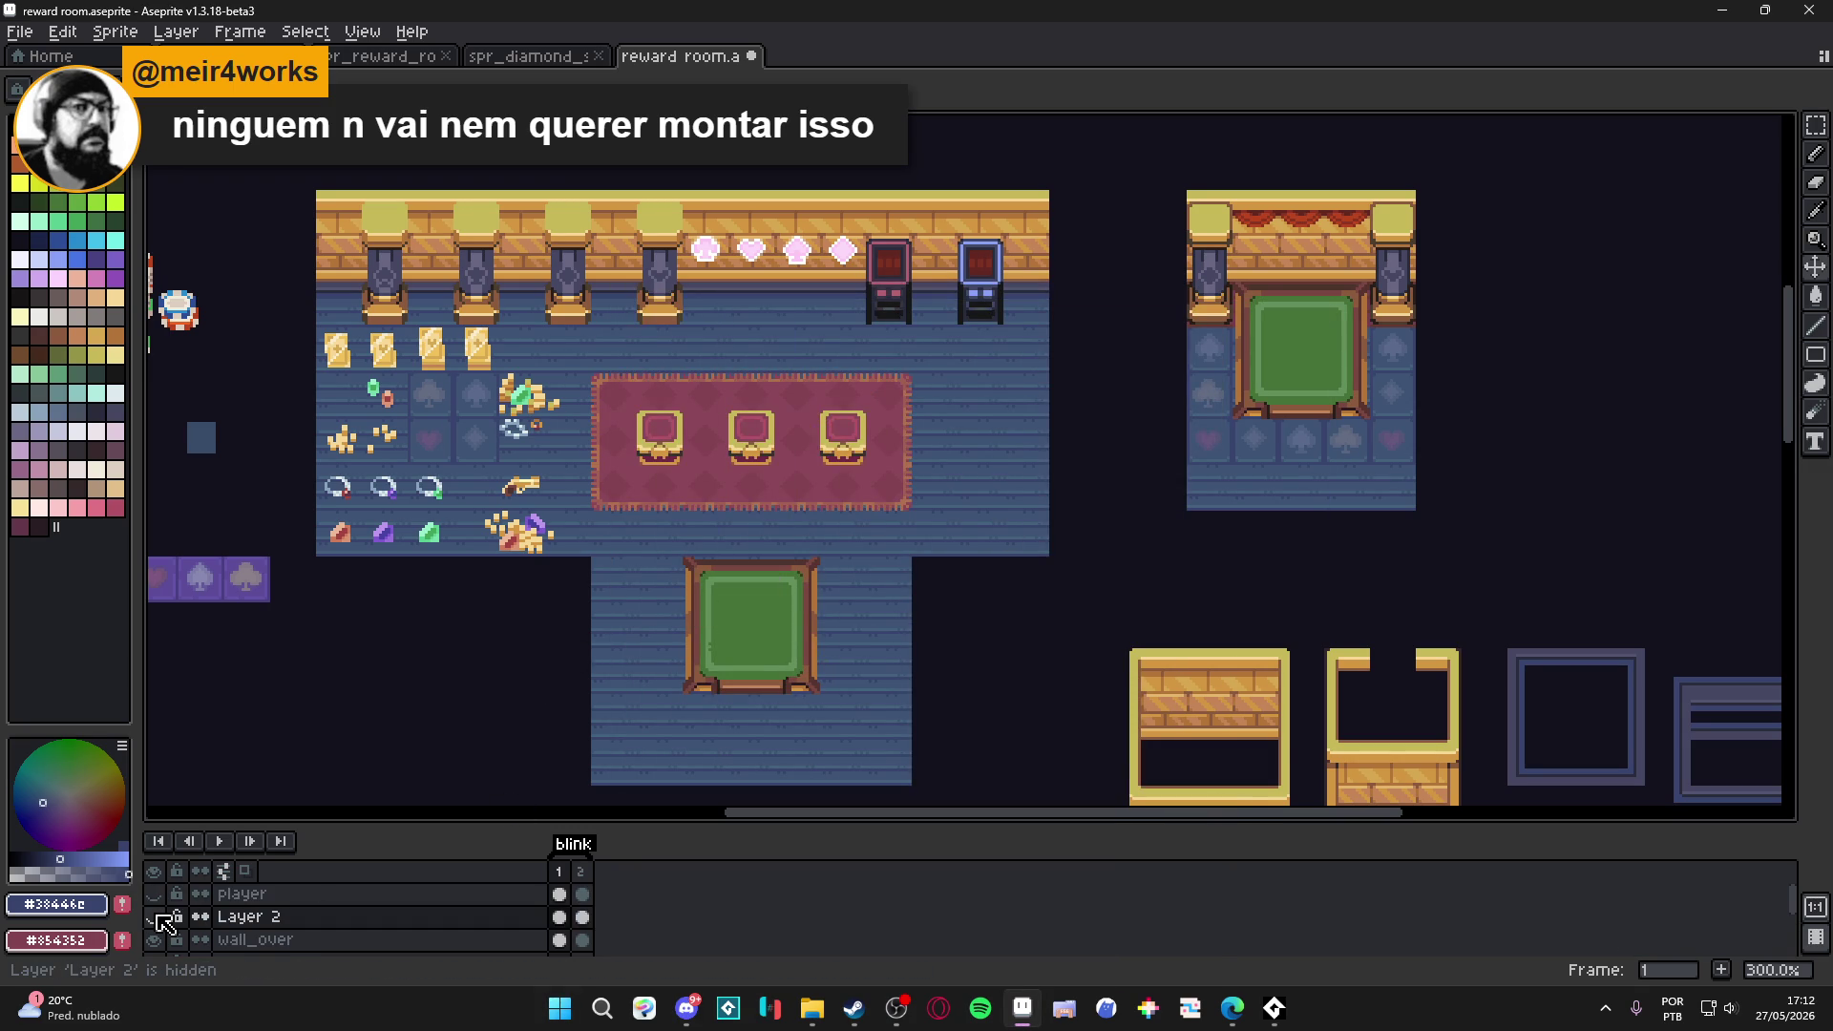
key("super+shift+s")
mouse_move(306, 157)
left_mouse_down()
mouse_move(1107, 596)
mouse_move(1419, 804)
mouse_move(1430, 783)
mouse_move(1284, 781)
mouse_move(1437, 804)
mouse_move(1184, 761)
mouse_move(1065, 799)
left_mouse_up()
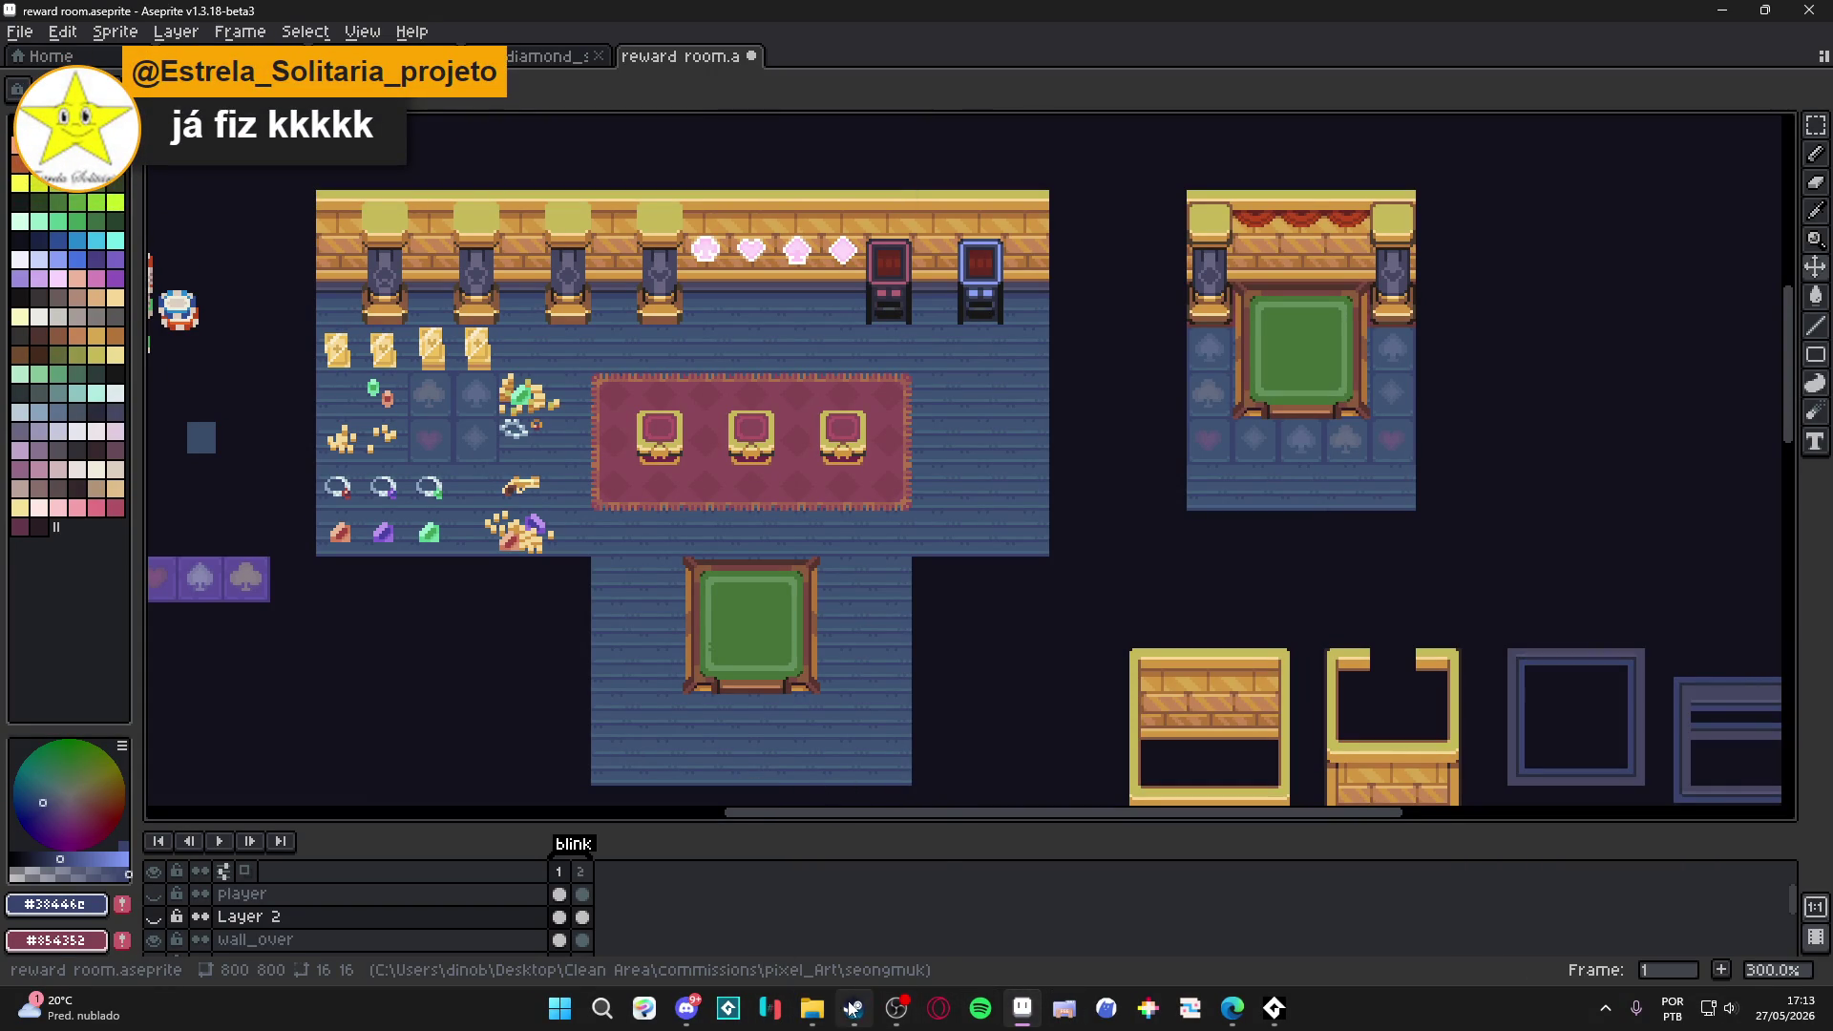
mouse_move(850, 1019)
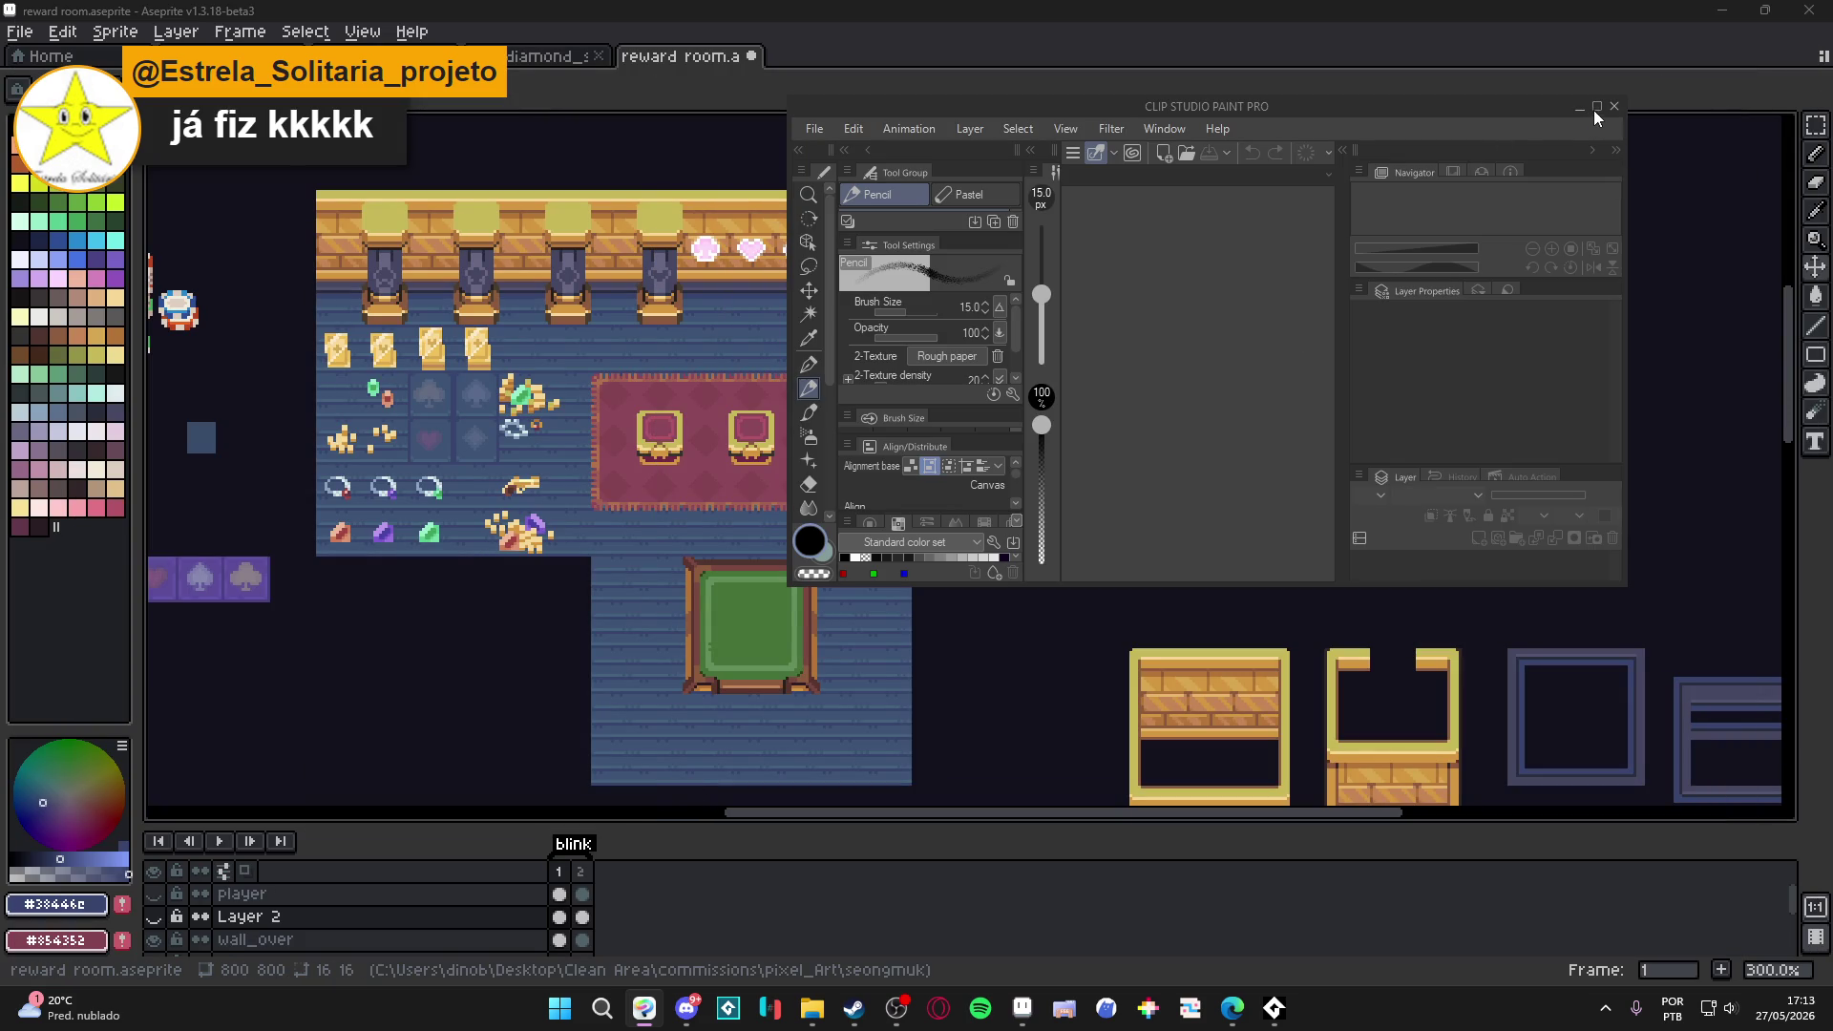
Maximize Clip Studio Paint and paste the room capture into a new 3000×3000 canvas.
left_click(1596, 106)
left_click(22, 35)
left_click(21, 59)
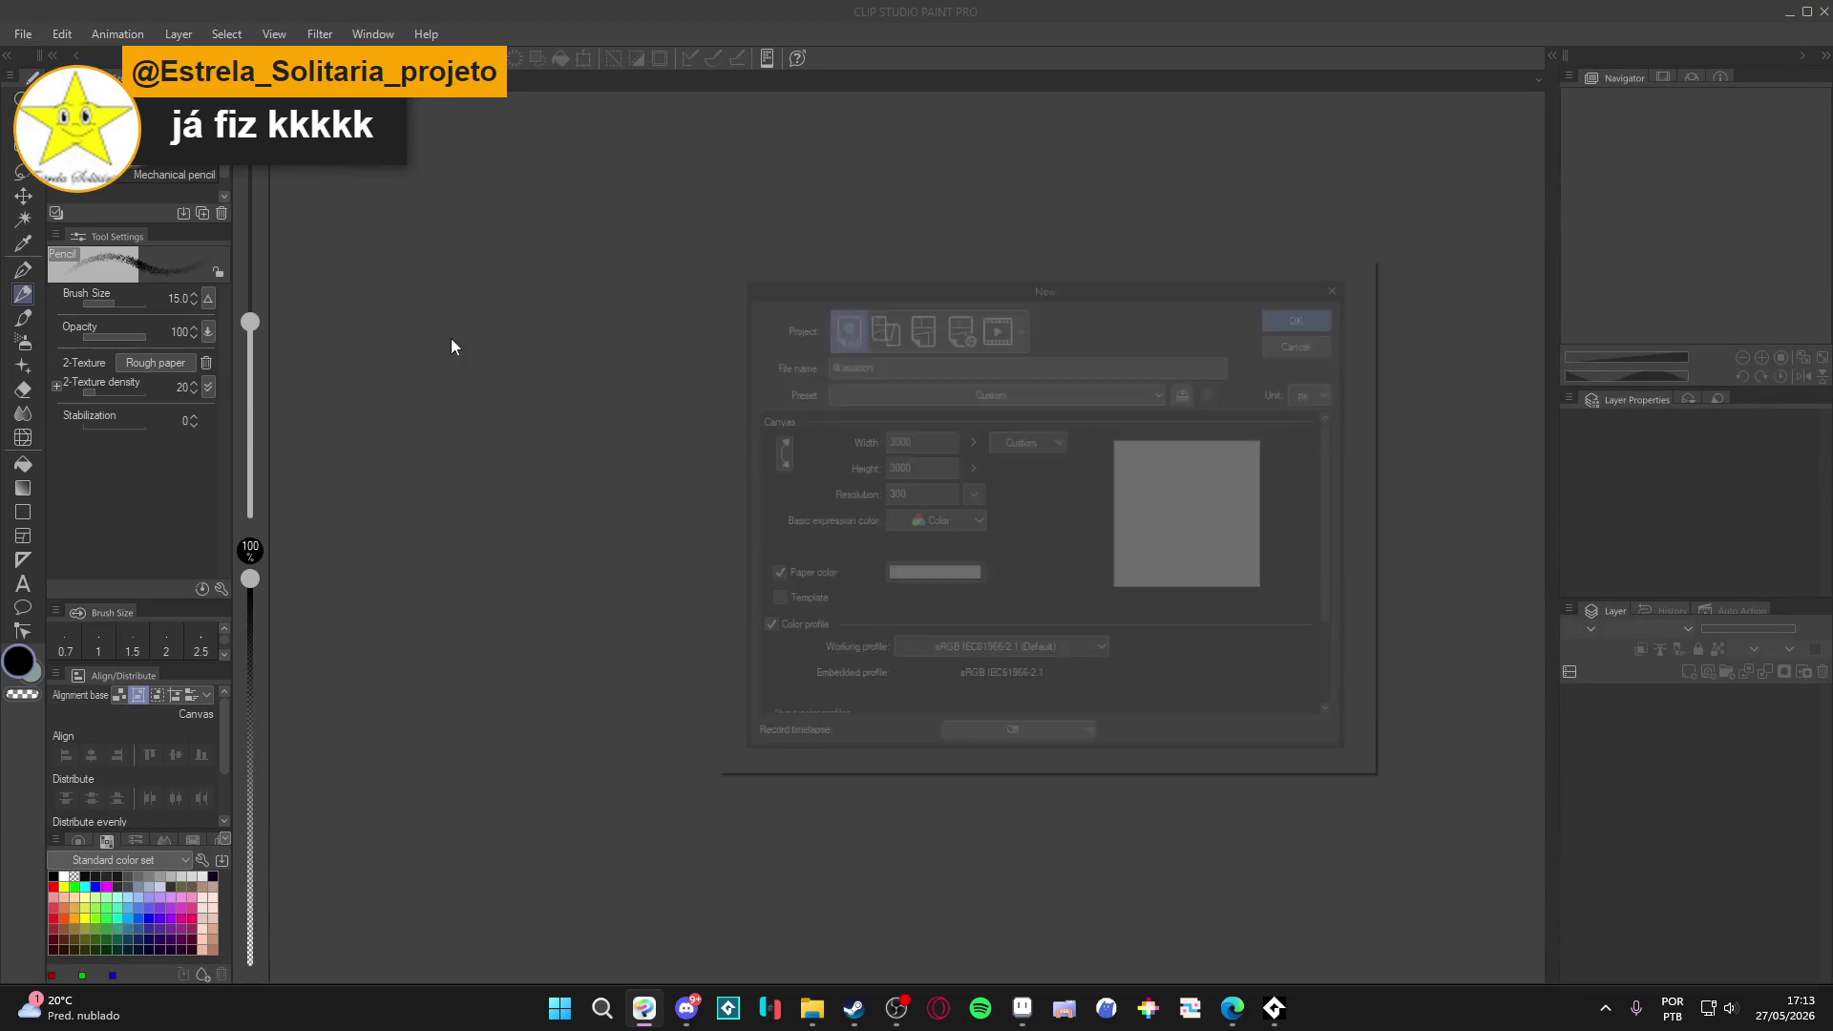
left_click(1318, 309)
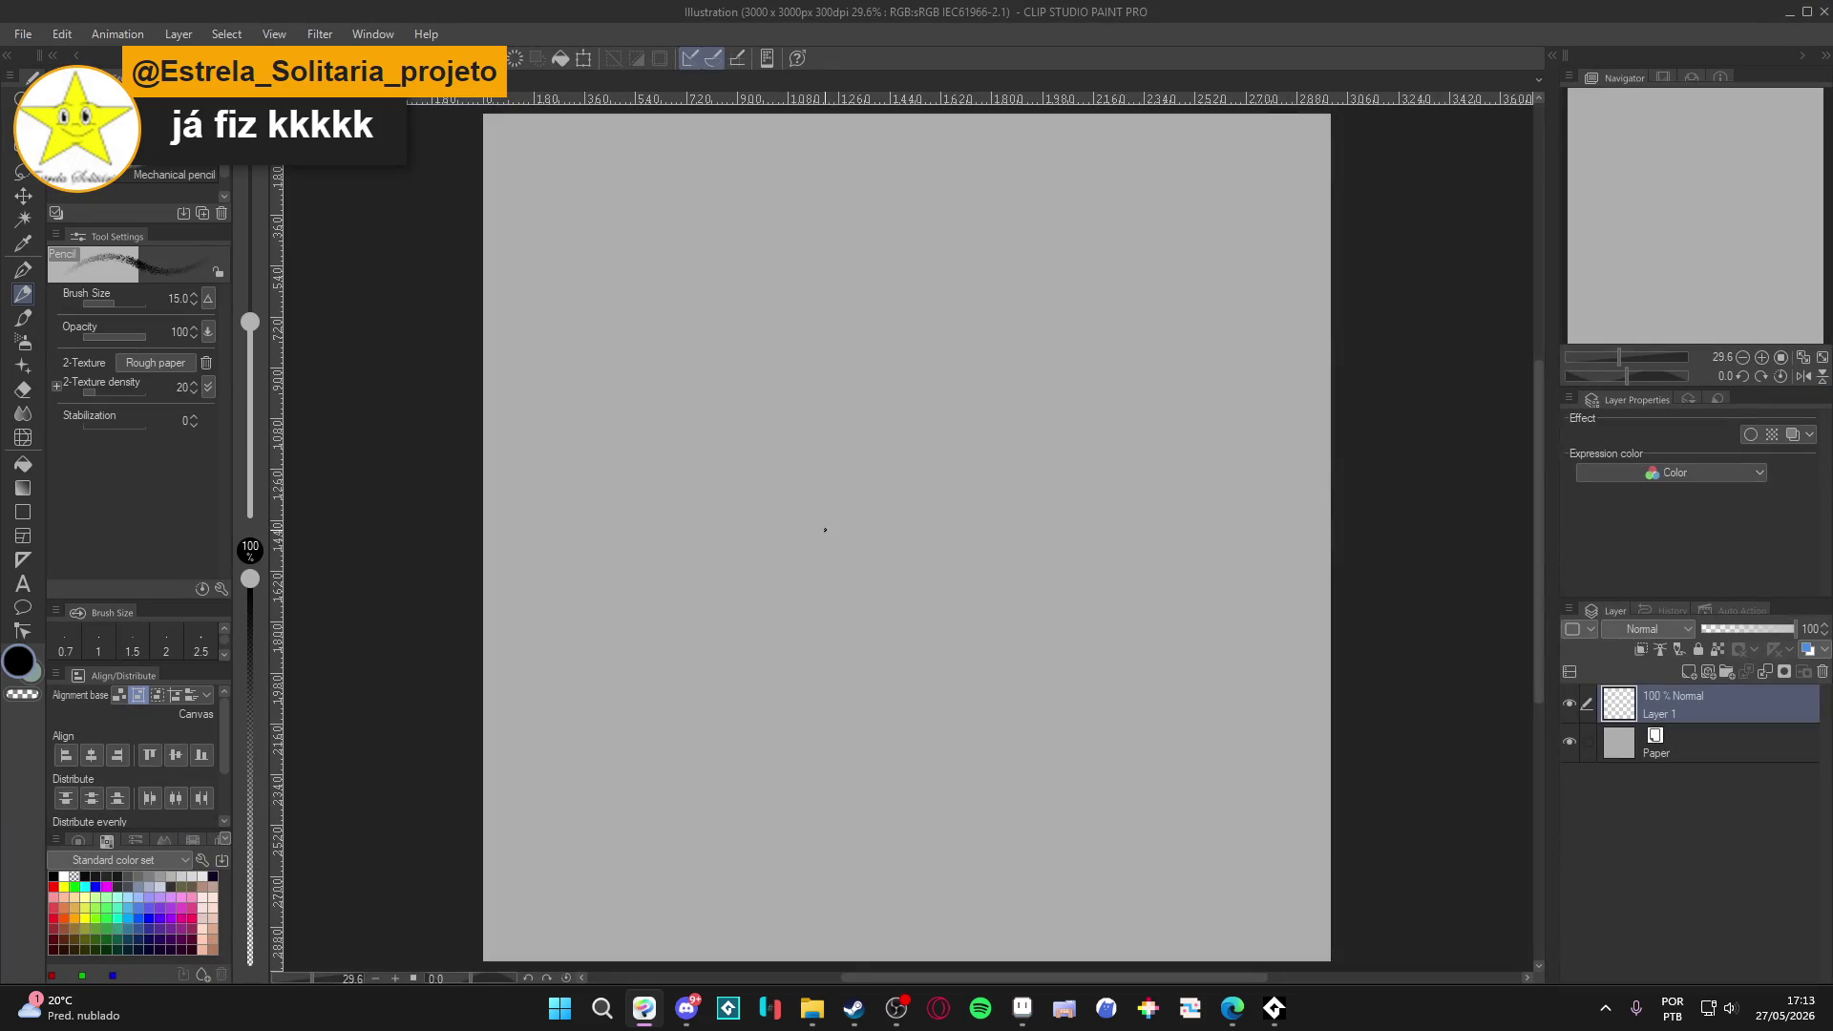
key("ctrl+v")
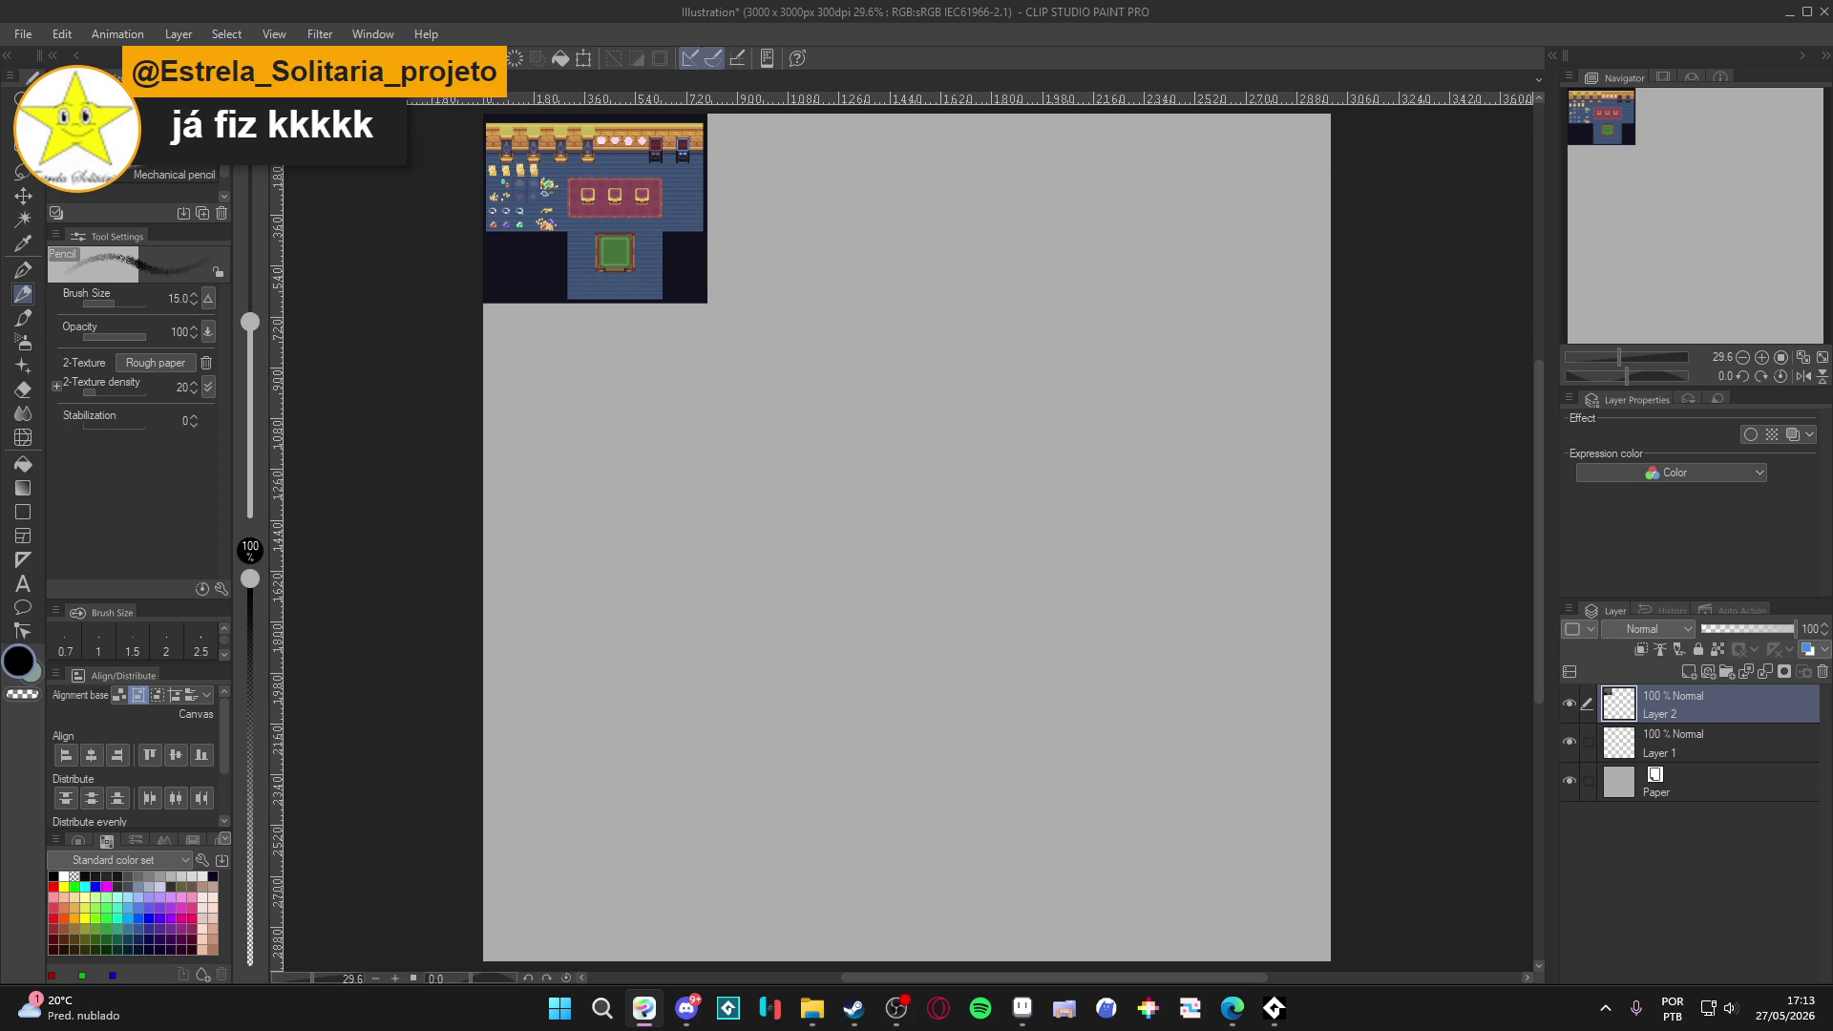
Close the trial canvas without saving, leaving an empty workspace.
key("ctrl+z")
key("ctrl+w")
left_click(926, 375)
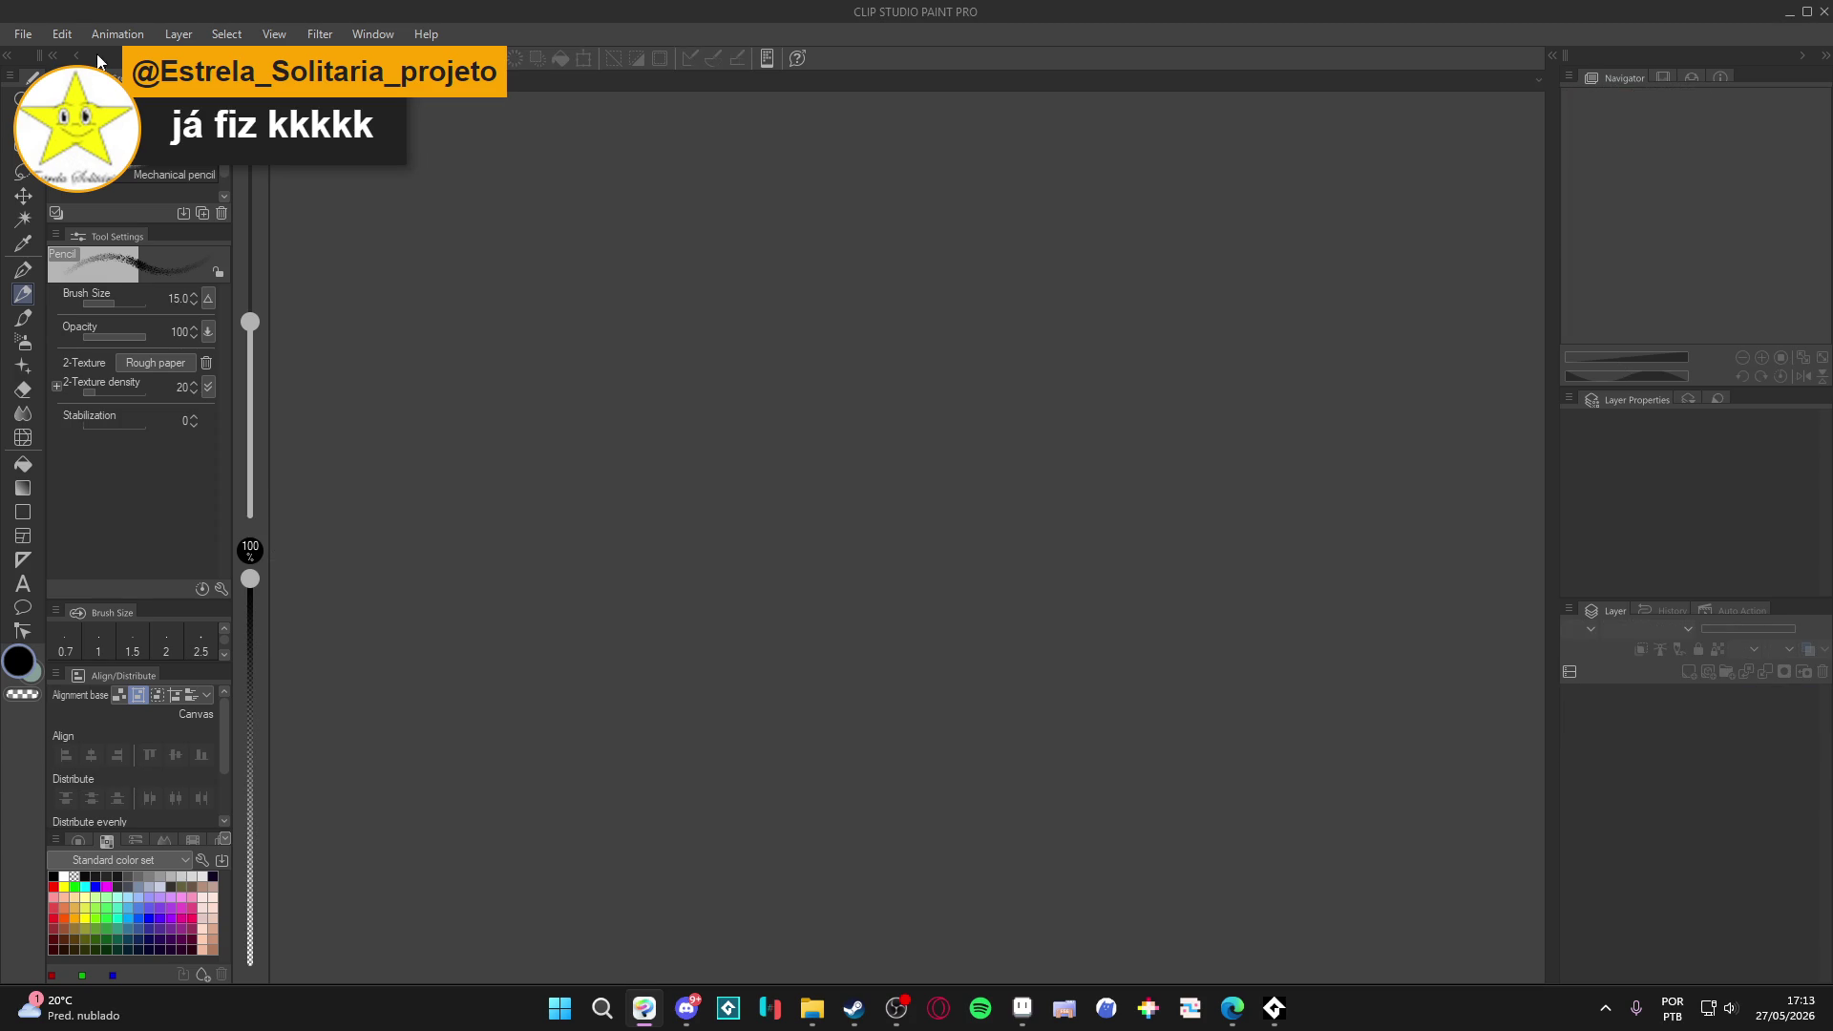
left_click(29, 35)
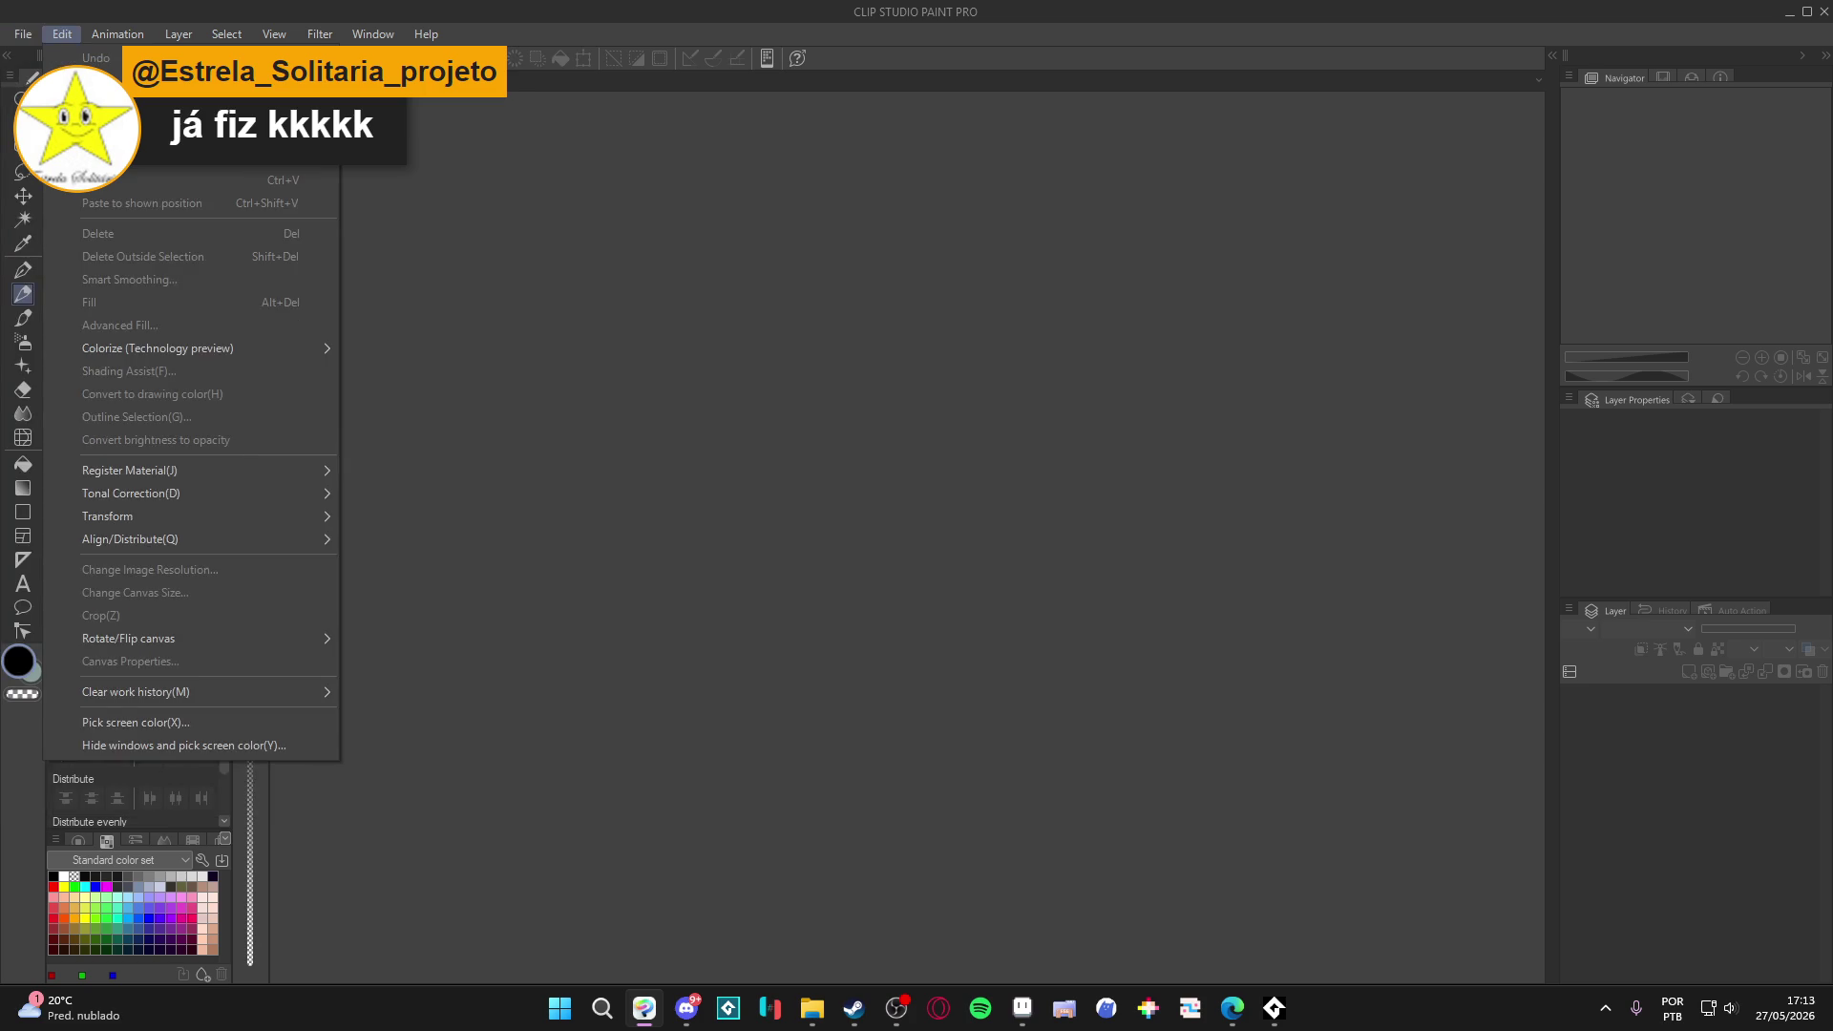
left_click(850, 490)
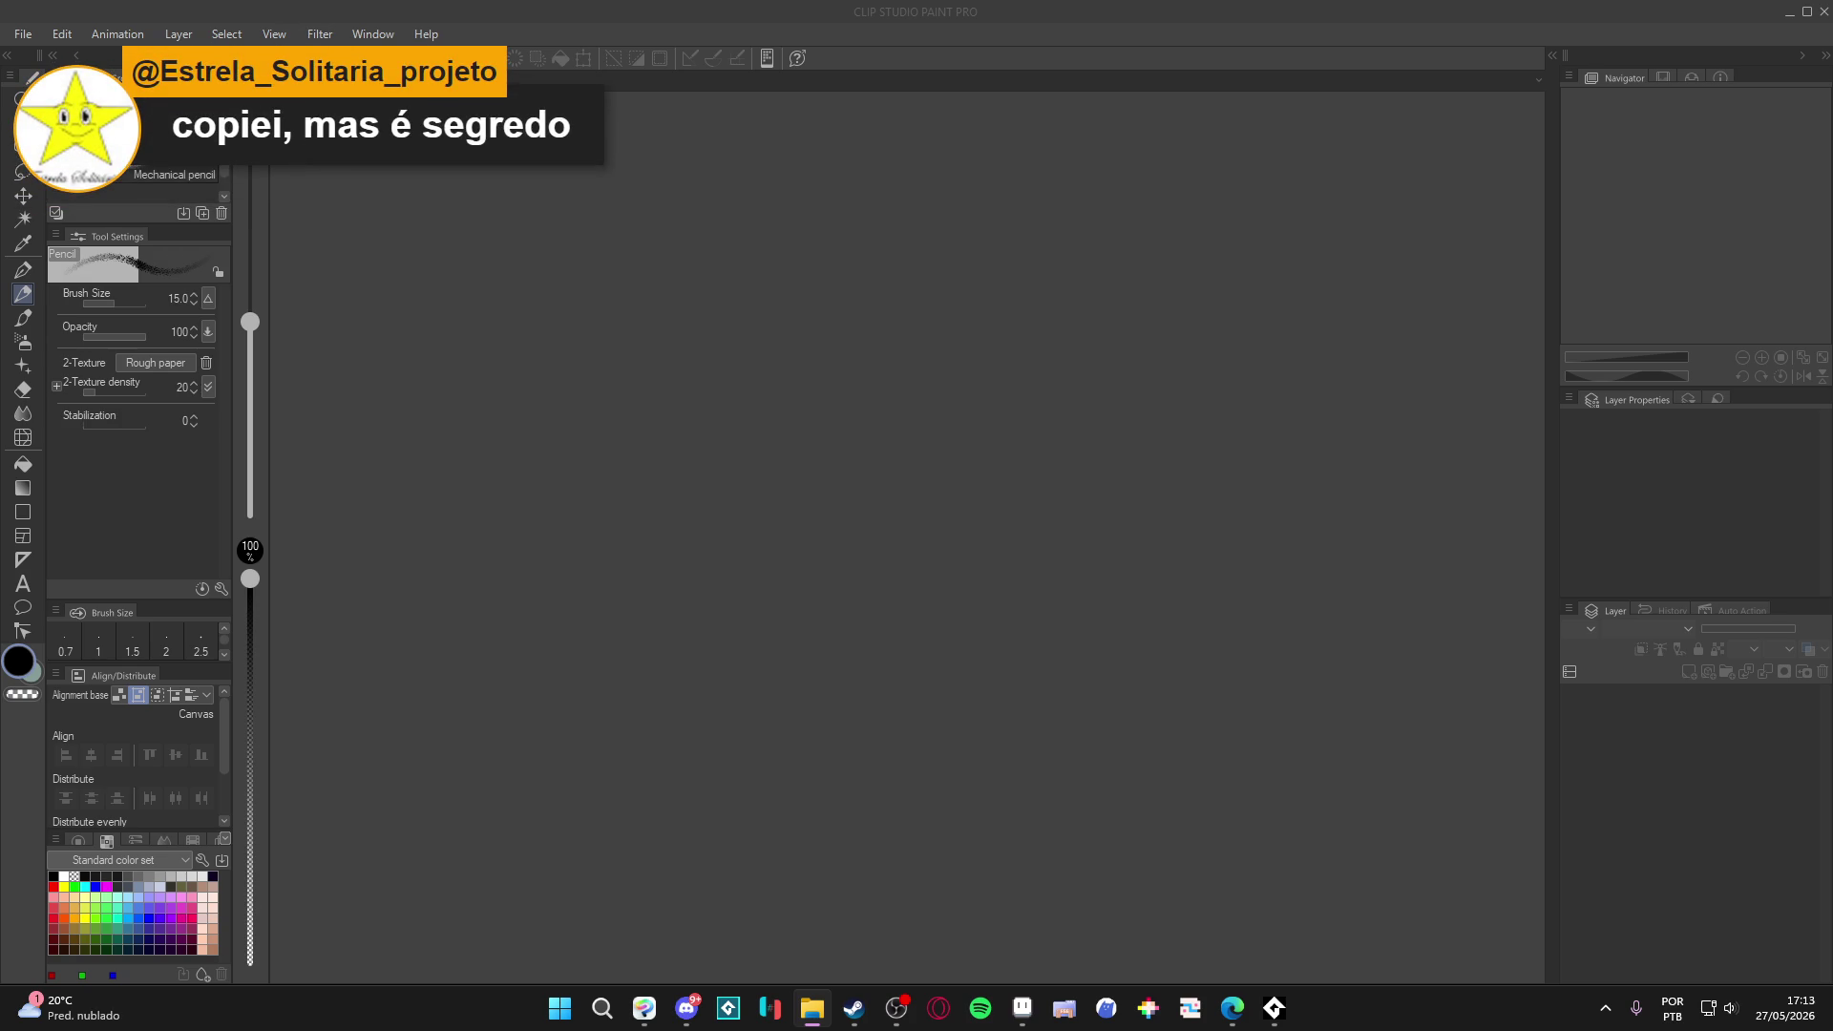
Create a 1280×769 canvas and paste the room screenshot onto it.
left_click(25, 33)
left_click(25, 34)
double_click(926, 435)
type("1280")
key("Tab")
type("769")
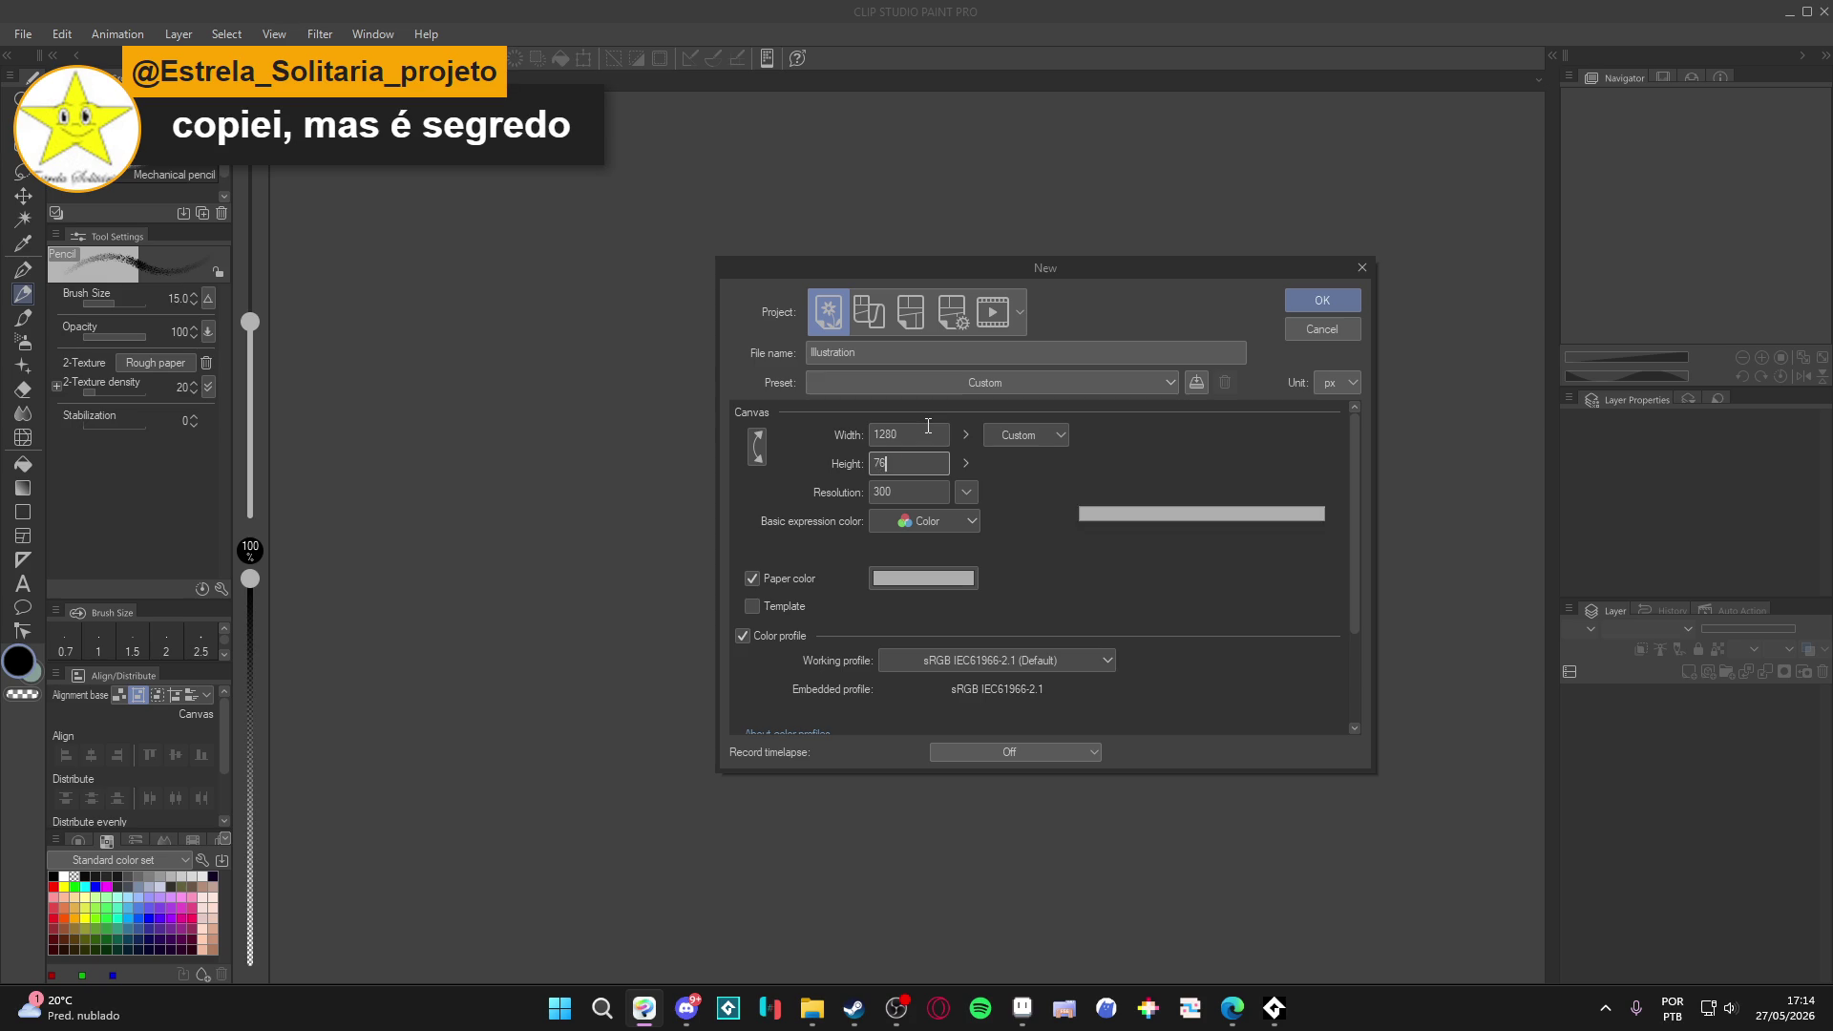
key("Return")
key("ctrl+v")
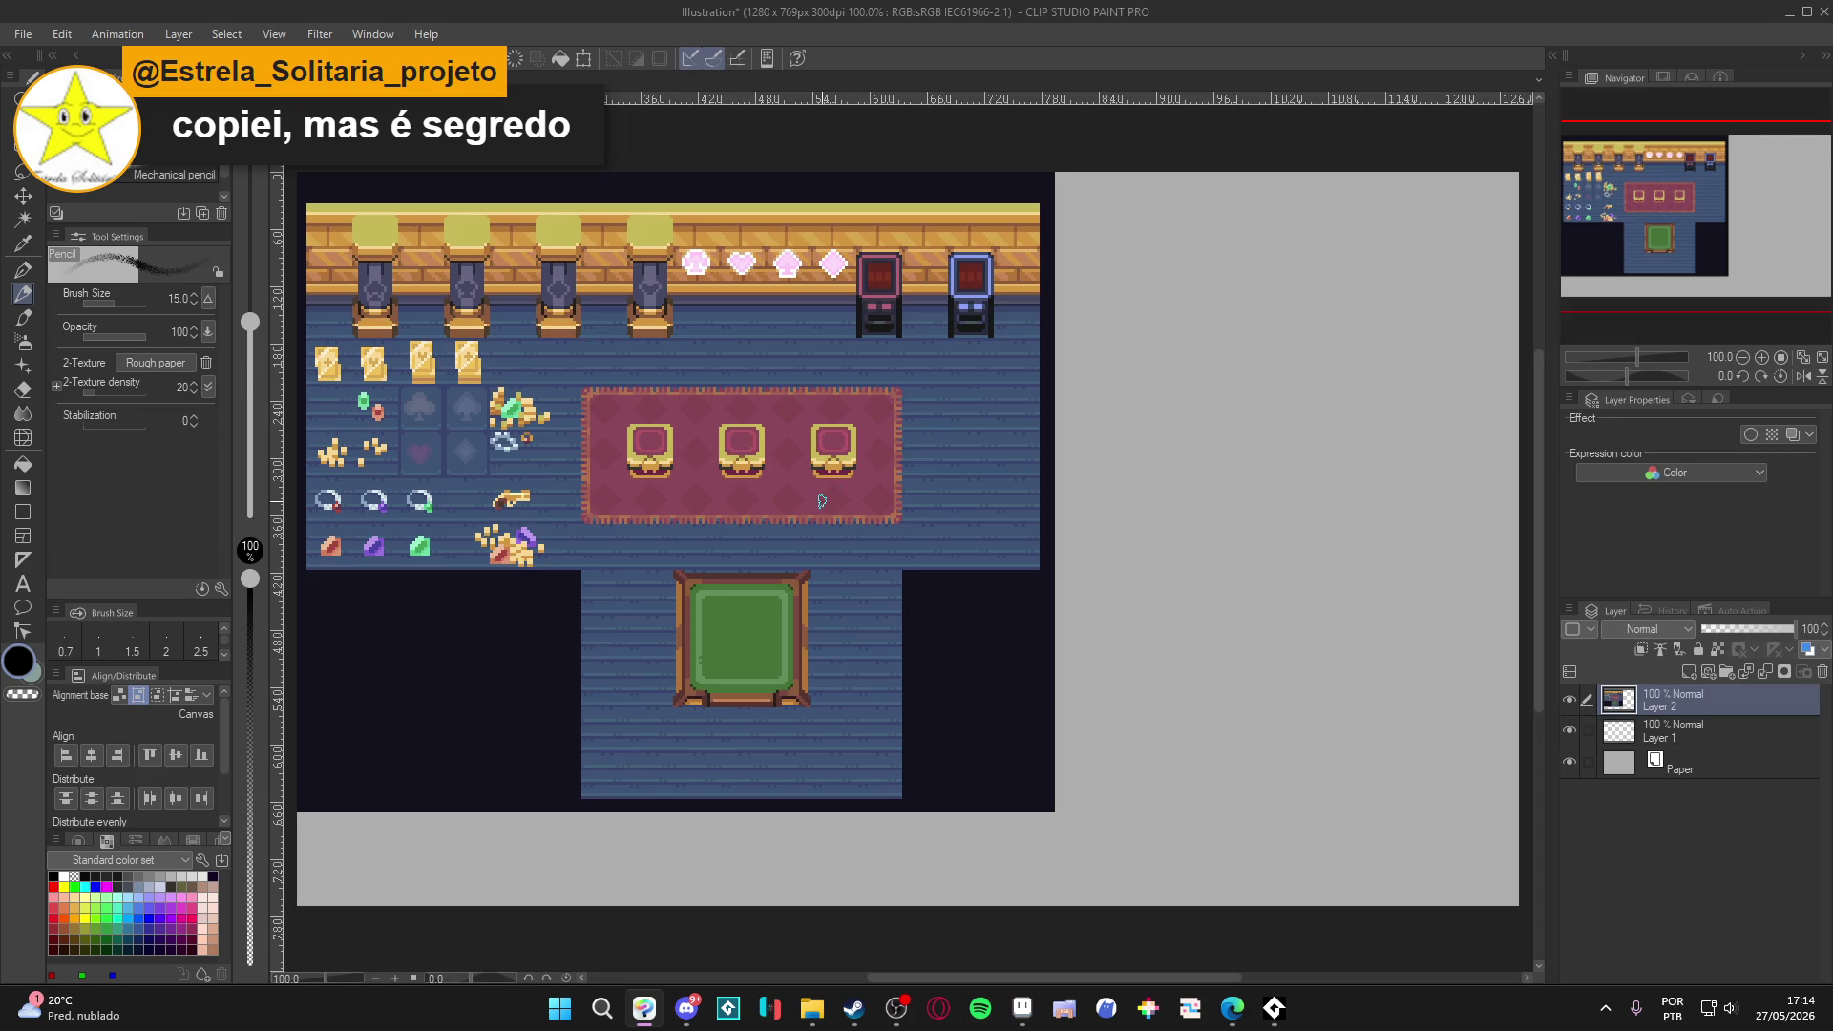
Centre the room art horizontally and vertically on the canvas.
key("k")
scroll(790, 528, "down", 1)
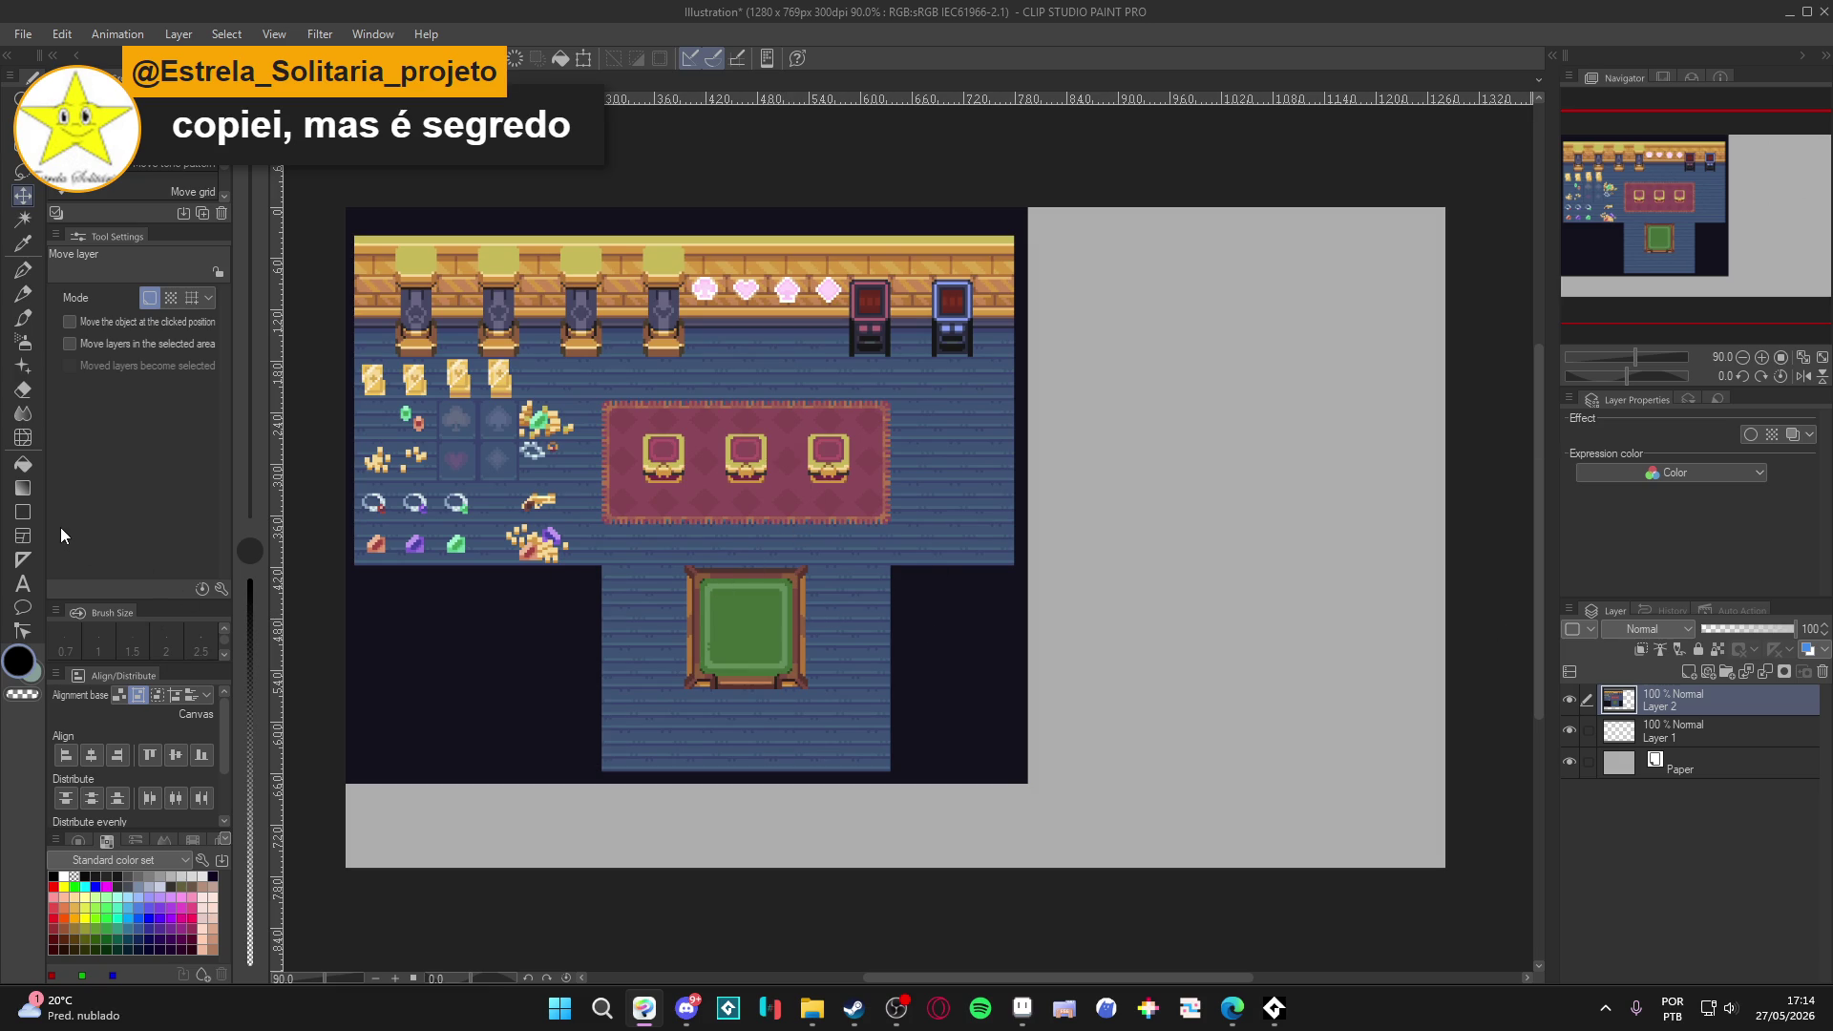
left_click(119, 758)
left_click(176, 757)
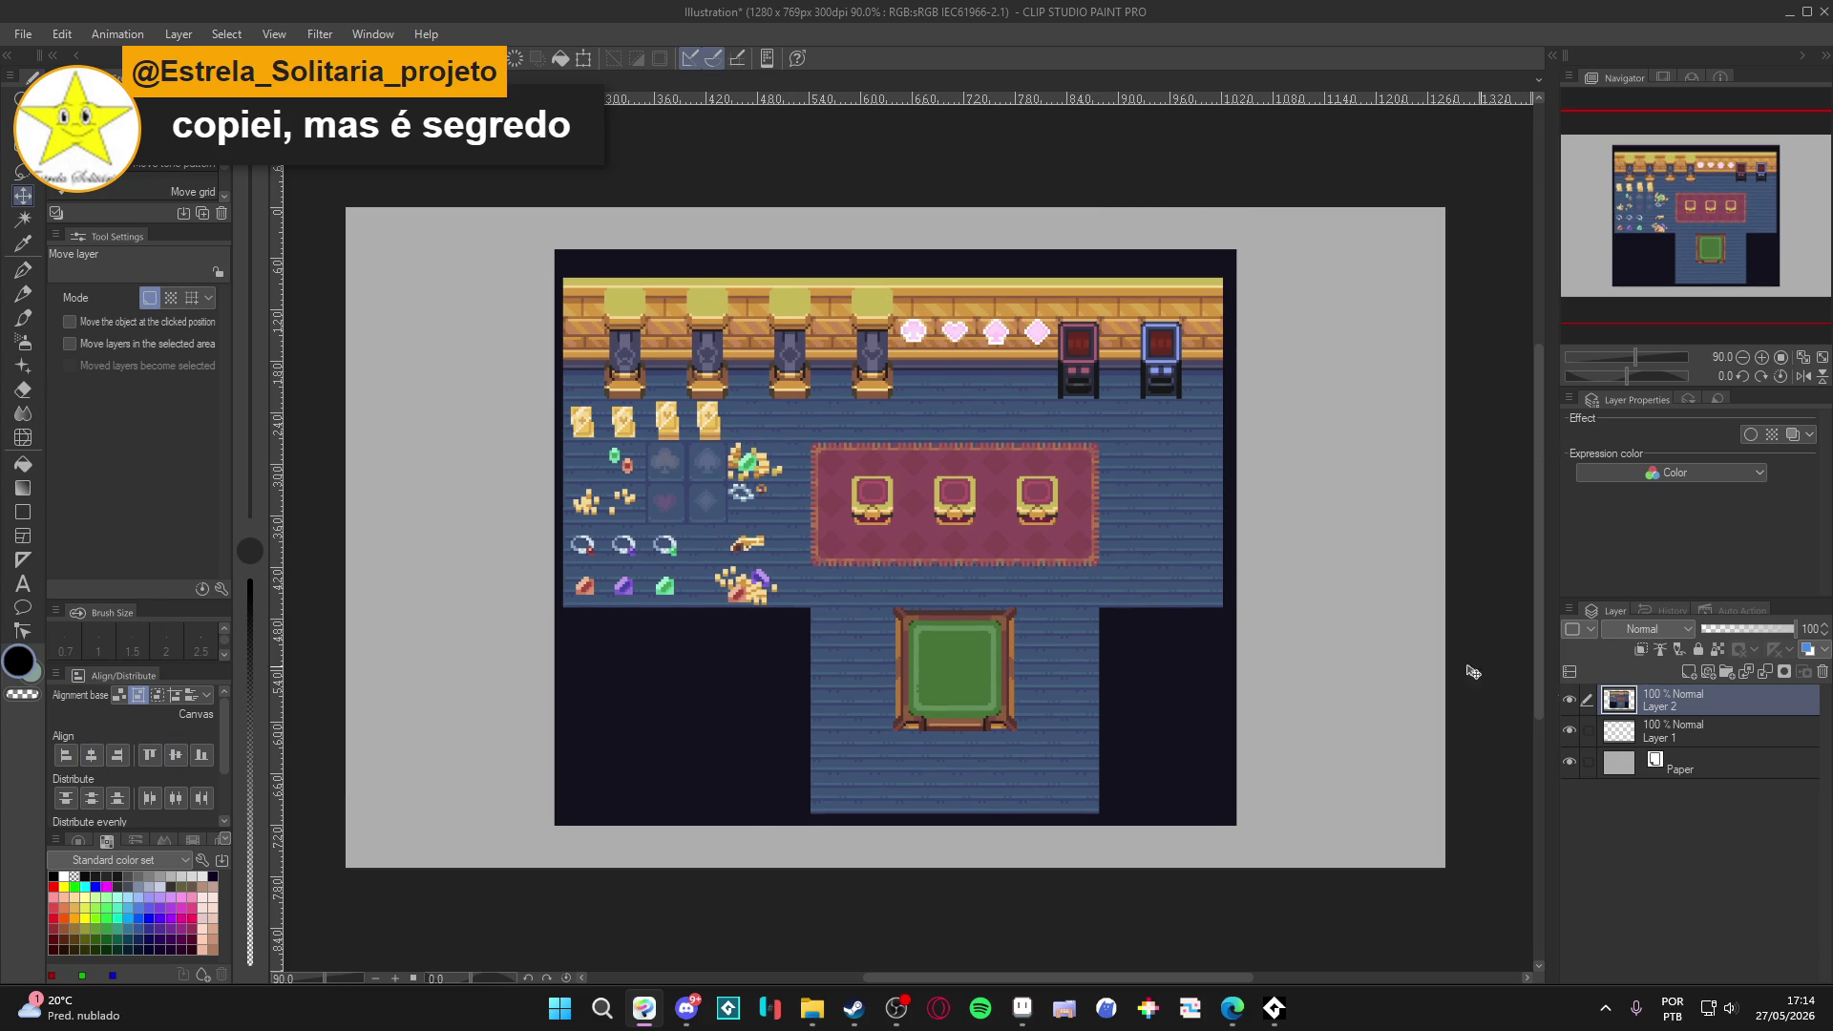
Fill the grey margins with dark navy, checking Layers 1 and 2 by toggling visibility.
key("g")
left_click(1208, 688, "alt")
left_click(1214, 691)
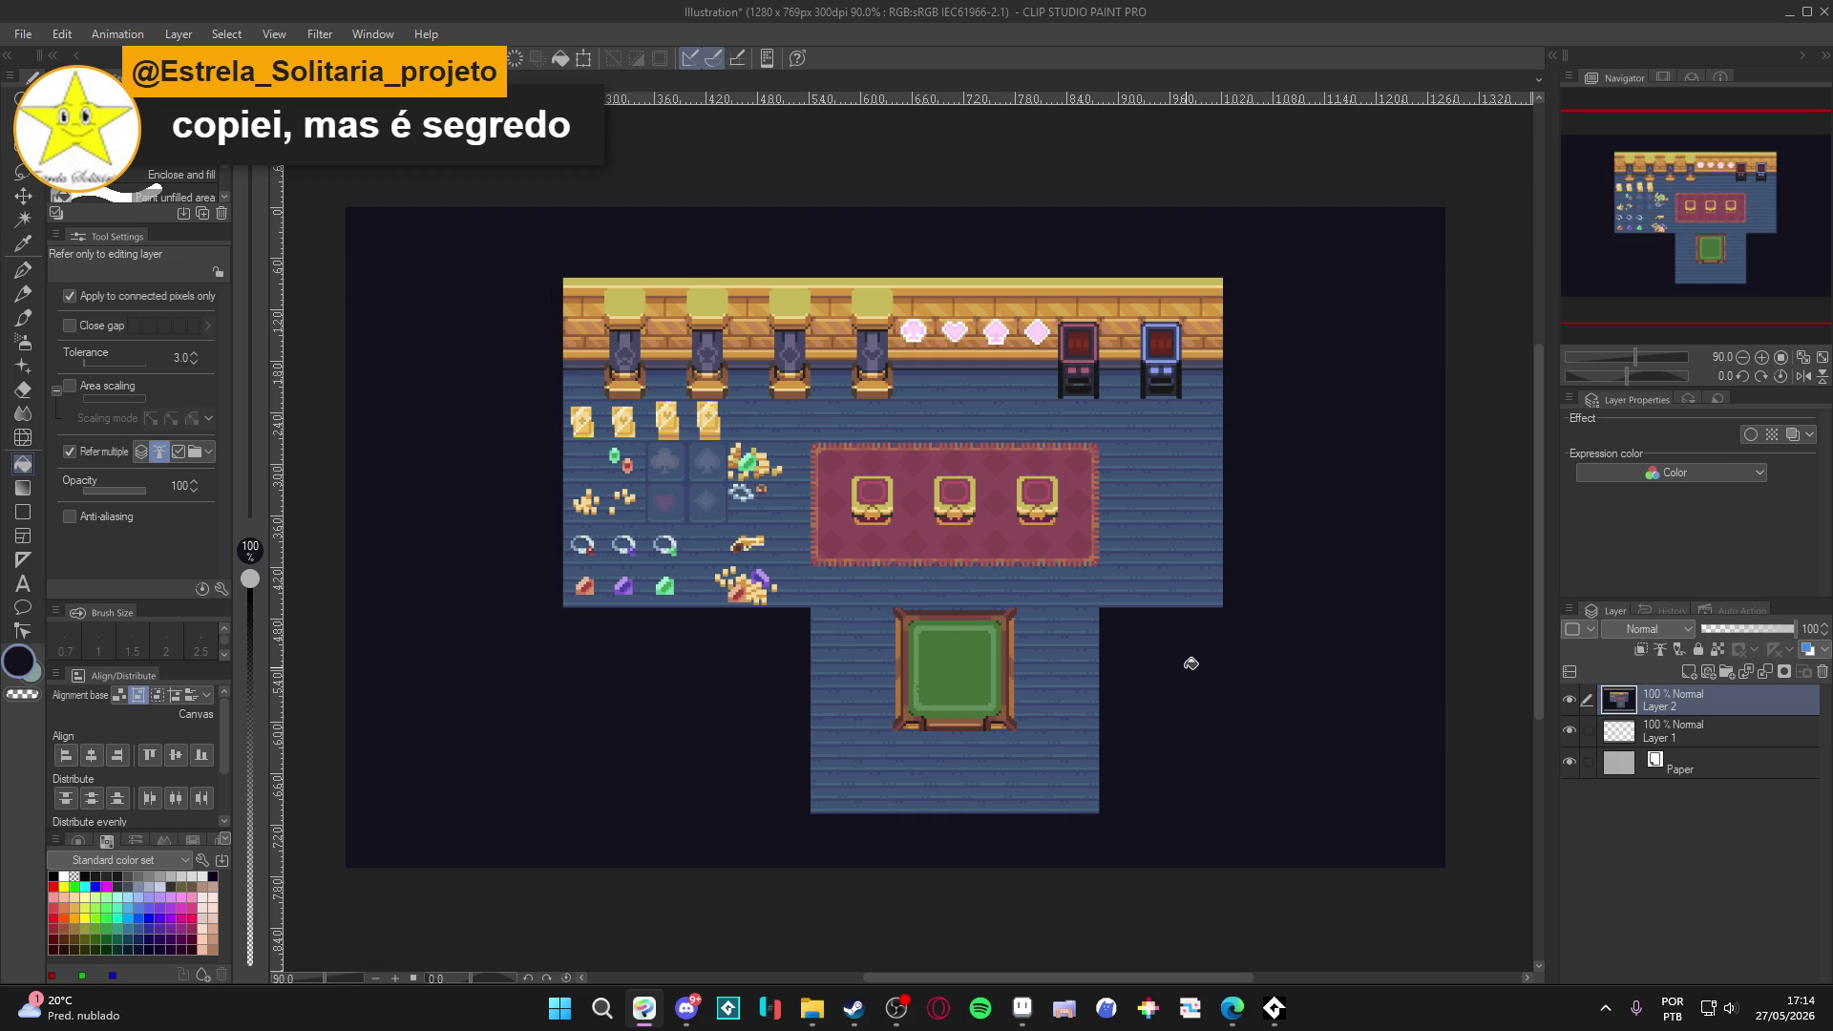
left_click(1568, 729)
left_click(1569, 729)
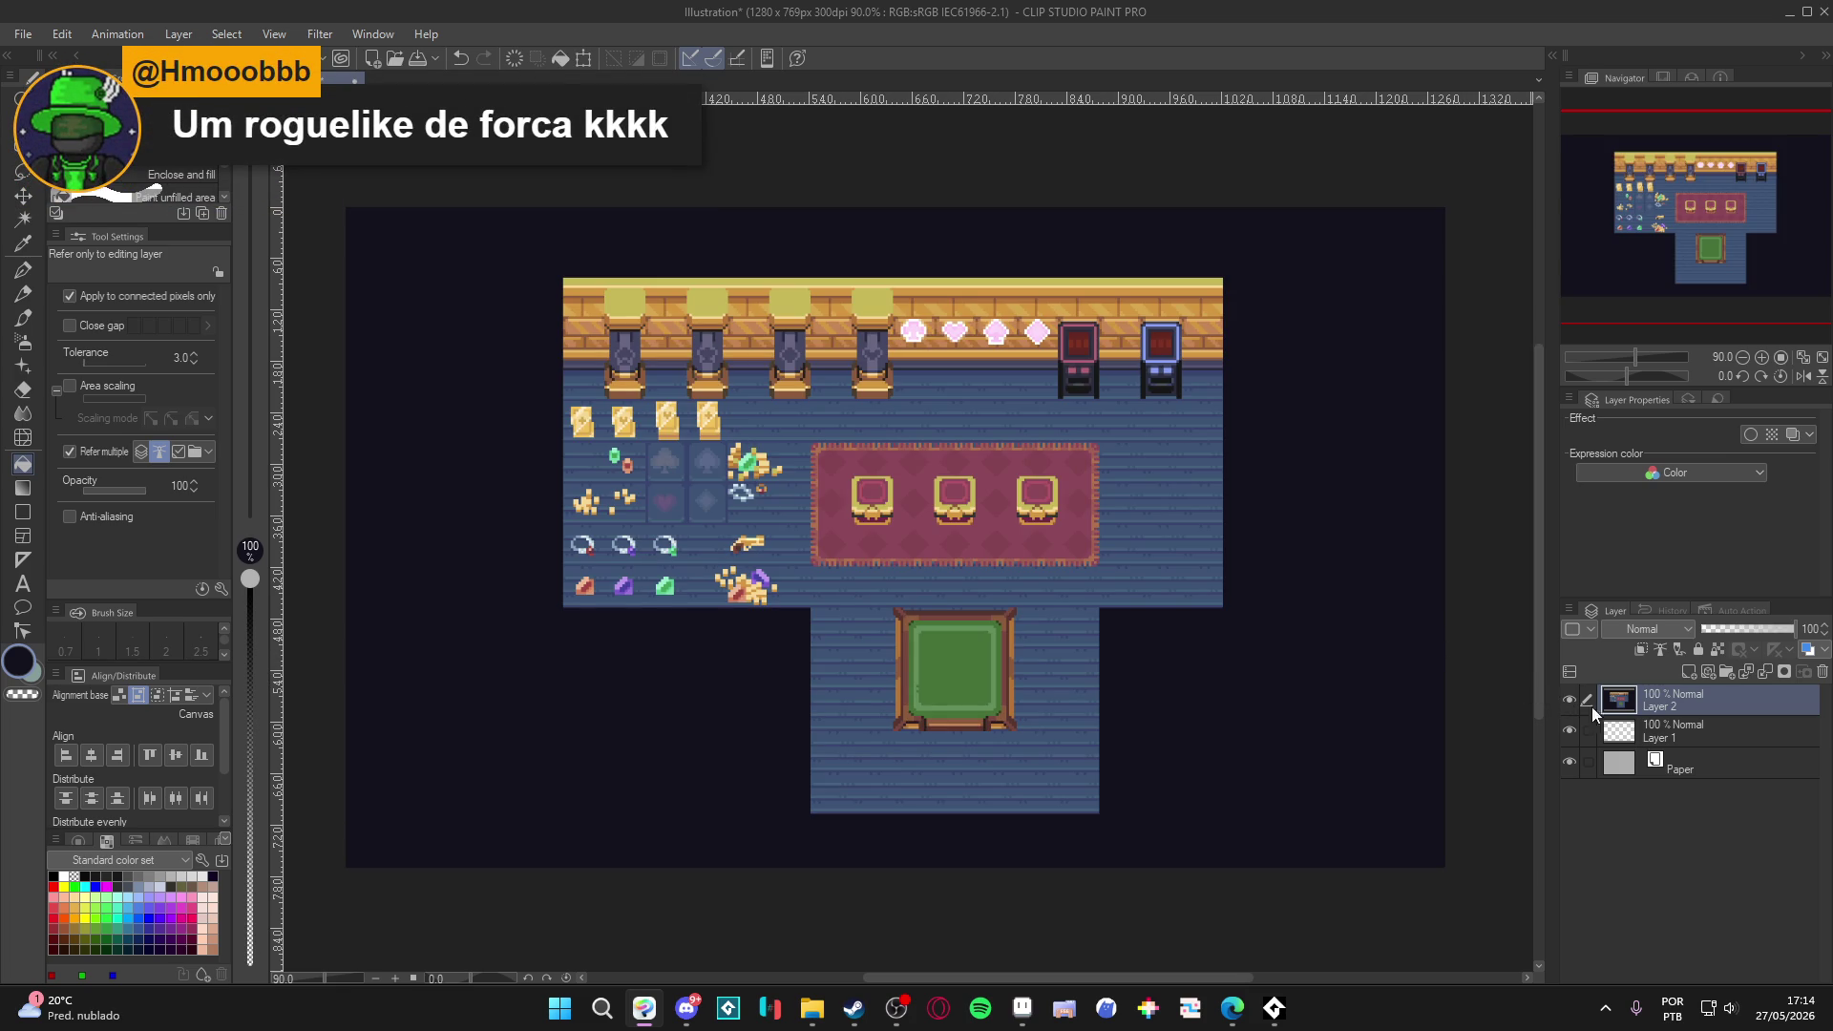
left_click(1568, 699)
left_click(1569, 699)
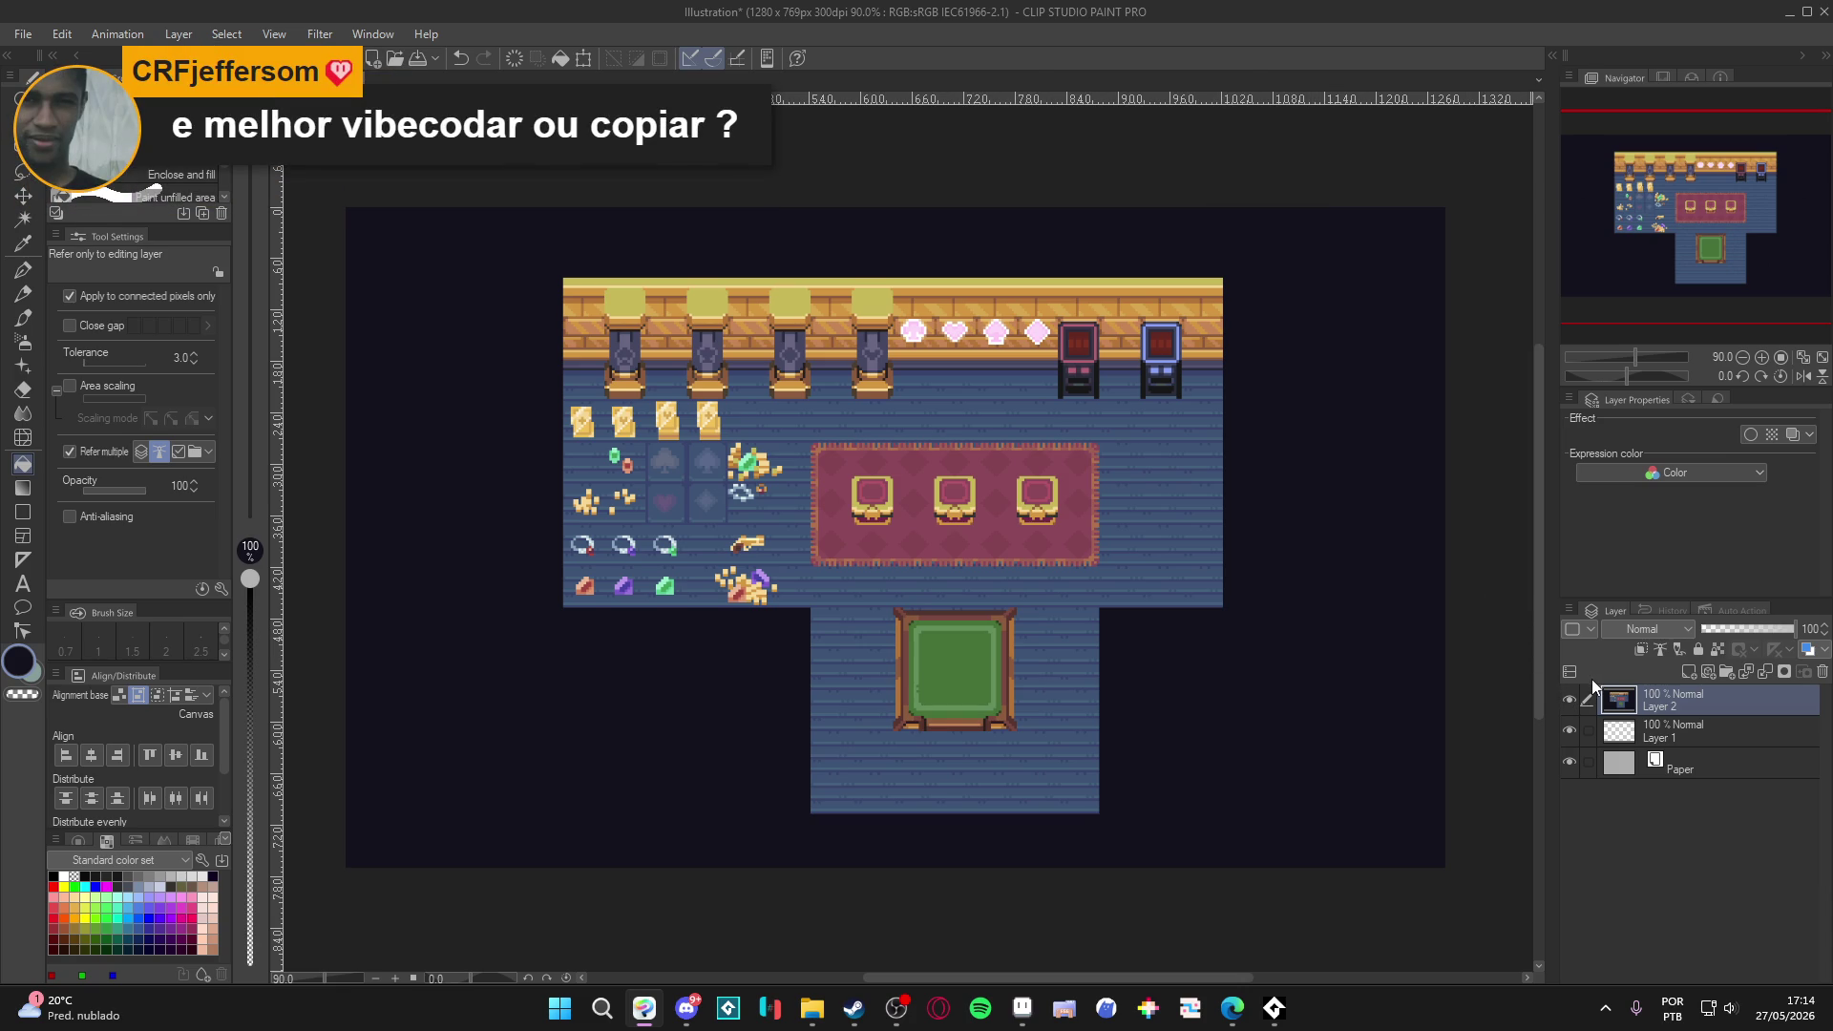
left_click(1573, 697)
left_click(1573, 697)
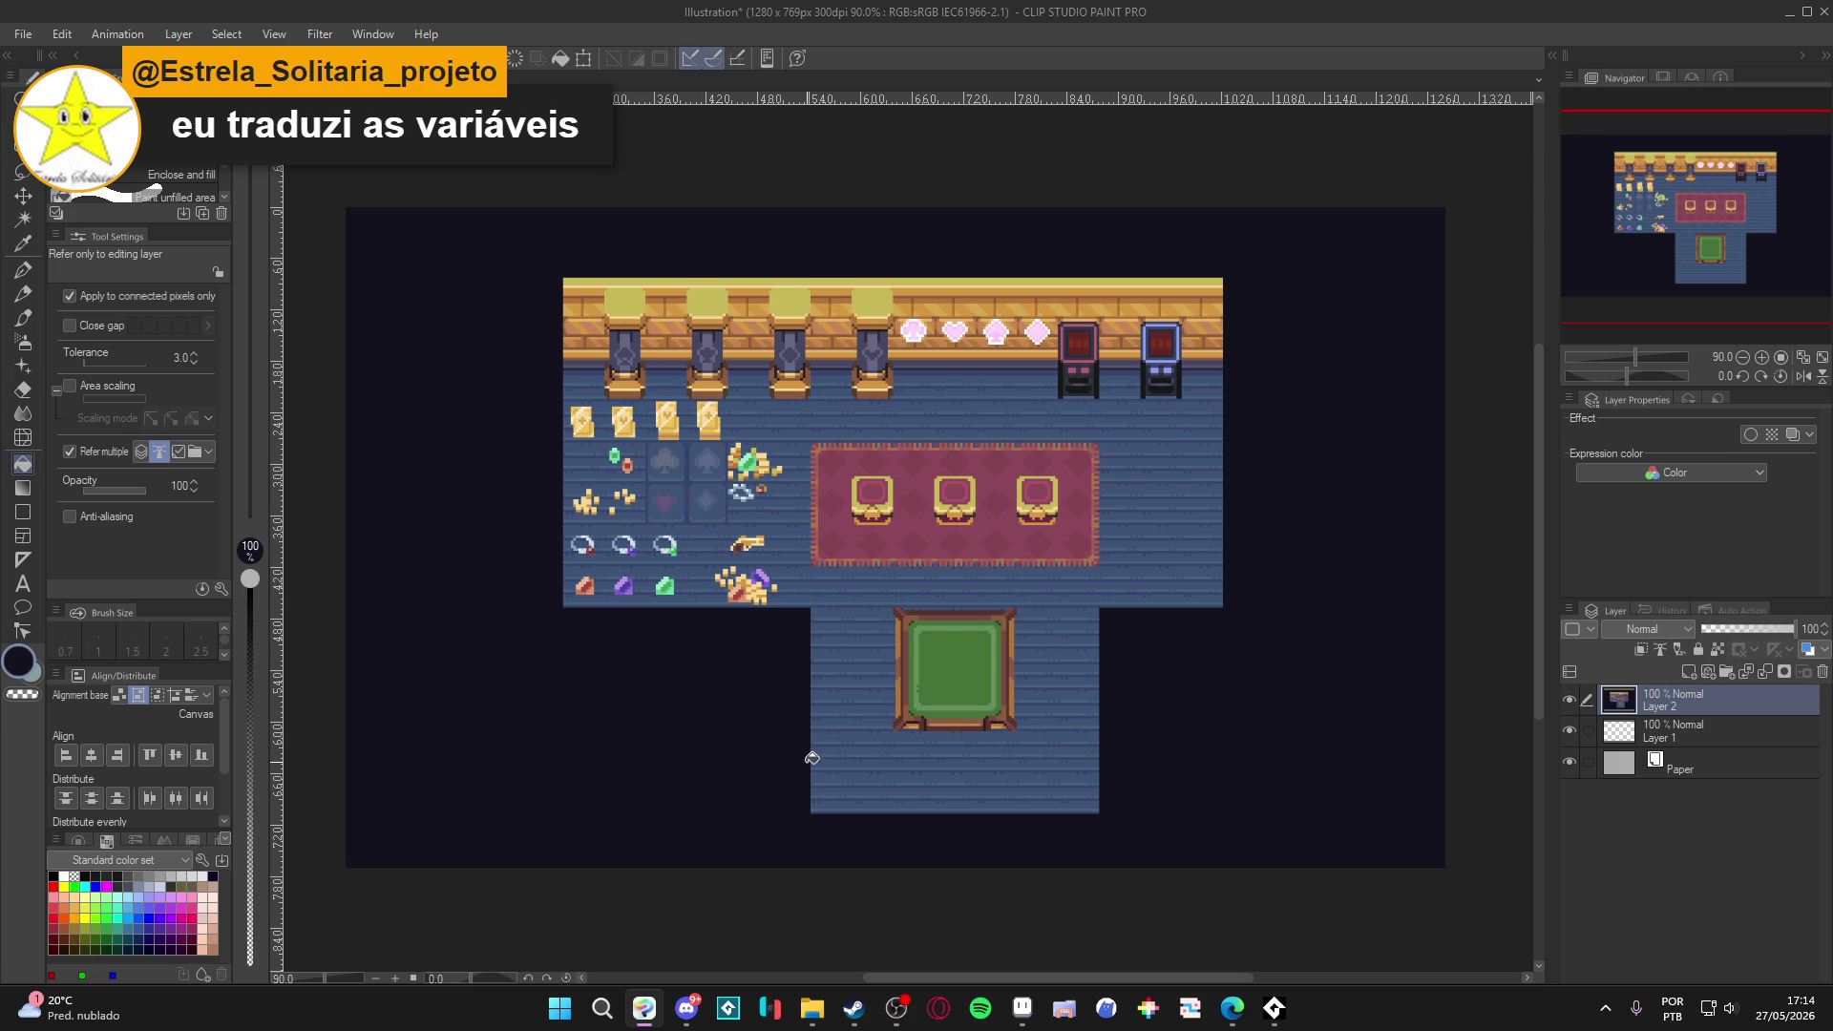
Try shifting the room art up and left, then undo the move.
key("k")
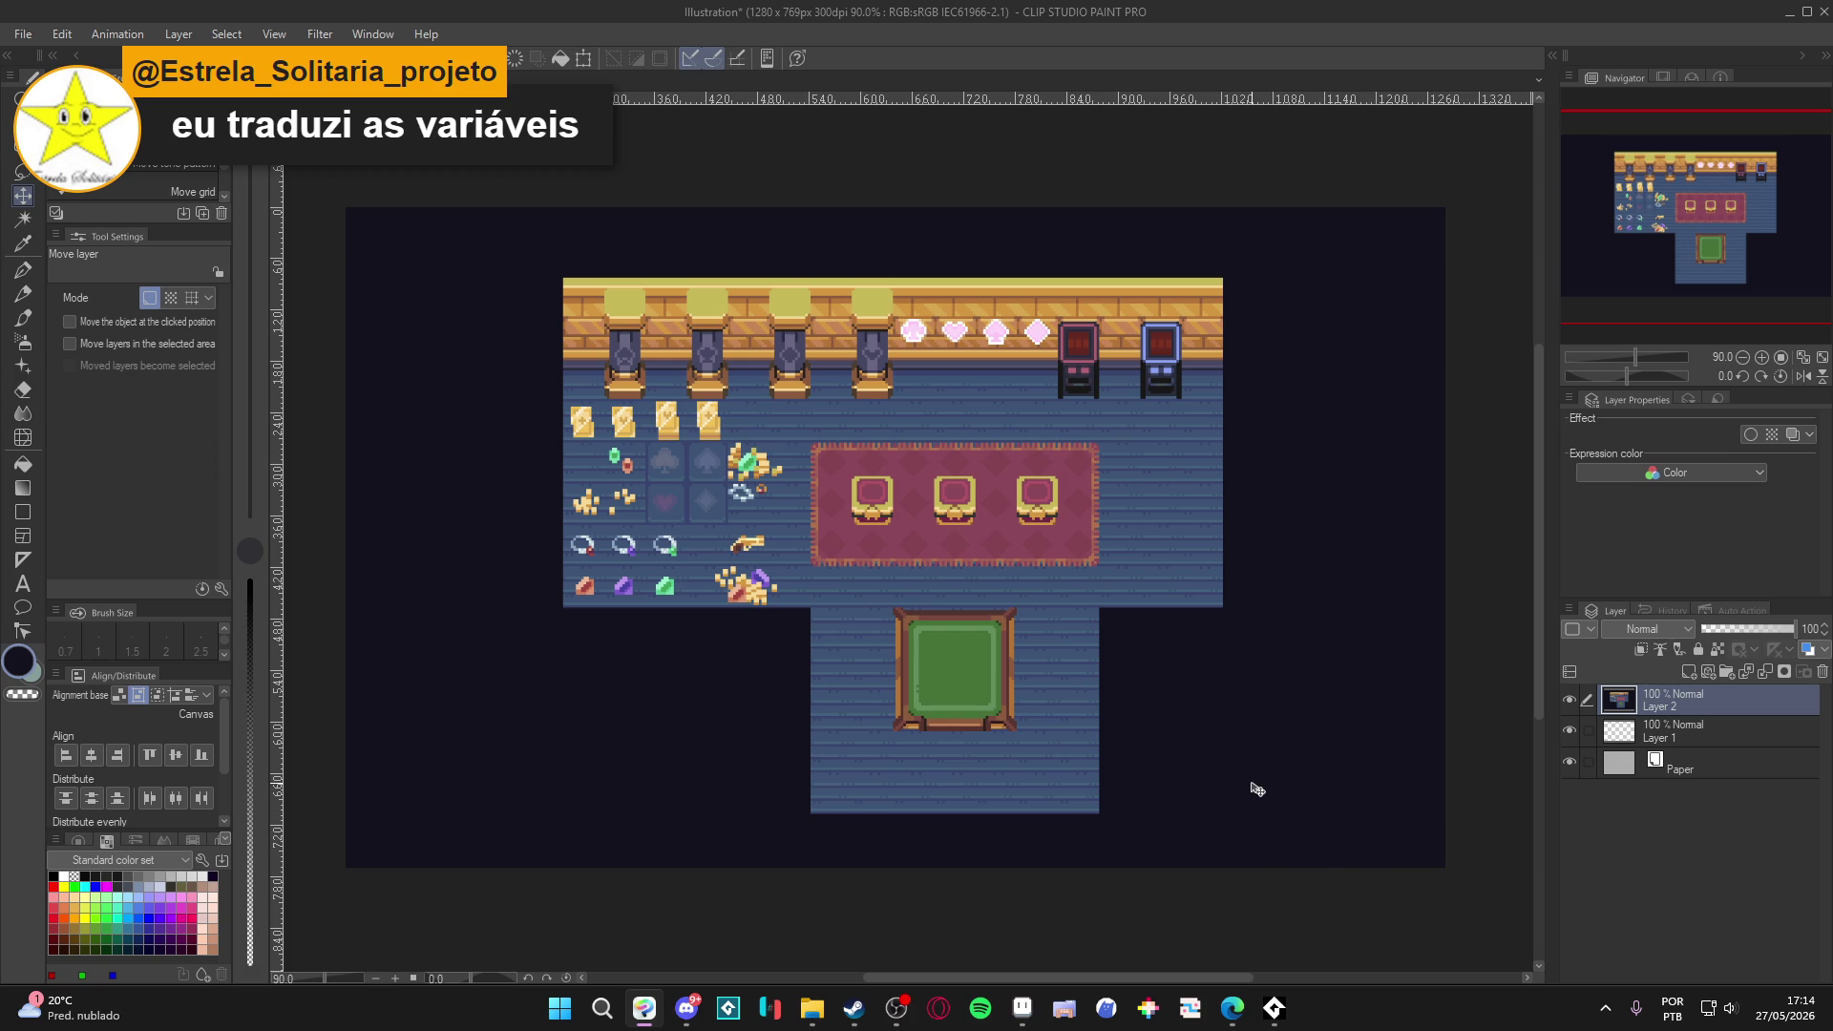
left_click_drag(1246, 788, 1233, 746)
key("ctrl+z")
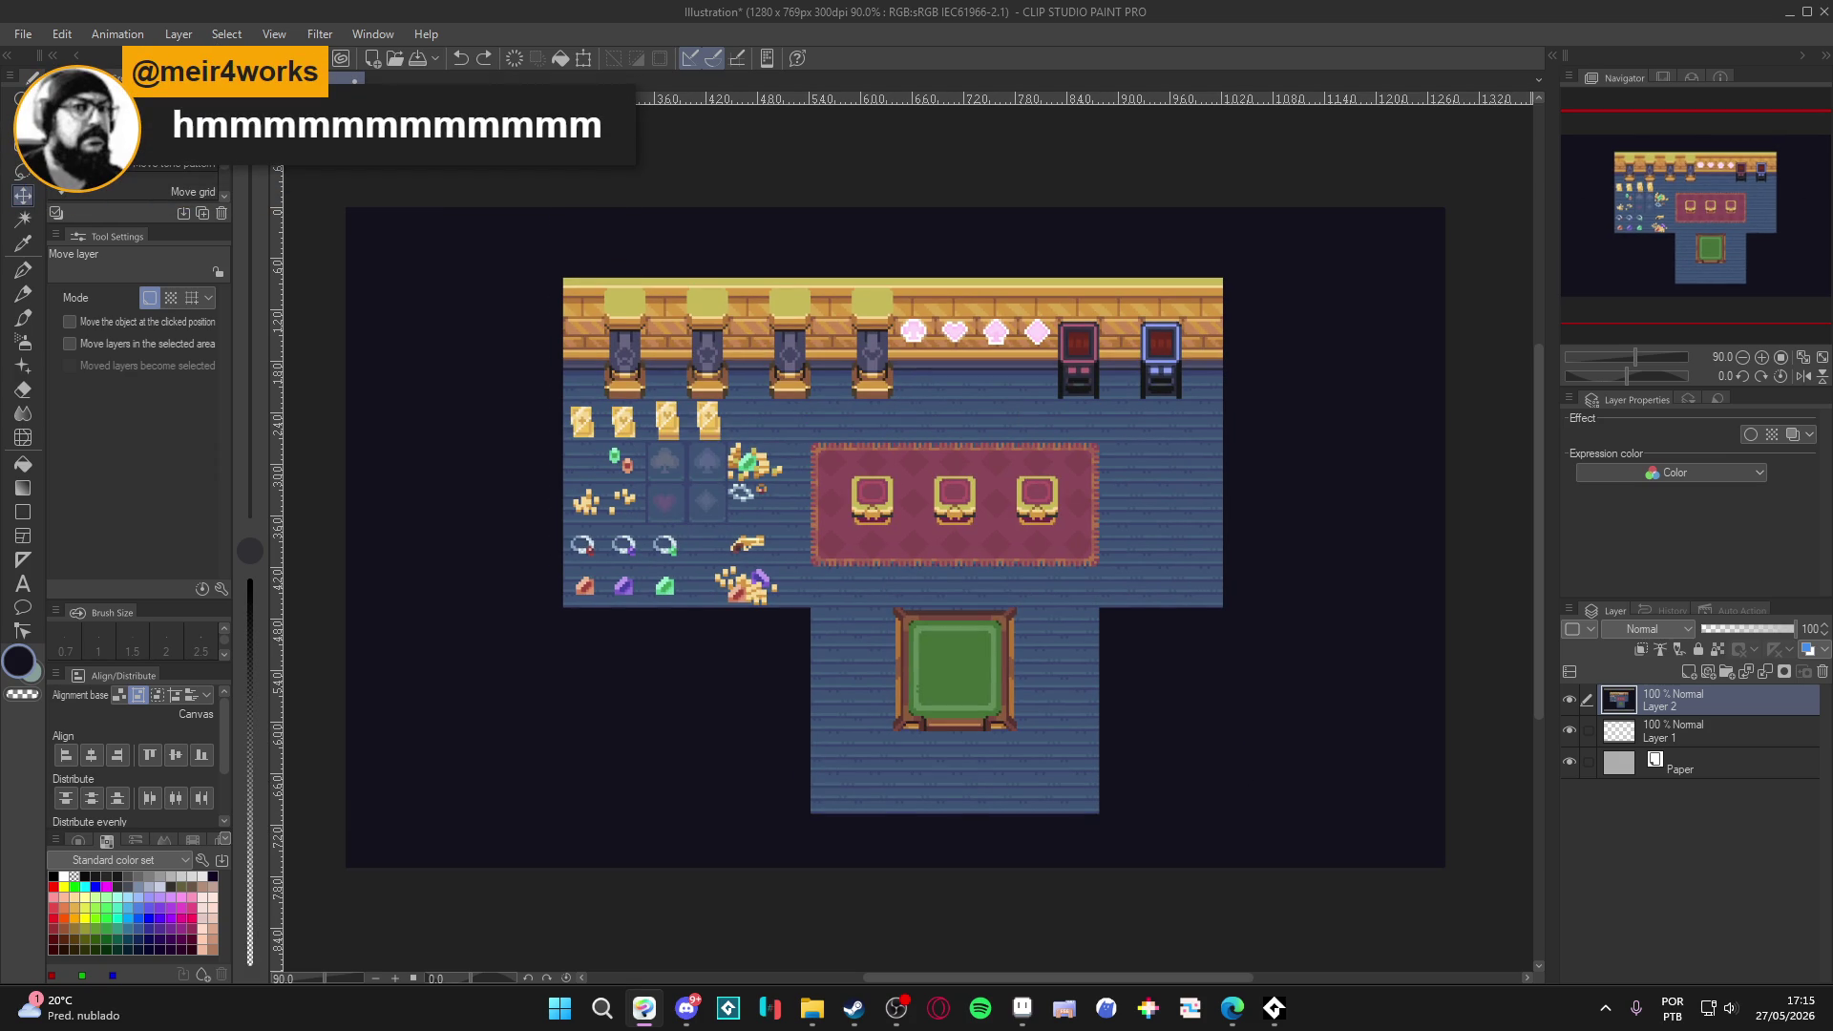
Add a new empty raster layer above the room art.
key("alt+Tab")
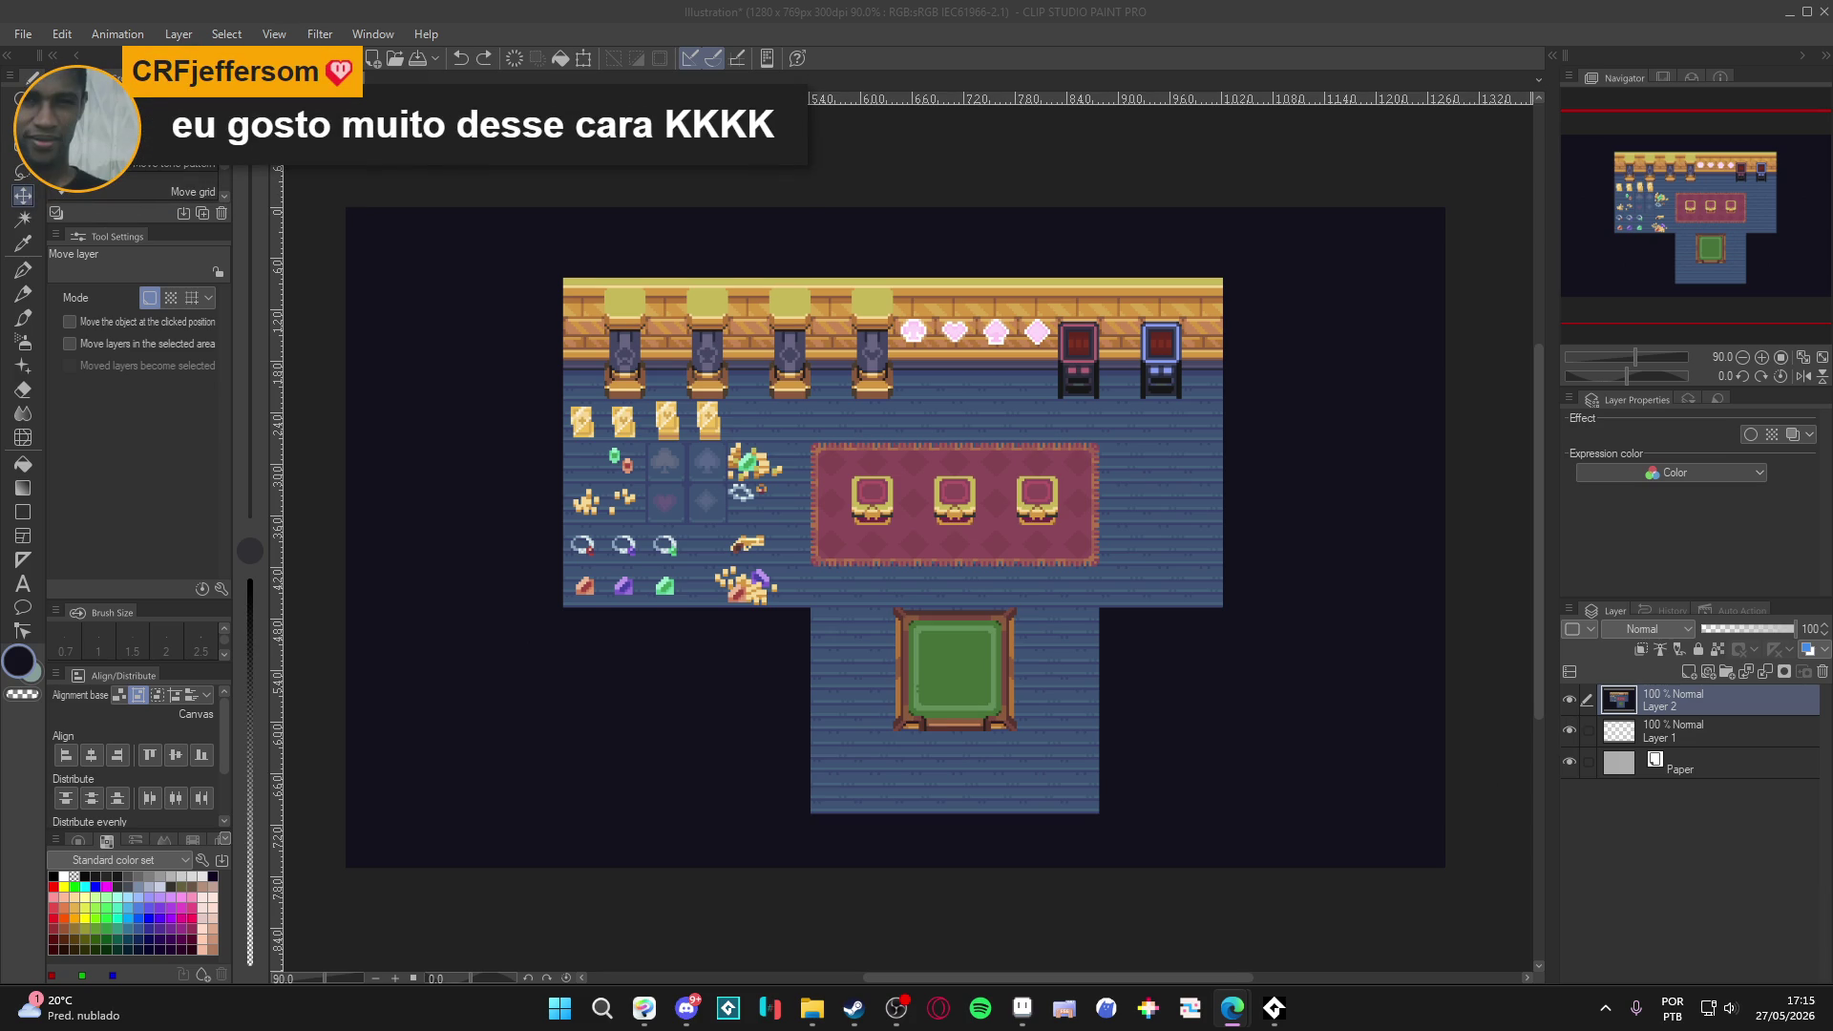
key("g")
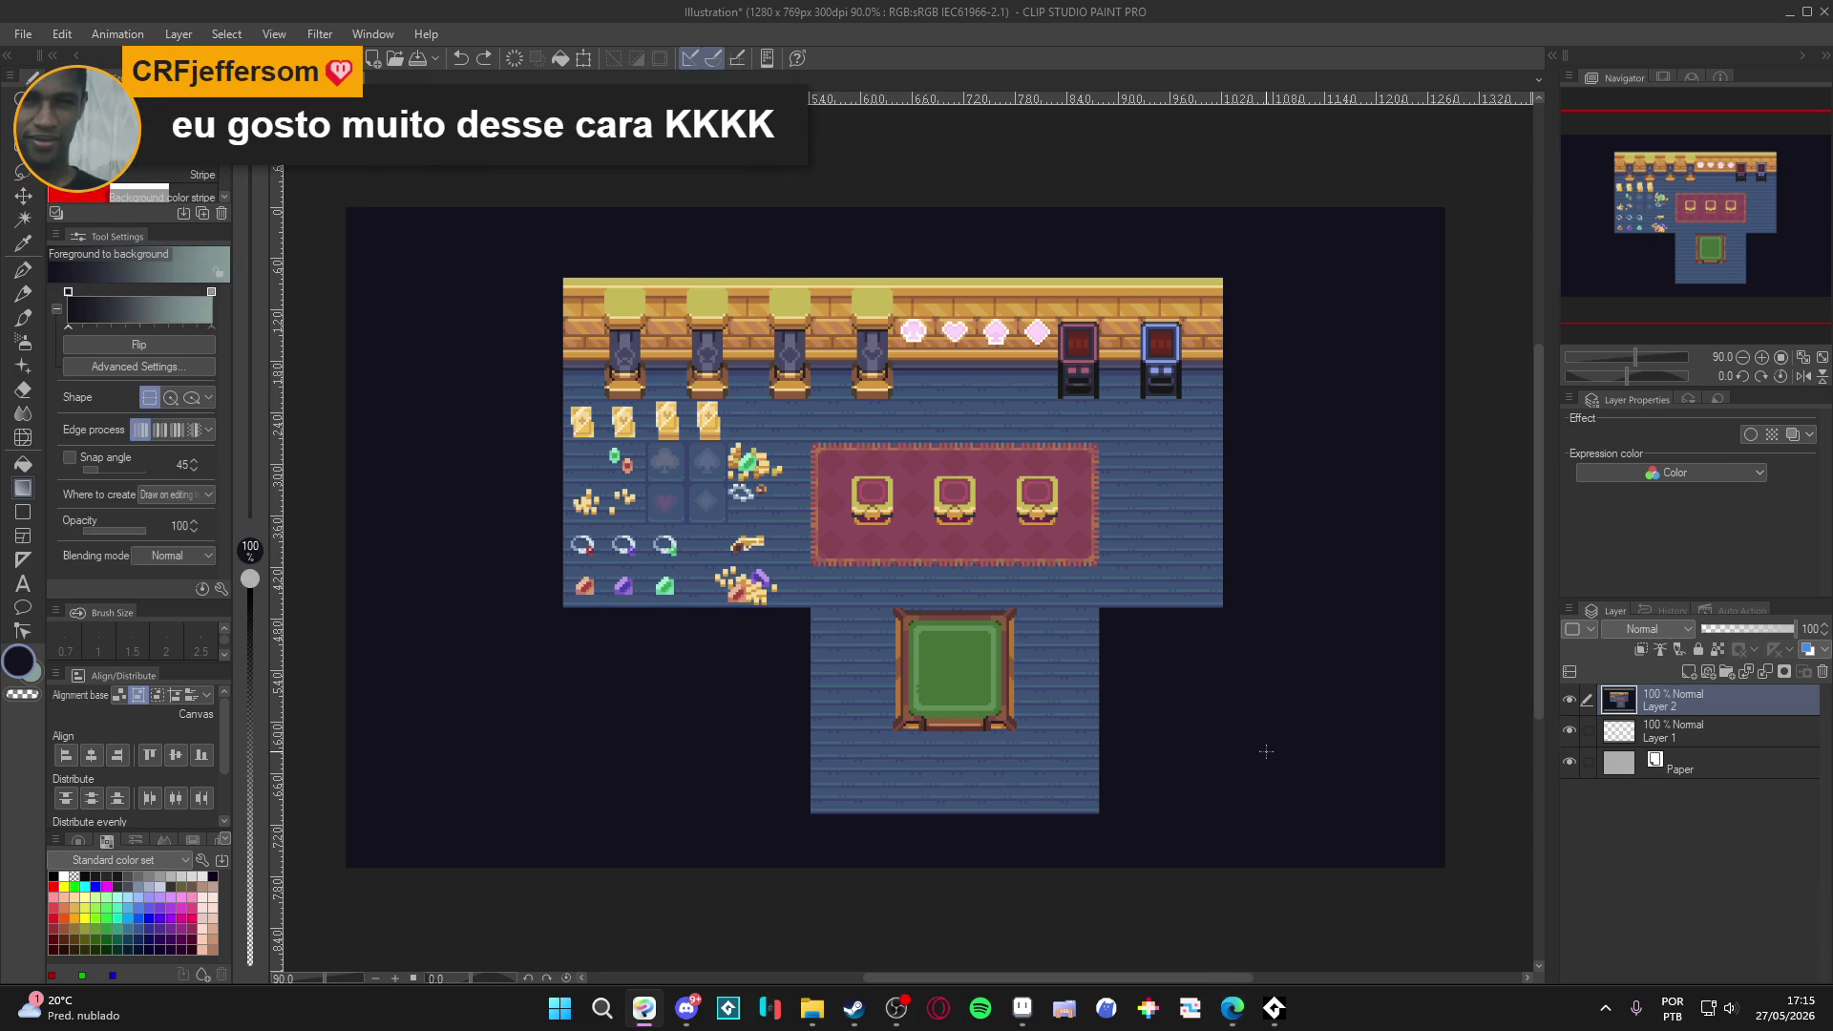
key("ctrl+shift+n")
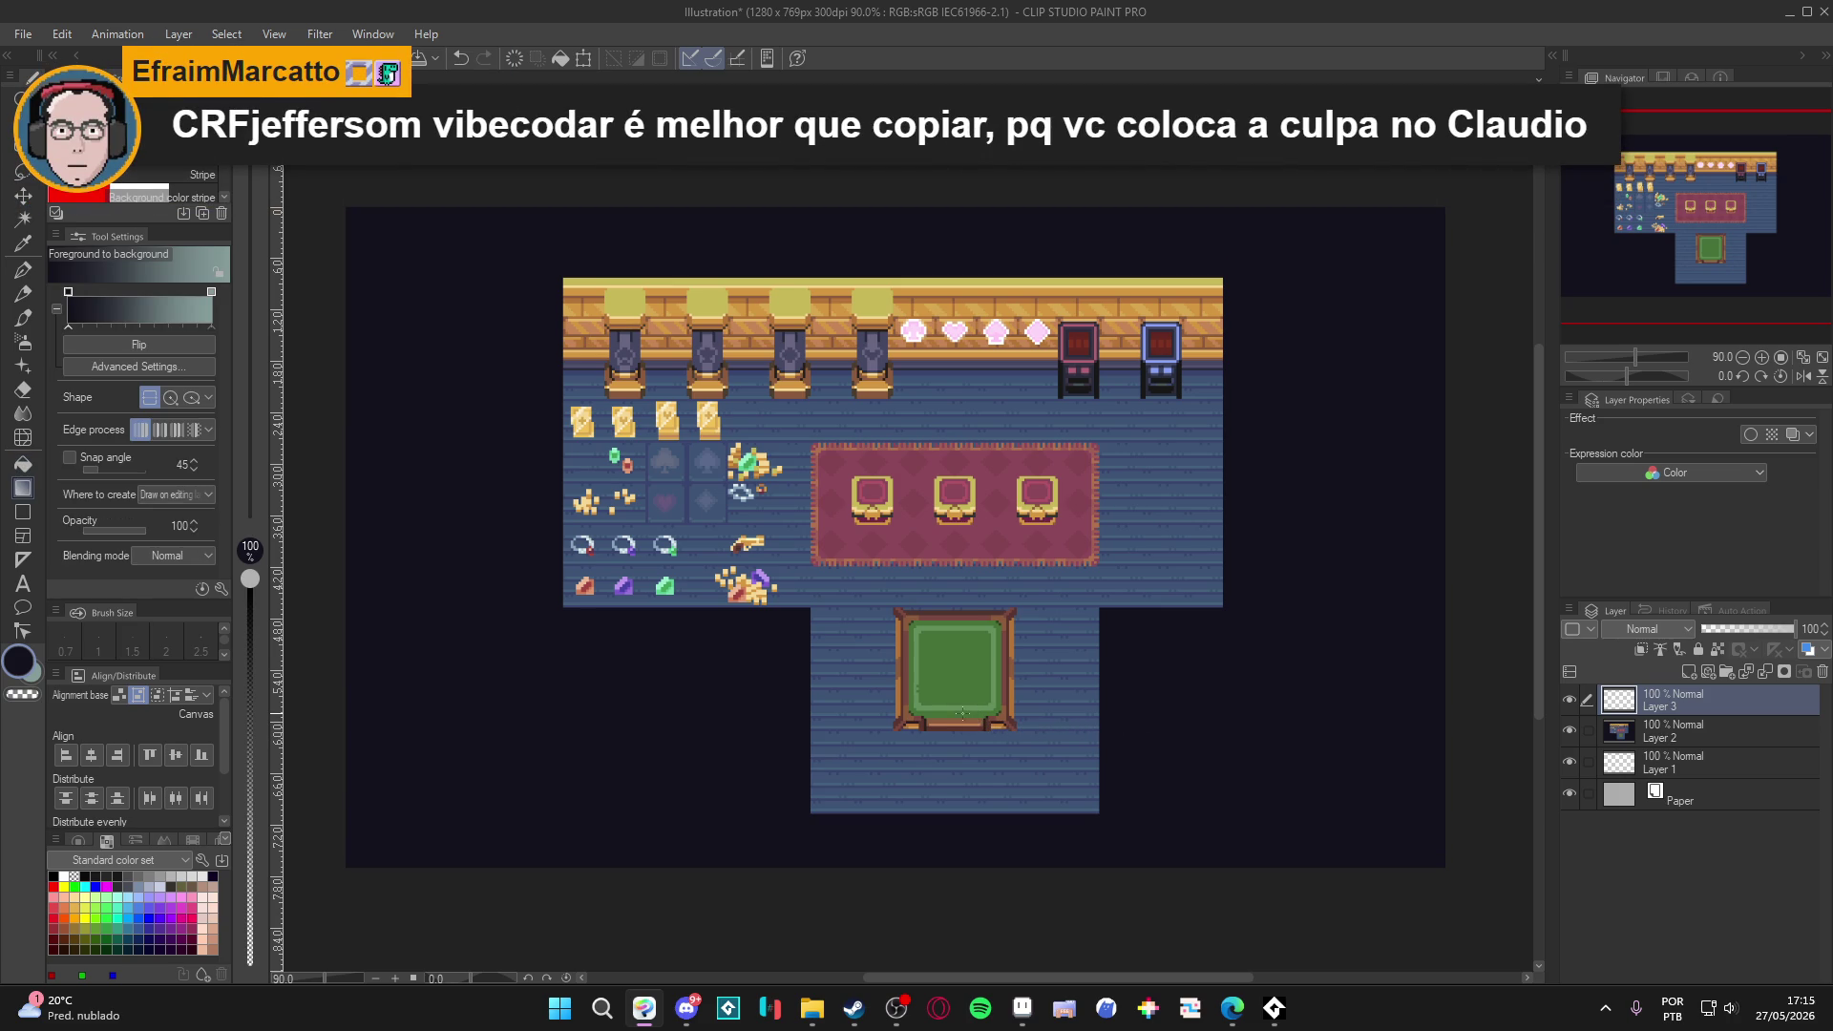
Fill the new layer dark navy and erase it over the room with a size-1000 soft eraser.
key("g")
left_click(1115, 677)
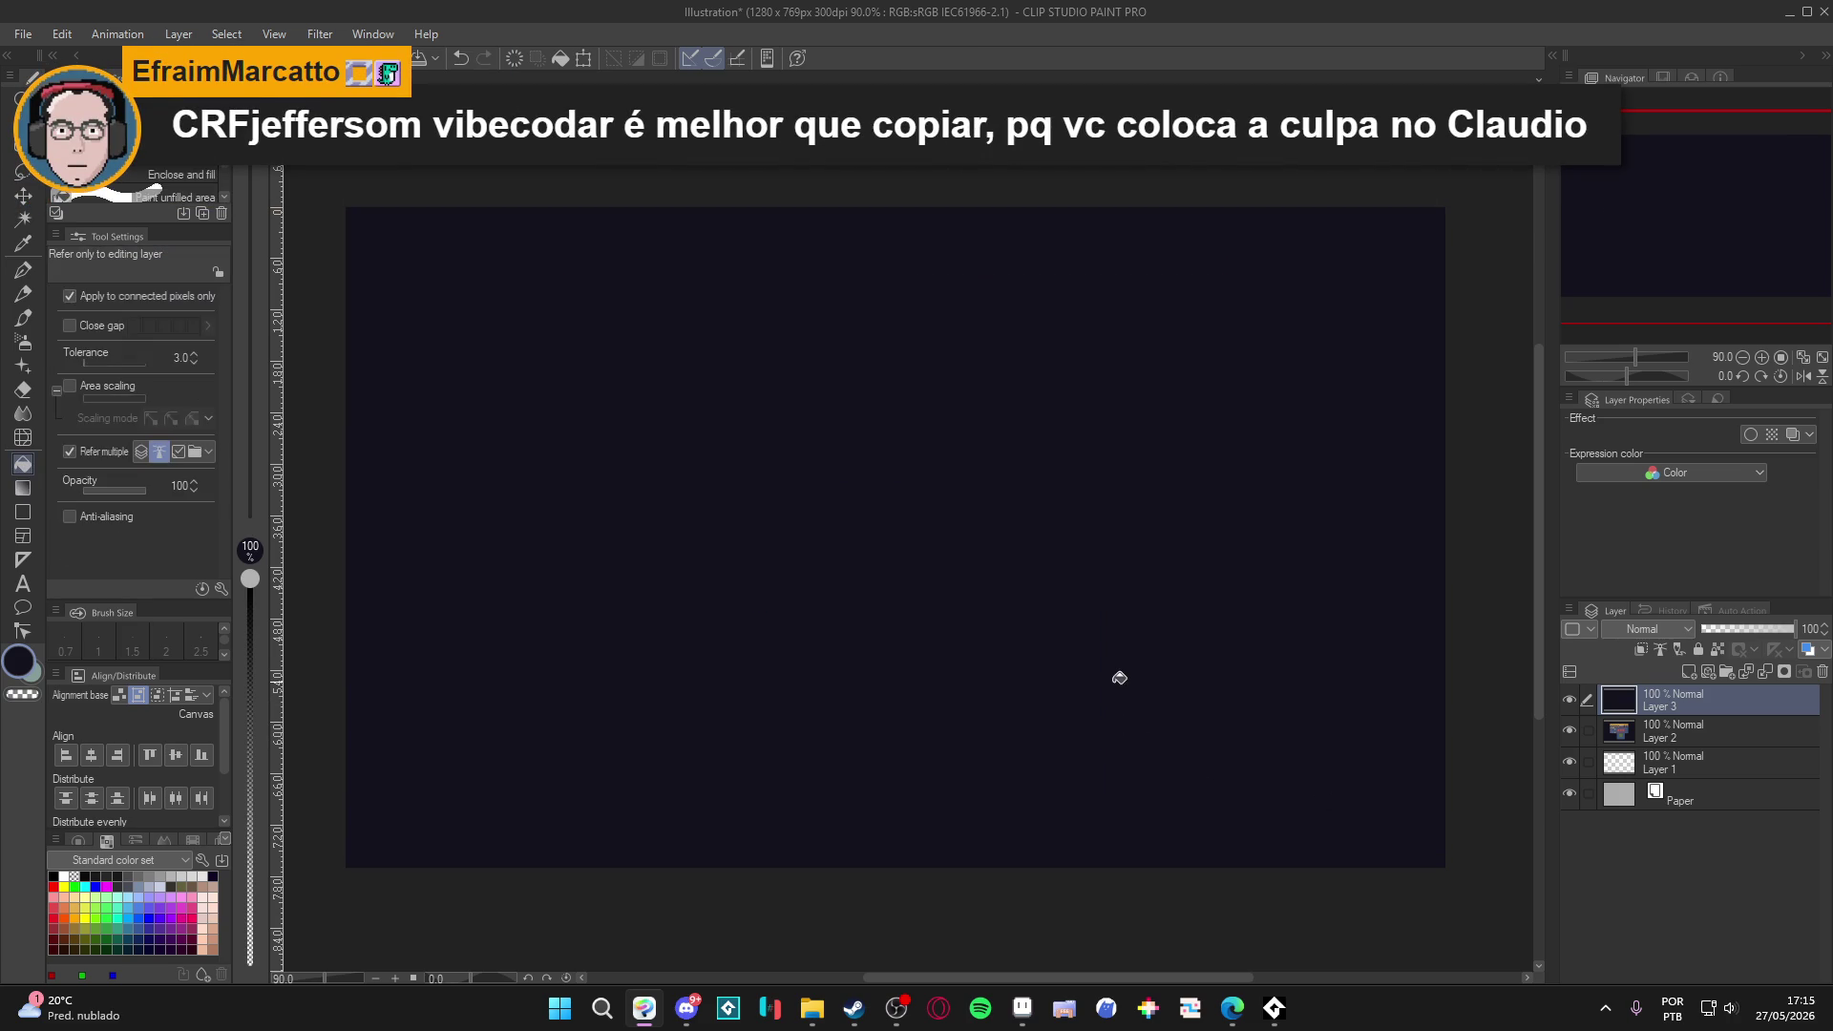
key("e")
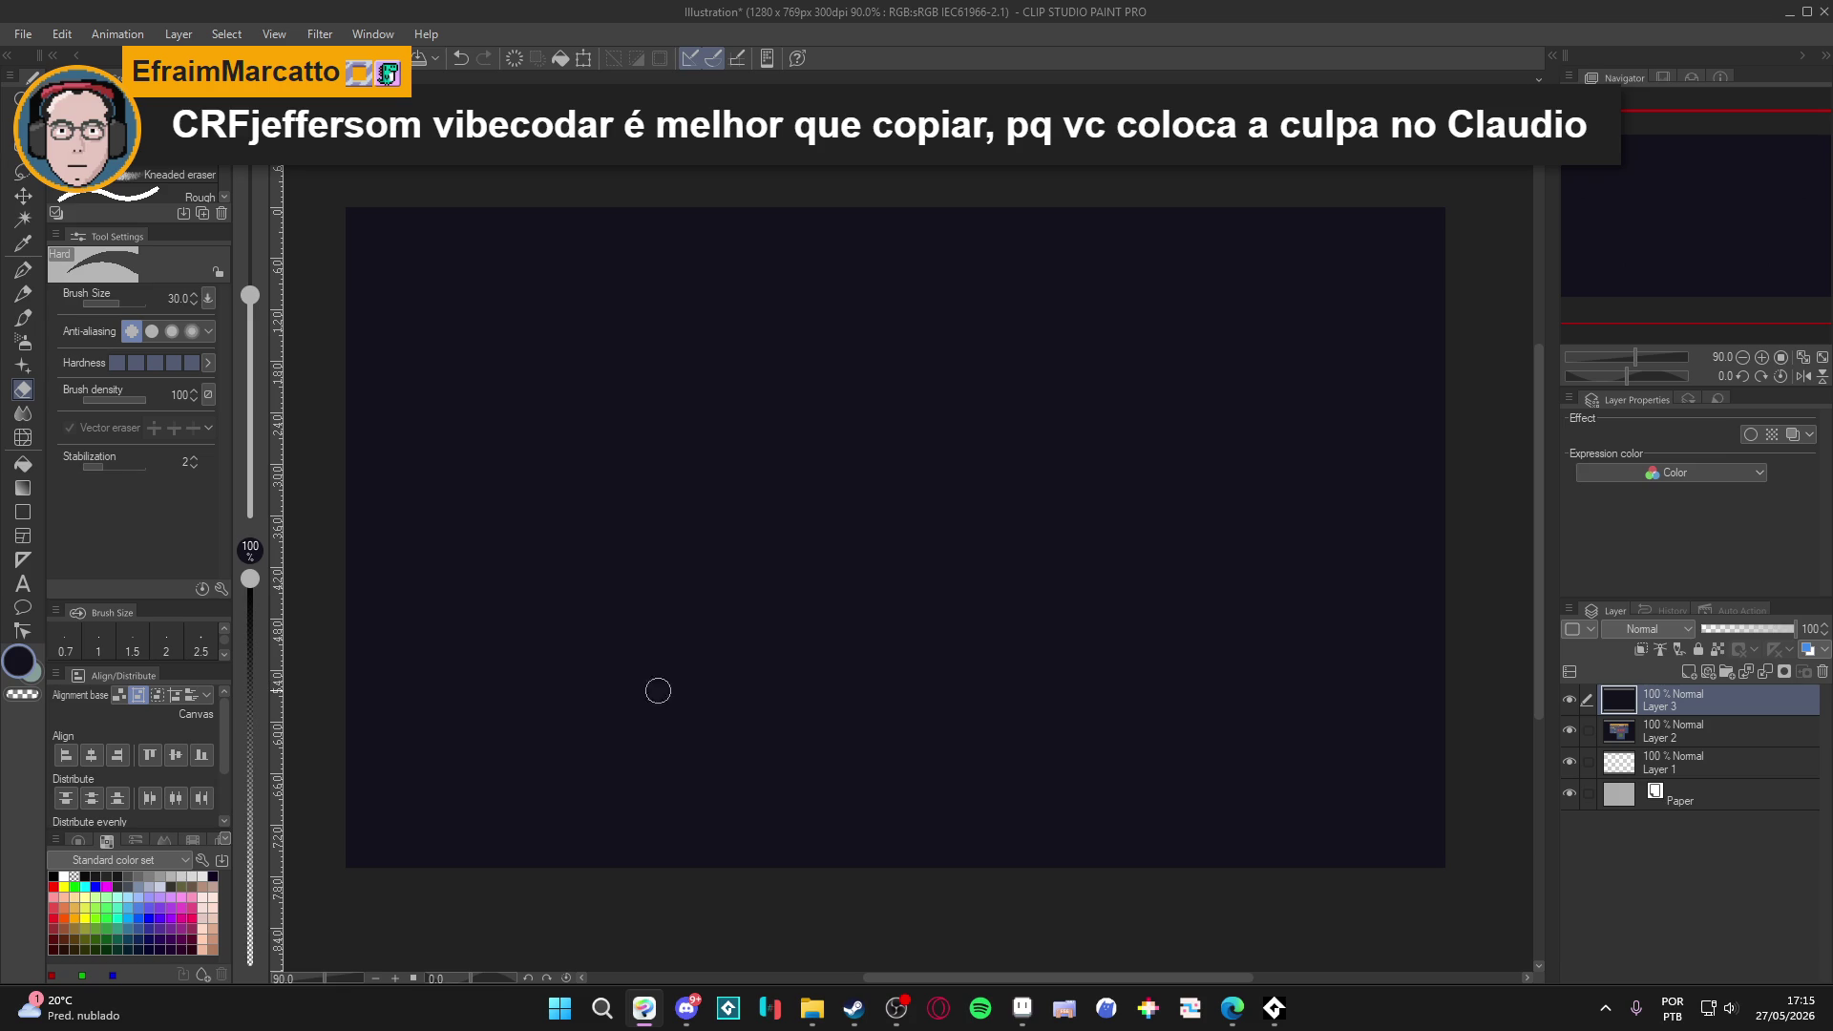
left_click(136, 176)
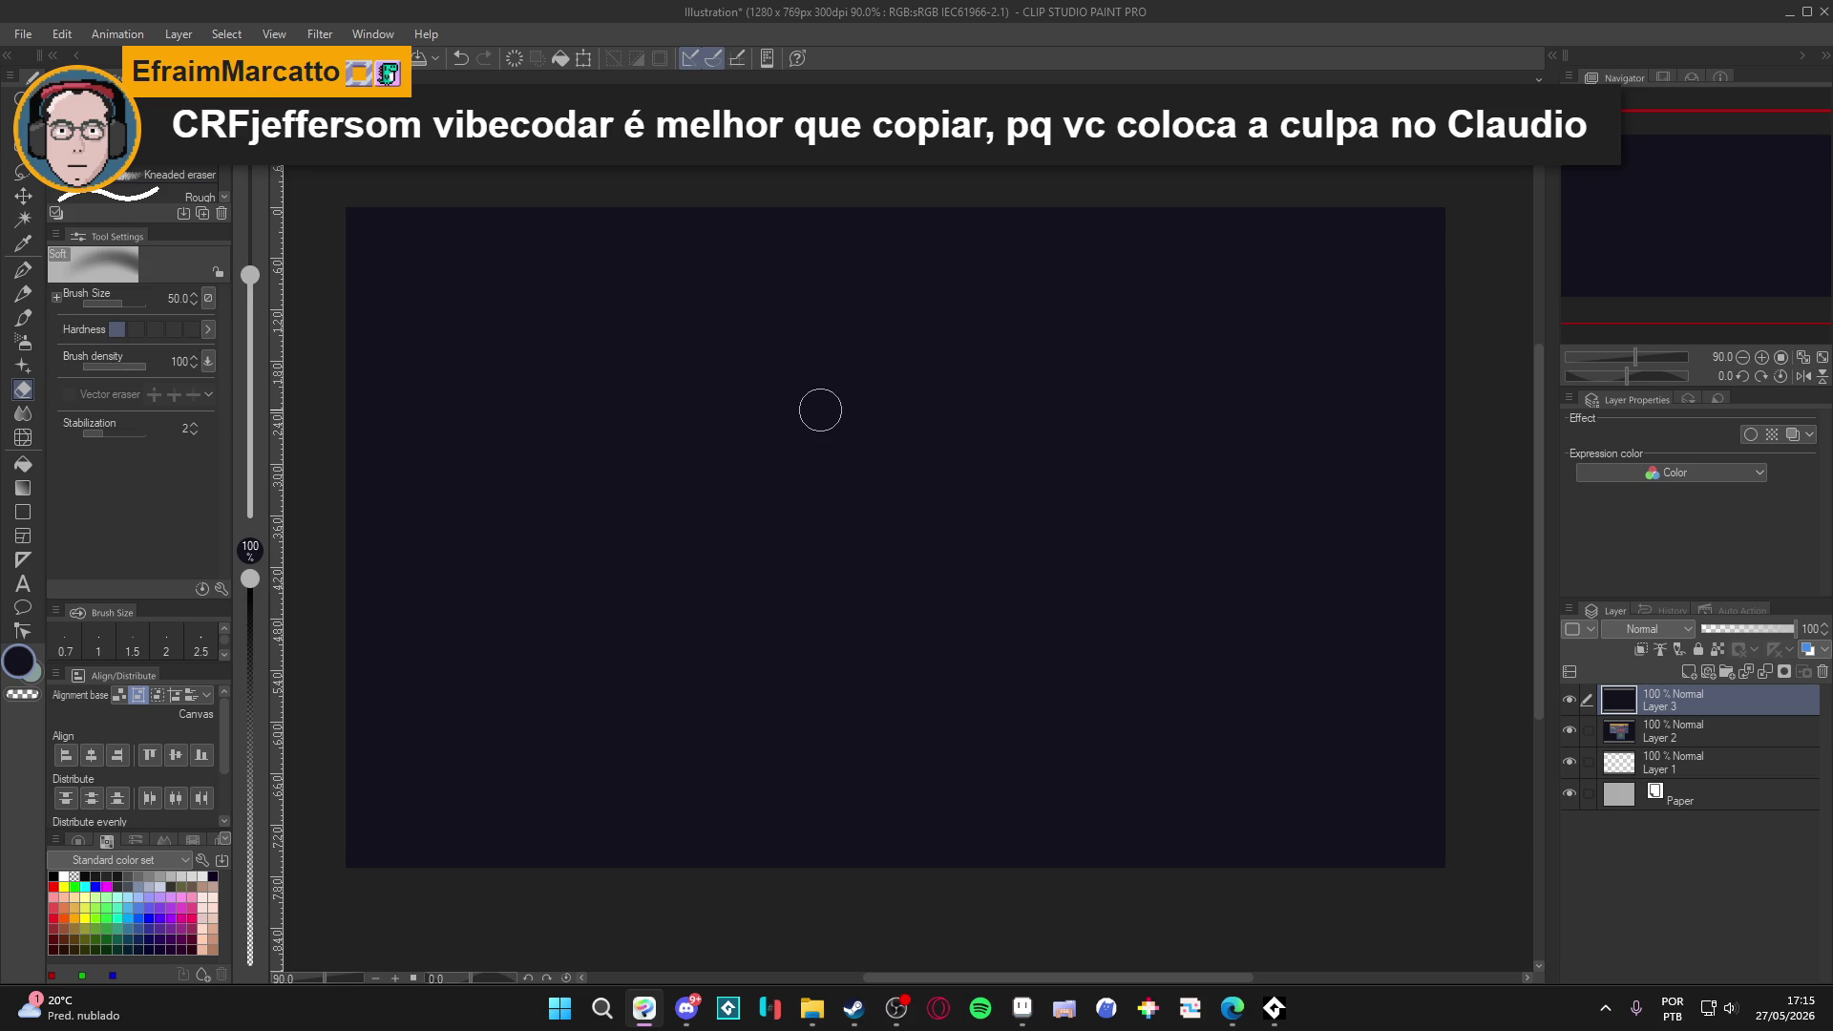
mouse_move(819, 409)
left_mouse_down()
mouse_move(818, 572)
mouse_move(821, 499)
mouse_move(853, 563)
left_mouse_up()
left_click(895, 559)
left_click(878, 555)
left_click(873, 553)
left_click(873, 525)
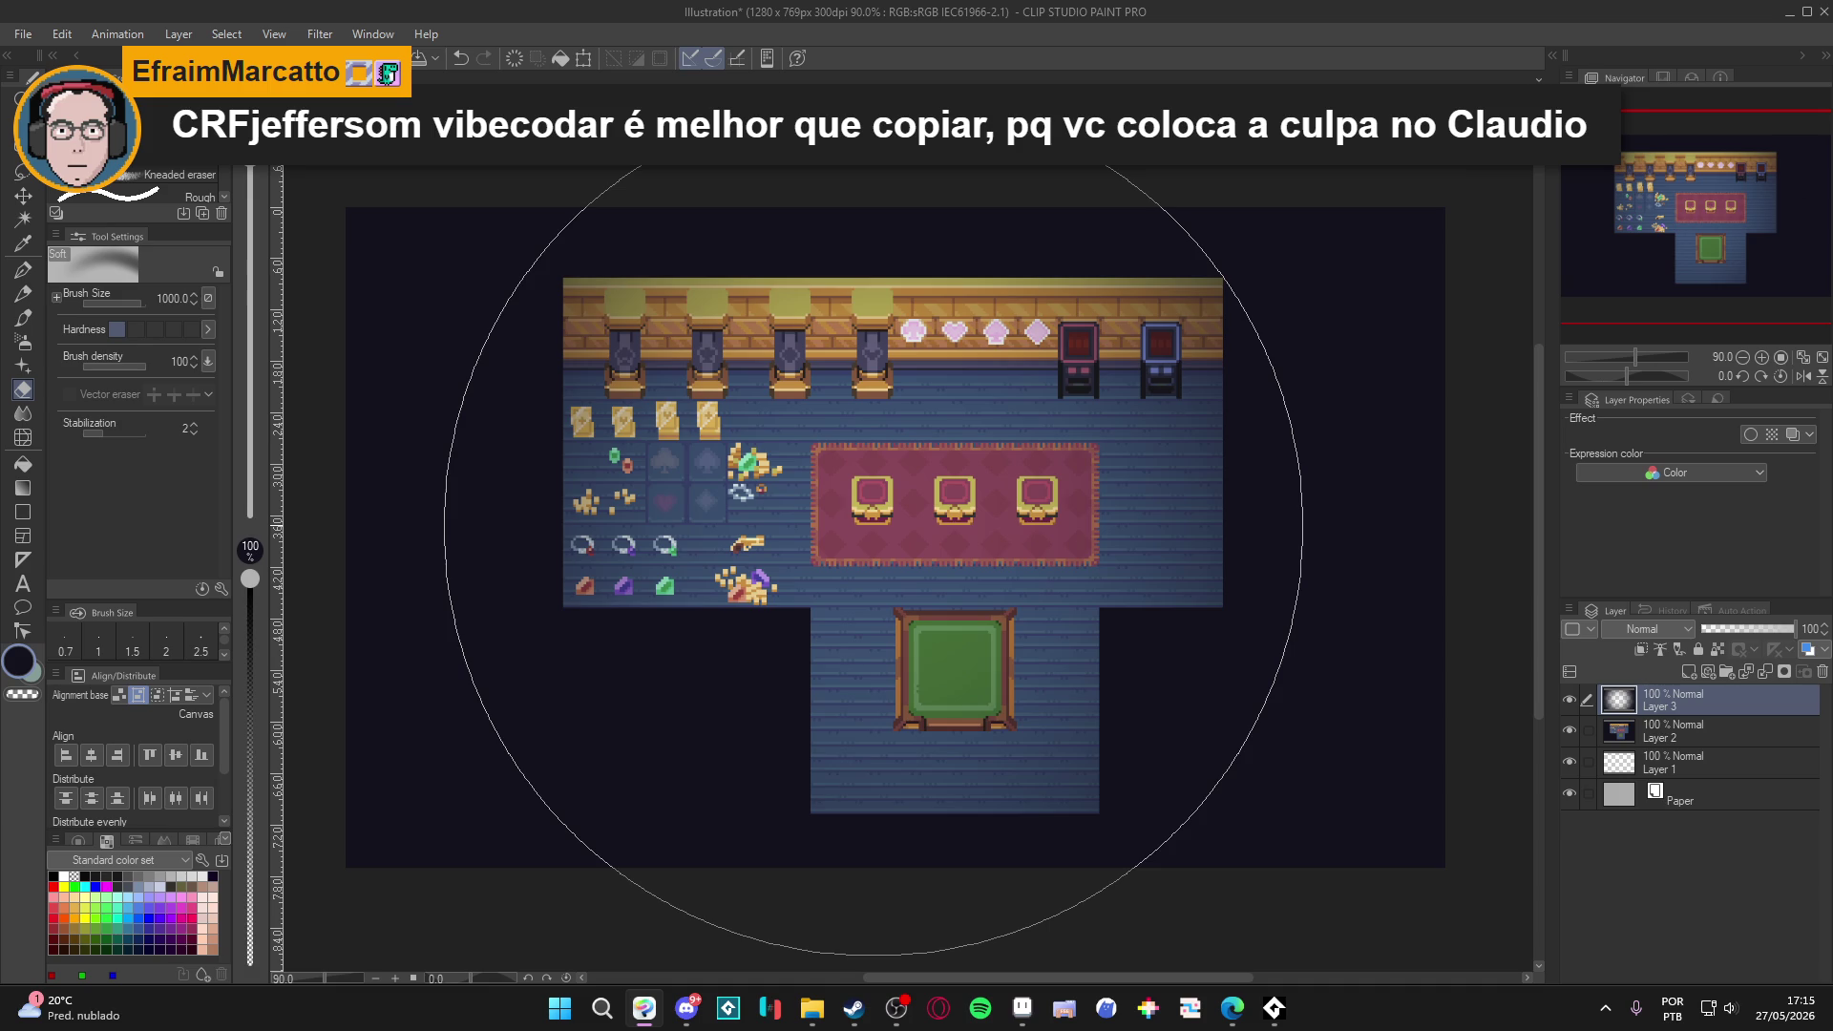
left_click(873, 525)
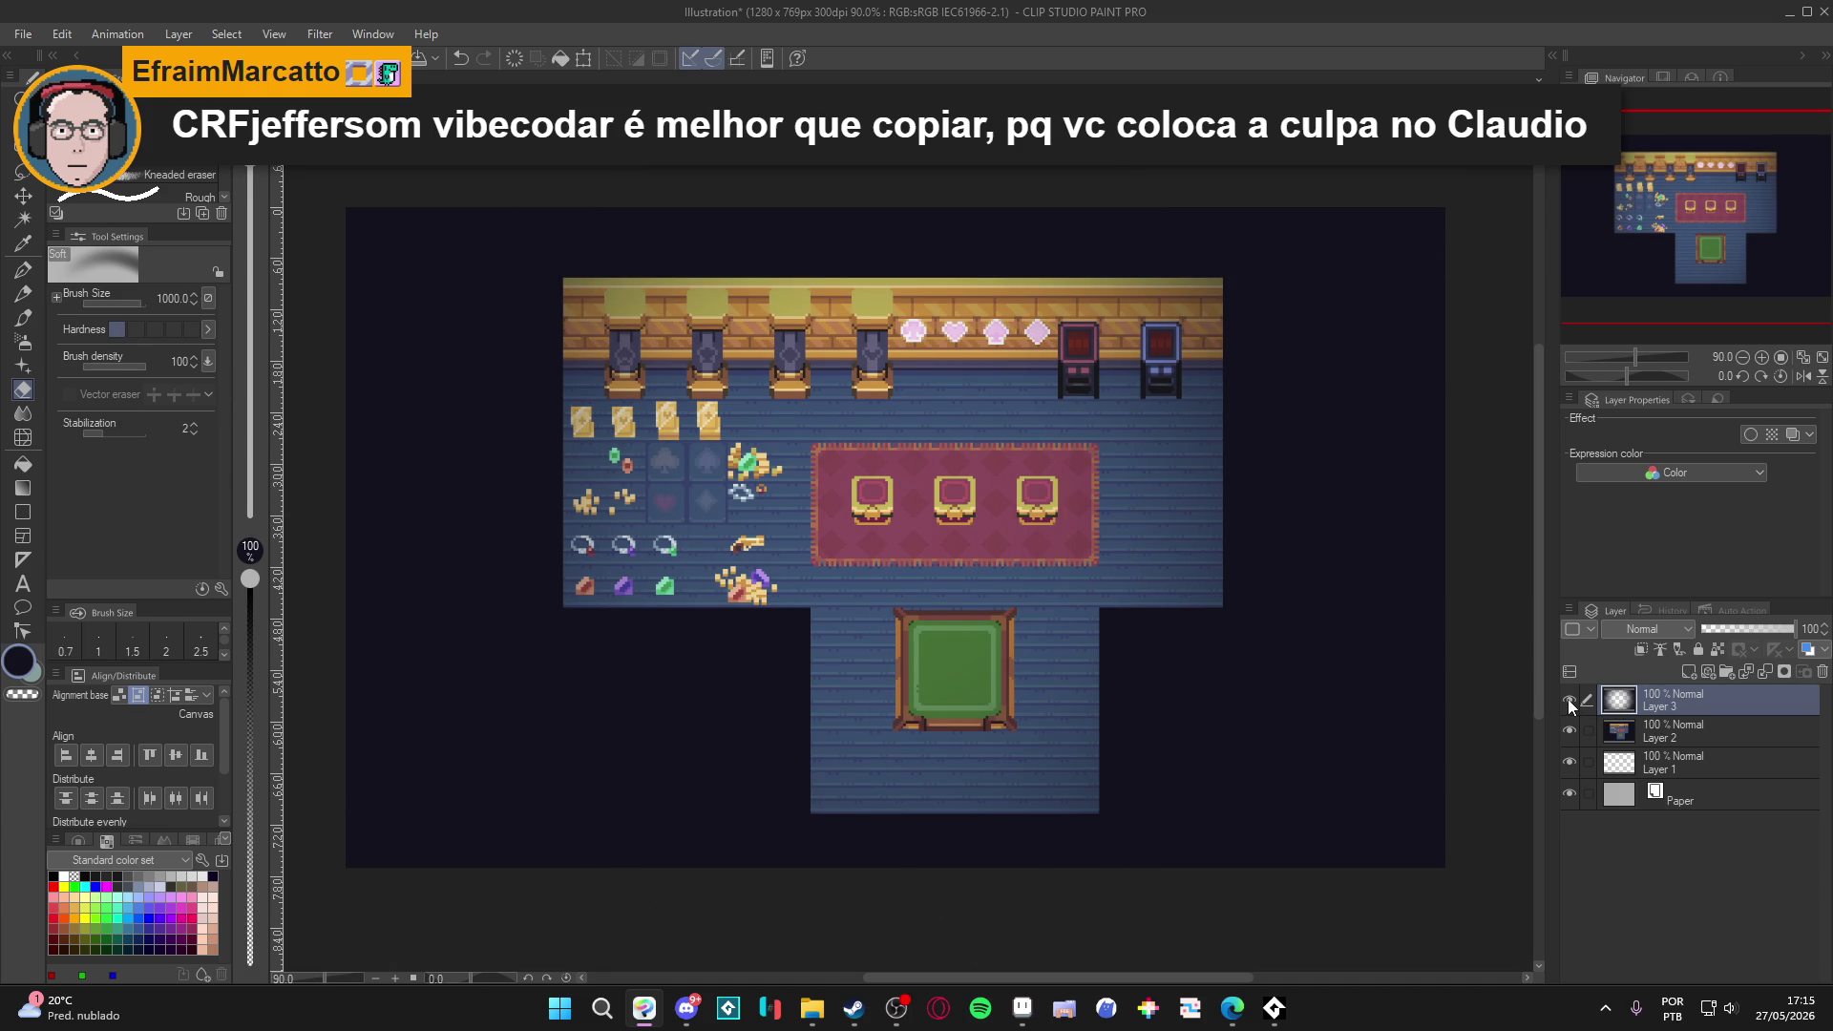
Discard the darkening overlay, leaving an empty Layer 3.
left_click(1569, 703)
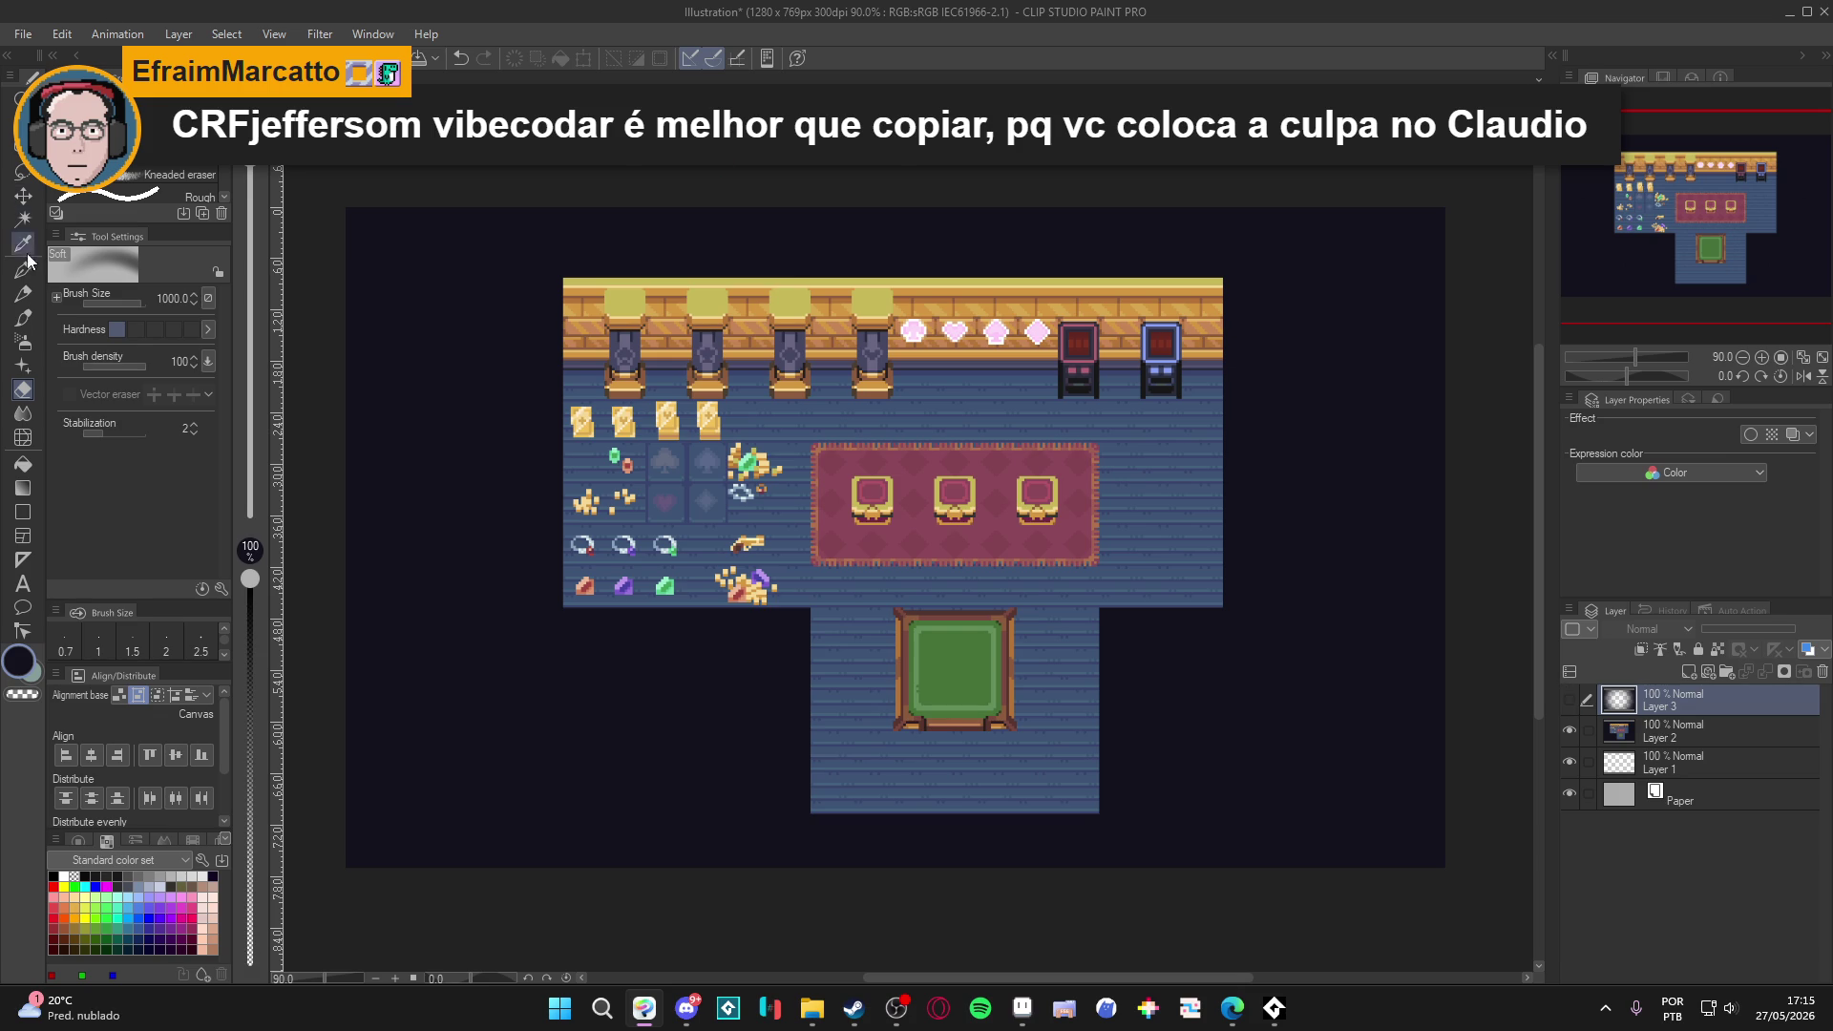
right_click(1636, 706)
left_click(1674, 319)
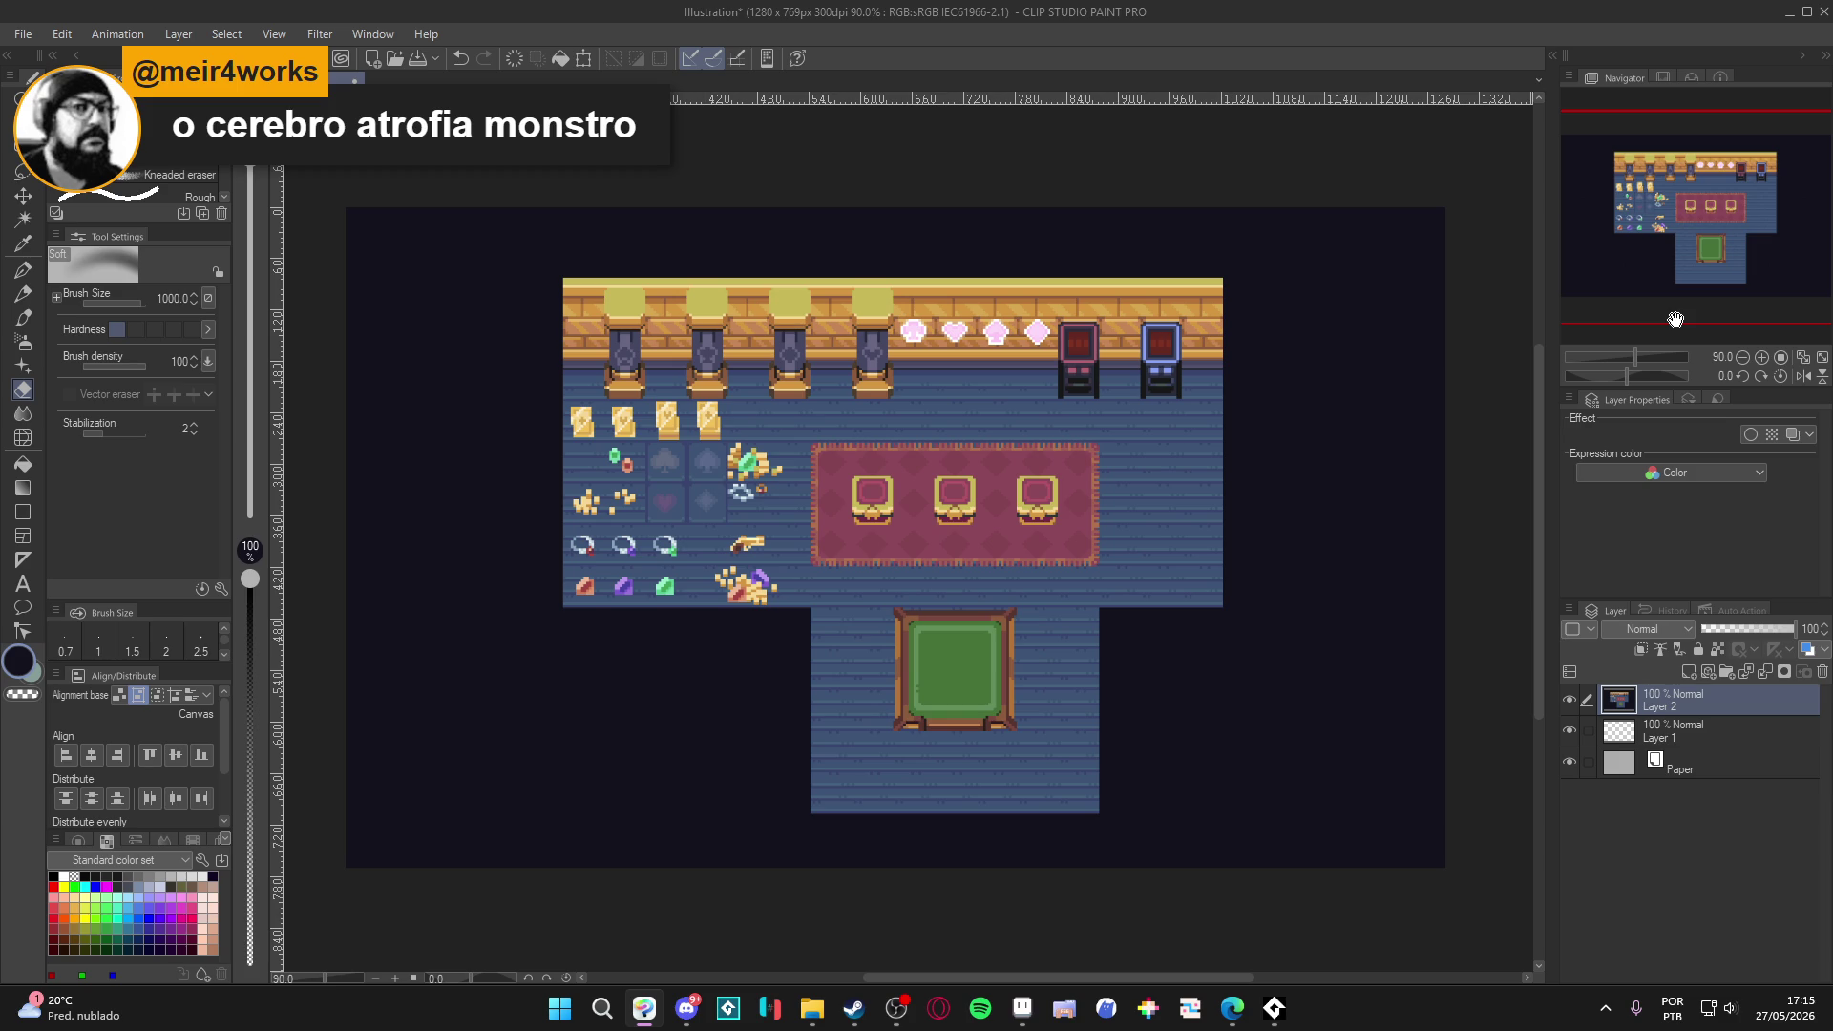
key("ctrl+z")
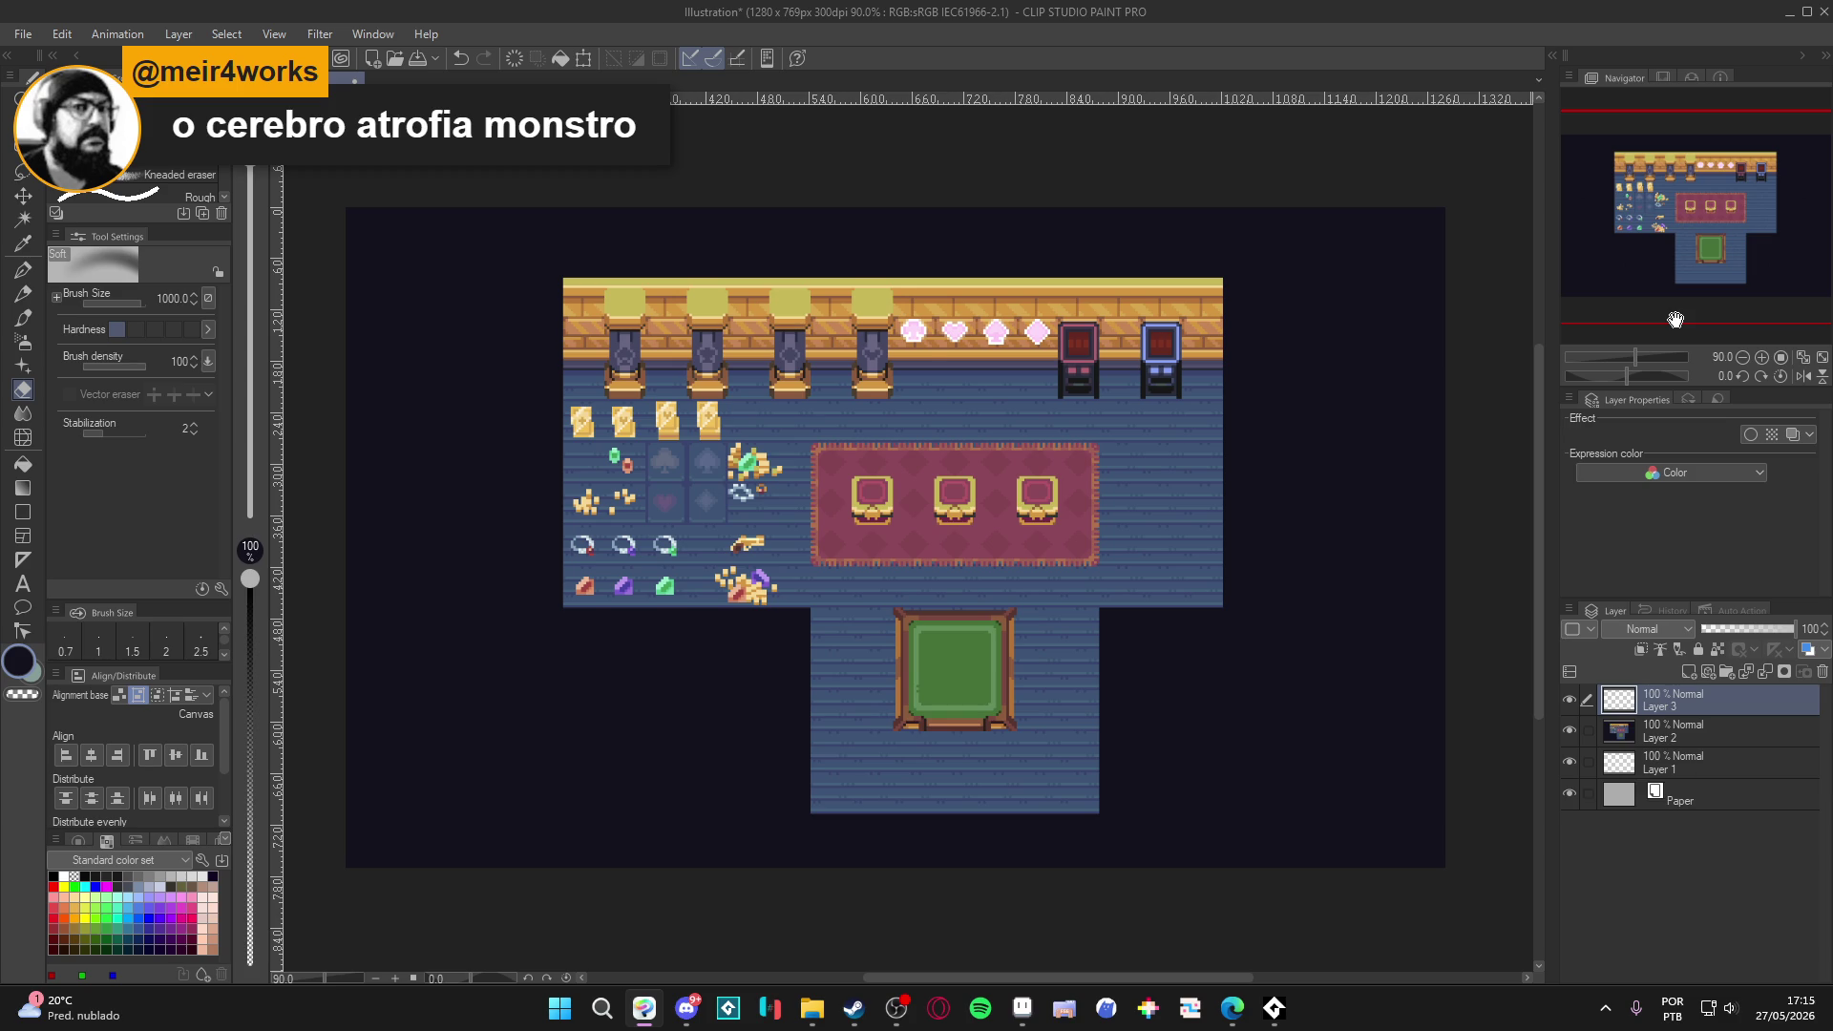
Set Layer 3 to Add (Glow) and airbrush a size-700 blue glow over the room's centre.
left_click(134, 888)
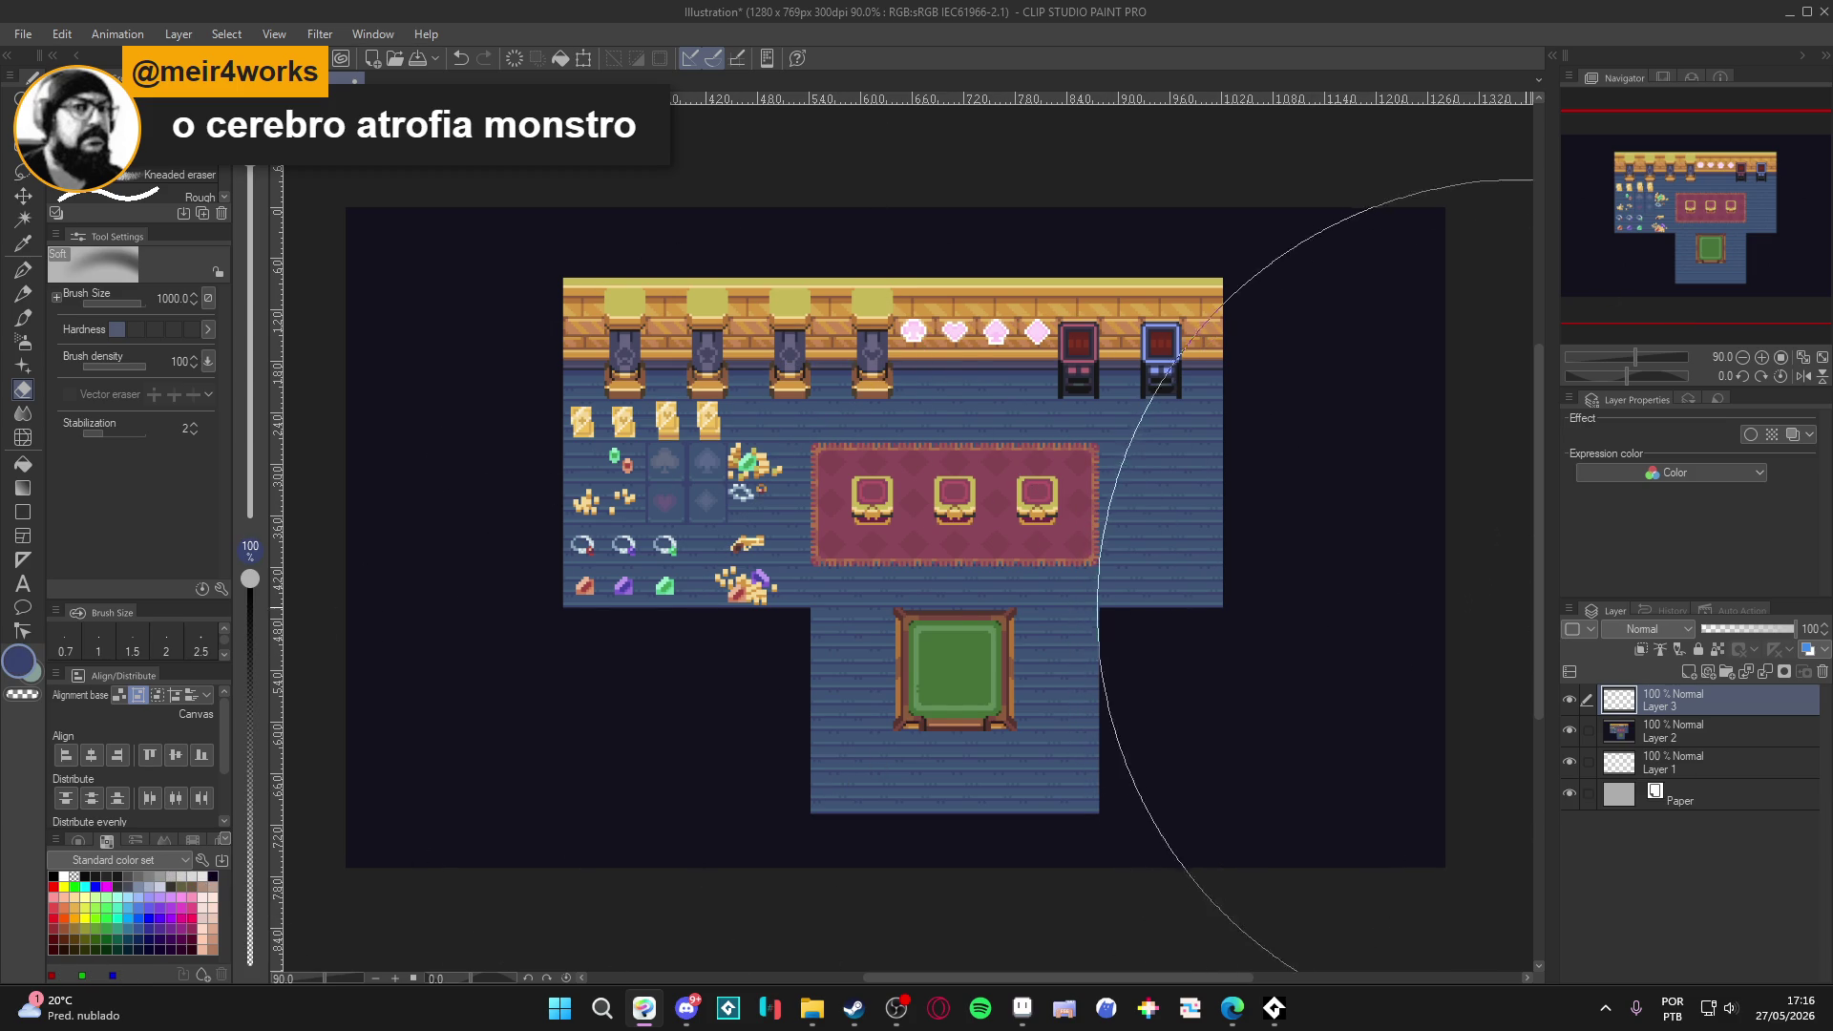
left_click(1644, 628)
left_click(1632, 318)
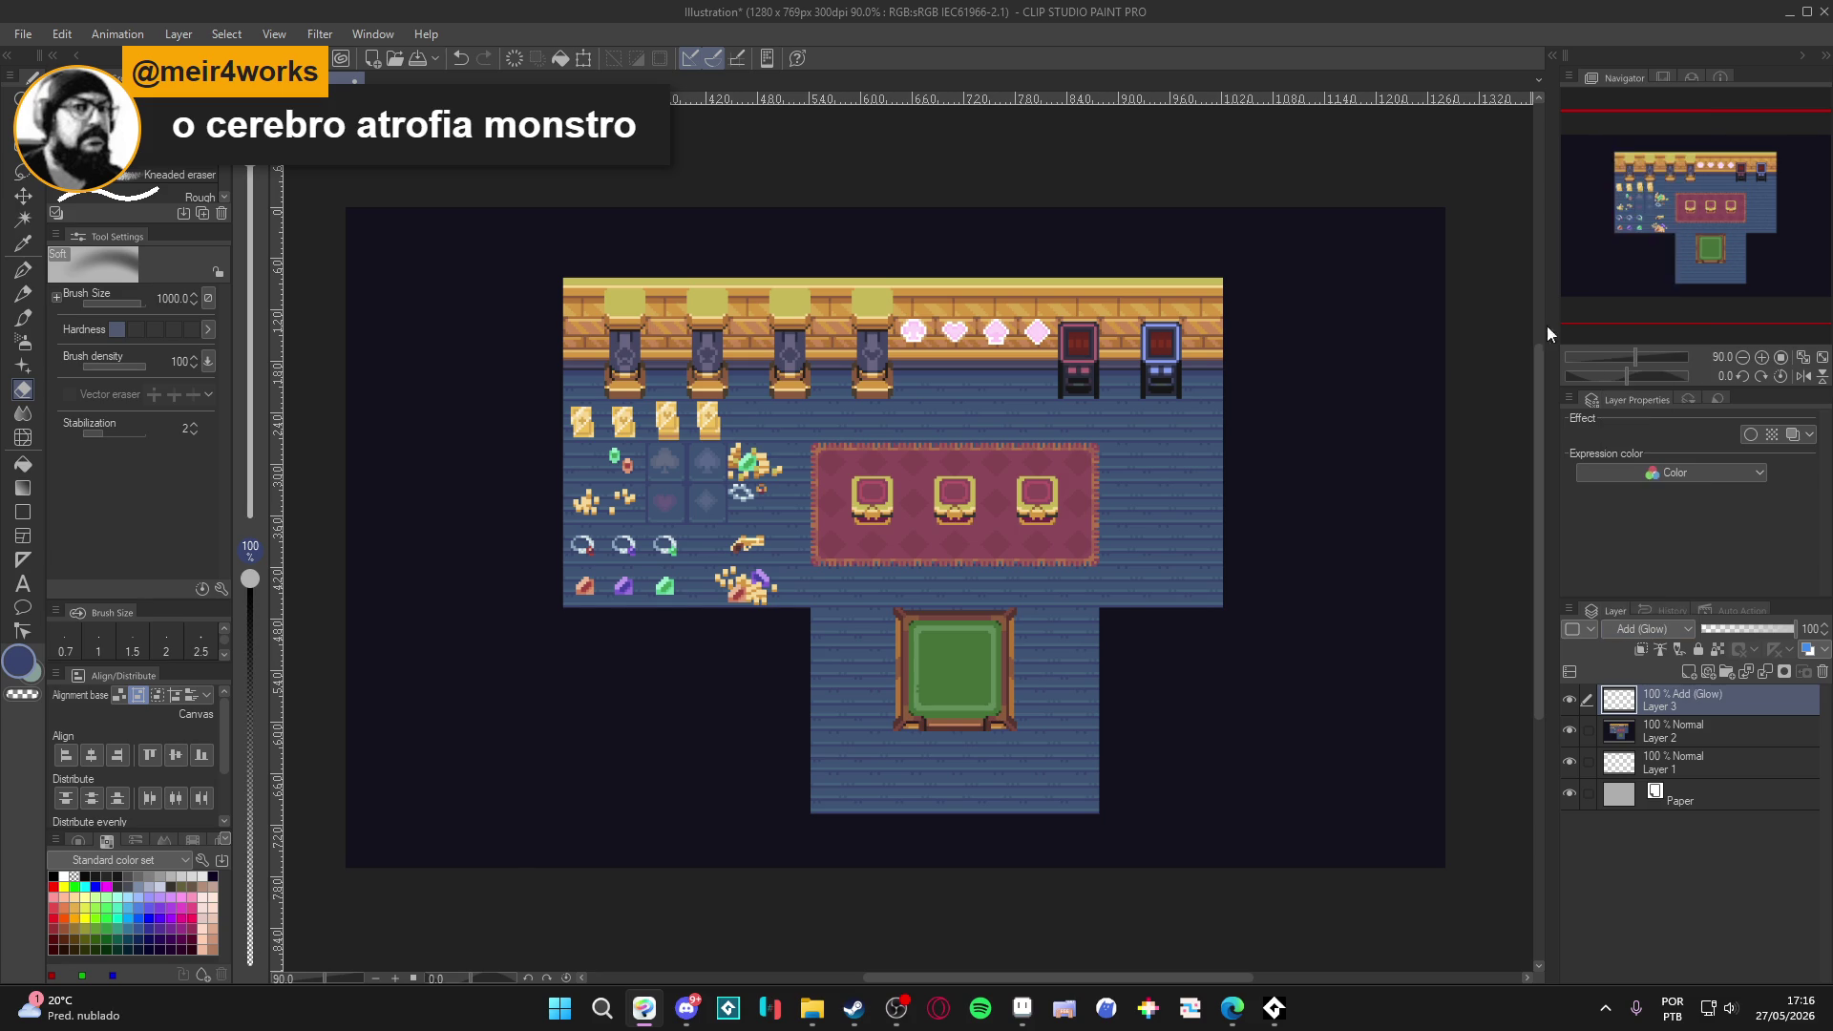
key("b")
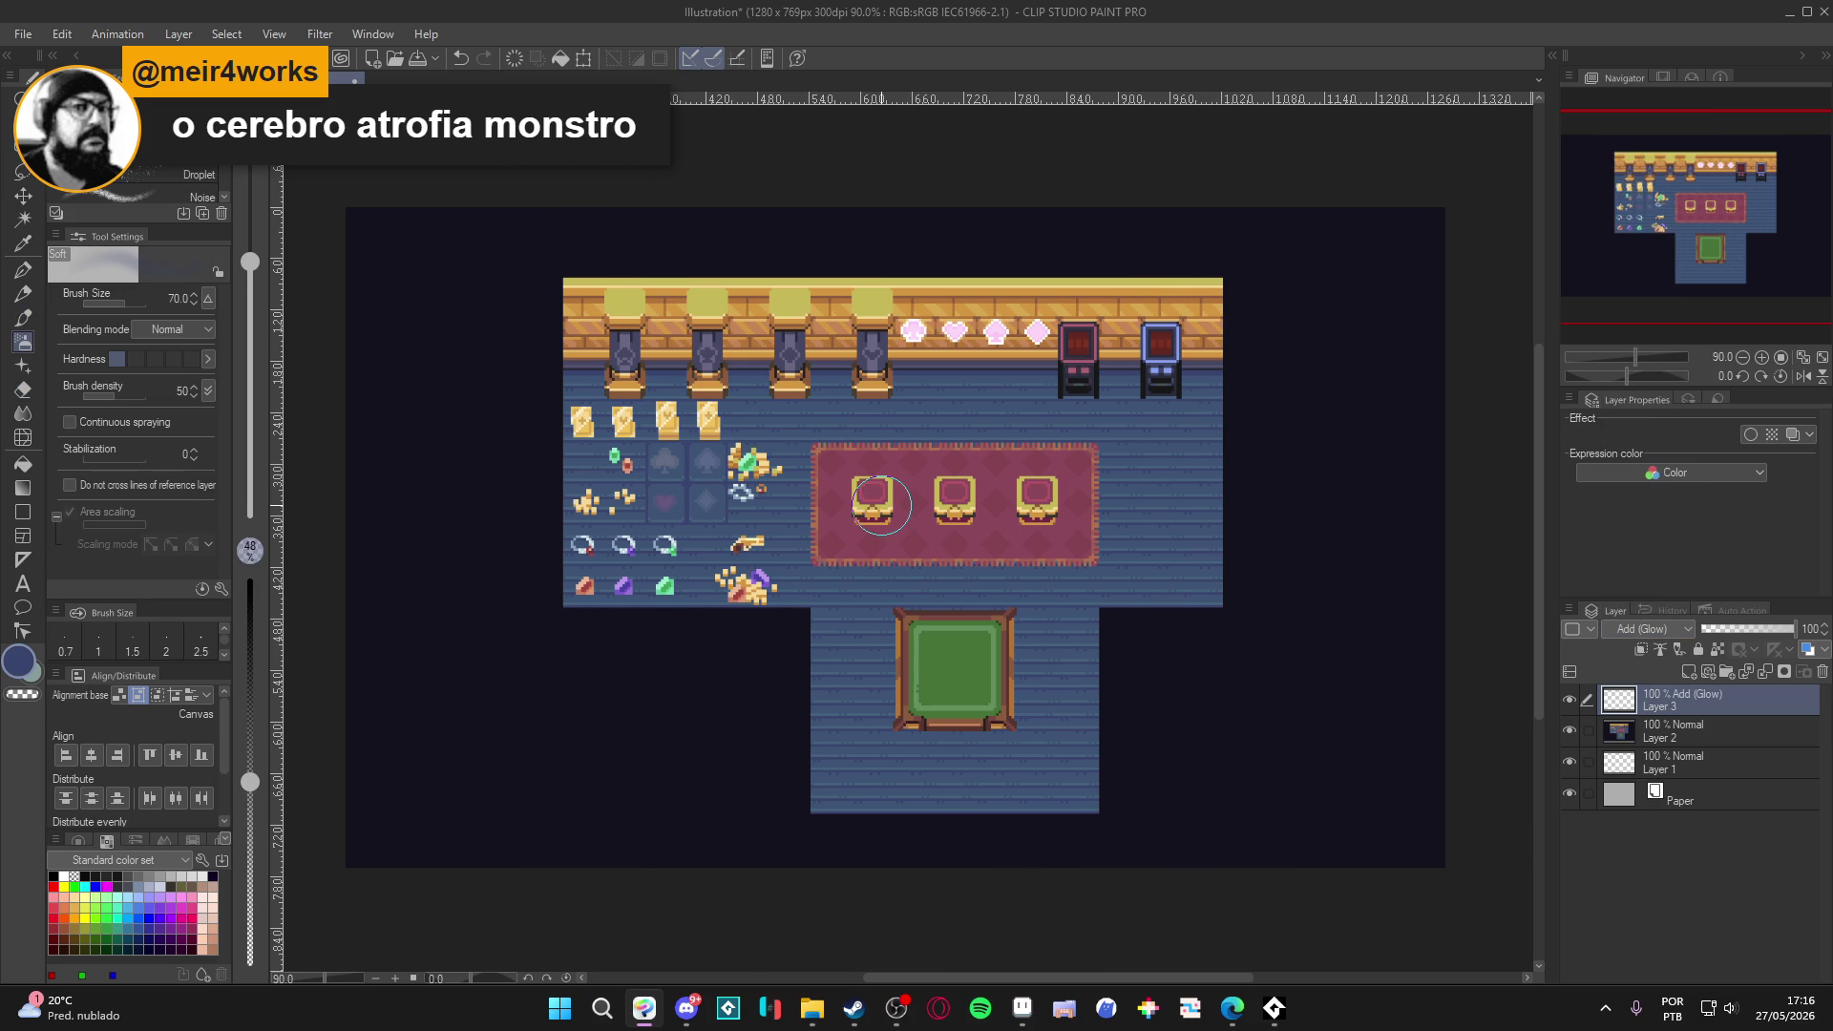
key("bracketright")
key("bracketright")
key("bracketright")
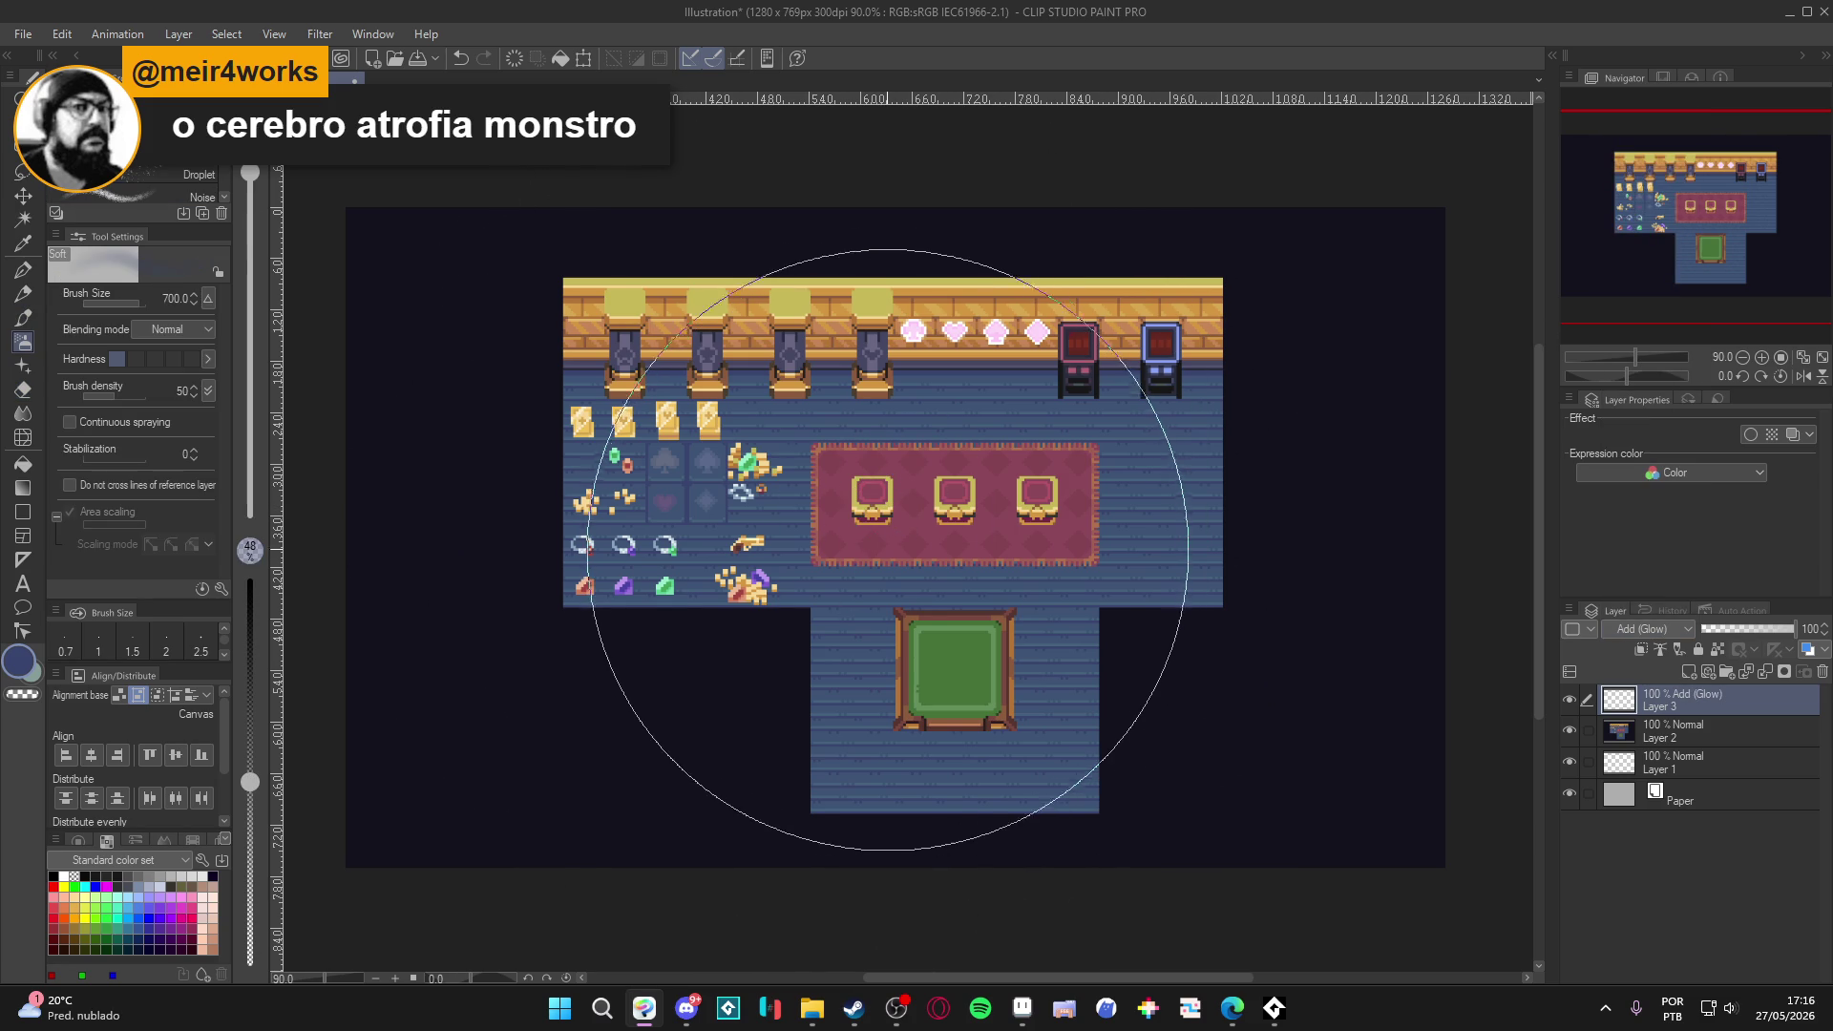
left_click(888, 530)
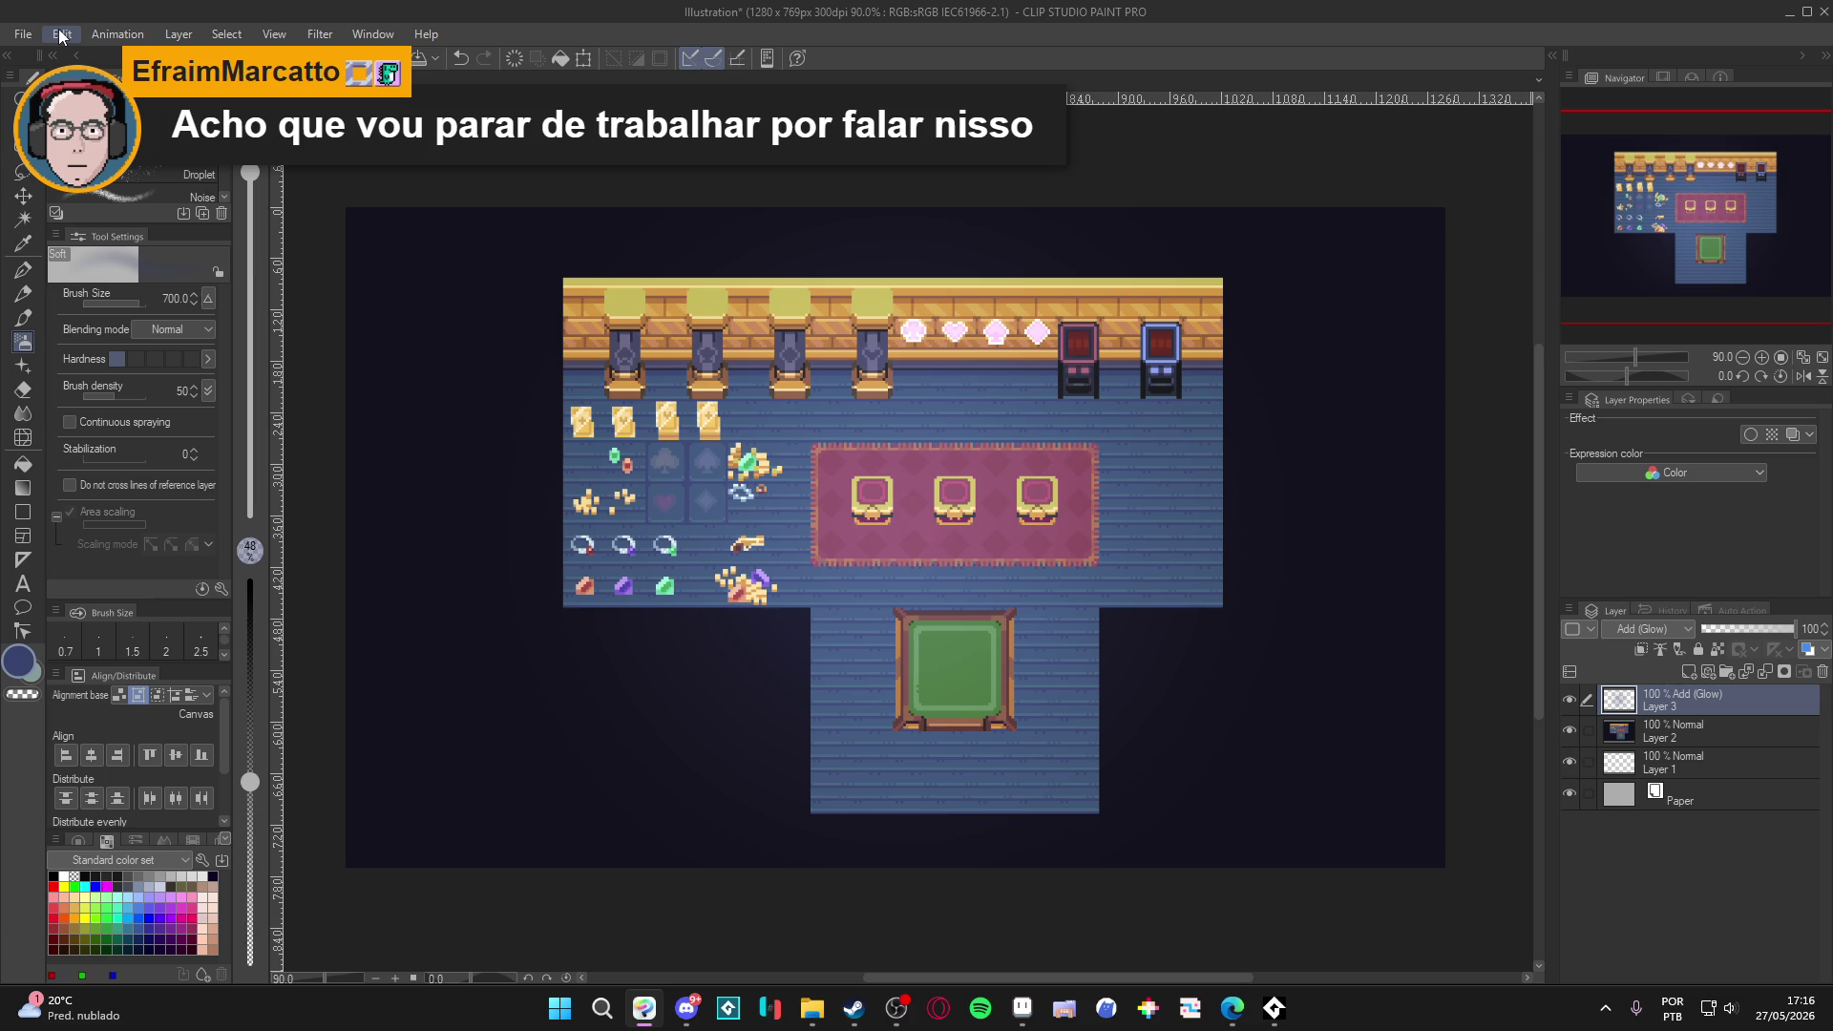
Begin saving as PNG in the seongmuk > showcases folder.
left_click(23, 34)
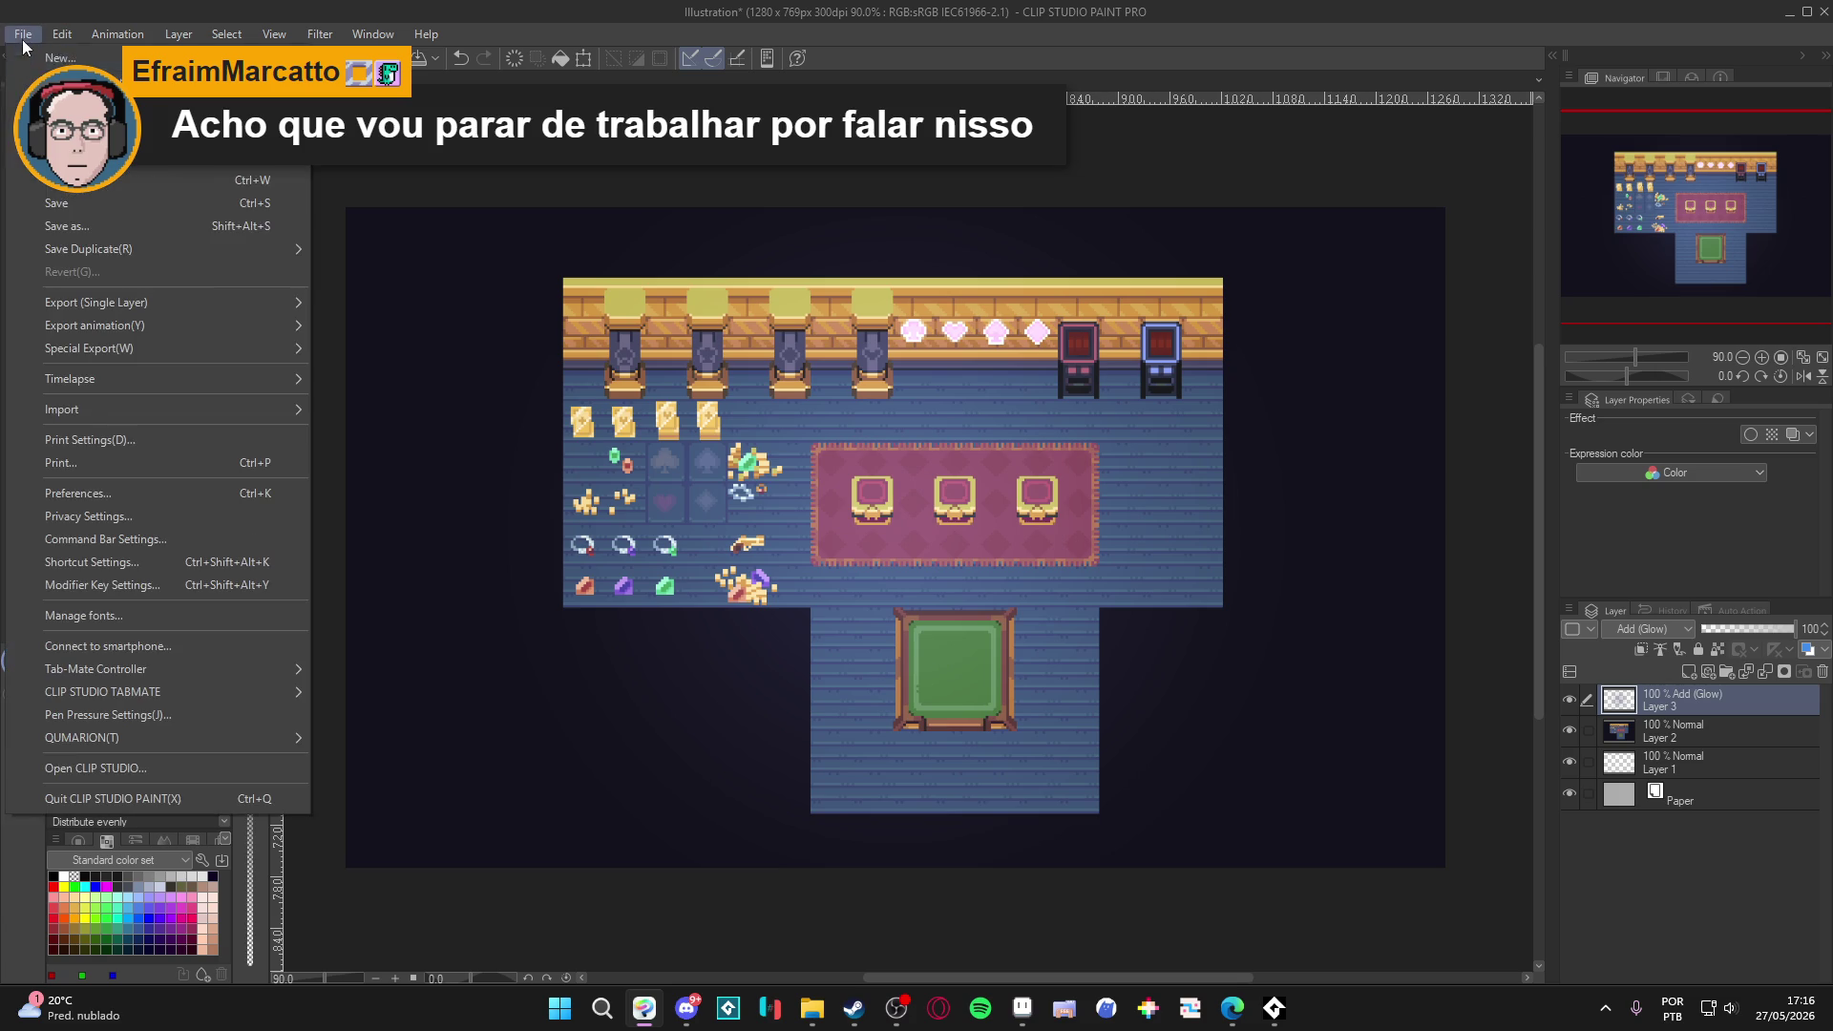
left_click(118, 229)
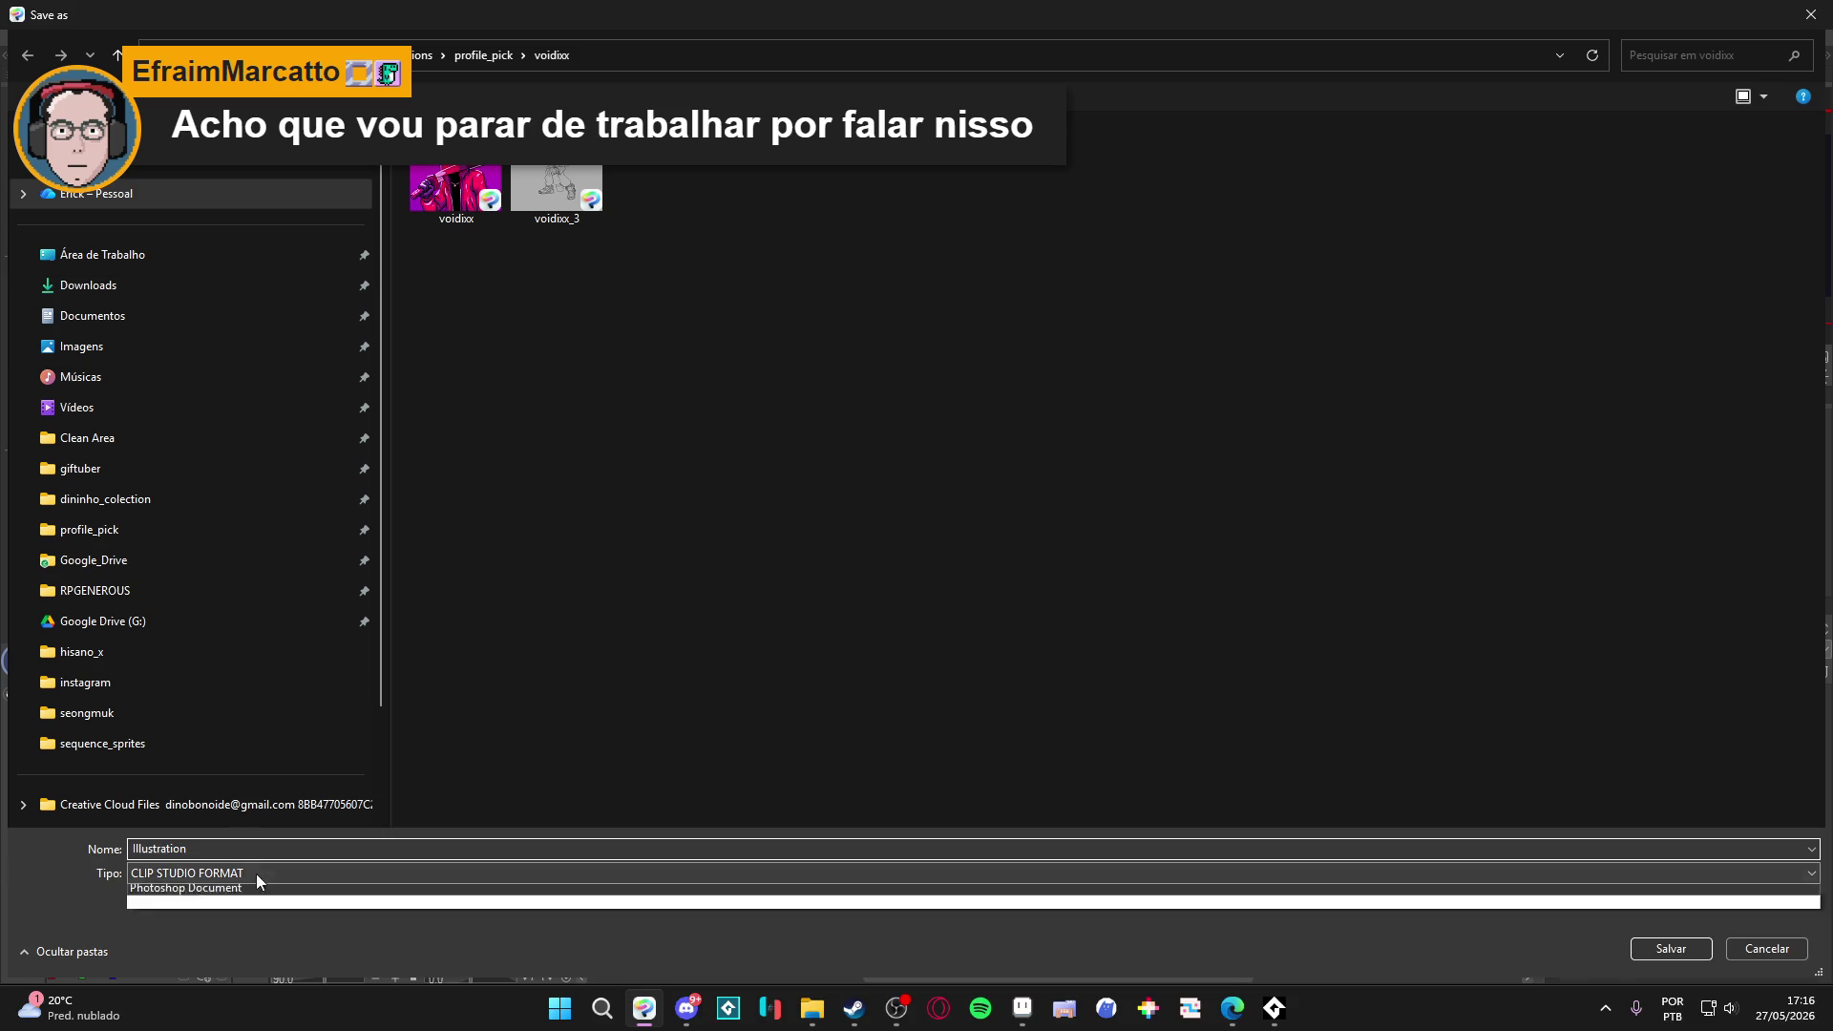
left_click(256, 874)
left_click(185, 936)
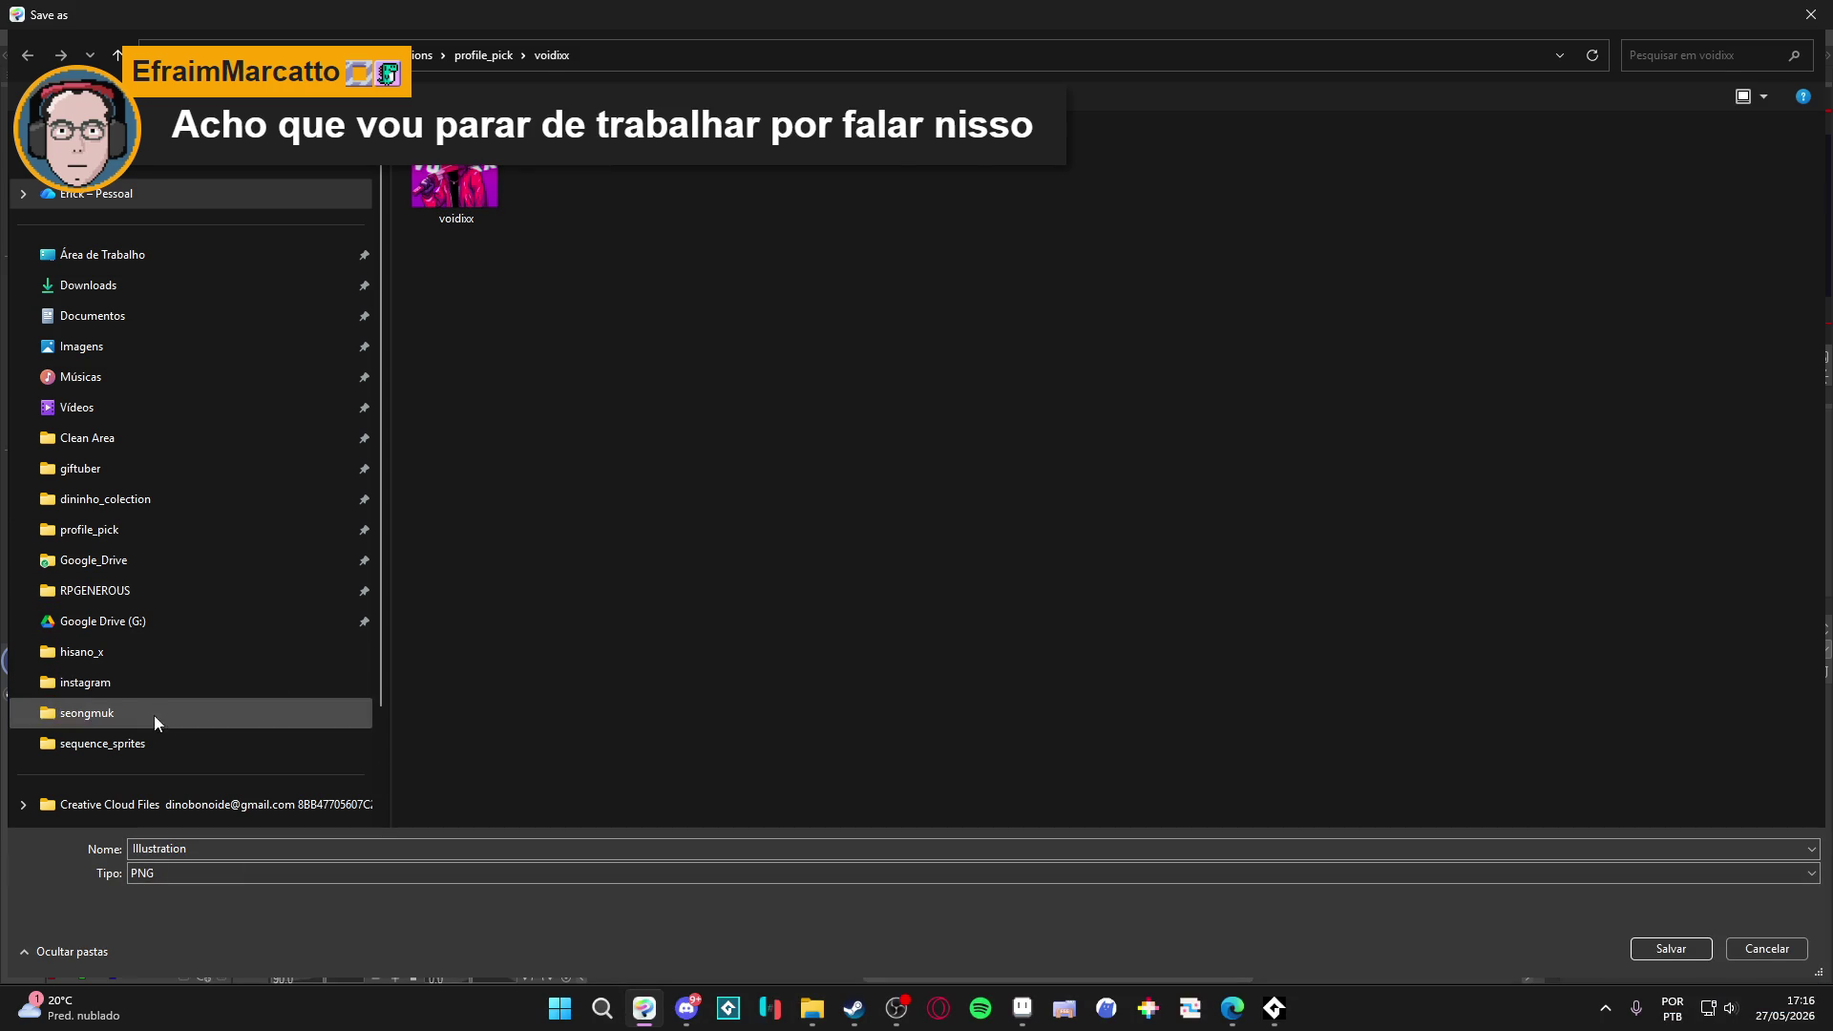
left_click(152, 714)
double_click(558, 177)
Name the file showcase_reward_room and save, accepting the layer flatten.
left_click(456, 172)
left_click(255, 847)
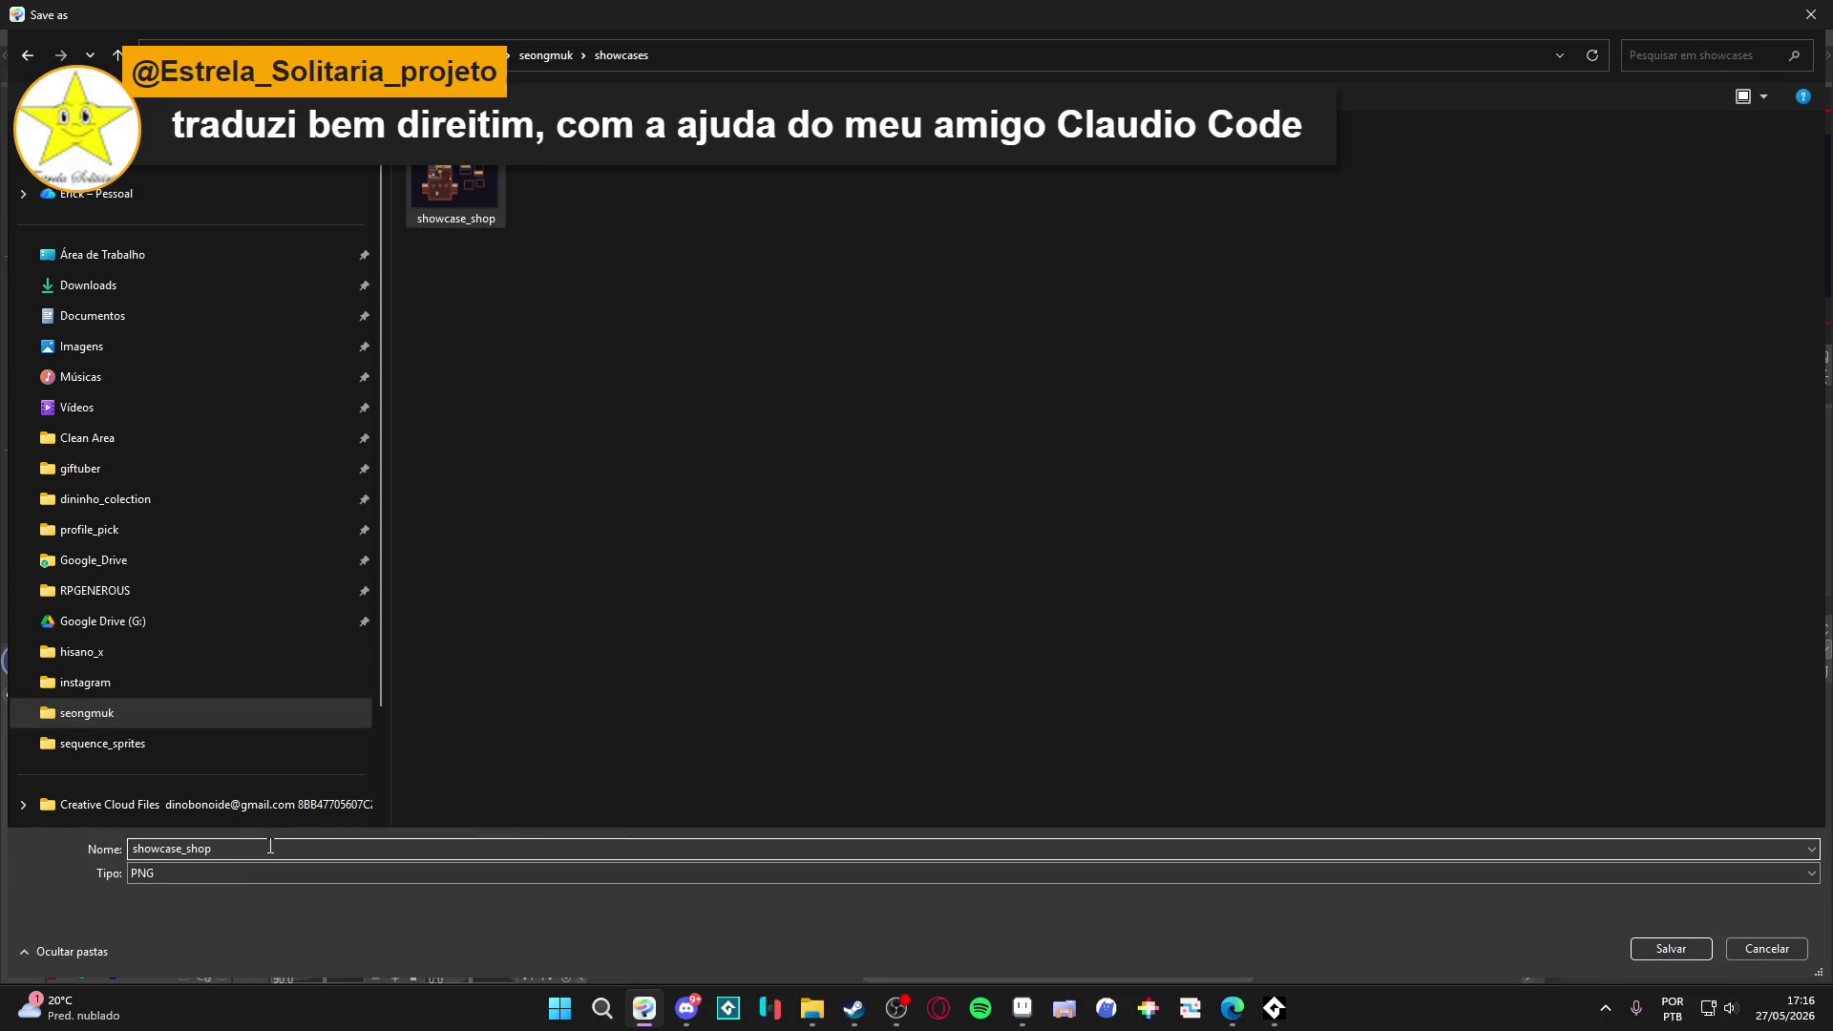
key("BackSpace")
key("BackSpace")
key("BackSpace")
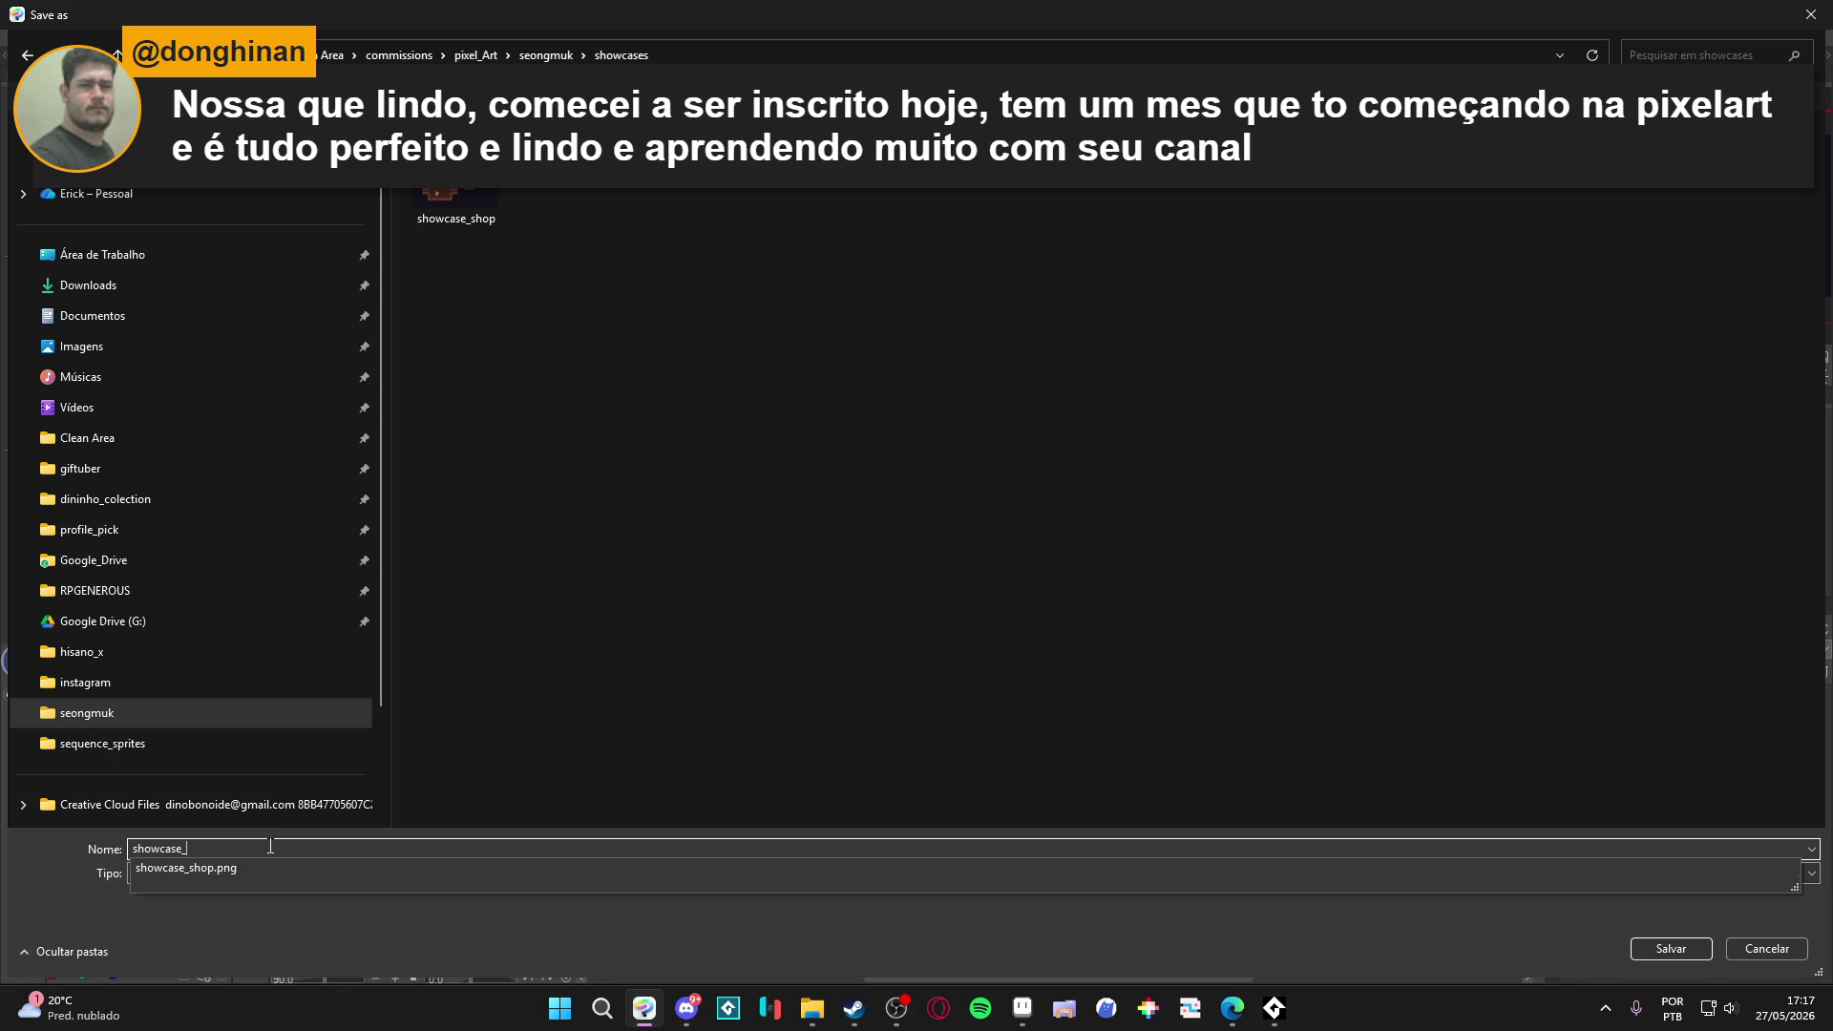
key("Escape")
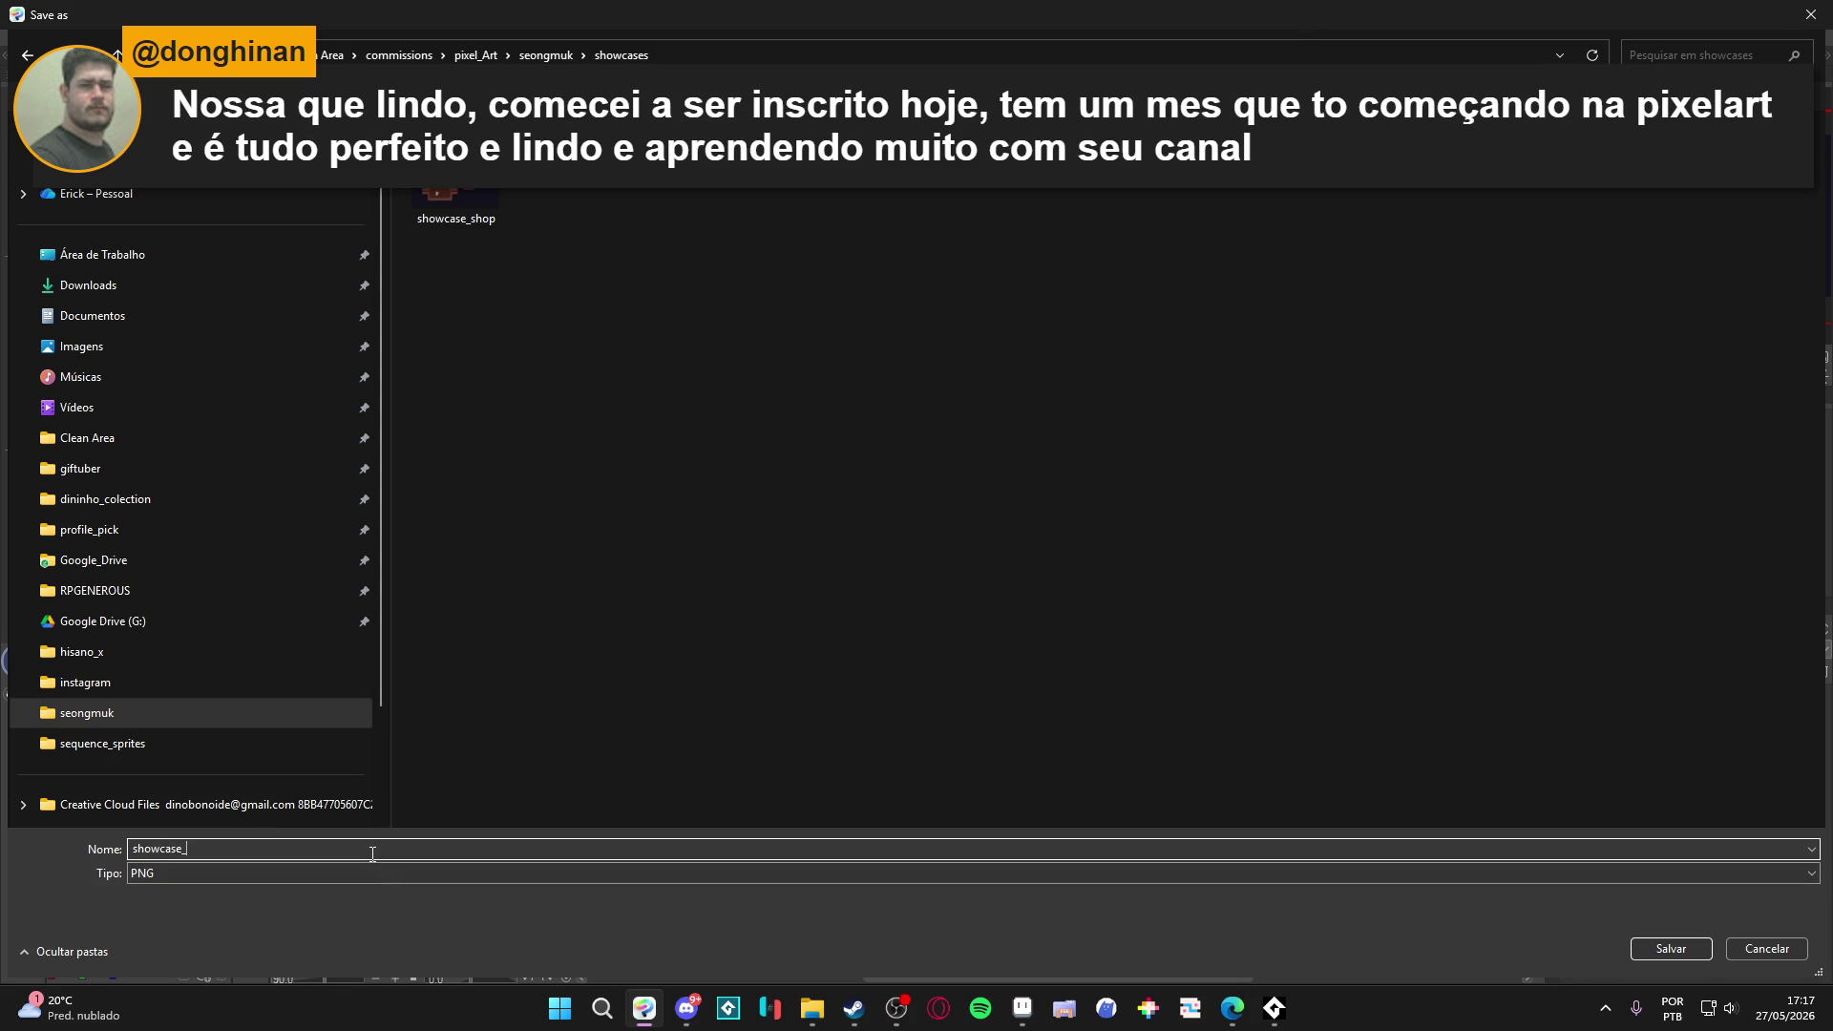
type("doom_shop_2")
key("Return")
left_click(966, 375)
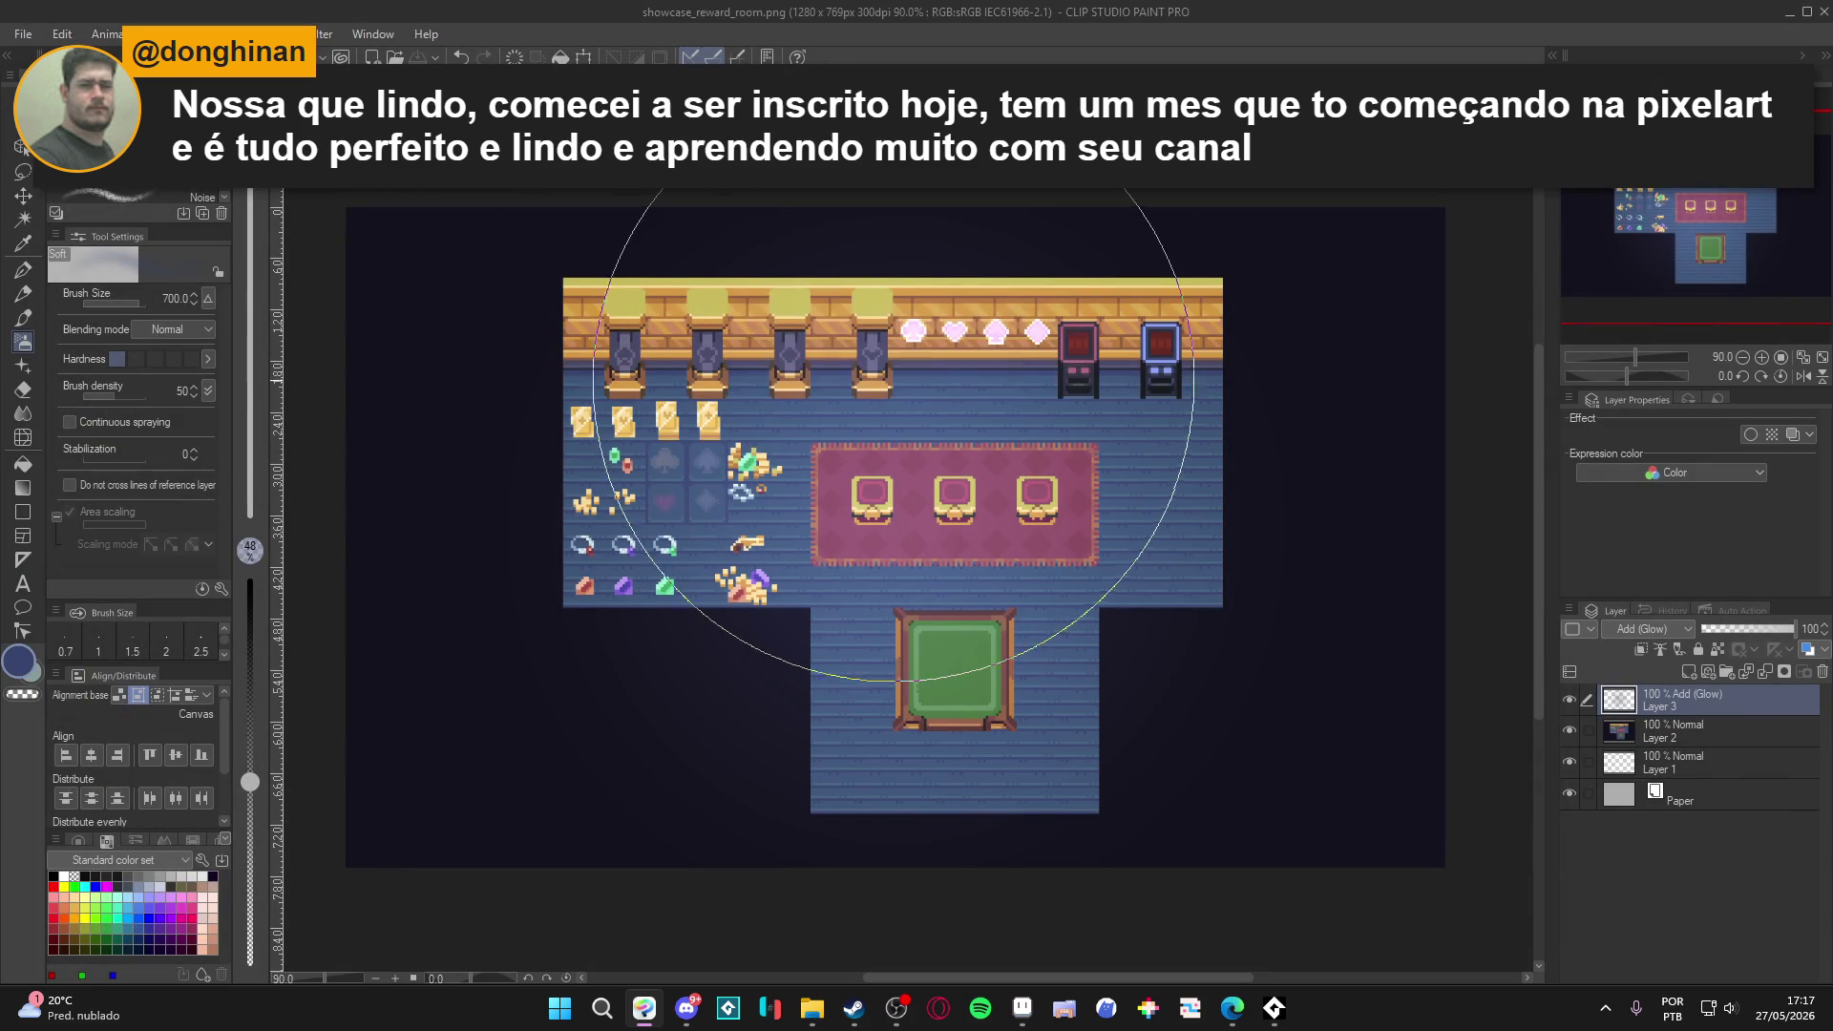
left_click(1790, 12)
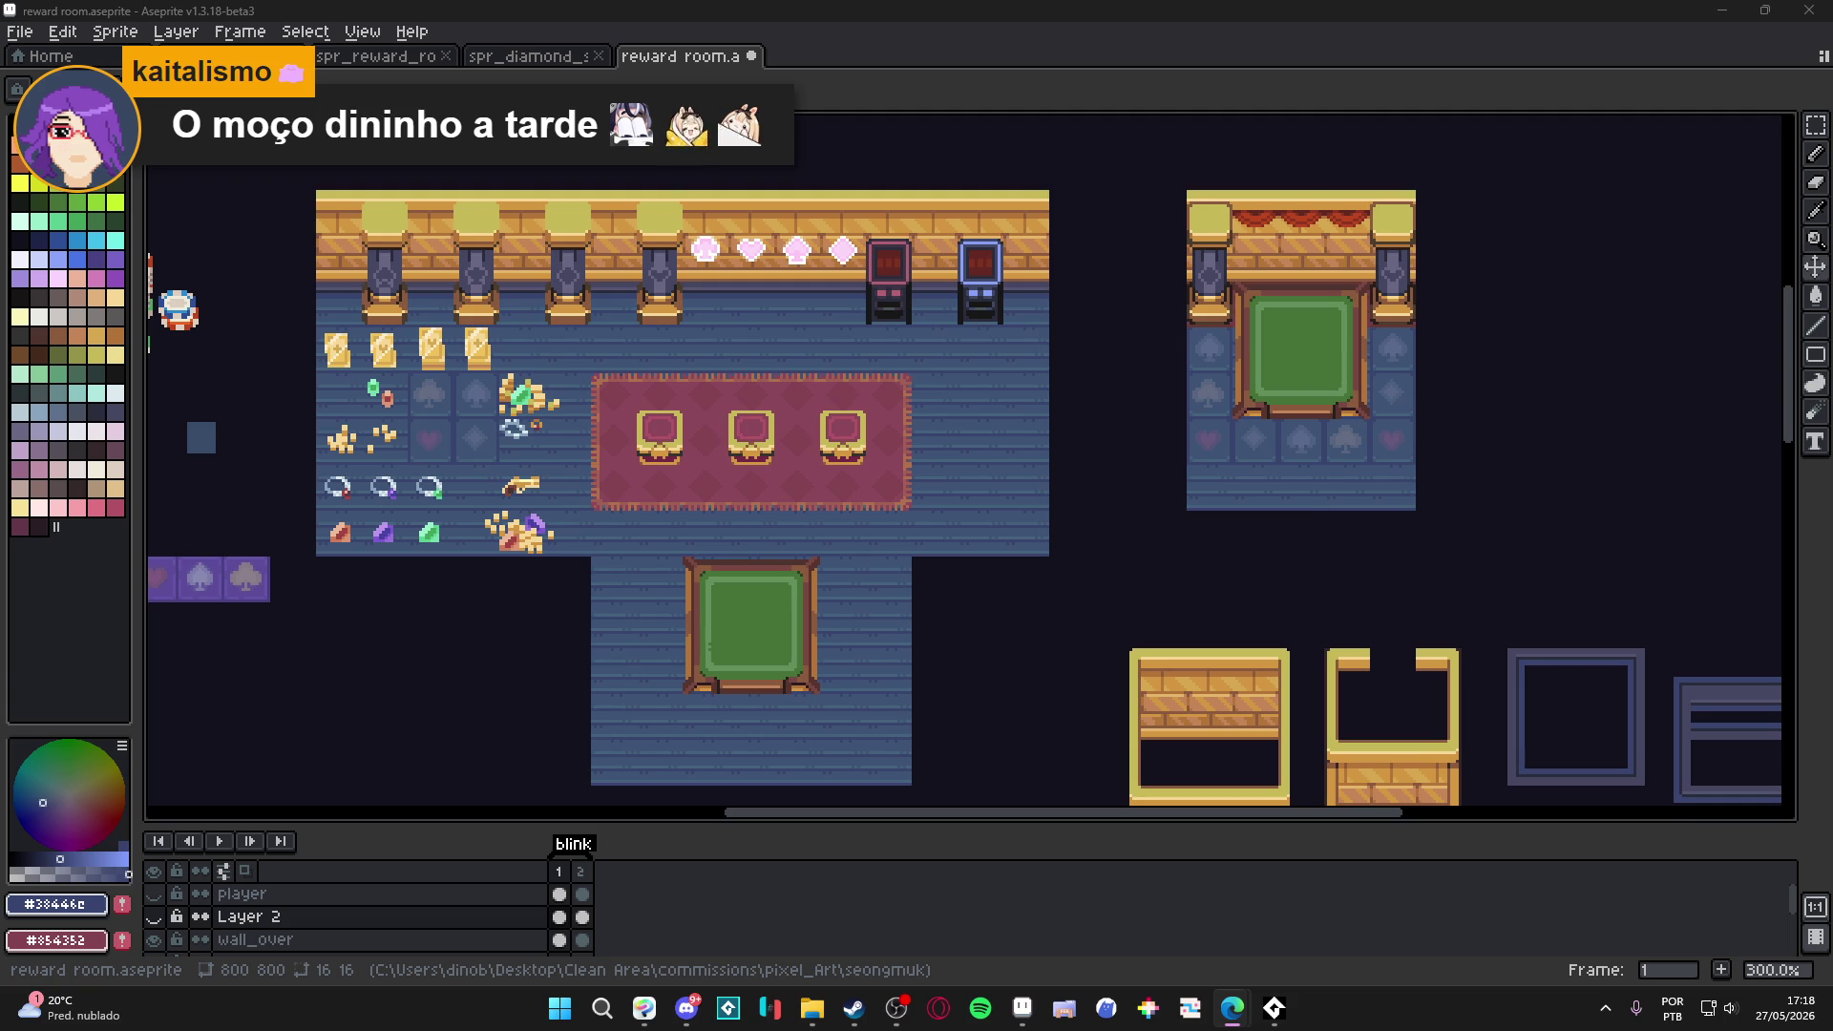
Save the spr_reward_room_tileset file as a PNG in the seongmuk folder.
left_click(553, 57)
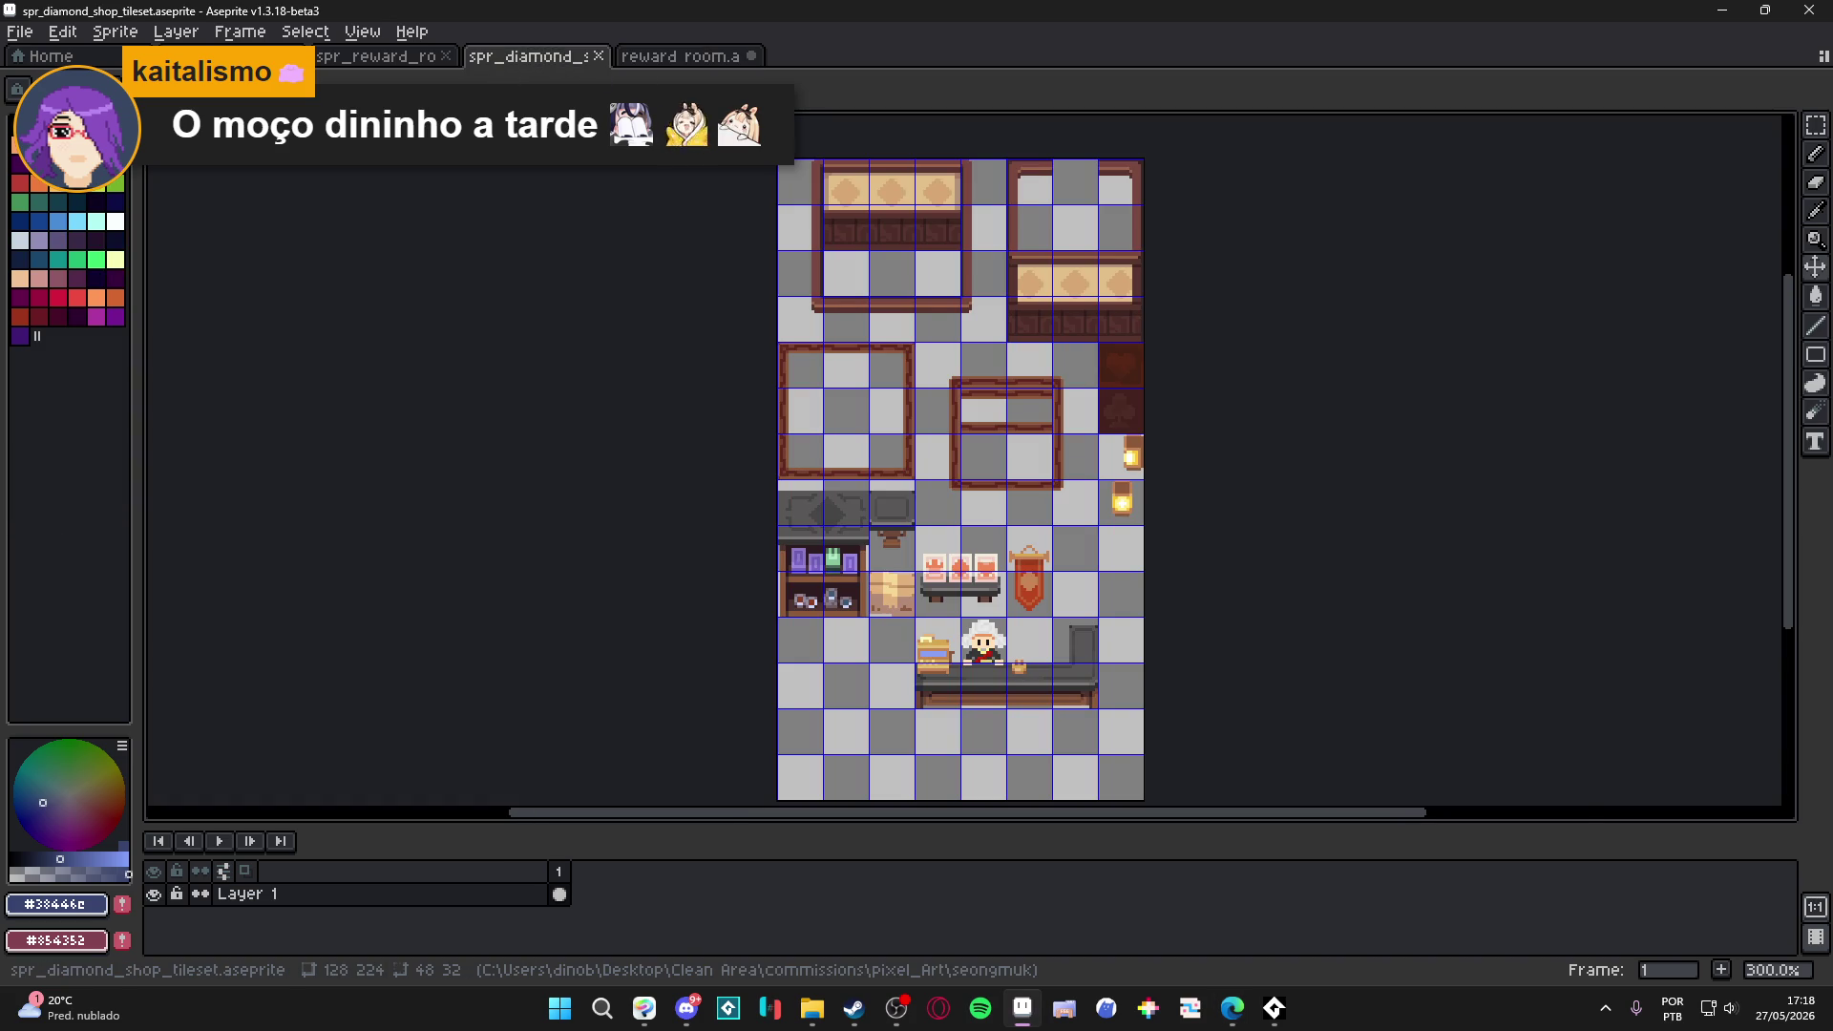
left_click(382, 59)
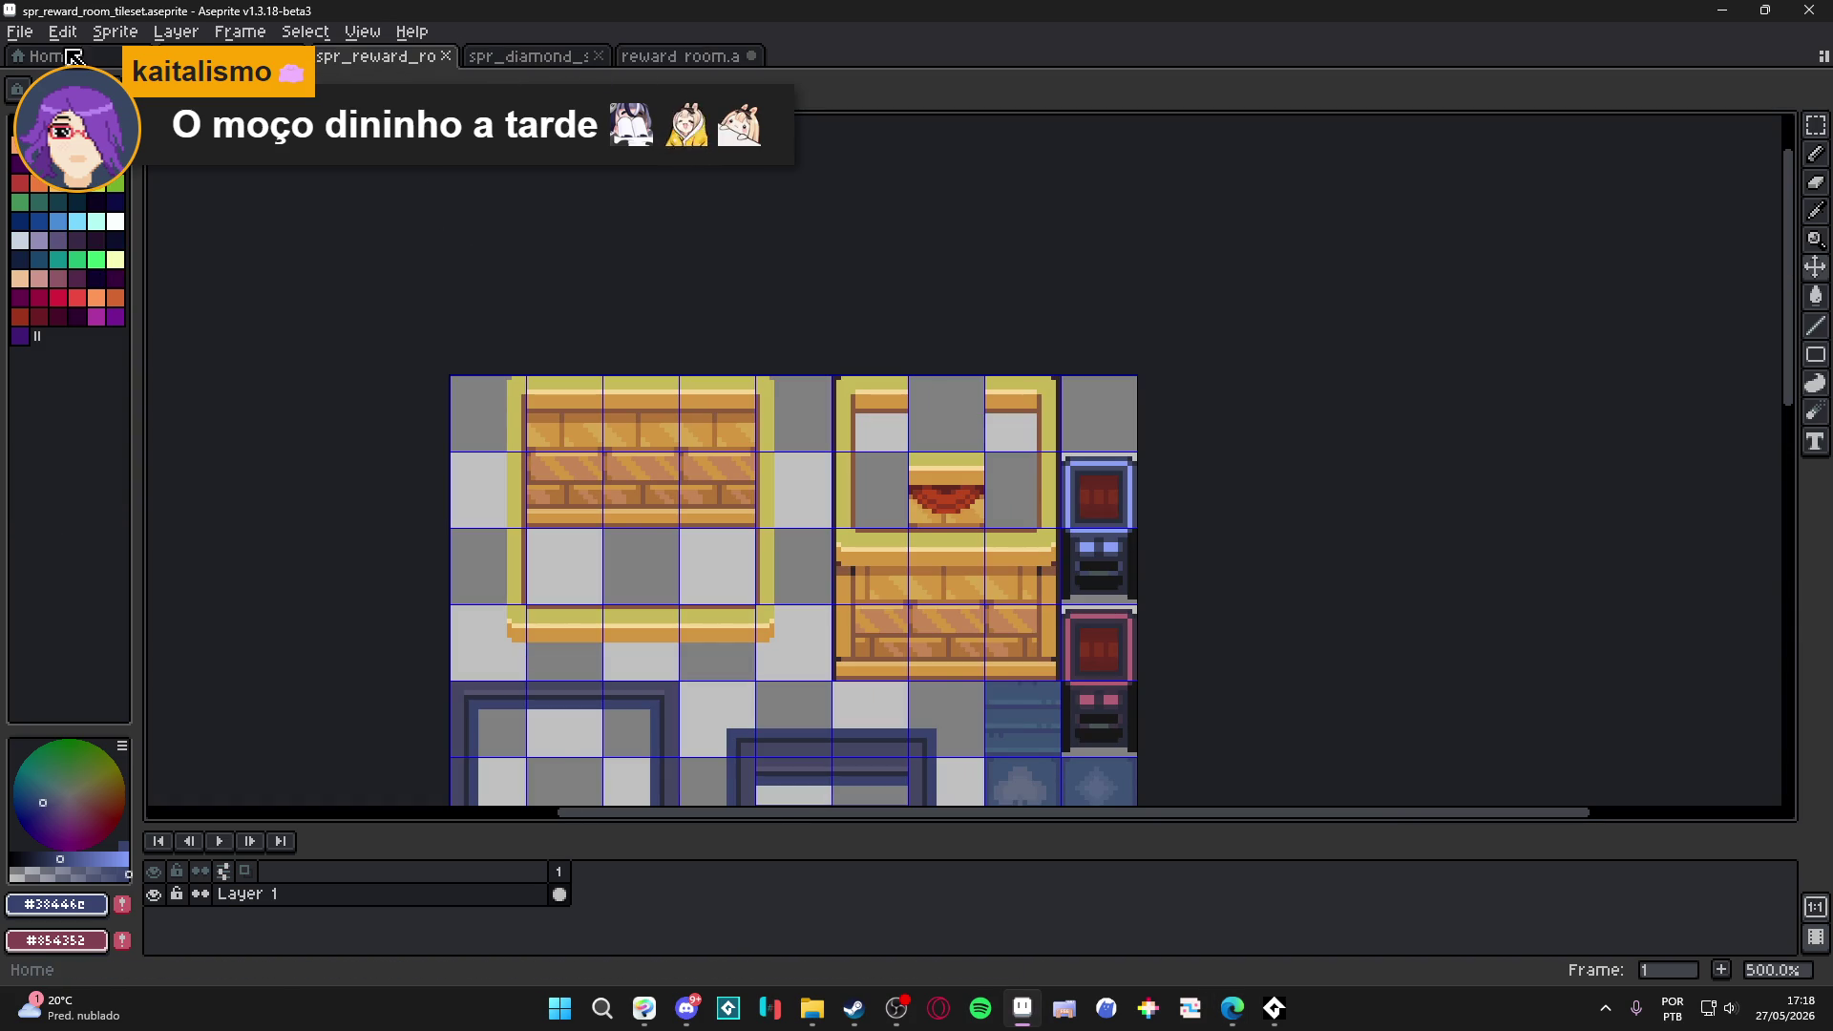
left_click(19, 31)
left_click(242, 237)
key("ctrl+shift+s")
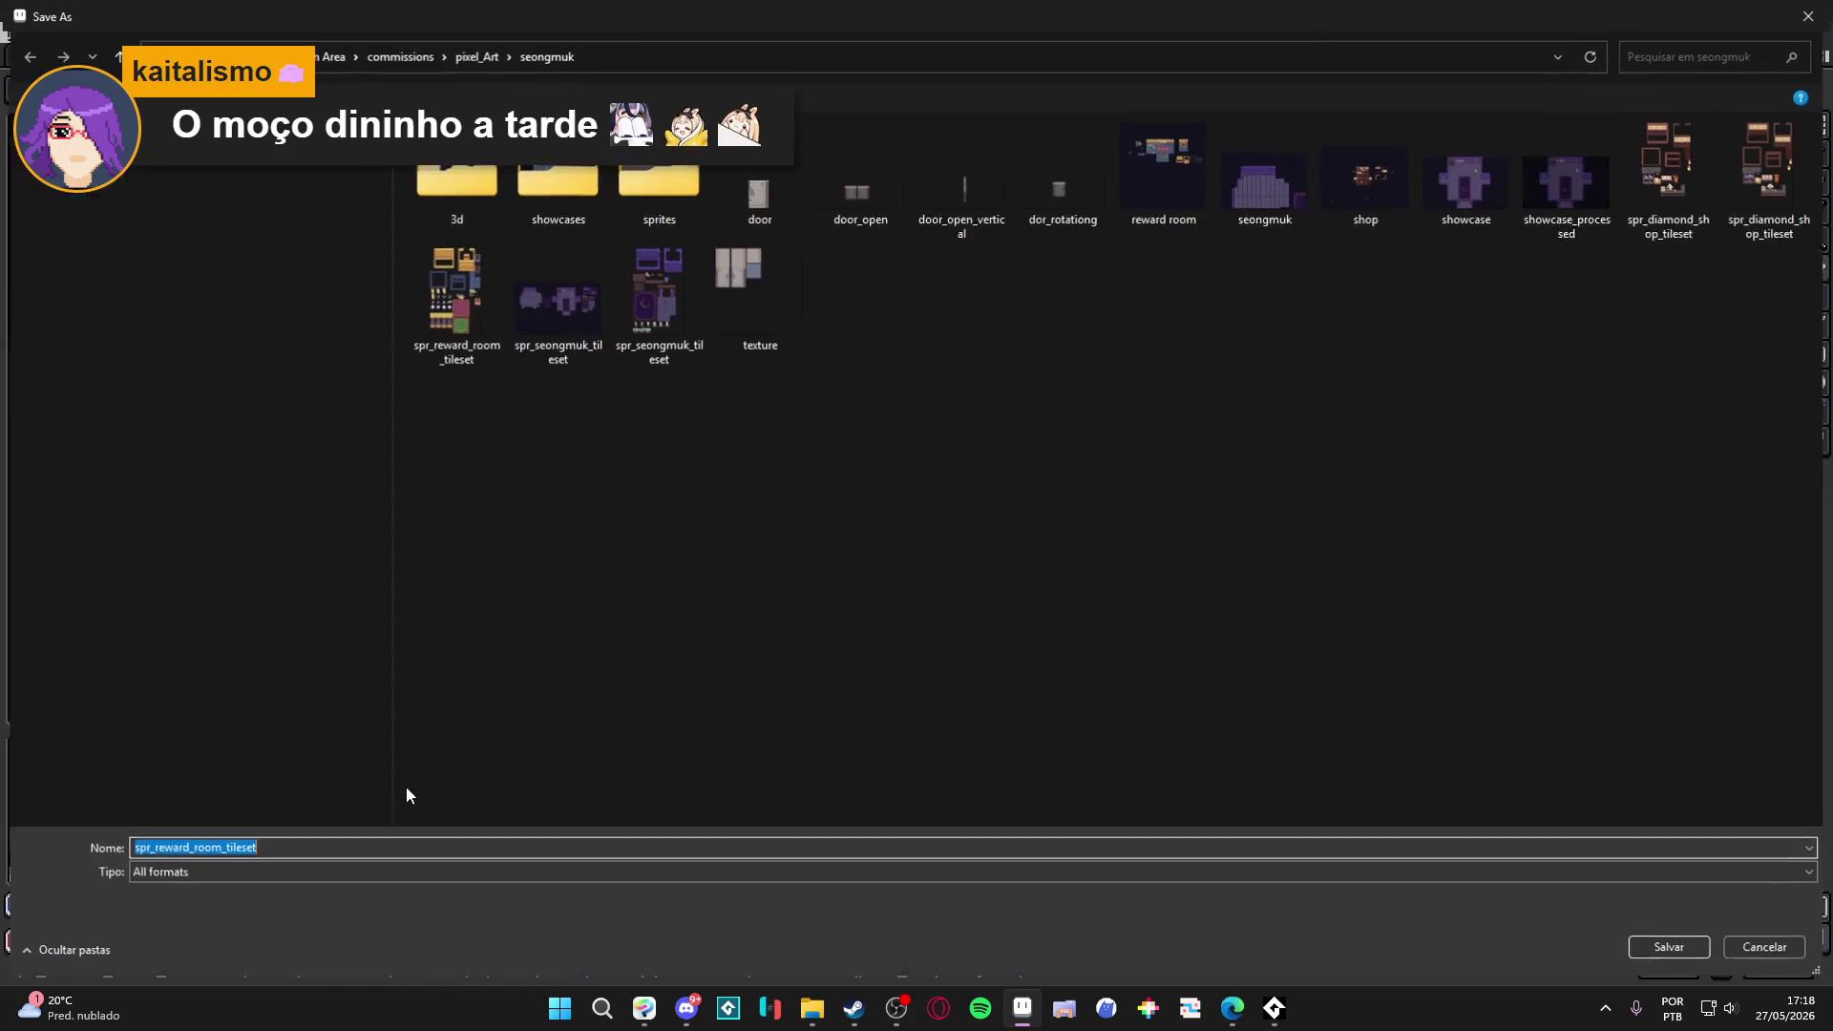
left_click(201, 872)
left_click(196, 782)
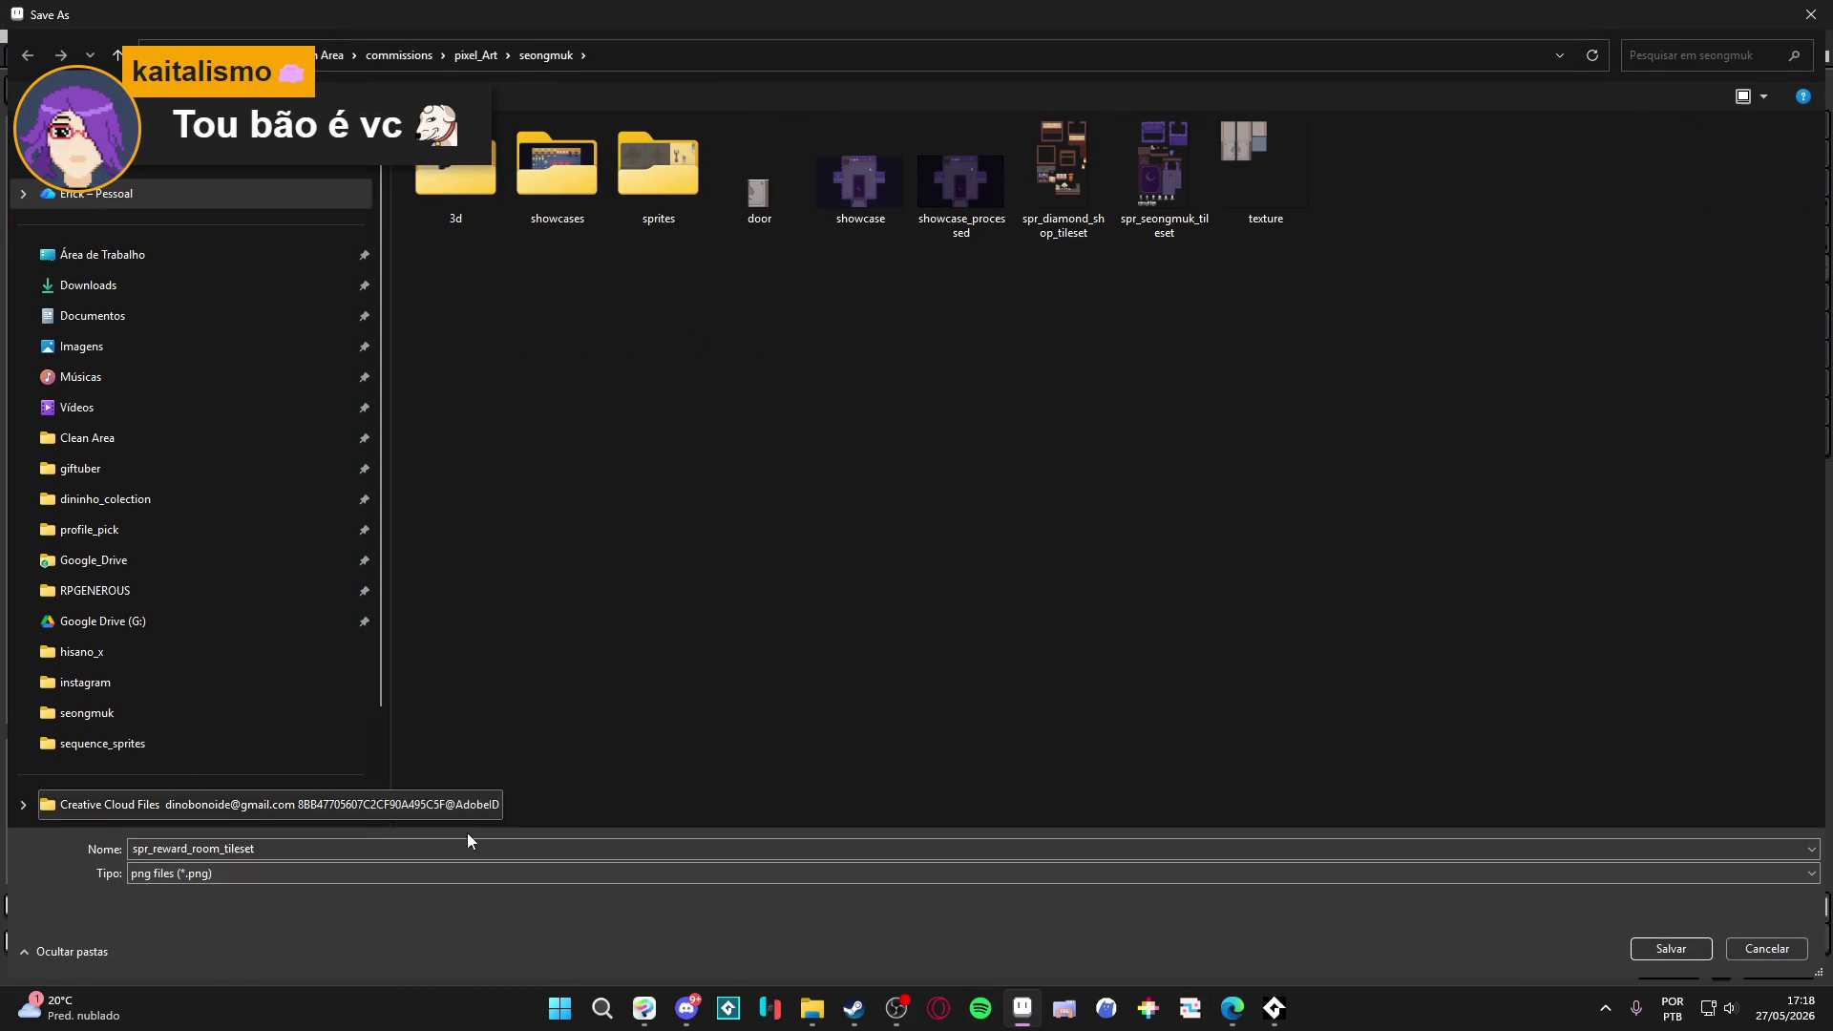
left_click(1681, 951)
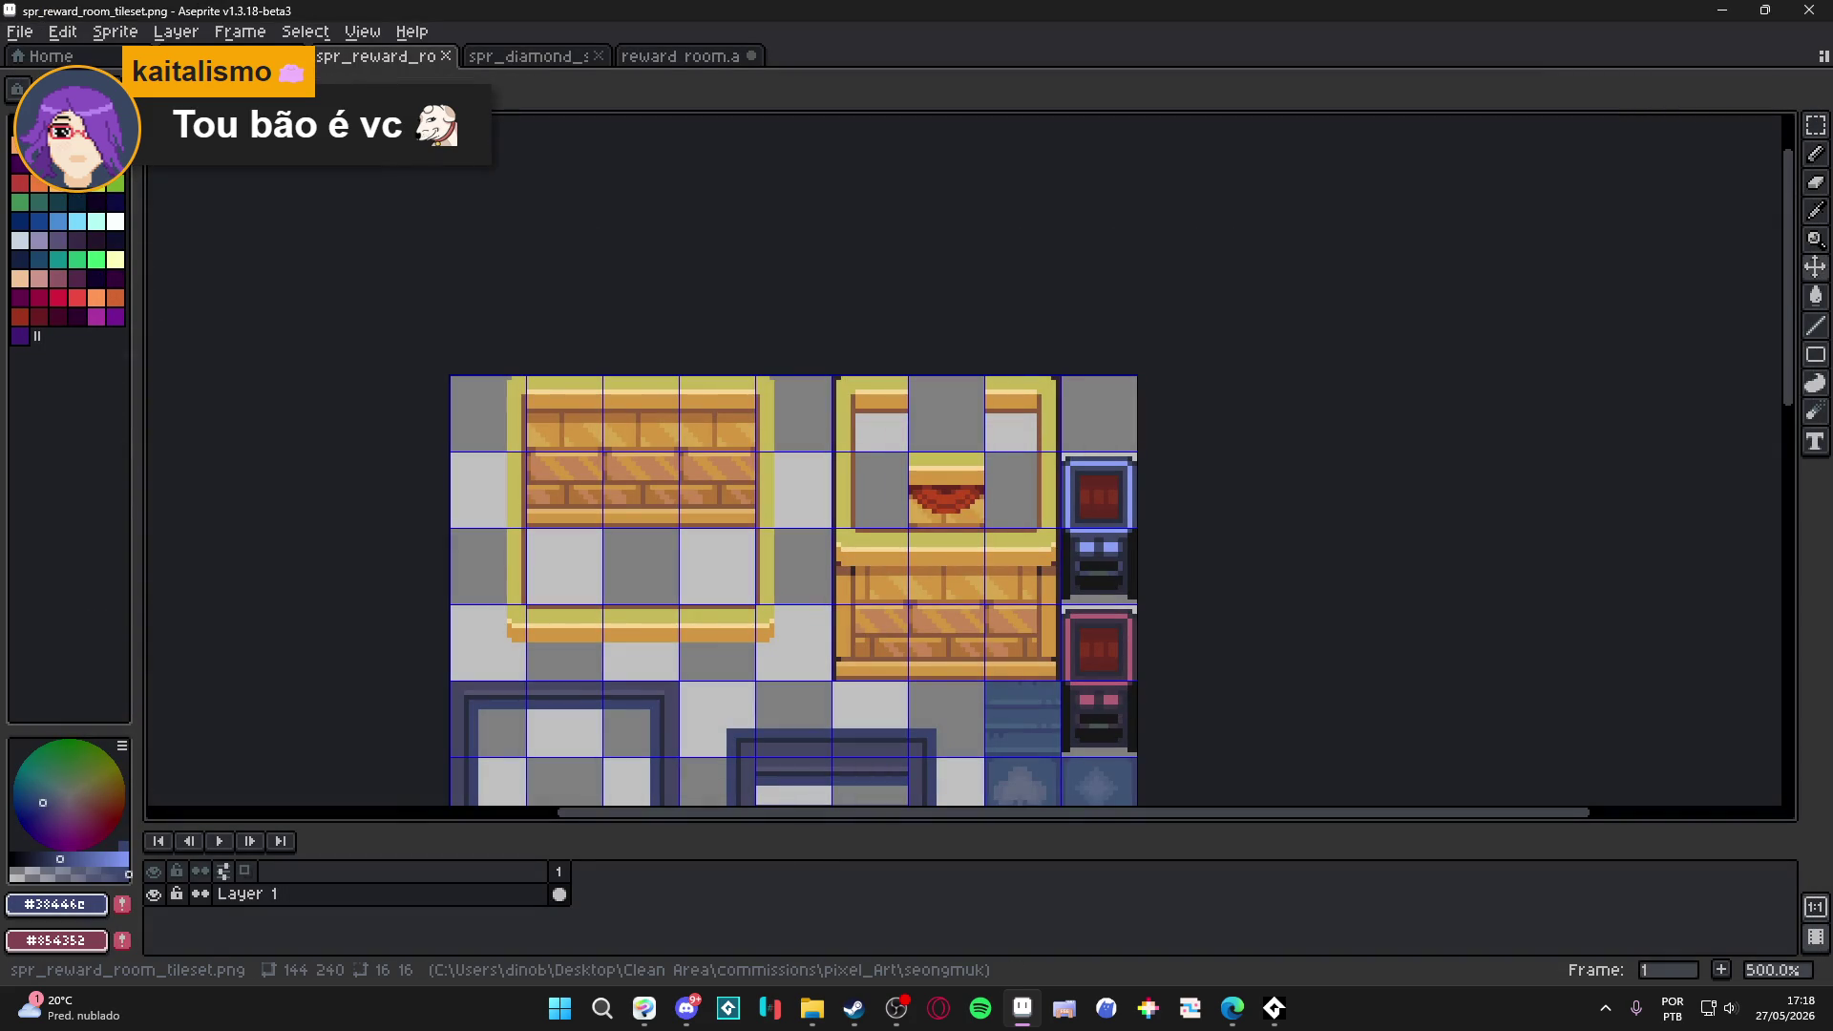
key("alt+Tab")
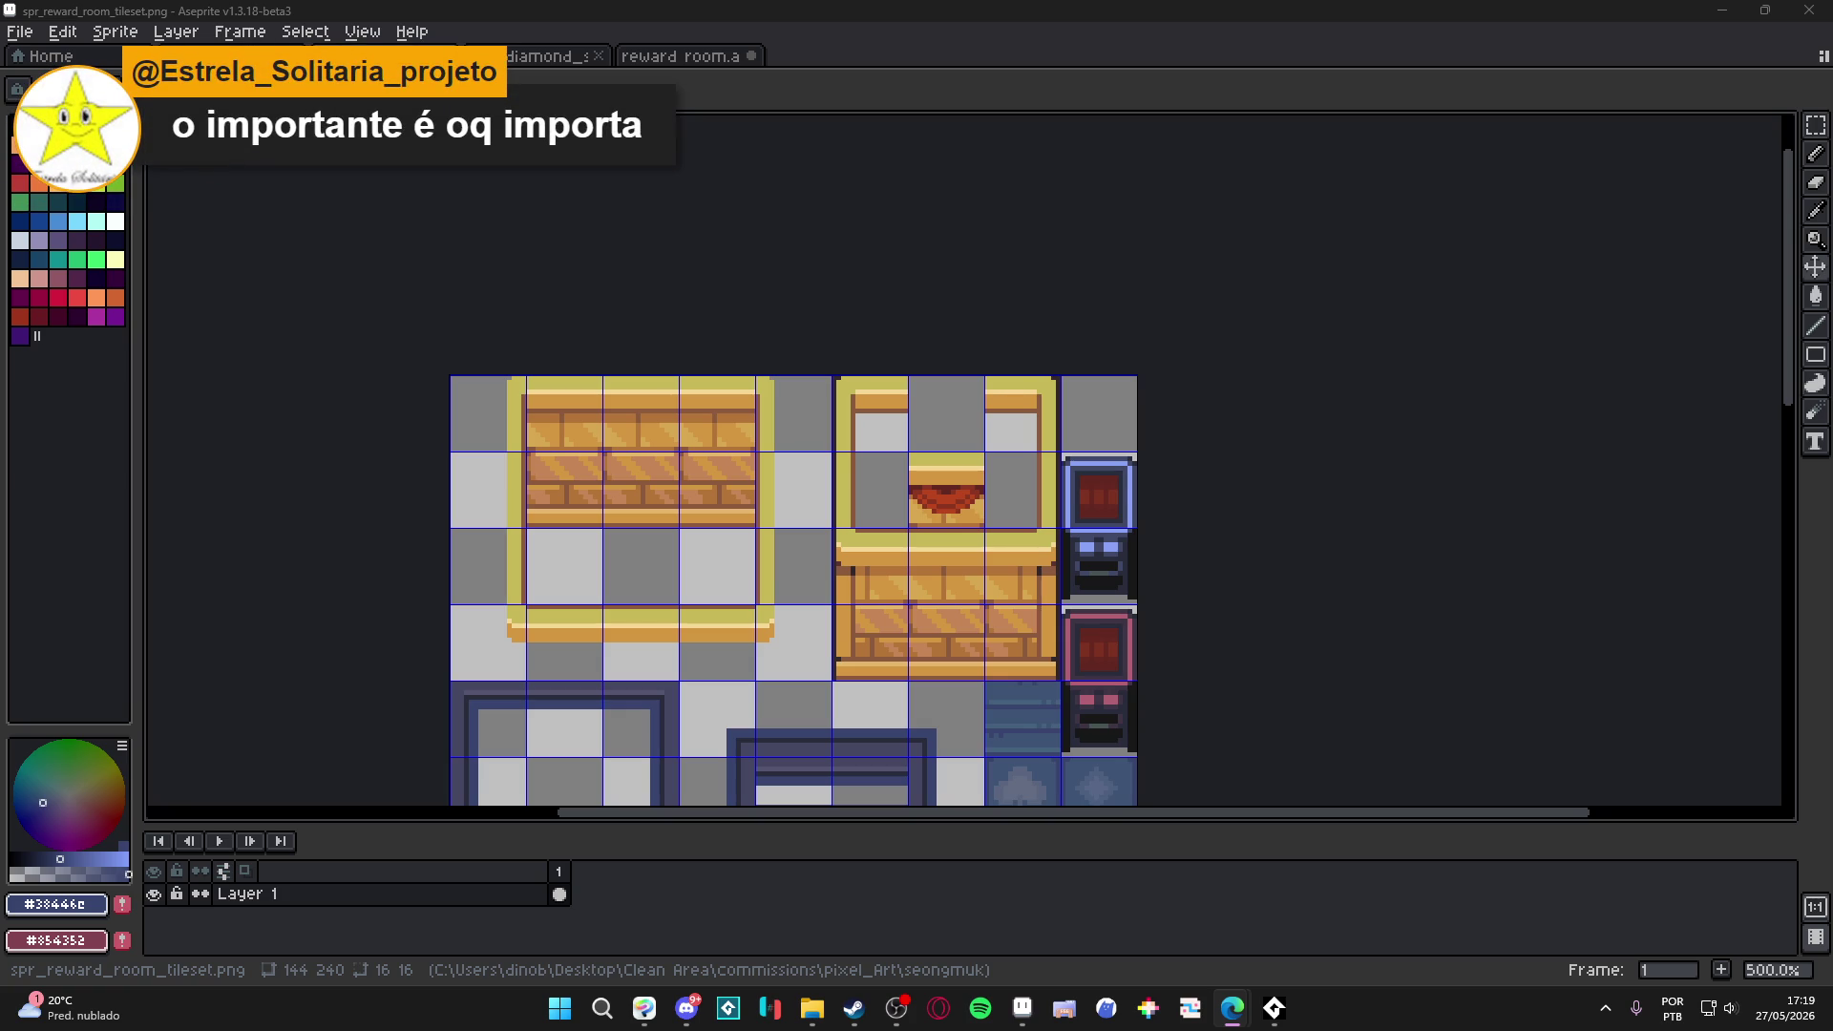
Search 'libre' in a new browser tab and open the LibreSprite Downloads page.
key("alt+Tab")
type("libre")
key("Return")
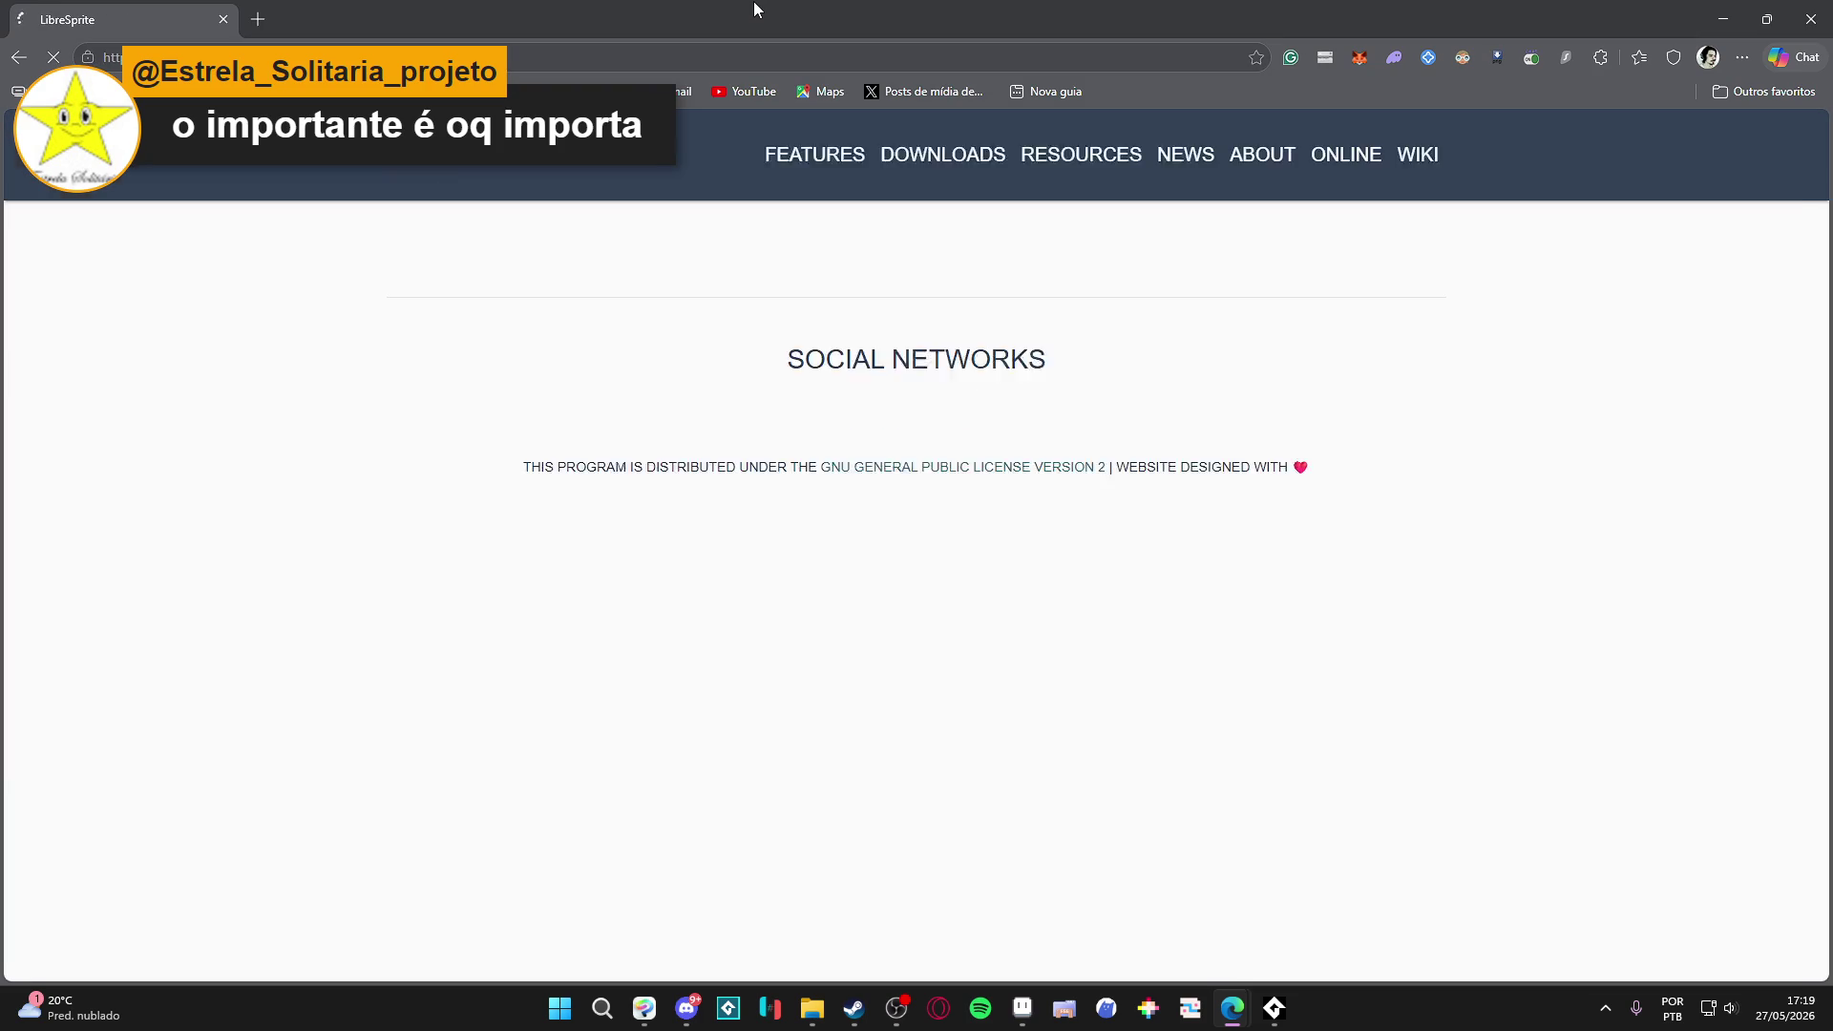
scroll(793, 414, "down", 3)
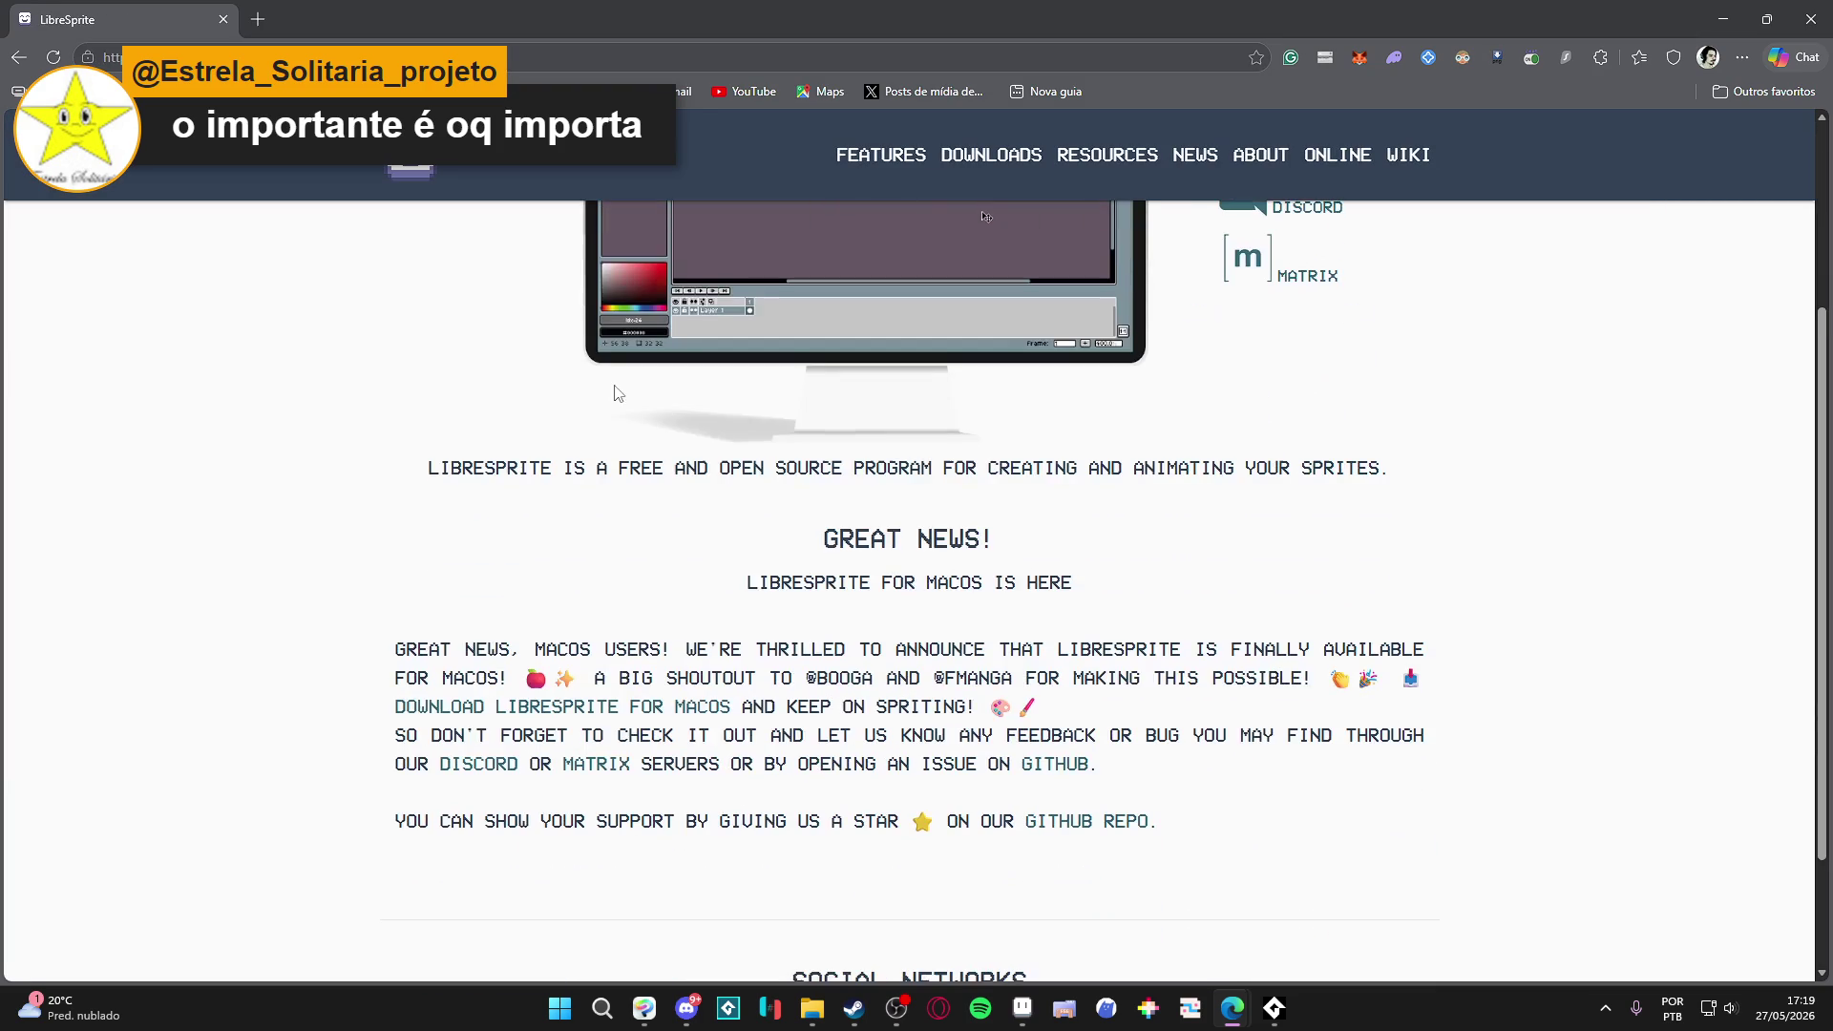
scroll(448, 336, "down", 1)
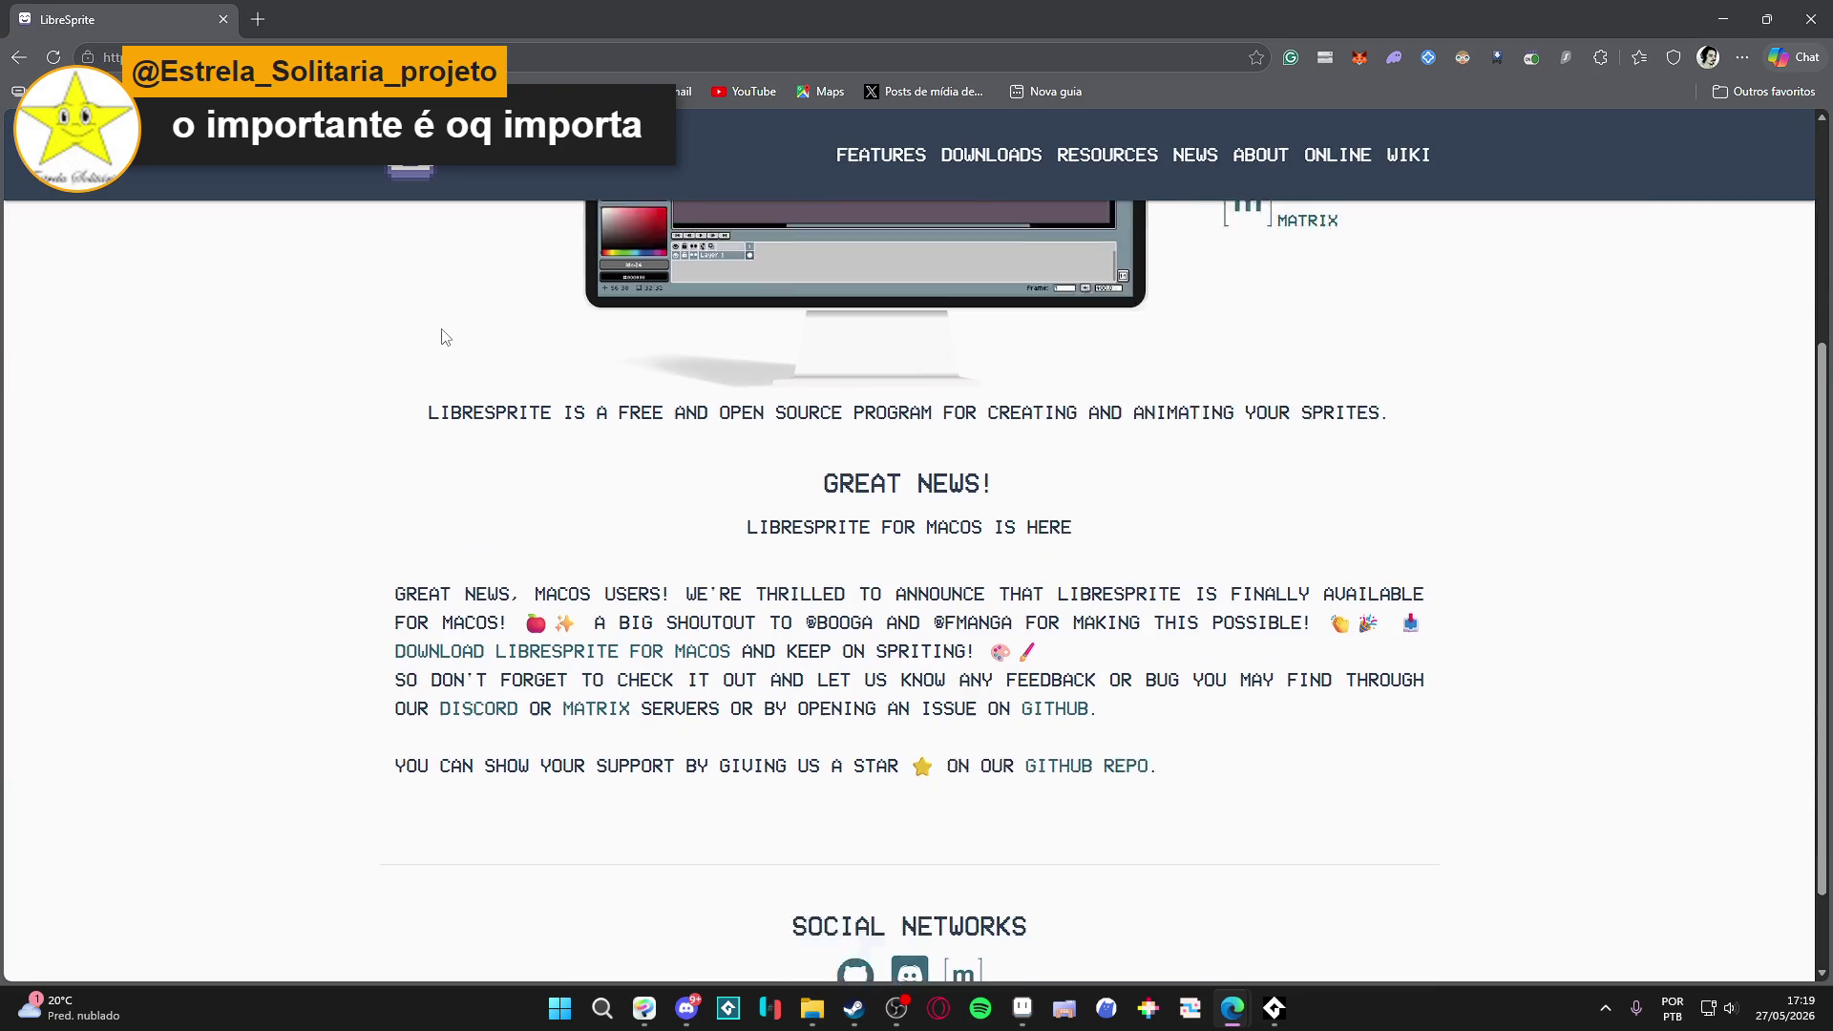
scroll(439, 338, "down", 1)
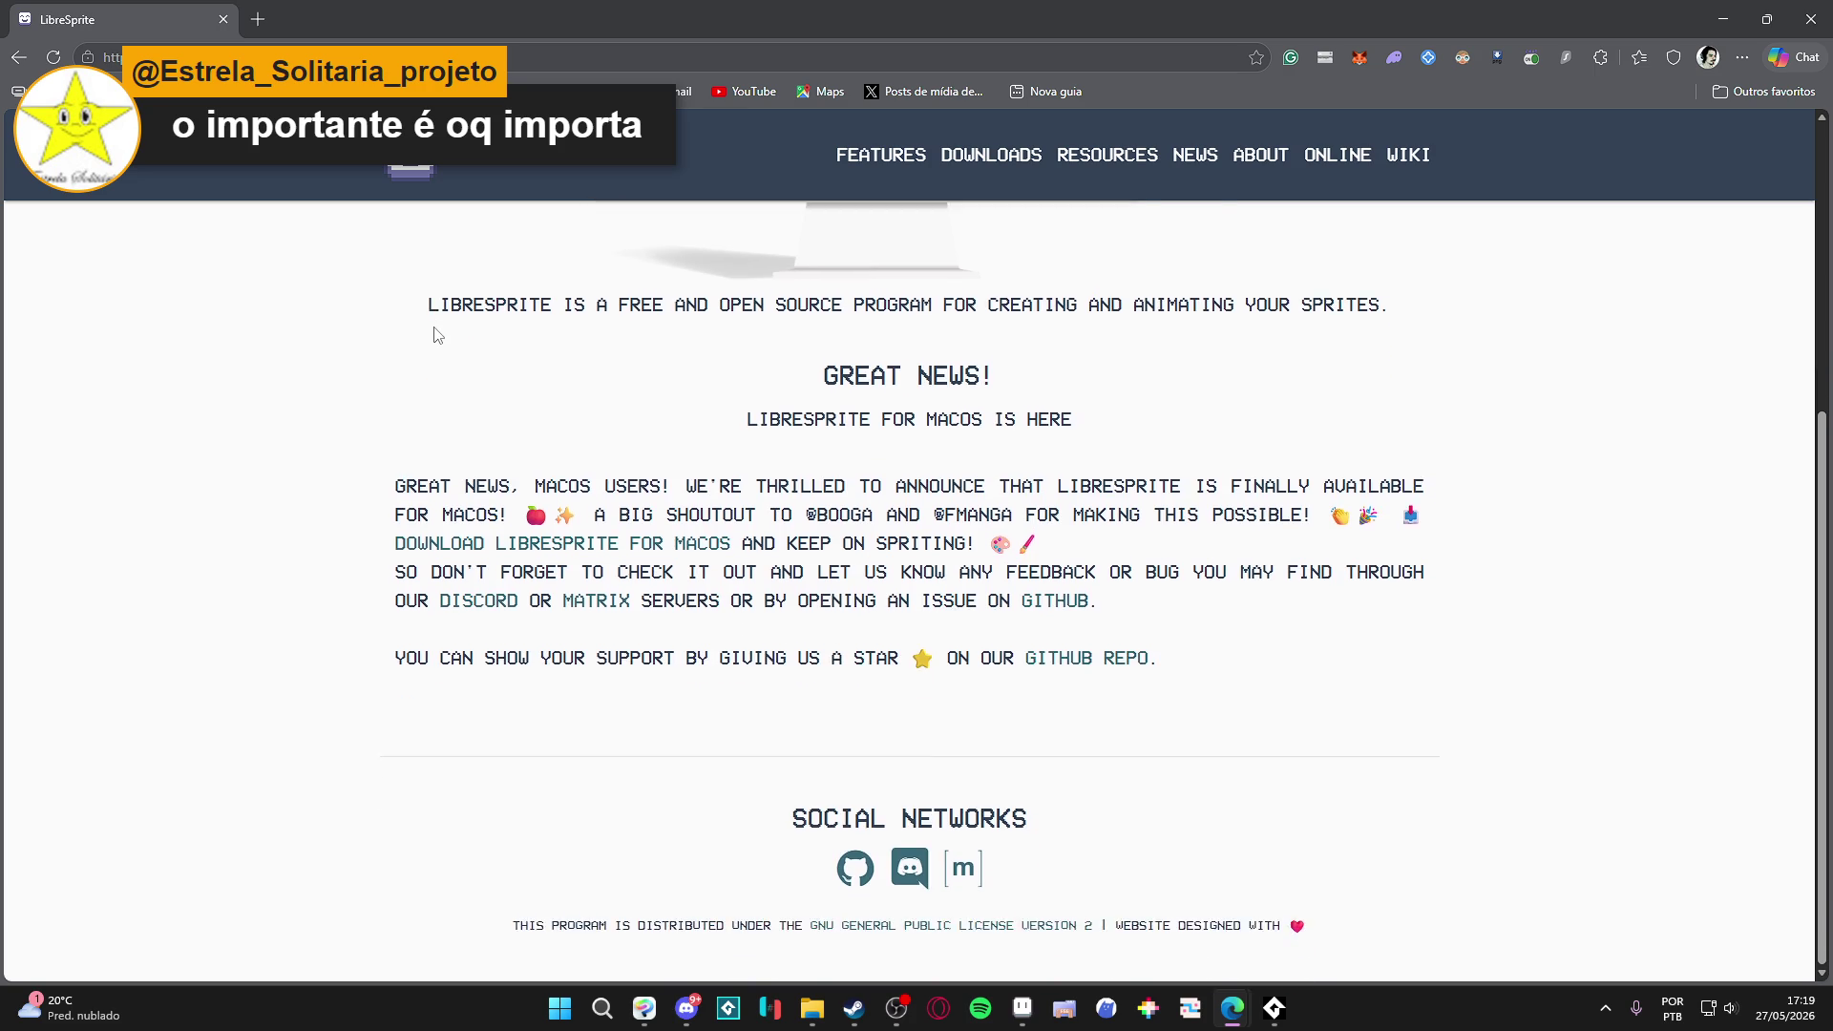
scroll(437, 333, "up", 5)
left_click(955, 178)
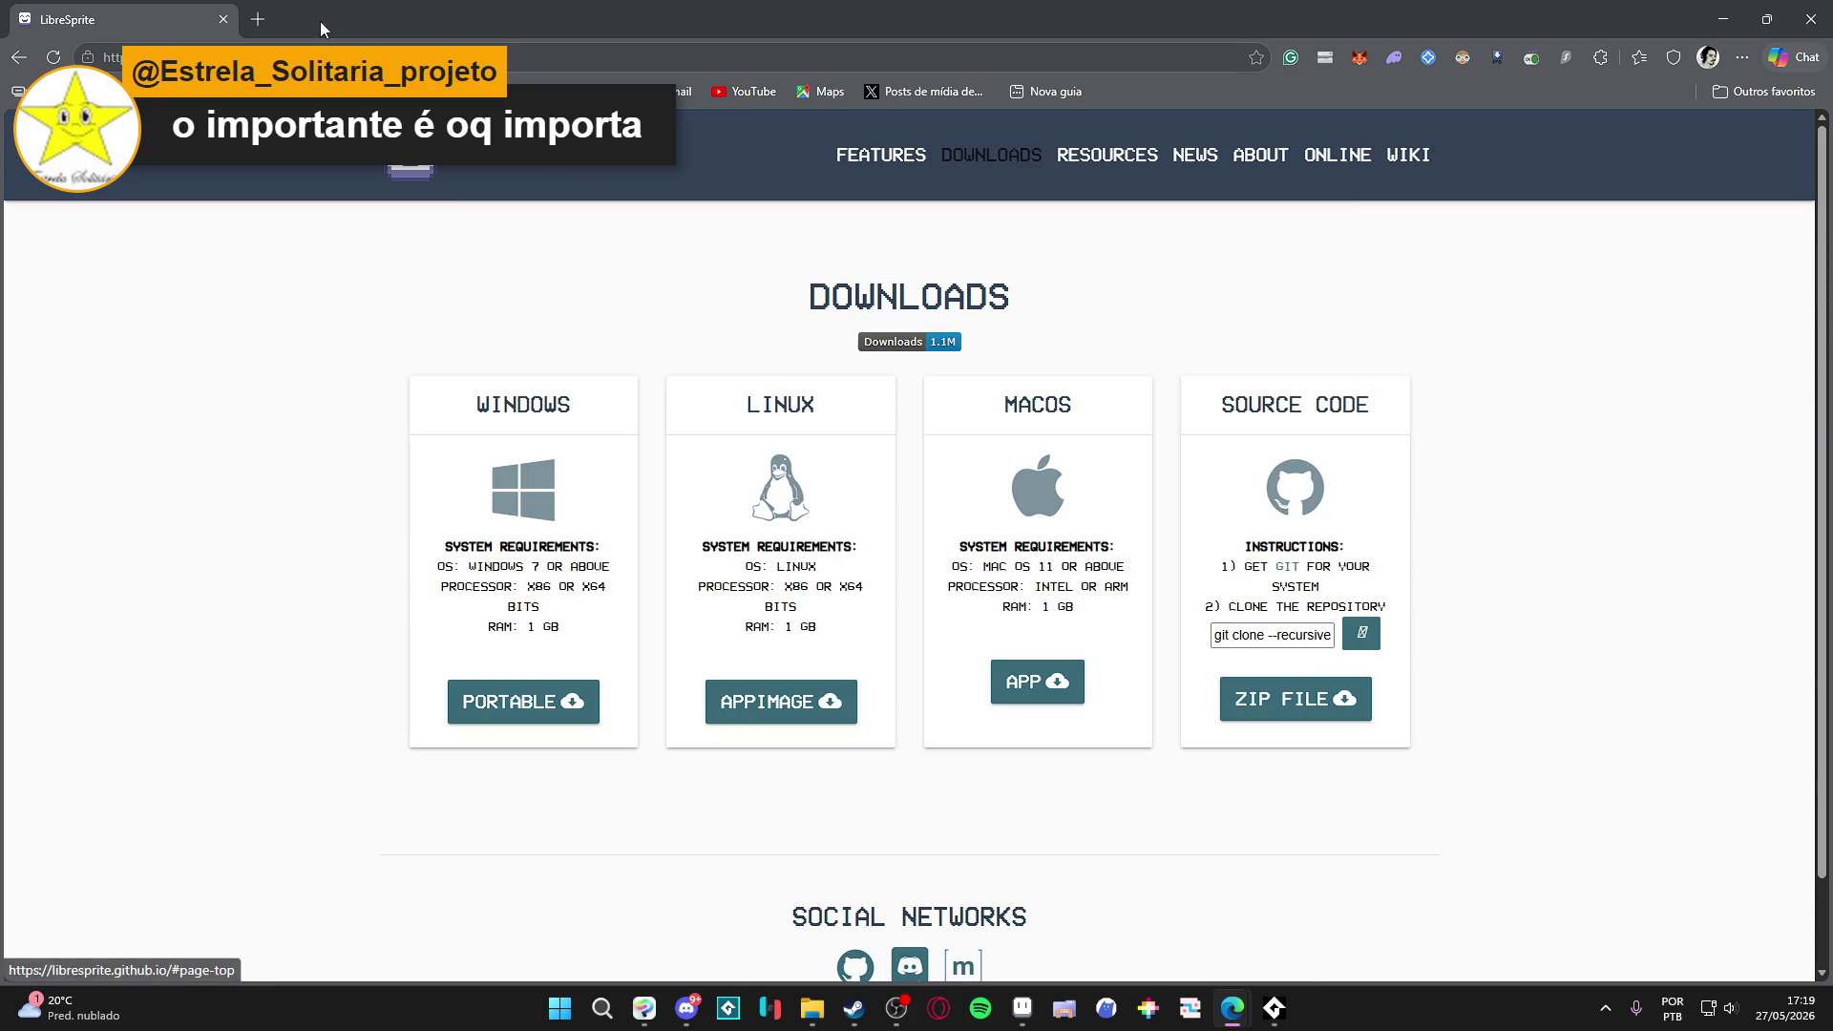
left_click(113, 58)
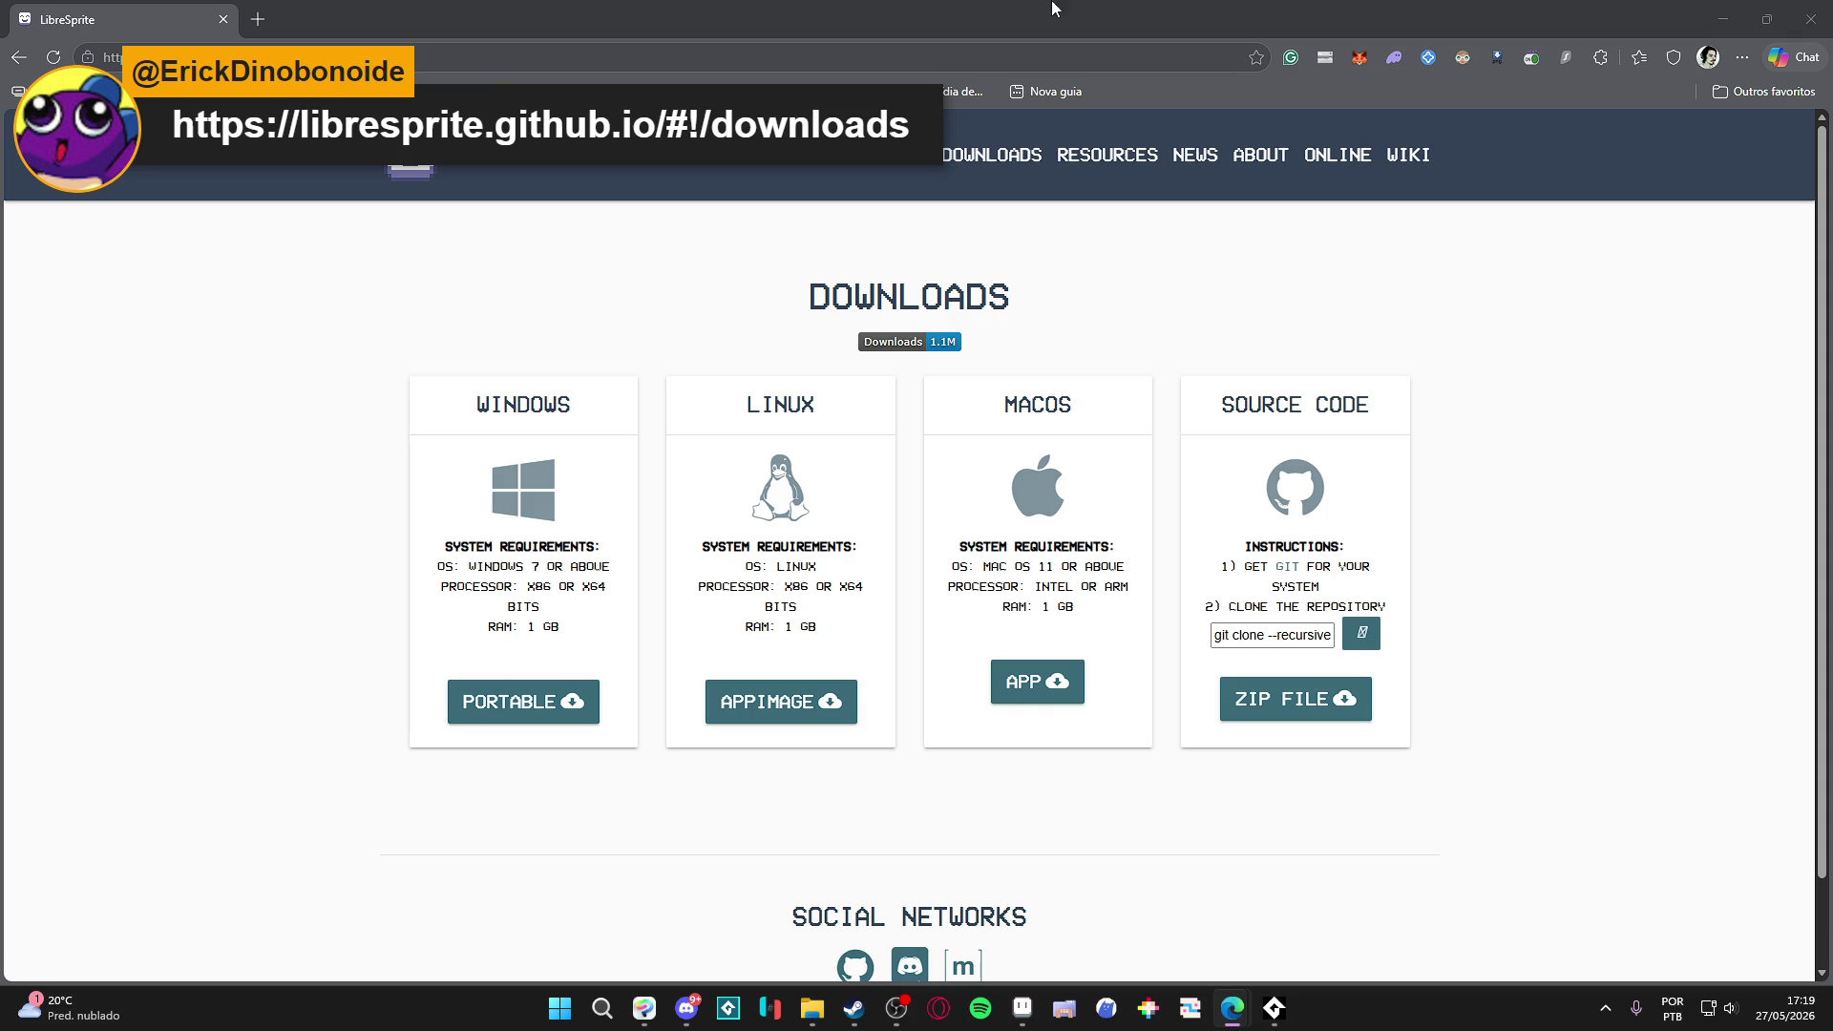
left_click(453, 53)
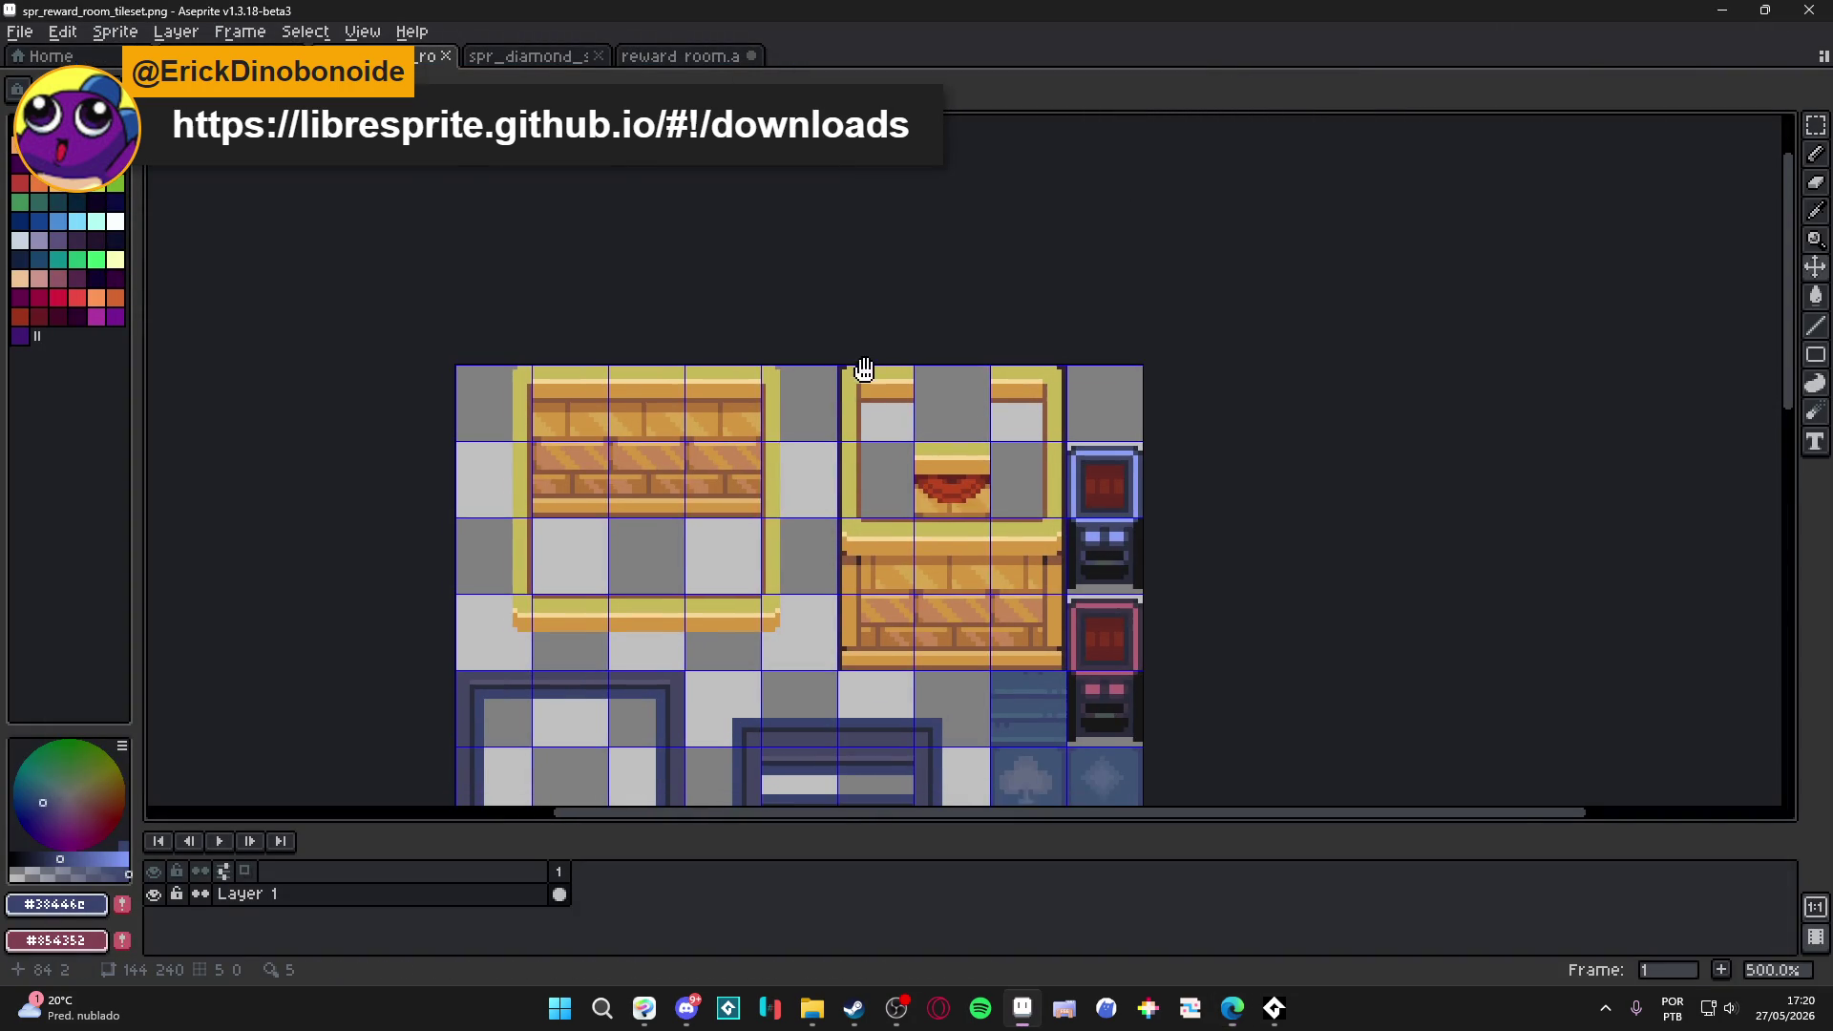
Zoom the reward room tileset out from 500% to 400%.
scroll(864, 372, "down", 1)
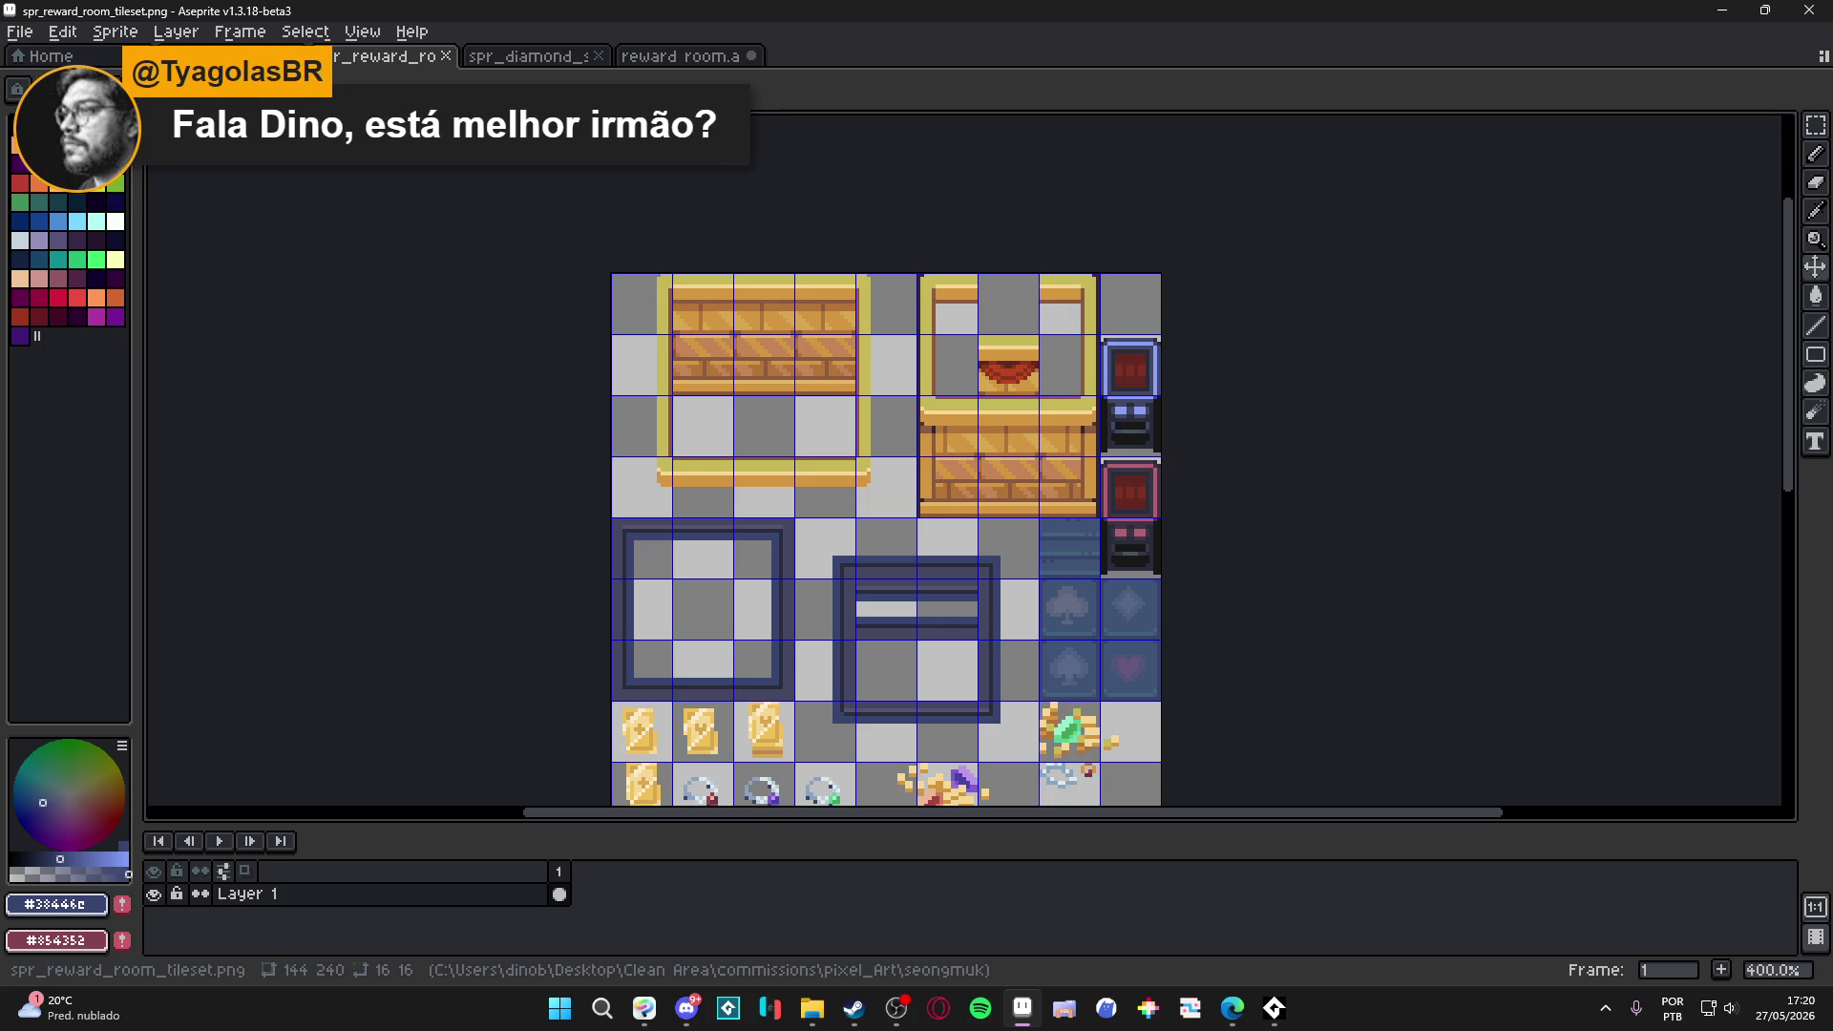
key("alt+Tab")
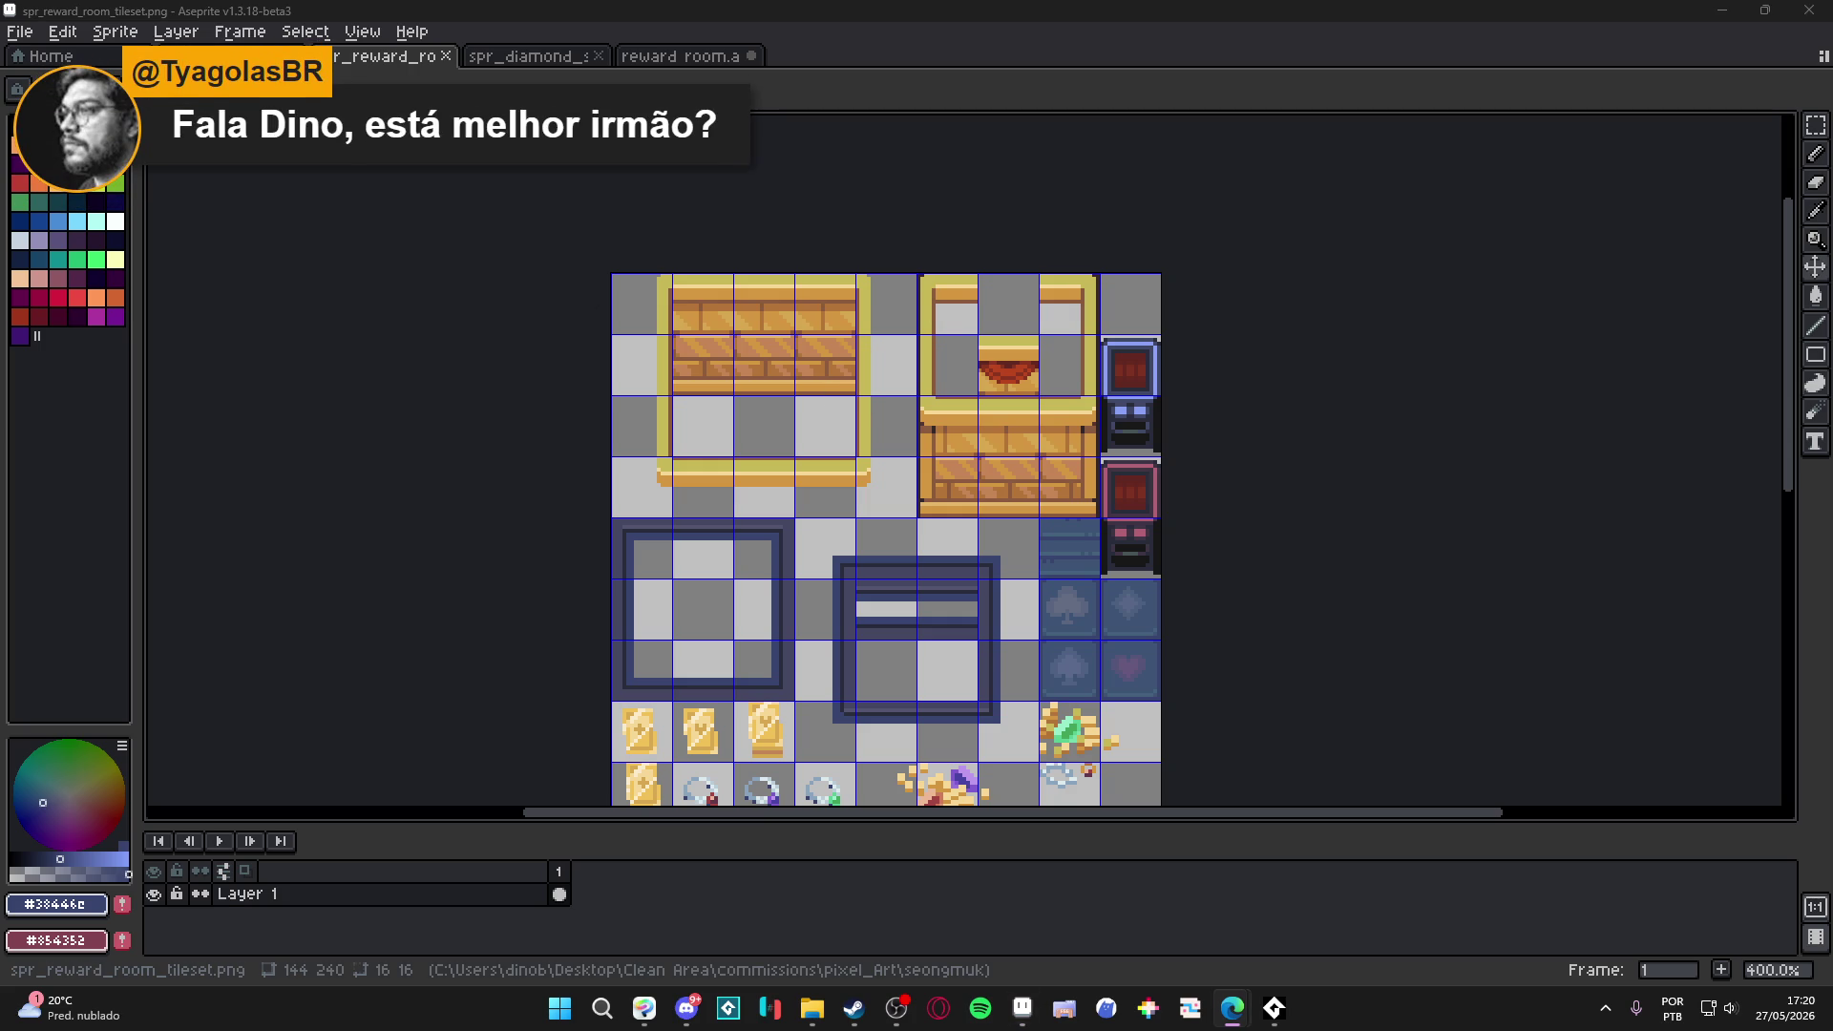
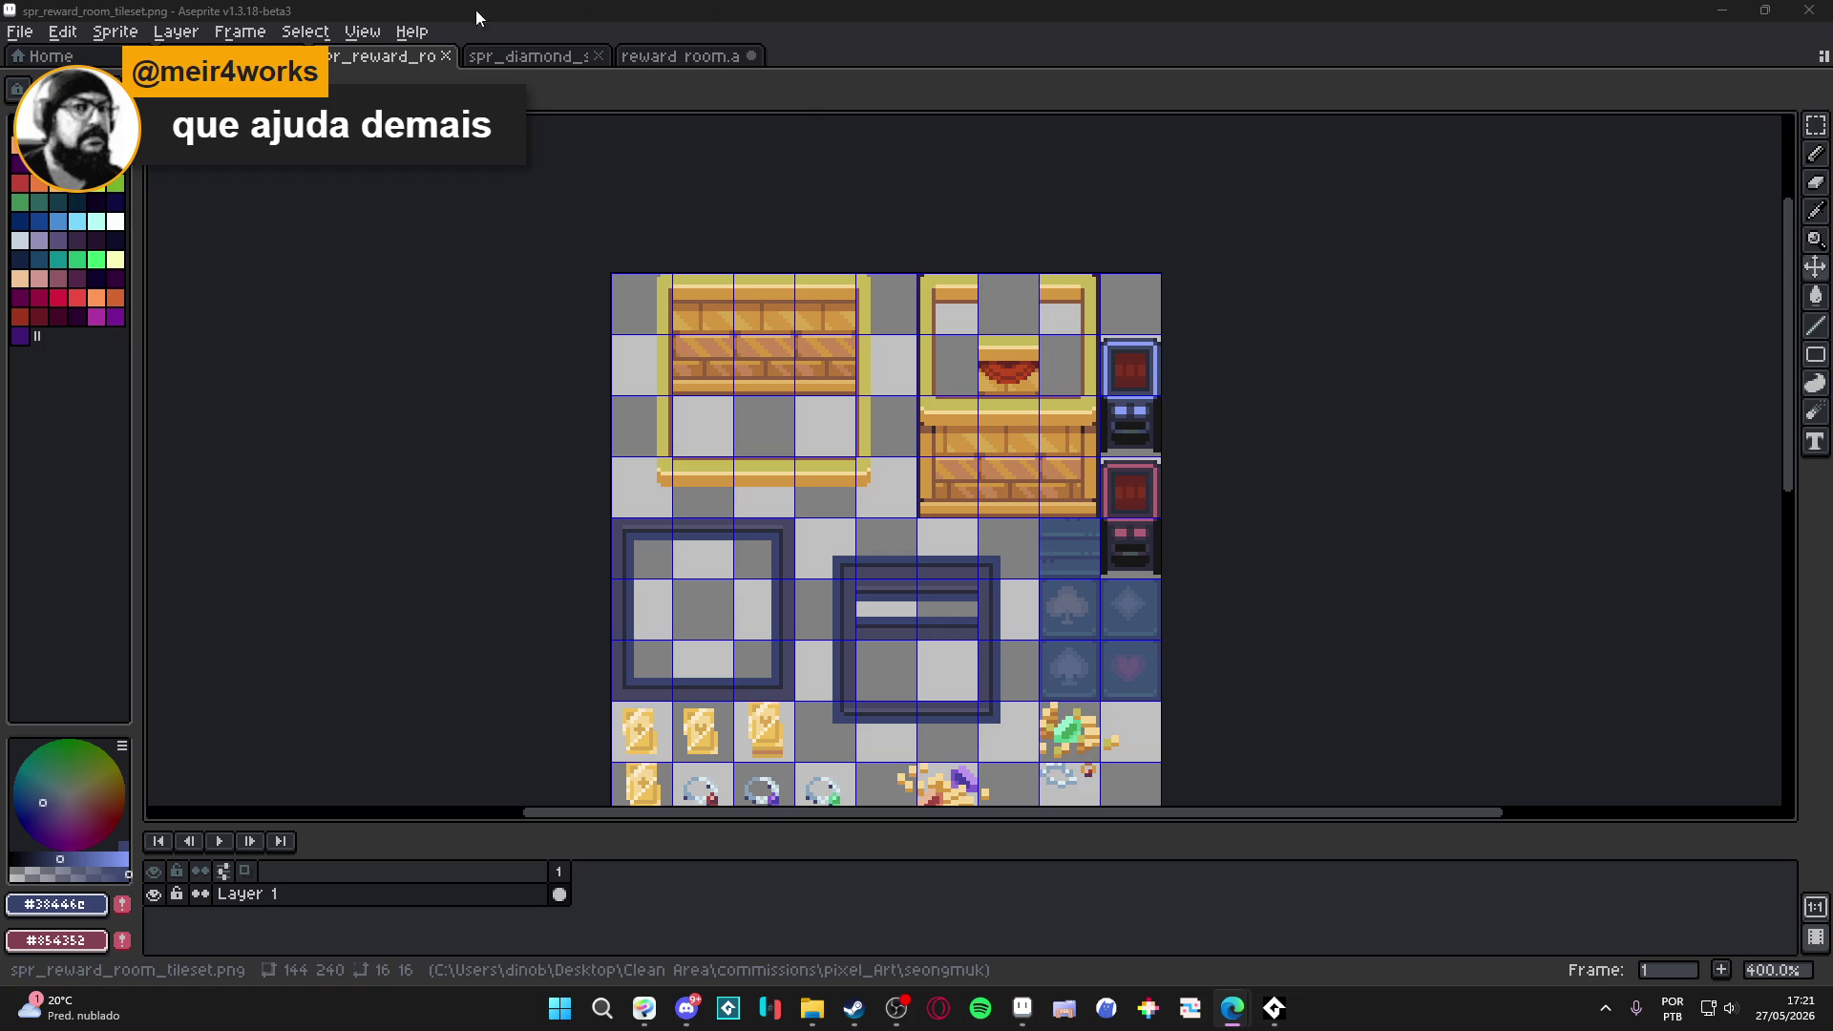
Create a new 32×32 sprite.
left_click(19, 31)
left_click(43, 55)
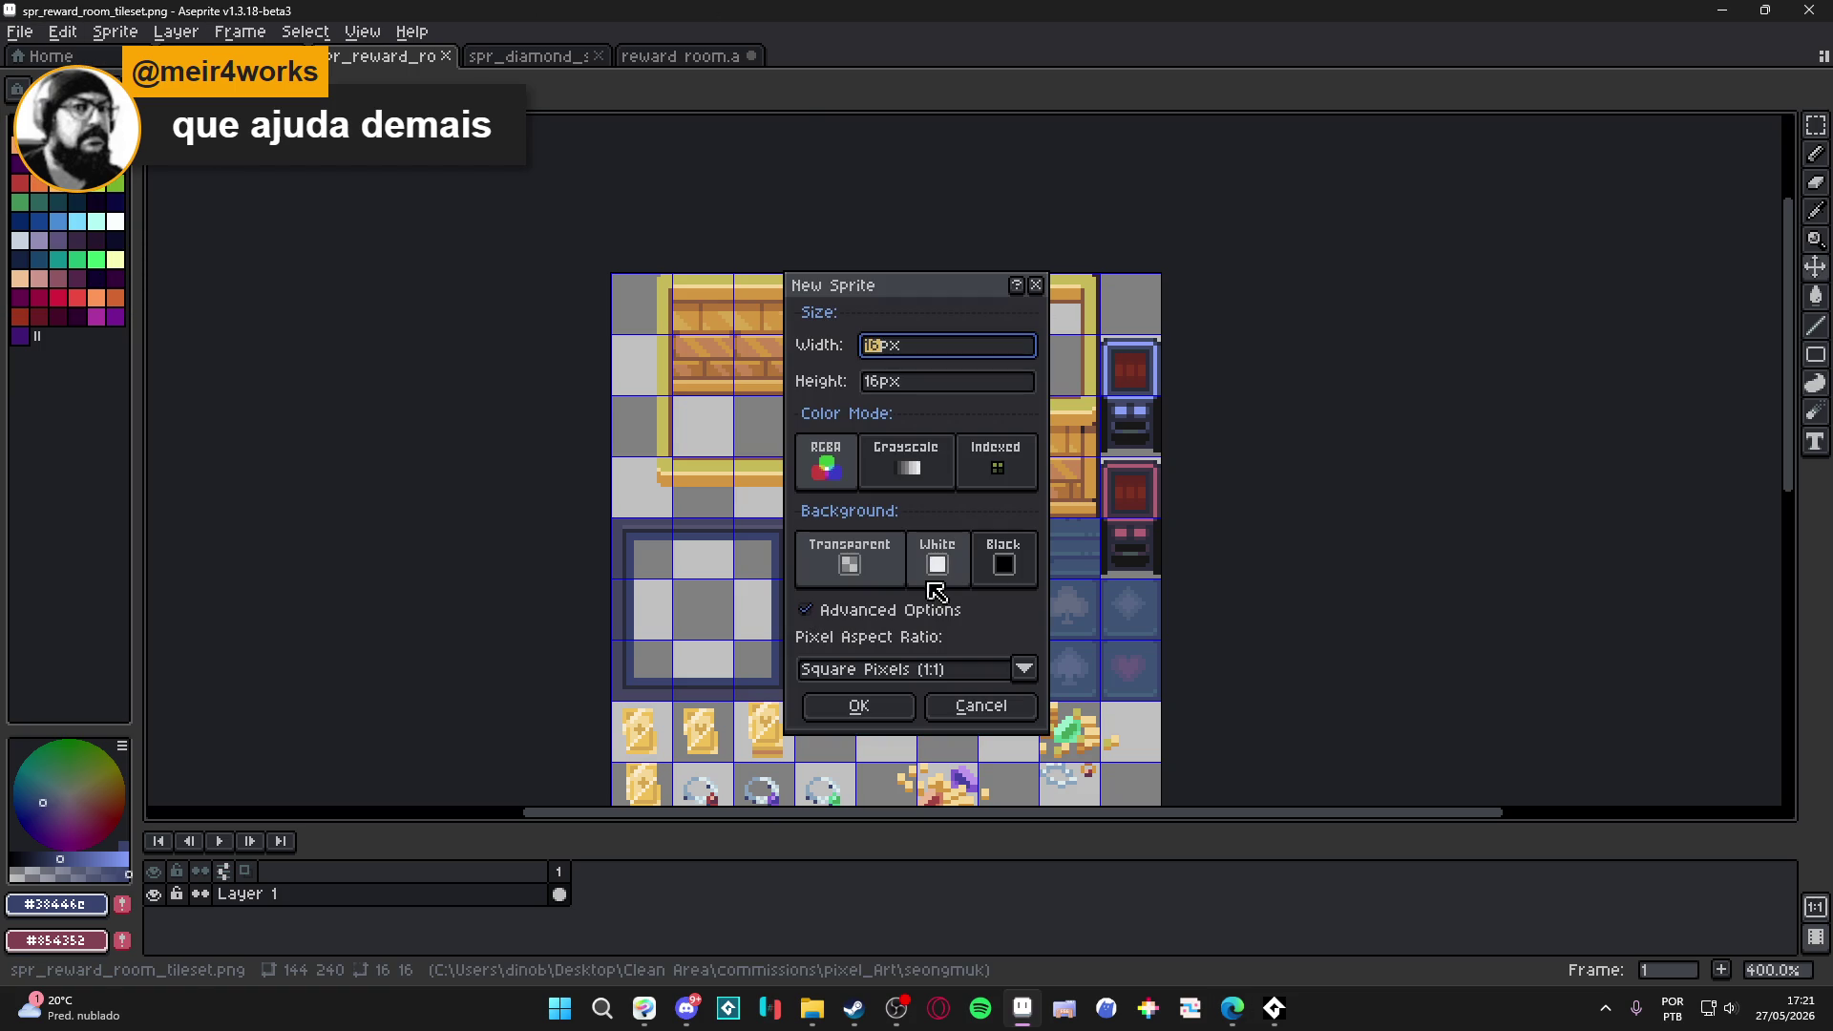
type("32")
key("Tab")
type("32")
key("Return")
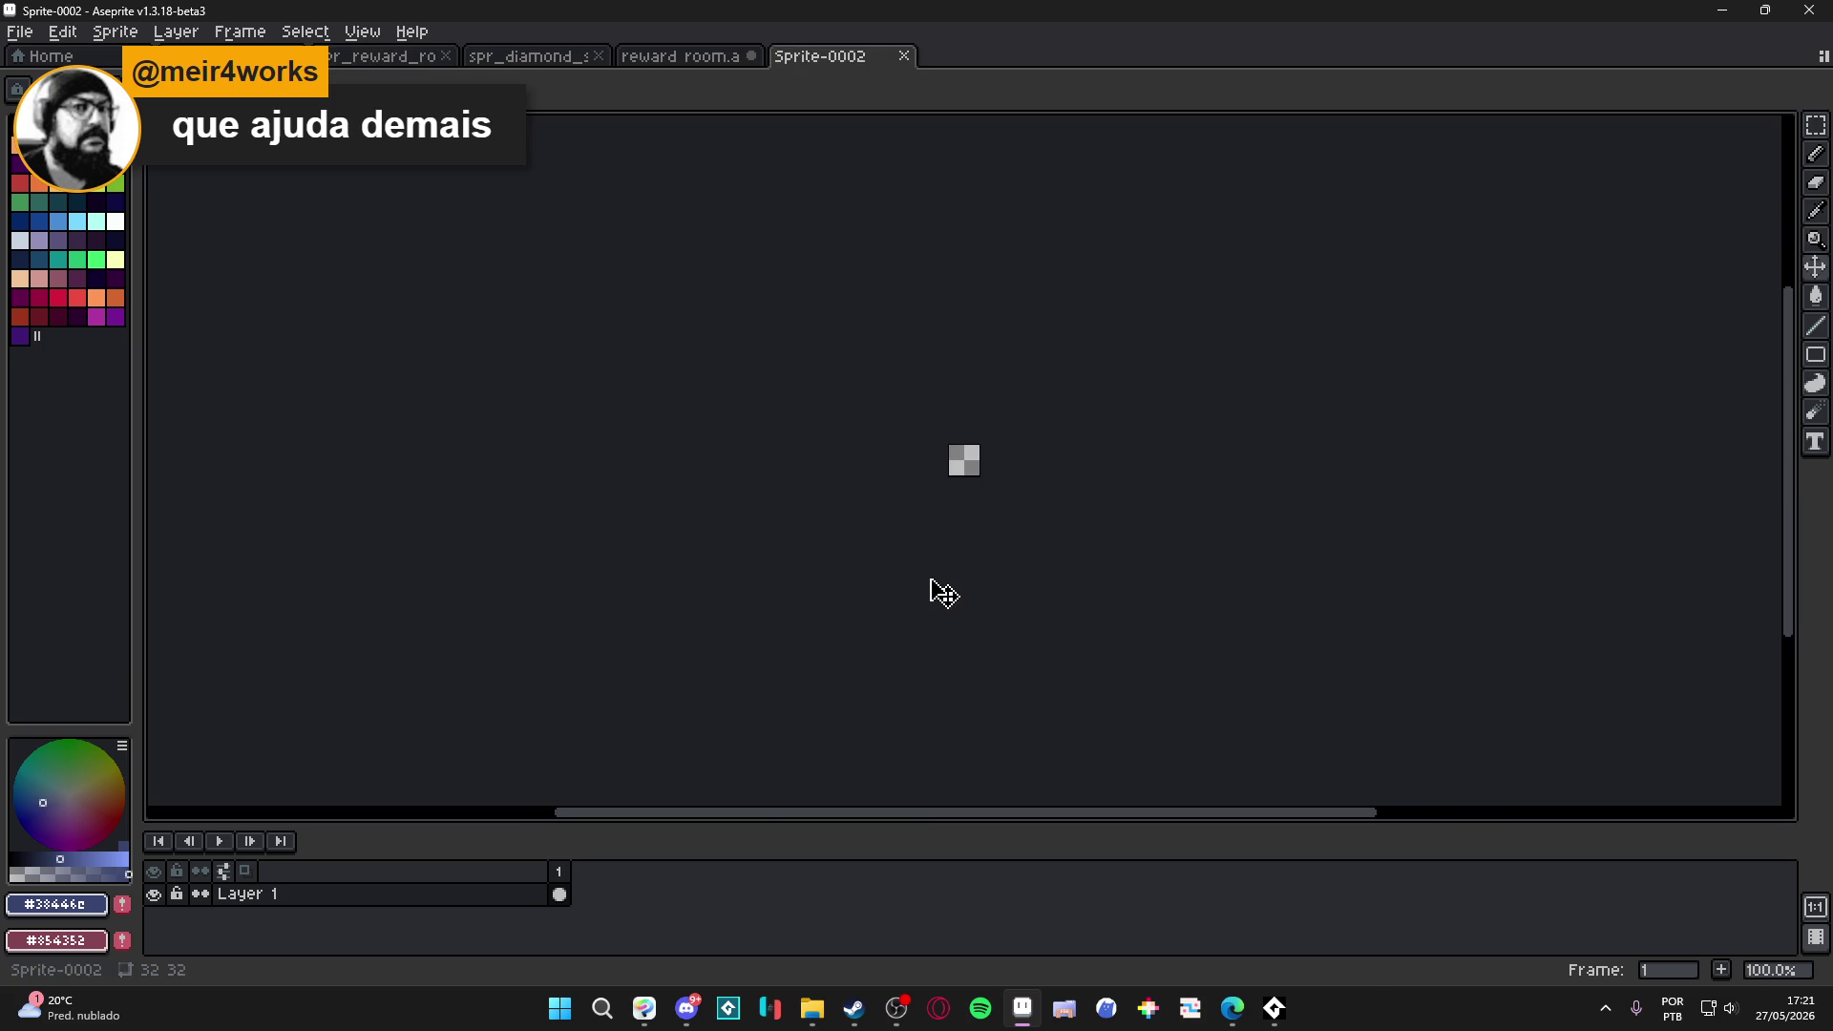
With X-axis tiled mode on, draw a seamlessly wrapping wavy blue line, then turn tiling off.
scroll(912, 381, "up", 5)
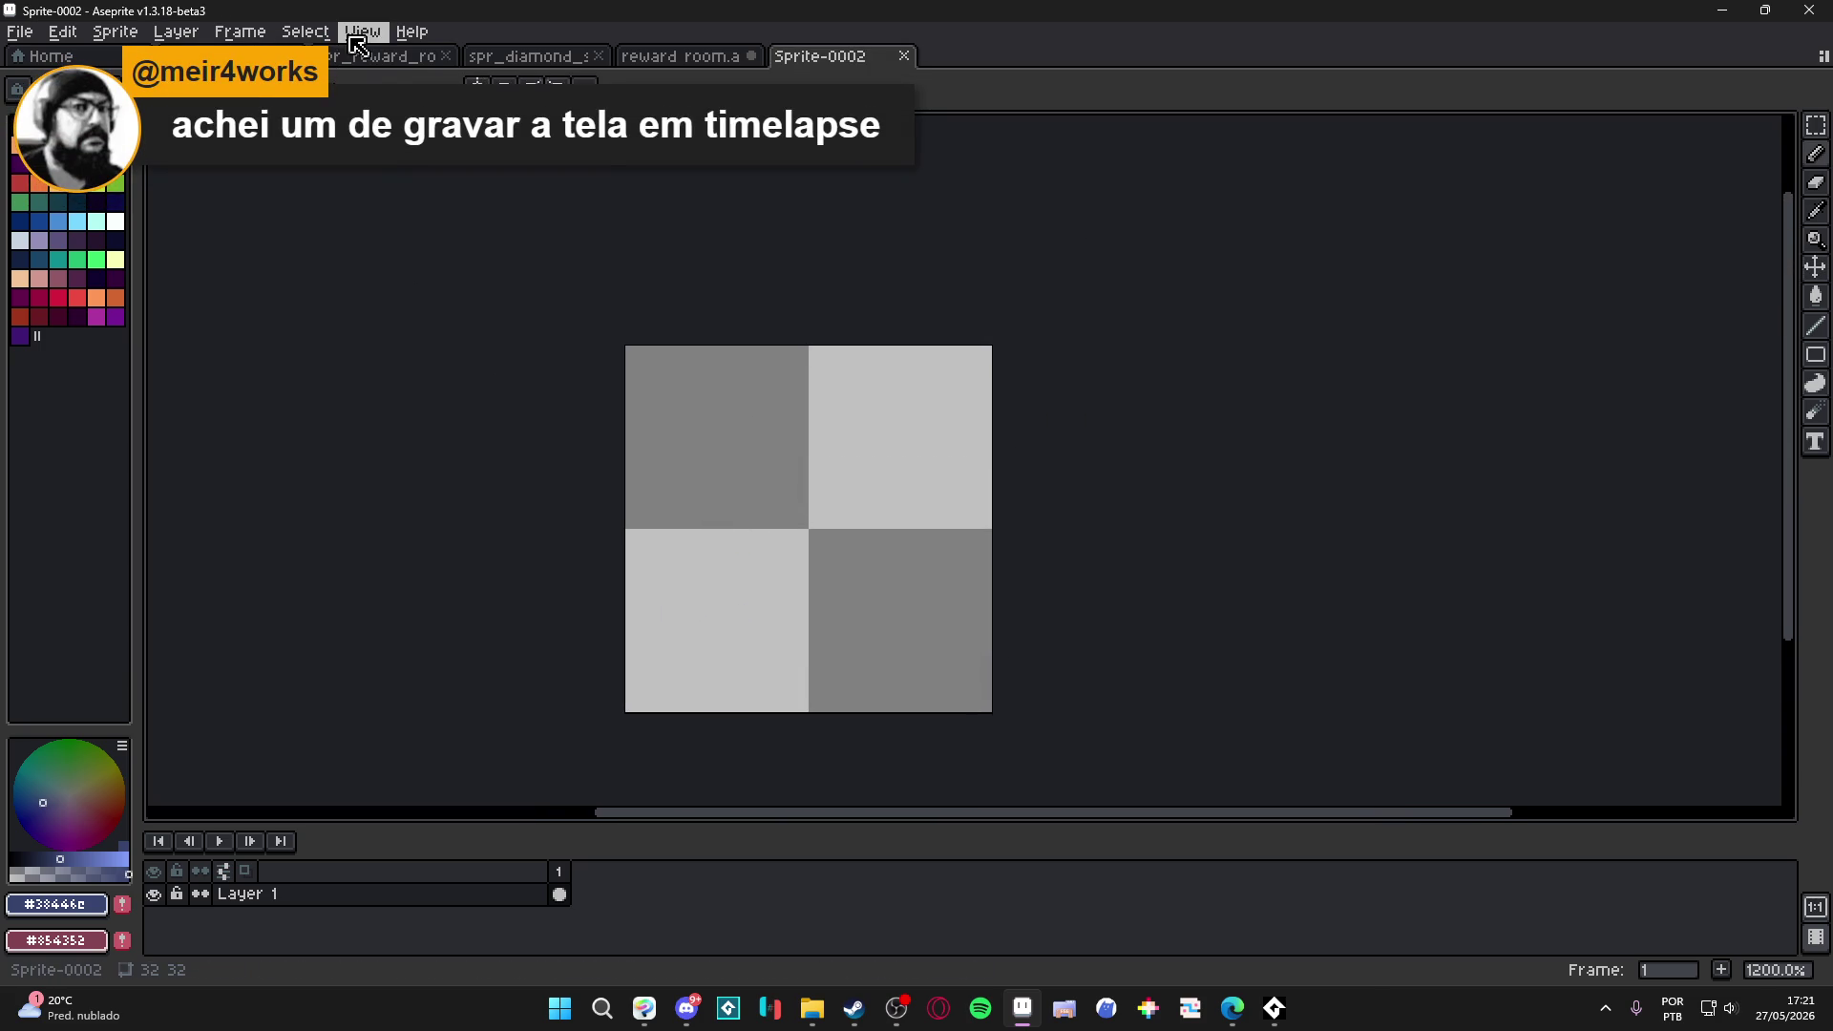
left_click(361, 32)
mouse_move(492, 200)
left_click(798, 254)
mouse_move(611, 530)
left_mouse_down()
mouse_move(597, 534)
mouse_move(801, 441)
mouse_move(946, 543)
mouse_move(964, 516)
left_mouse_up()
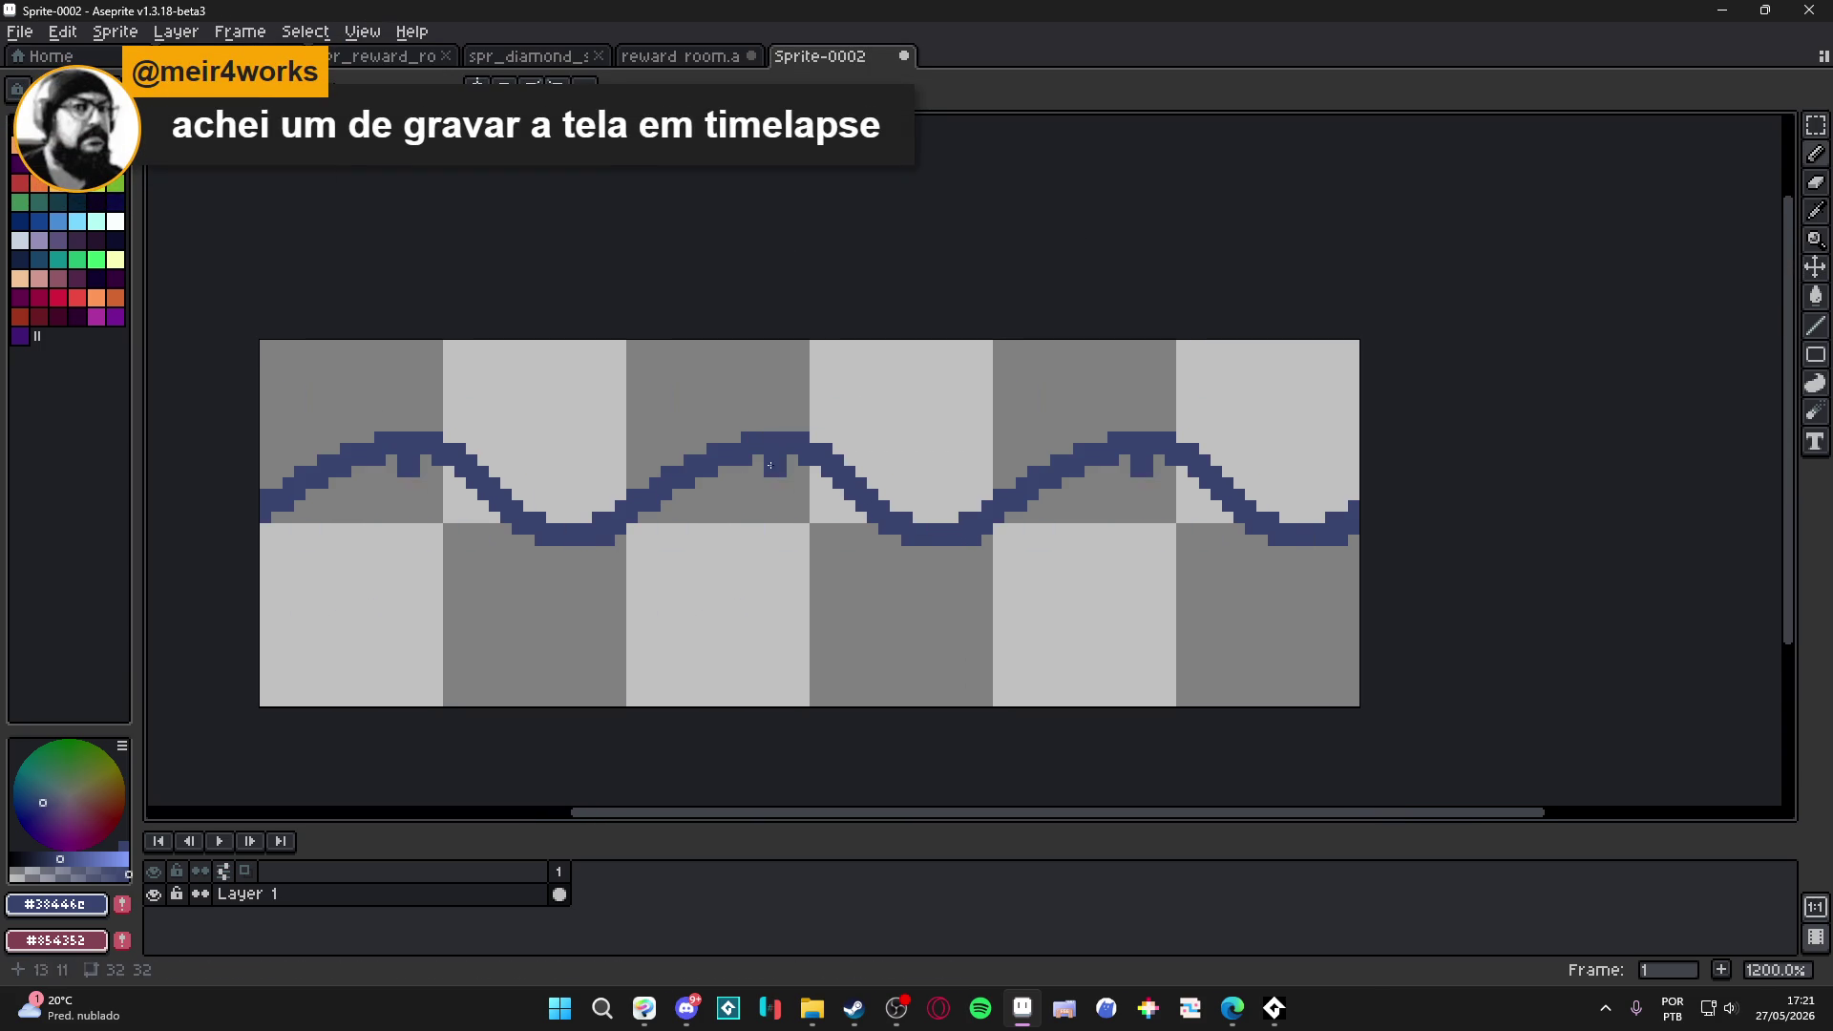
left_click(362, 31)
mouse_move(485, 201)
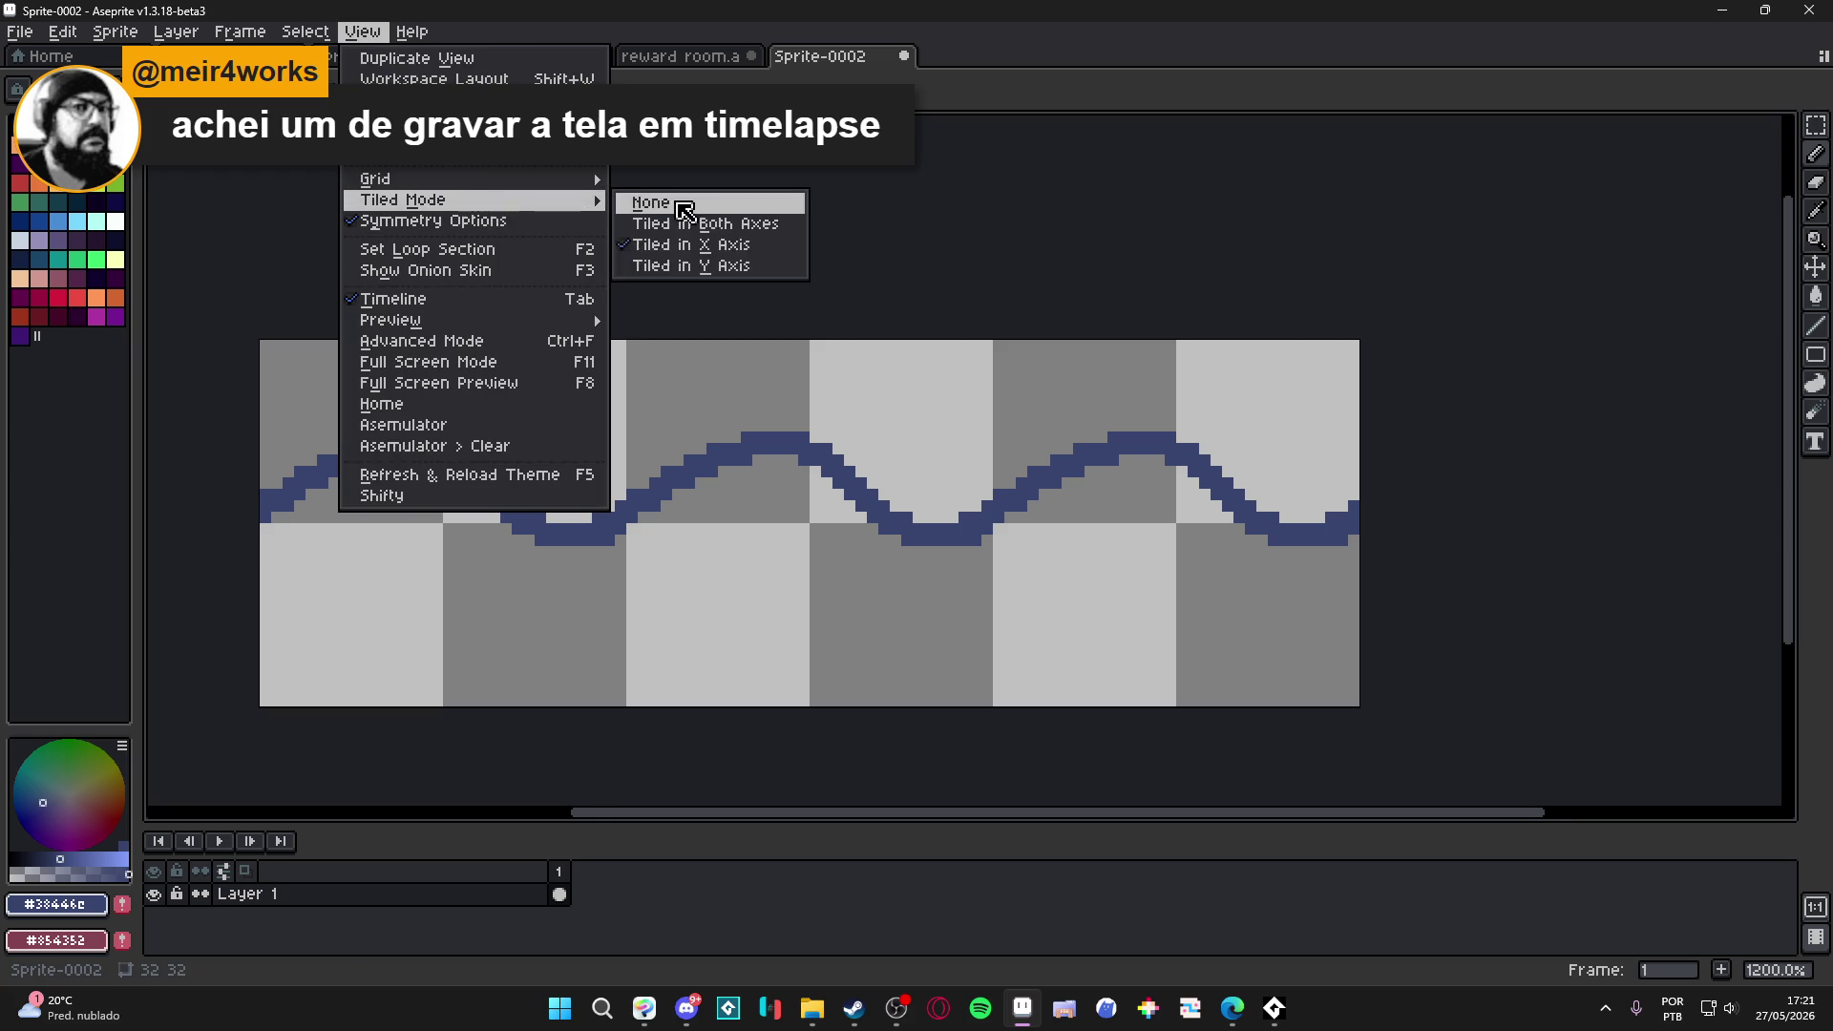
left_click(649, 200)
Run the BG Auto-Scroll script to make a 6-frame leftward scrolling loop.
left_click(19, 32)
mouse_move(178, 271)
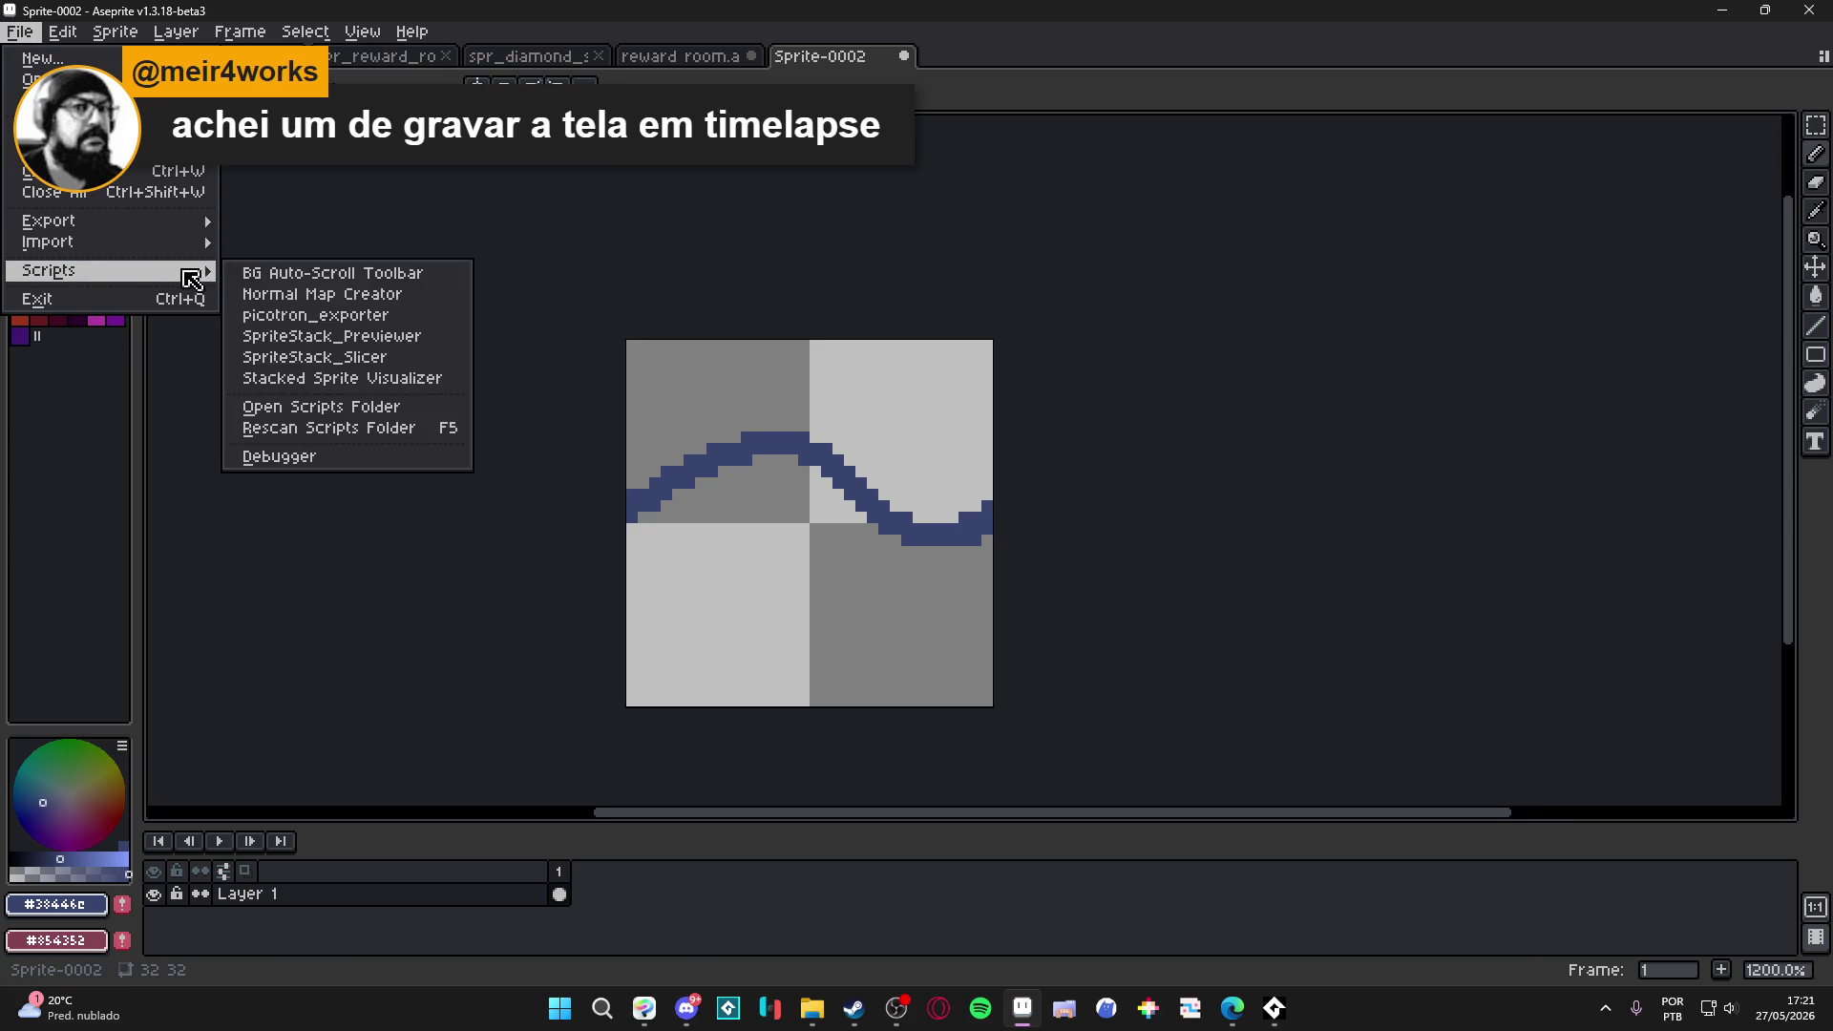
left_click(374, 278)
double_click(310, 309)
type("6")
left_click(274, 478)
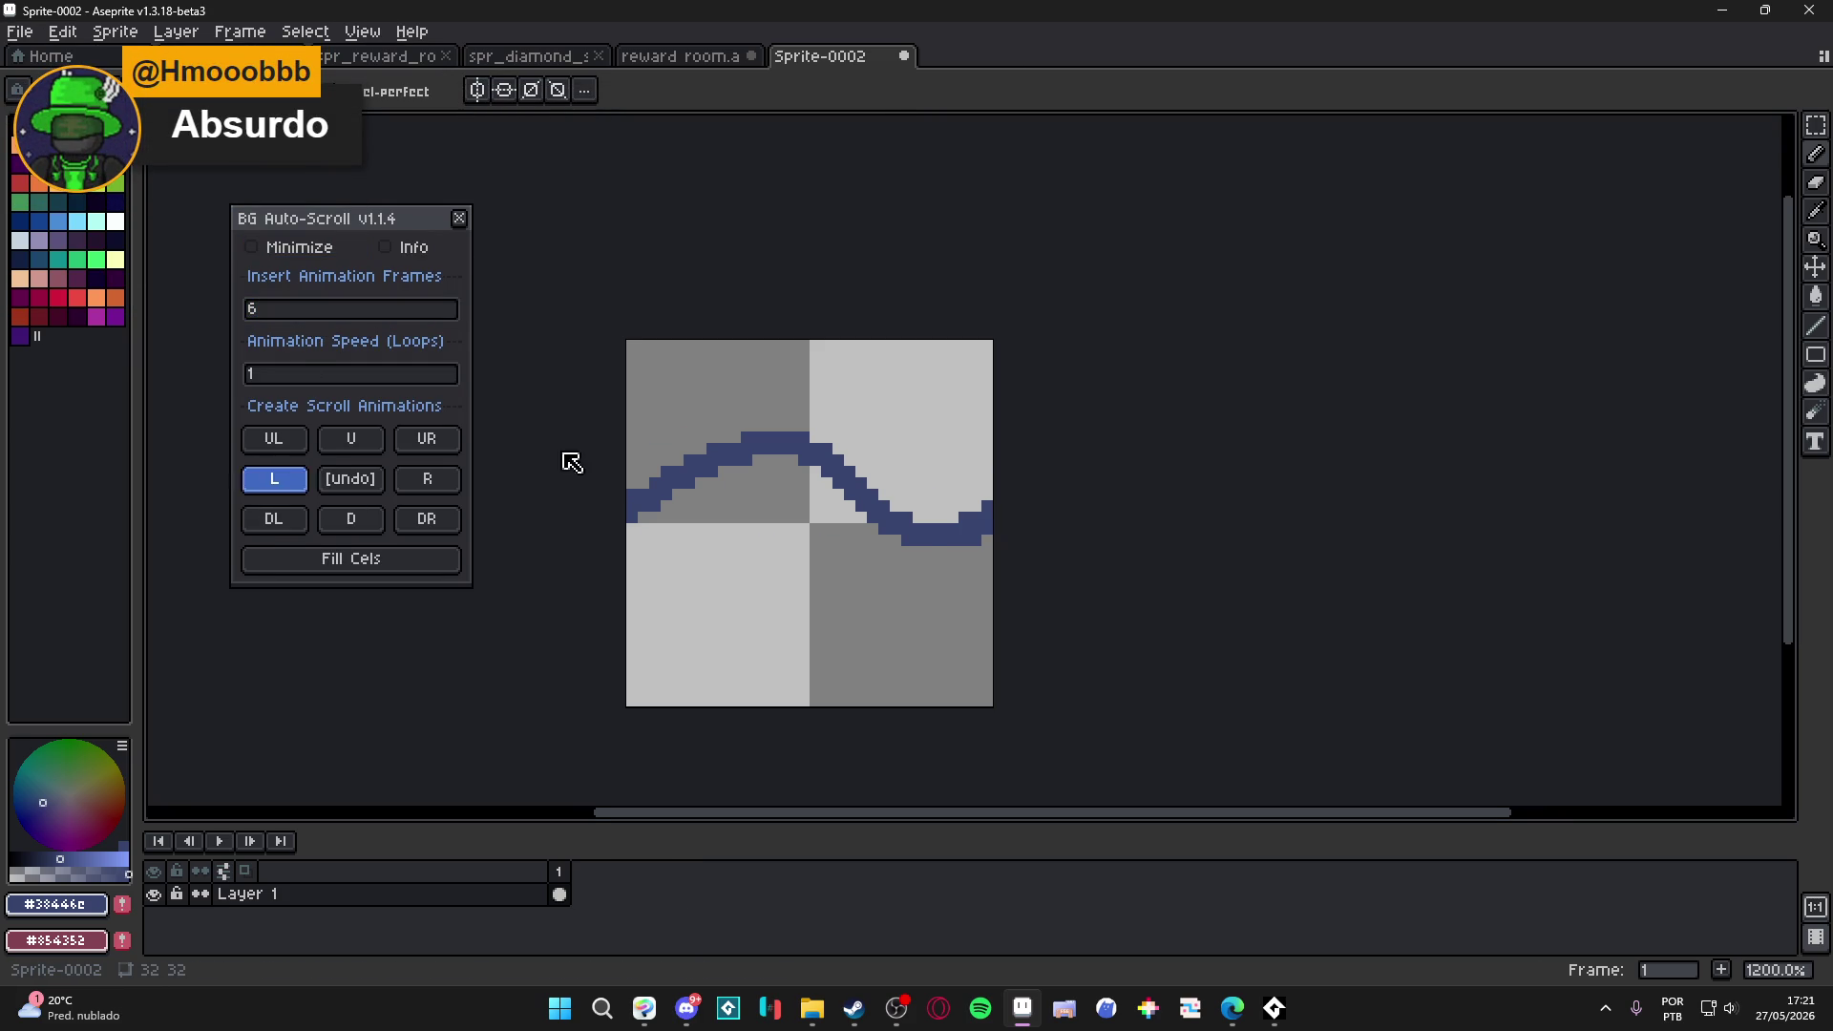
Close the auto-scroll panel, test a left-edge strip selection across all six frames, then deselect.
left_click(459, 219)
key("e")
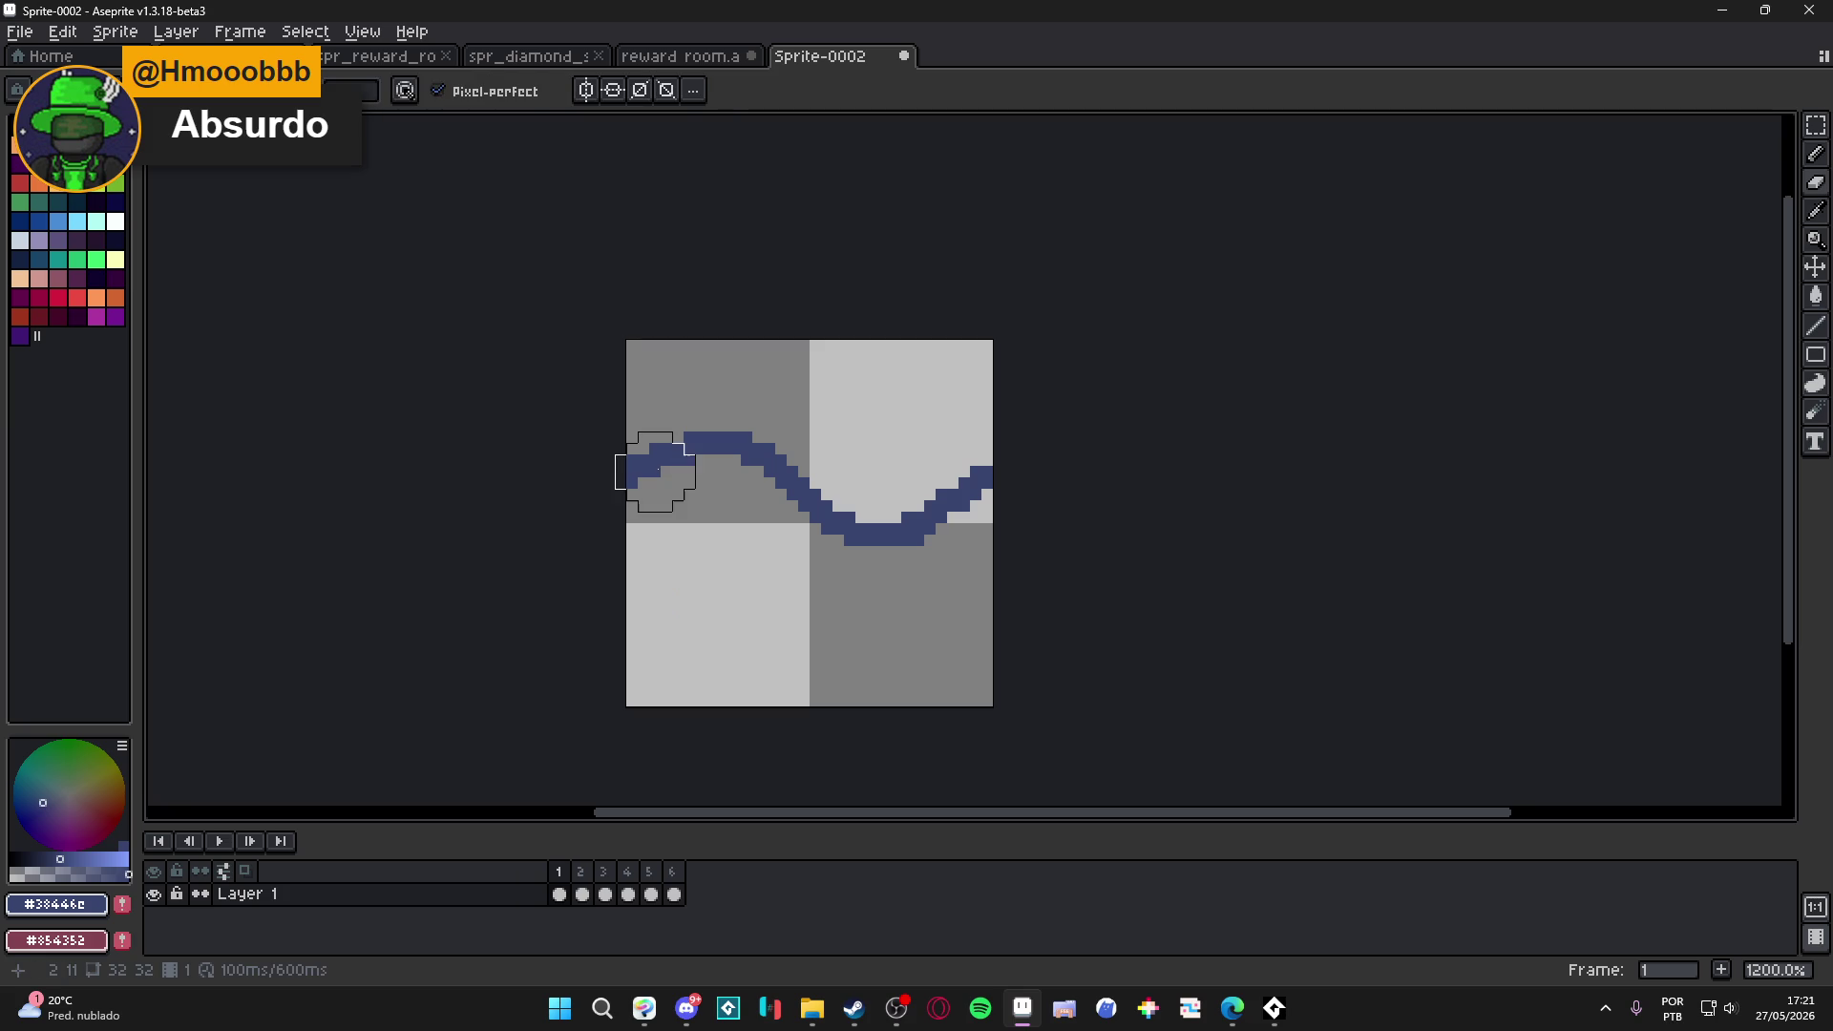
key("m")
mouse_move(618, 344)
left_mouse_down()
mouse_move(679, 546)
mouse_move(695, 711)
left_mouse_up()
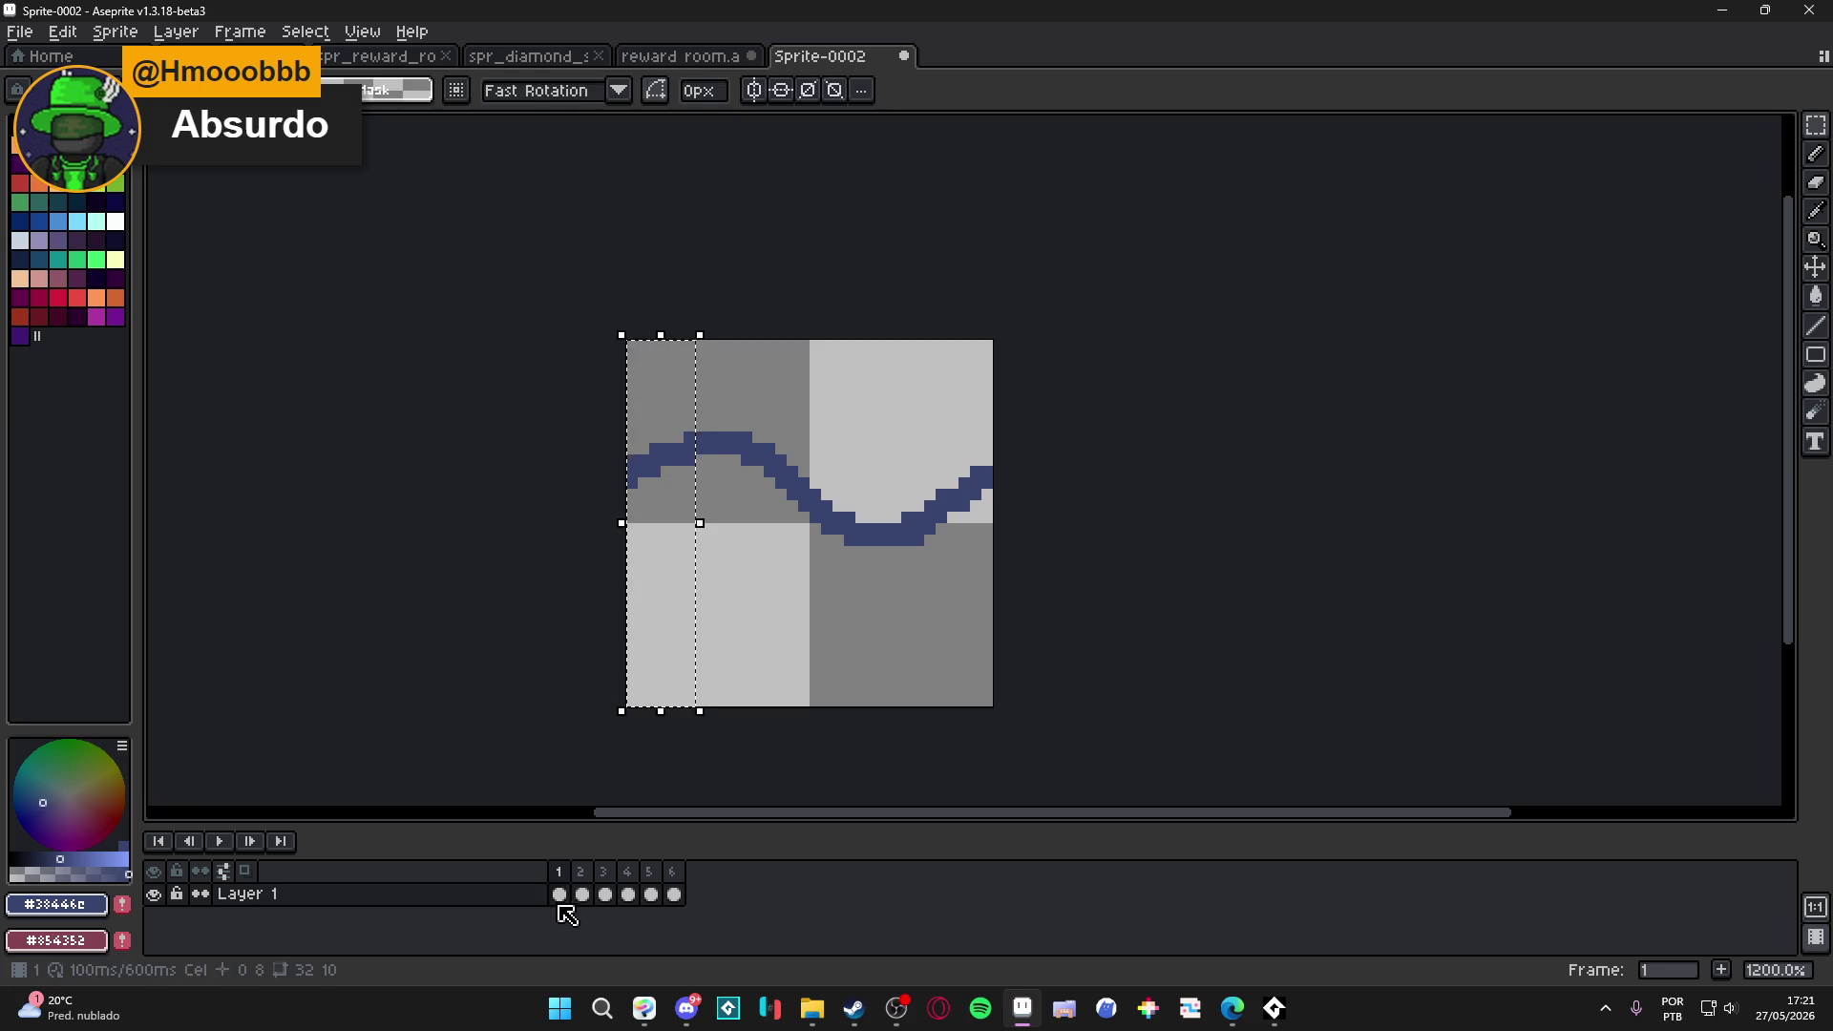
left_click_drag(559, 894, 674, 894)
left_click(674, 895)
Play and stop the scrolling loop, then close Sprite-0002 without saving.
left_click(218, 841)
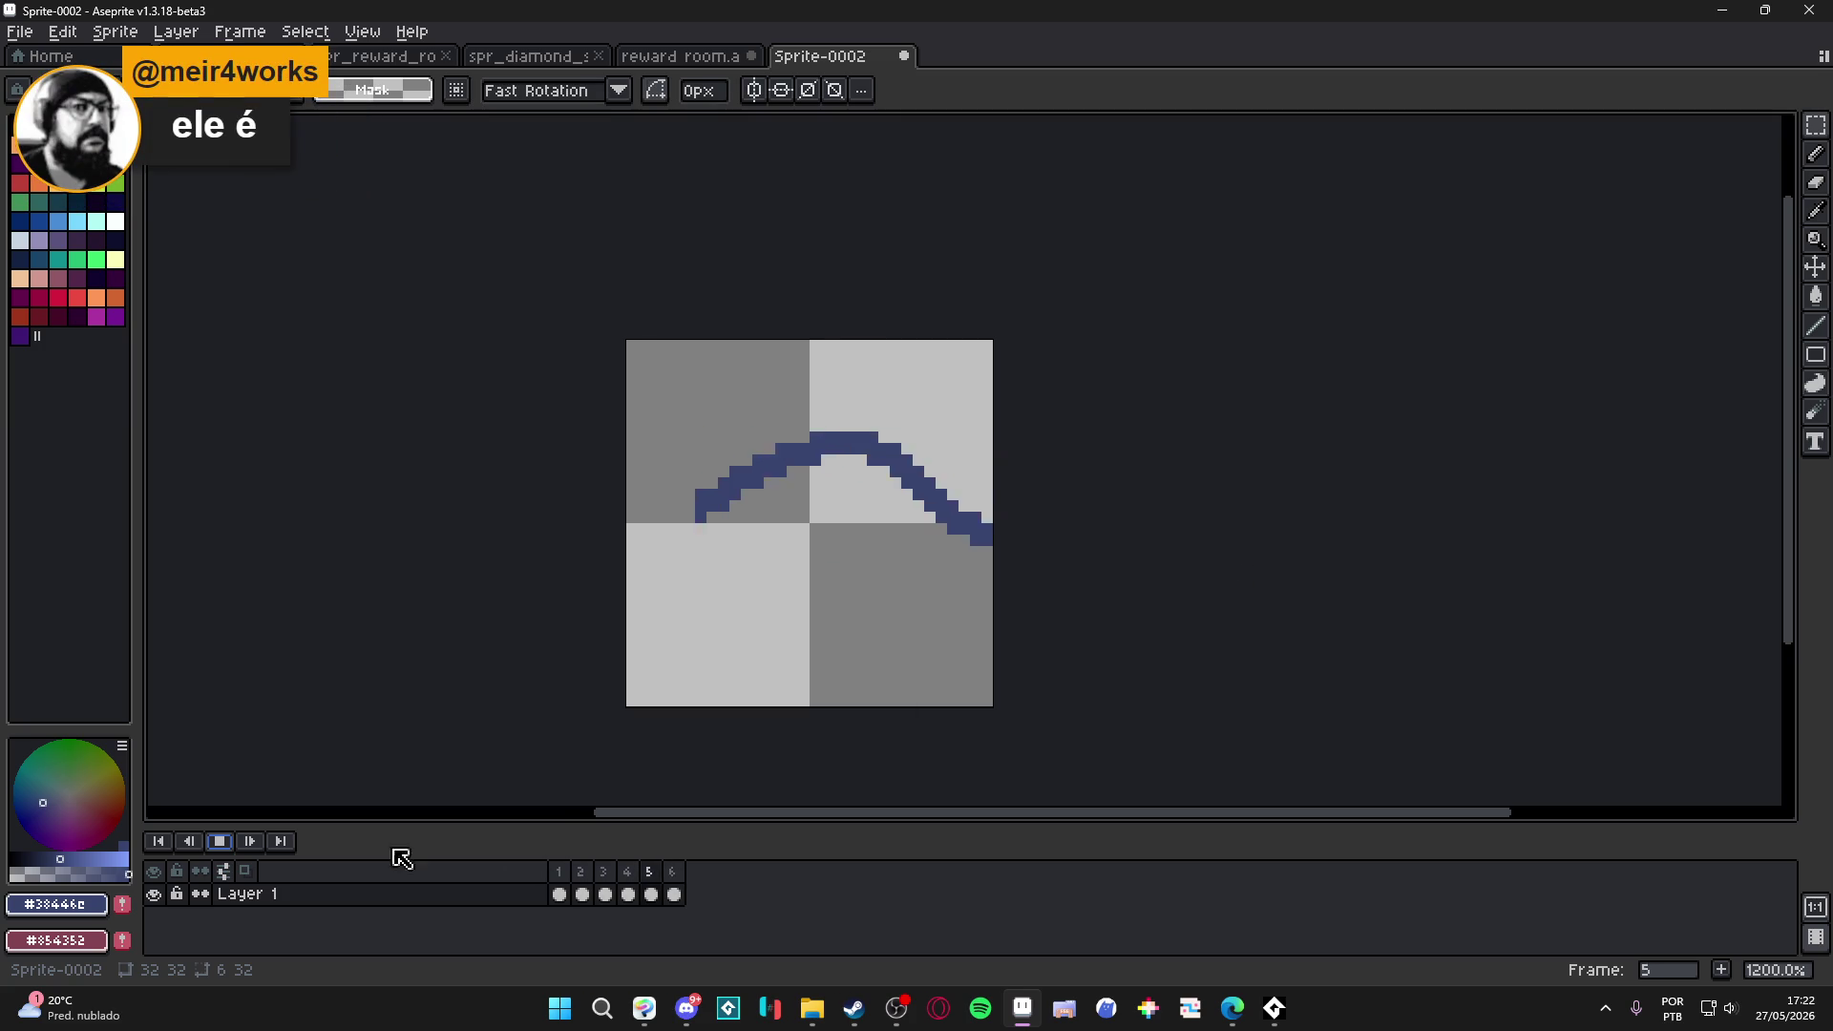
left_click(219, 841)
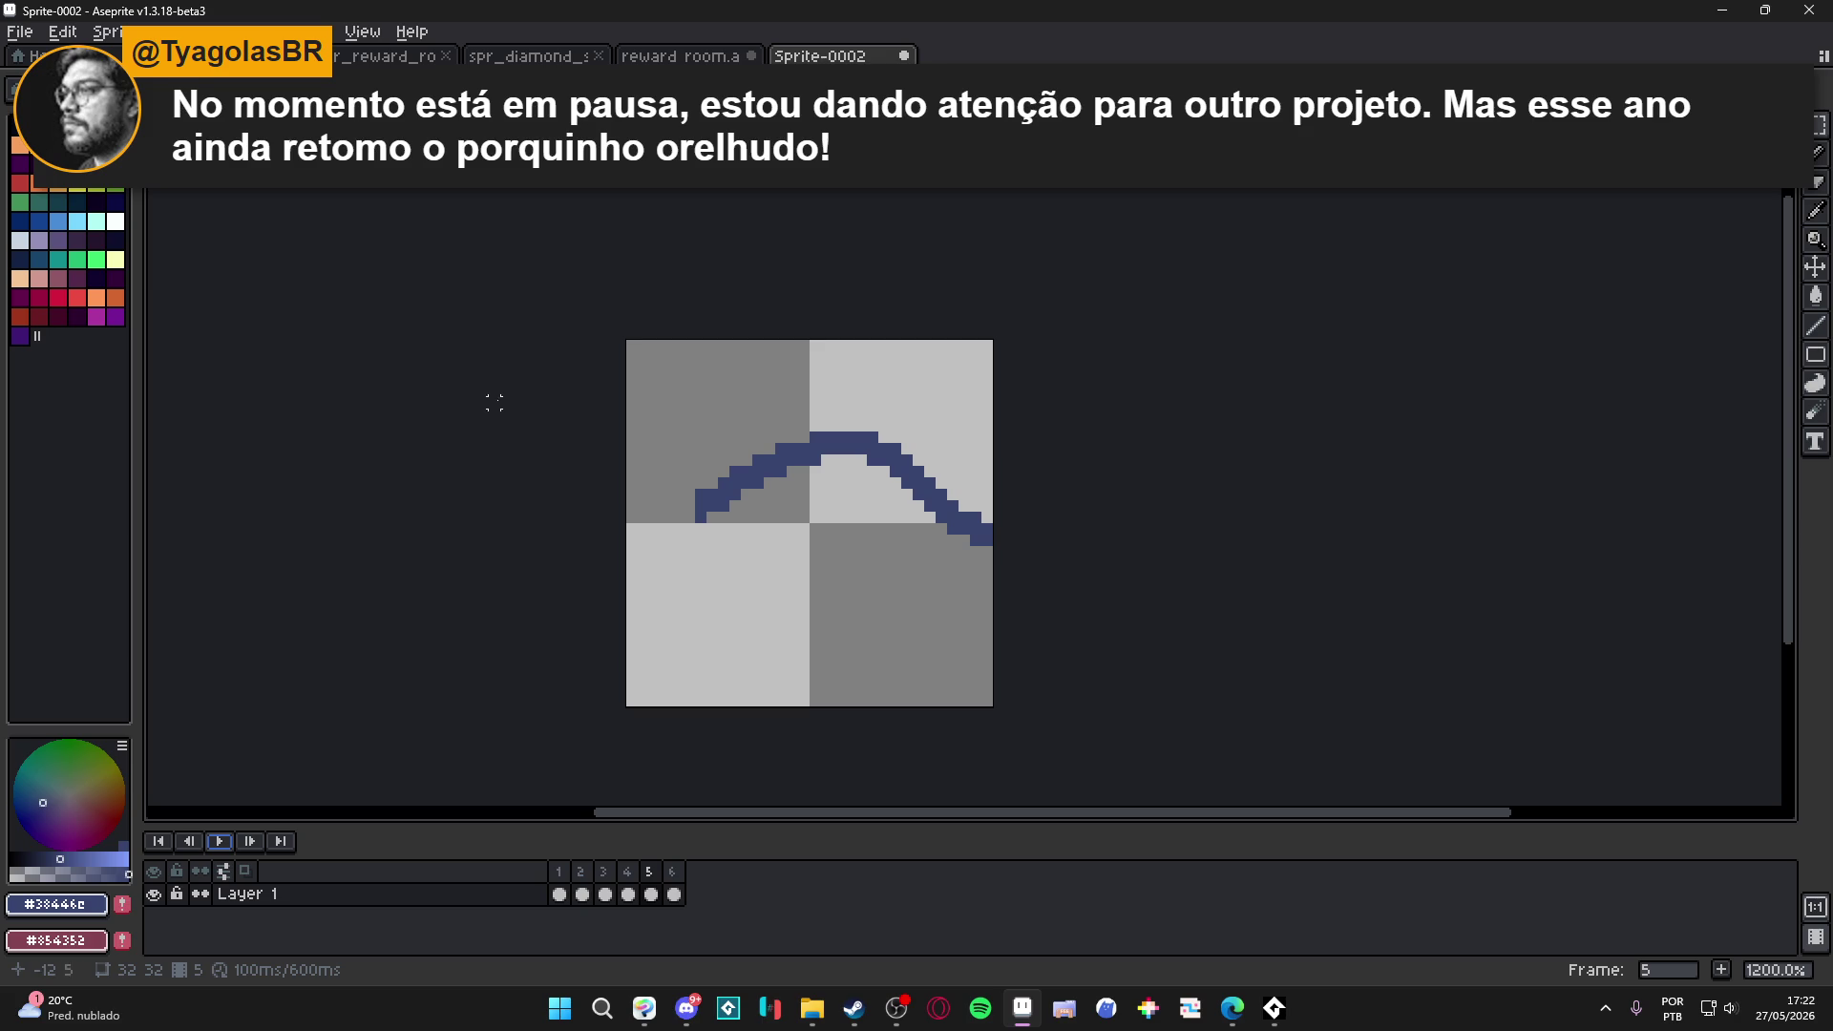
left_click(903, 56)
left_click(919, 547)
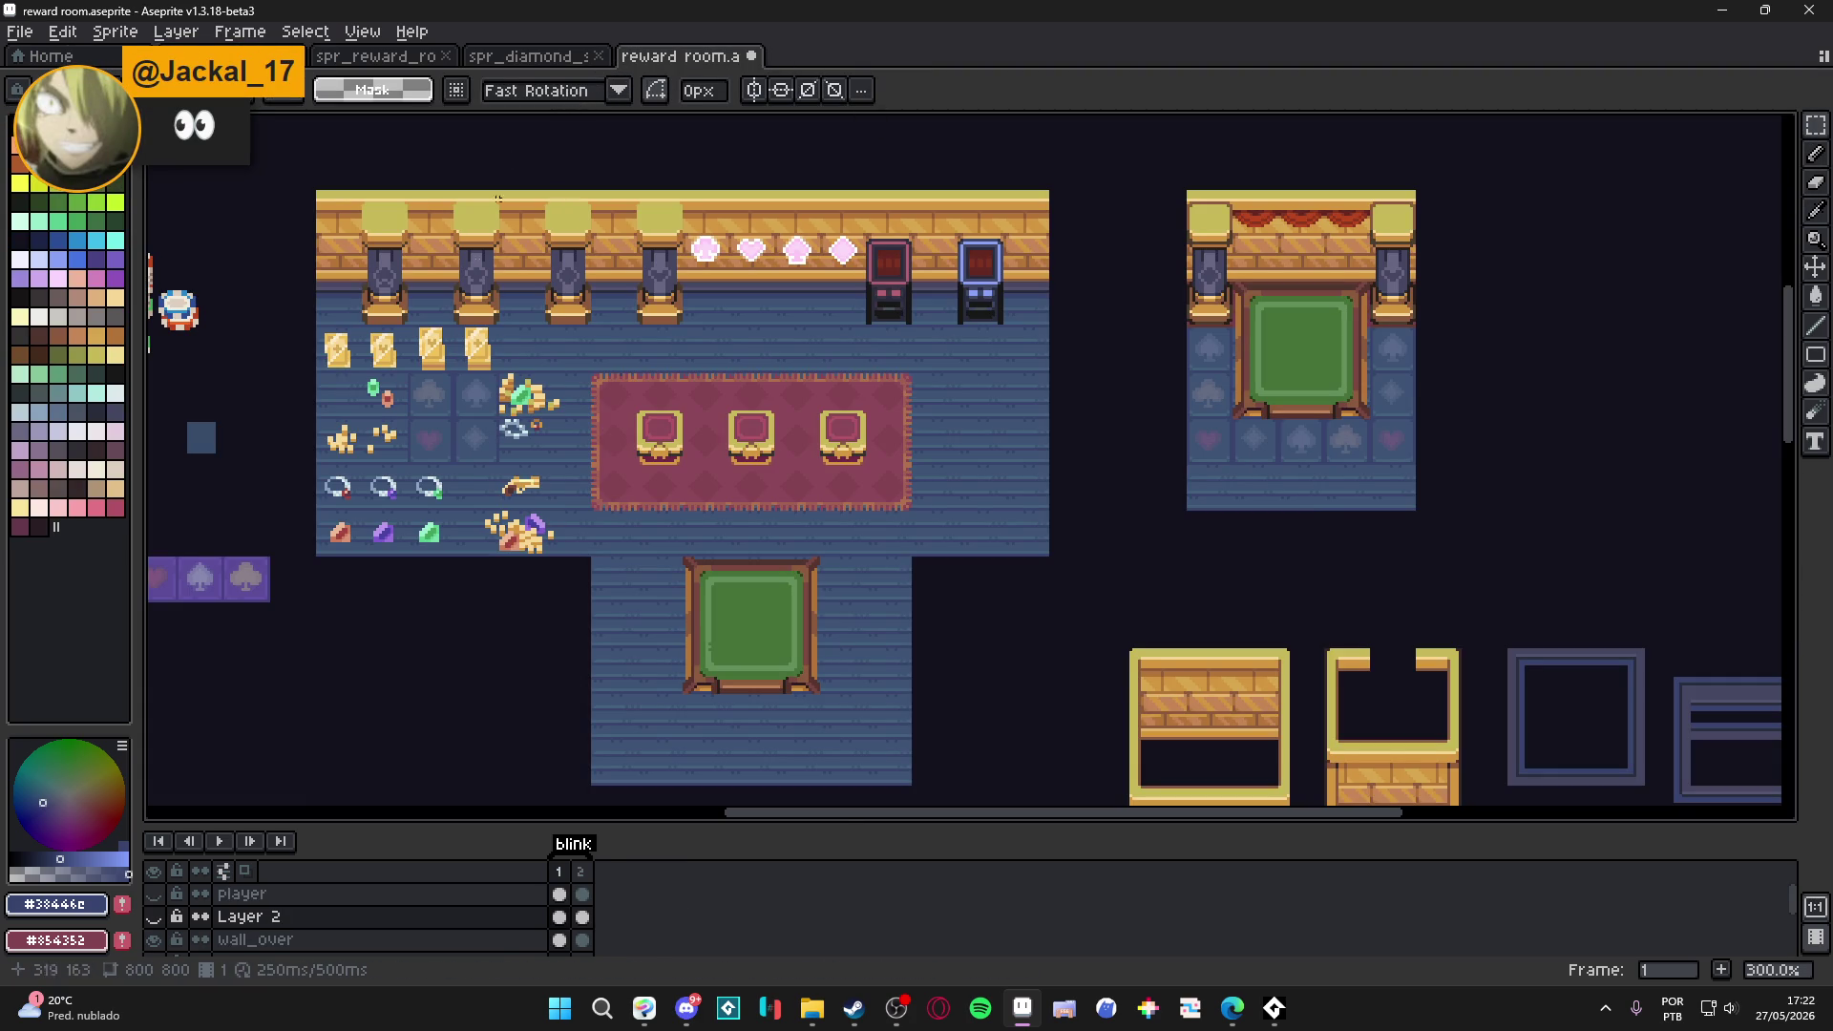
left_click_drag(234, 585, 499, 517)
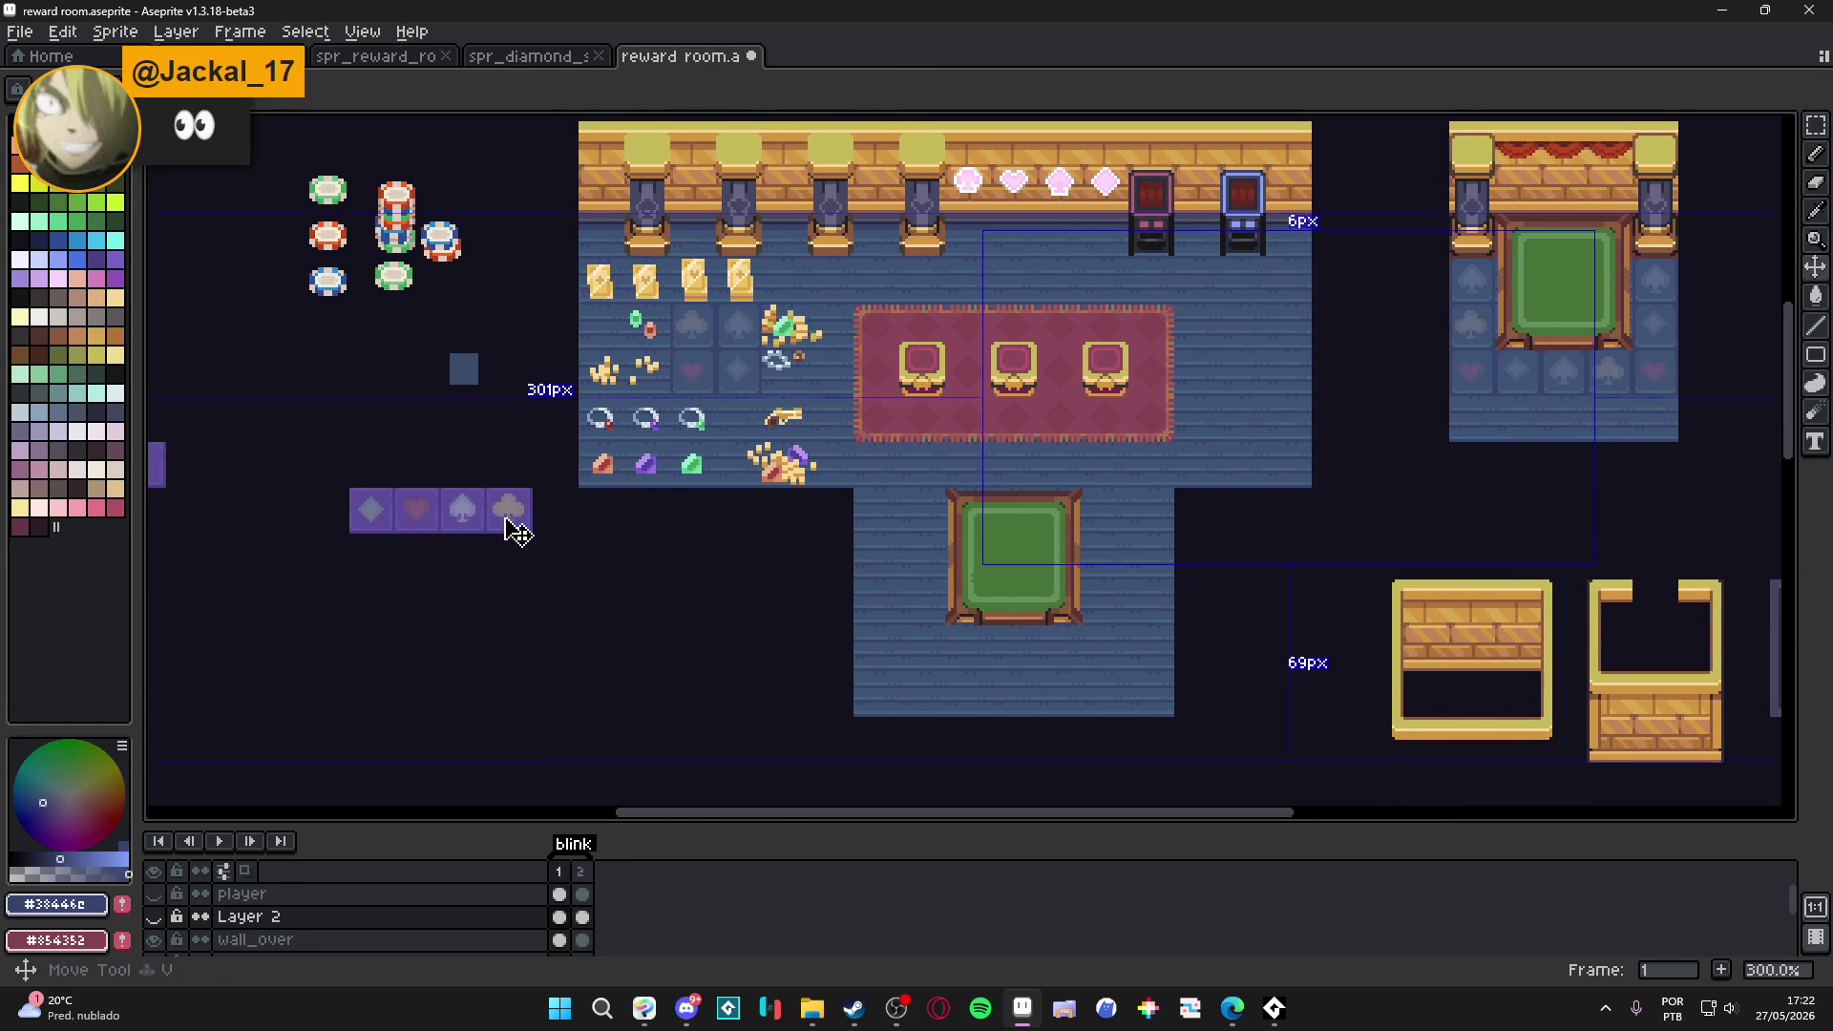
left_click(508, 521, "ctrl")
mouse_move(550, 522)
left_mouse_down()
mouse_move(315, 577)
mouse_move(338, 572)
left_mouse_up()
scroll(608, 573, "up", 2)
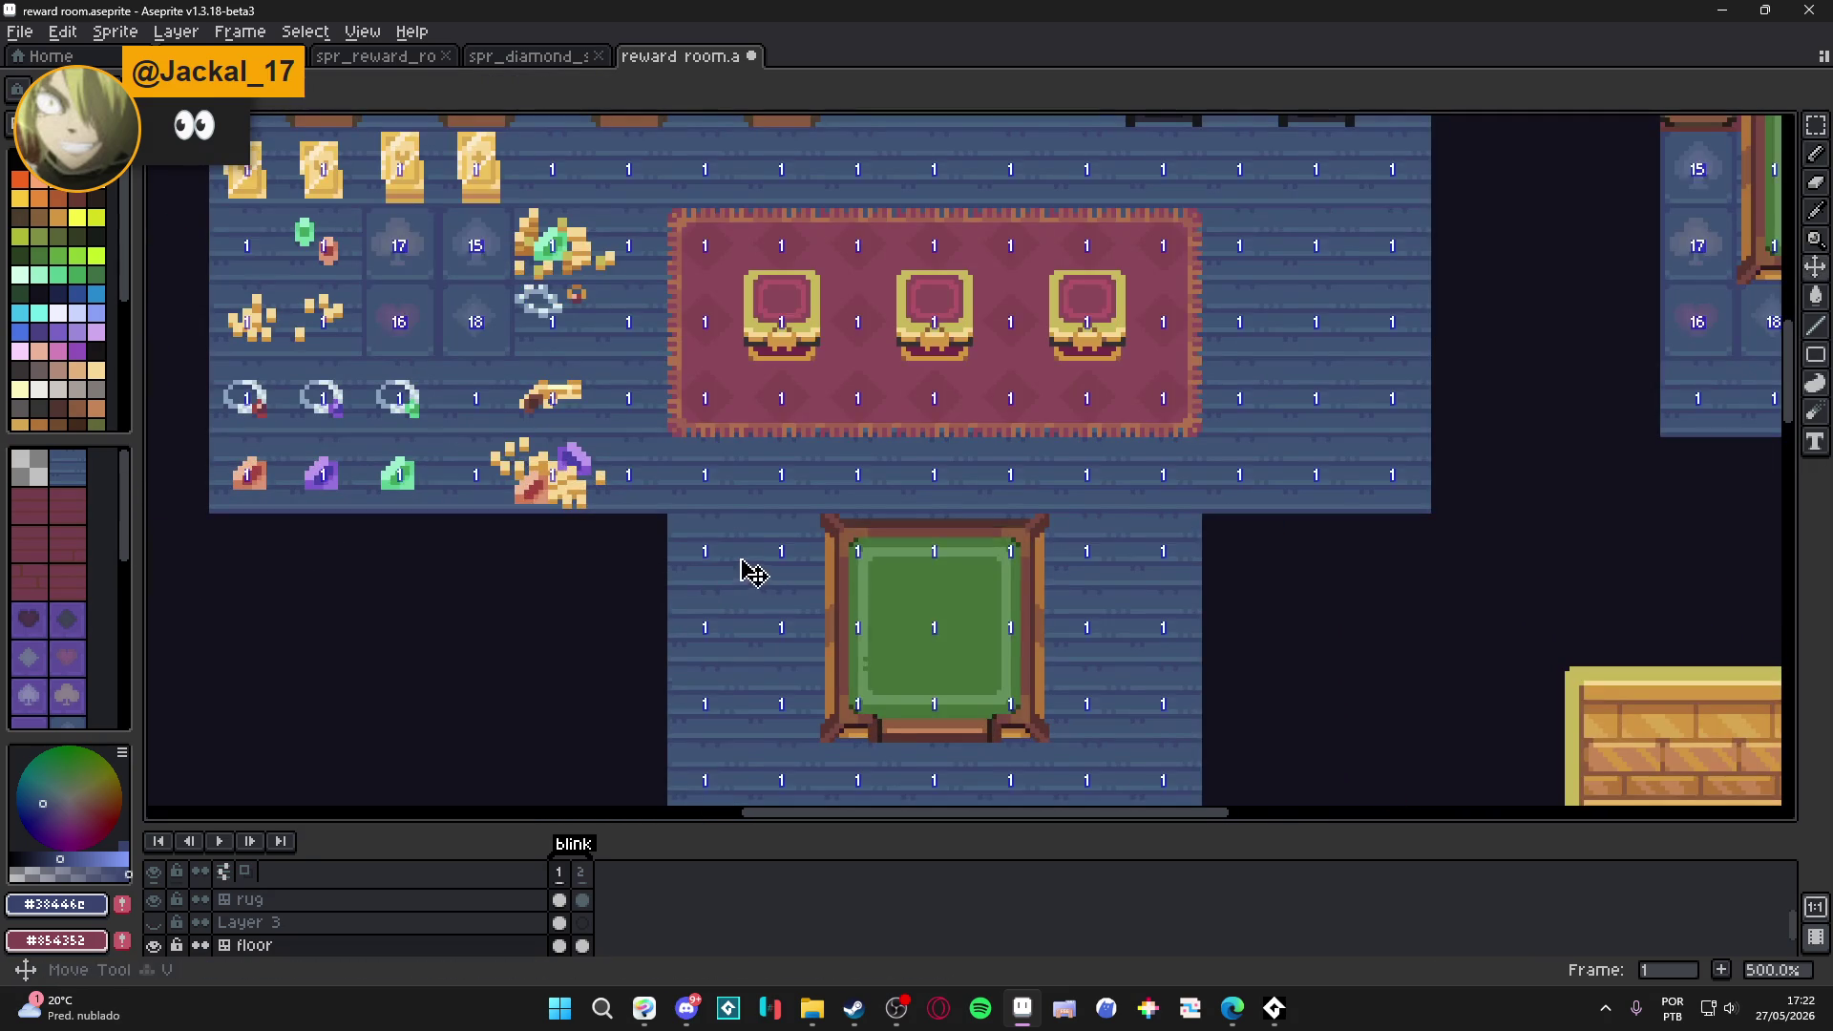
scroll(393, 506, "up", 2)
left_click(406, 456, "alt")
left_click_drag(897, 623, 928, 636)
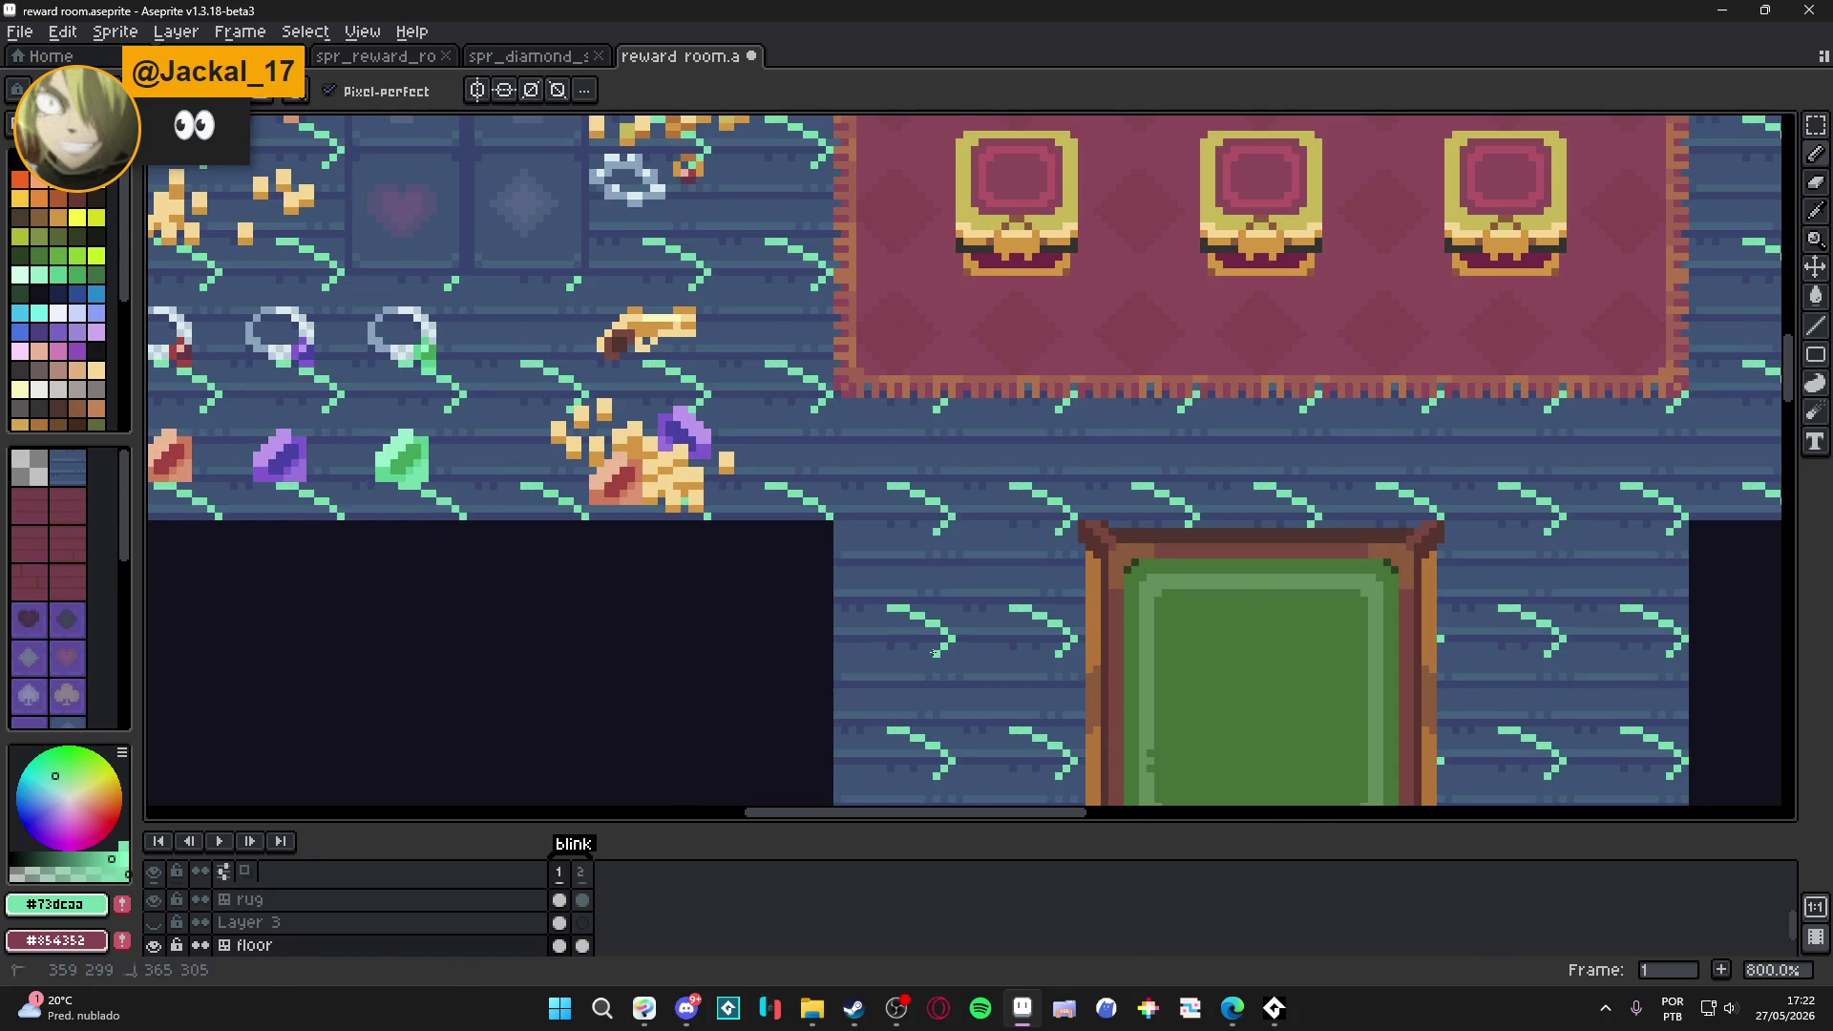
scroll(634, 610, "down", 4)
scroll(634, 610, "up", 1)
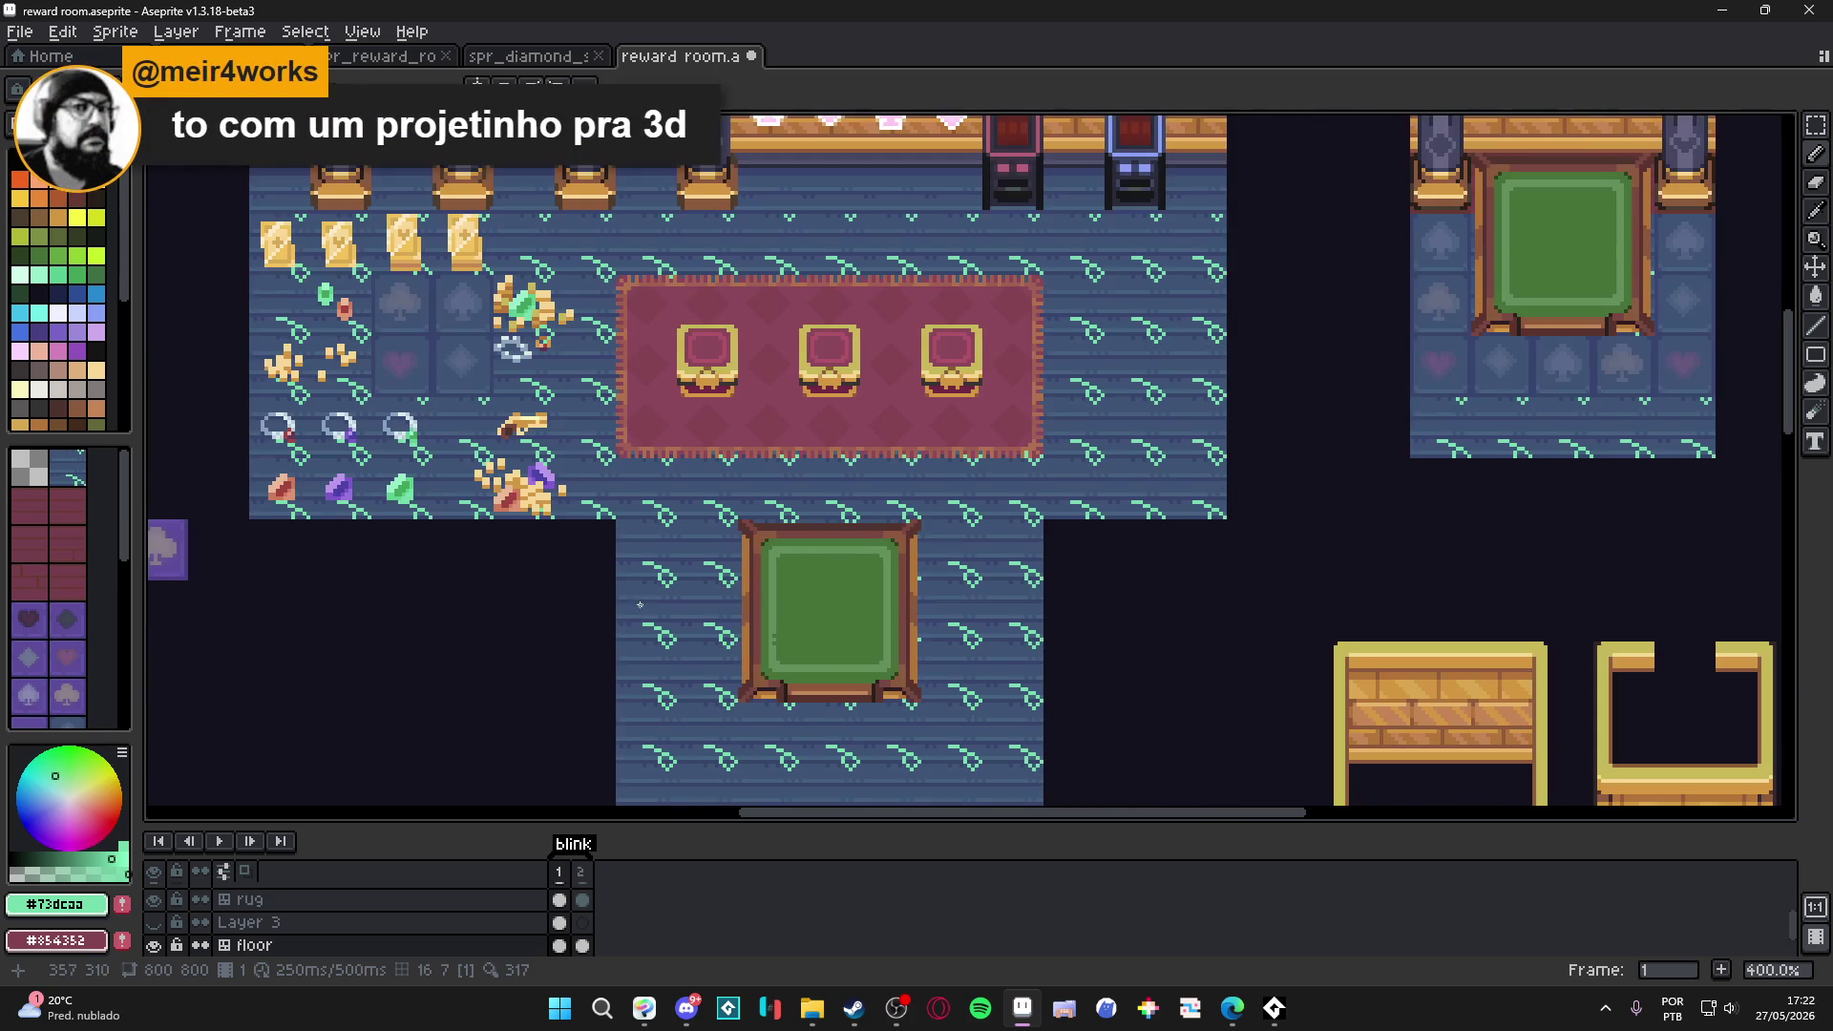
mouse_move(669, 578)
left_mouse_down()
mouse_move(687, 563)
mouse_move(658, 582)
left_mouse_up()
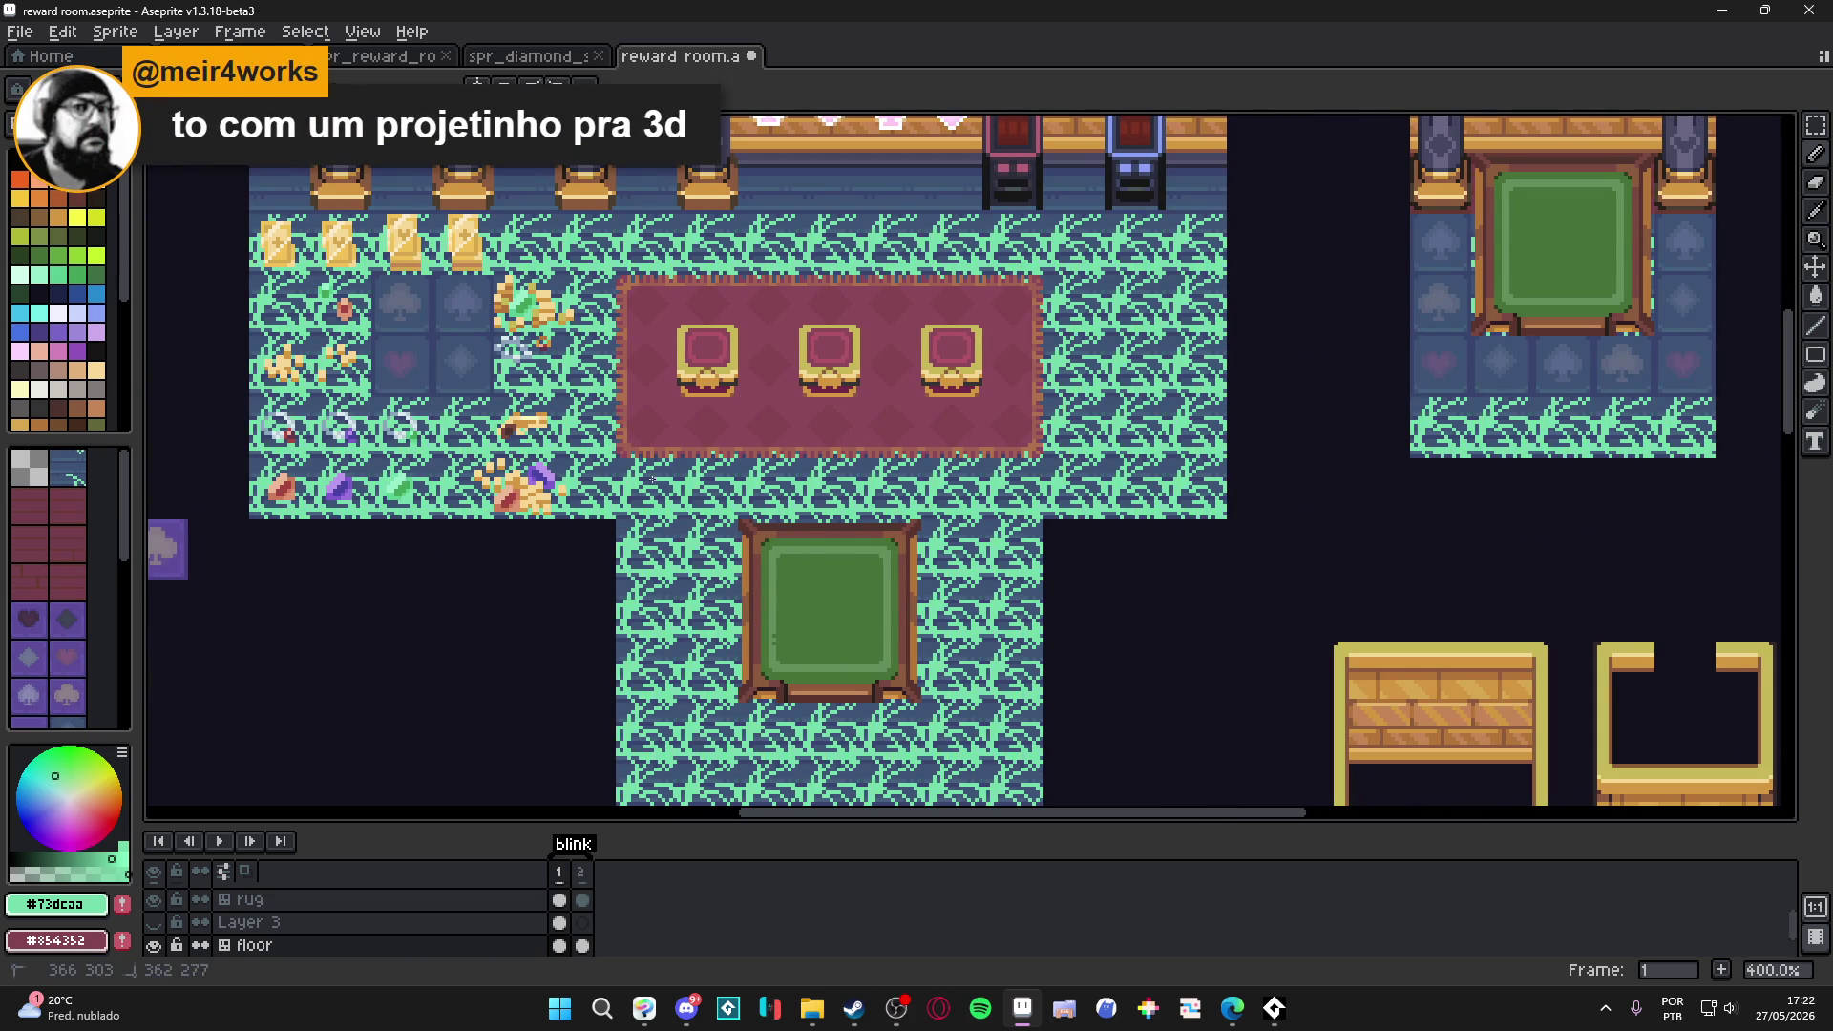
key("ctrl+z")
left_click_drag(524, 585, 522, 491)
scroll(484, 563, "down", 1)
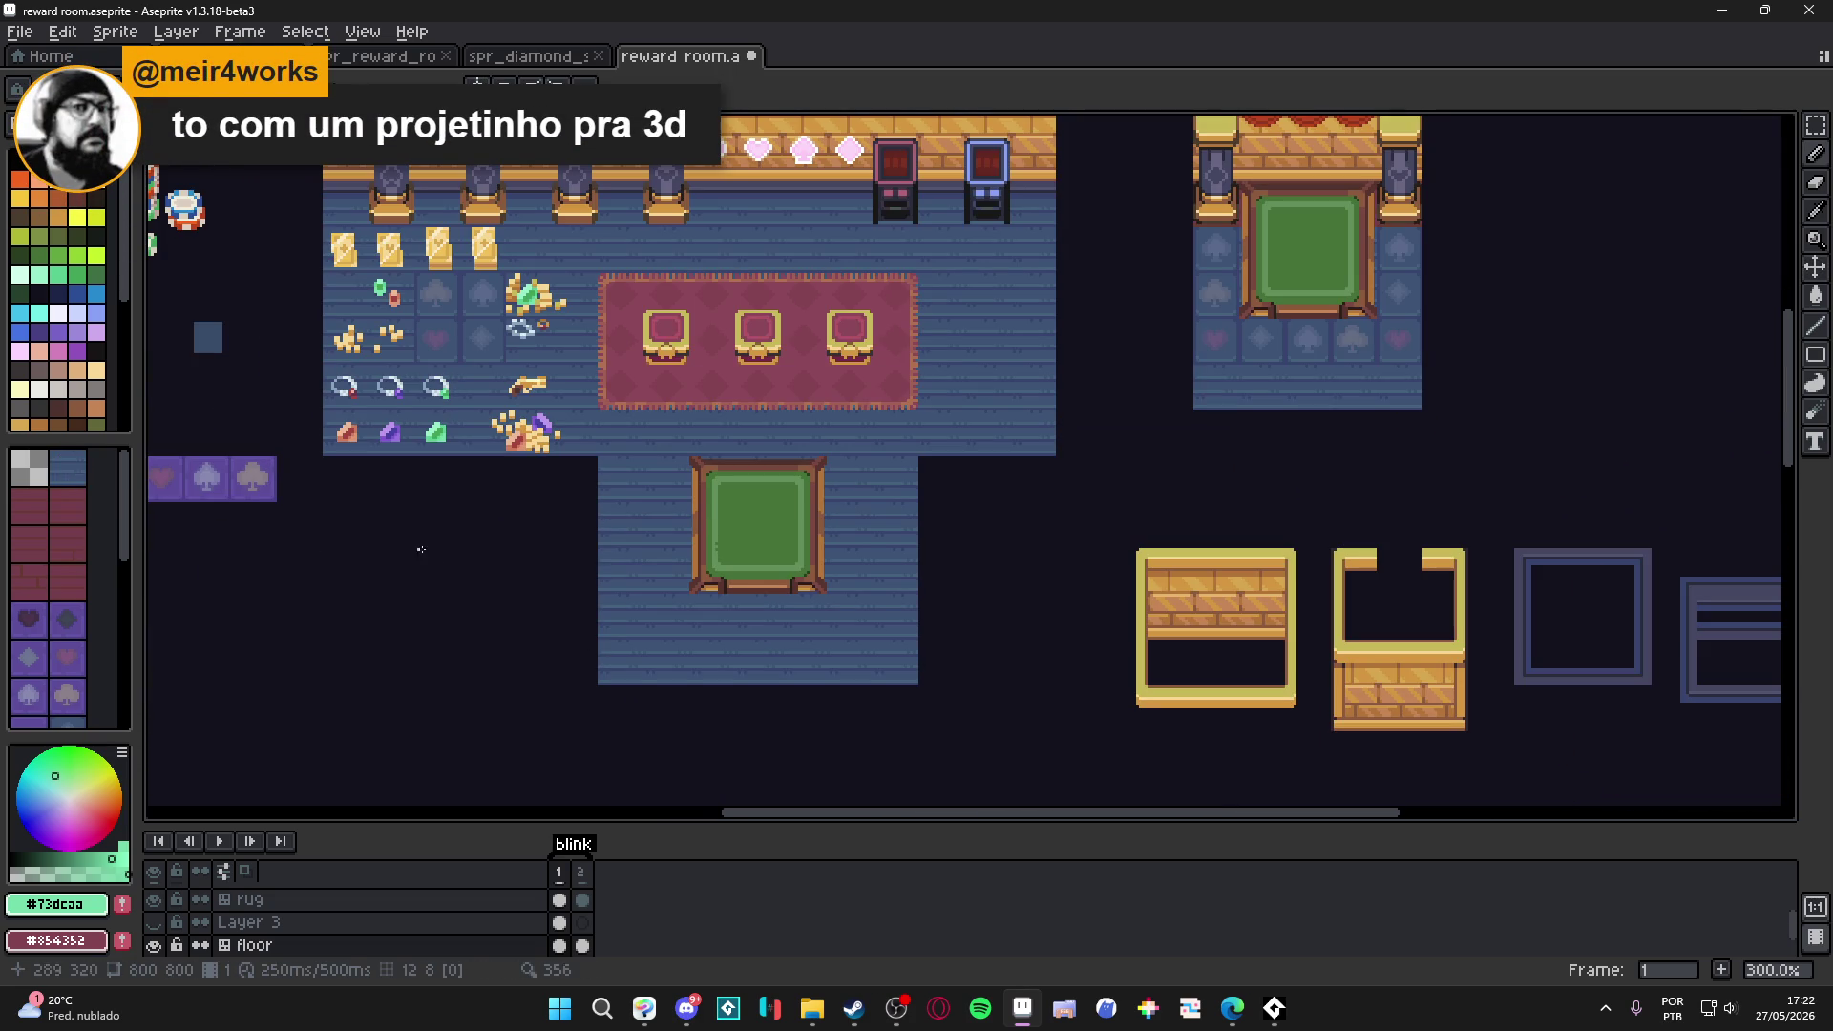
left_click_drag(559, 495, 530, 601)
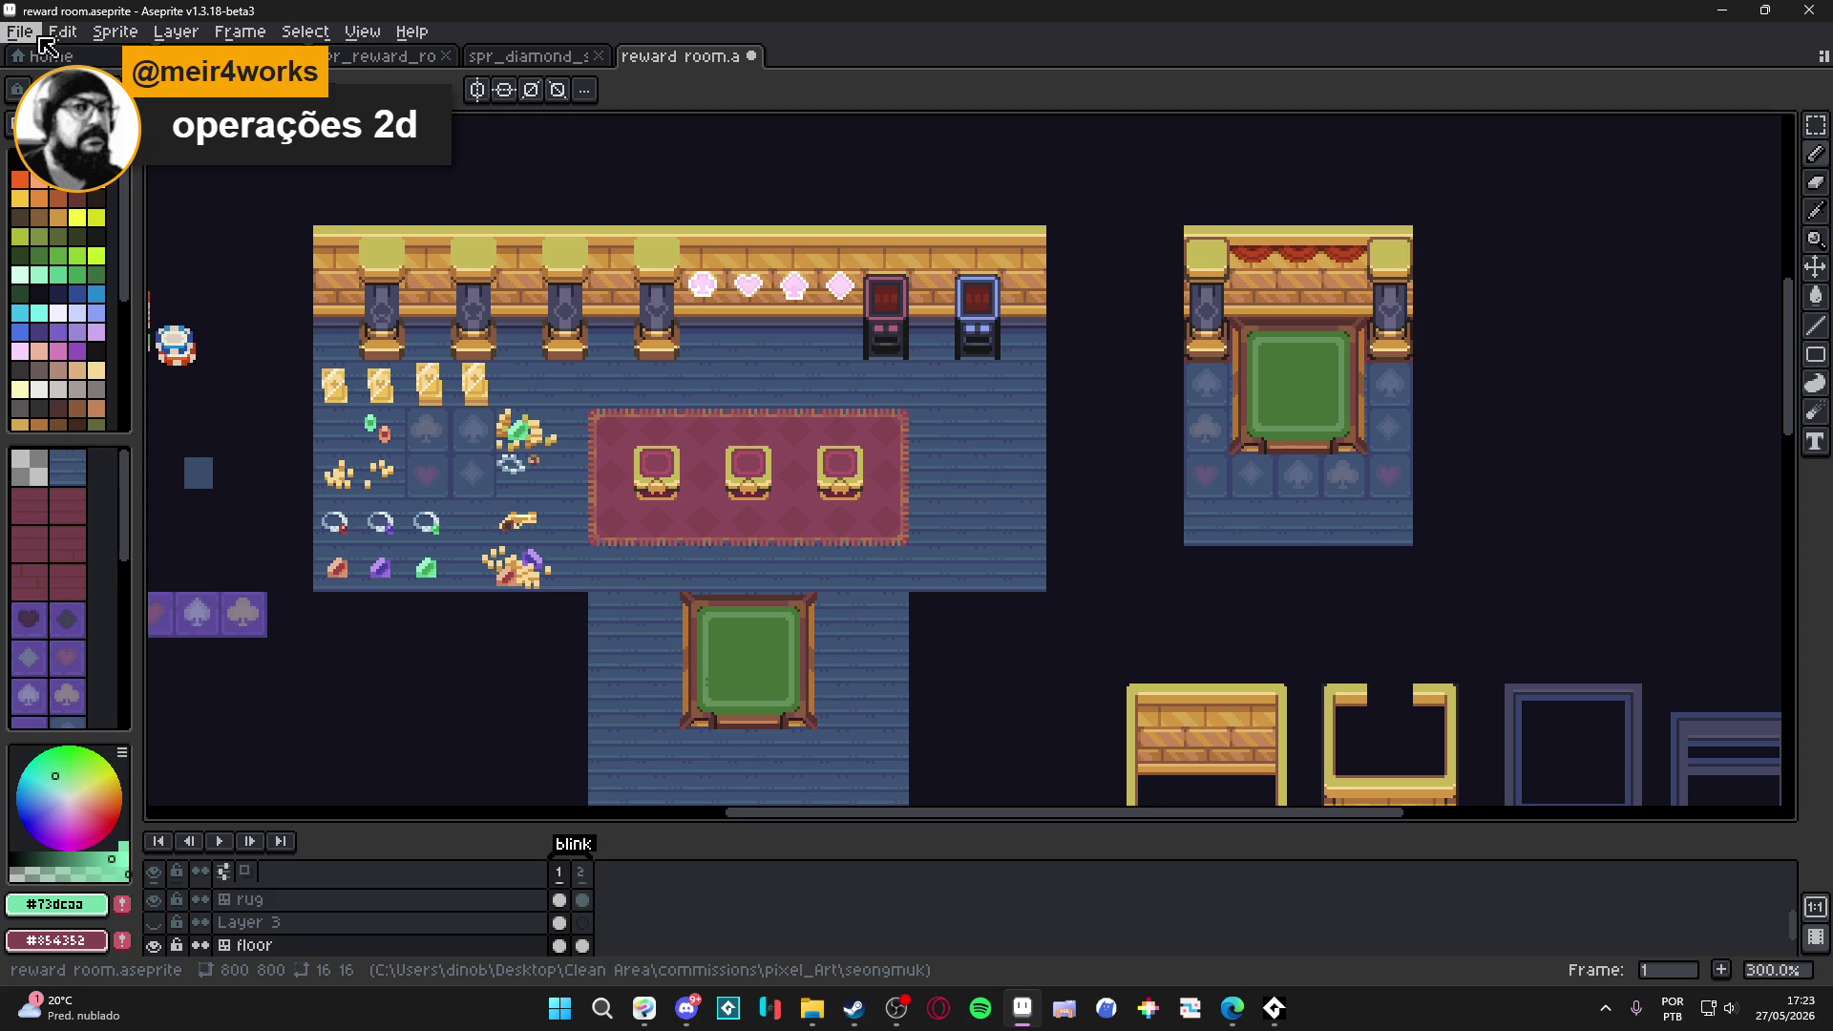
left_click(25, 39)
Create a new 32×32 sprite and shift the canvas toward the left.
left_click(38, 56)
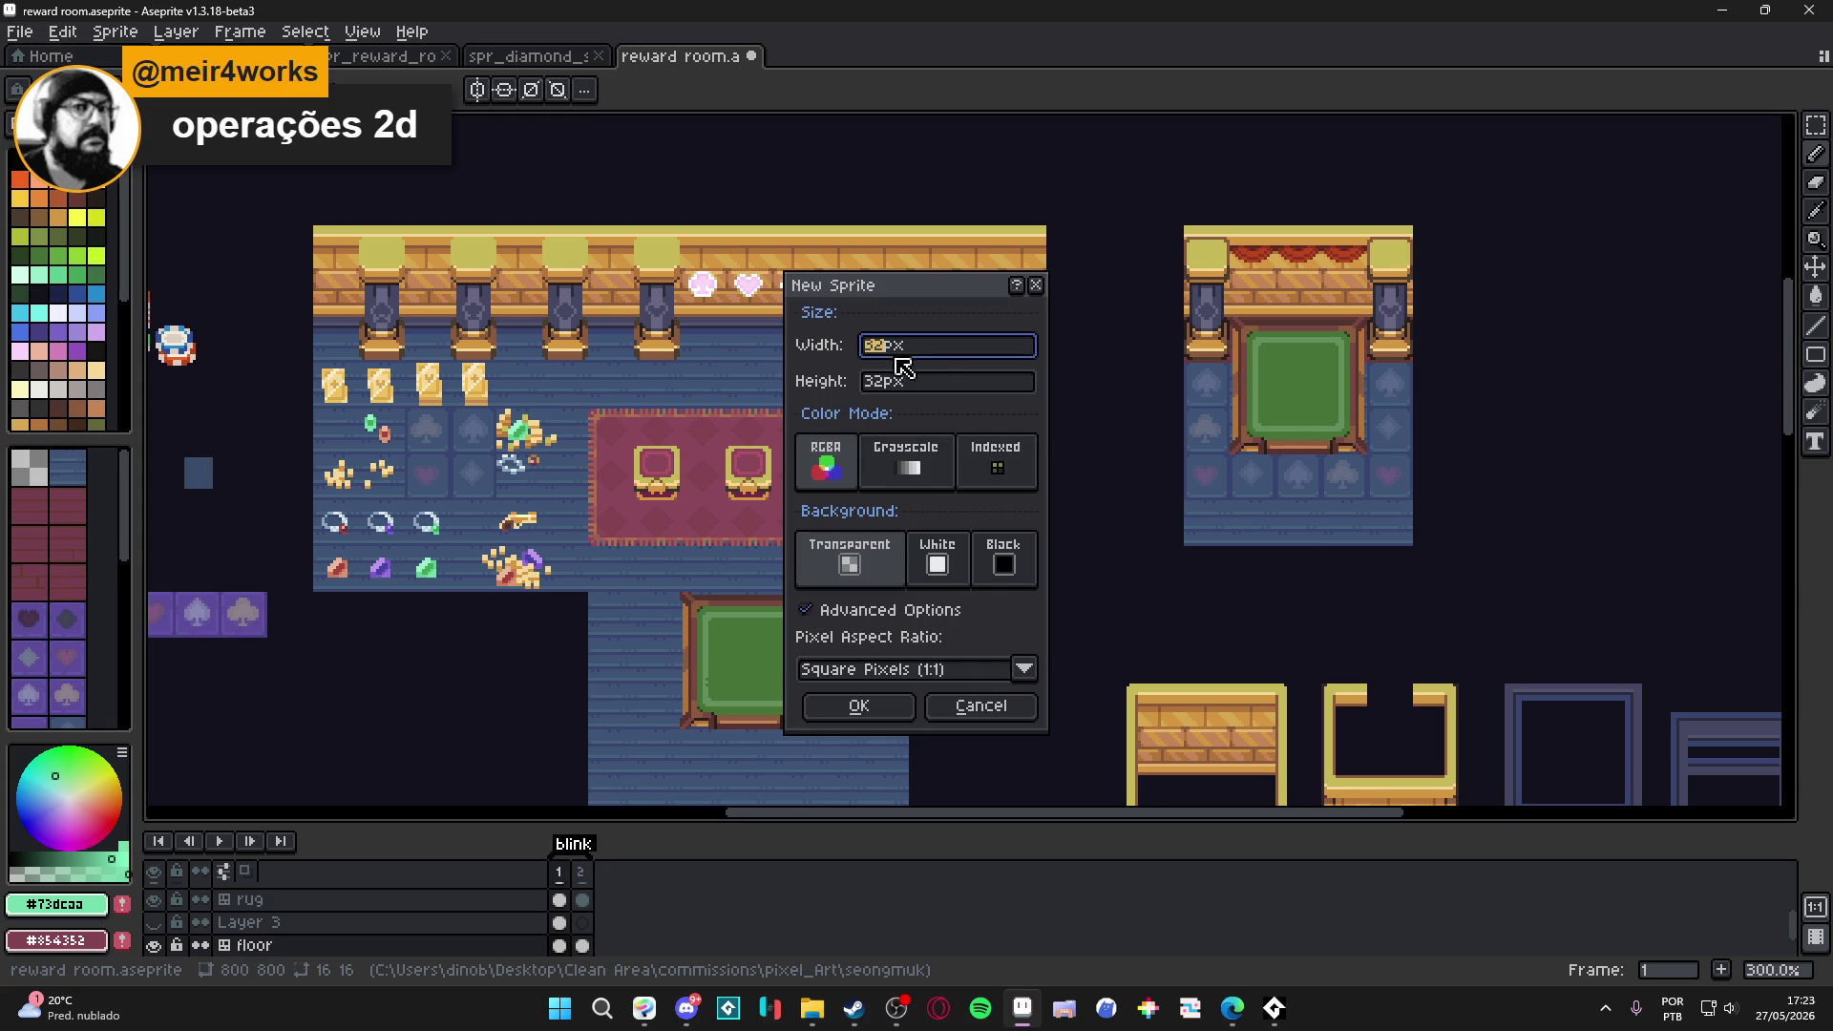
key("Return")
scroll(1317, 425, "up", 4)
left_click_drag(1043, 467, 480, 447)
Launch the SpriteStack Previewer script and move its panel out of the way.
left_click(19, 31)
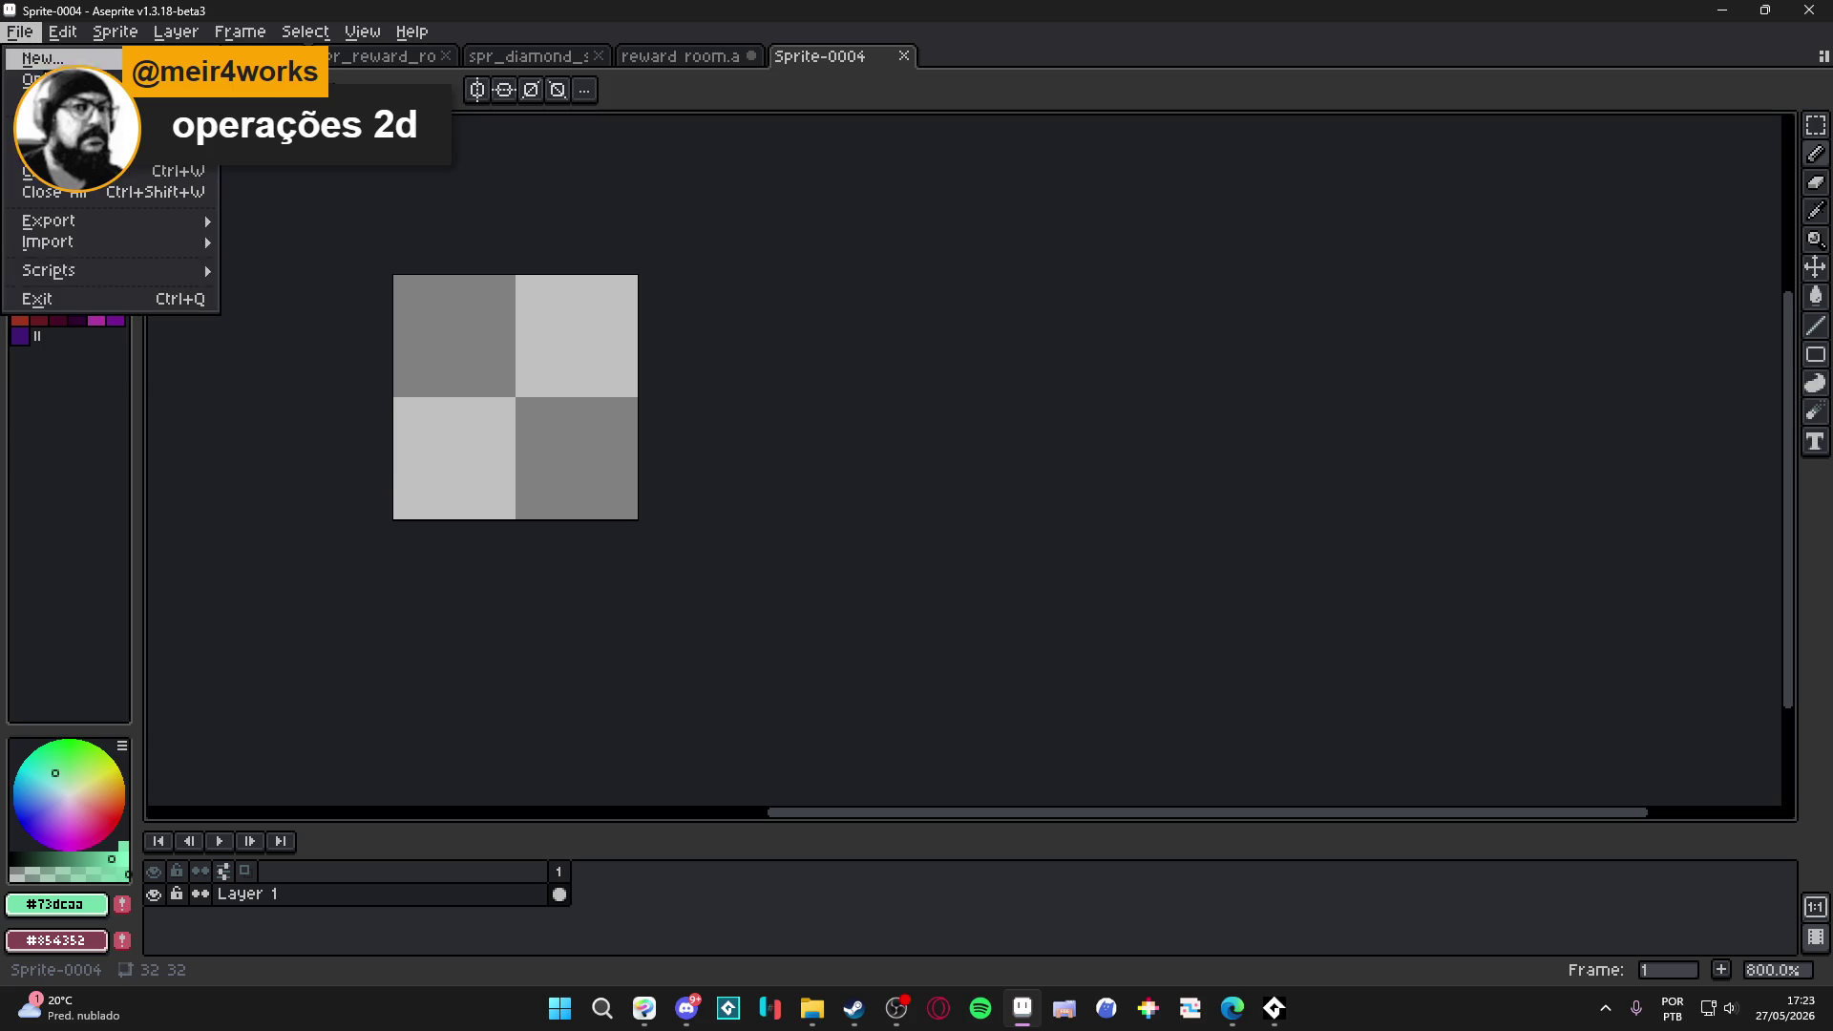
mouse_move(172, 273)
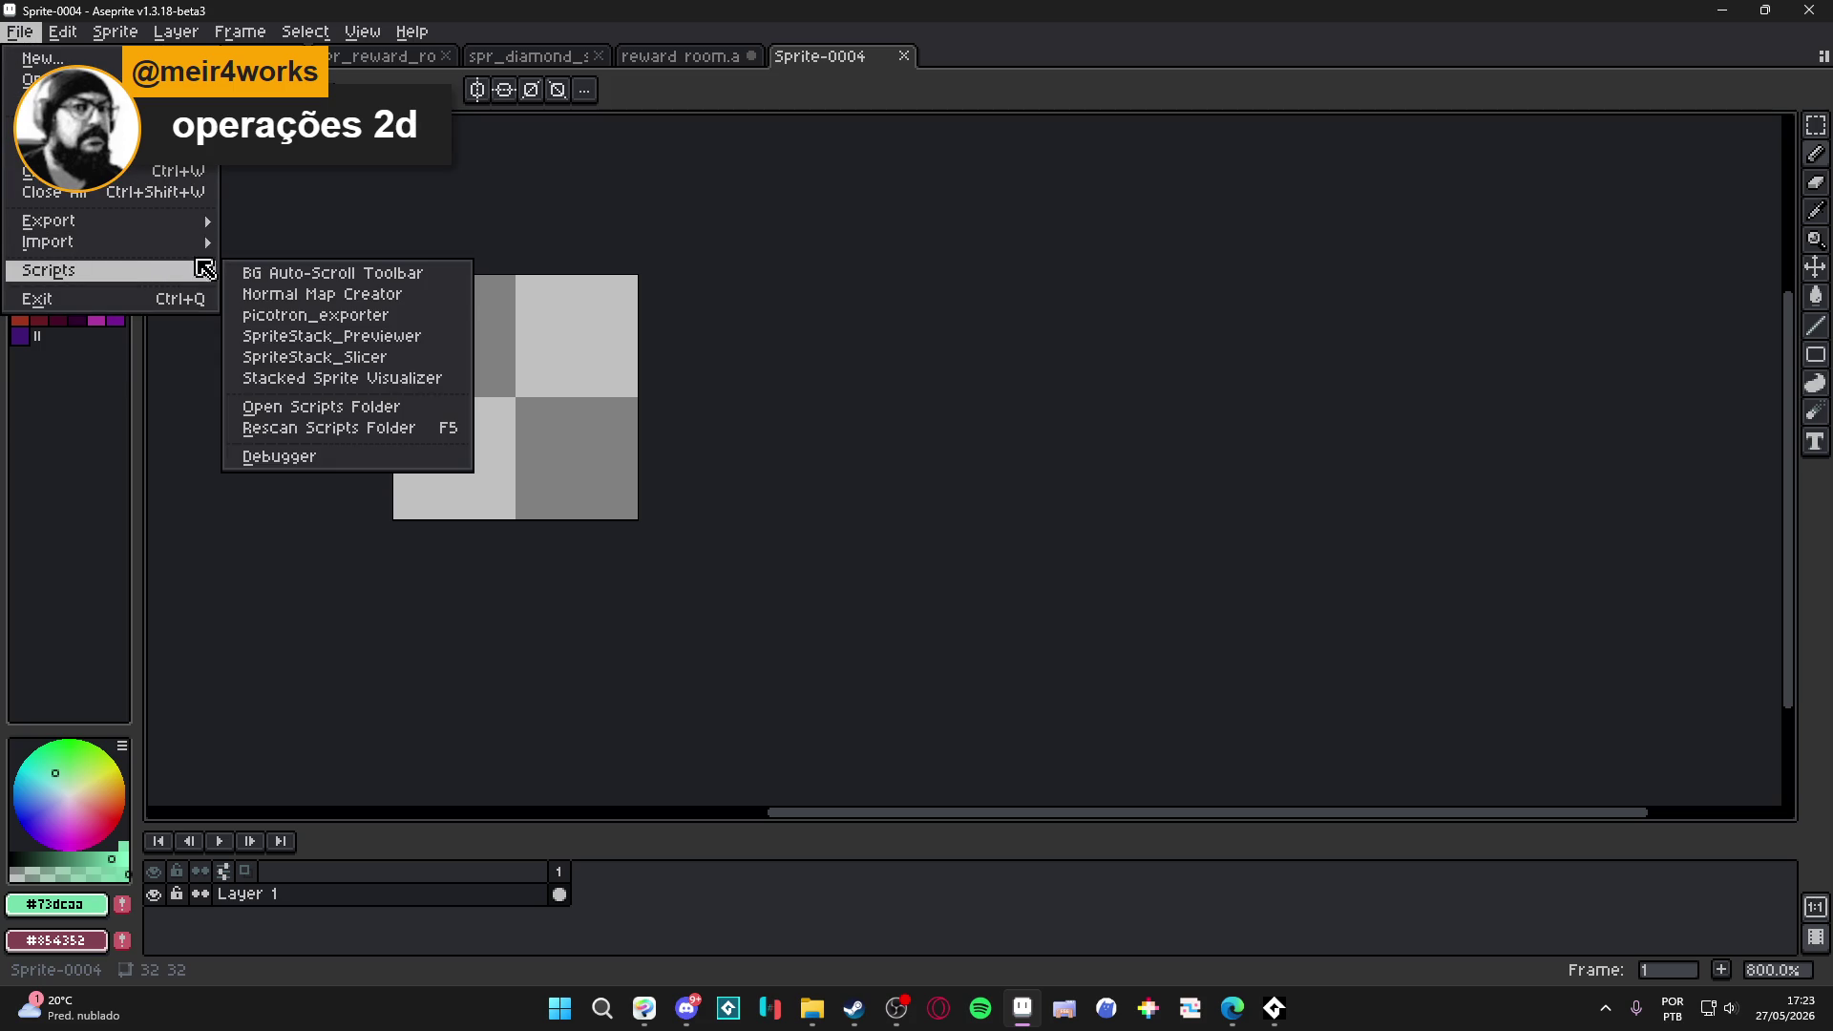
left_click(442, 336)
left_click_drag(894, 49, 1164, 54)
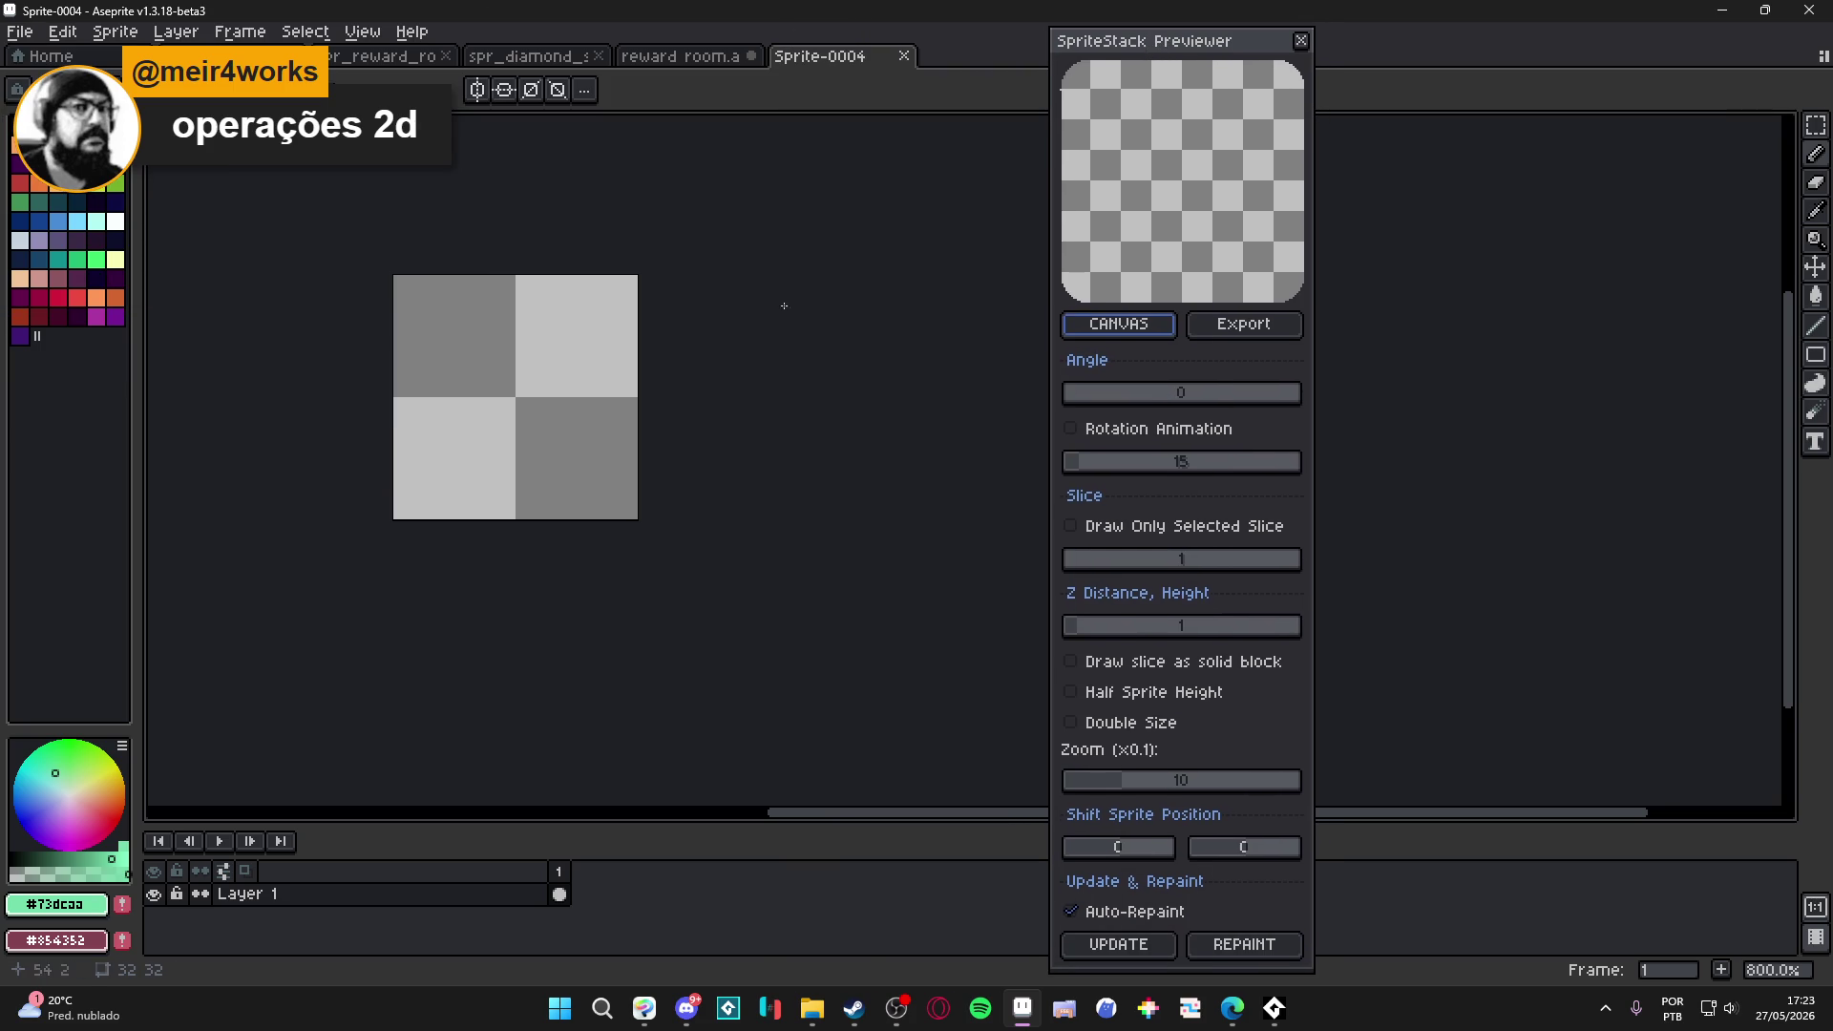
scroll(458, 387, "up", 2)
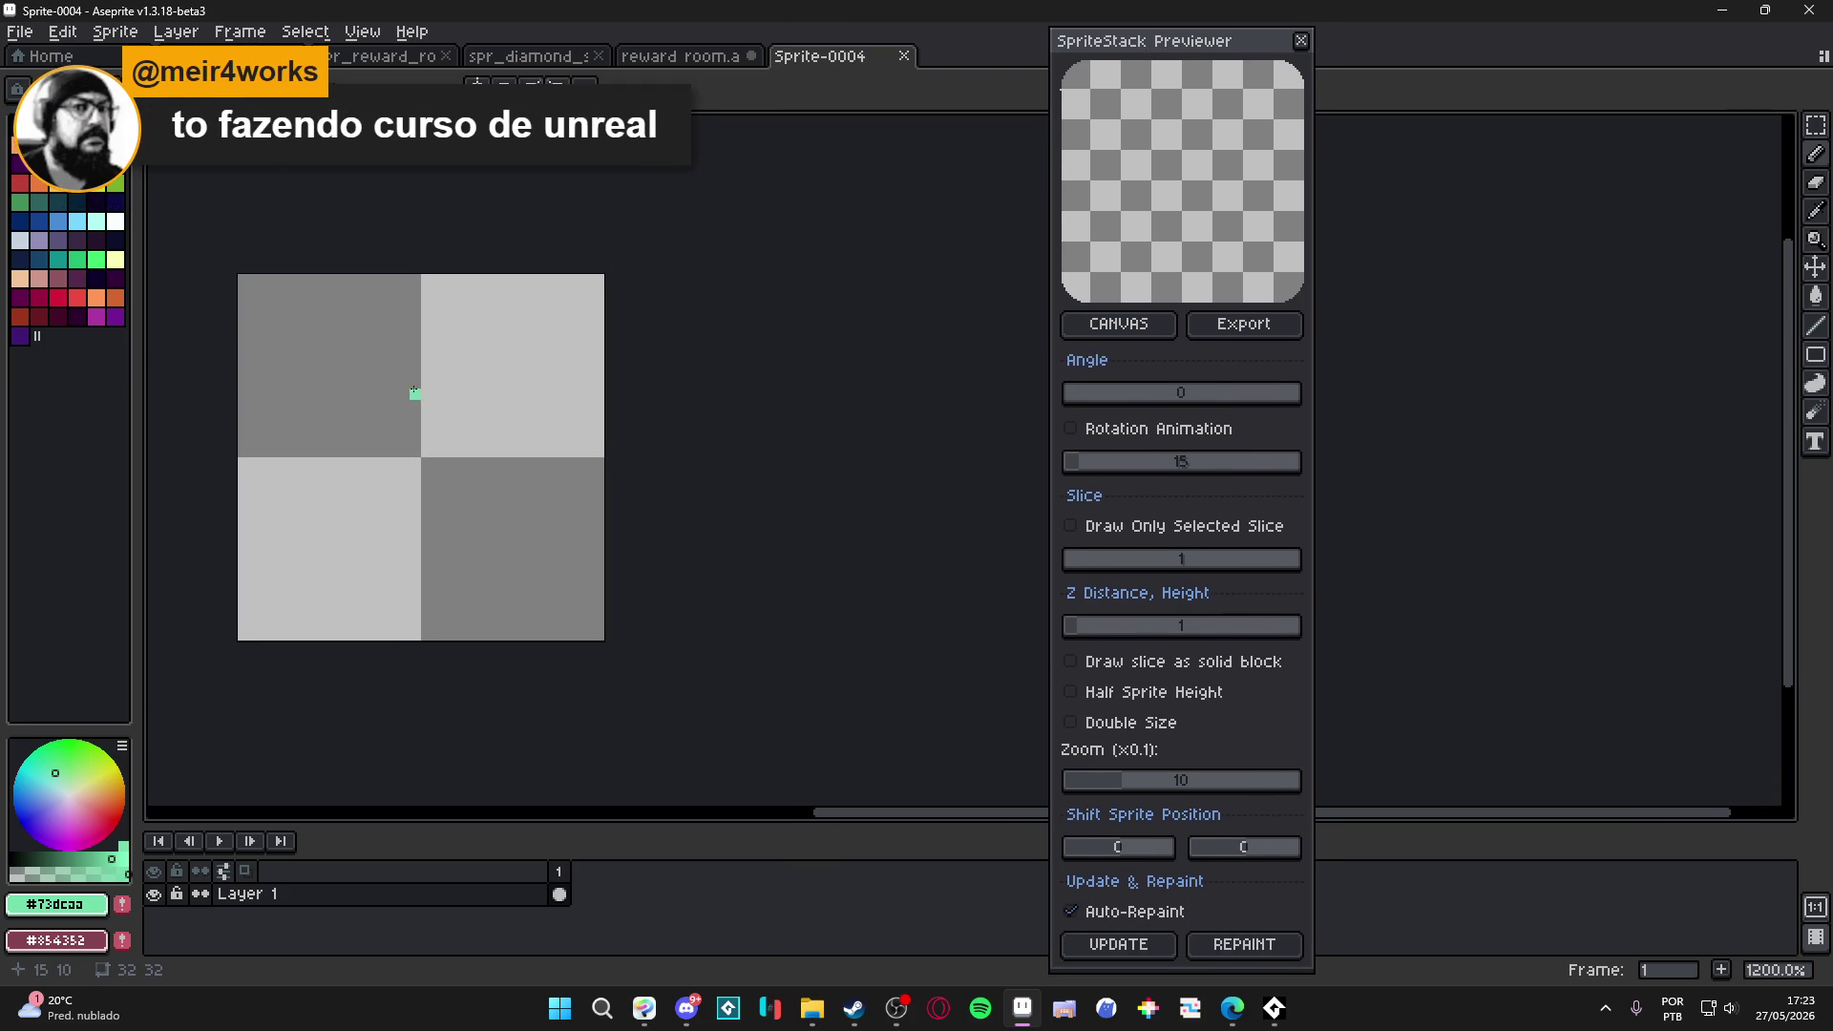
scroll(384, 442, "up", 20)
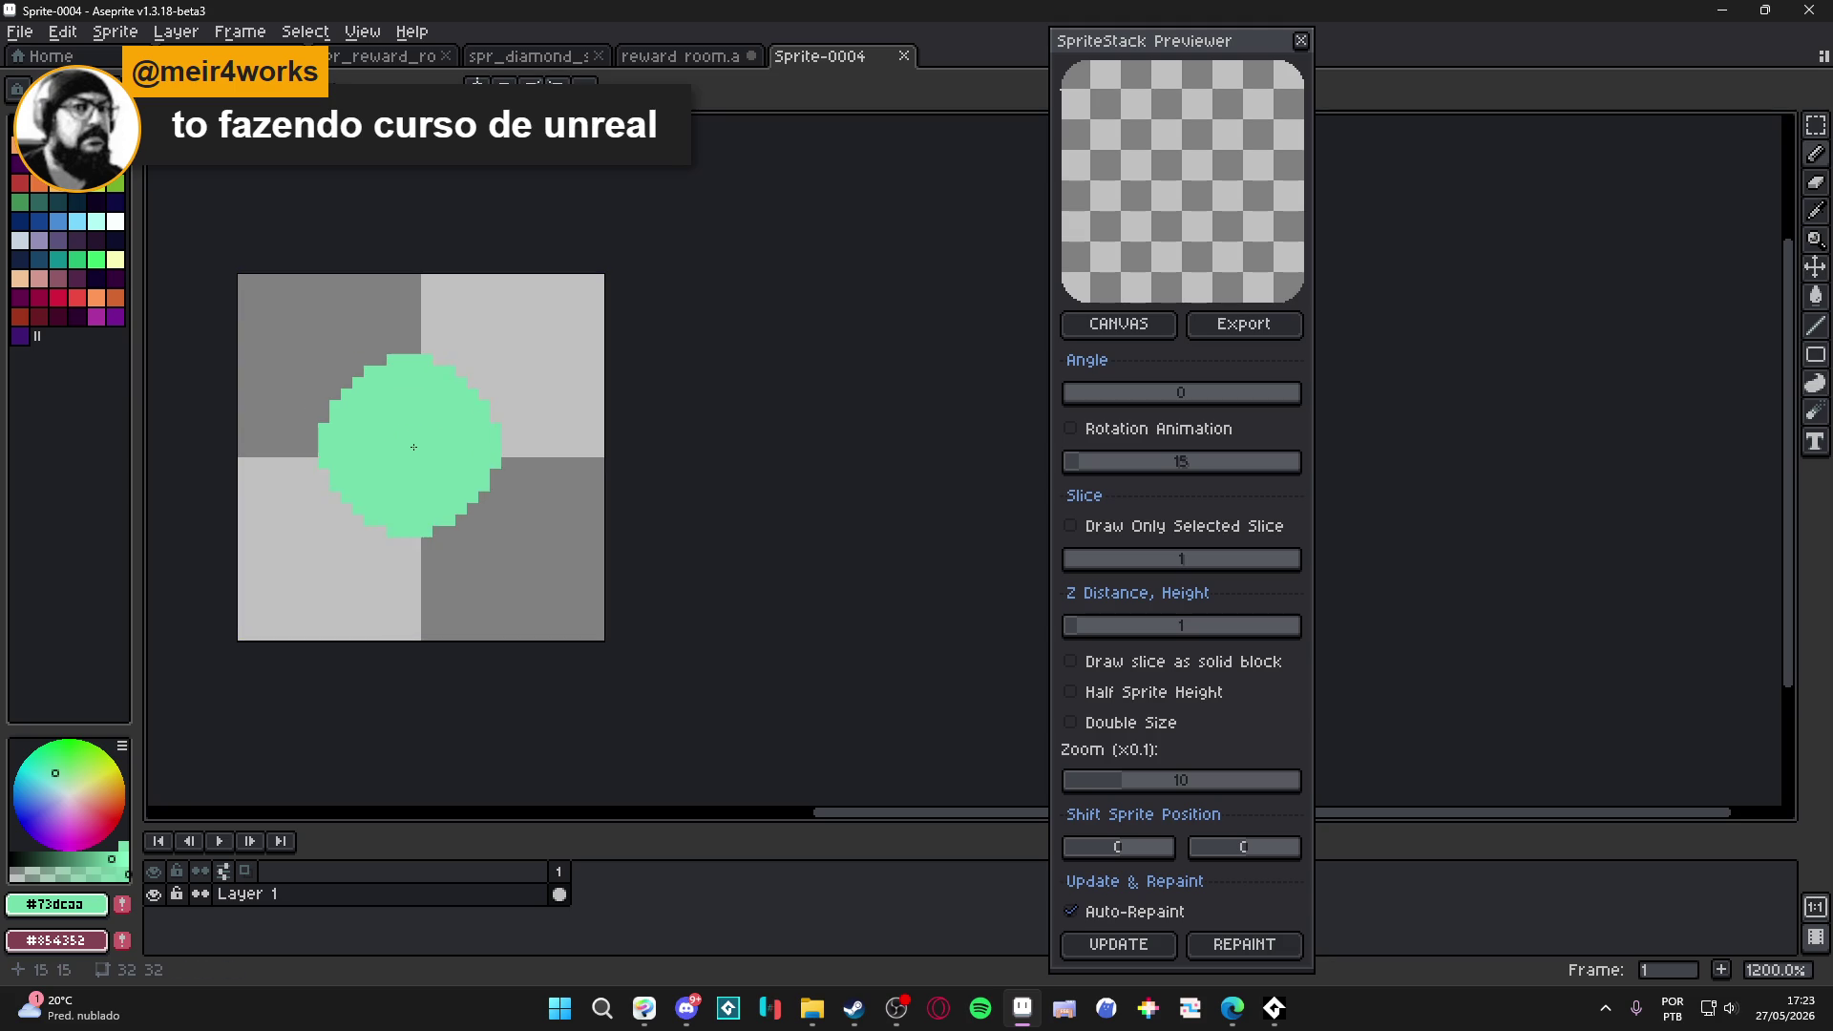
scroll(417, 450, "down", 20)
scroll(324, 463, "up", 6)
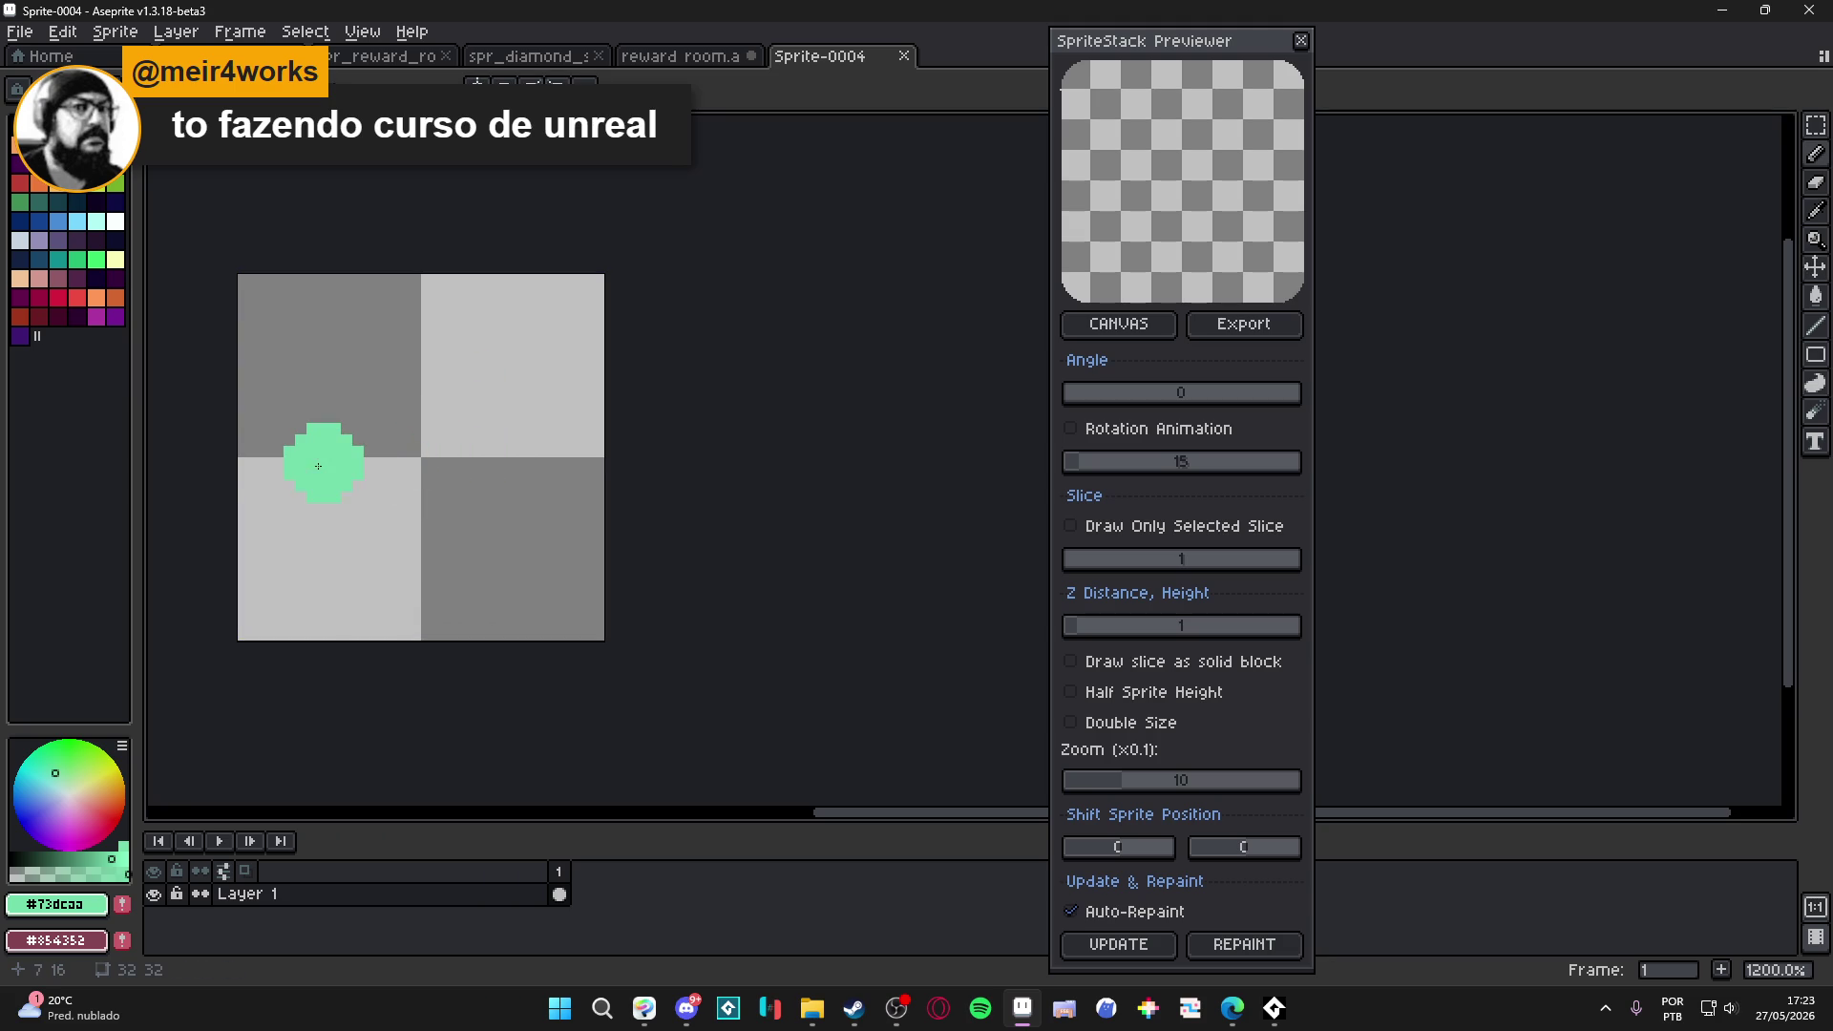
Paint a horizontal mint pill slice on frame 1 and a second frame, undoing overshoots.
left_click_drag(312, 461, 530, 462)
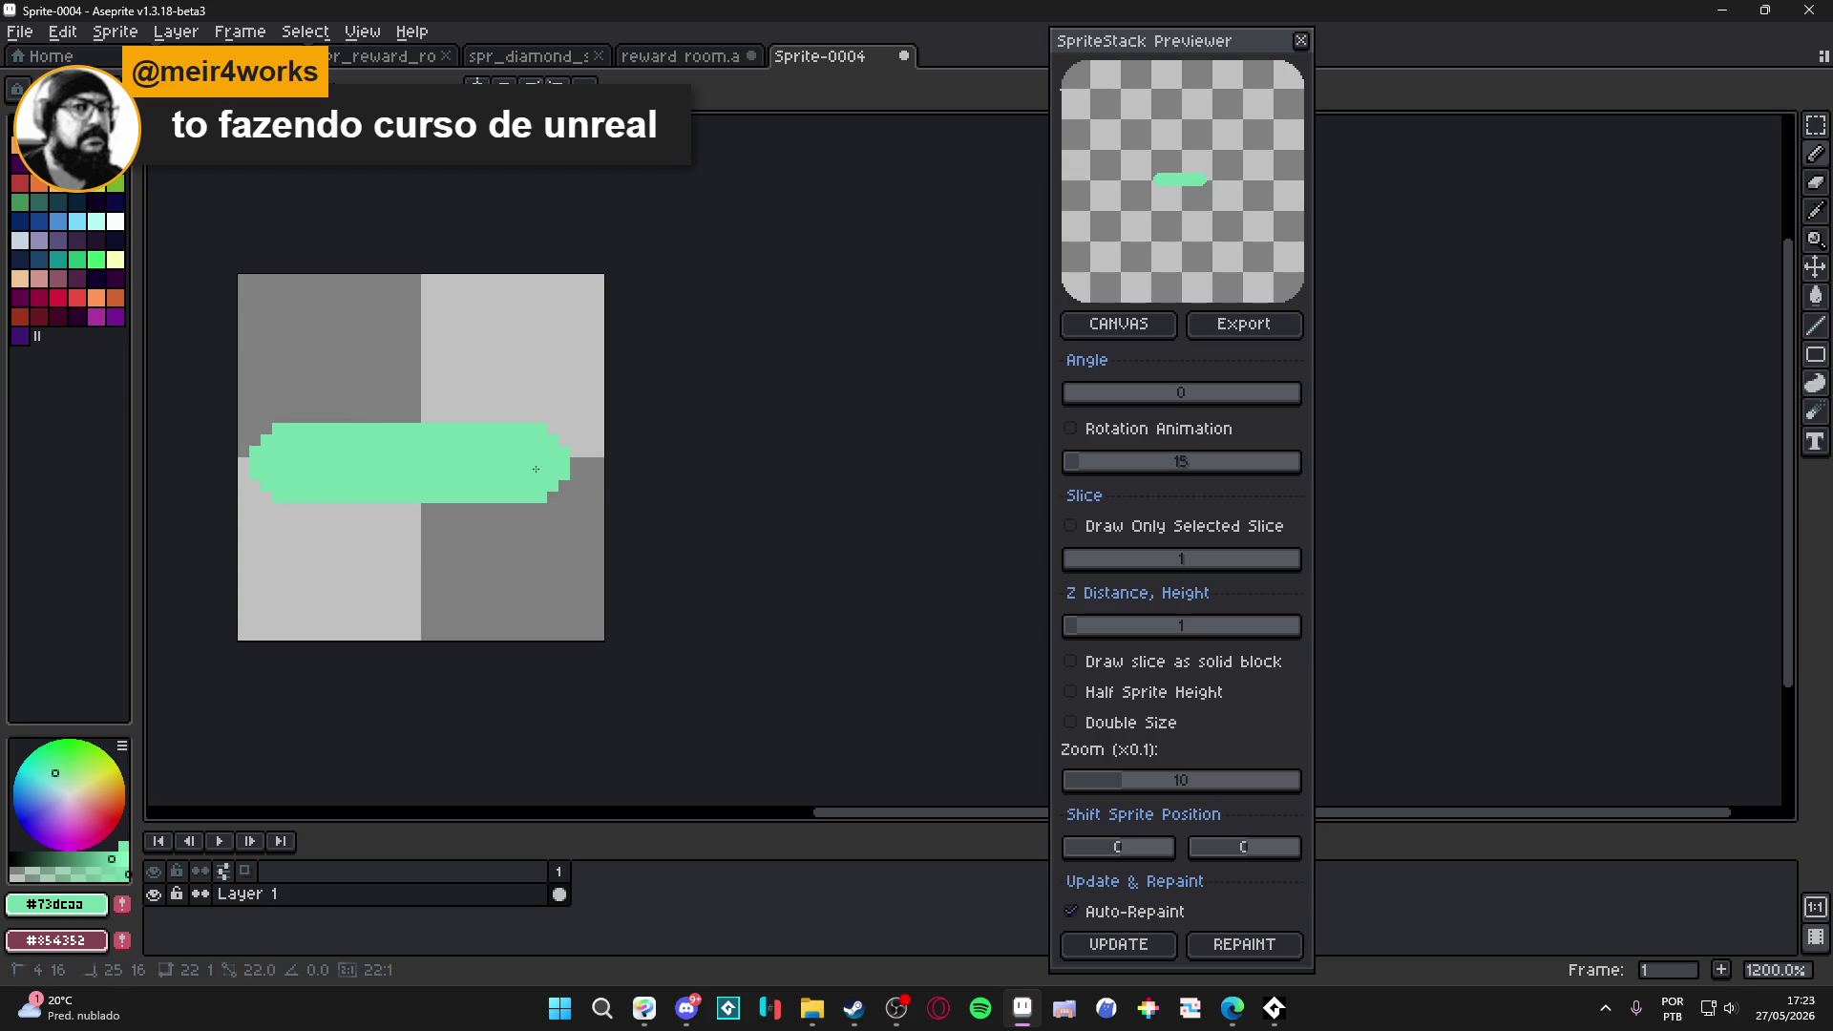
left_click_drag(287, 463, 597, 467)
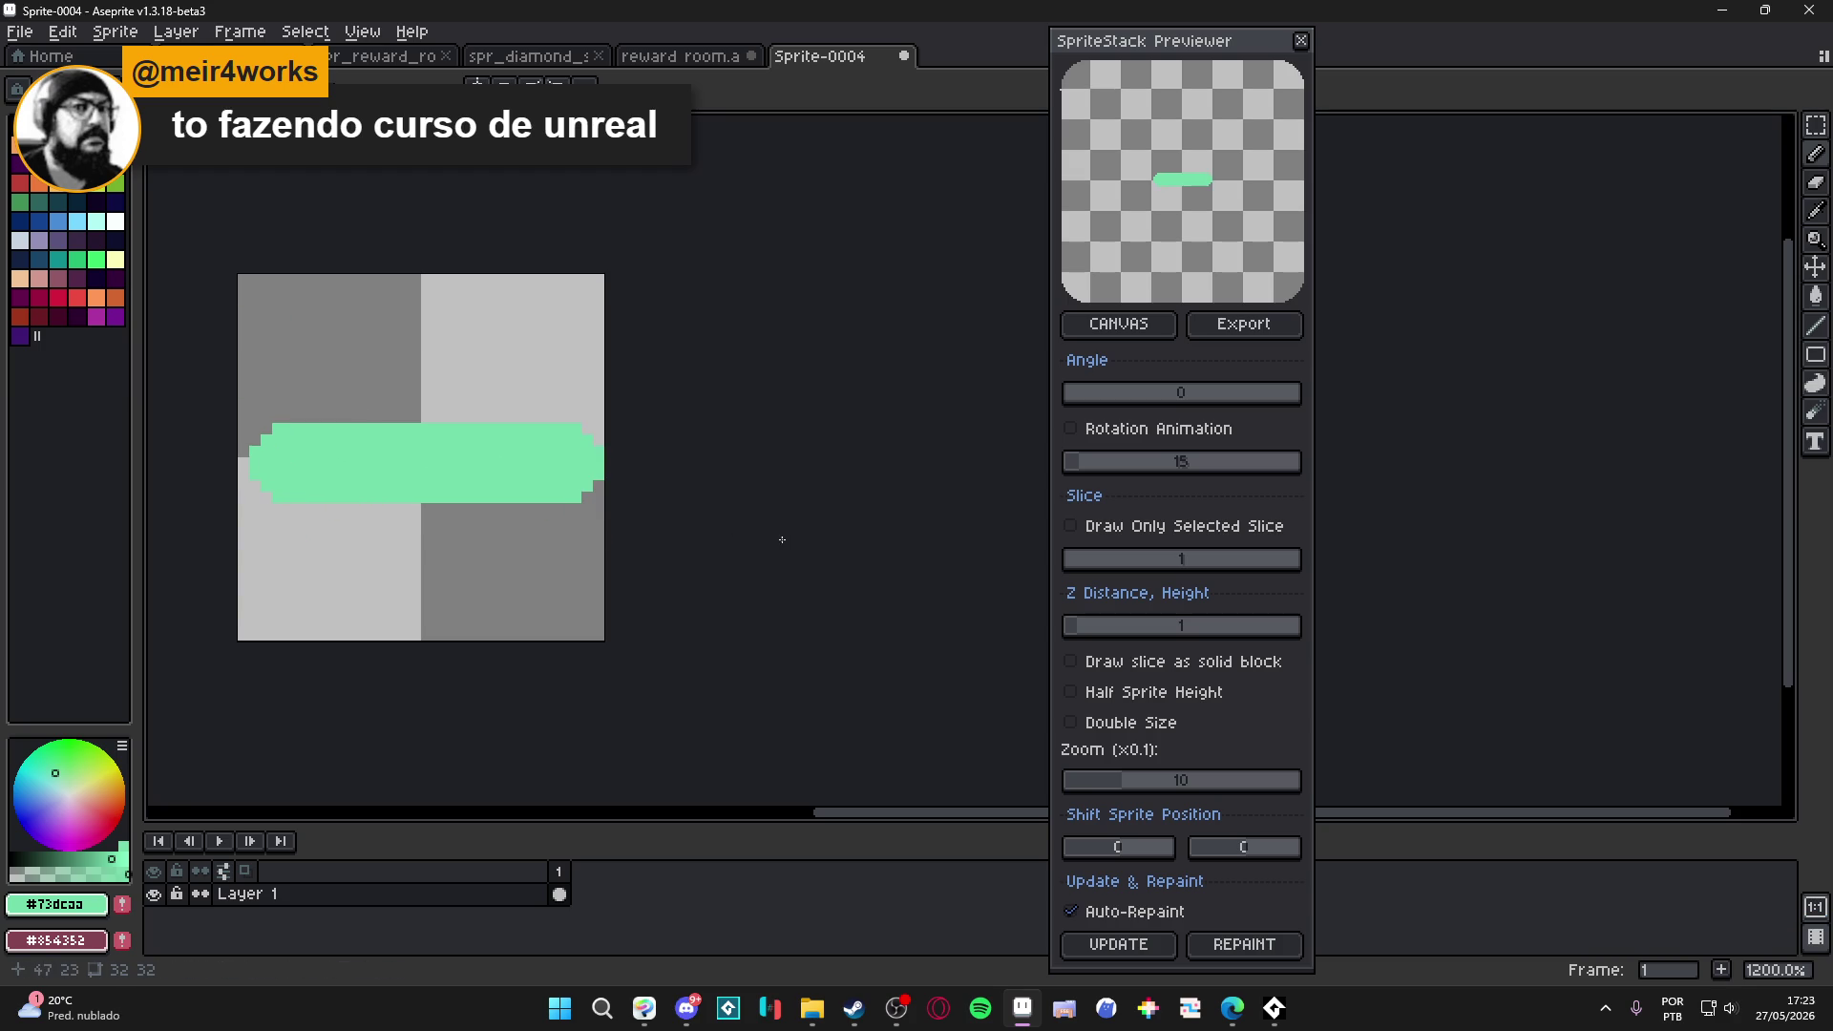
key("ctrl+z")
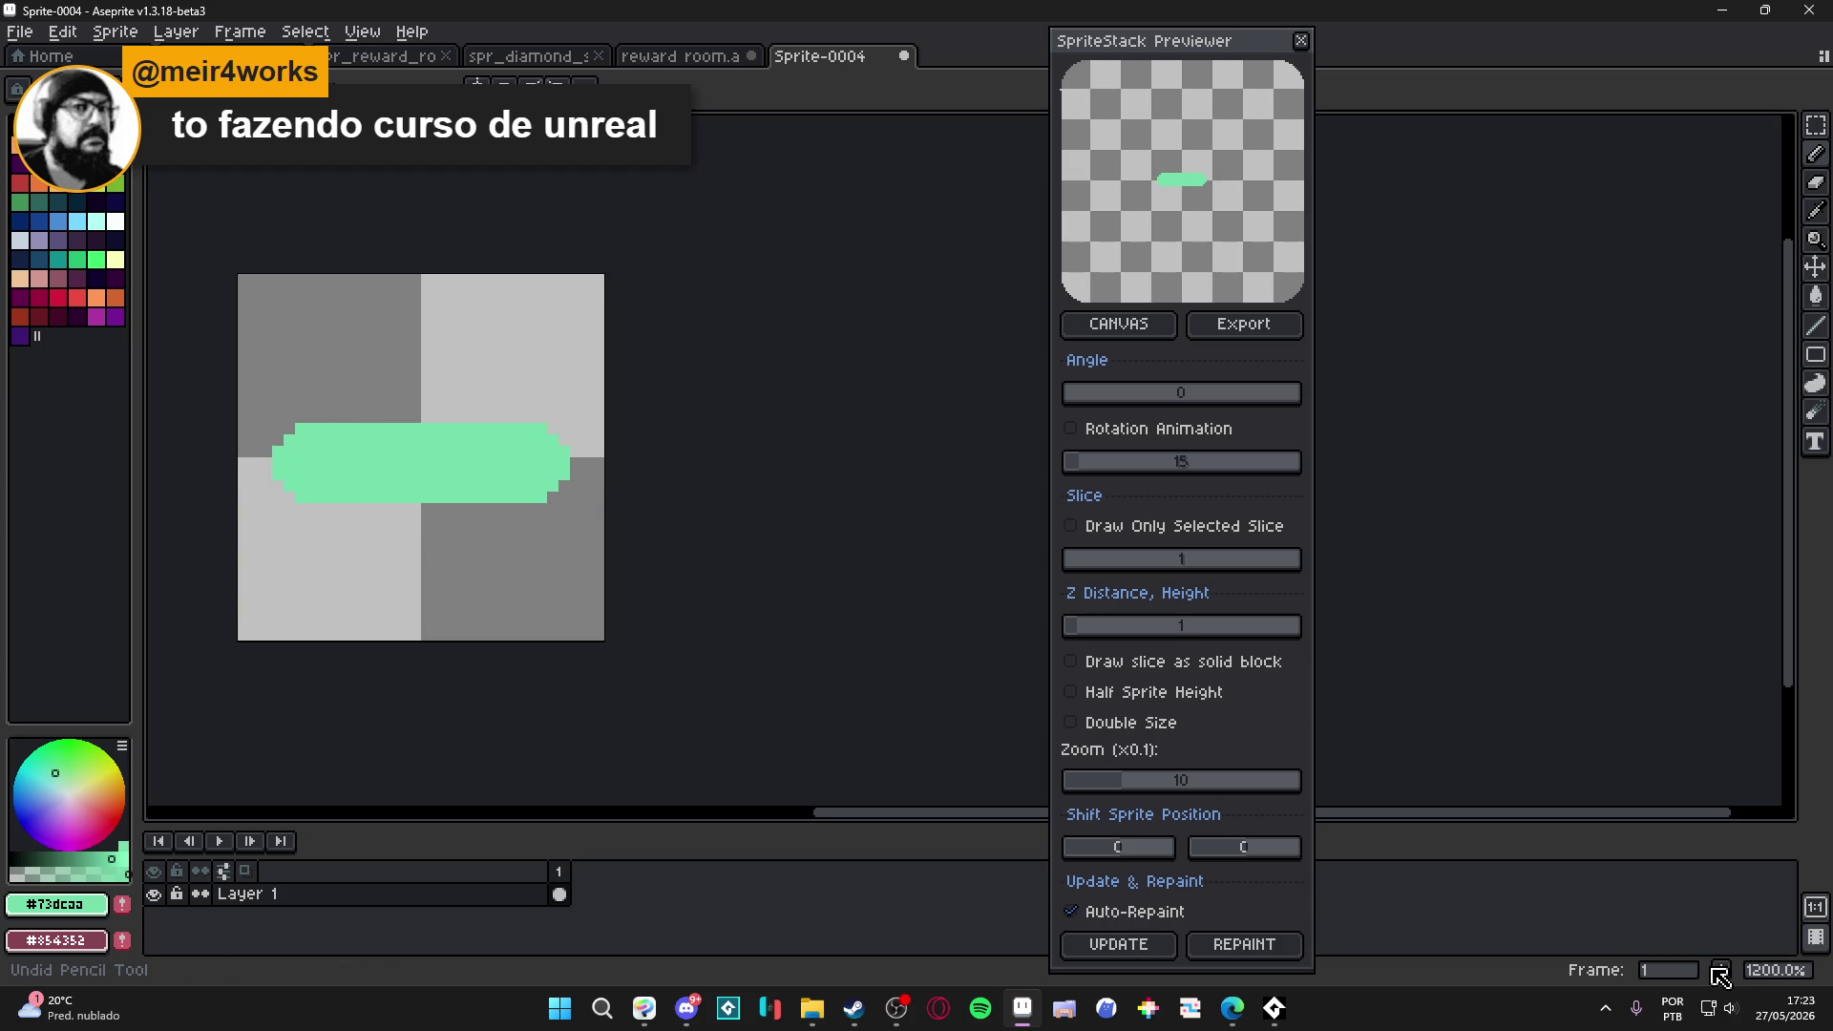
left_click(1721, 970)
mouse_move(277, 472)
left_mouse_down()
mouse_move(401, 506)
mouse_move(541, 481)
left_mouse_up()
key("ctrl+z")
left_click_drag(430, 491, 573, 477)
key("ctrl+z")
Add frames up through frame 11, touching up the left end on frame 3.
left_click(1721, 970)
left_click(289, 459)
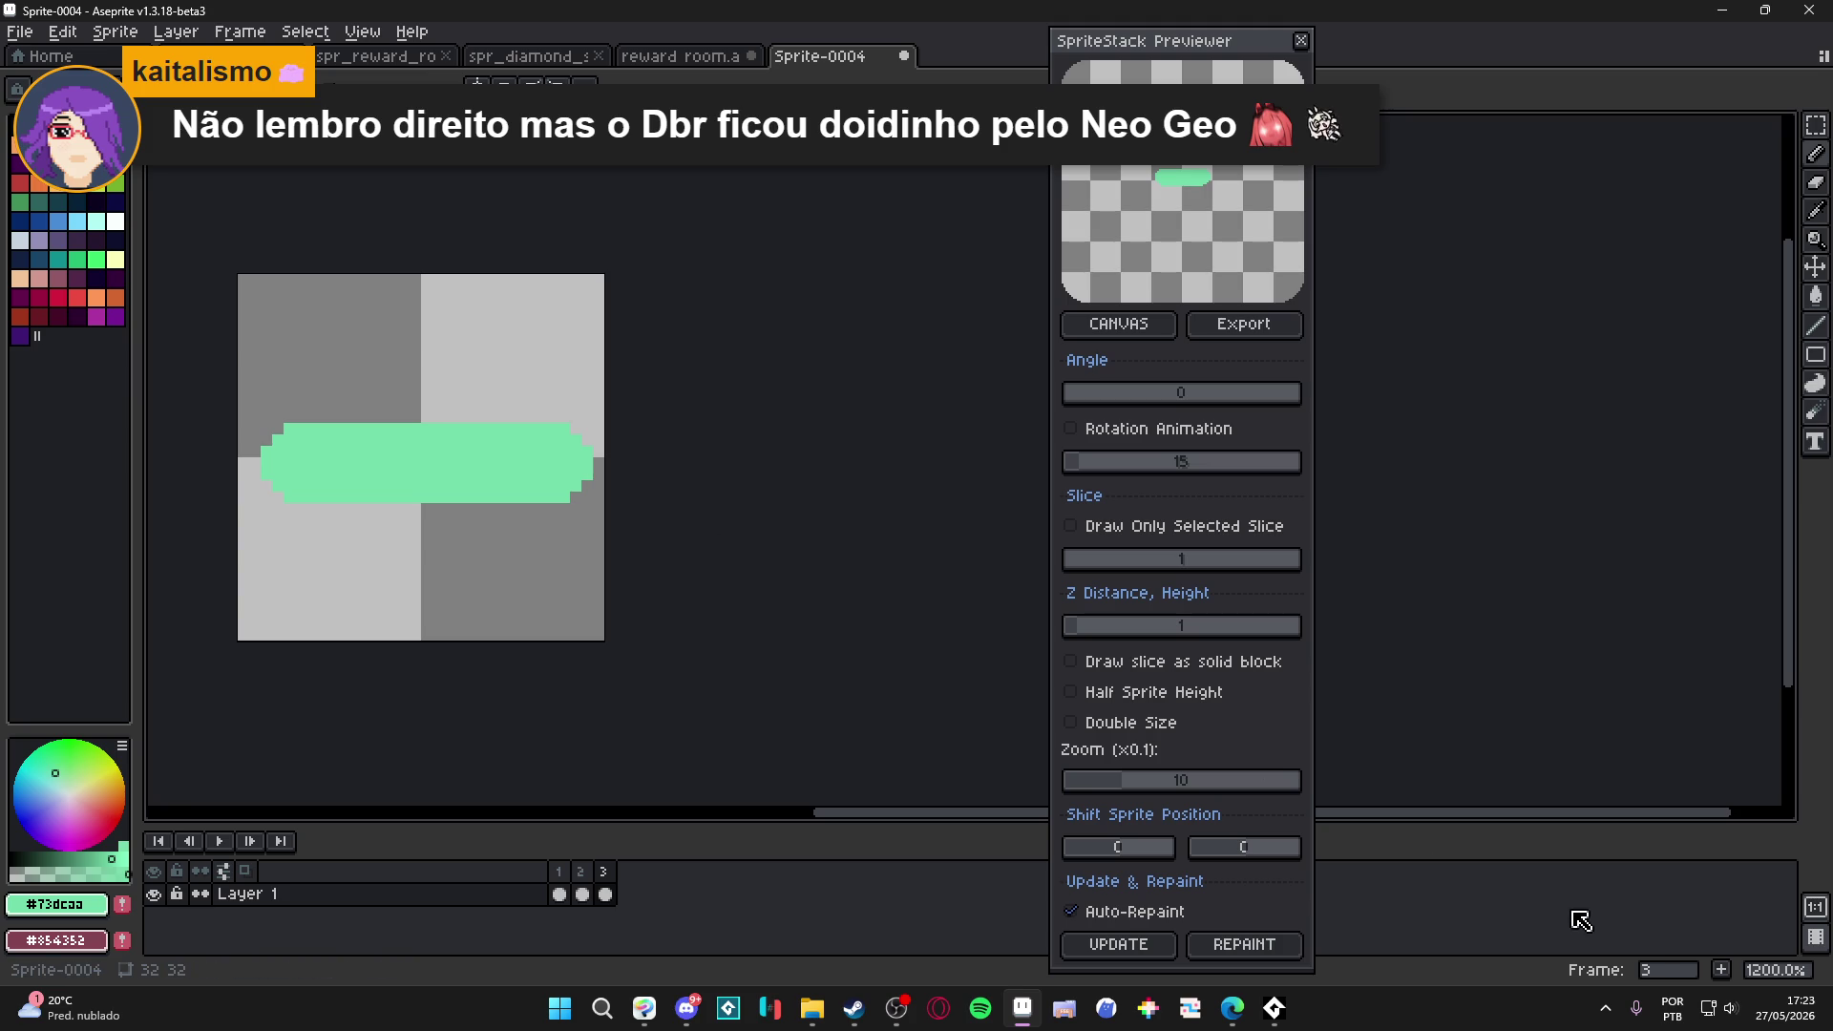
left_click(1723, 971)
left_click(1723, 972)
left_click(1723, 972)
left_click(1723, 972)
left_click(1723, 972)
left_click(1723, 972)
left_click(1721, 970)
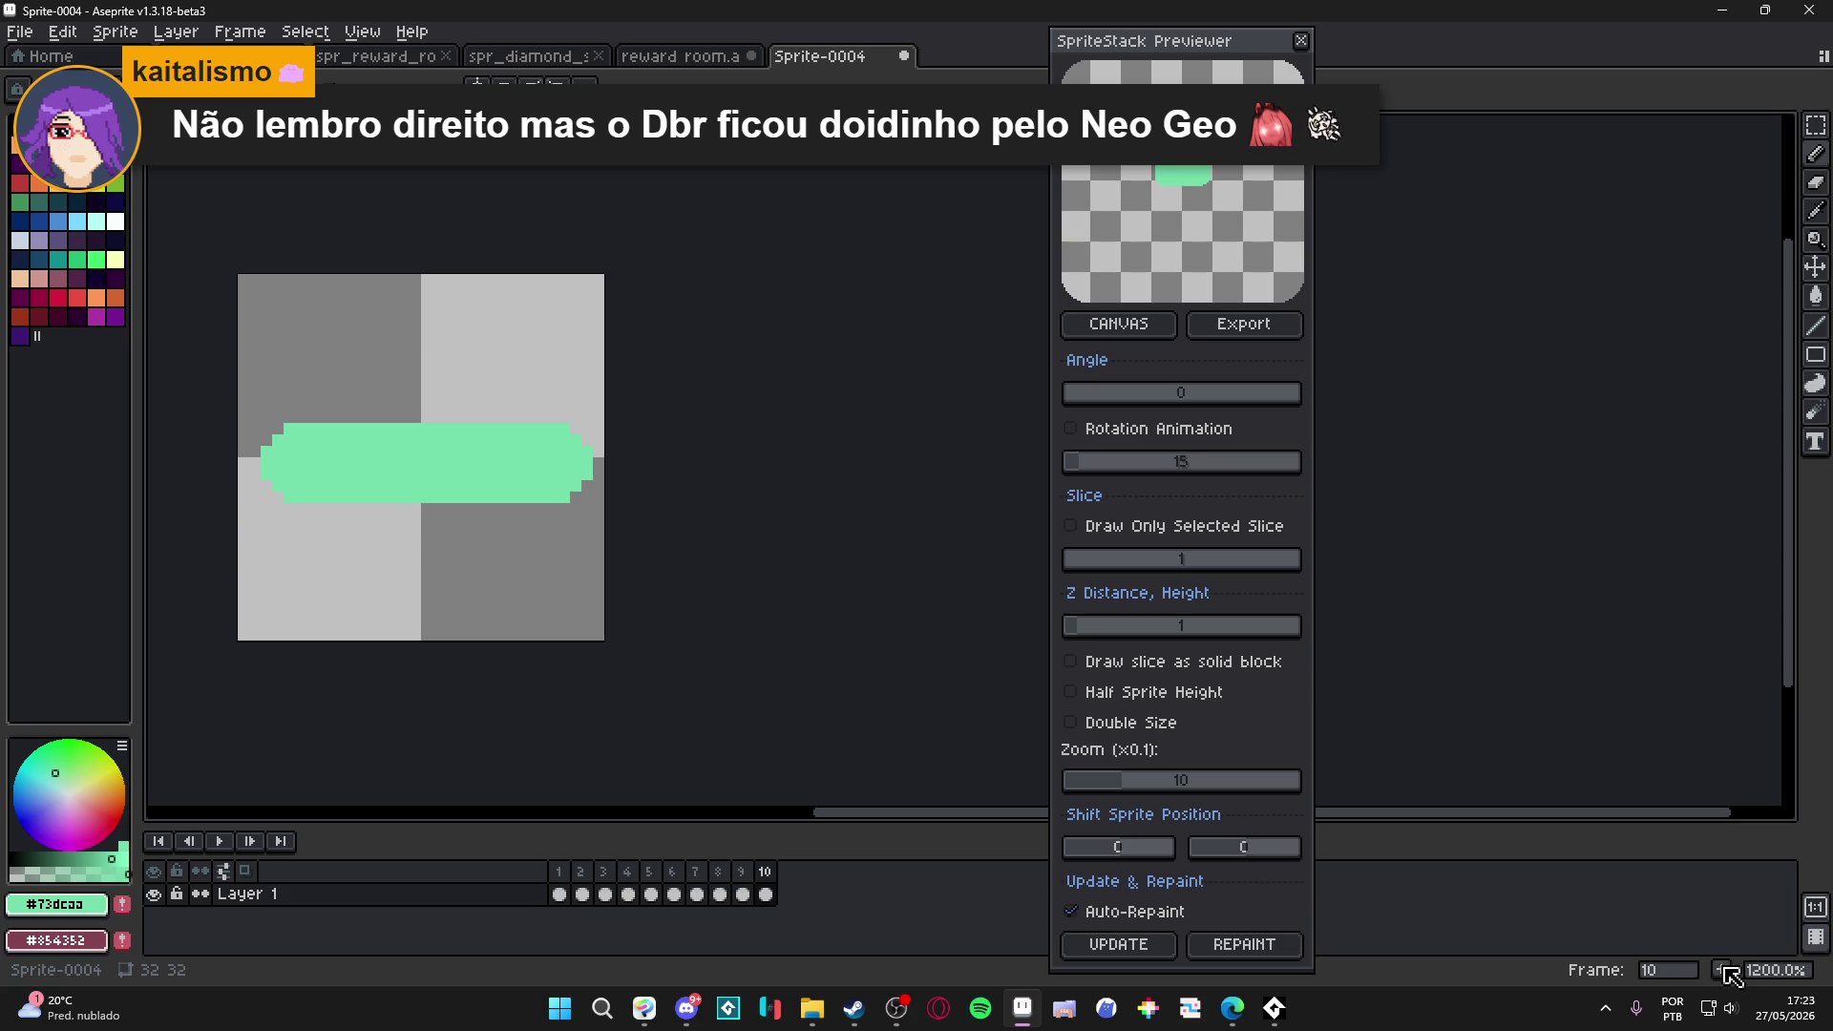
left_click(1721, 969)
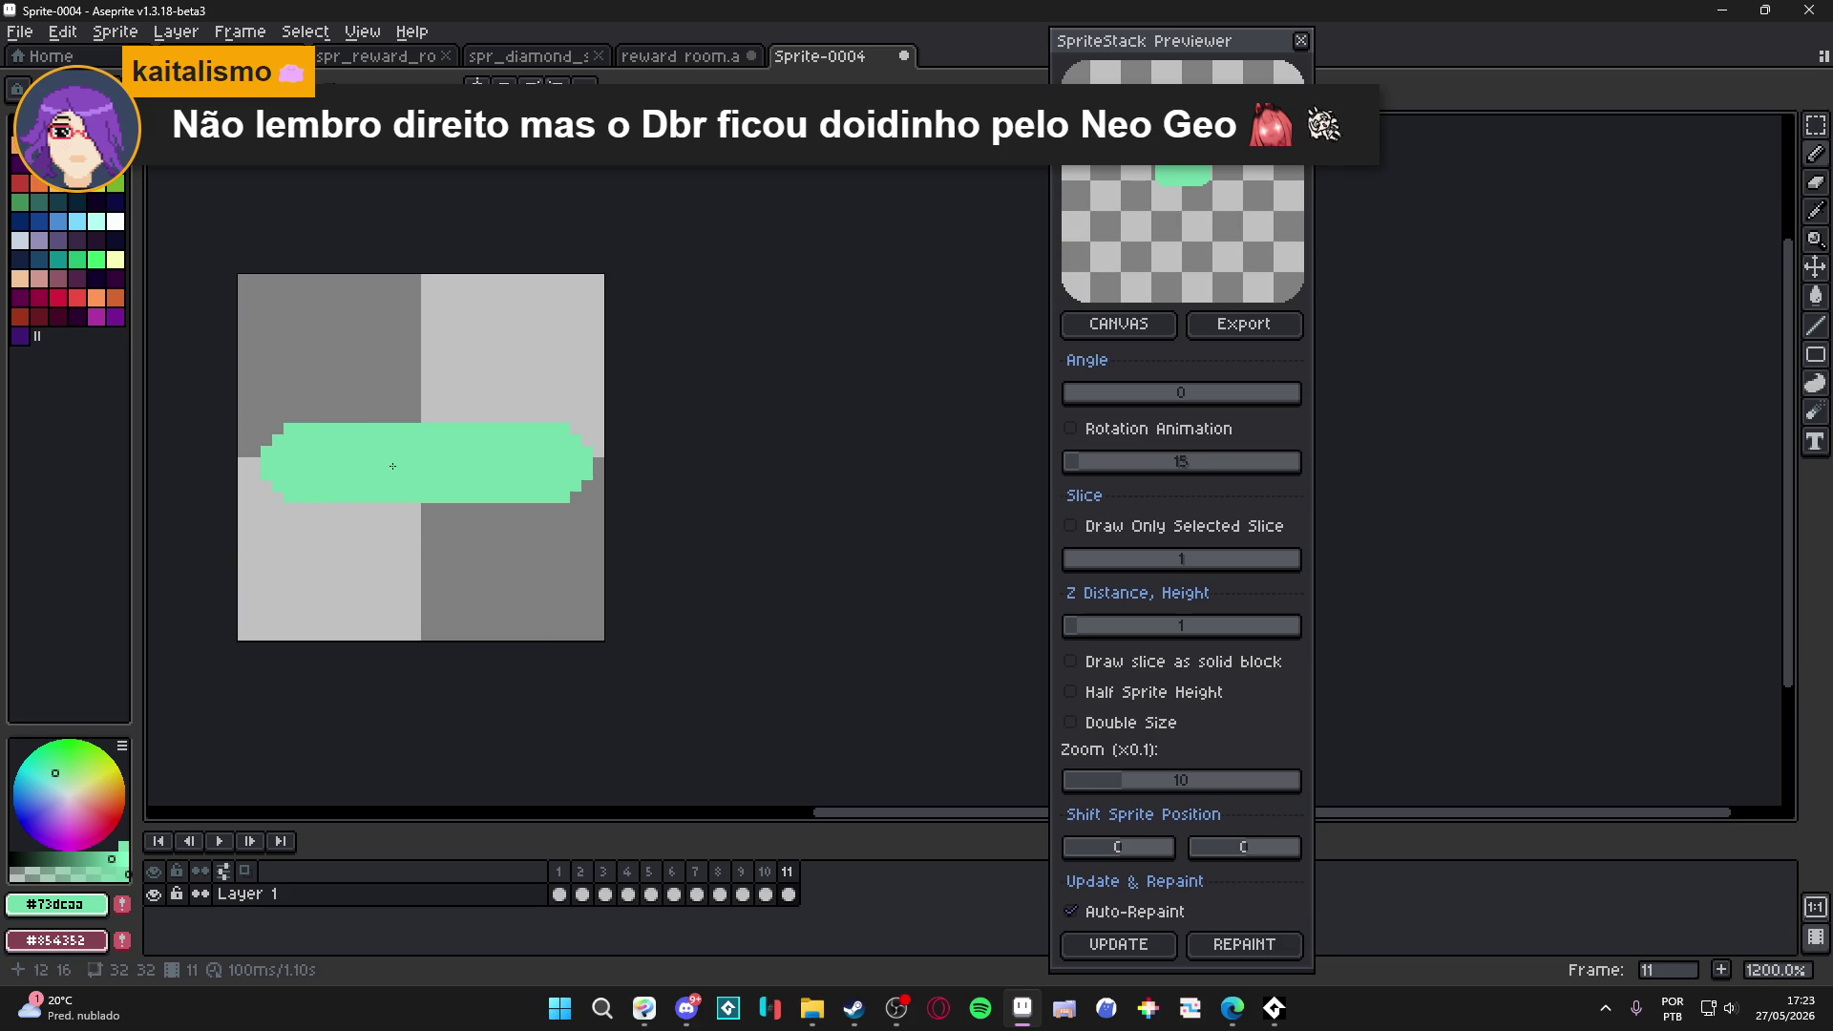
key("ctrl+z")
key("ctrl+z")
key("ctrl+z")
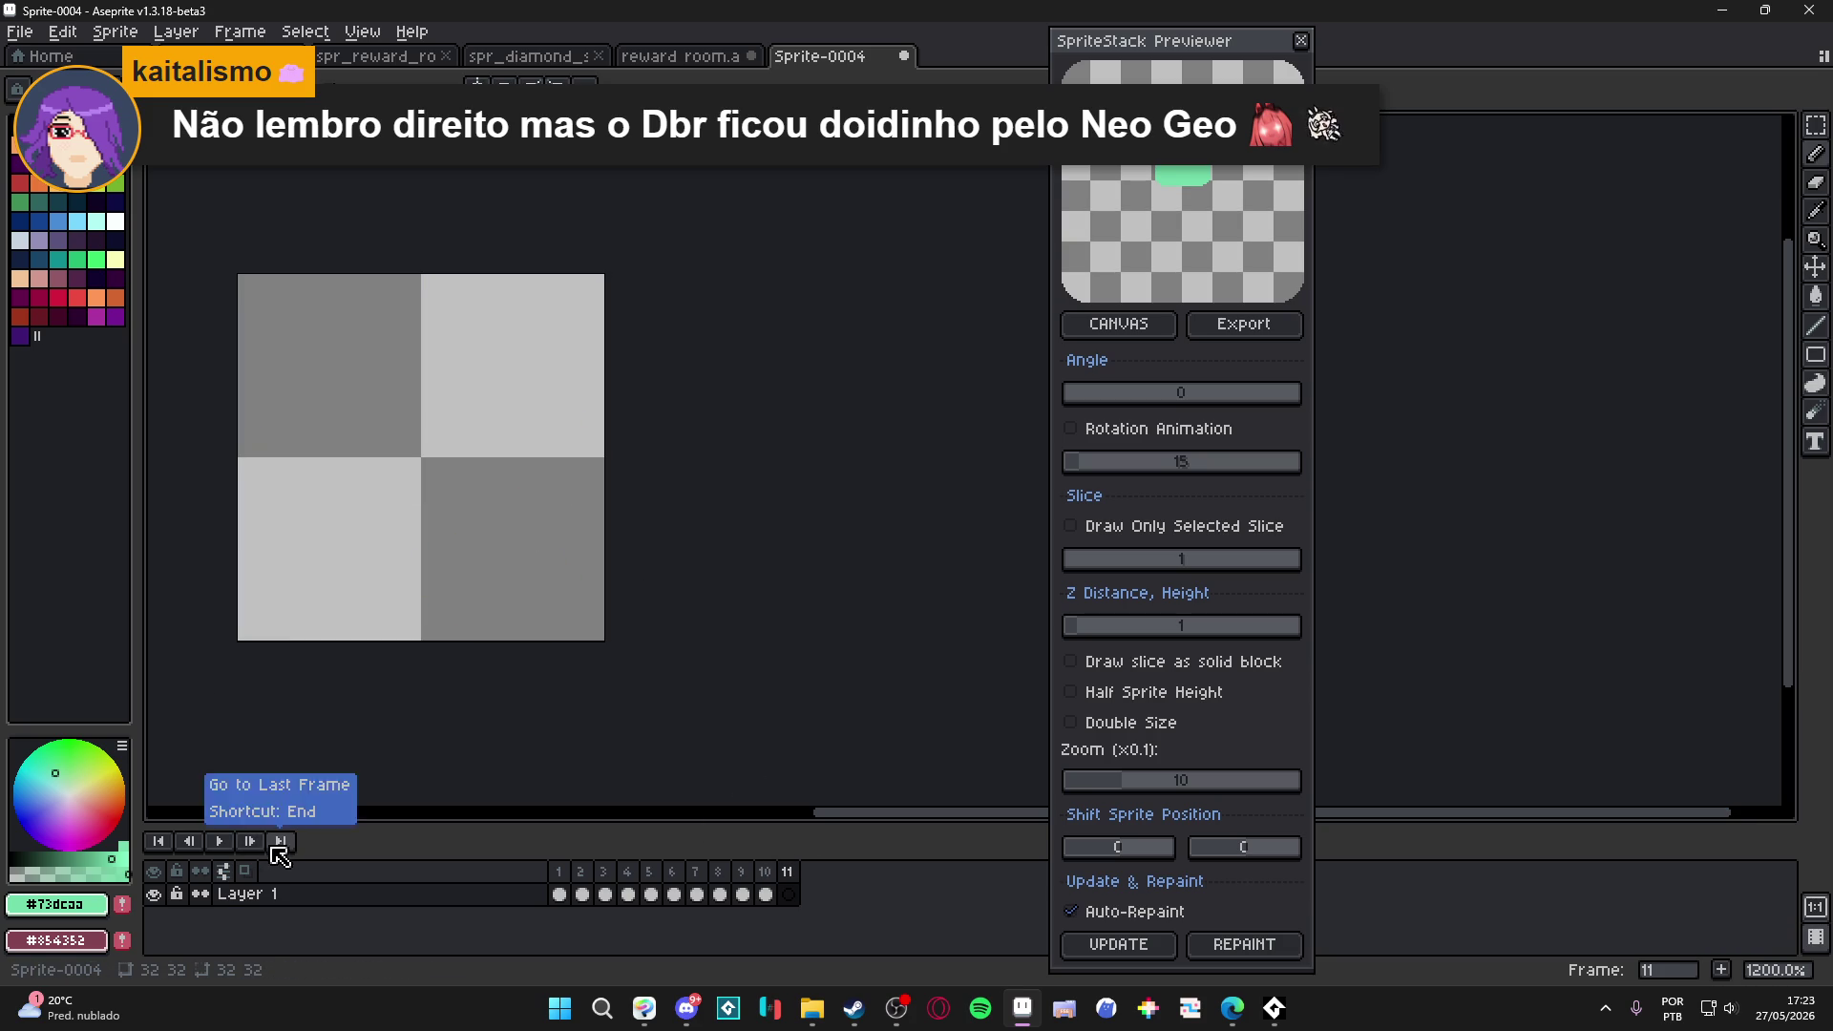
With onion skin on, draw green pills on frames 11 and 12 and enable preview rotation.
left_click(244, 871)
left_click_drag(317, 457, 541, 459)
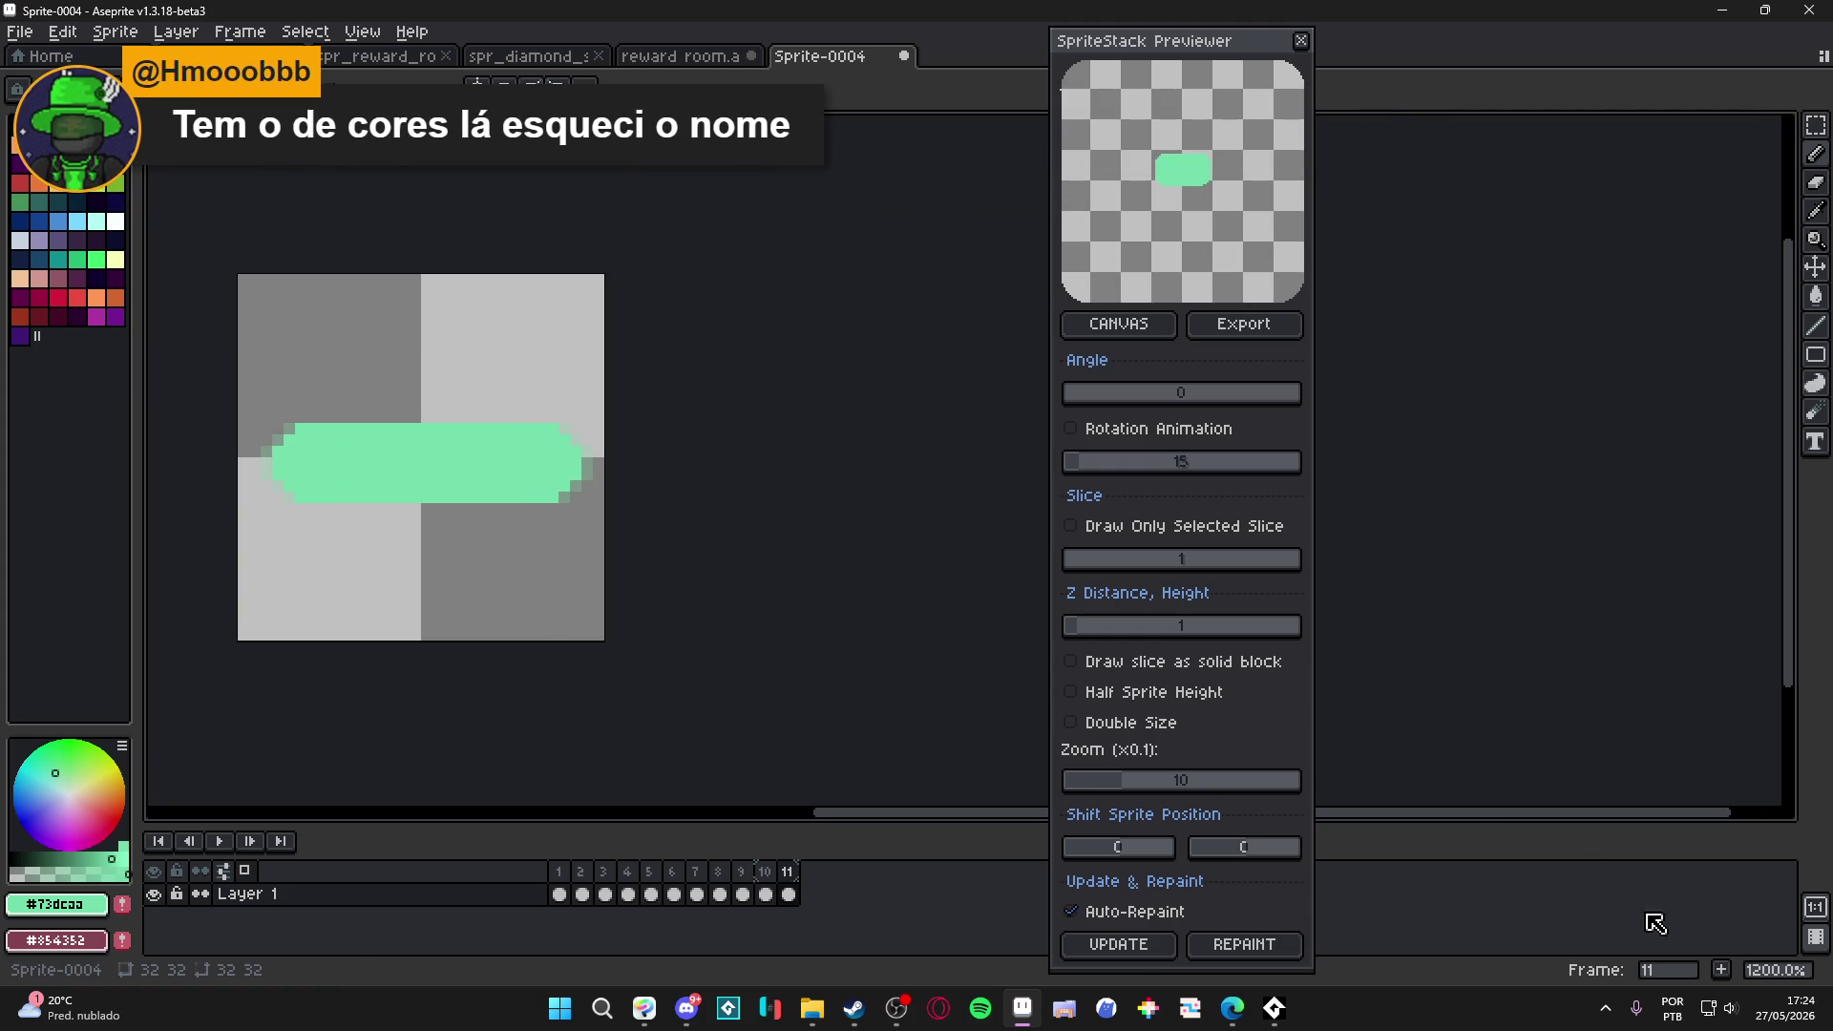
left_click(1721, 970)
left_click(302, 468)
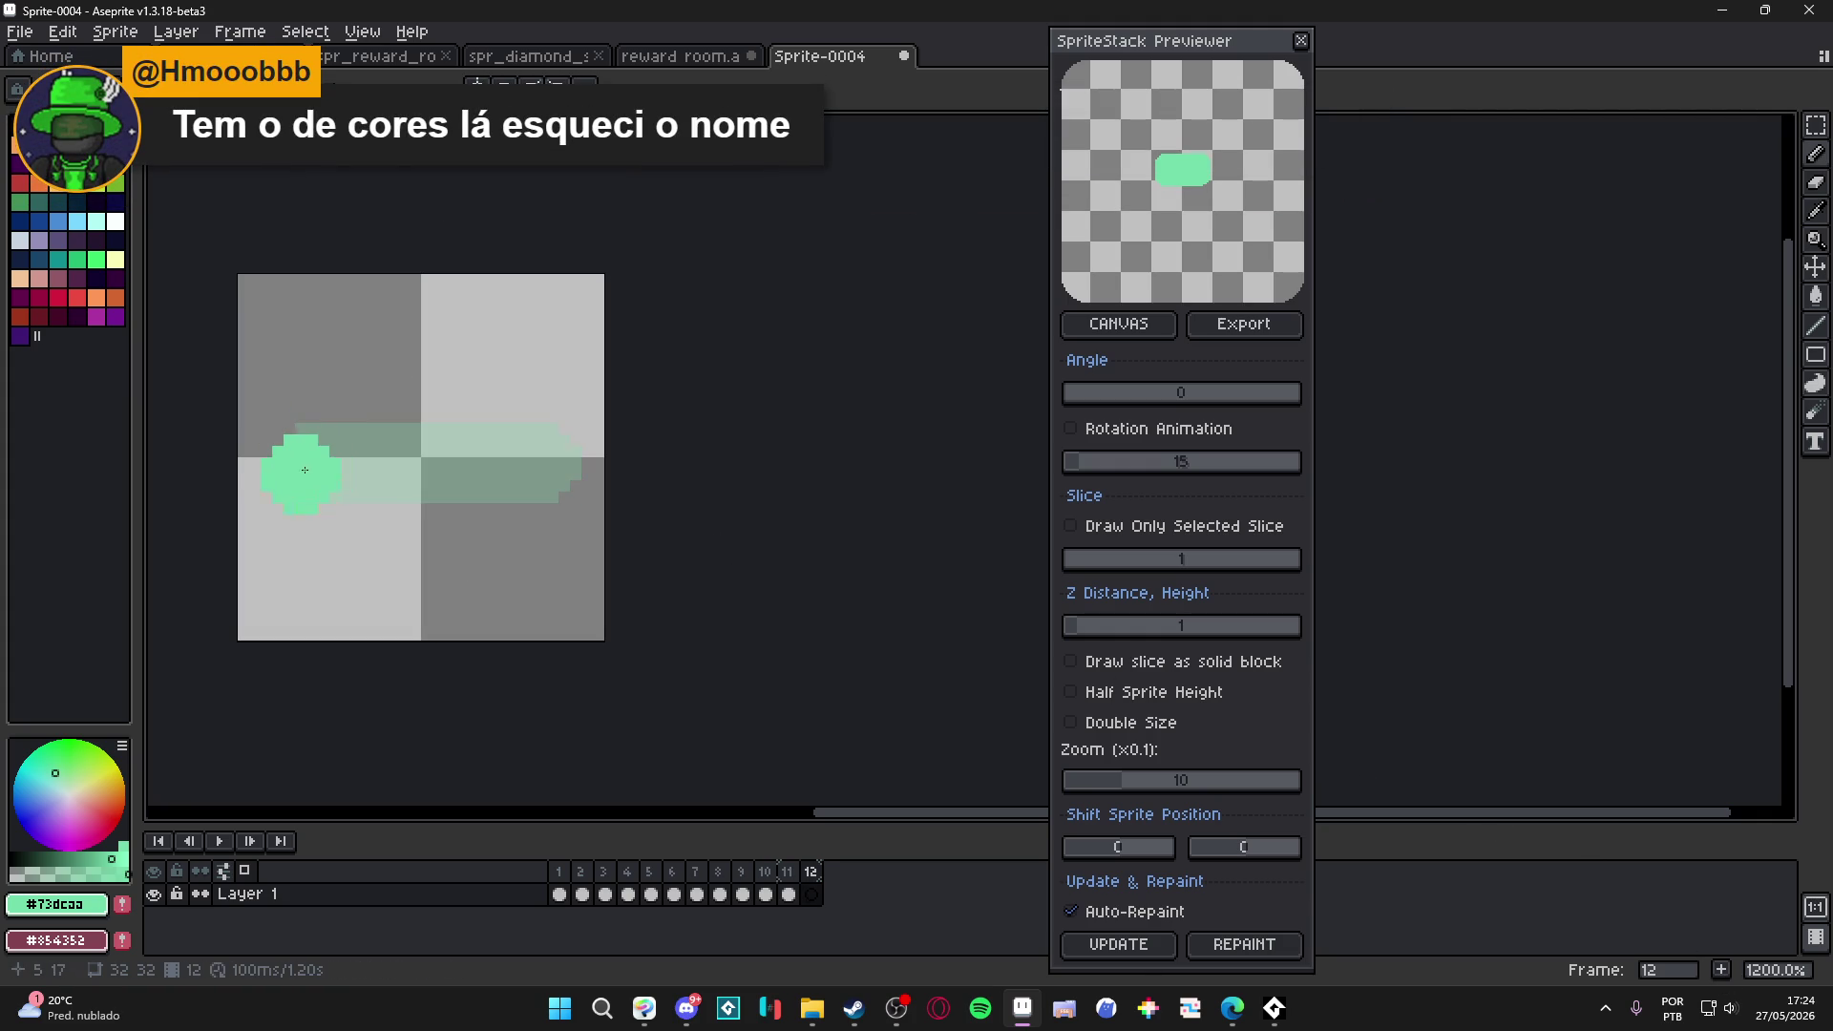
left_click_drag(322, 463, 530, 464)
scroll(1172, 201, "down", 2)
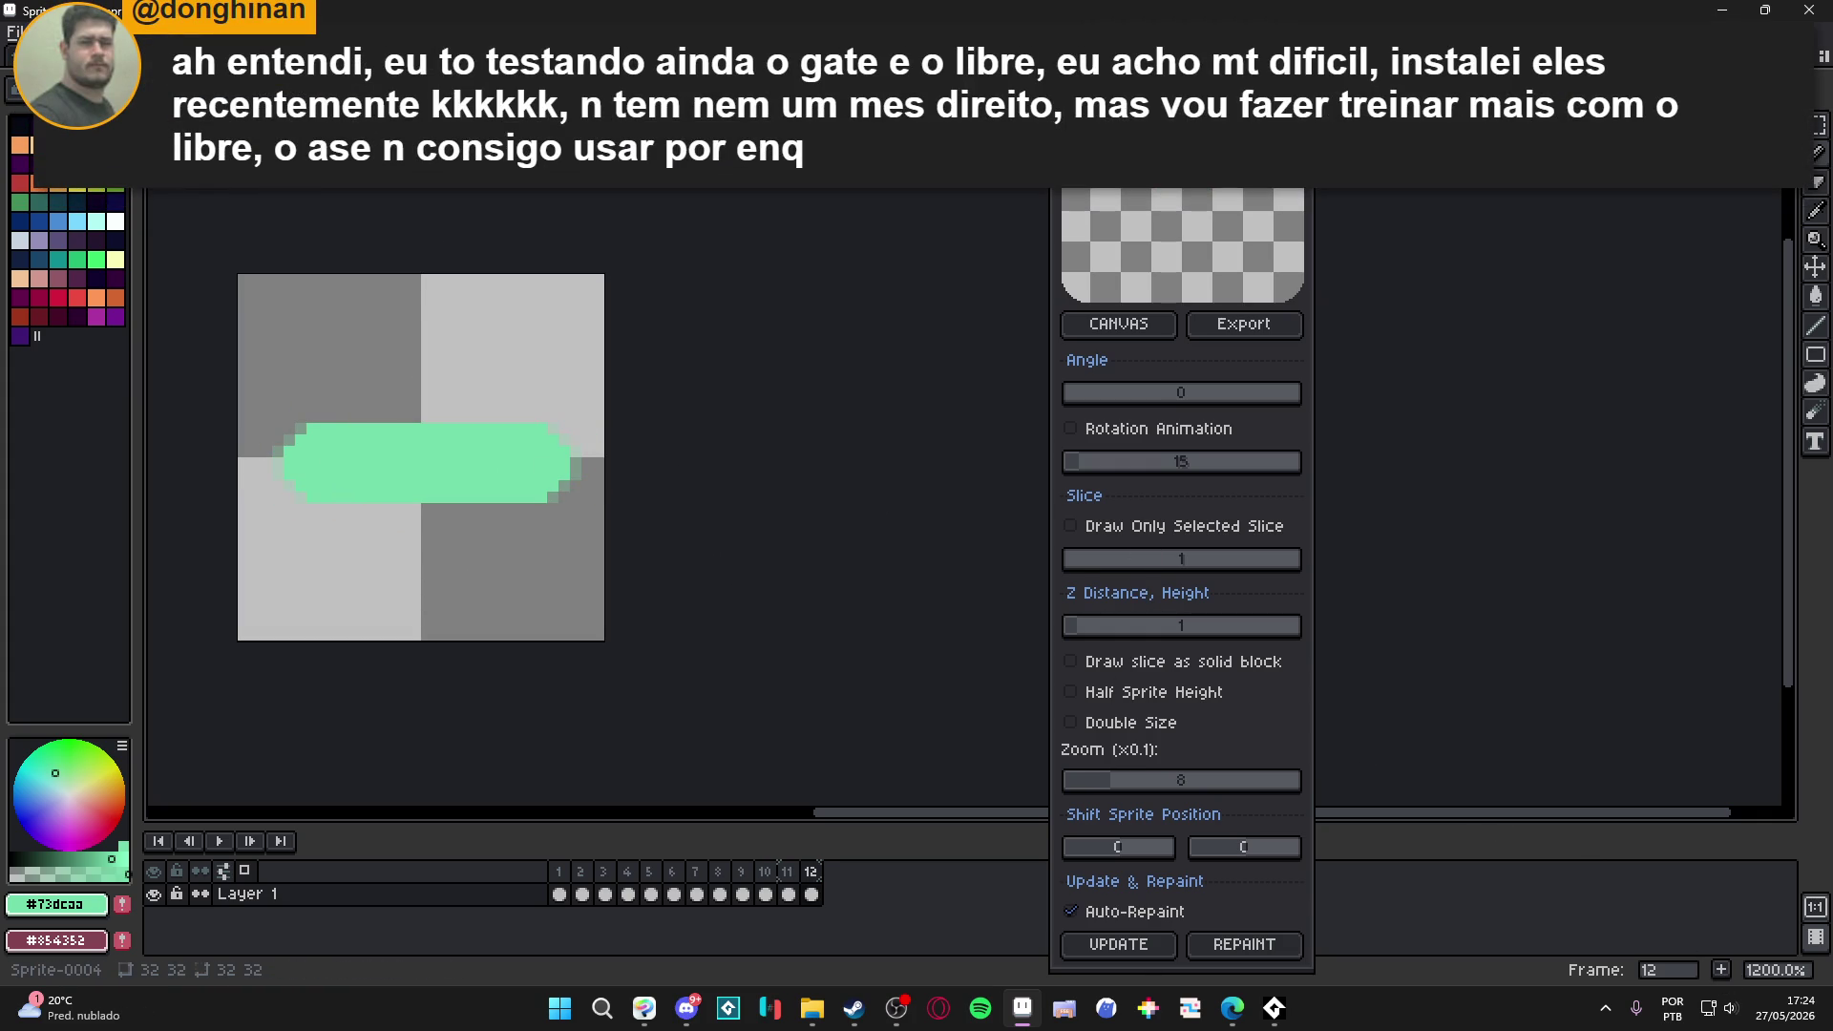
scroll(1184, 191, "up", 20)
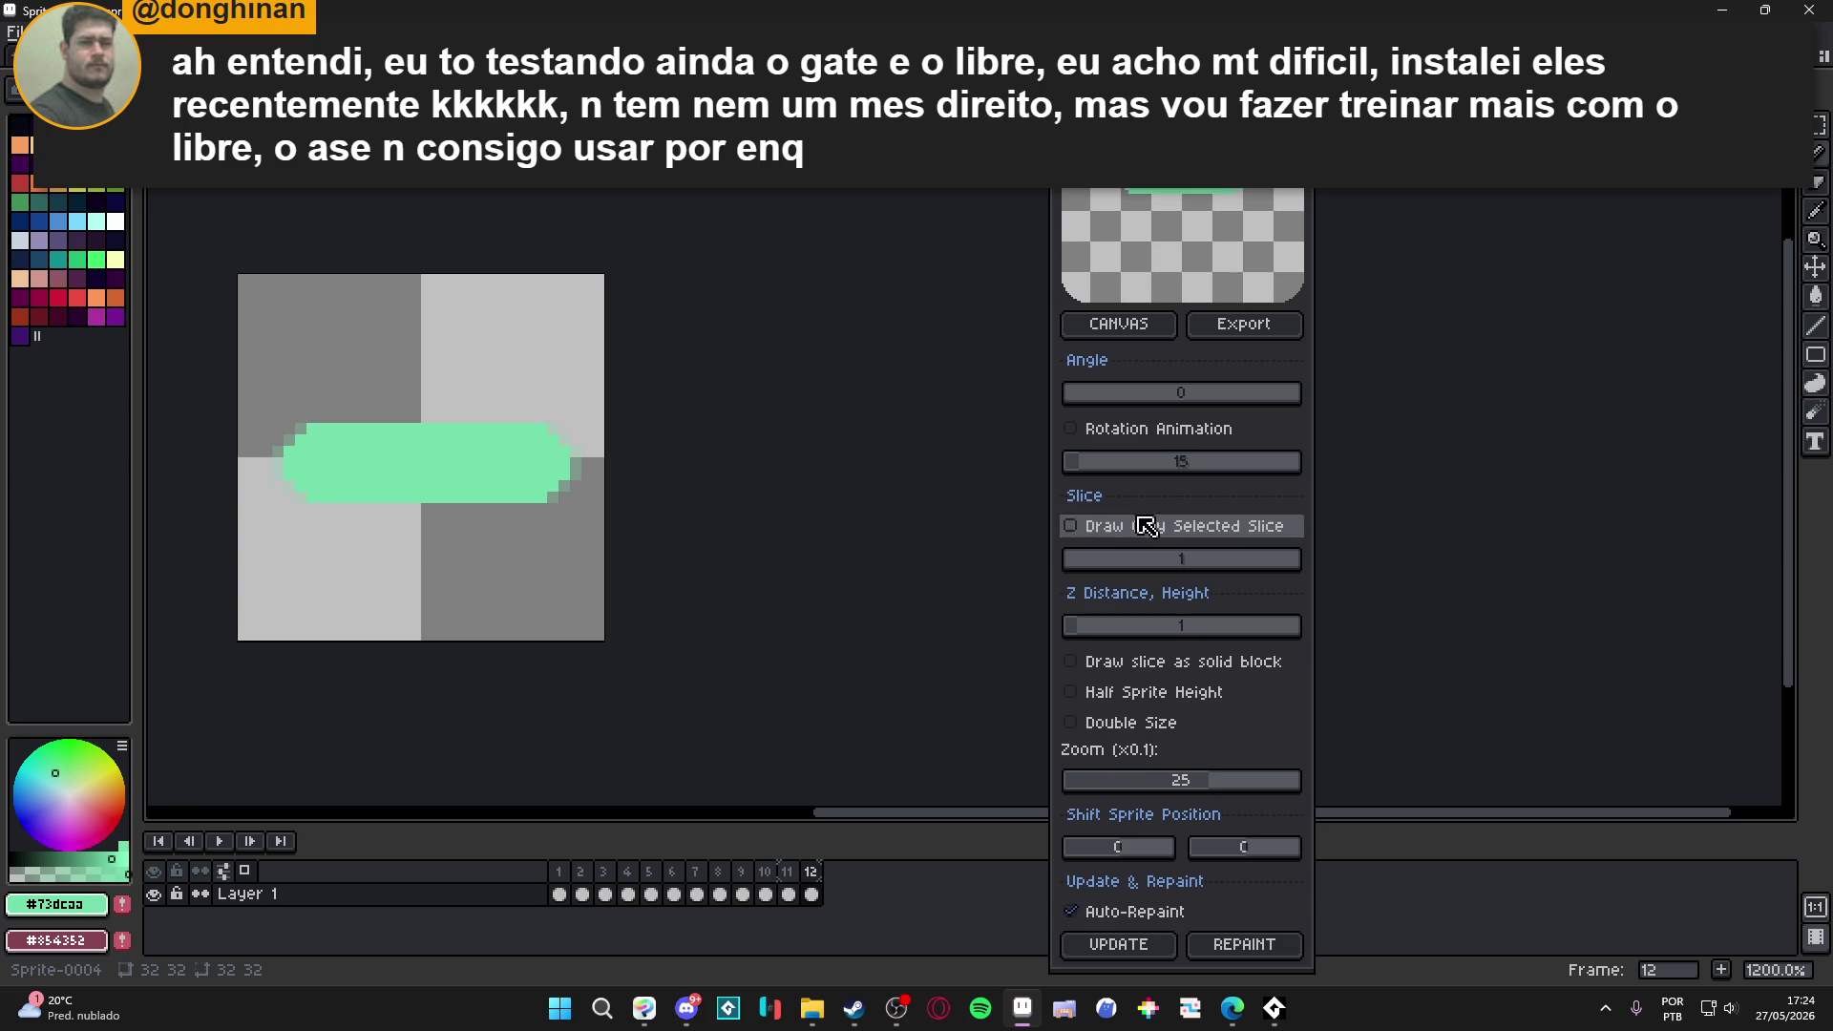
left_click(1098, 428)
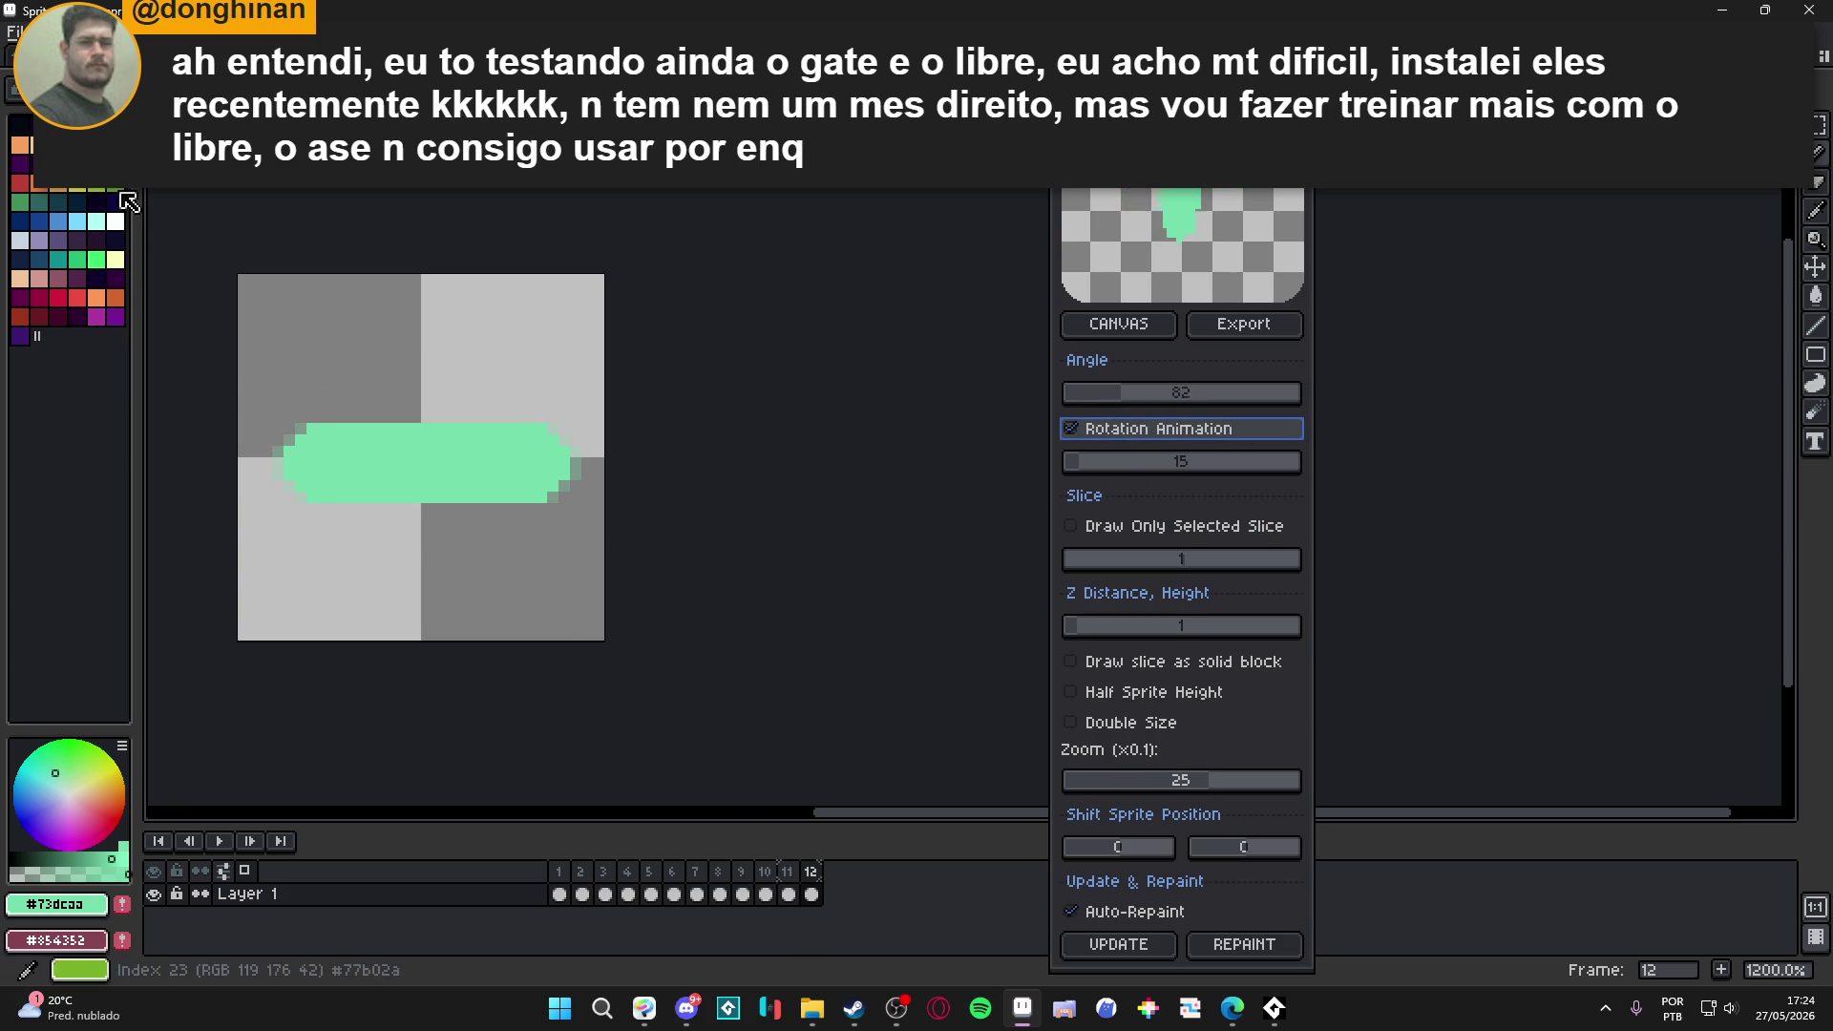
Repaint the frame 12 pill bright green, undo the stray blob, and close the SpriteStack Previewer.
left_click(95, 258)
left_click(325, 461)
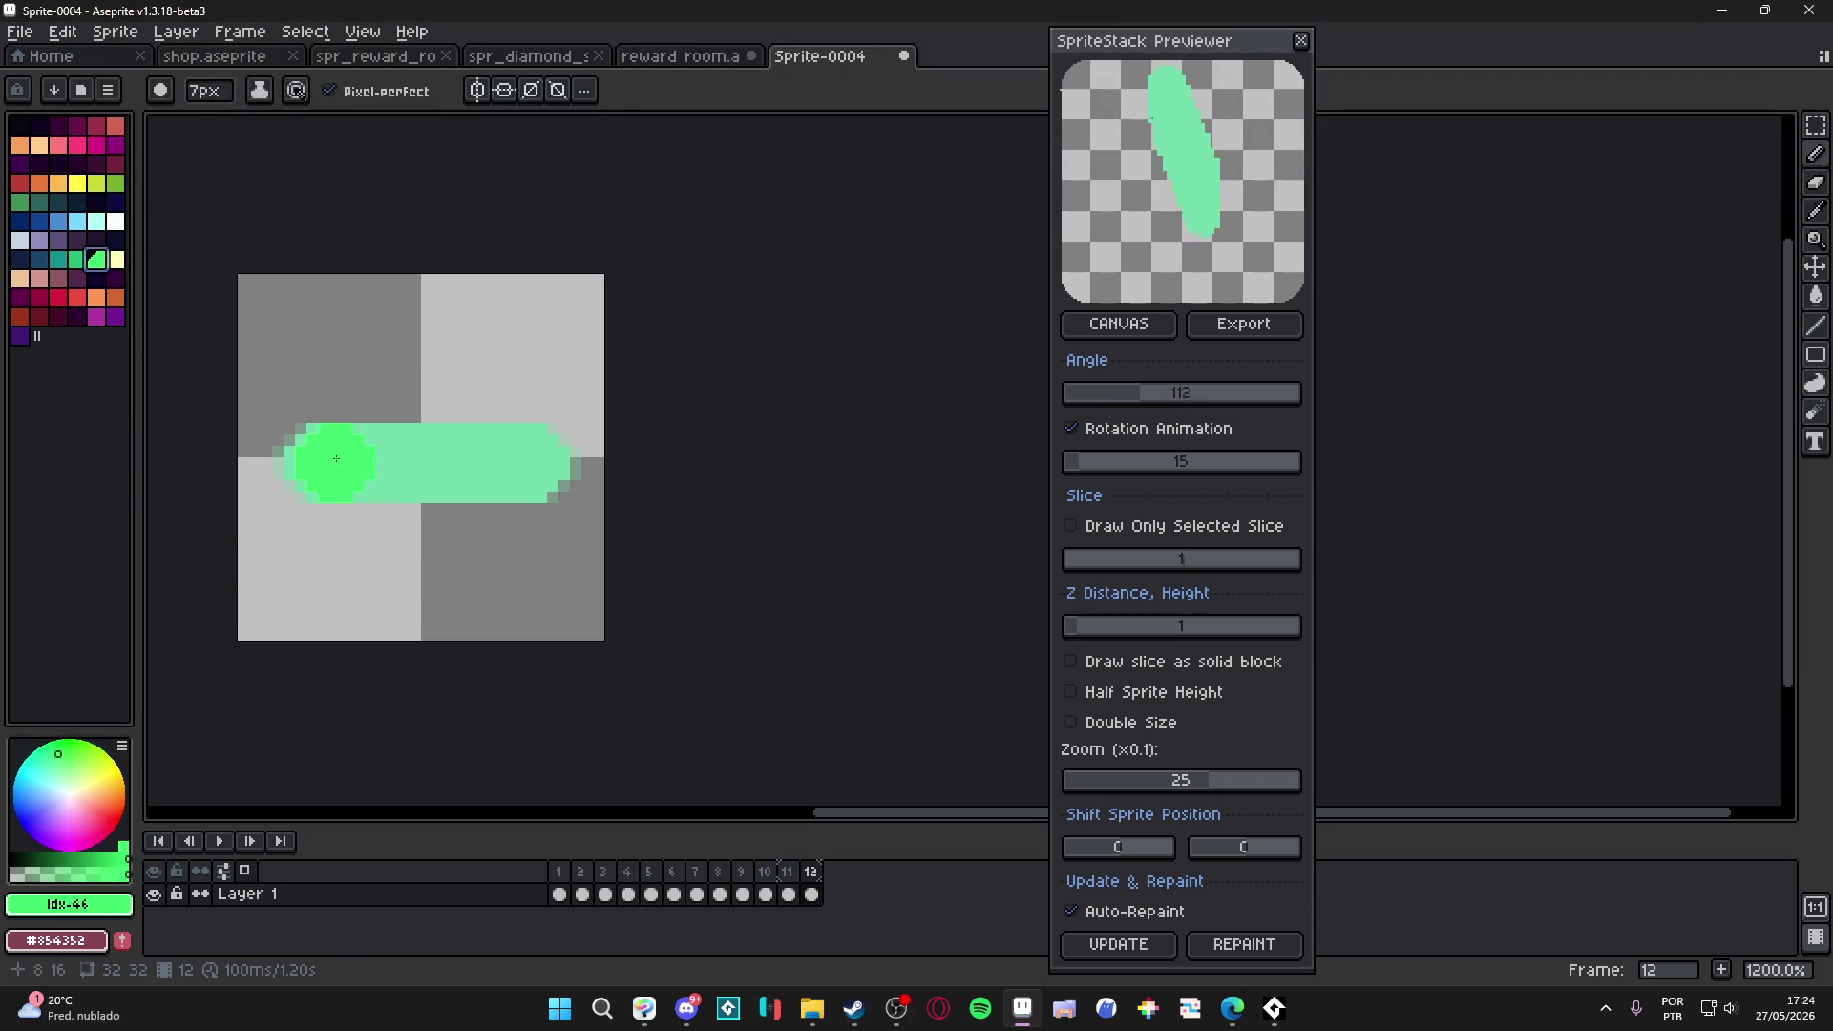
left_click_drag(328, 459, 530, 462)
left_click(508, 523)
key("ctrl+z")
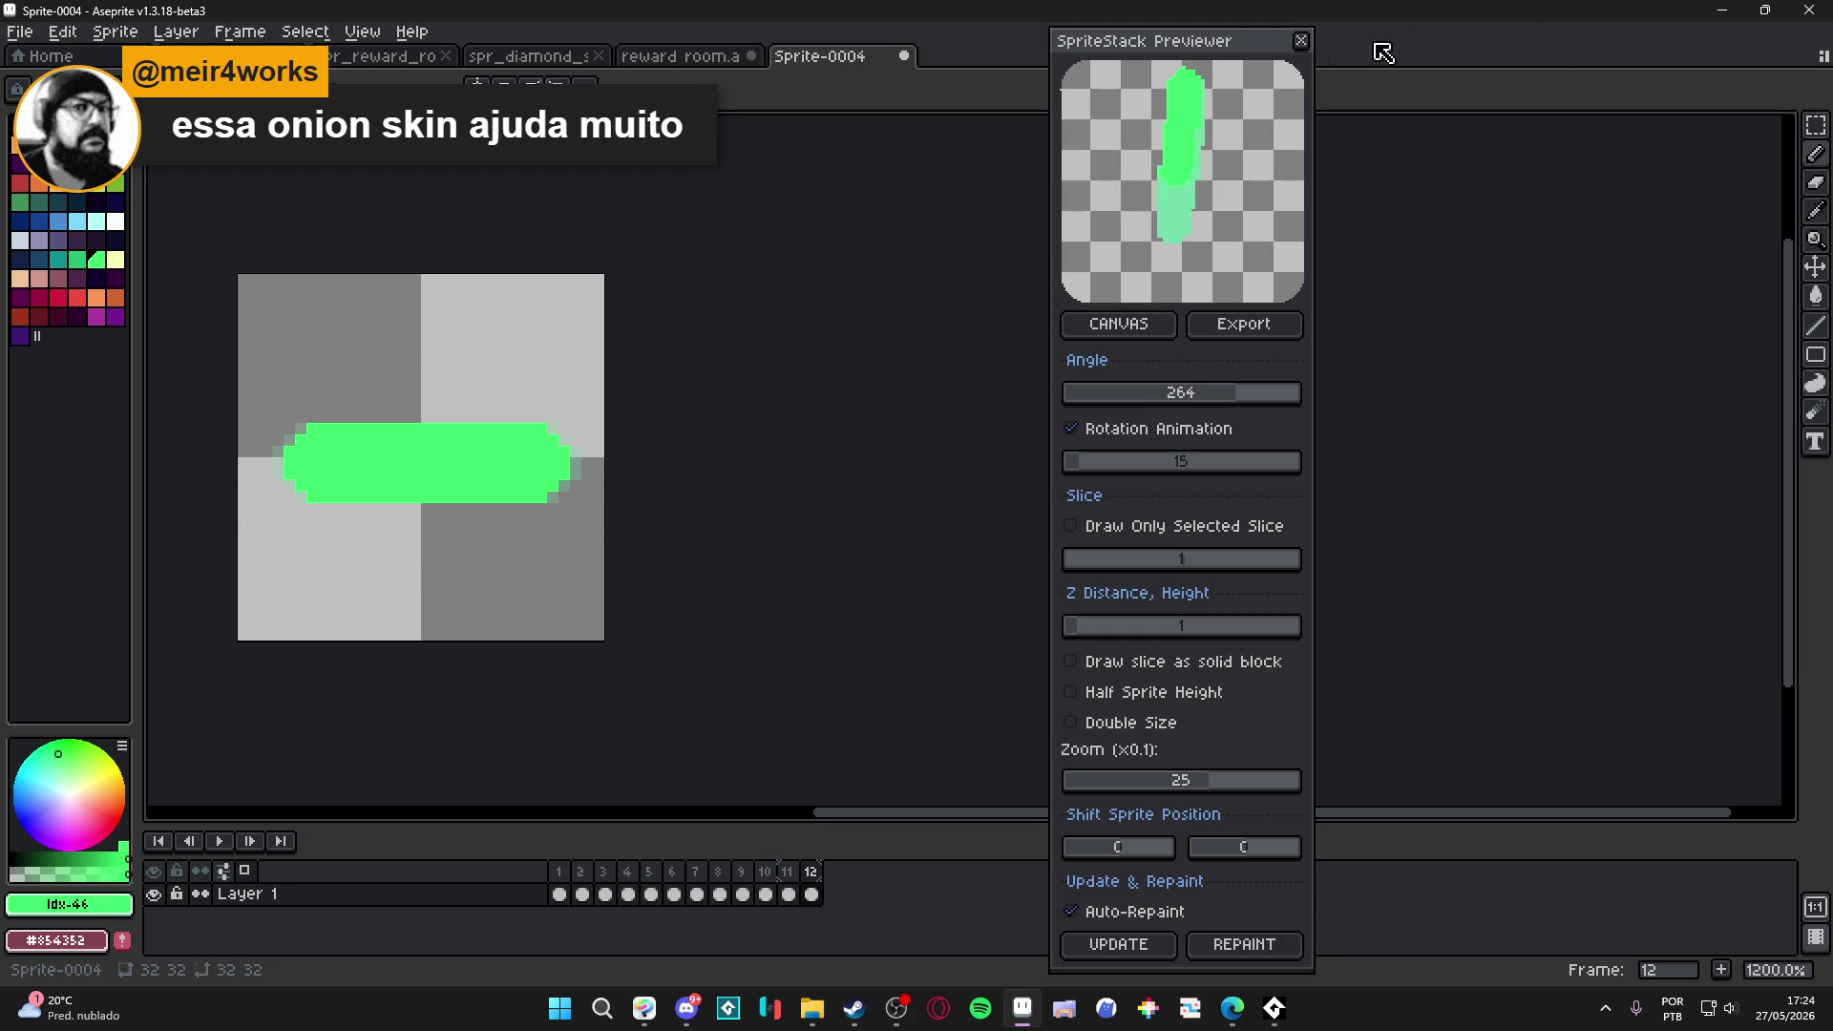
left_click(1301, 41)
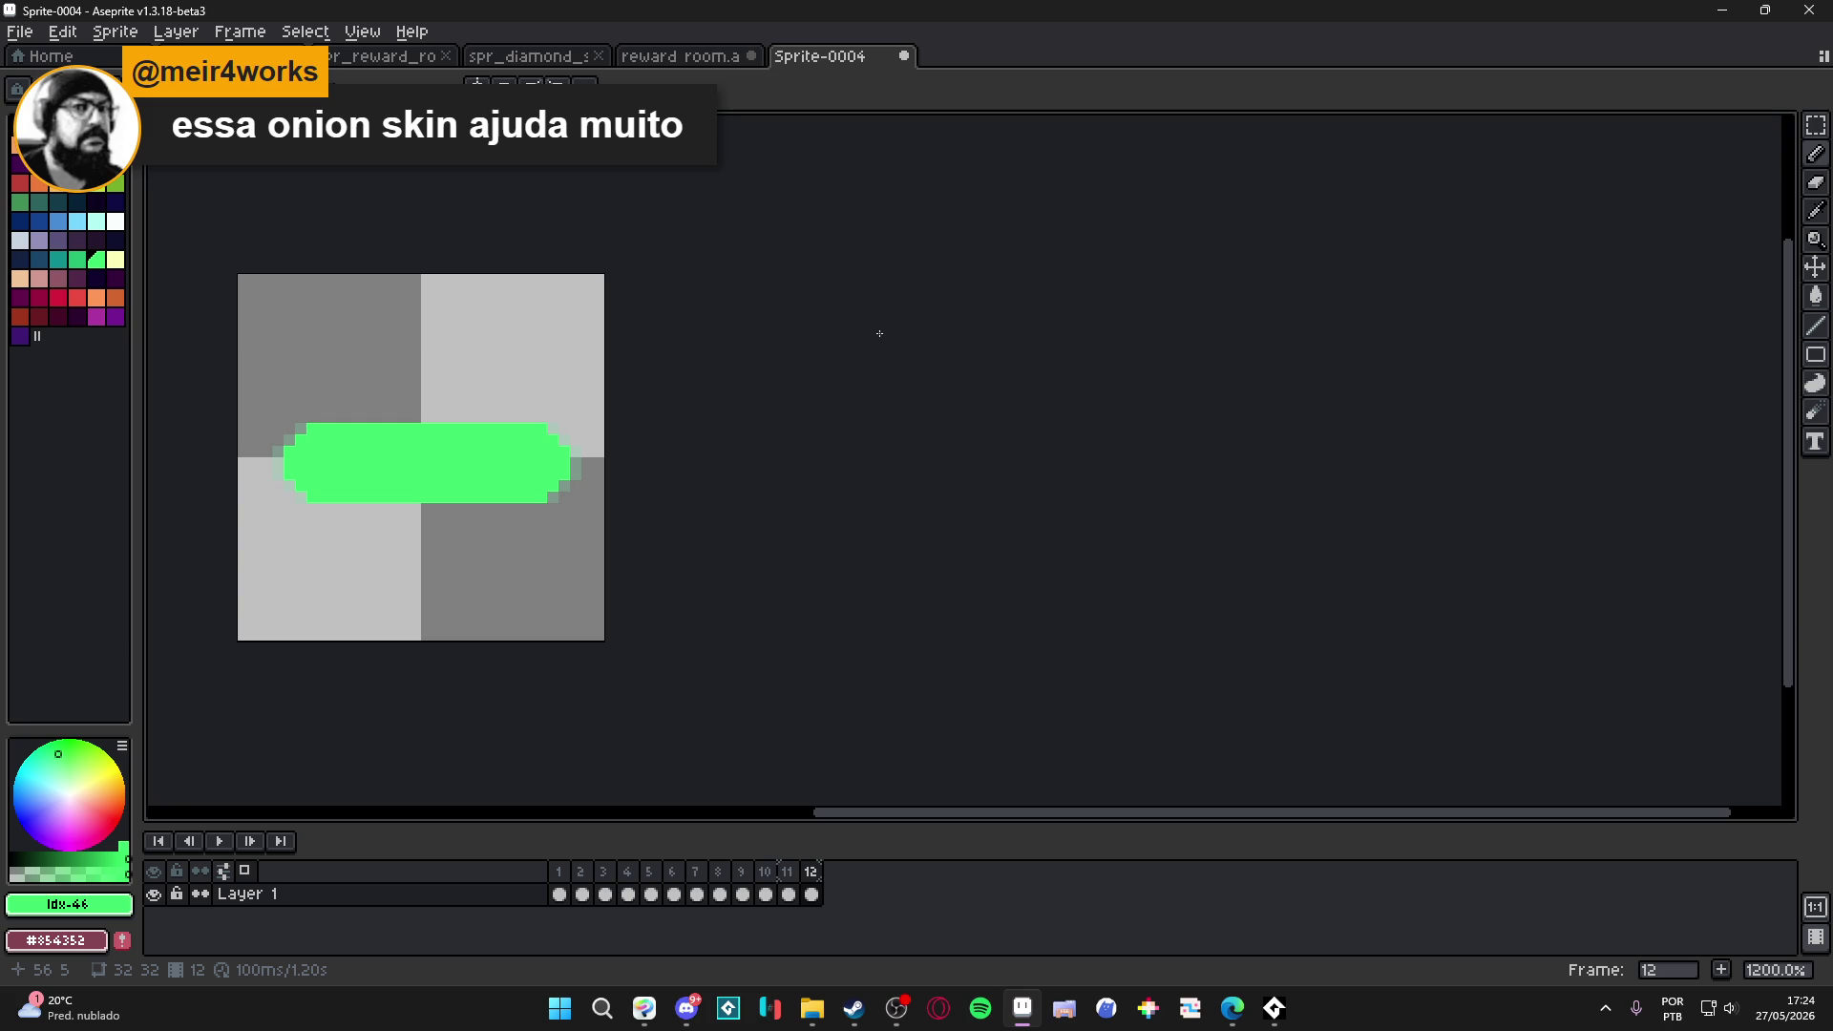
Close Sprite-0004 with Ctrl+W and bring File Explorer to the front.
key("ctrl+w")
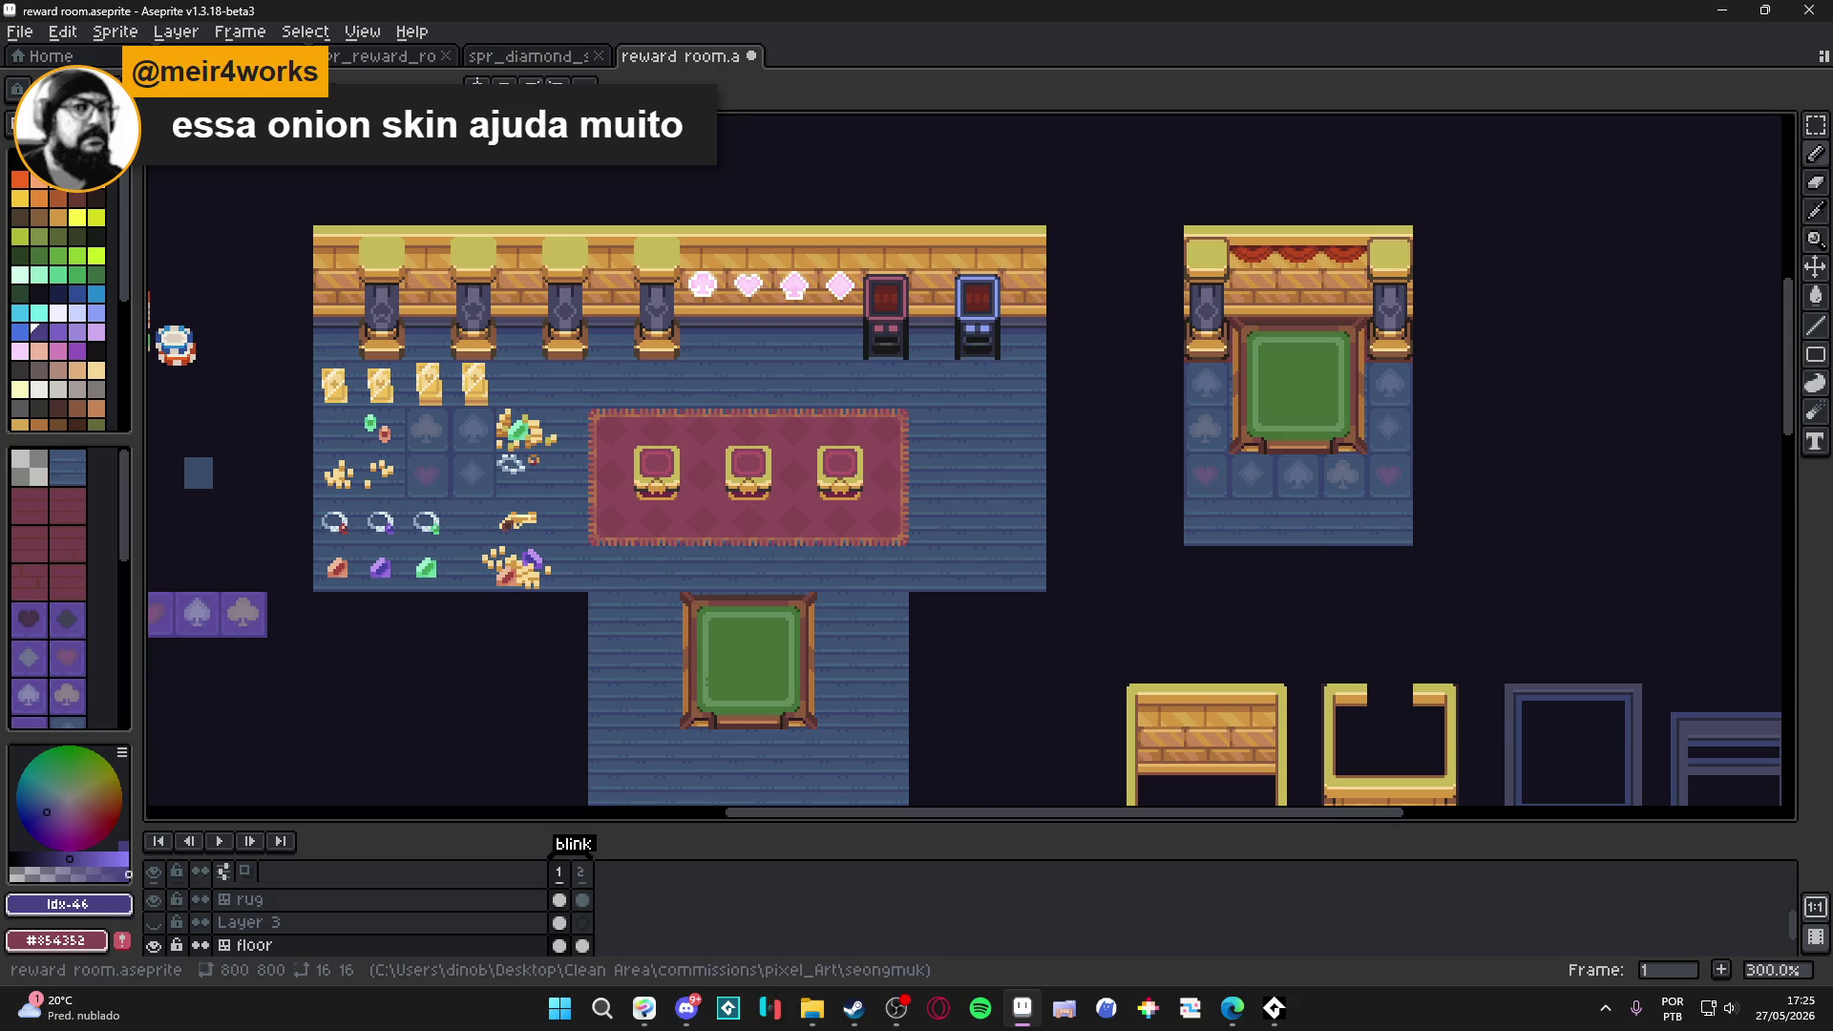
key("alt+Tab")
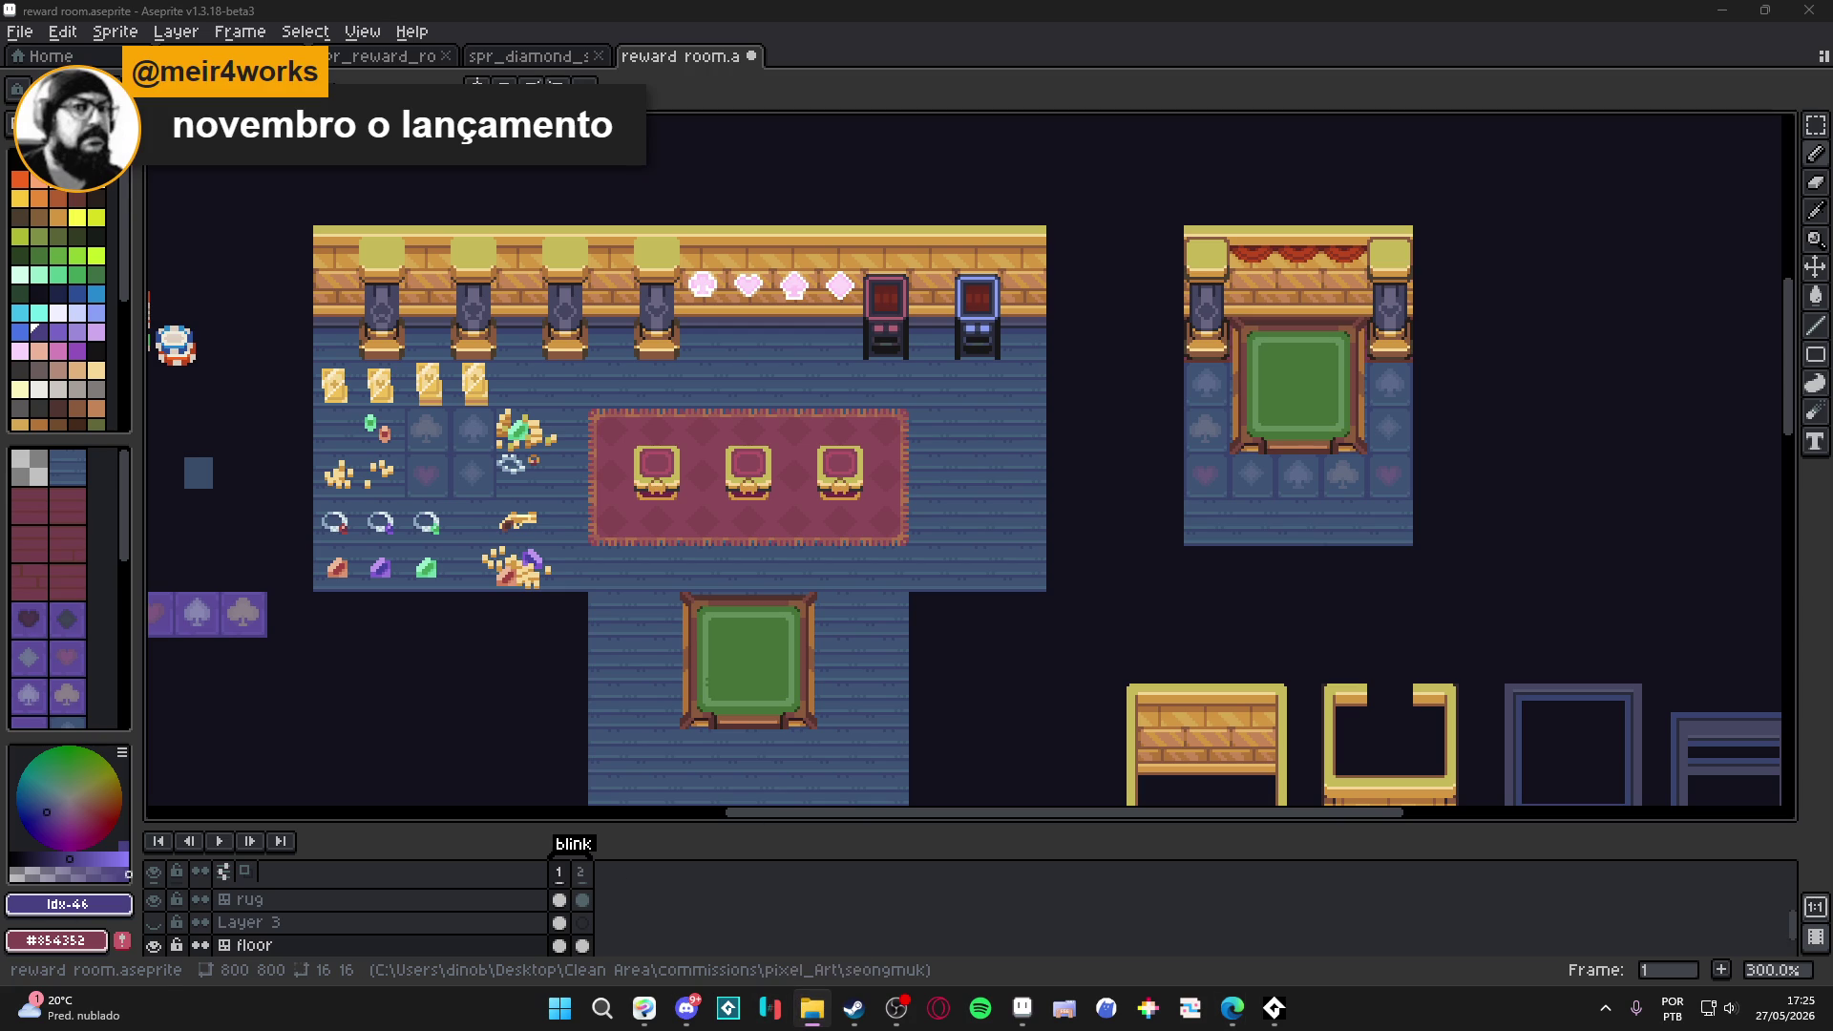
left_click(812, 1007)
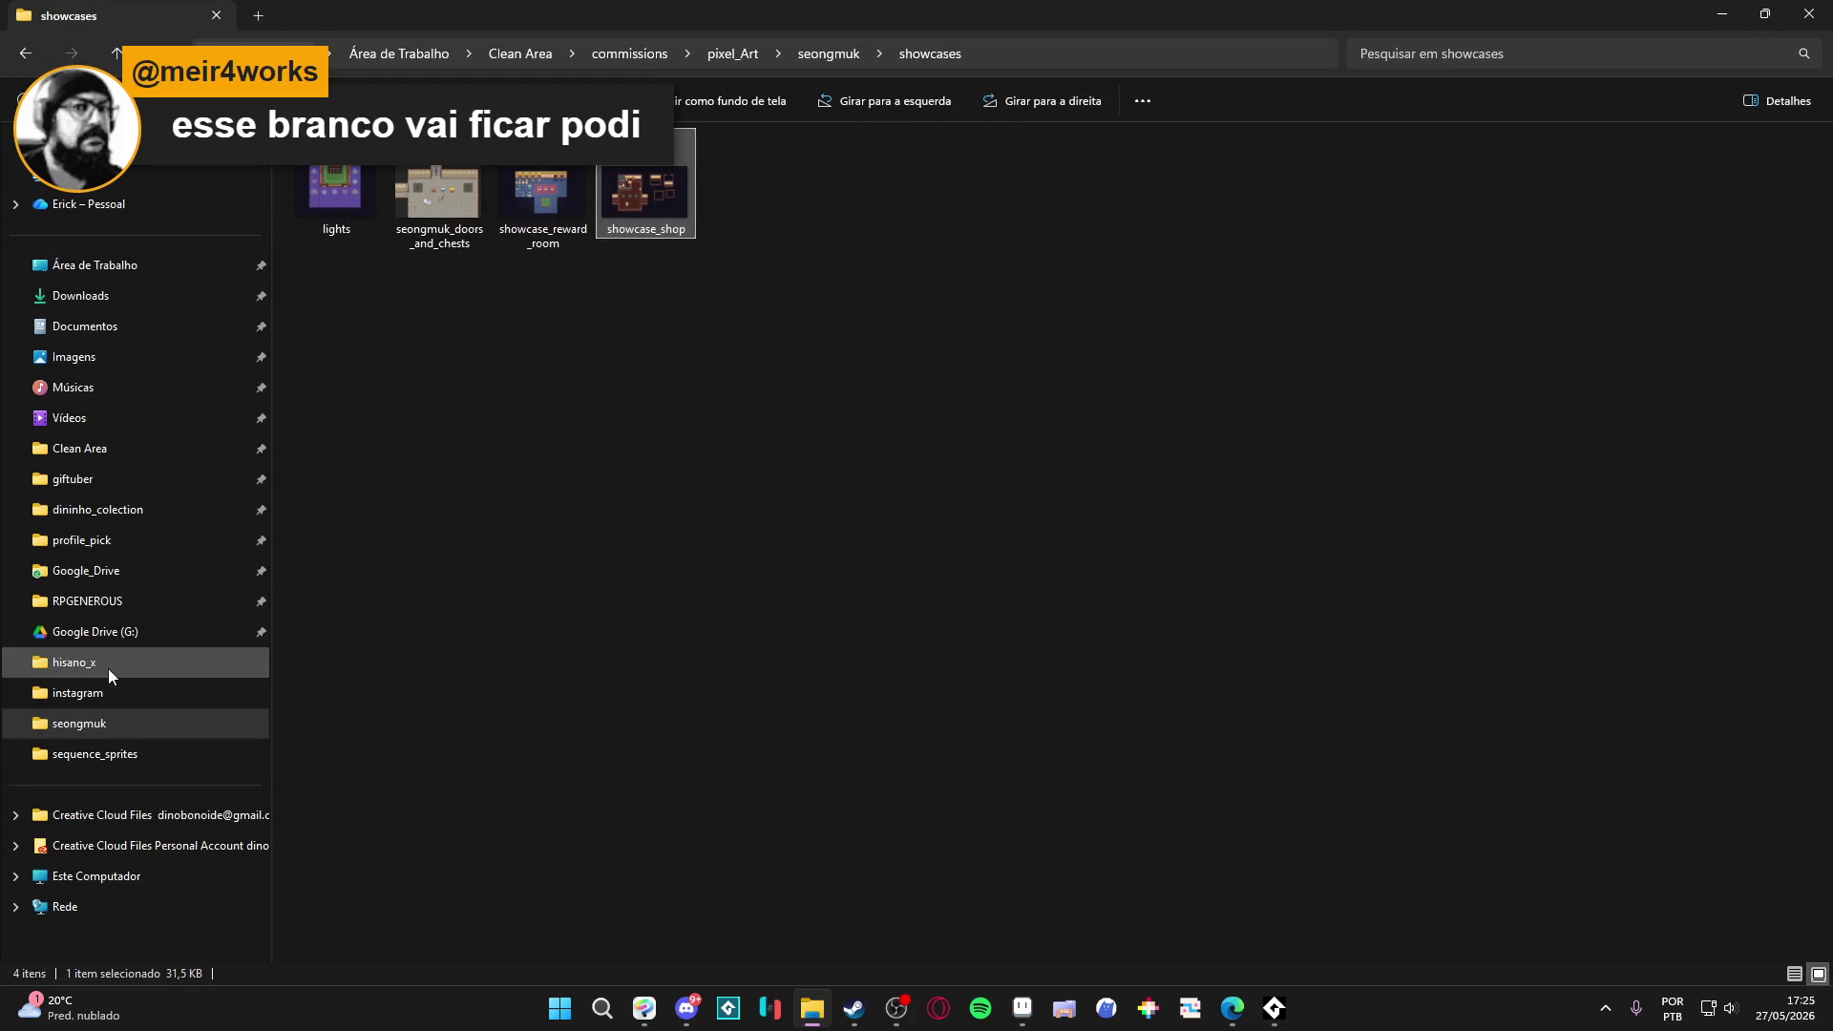
left_click(107, 668)
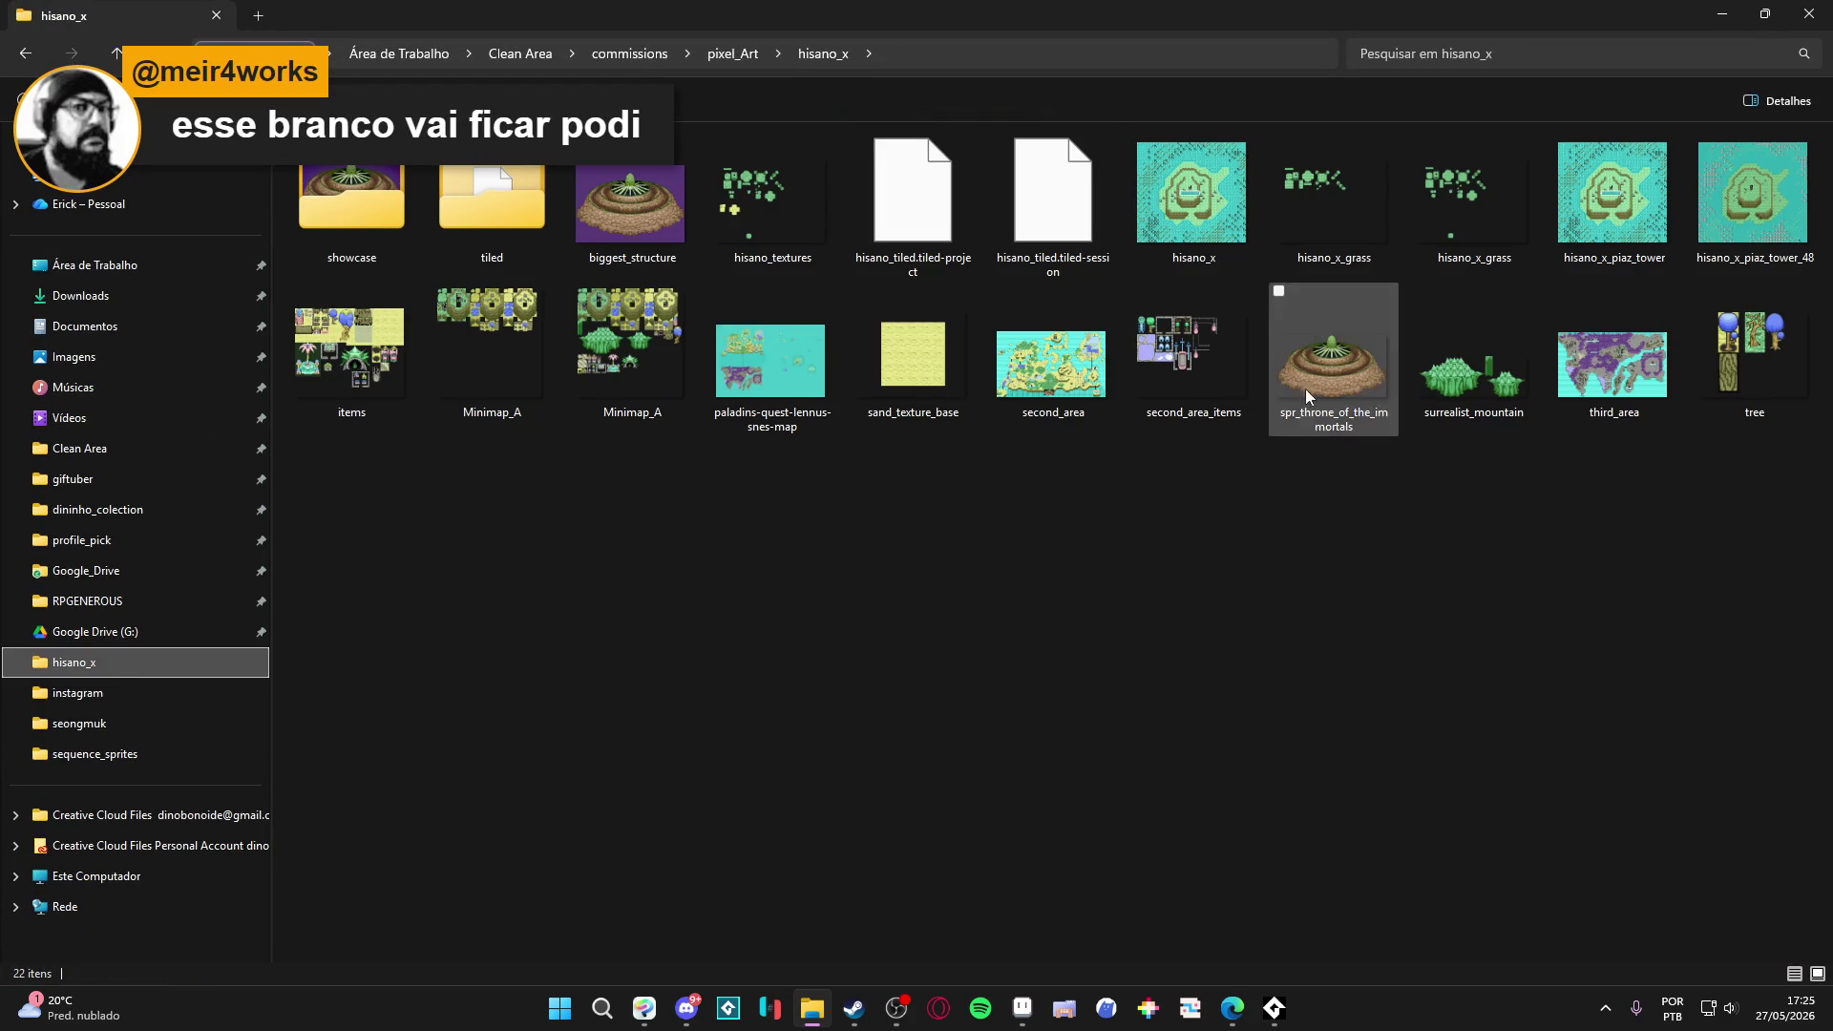
double_click(1172, 395)
scroll(1172, 395, "up", 1)
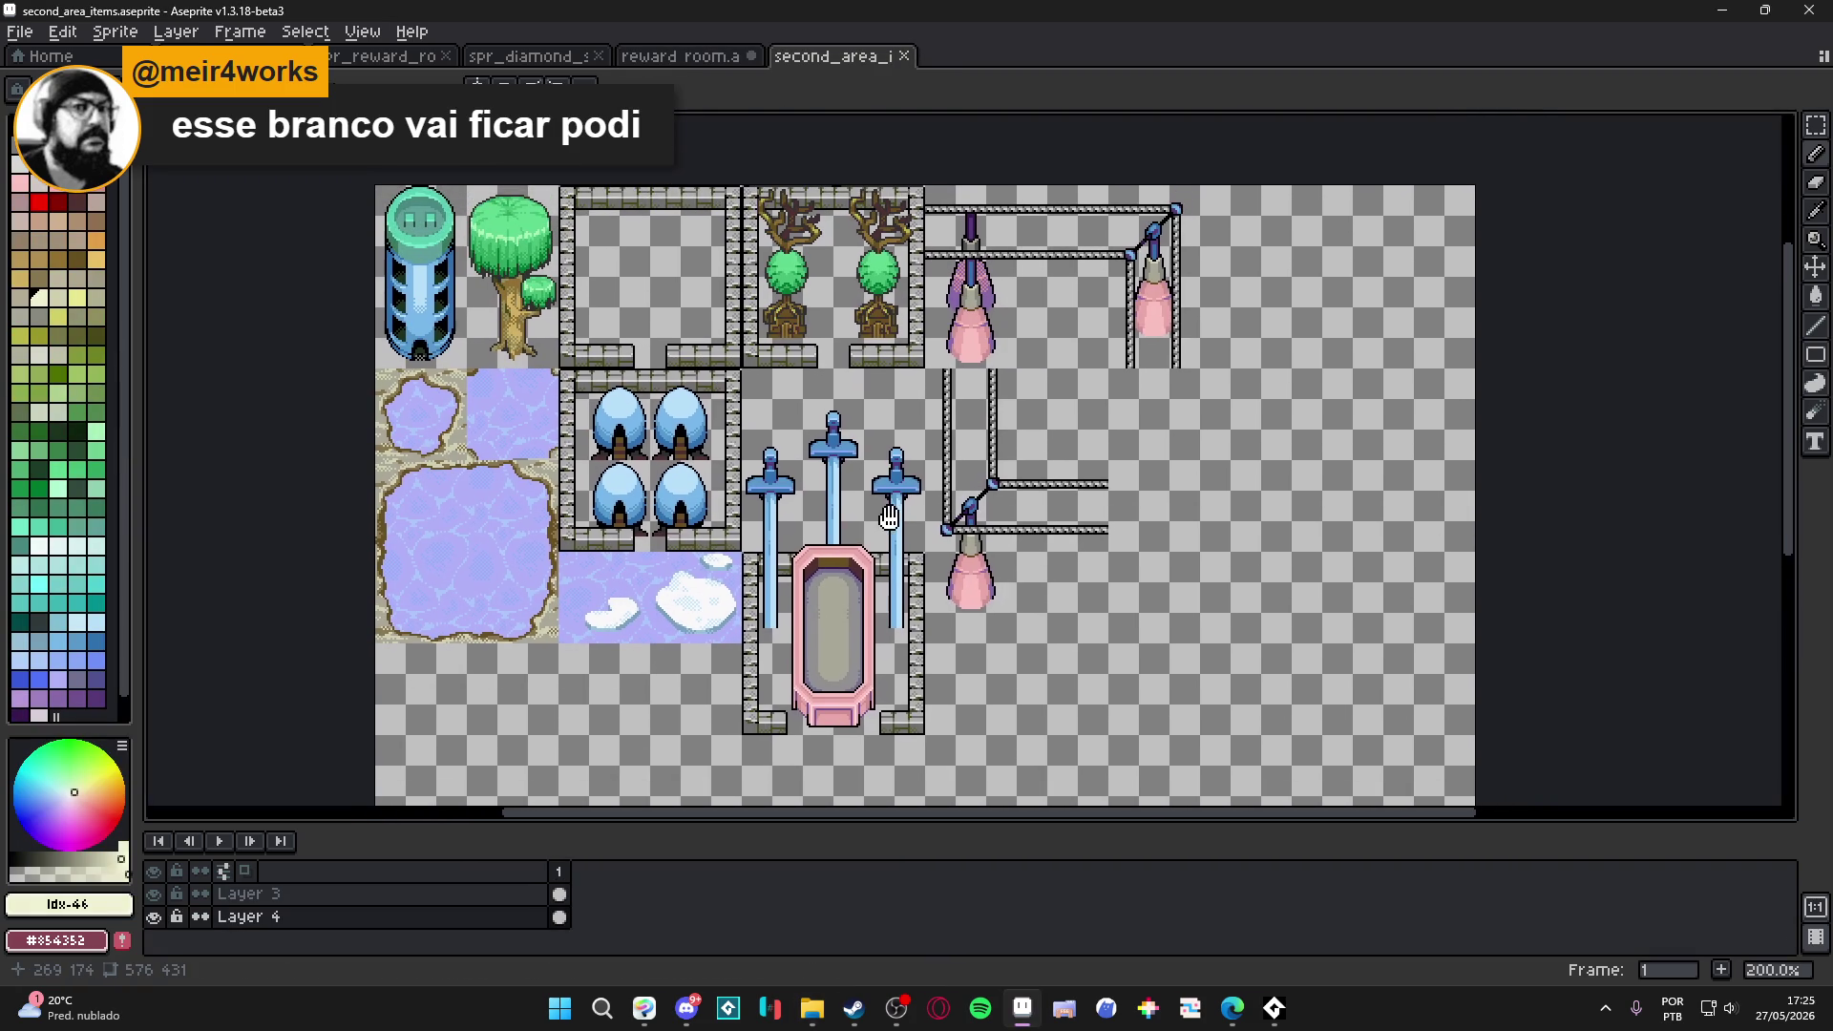
Shrink the hisano_x Explorer window over Aseprite and open third_area.aseprite from it.
mouse_move(811, 1008)
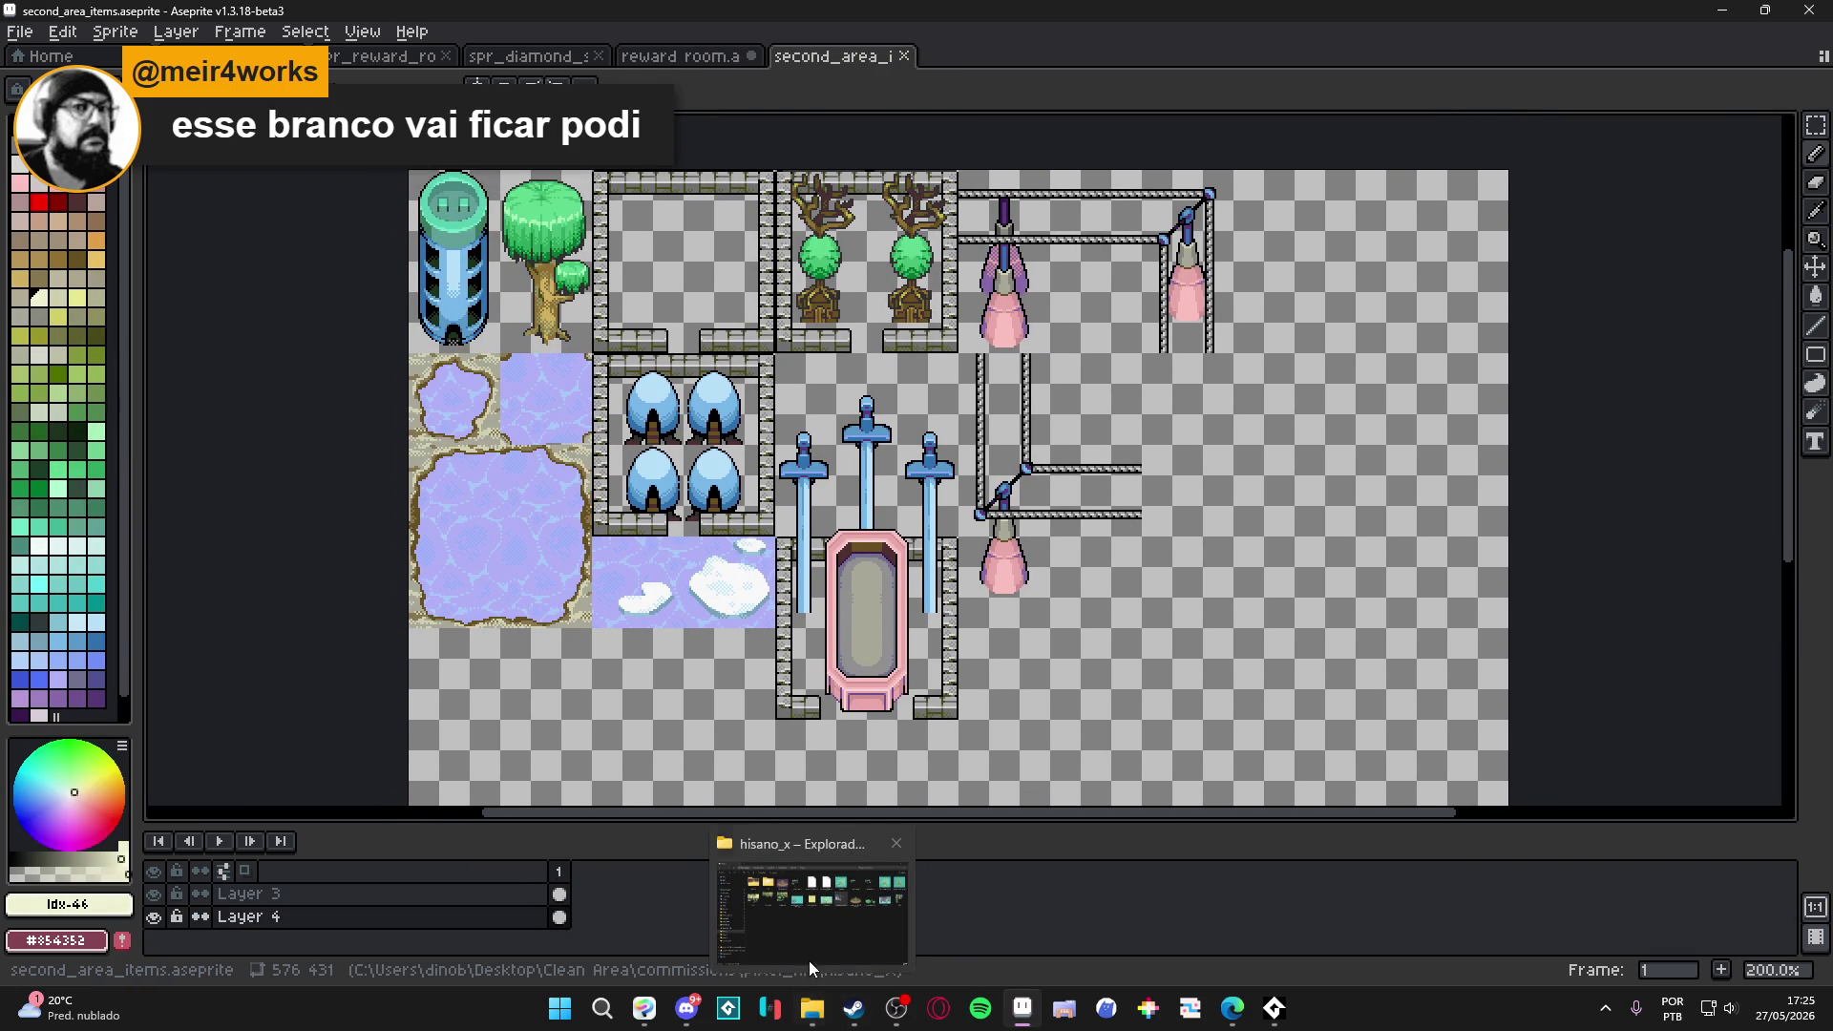
left_click(812, 947)
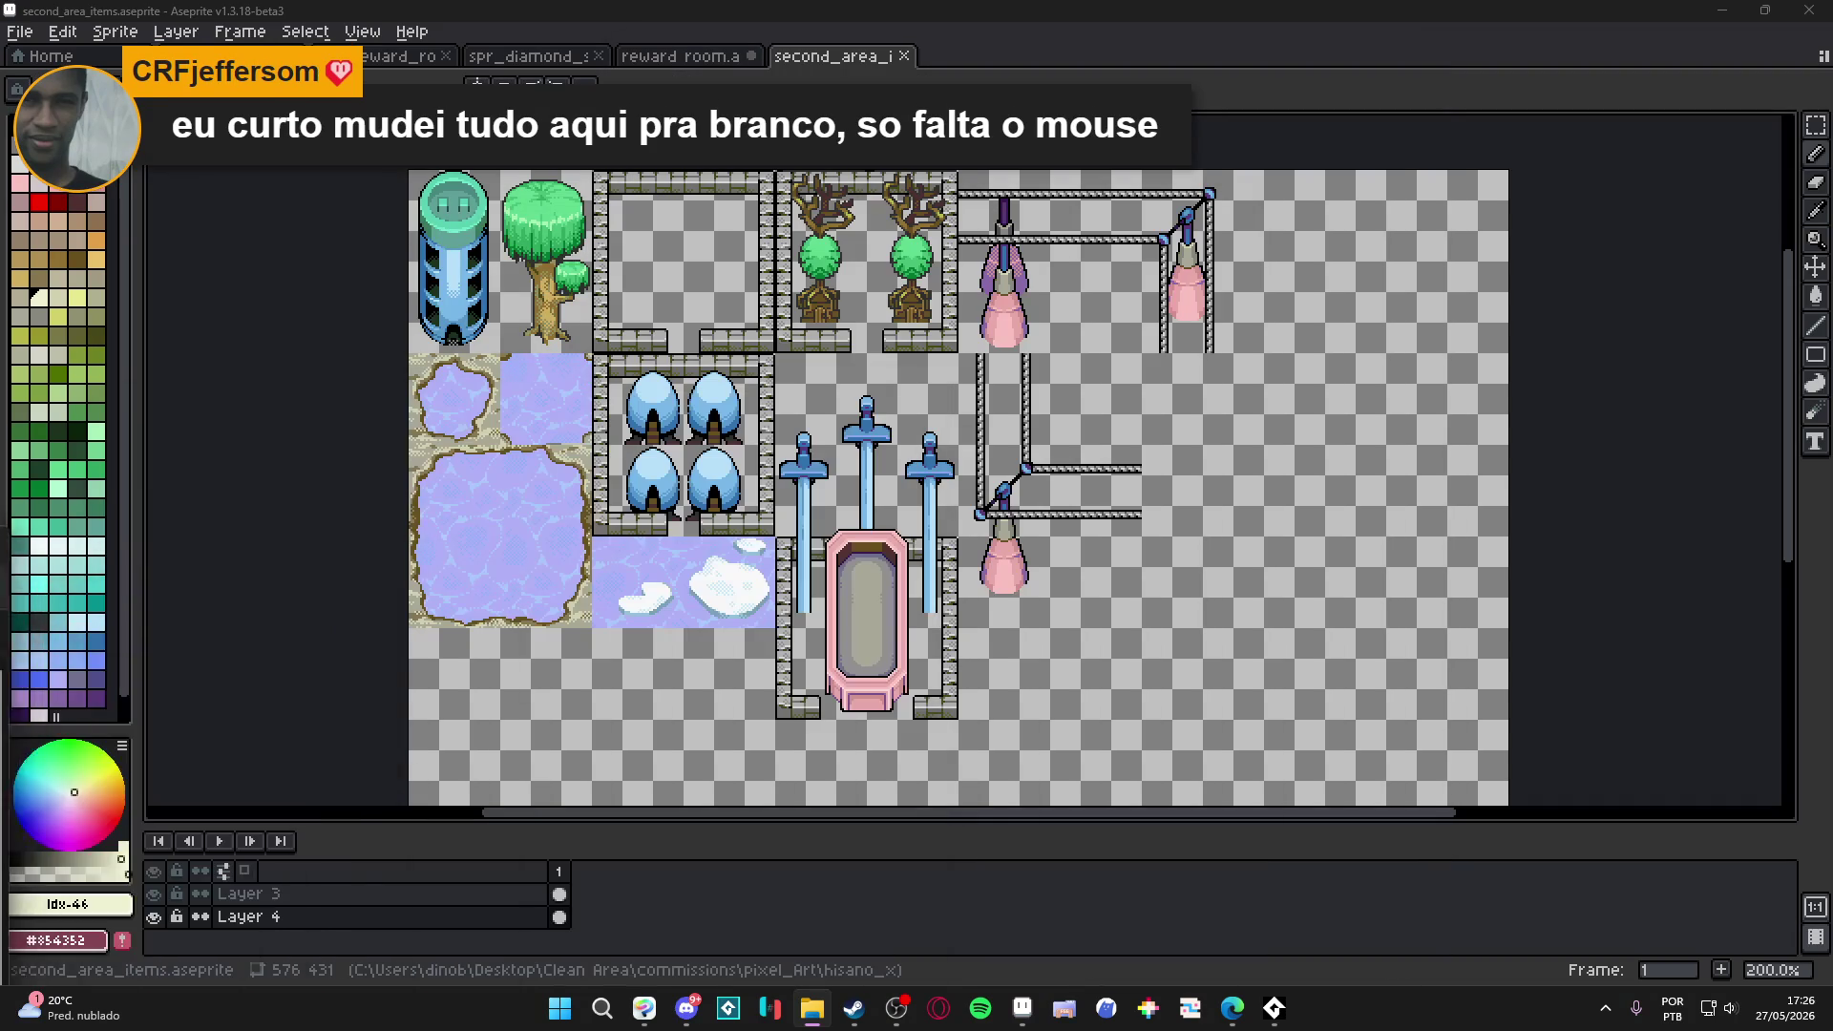
mouse_move(916, 14)
left_mouse_down()
mouse_move(916, 475)
mouse_move(1136, 286)
mouse_move(1193, 133)
mouse_move(1241, 90)
left_mouse_up()
scroll(1290, 519, "down", 5)
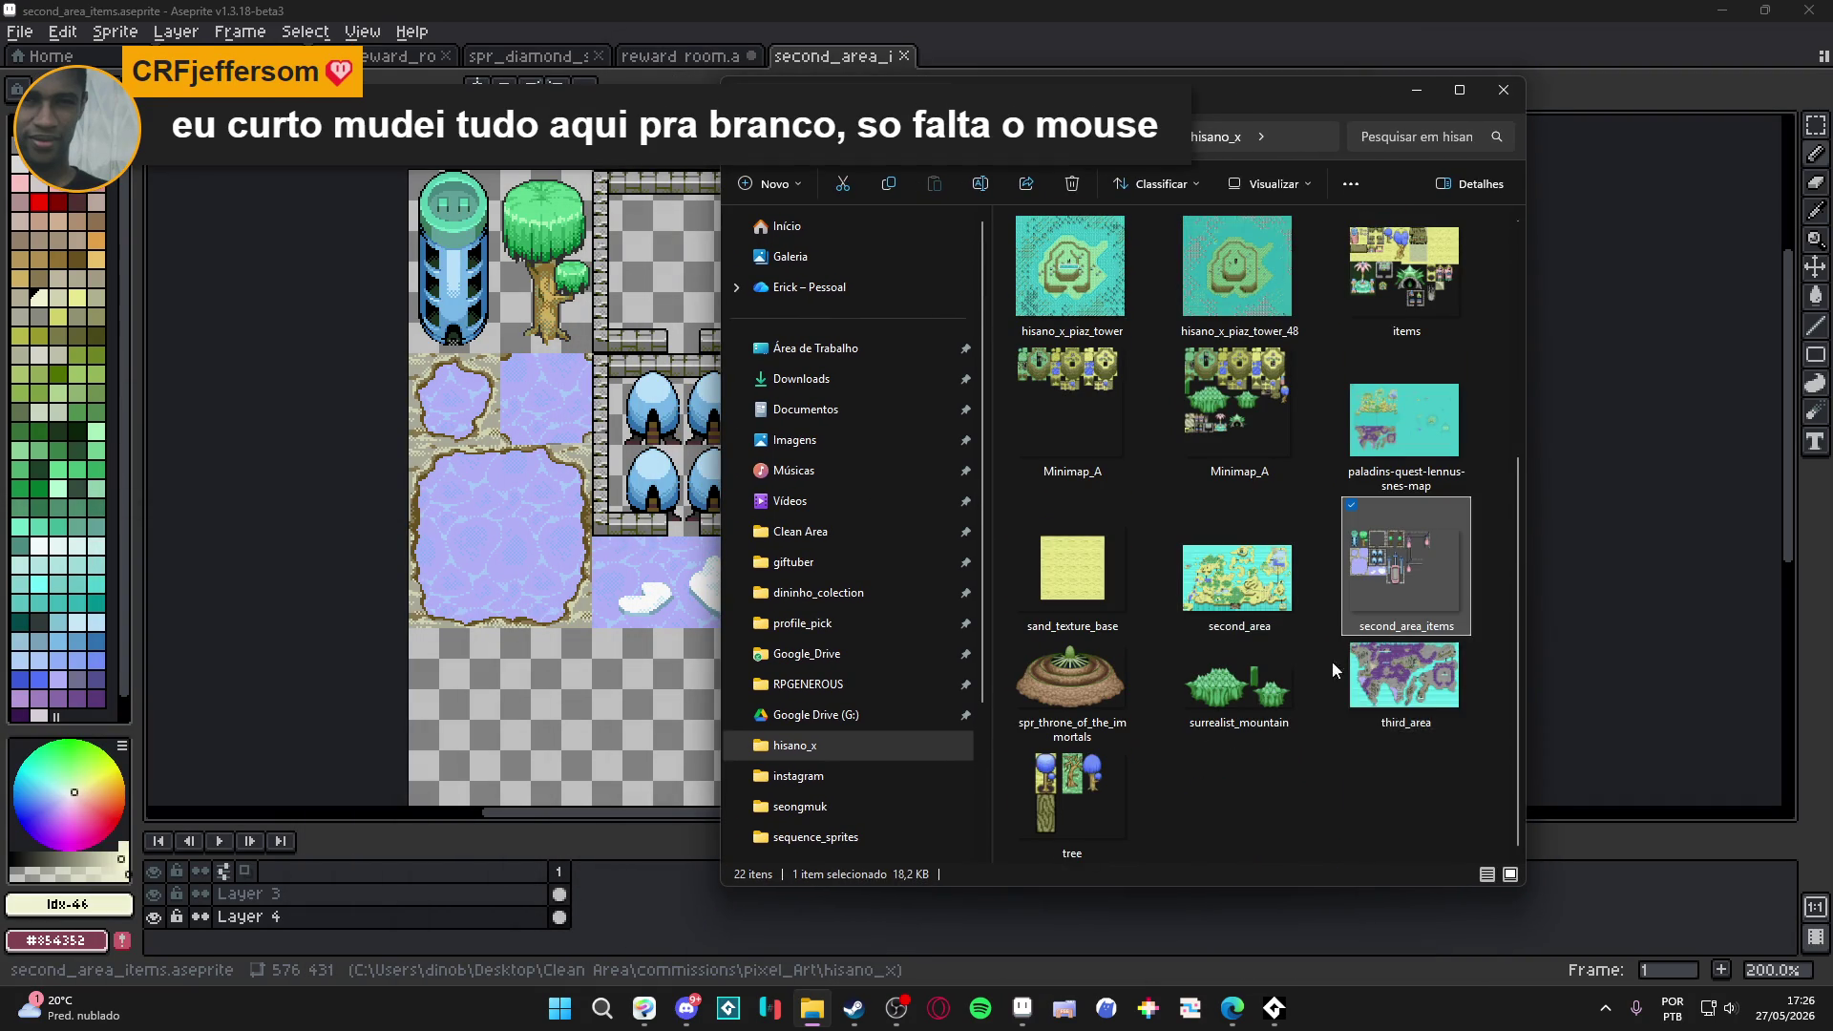
scroll(1212, 555, "up", 5)
scroll(1212, 555, "down", 5)
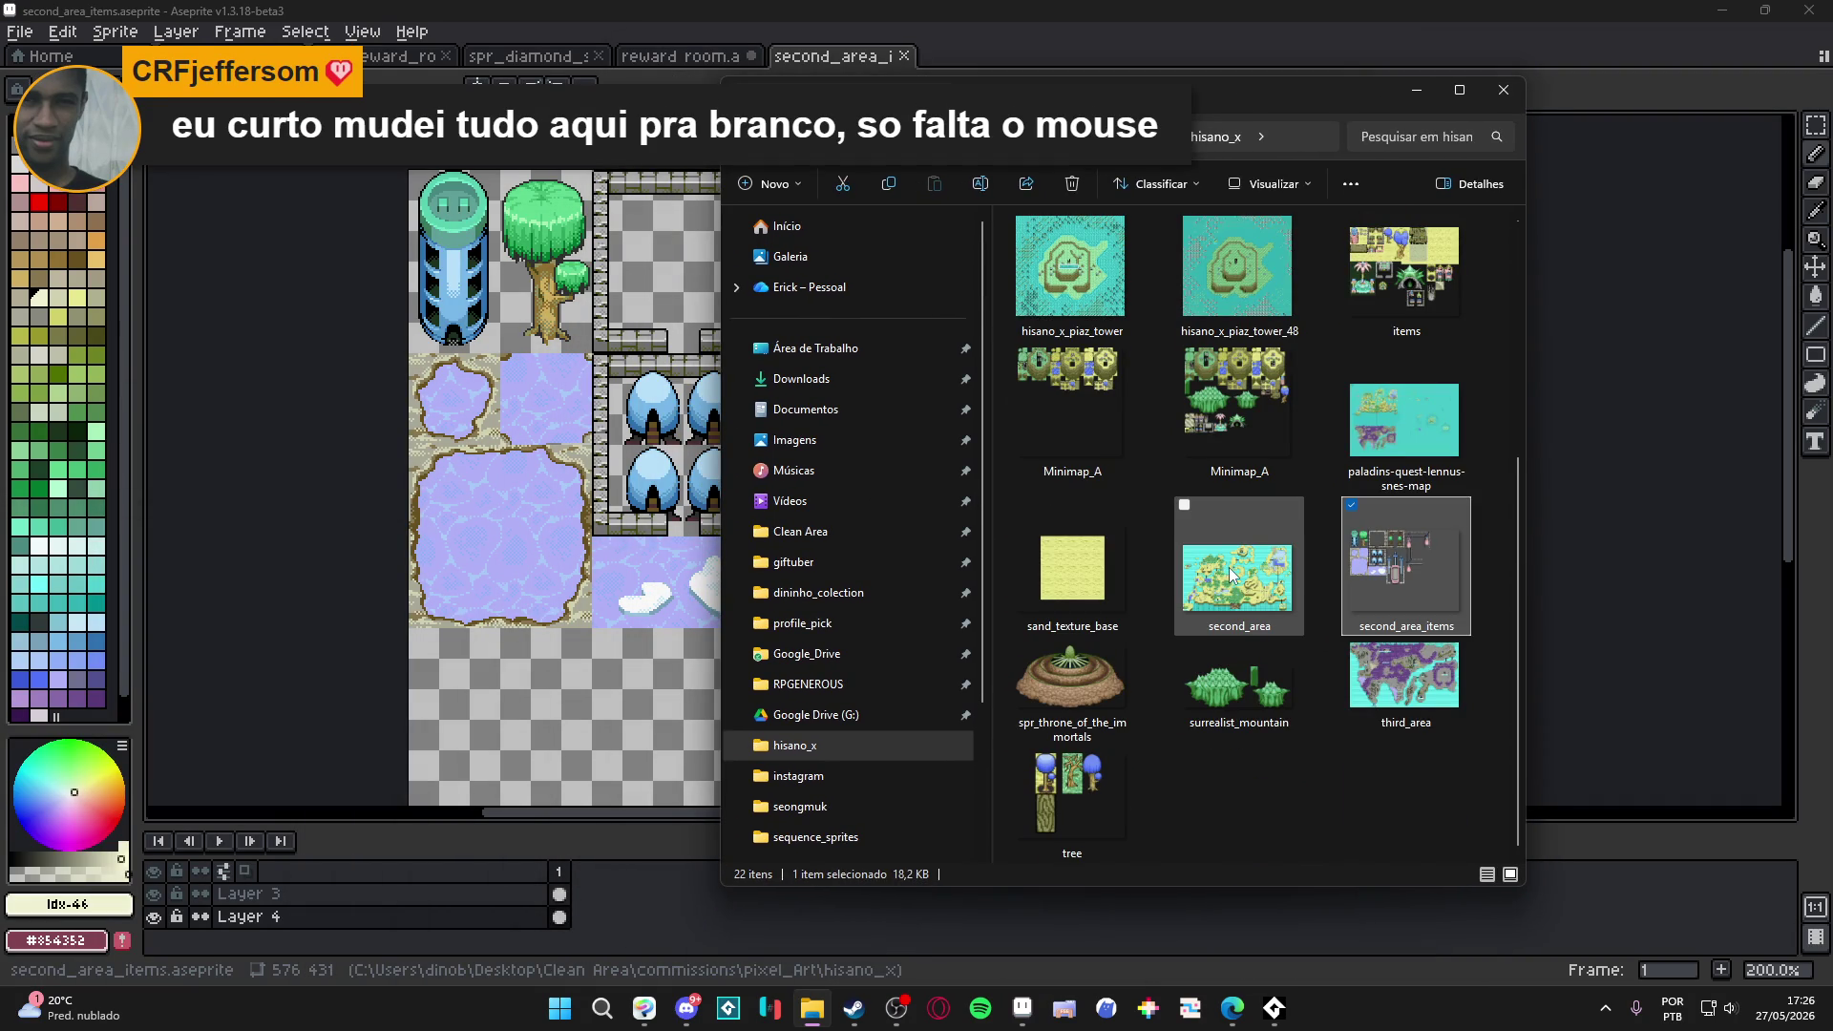
scroll(1228, 565, "down", 3)
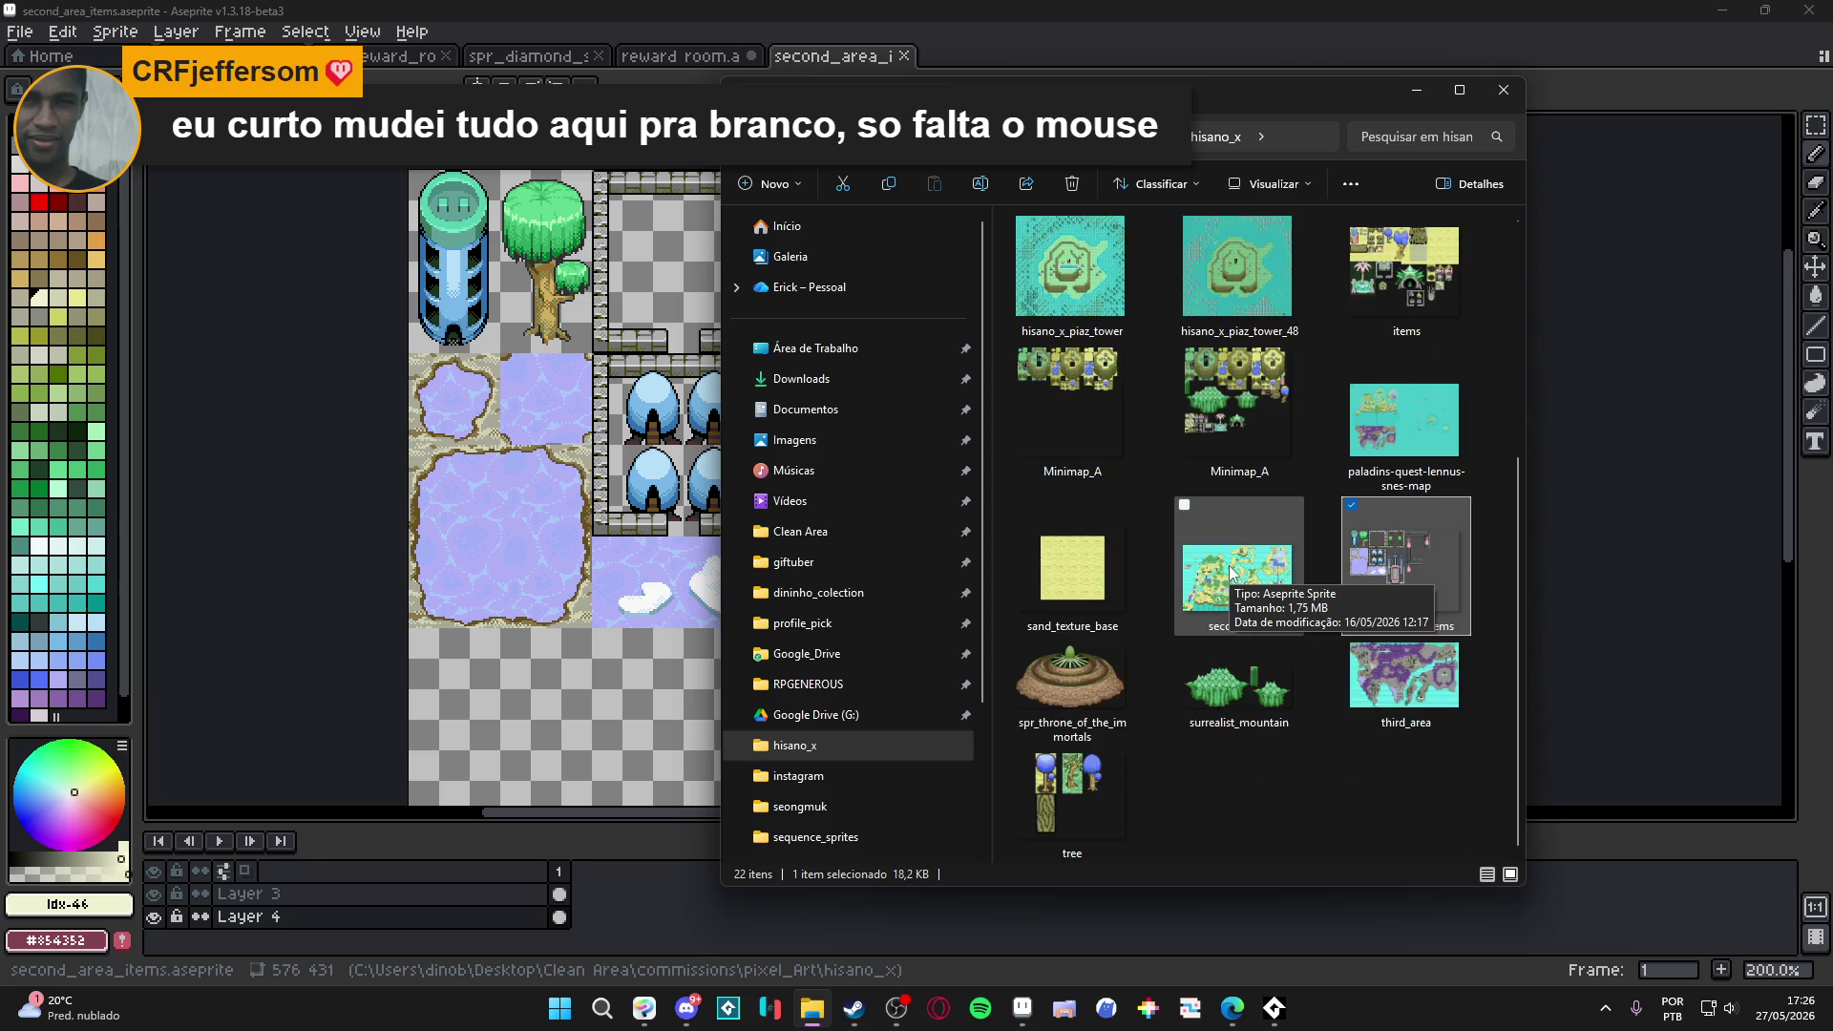
double_click(1408, 685)
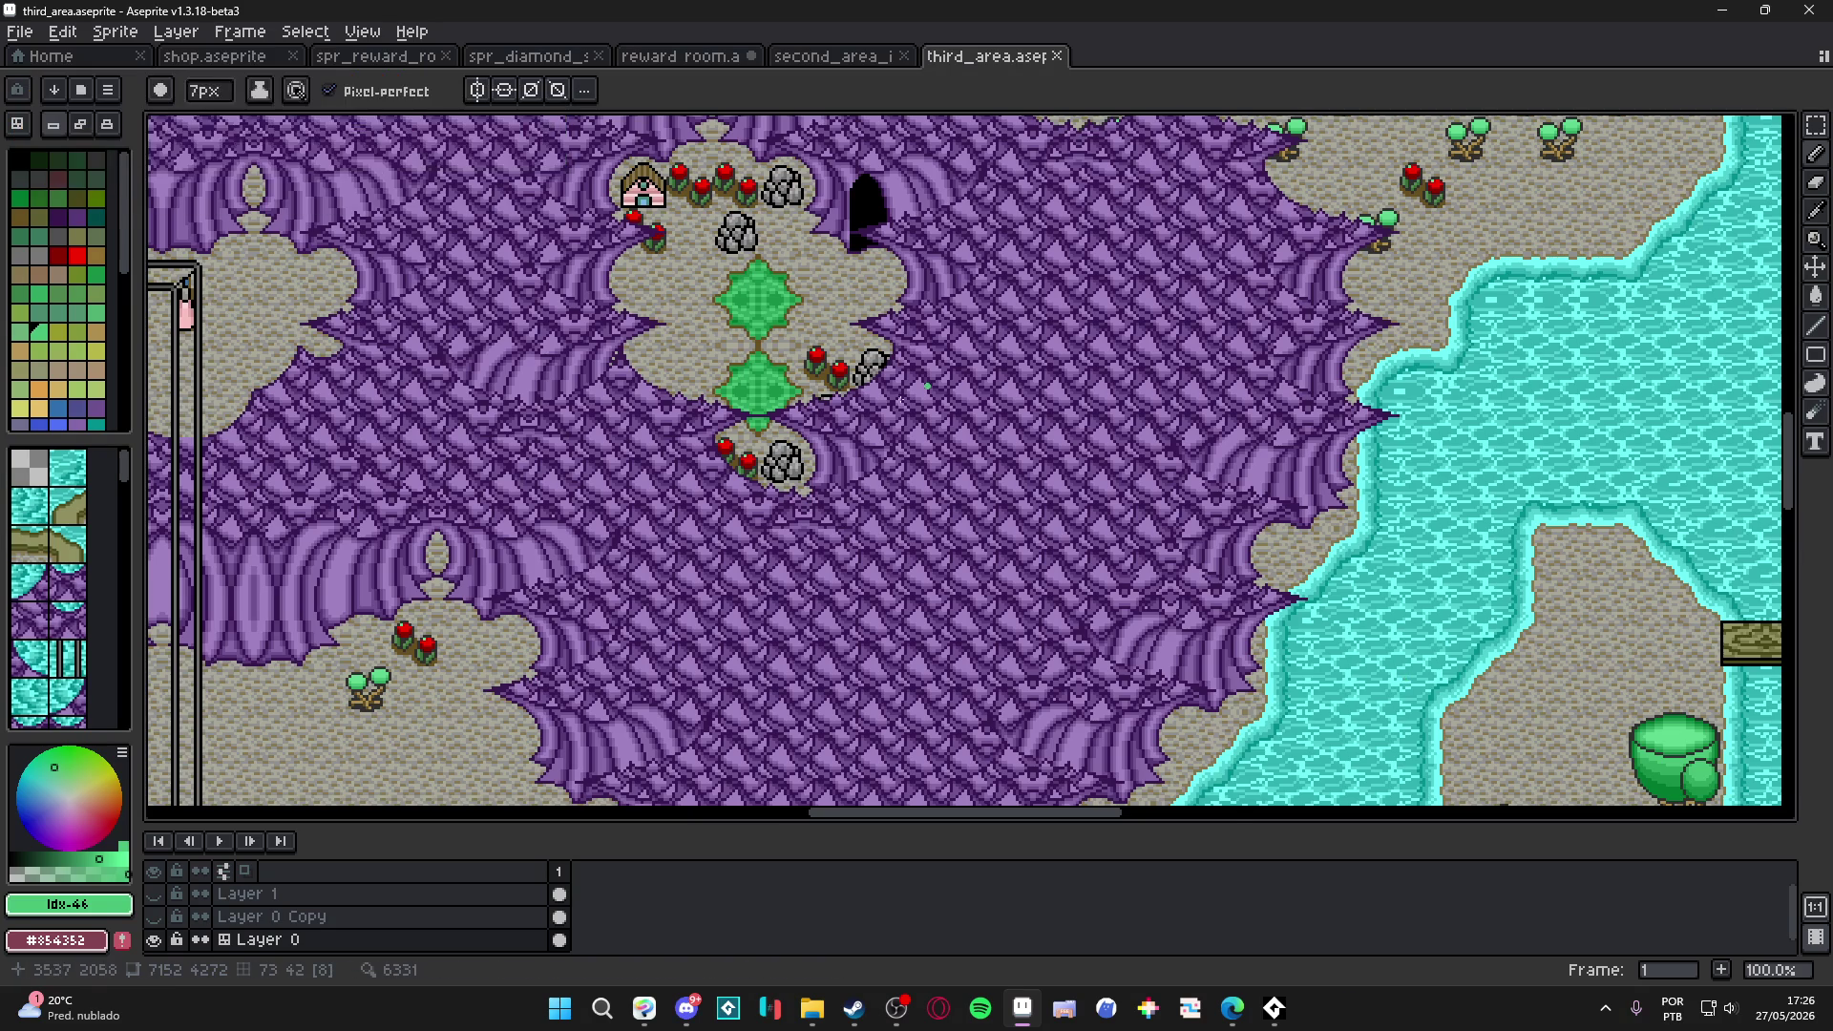
Switch to second_area_items and drag the Canvas Size handle out to 1174×1231 px.
scroll(1368, 655, "down", 3)
scroll(1368, 655, "up", 1)
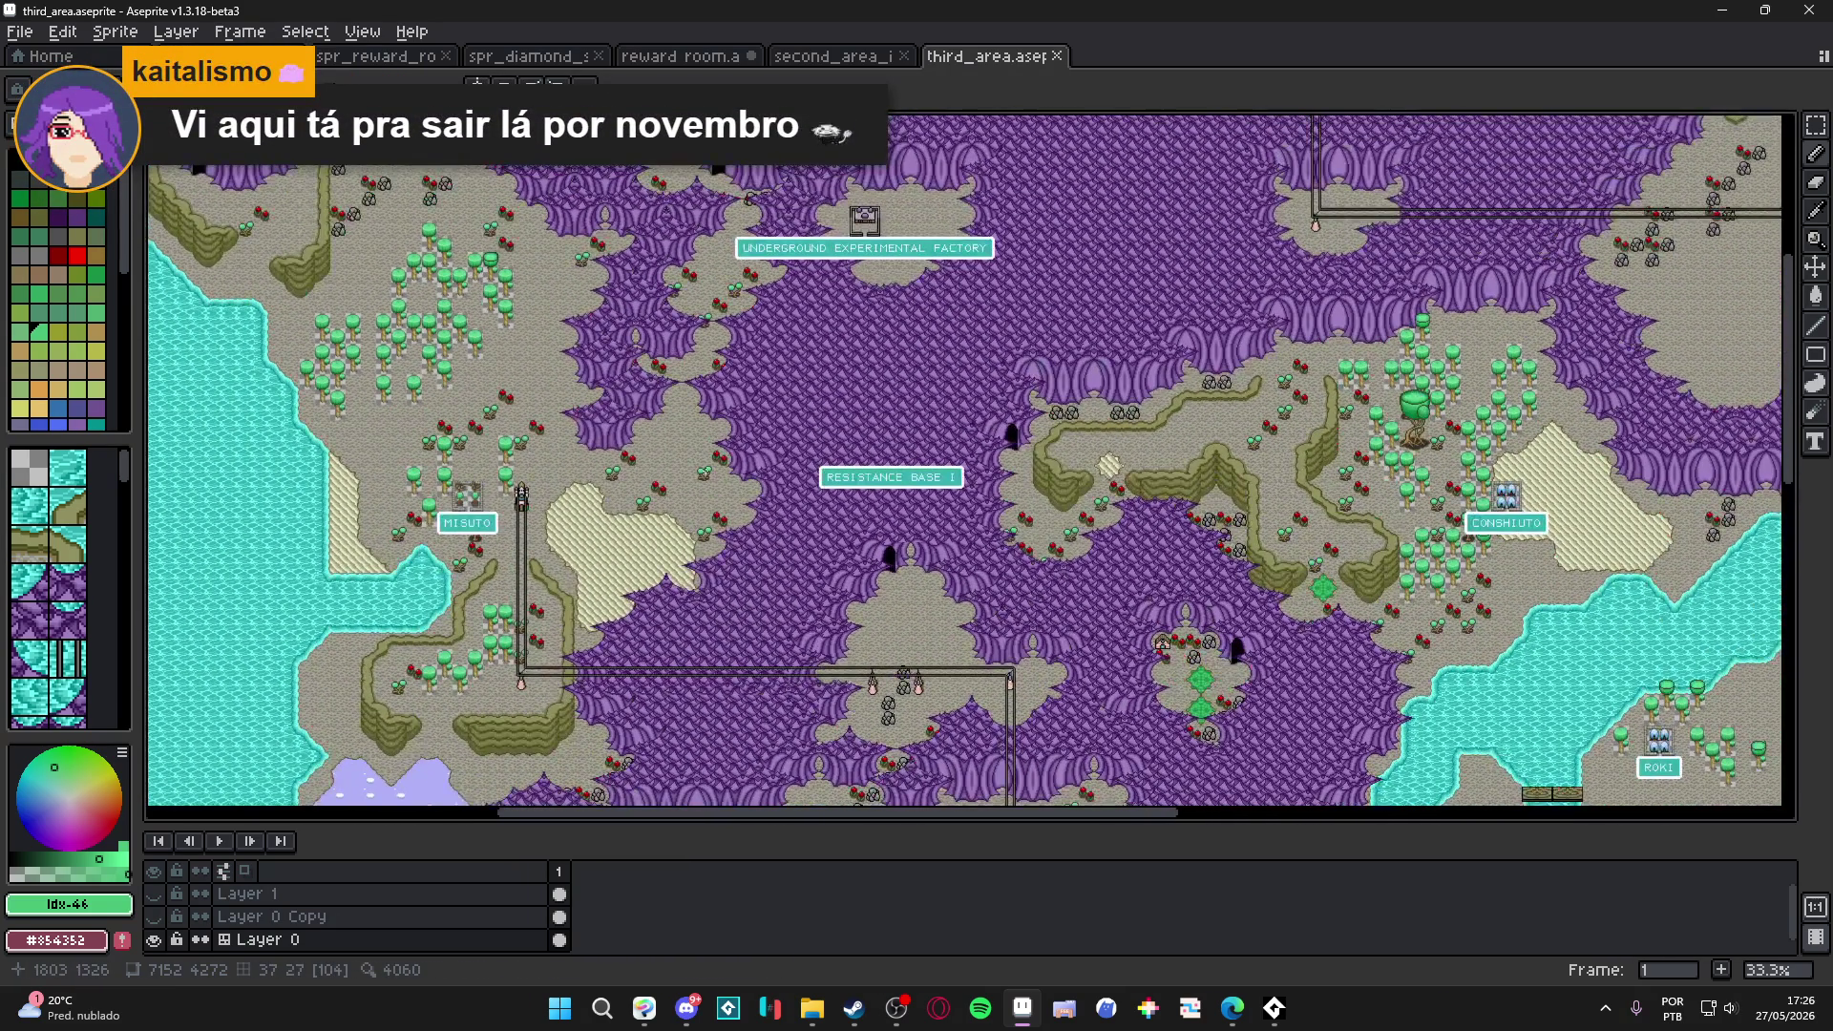
left_click(849, 59)
scroll(859, 239, "down", 3)
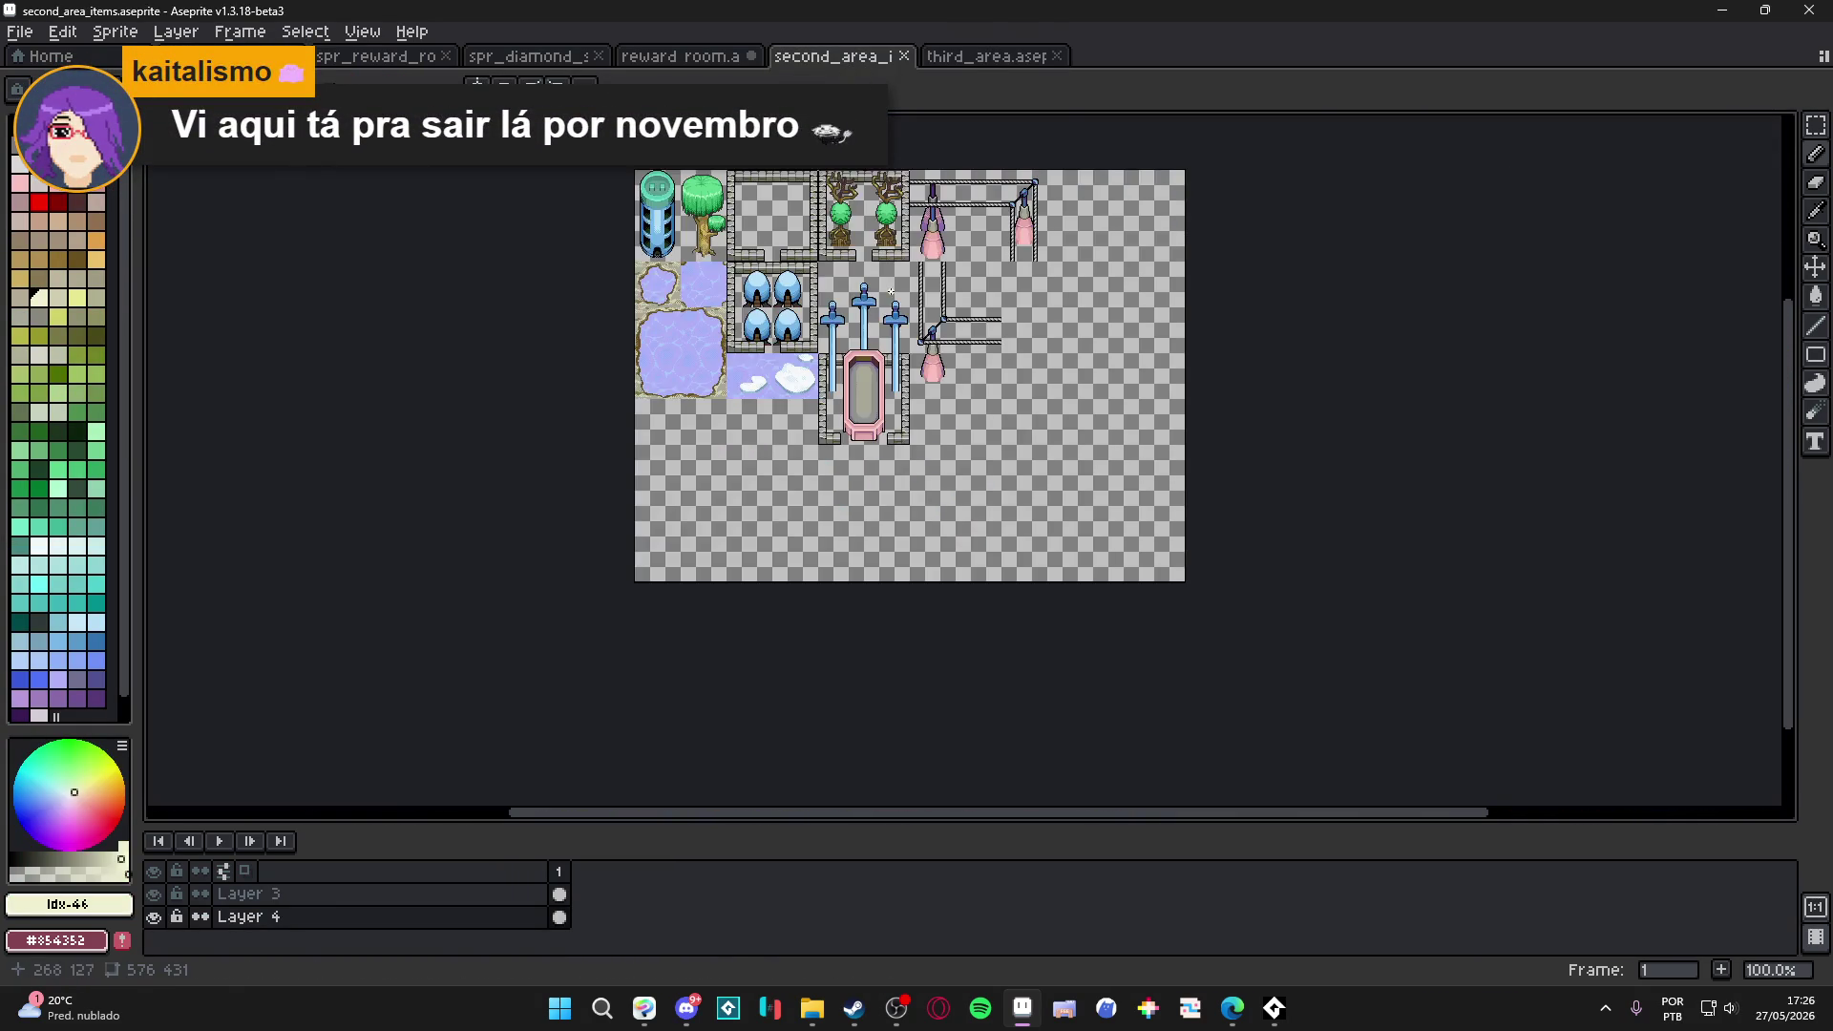
key("ctrl+alt+c")
left_click_drag(973, 363, 1259, 747)
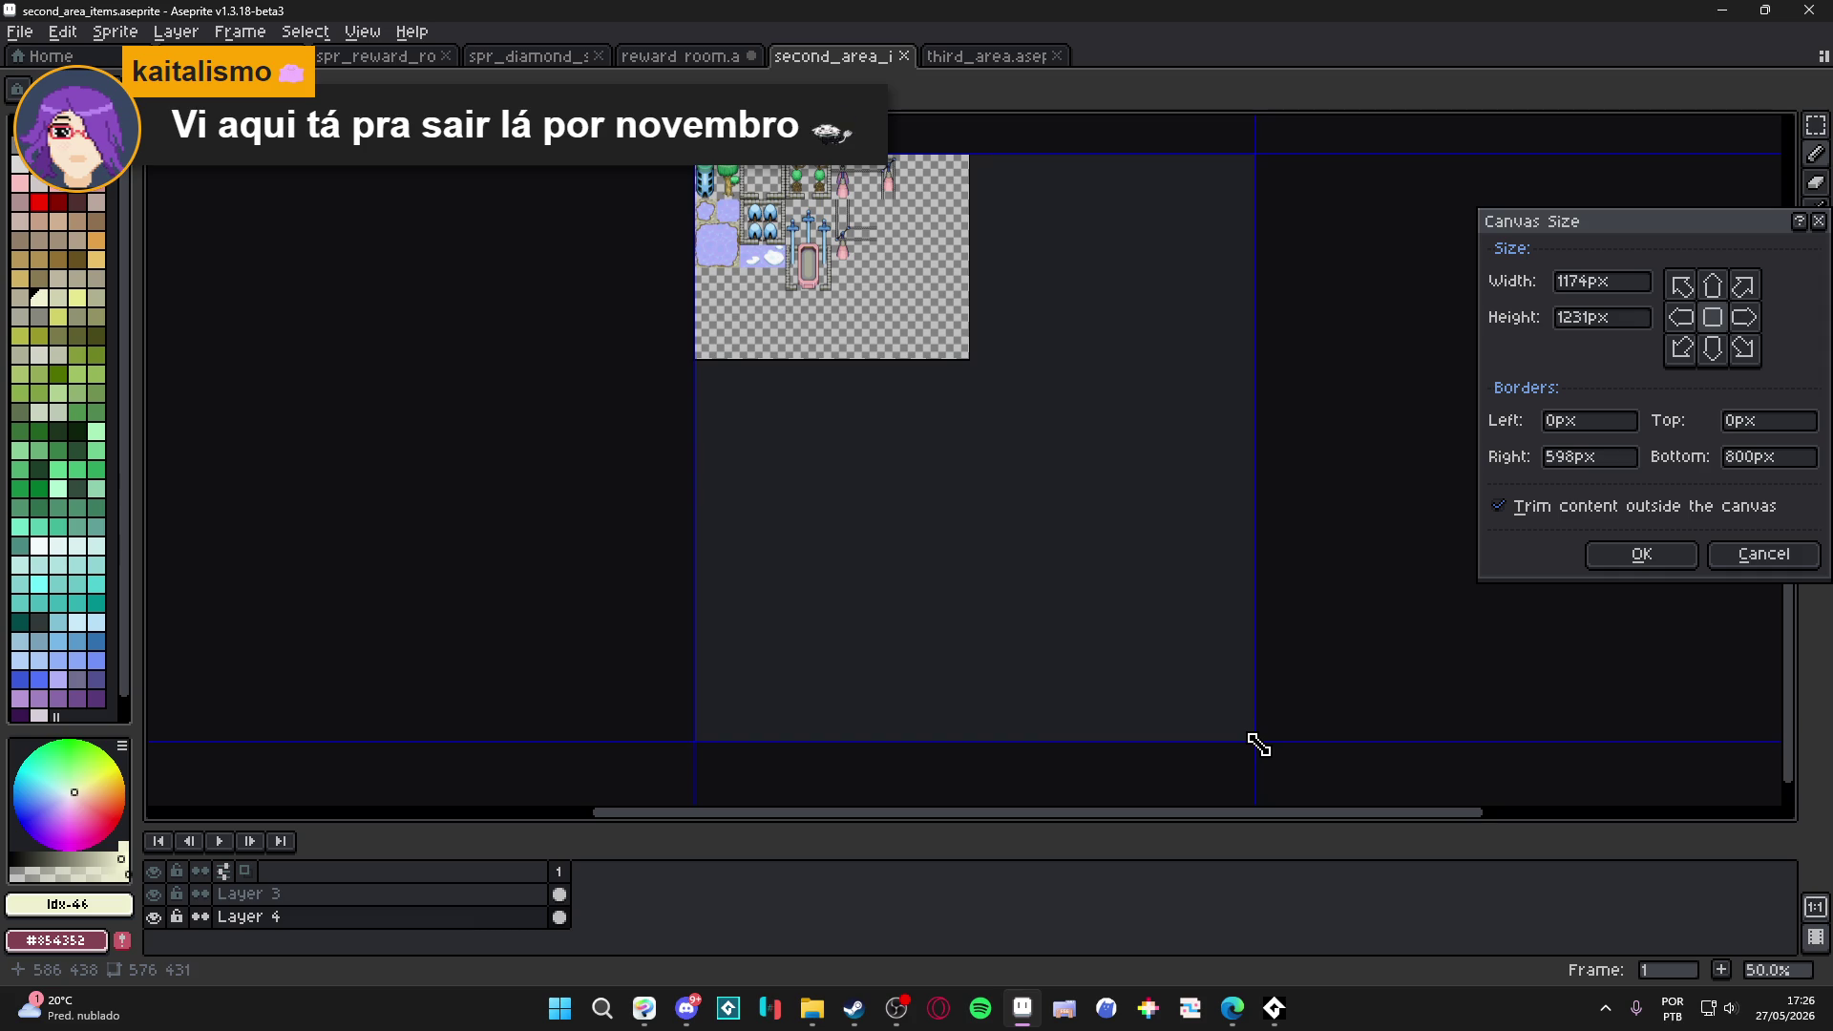
Apply the 1174×1231 canvas size and pan to view the top-left item tiles.
left_click(1604, 553)
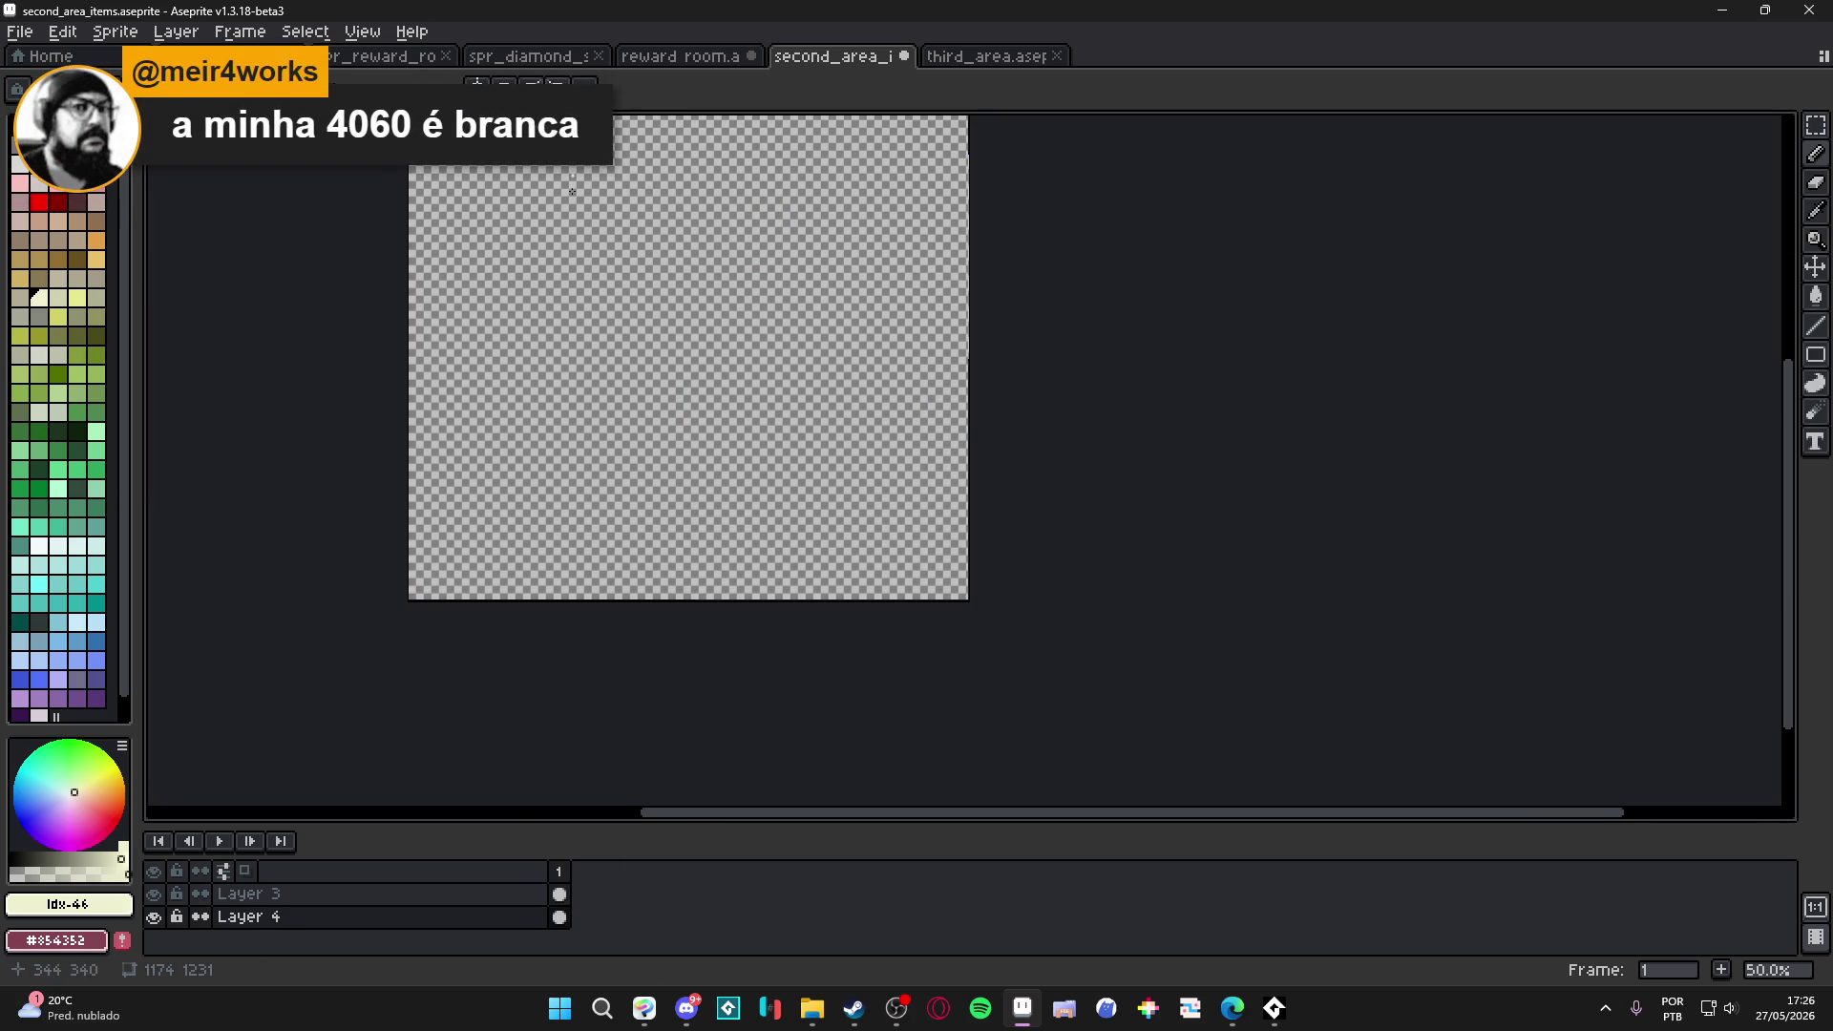
scroll(692, 429, "up", 4)
left_click_drag(763, 589, 719, 458)
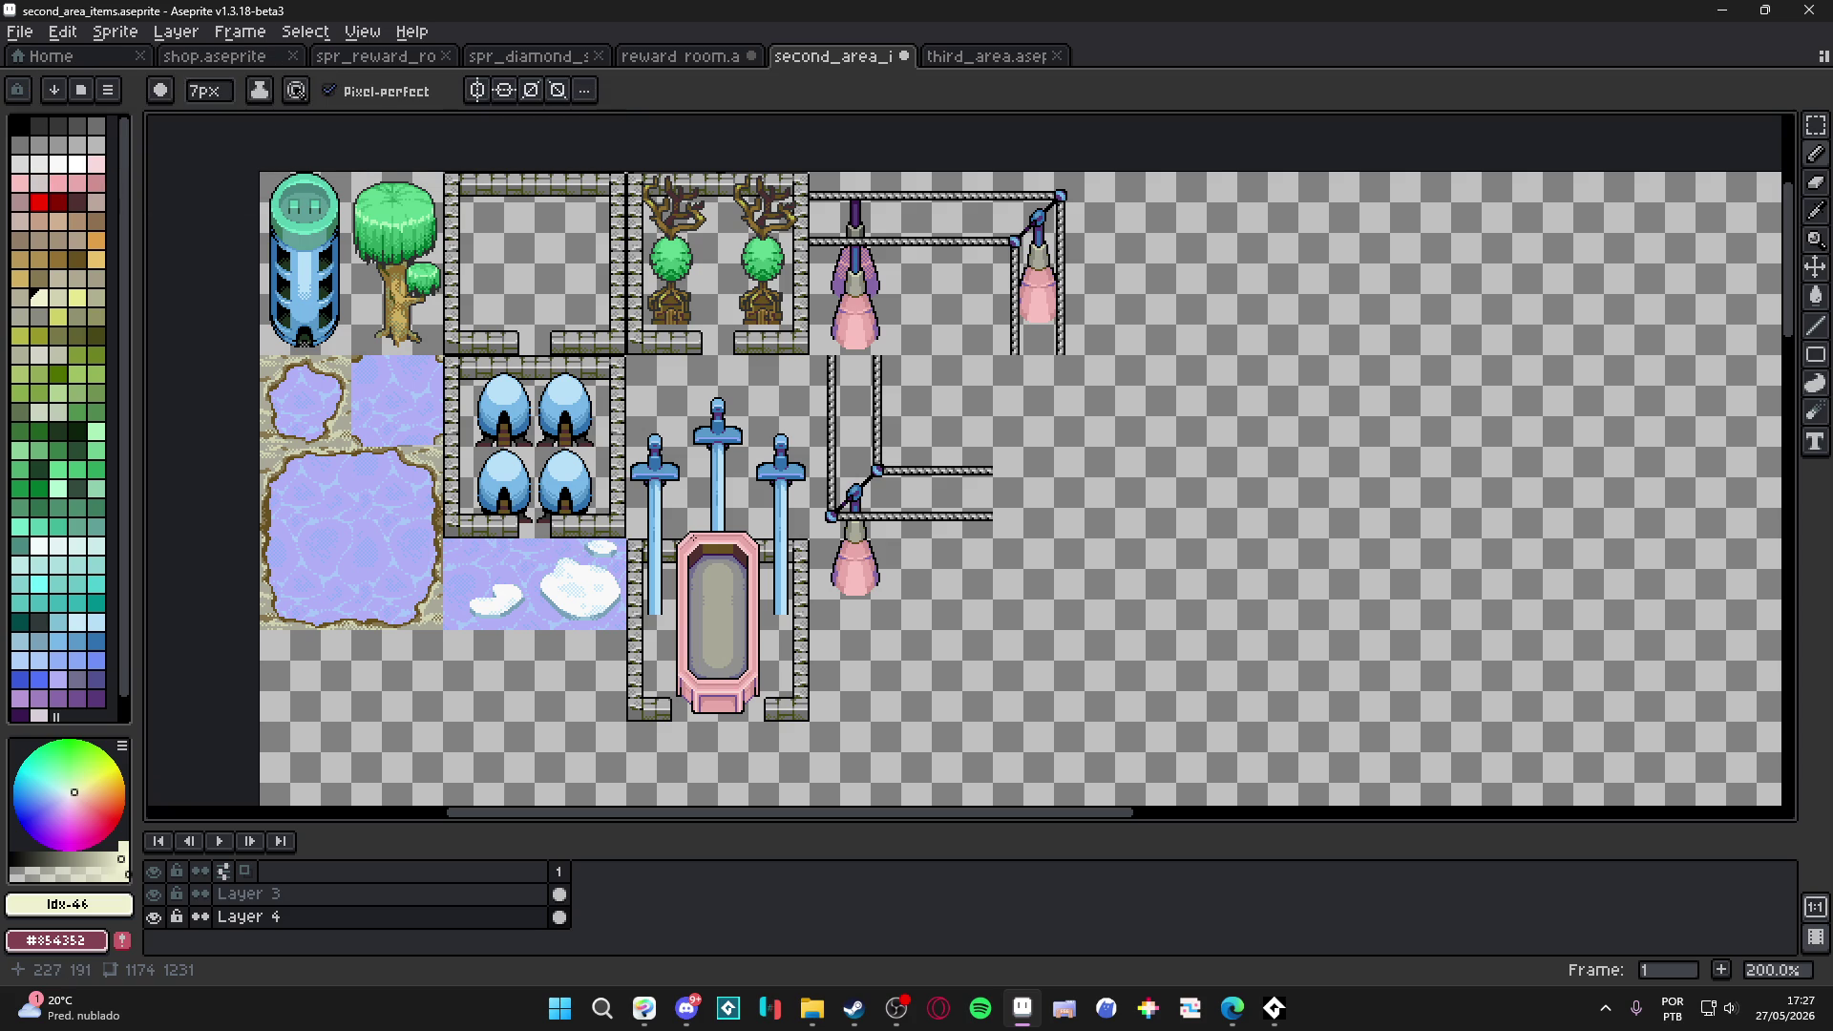
key("alt+Tab")
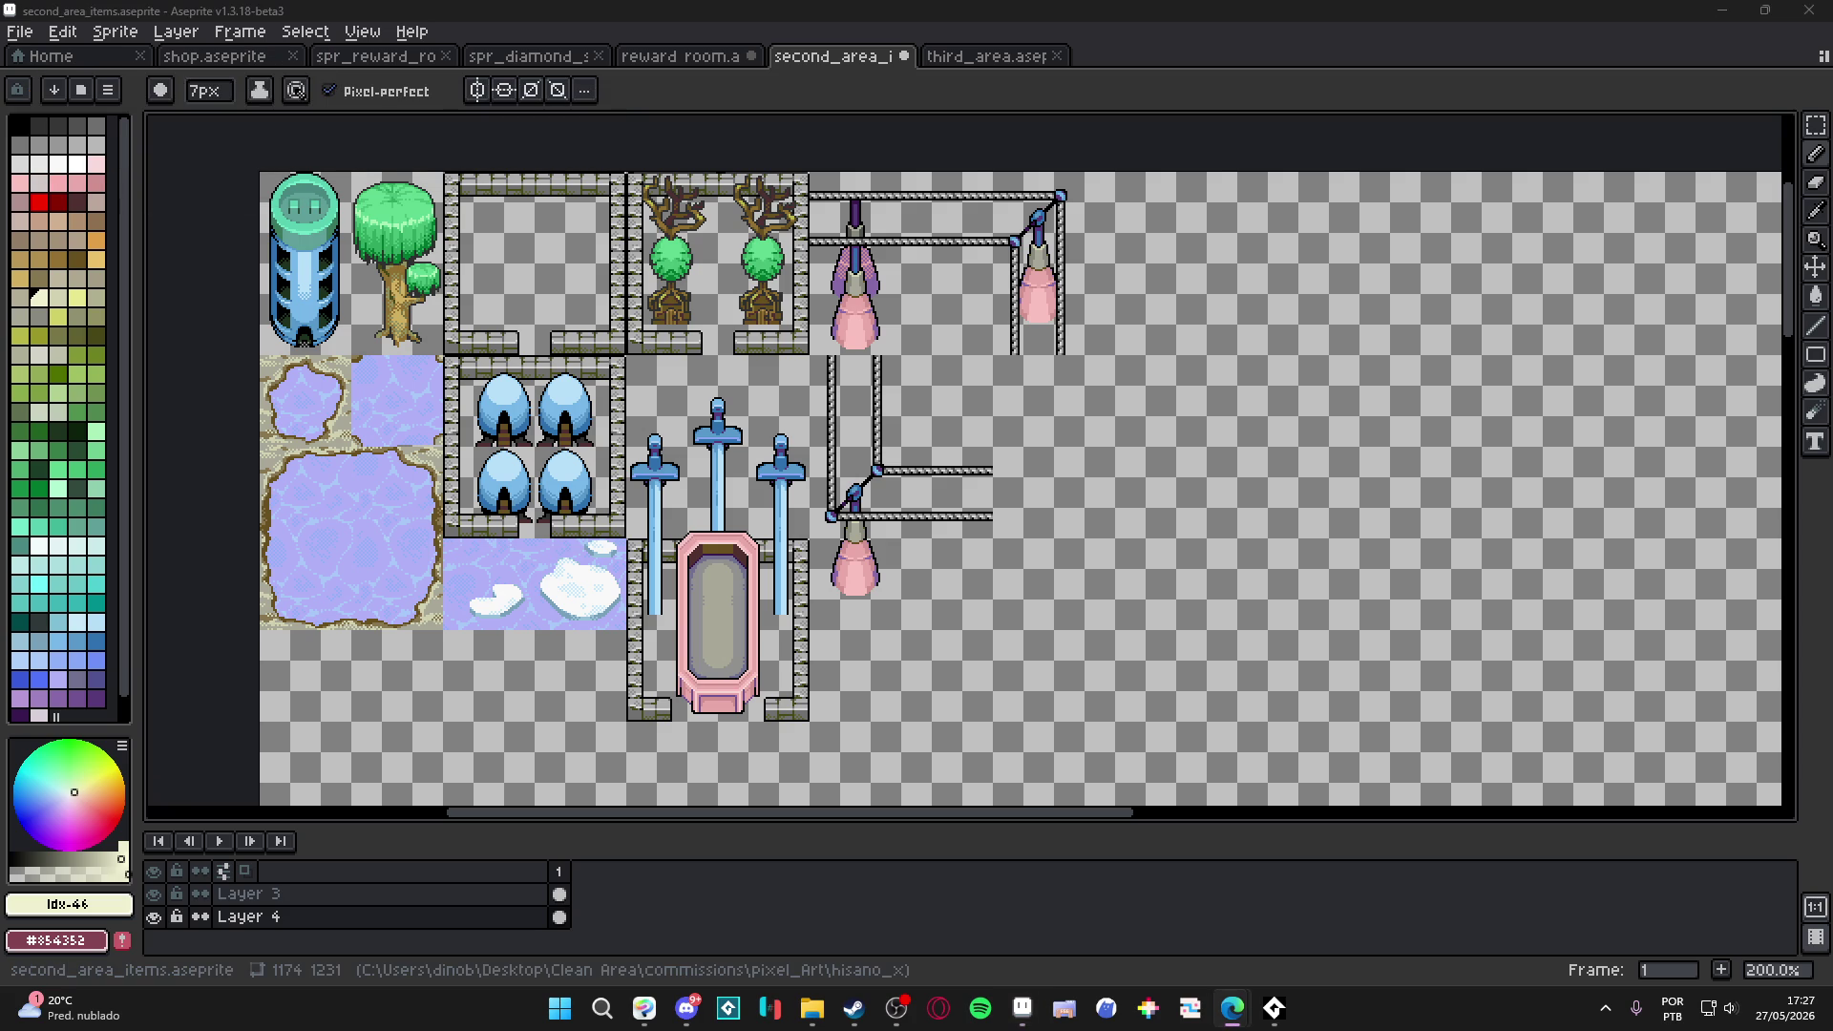